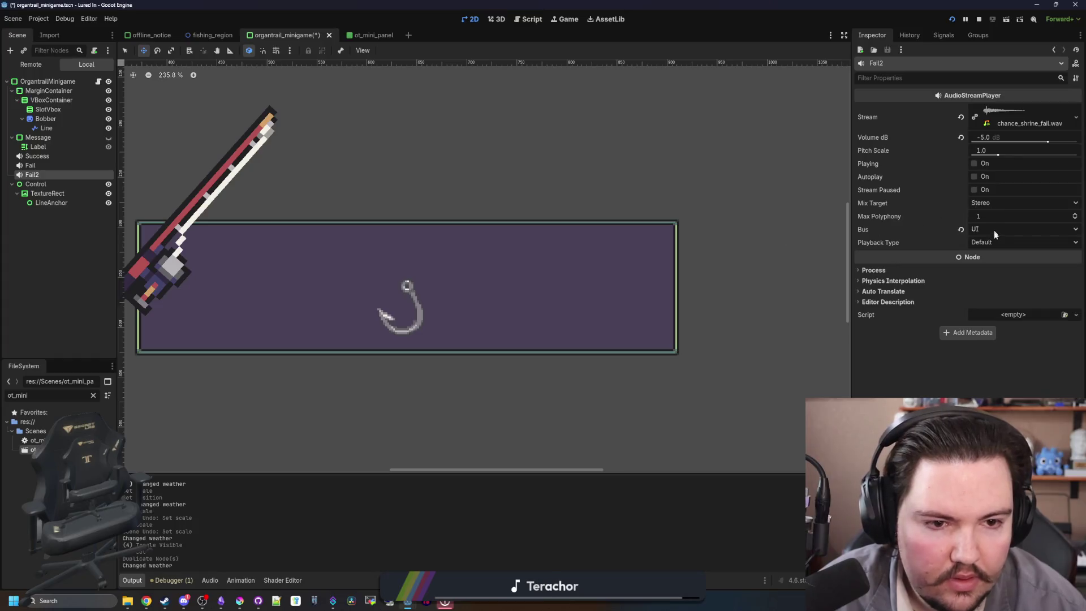
# Step: Quick Load button_hover.wav into Fail2's Stream and preview it
pyautogui.click(993, 233)
pyautogui.click(992, 232)
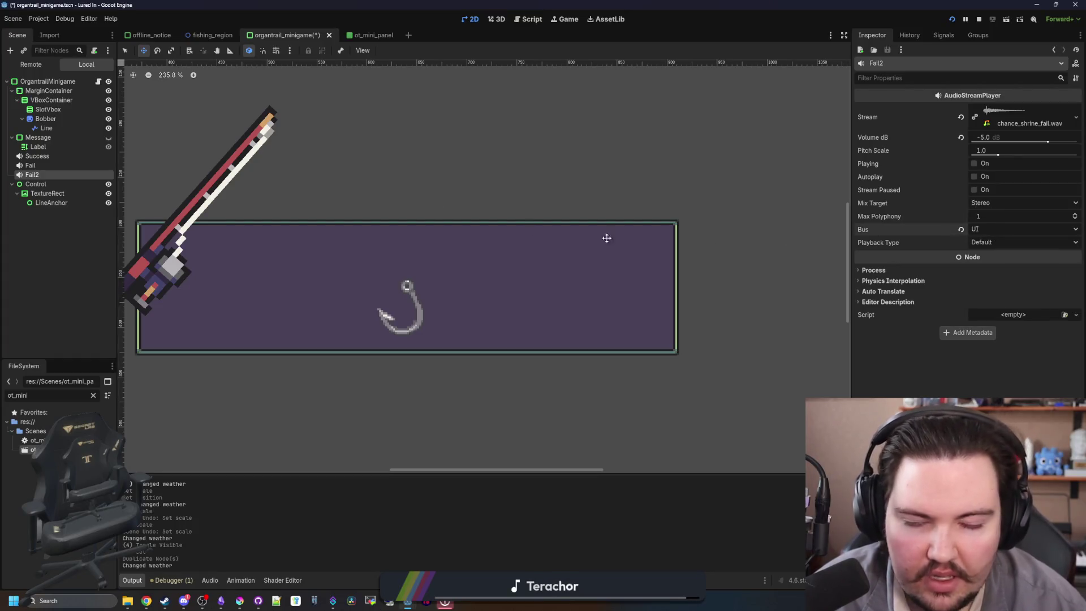
pyautogui.click(1076, 117)
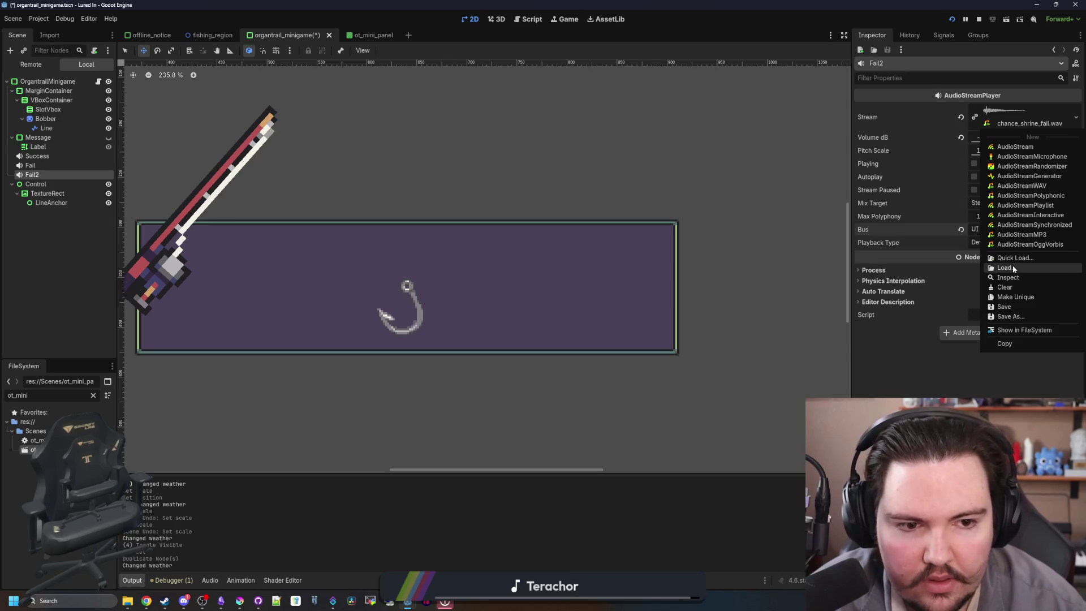
pyautogui.click(1014, 259)
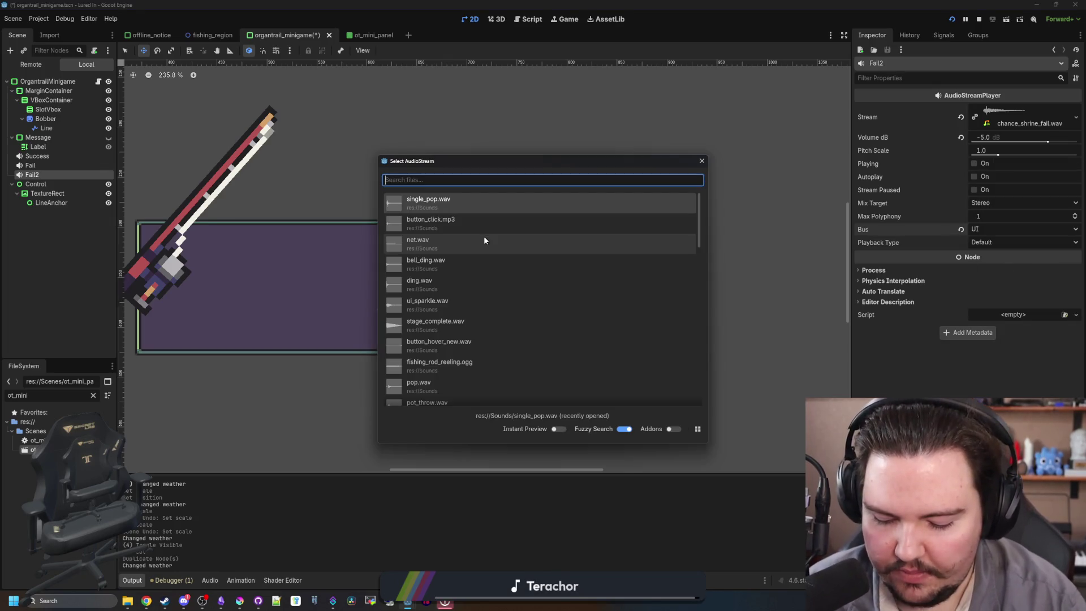
pyautogui.write('bob')
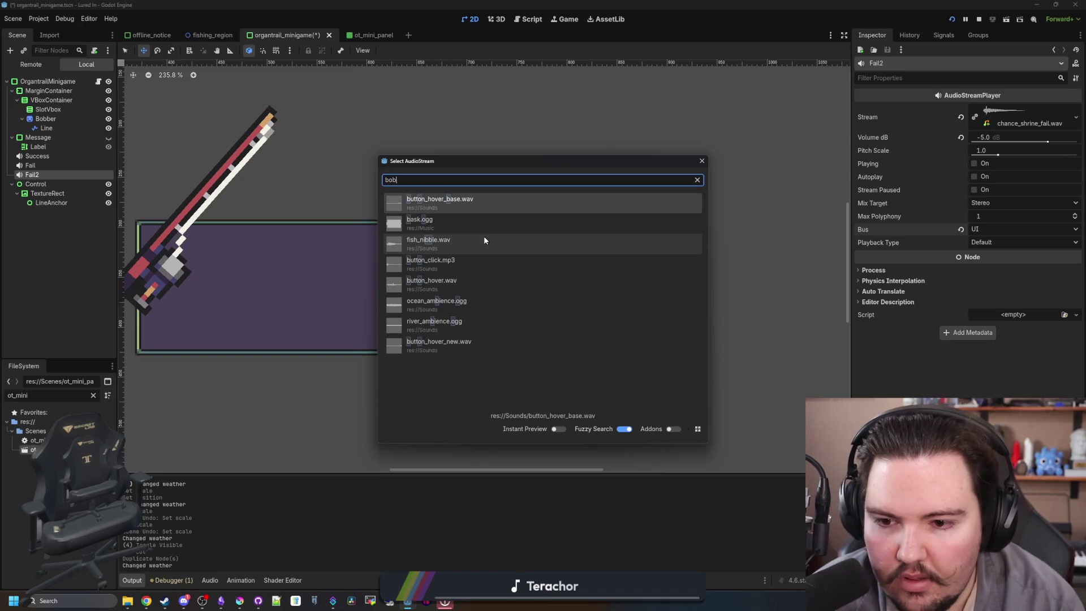
pyautogui.press('BackSpace')
pyautogui.press('BackSpace')
pyautogui.press('BackSpace')
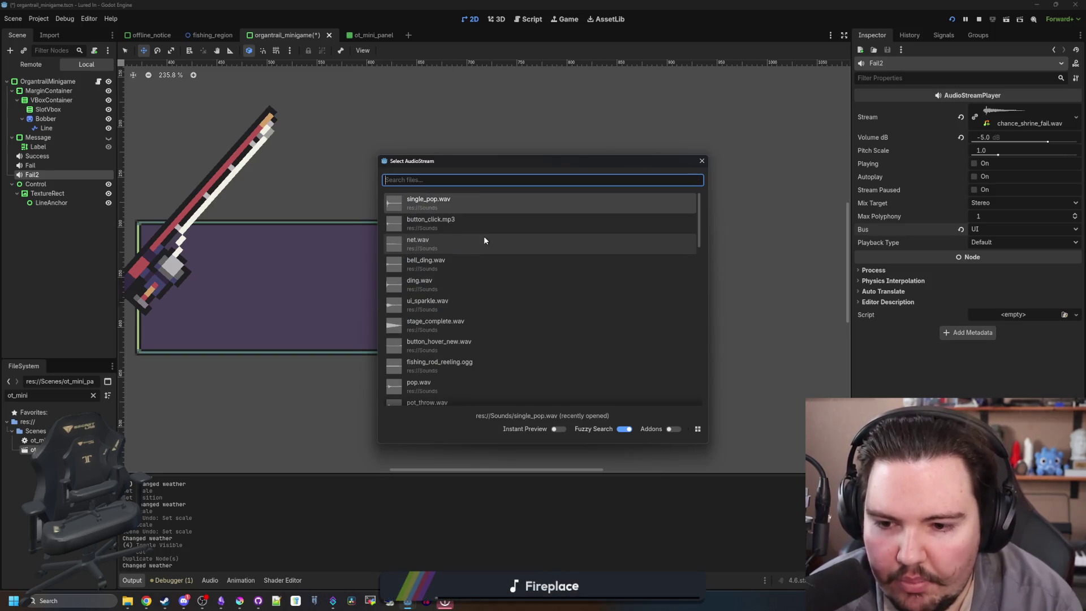
pyautogui.write('bob')
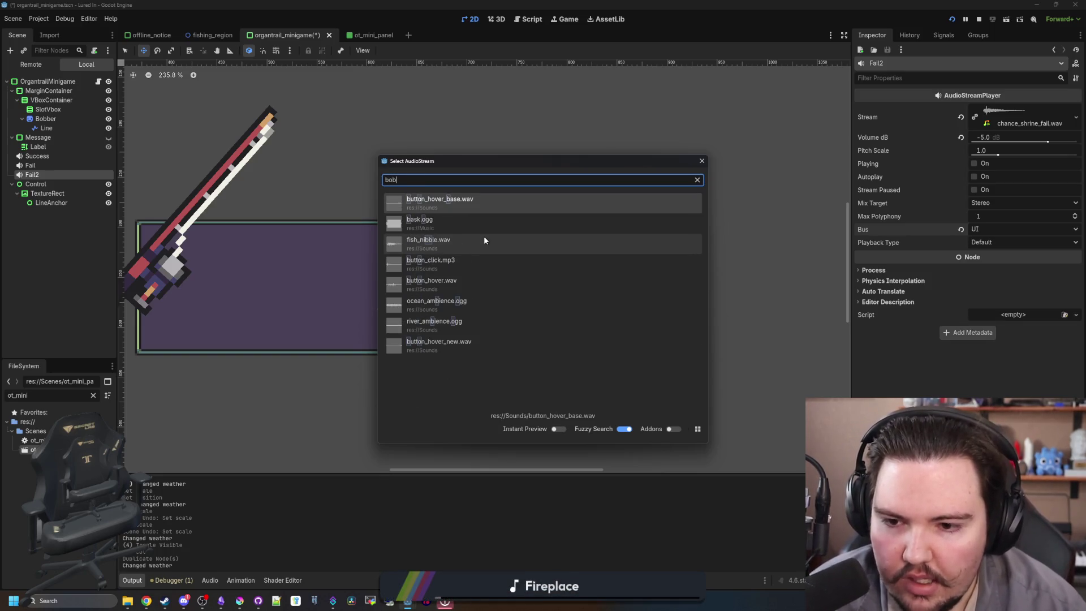
pyautogui.write('b')
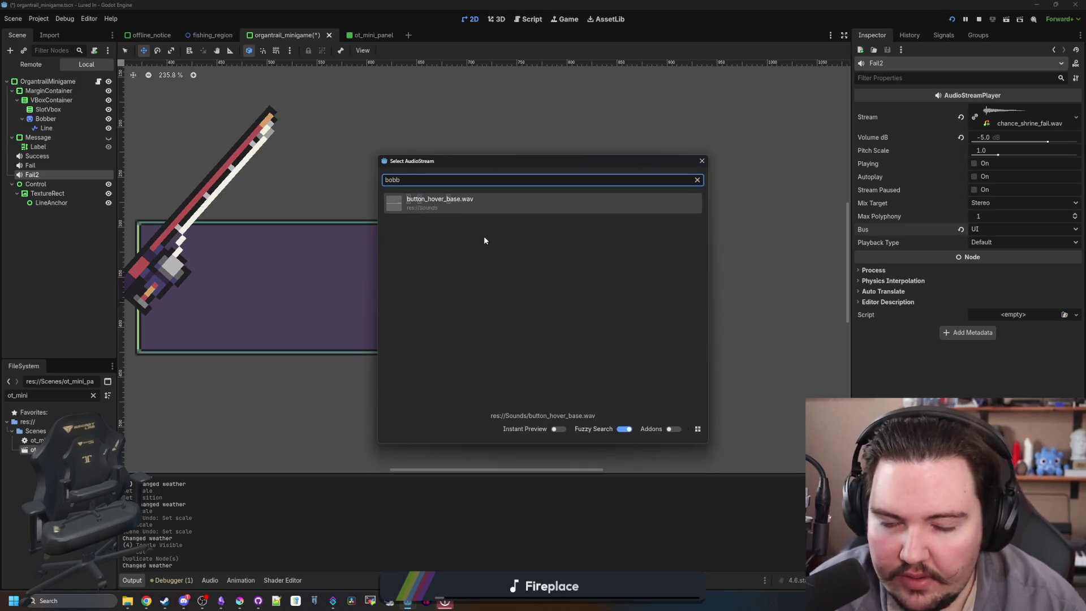
pyautogui.press('BackSpace')
pyautogui.press('BackSpace')
pyautogui.press('BackSpace')
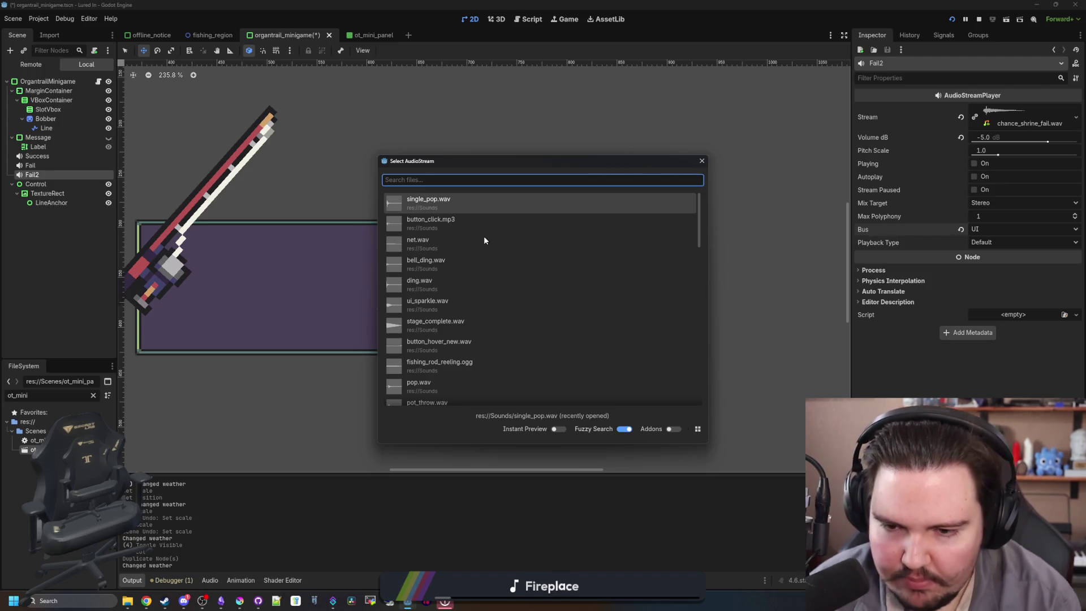
pyautogui.write('hover')
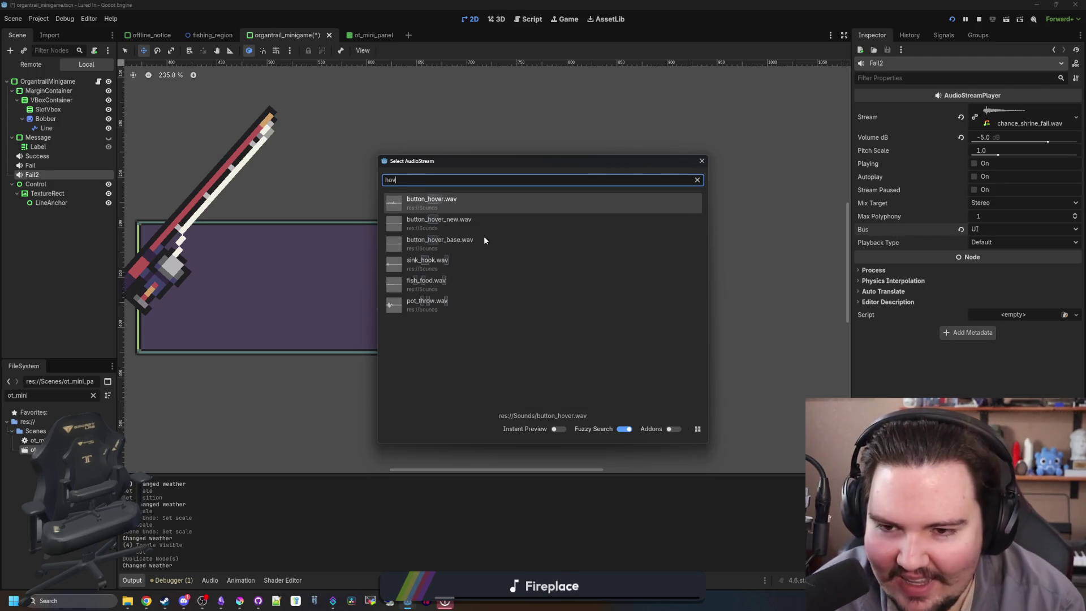
pyautogui.doubleClick(454, 197)
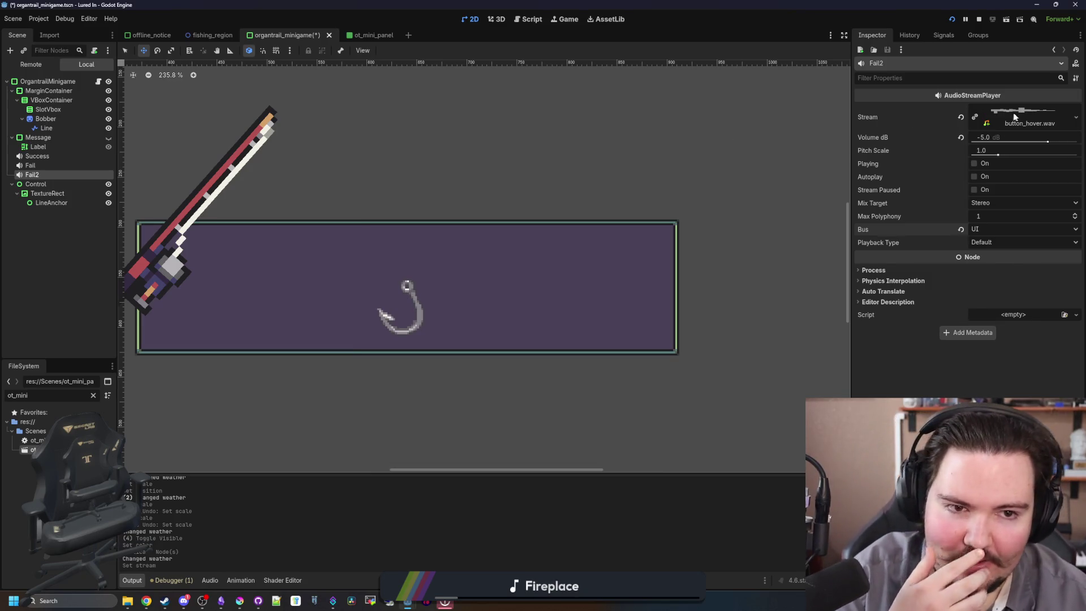
pyautogui.click(915, 117)
pyautogui.click(862, 168)
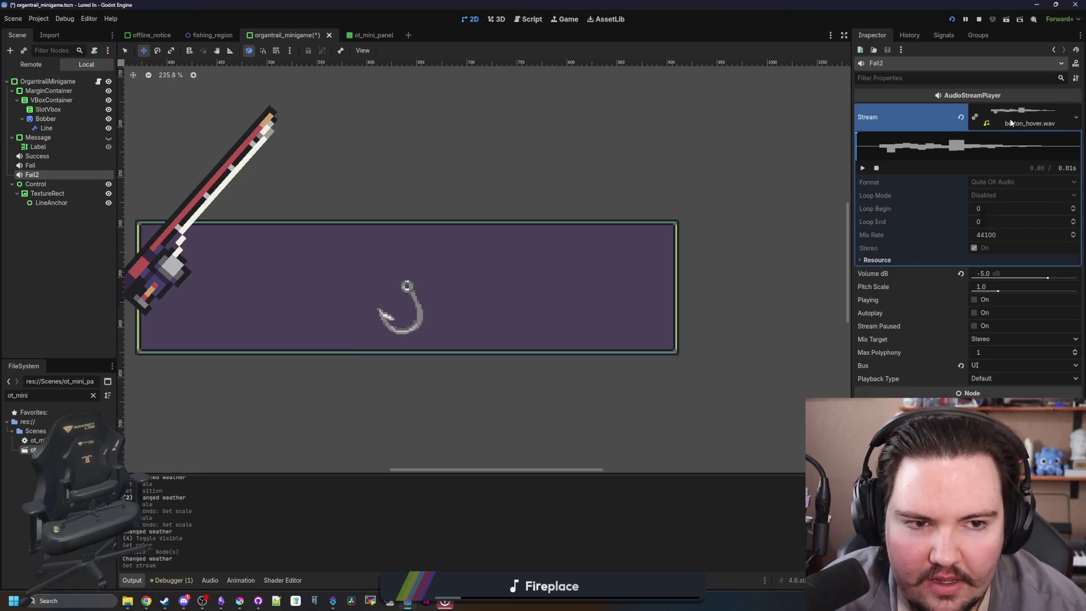
# Step: Replace Fail2's sound with fish_bite.wav from the Quick Load list
pyautogui.click(1075, 117)
pyautogui.click(1029, 250)
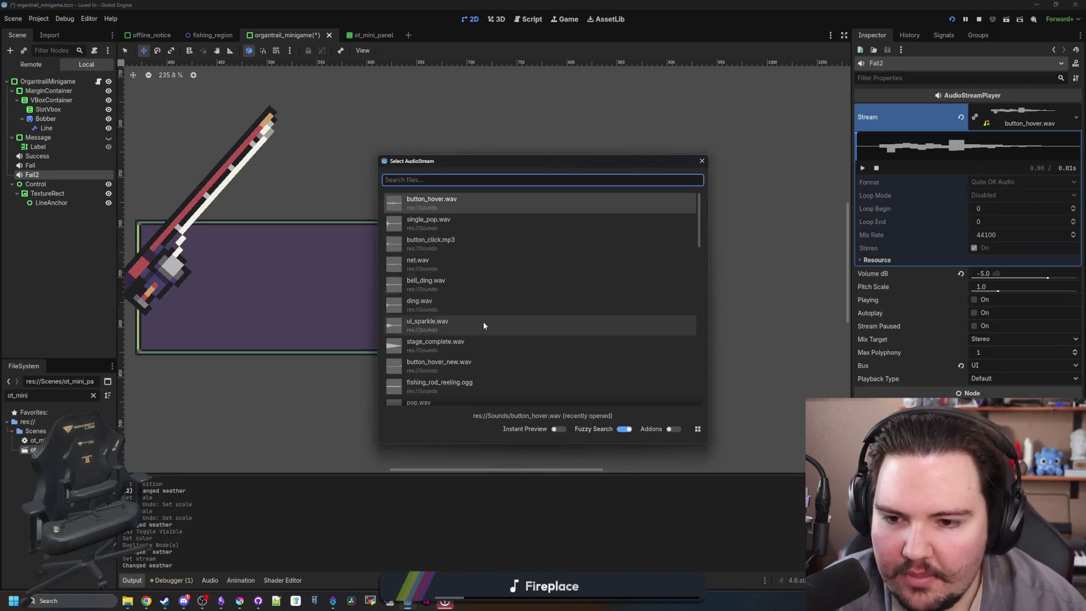
pyautogui.scroll(-3, 479, 289)
pyautogui.scroll(-3, 480, 291)
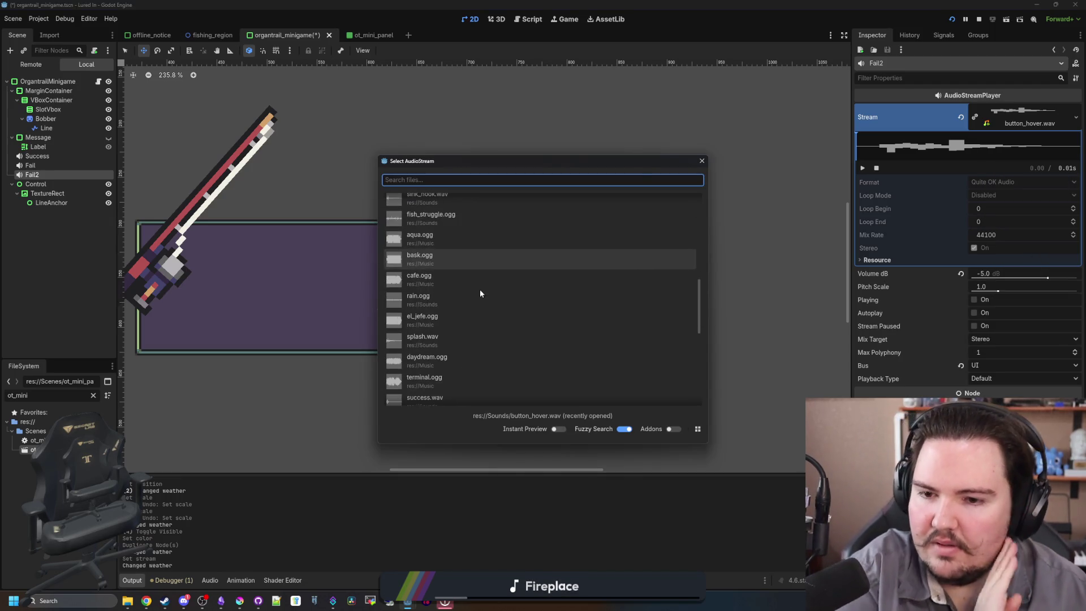
pyautogui.scroll(-2, 472, 259)
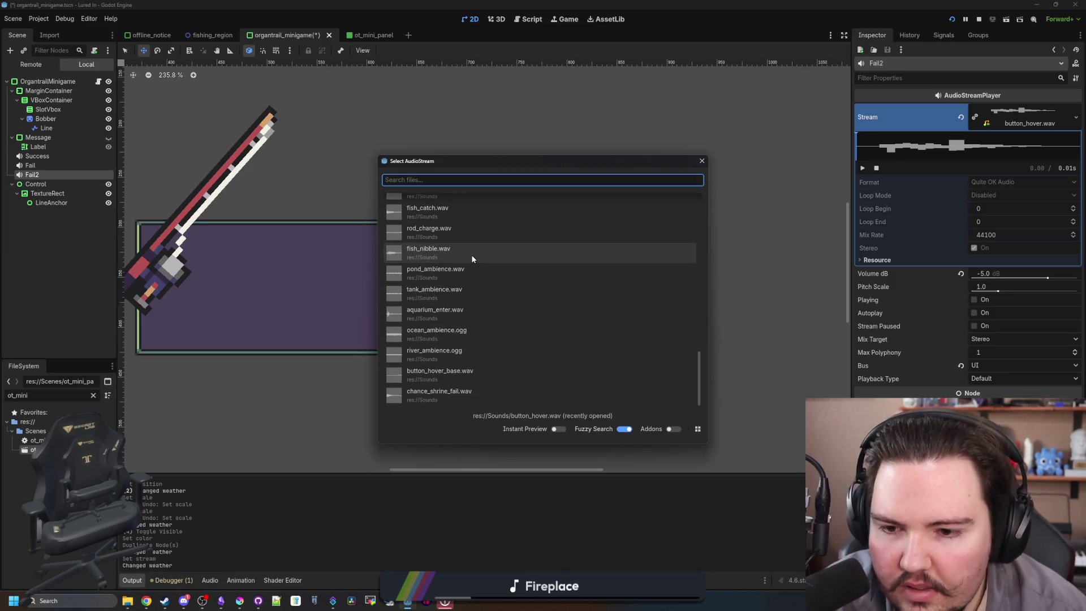
pyautogui.scroll(3, 446, 306)
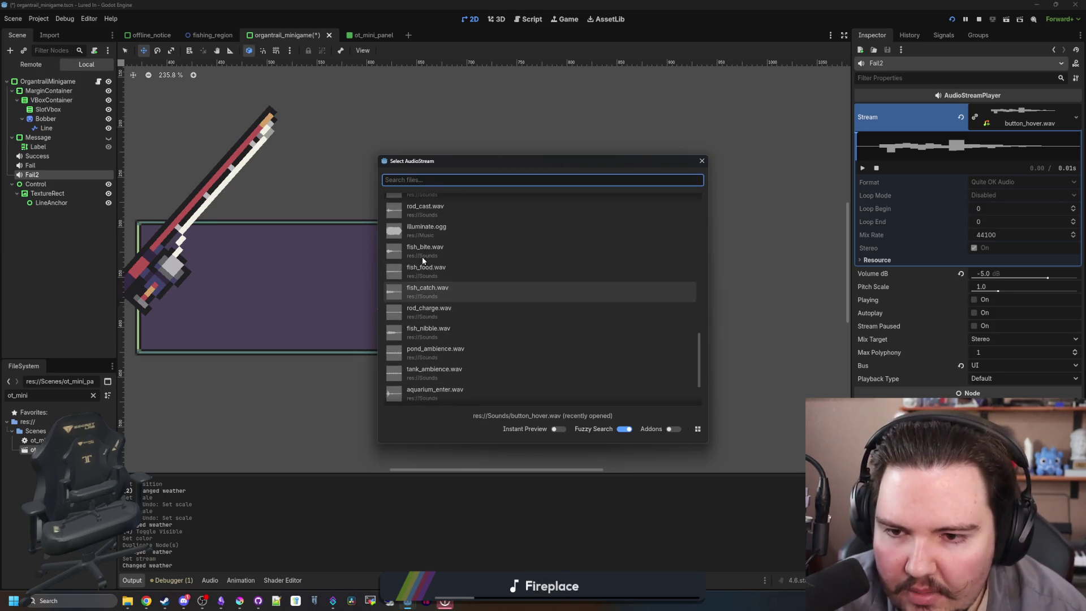
pyautogui.doubleClick(451, 346)
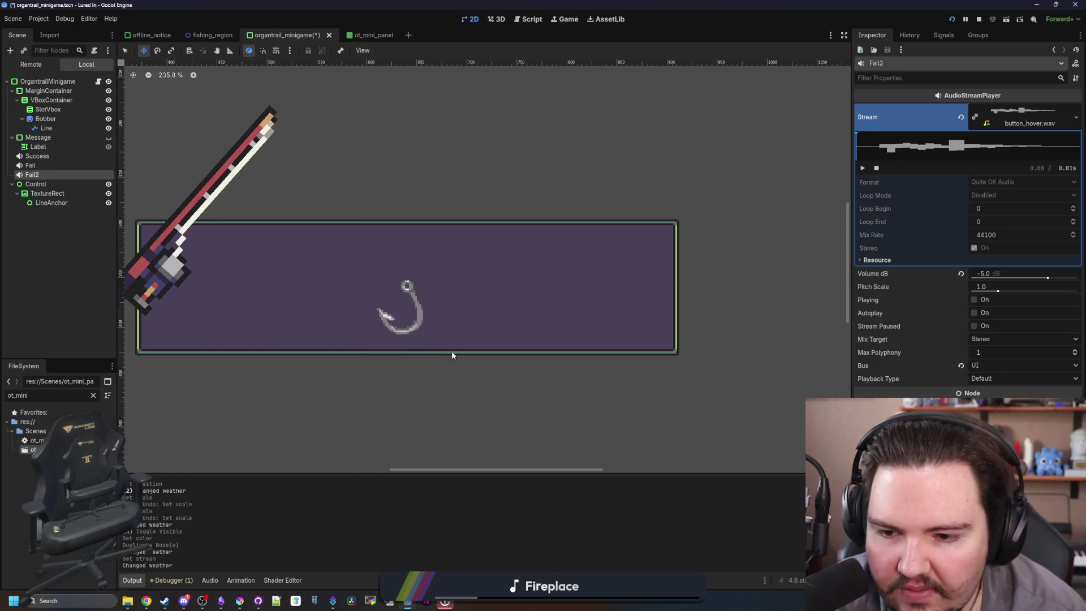
pyautogui.rightClick(1013, 118)
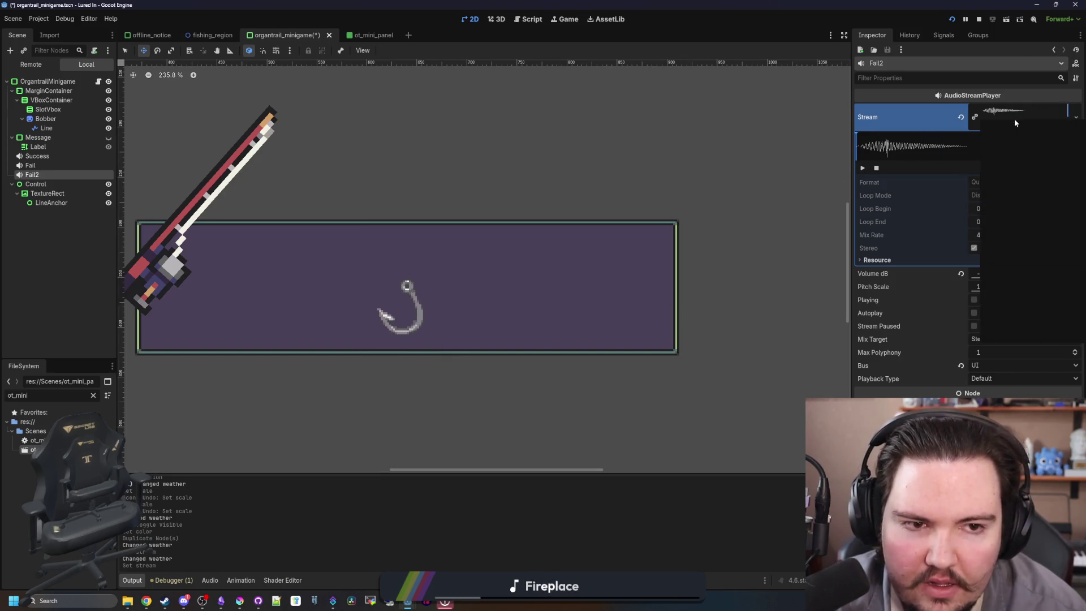
# Step: Quick Load fish_nibble.wav into Fail2's Stream and preview it twice
pyautogui.click(1015, 249)
pyautogui.write('nibb')
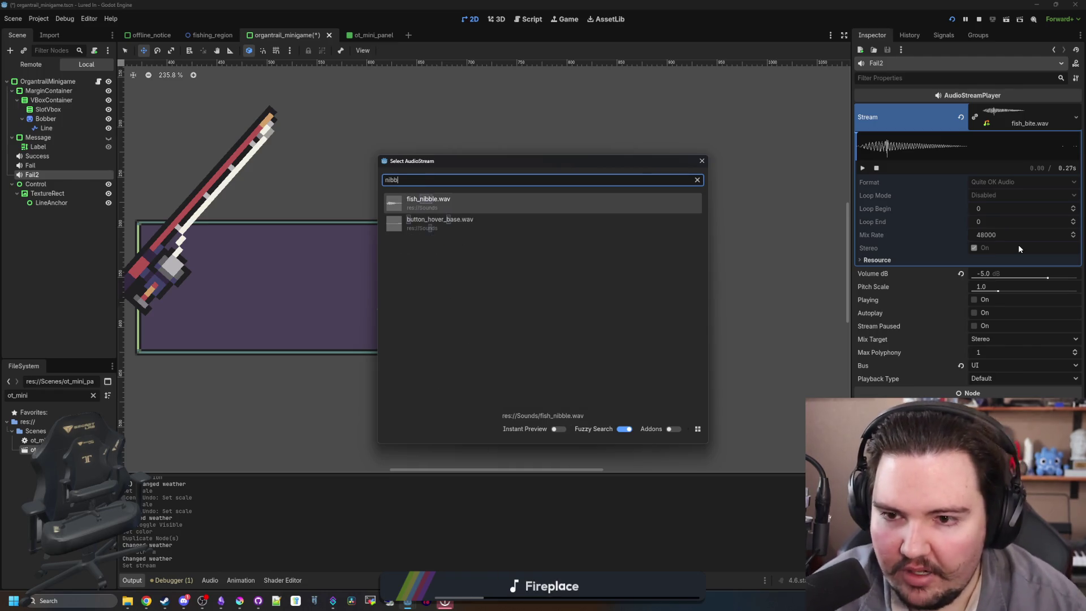
pyautogui.doubleClick(517, 201)
pyautogui.click(861, 171)
pyautogui.click(861, 171)
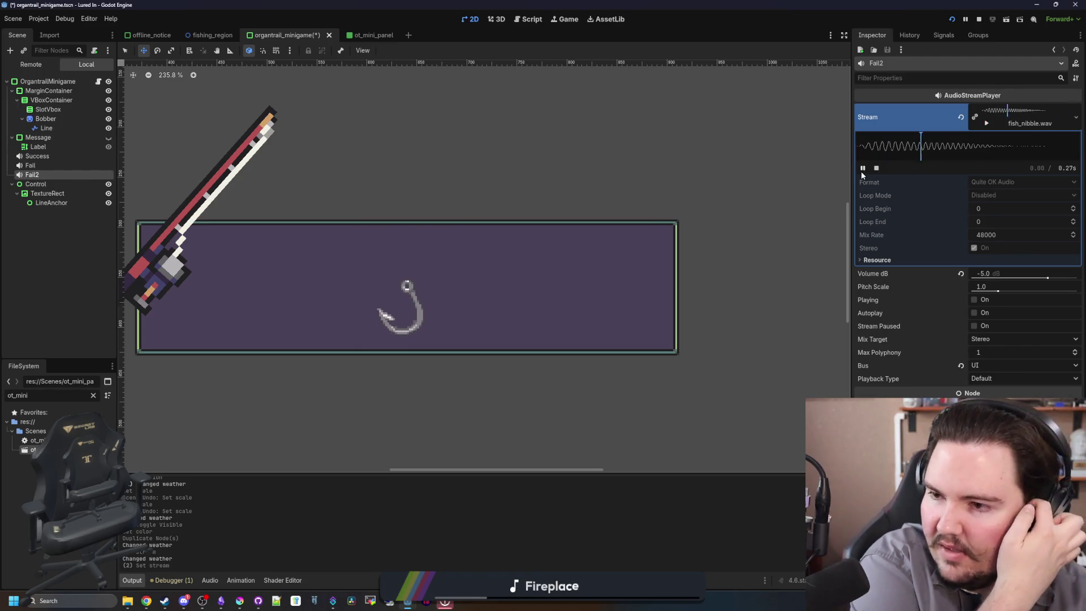
# Step: Rename the Fail2 node to Hovered
pyautogui.press('F2')
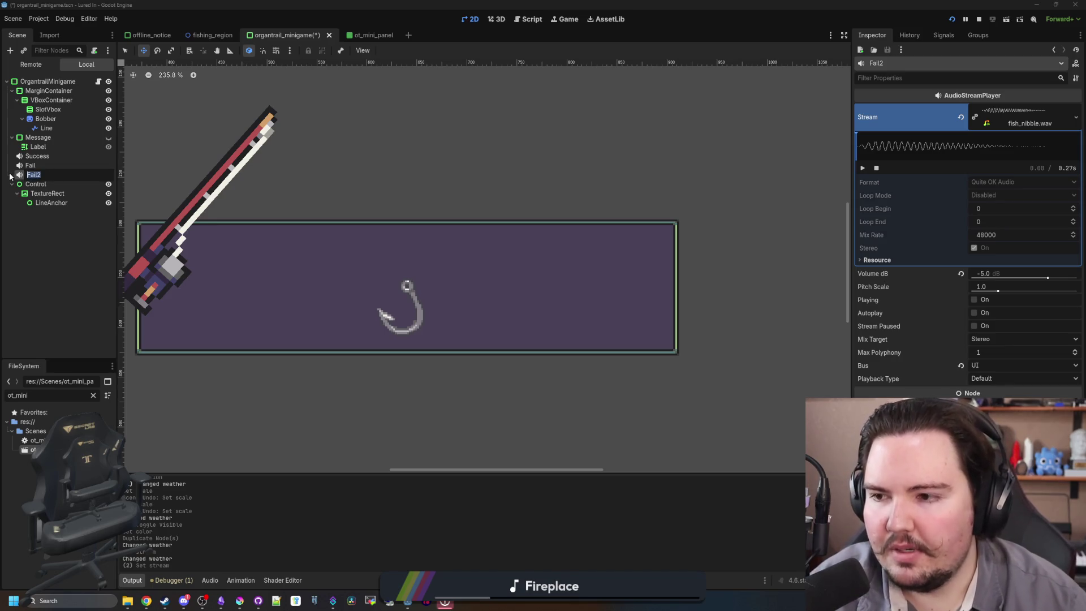
pyautogui.write('Hovered')
pyautogui.press('Return')
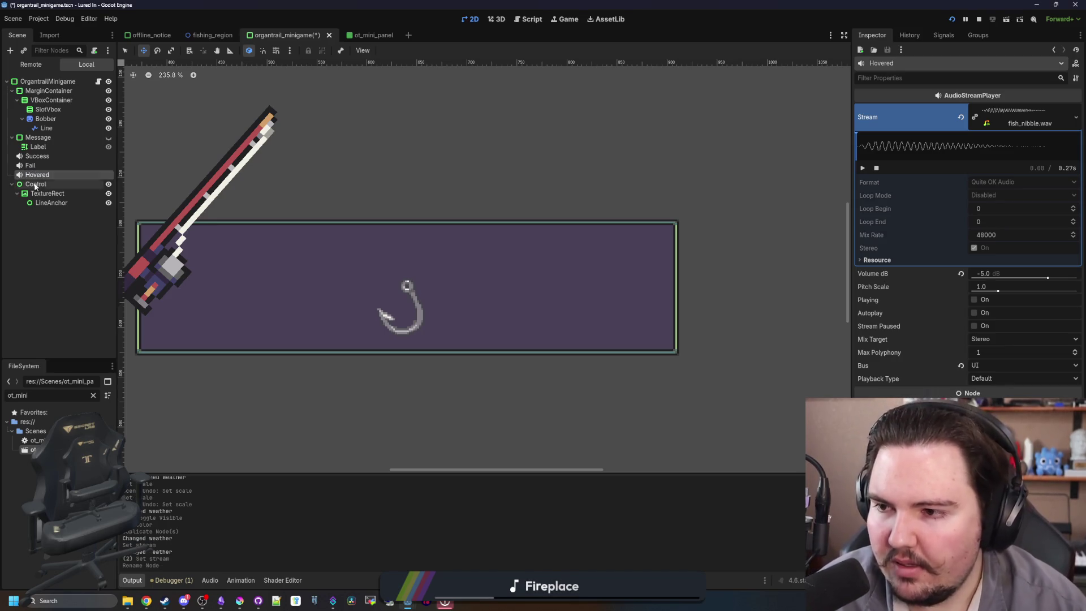
pyautogui.rightClick(53, 177)
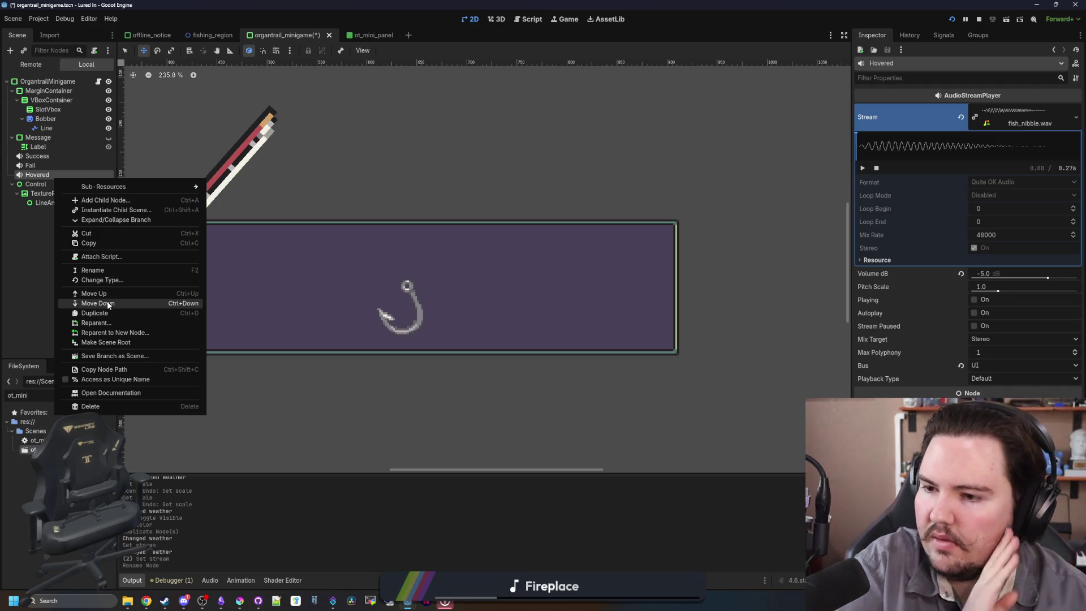
# Step: Duplicate the Hovered sound player and rename the copy to Ding
pyautogui.click(101, 312)
pyautogui.press('F2')
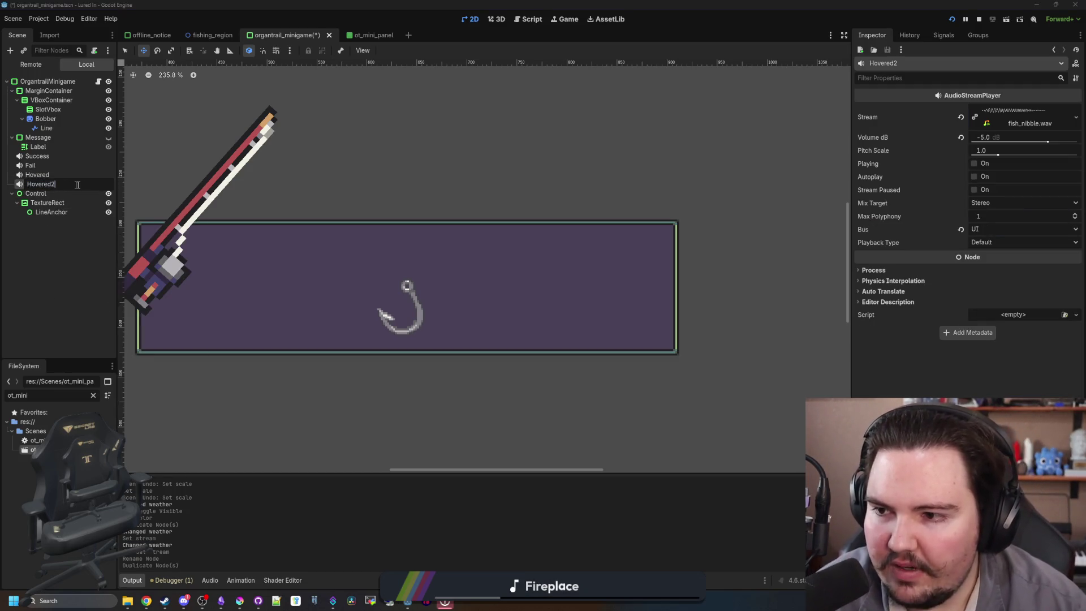
pyautogui.write('Ding')
pyautogui.press('Return')
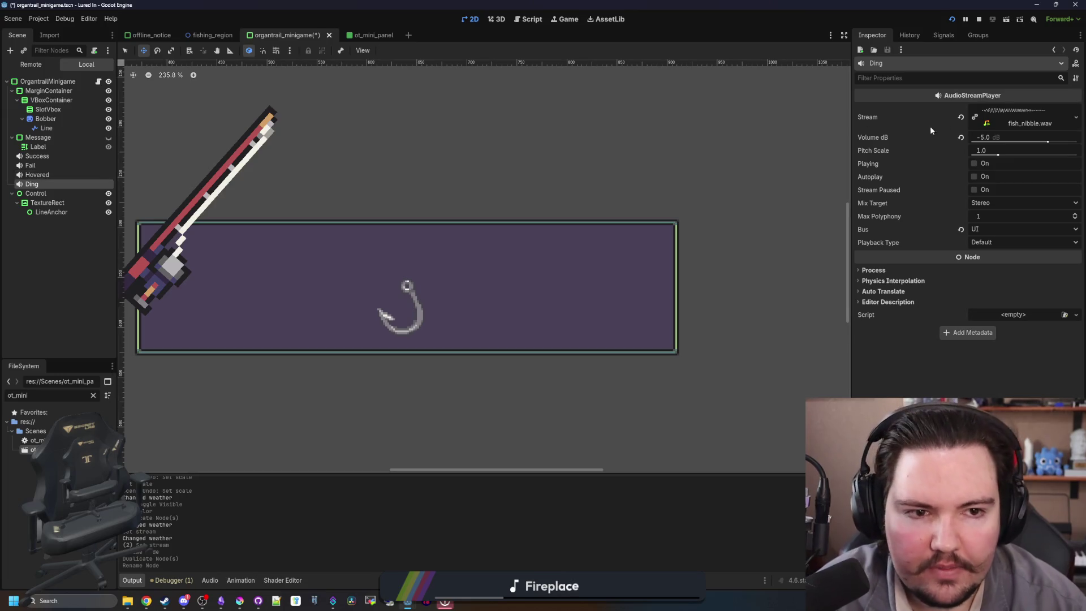
# Step: Quick Load ding.wav into Ding's Stream and preview it
pyautogui.click(1075, 117)
pyautogui.click(1014, 249)
pyautogui.write('ding')
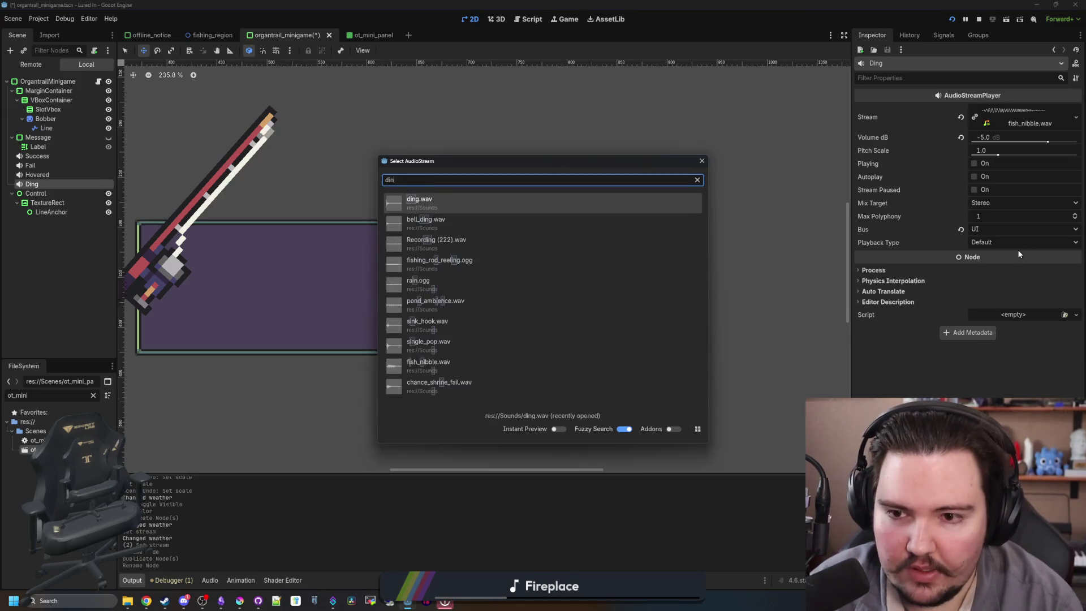
pyautogui.doubleClick(443, 209)
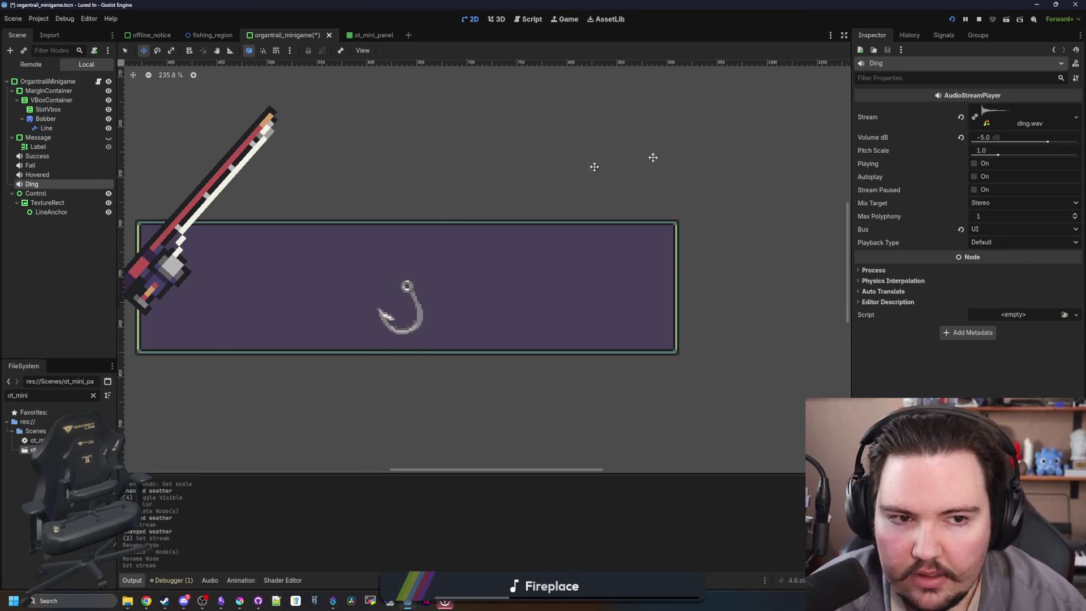
pyautogui.click(1012, 119)
pyautogui.click(863, 168)
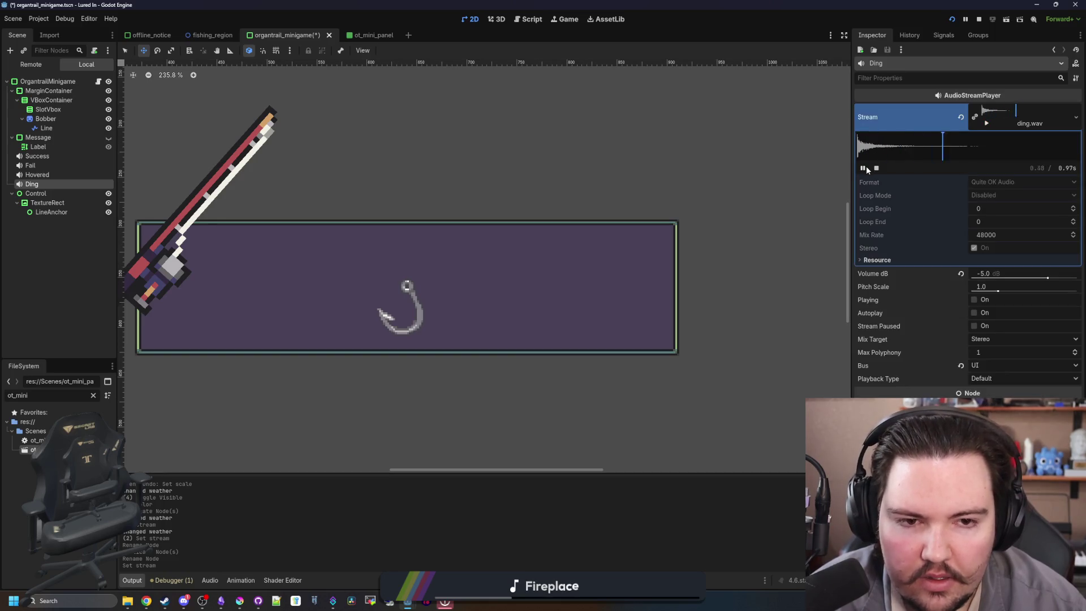
# Step: Clear the ot_mini filter in the FileSystem dock and start filtering for dbd files
pyautogui.rightClick(1004, 115)
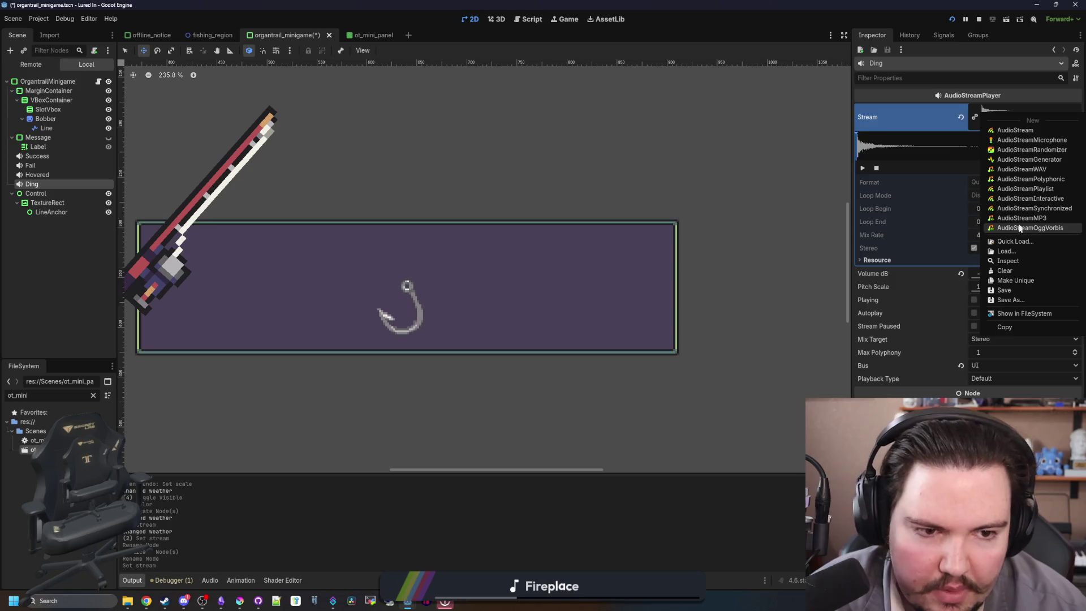
pyautogui.click(59, 412)
pyautogui.click(94, 395)
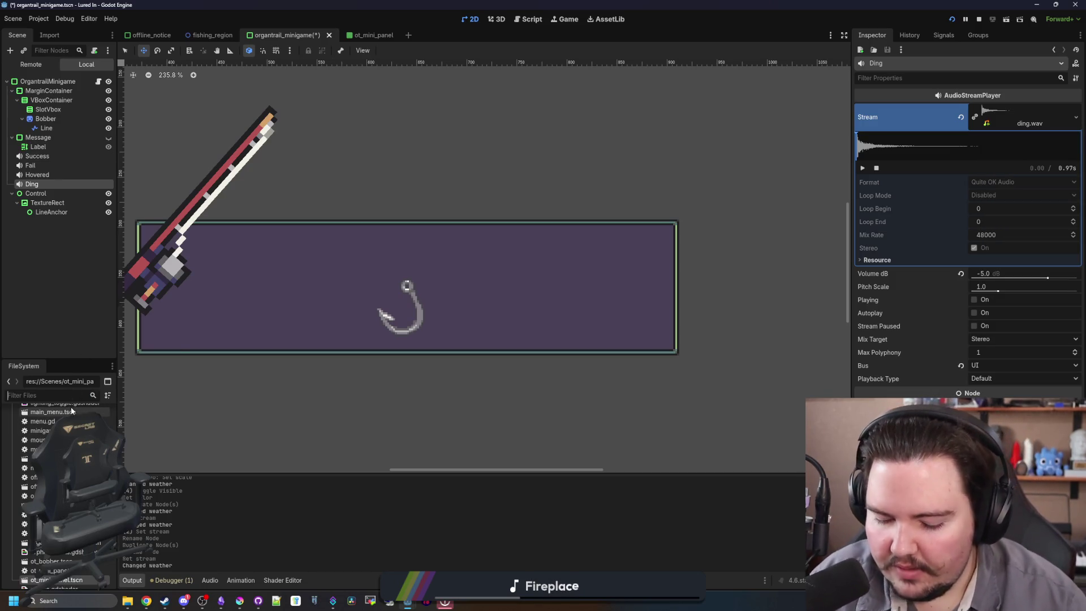
pyautogui.write('dbnd')
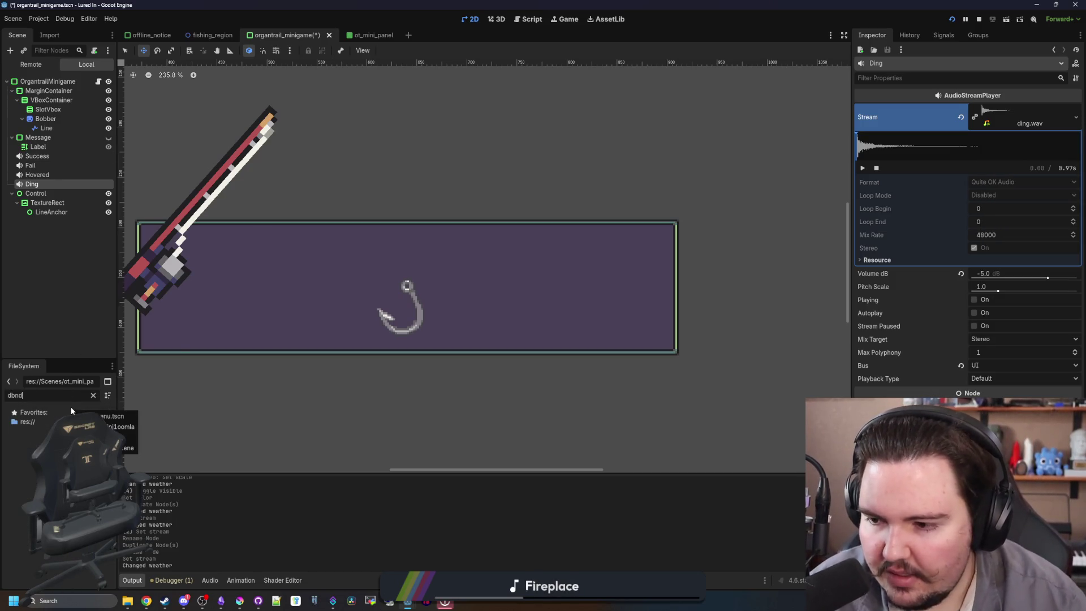
pyautogui.press('BackSpace')
pyautogui.press('BackSpace')
# Step: Open the dbd_minigame scene and inspect its StageComplete sound player
pyautogui.write('d')
pyautogui.doubleClick(34, 449)
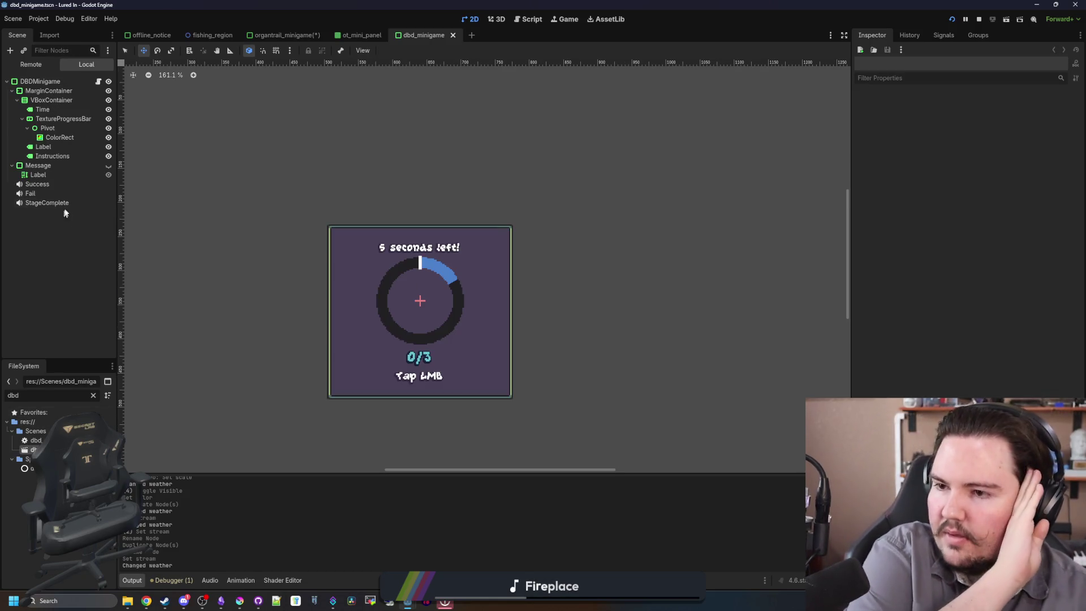
pyautogui.click(53, 203)
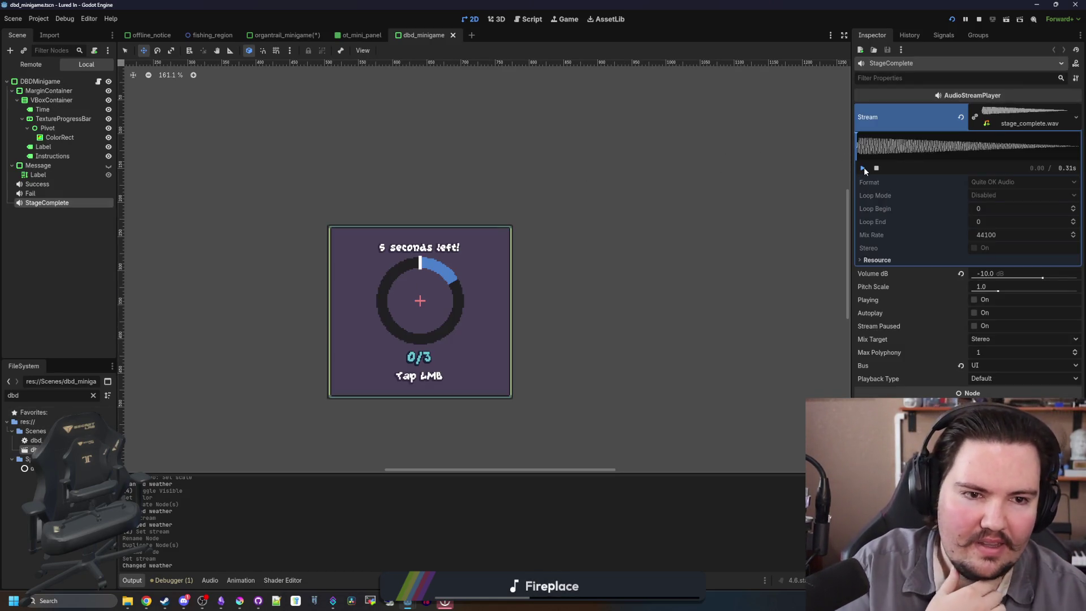
# Step: In organtrail_minigame, Quick Load stage_complete.wav into Ding's Stream
pyautogui.click(290, 36)
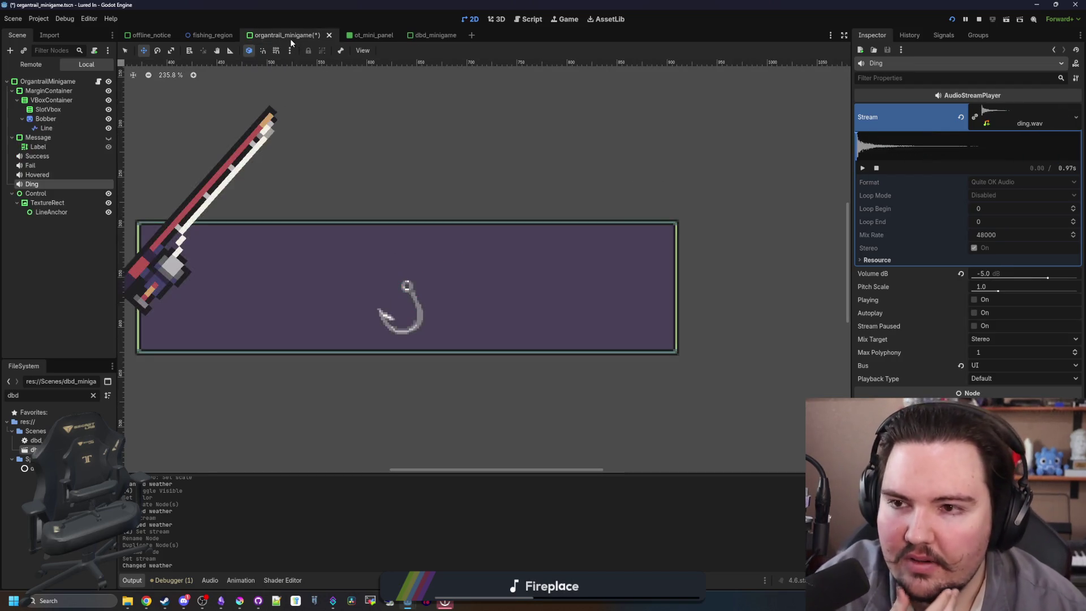
pyautogui.click(1075, 118)
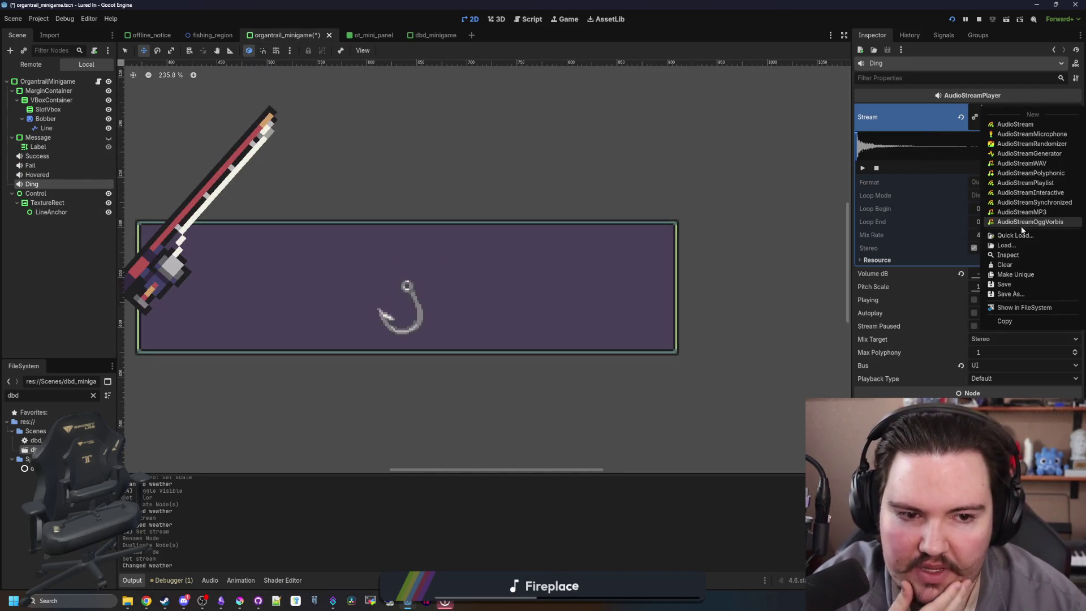
pyautogui.click(1018, 244)
pyautogui.click(758, 150)
pyautogui.click(1076, 117)
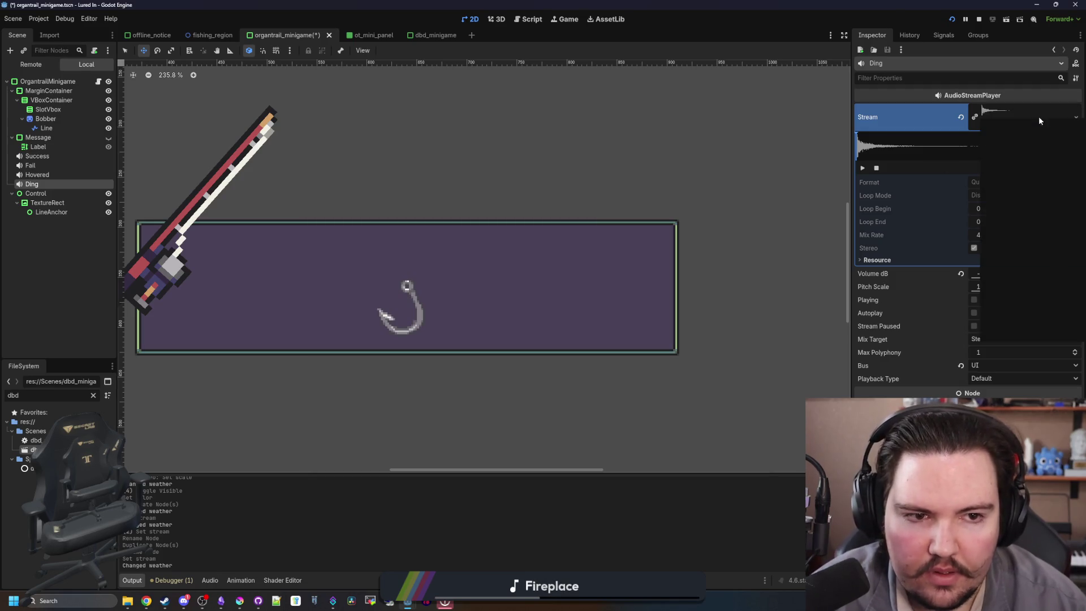
pyautogui.click(1030, 243)
pyautogui.write('stag')
pyautogui.doubleClick(414, 195)
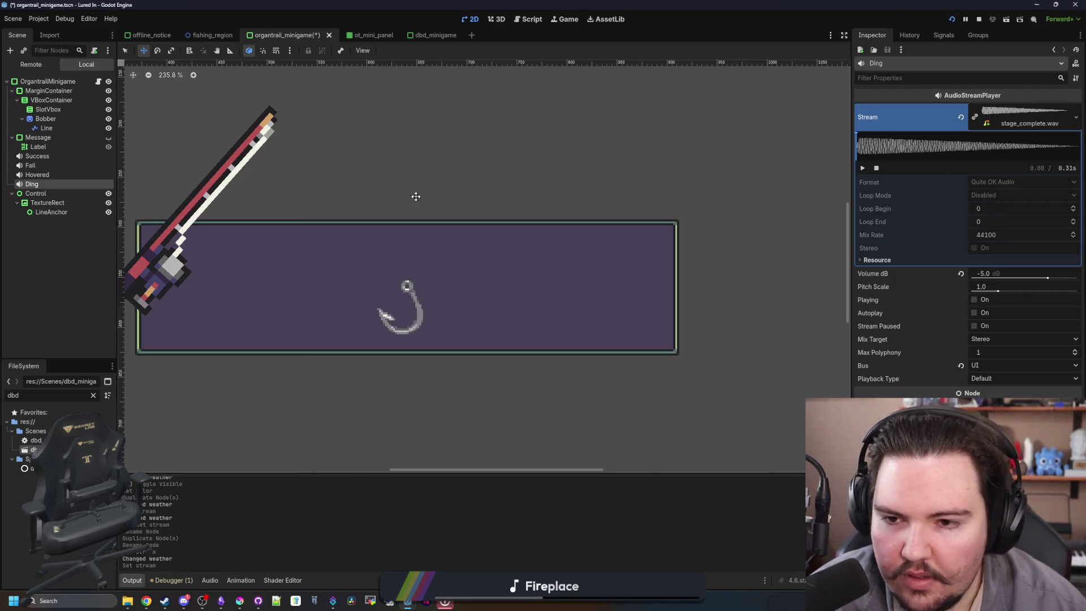
# Step: Rename the Ding node to StageComplete
pyautogui.doubleClick(56, 184)
pyautogui.write('StageComplete')
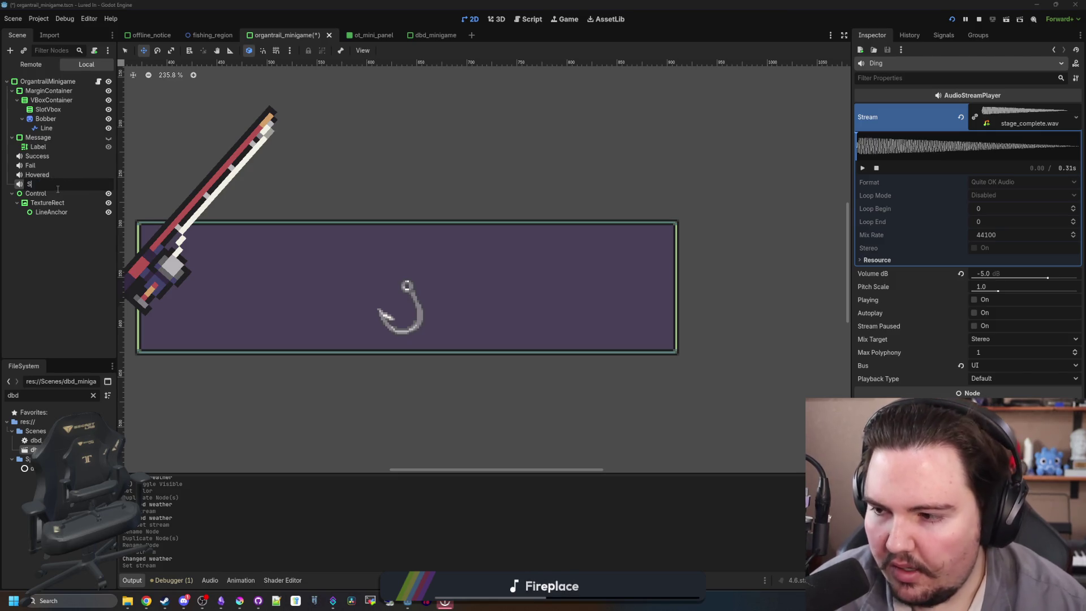
pyautogui.press('Return')
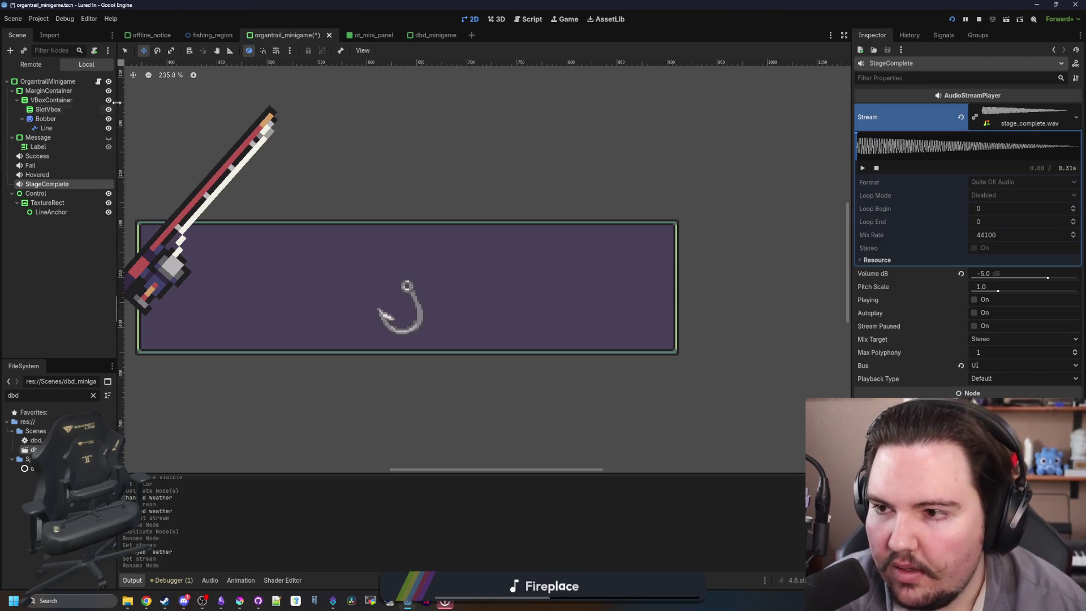
pyautogui.click(98, 82)
# Step: Add a $StageComplete.play() line after move_bobber() by dragging in the StageComplete node
pyautogui.click(406, 298)
pyautogui.hotkey('ctrl', 's')
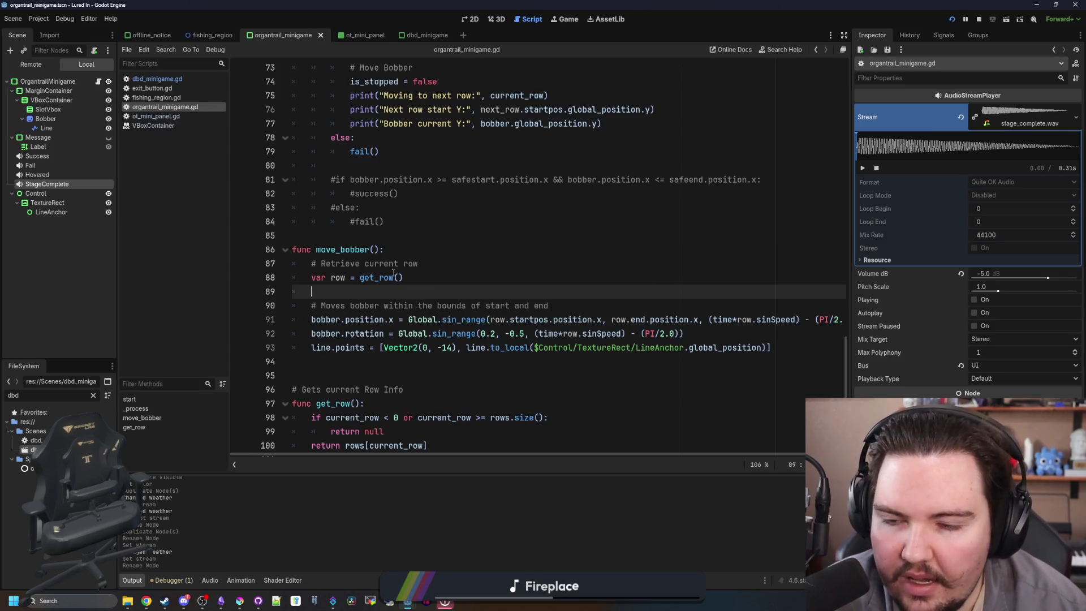
pyautogui.scroll(7, 430, 277)
pyautogui.click(455, 261)
pyautogui.hotkey('ctrl', 's')
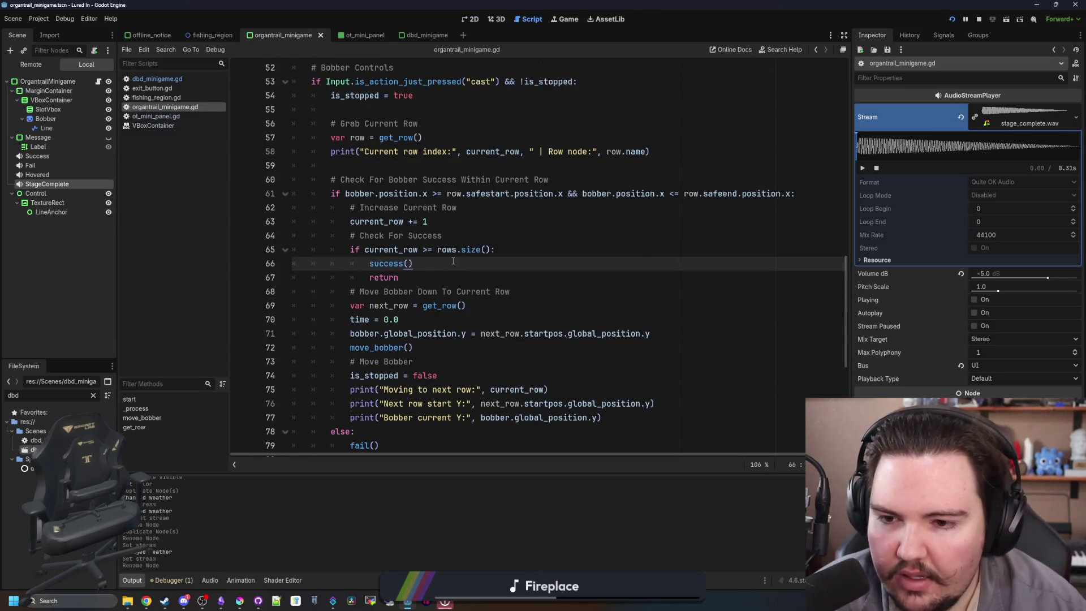
pyautogui.scroll(-2, 447, 266)
pyautogui.click(435, 269)
pyautogui.press('Return')
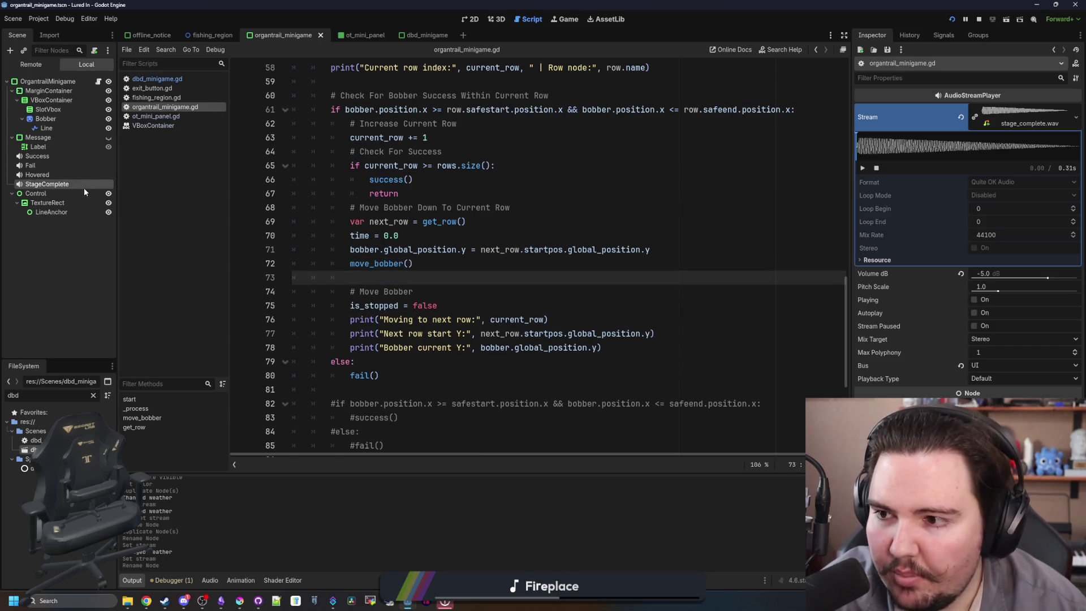
pyautogui.moveTo(77, 185); pyautogui.dragTo(434, 275)
pyautogui.write('.play()')
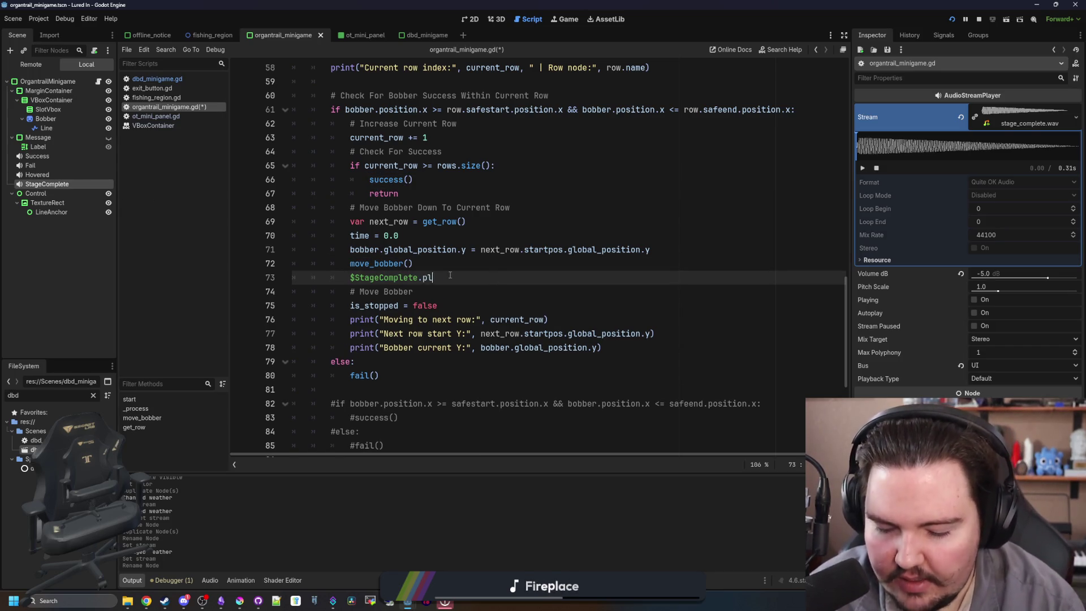
# Step: Move the StageComplete play call under '# Check For Success' and save the script
pyautogui.moveTo(478, 279); pyautogui.dragTo(351, 273)
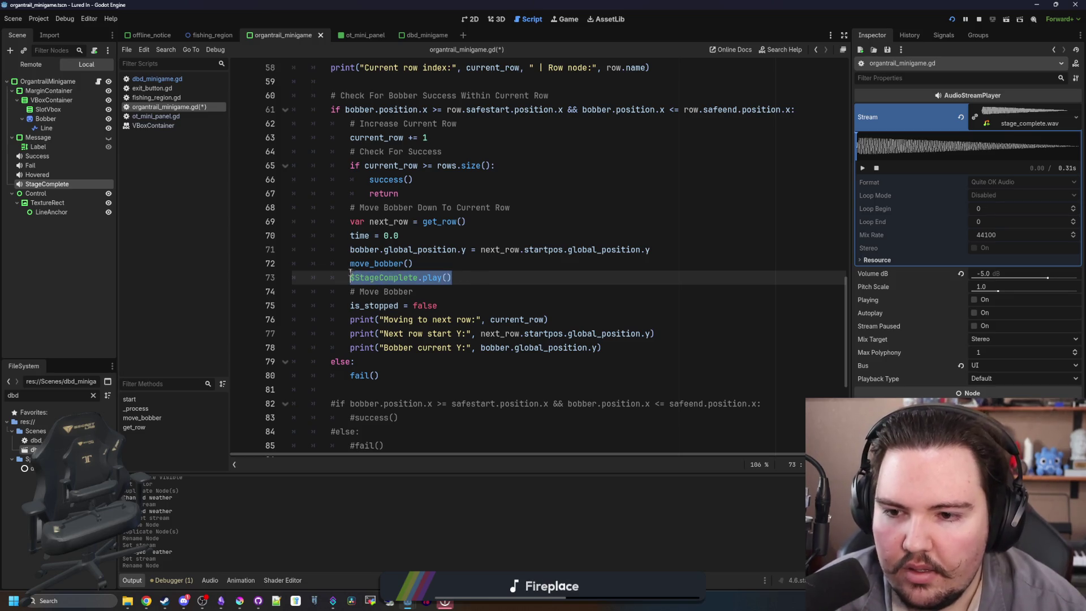
pyautogui.scroll(1, 394, 277)
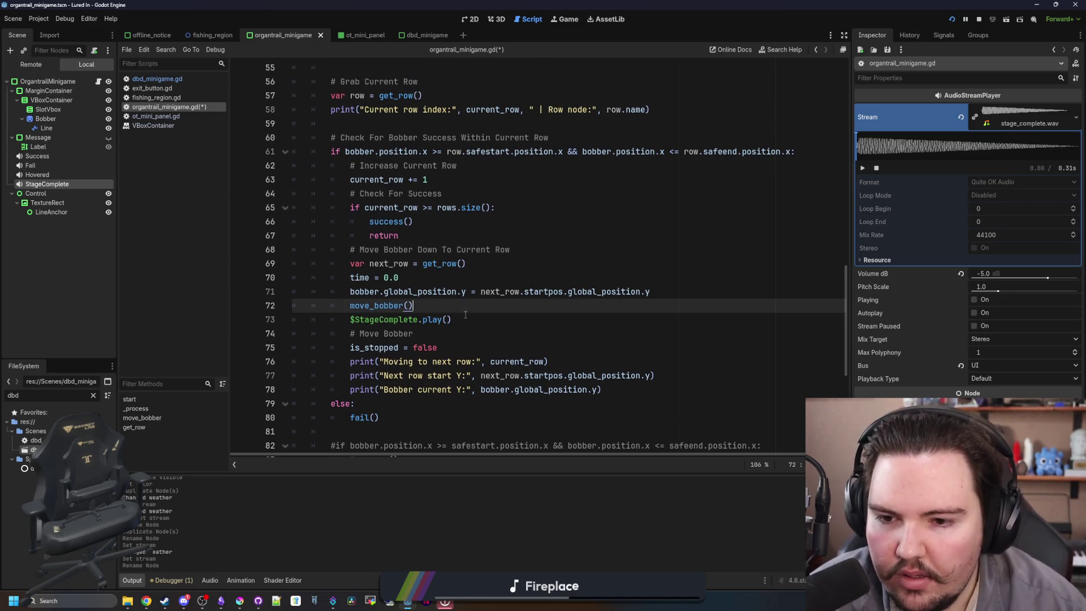
pyautogui.hotkey('ctrl', 'x')
pyautogui.click(463, 196)
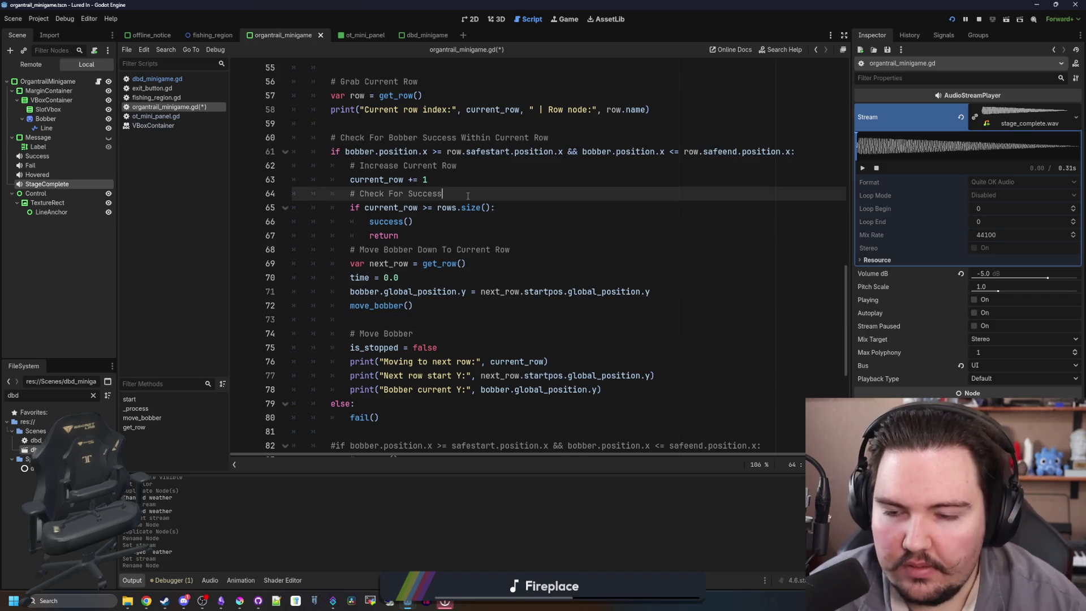
pyautogui.press('Return')
pyautogui.hotkey('ctrl', 'v')
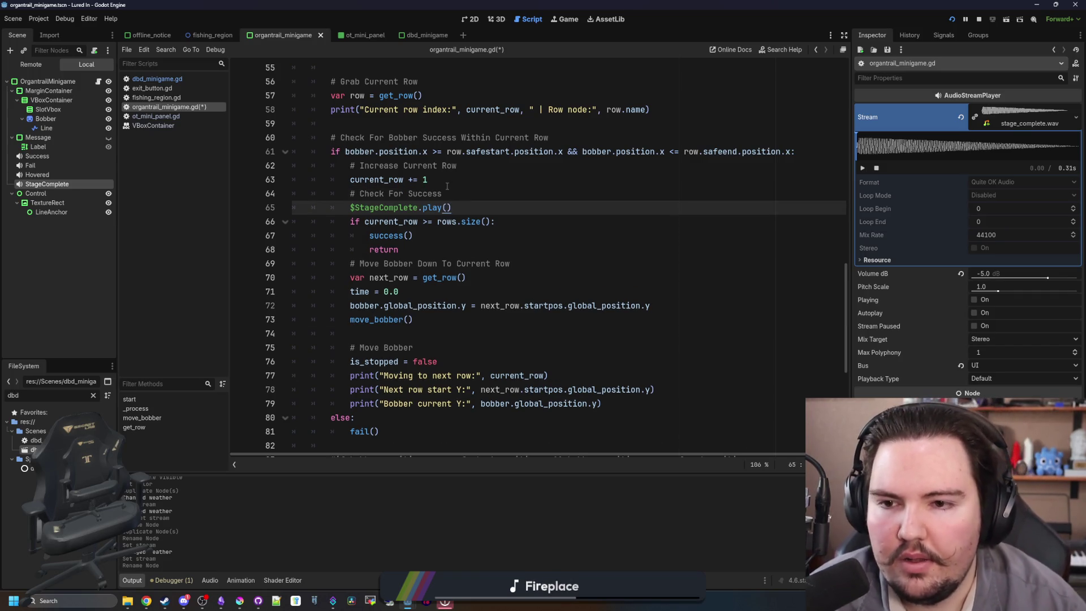
pyautogui.click(448, 186)
pyautogui.click(470, 208)
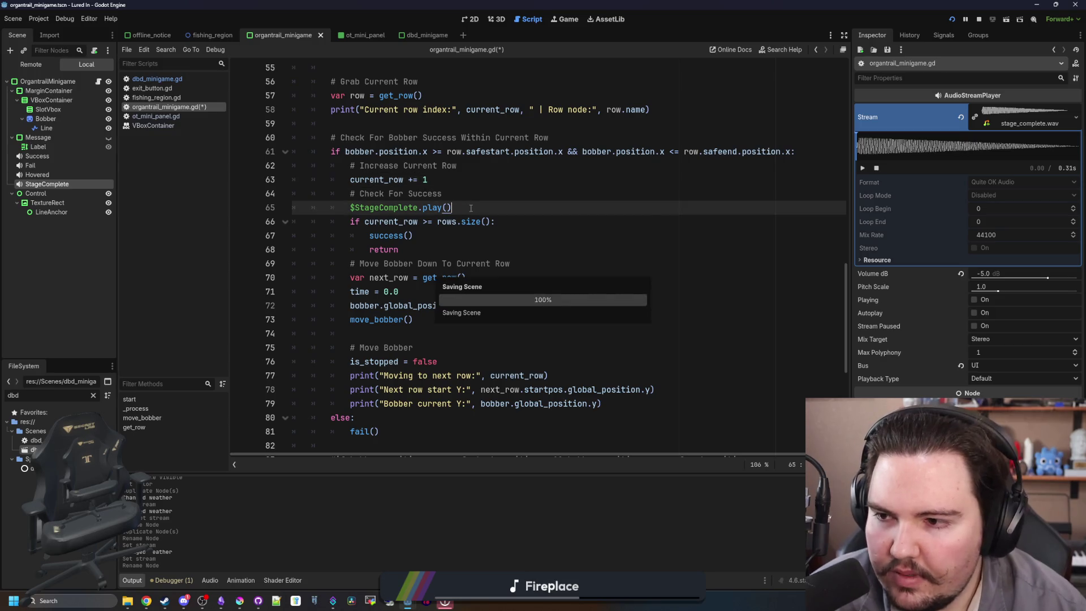
pyautogui.hotkey('ctrl', 's')
pyautogui.click(35, 176)
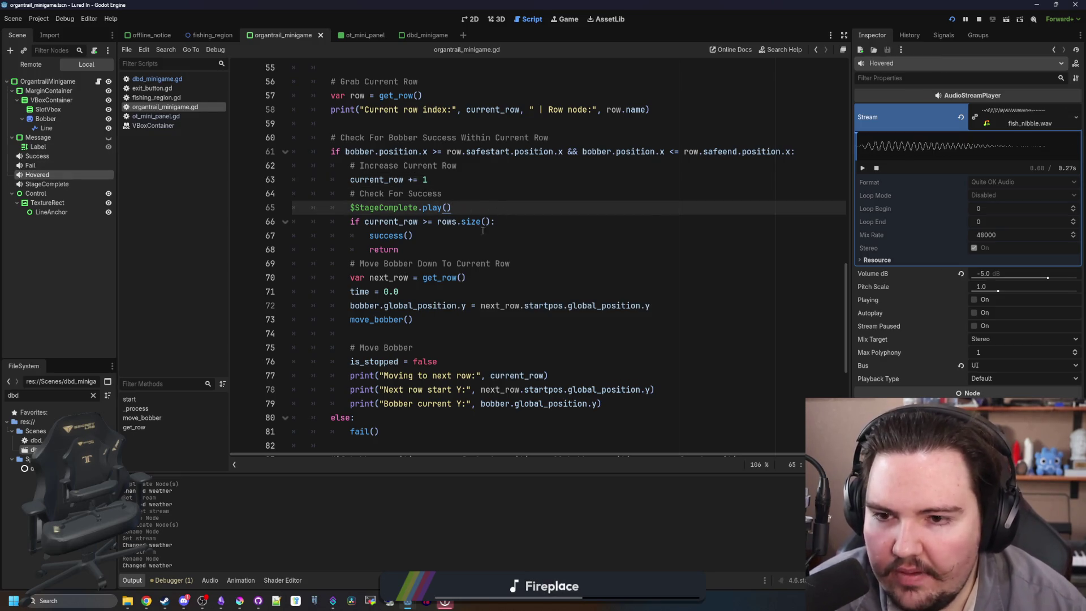
# Step: Move the bobber safe-zone check into _process below 'time += delta'
pyautogui.click(481, 235)
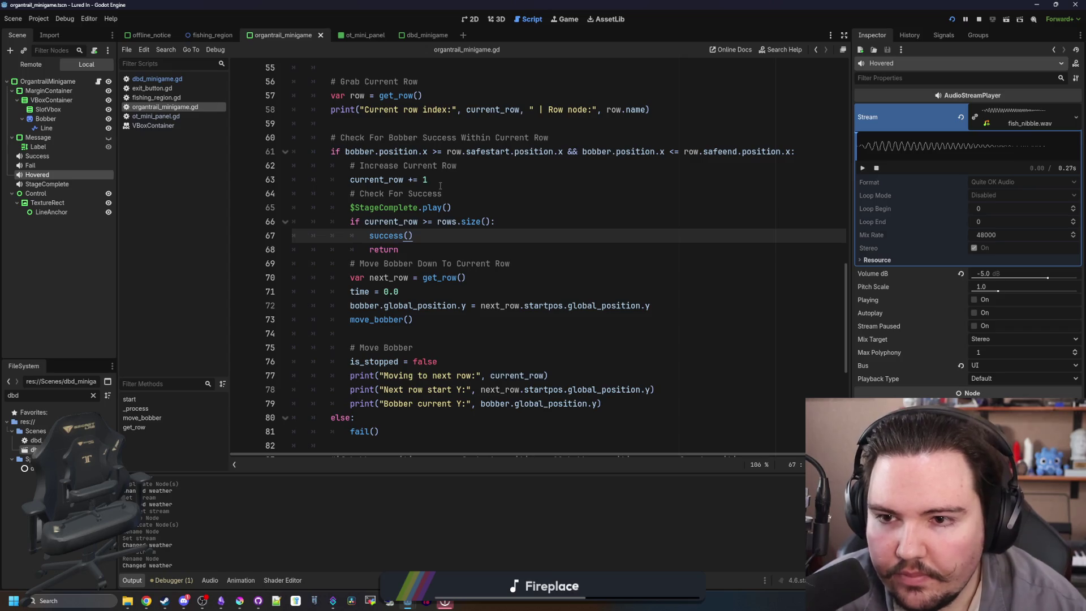
pyautogui.scroll(2, 440, 185)
pyautogui.scroll(1, 735, 296)
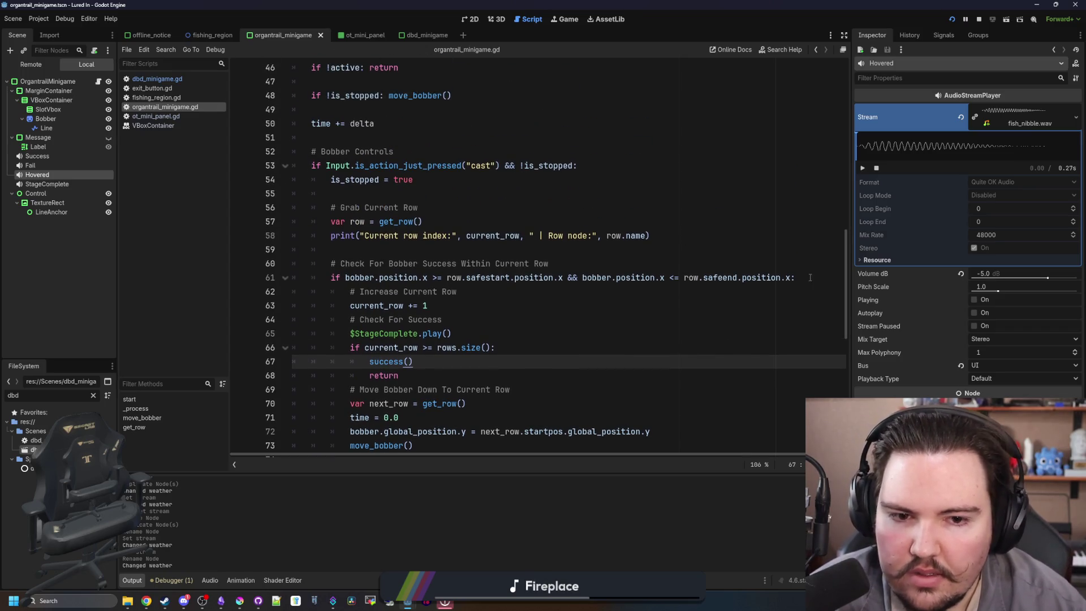
pyautogui.moveTo(795, 277); pyautogui.dragTo(323, 283)
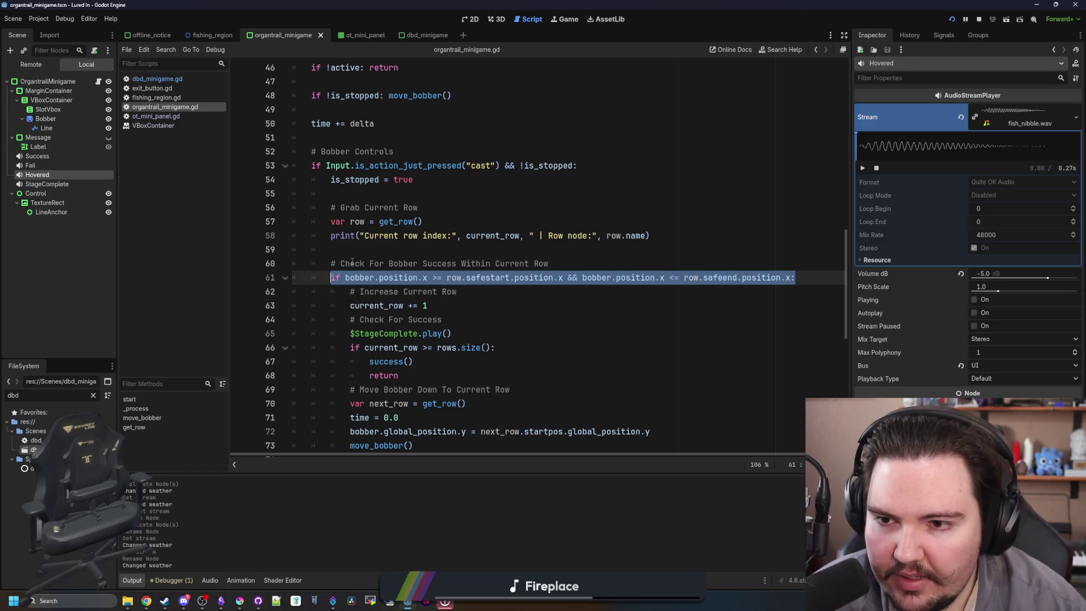
pyautogui.scroll(1, 352, 262)
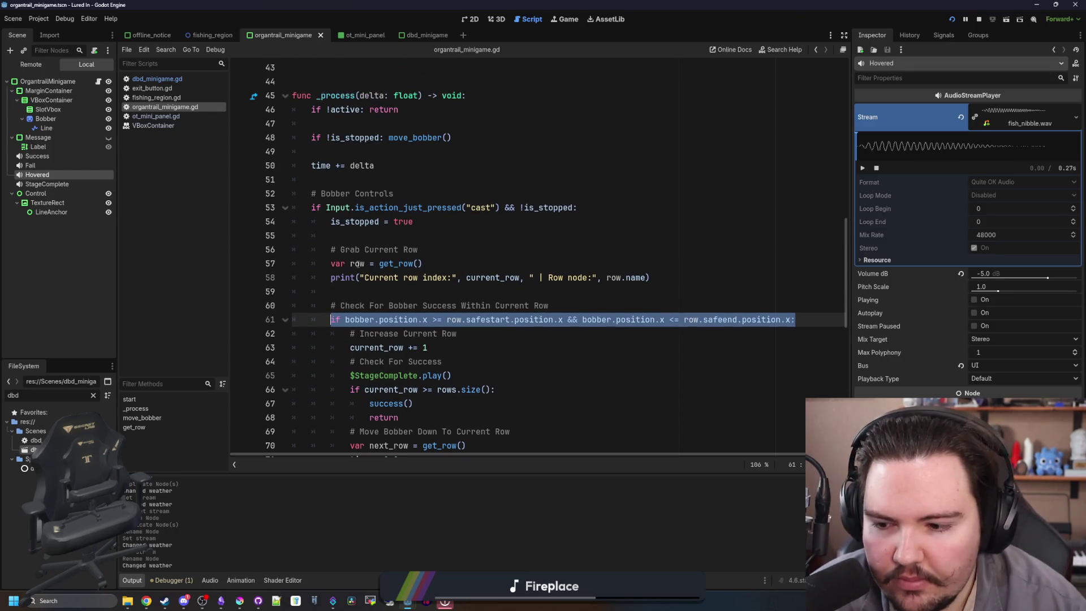
pyautogui.hotkey('ctrl', 'x')
pyautogui.click(366, 179)
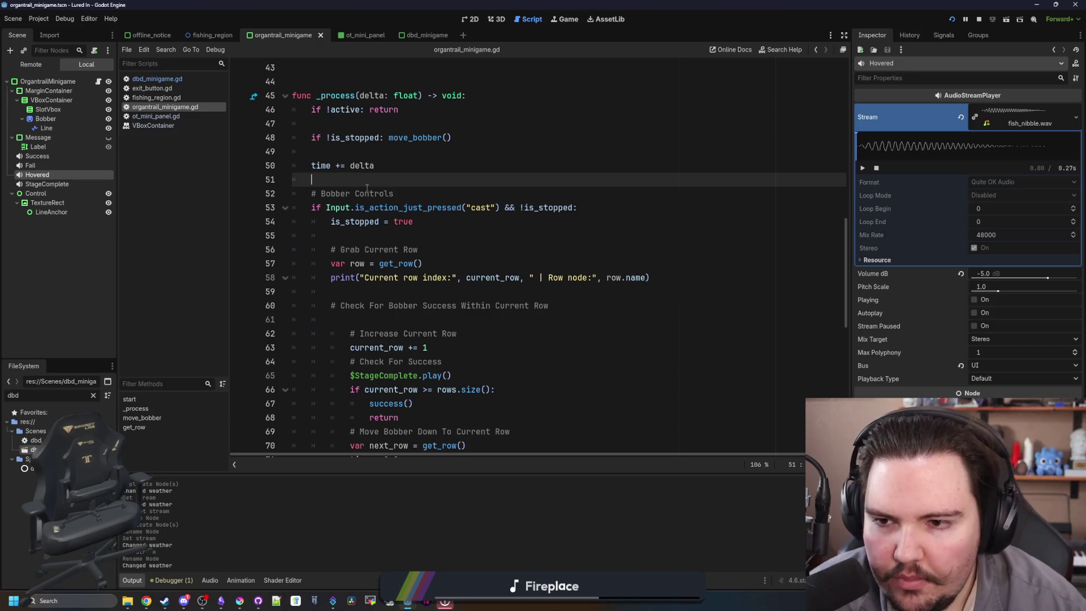
pyautogui.press('Return')
pyautogui.press('Return')
pyautogui.press('Up')
pyautogui.hotkey('ctrl', 'v')
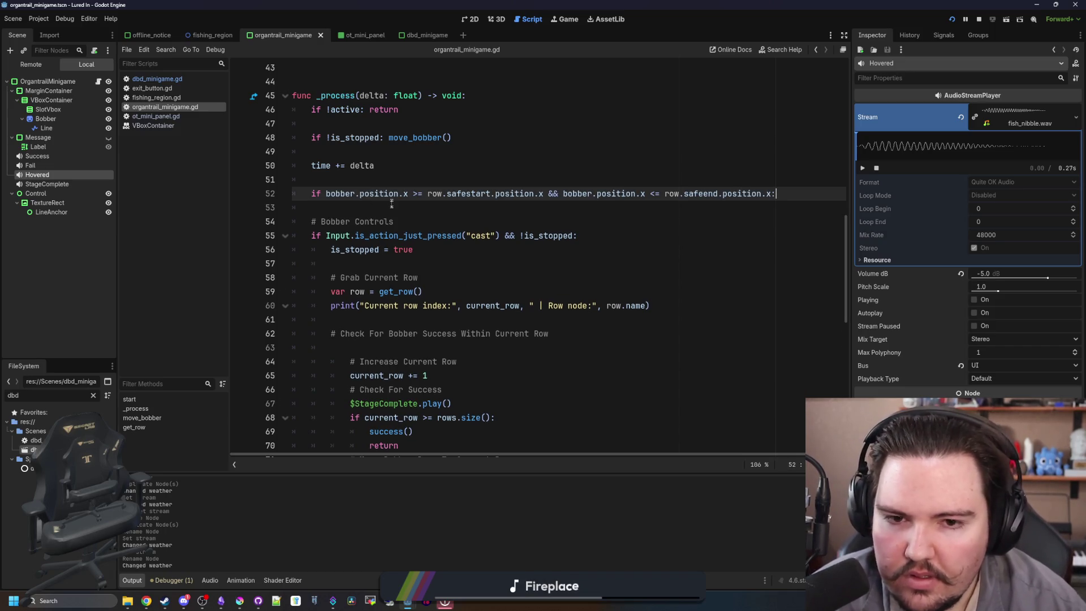
# Step: Indent the block under the new safe-zone if-statement and delete the leftover comment lines
pyautogui.scroll(-7, 391, 339)
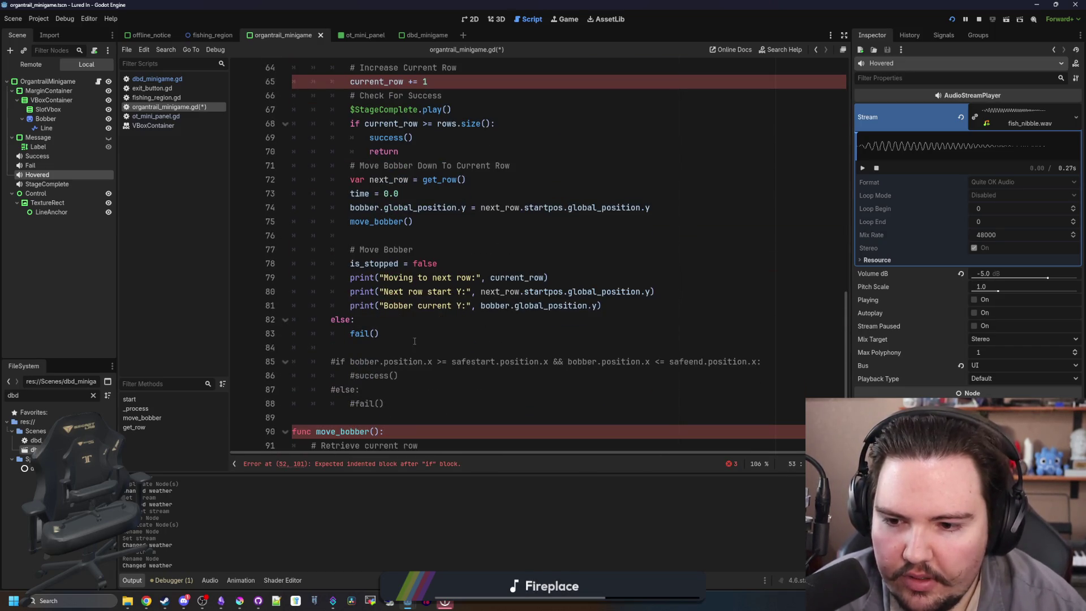
pyautogui.moveTo(294, 417)
pyautogui.mouseDown()
pyautogui.moveTo(339, 395)
pyautogui.moveTo(317, 79)
pyautogui.moveTo(305, 74)
pyautogui.moveTo(278, 225)
pyautogui.mouseUp()
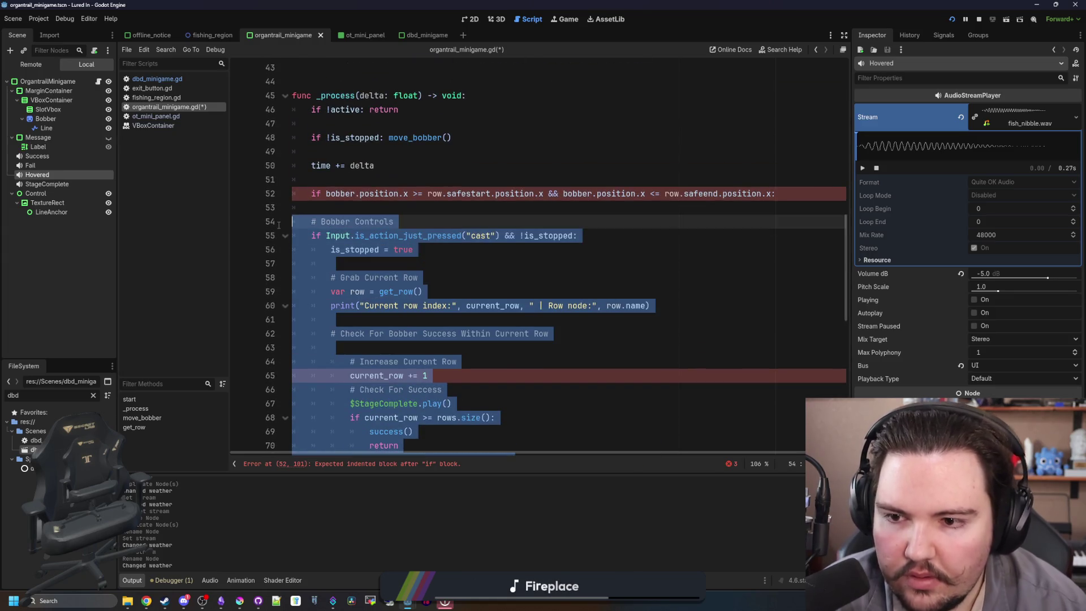
pyautogui.press('Tab')
pyautogui.click(381, 210)
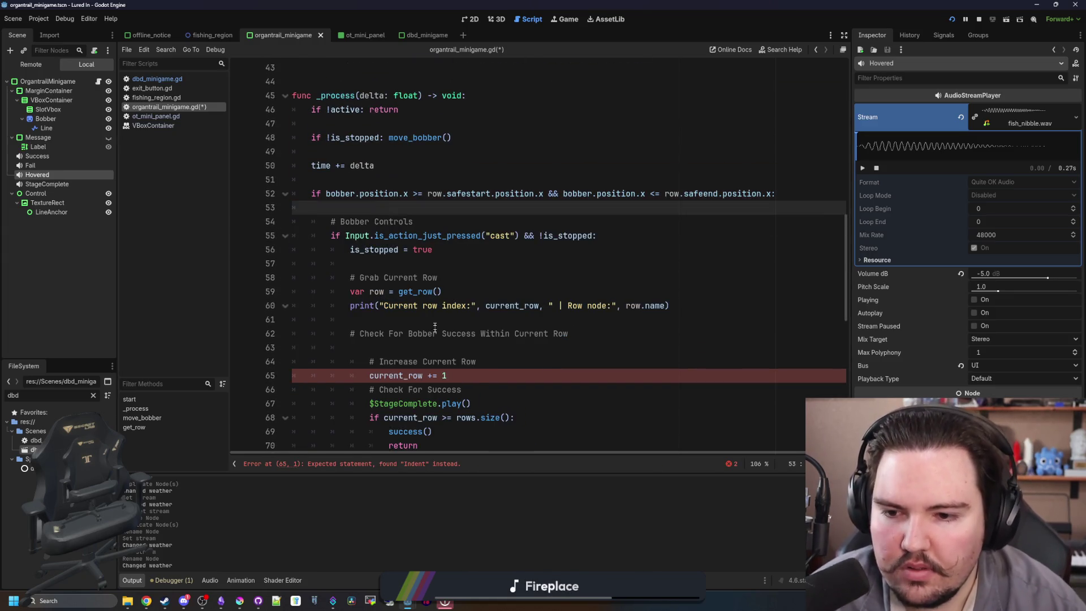
pyautogui.moveTo(426, 338); pyautogui.dragTo(353, 334)
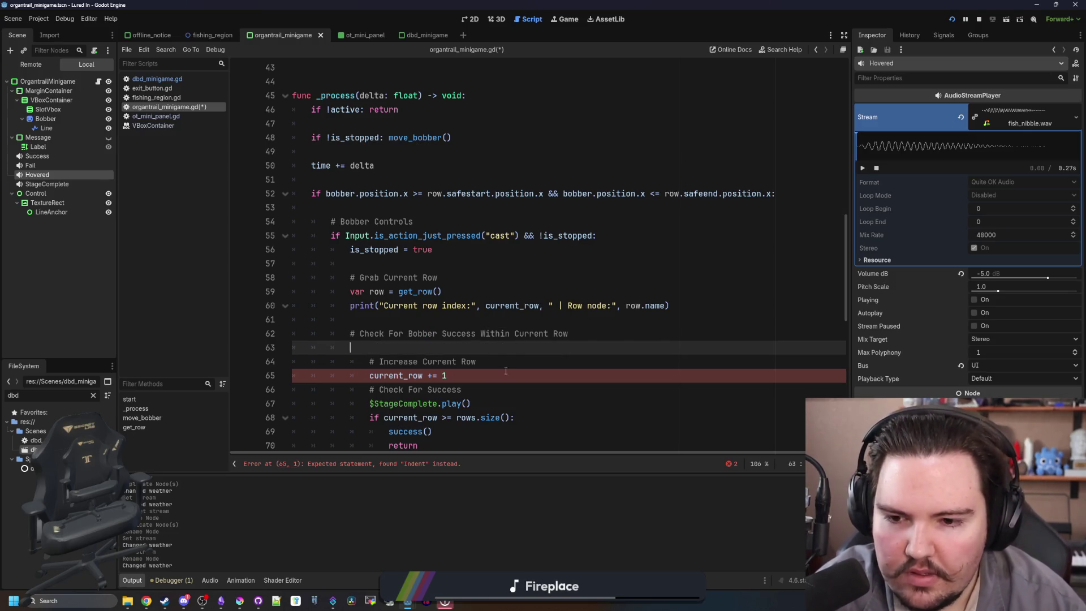
pyautogui.moveTo(477, 362); pyautogui.dragTo(268, 326)
pyautogui.press('BackSpace')
# Step: Unindent the row-advance block by one level
pyautogui.scroll(-1, 389, 324)
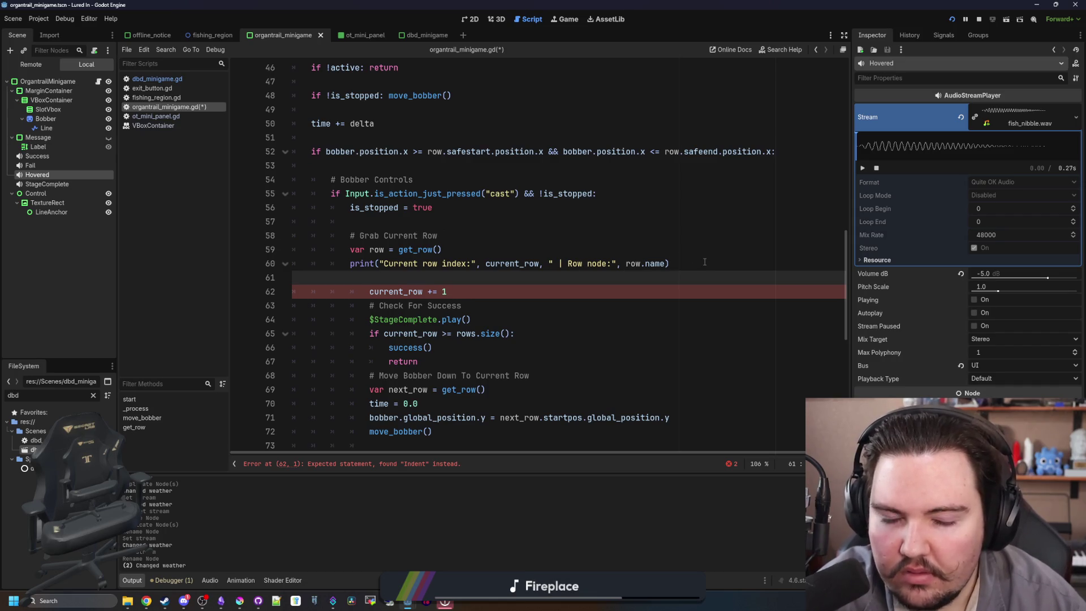
pyautogui.scroll(-4, 705, 262)
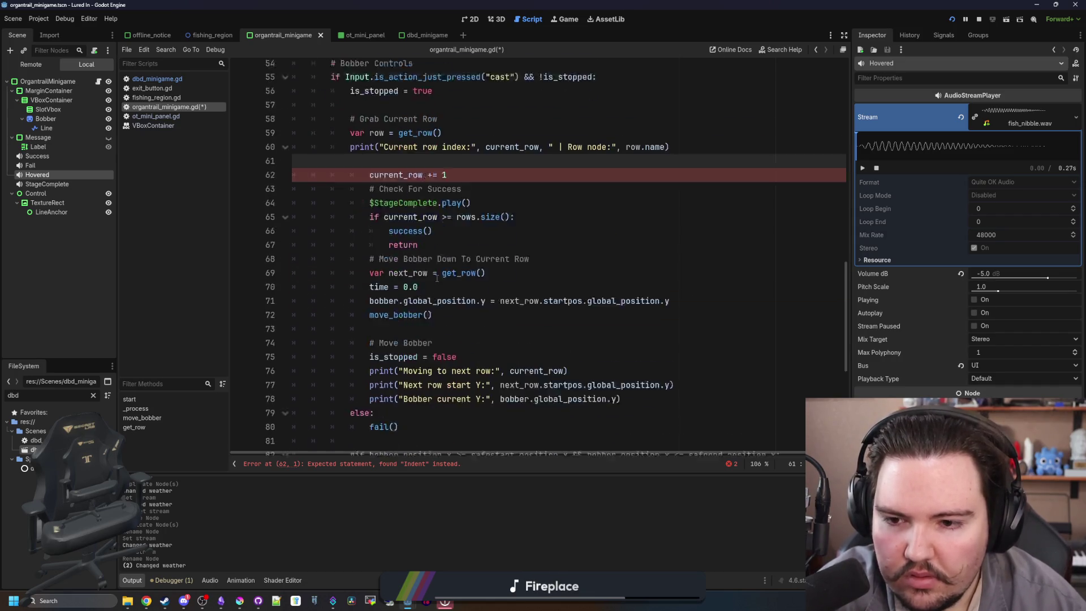
pyautogui.moveTo(399, 375)
pyautogui.mouseDown()
pyautogui.moveTo(339, 334)
pyautogui.moveTo(187, 125)
pyautogui.mouseUp()
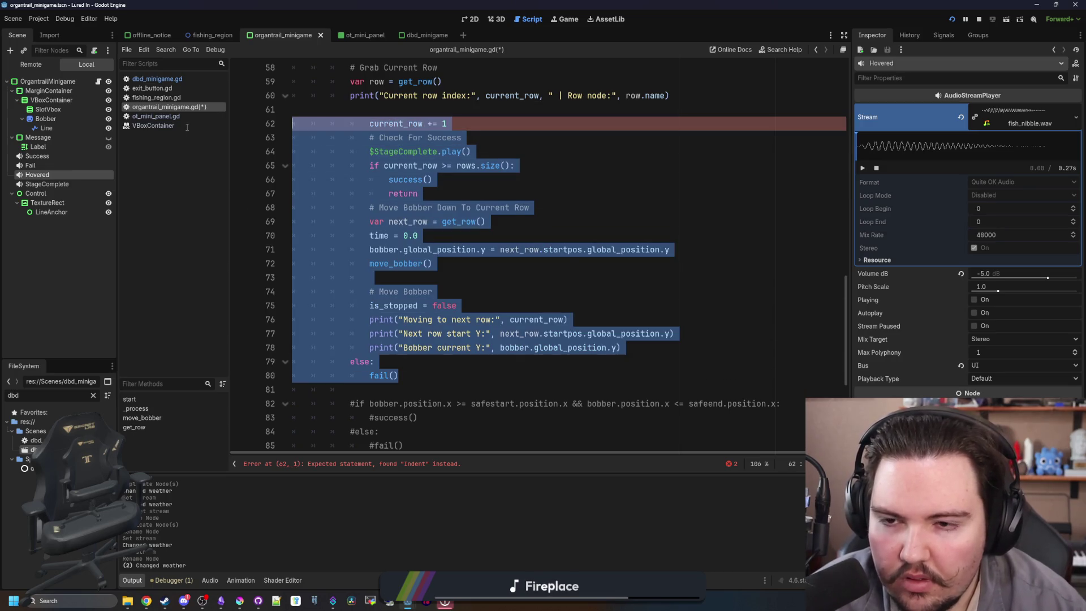
pyautogui.hotkey('shift', 'Tab')
# Step: Cut the 'var row = get_row()' lookup line out of the cast block
pyautogui.scroll(4, 409, 208)
pyautogui.click(409, 207)
pyautogui.scroll(1, 409, 207)
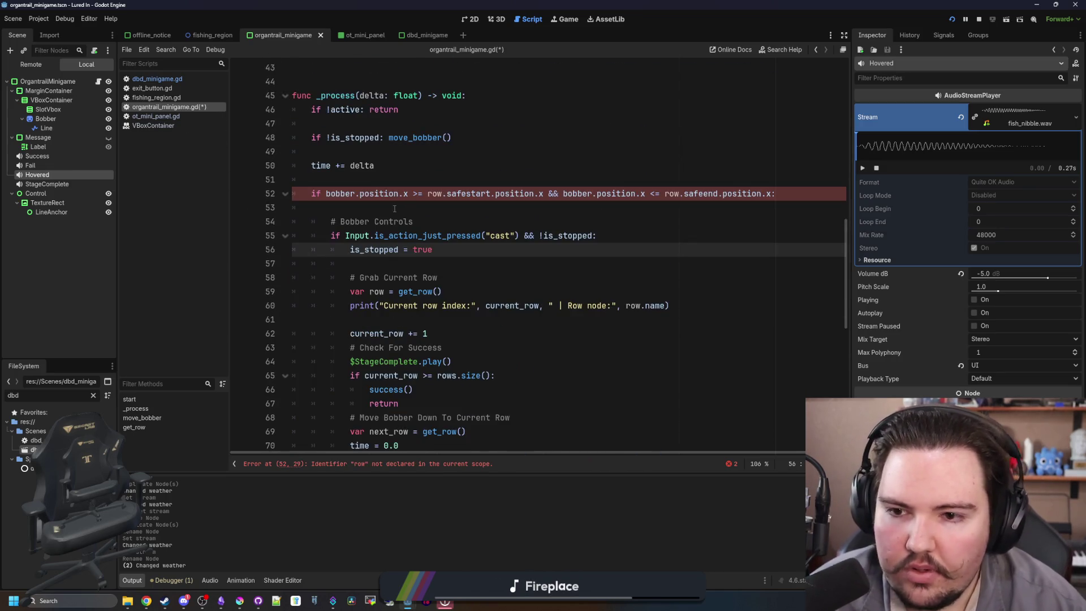
pyautogui.click(588, 214)
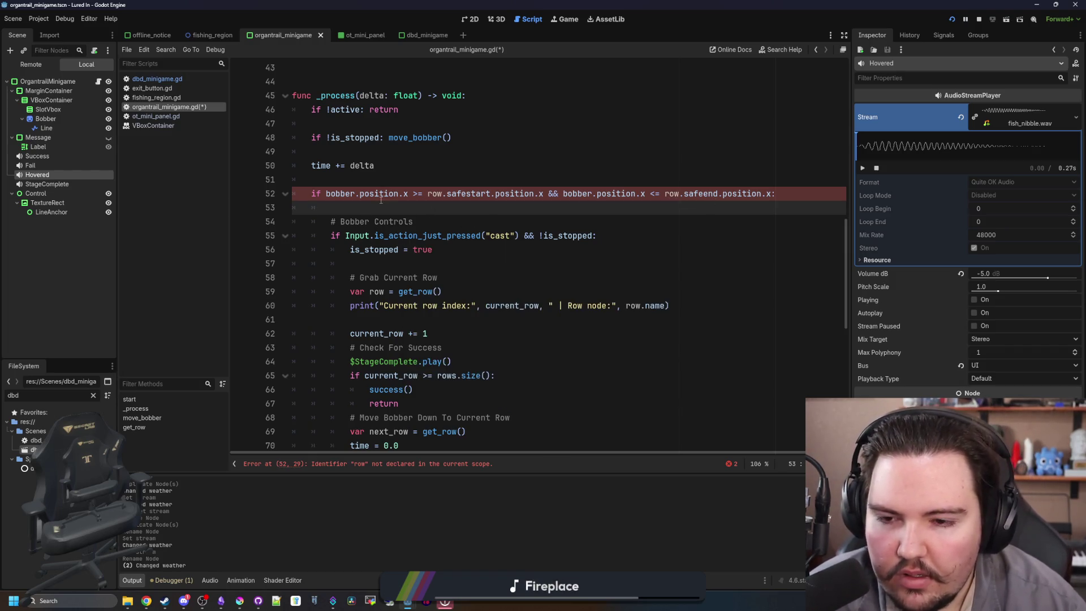
pyautogui.click(441, 318)
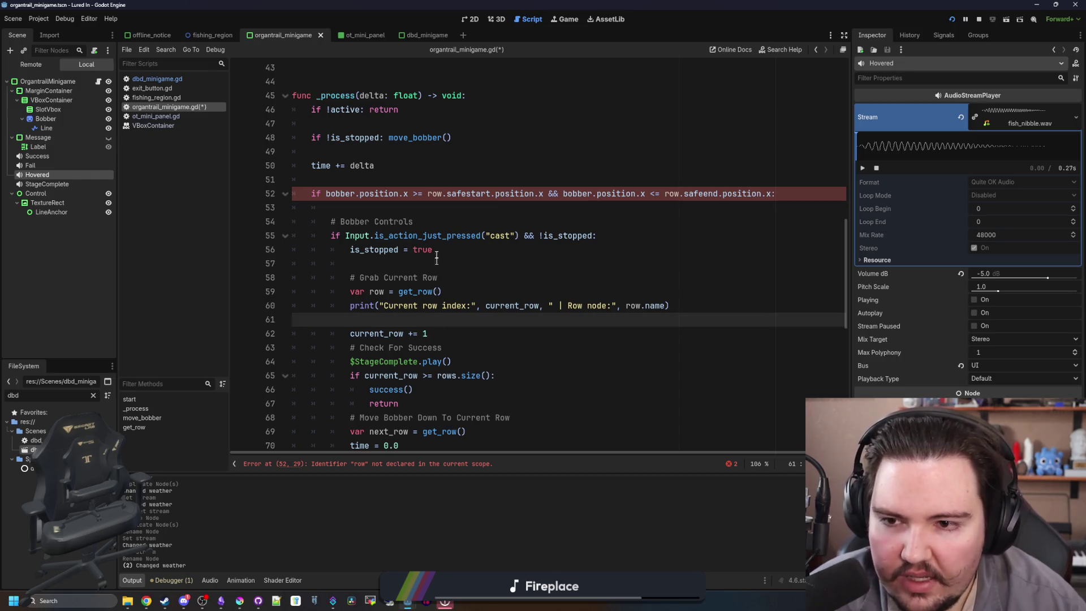
pyautogui.moveTo(441, 291); pyautogui.dragTo(349, 291)
pyautogui.press('BackSpace')
# Step: Paste 'var row = get_row()' on a new line above the safe-zone check
pyautogui.click(337, 177)
pyautogui.press('Return')
pyautogui.hotkey('ctrl', 'v')
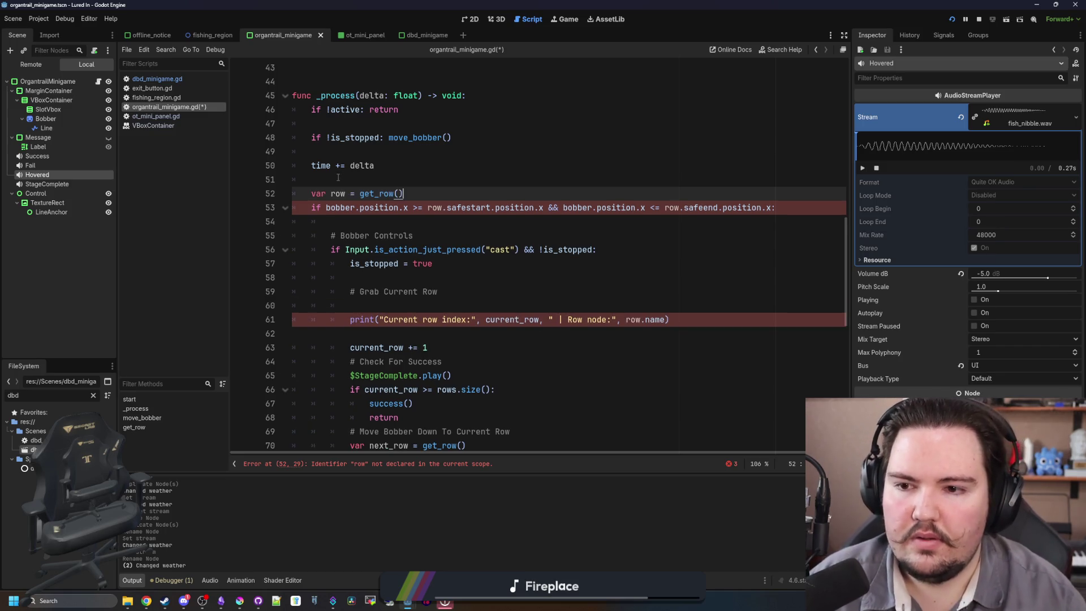
pyautogui.scroll(-10, 354, 186)
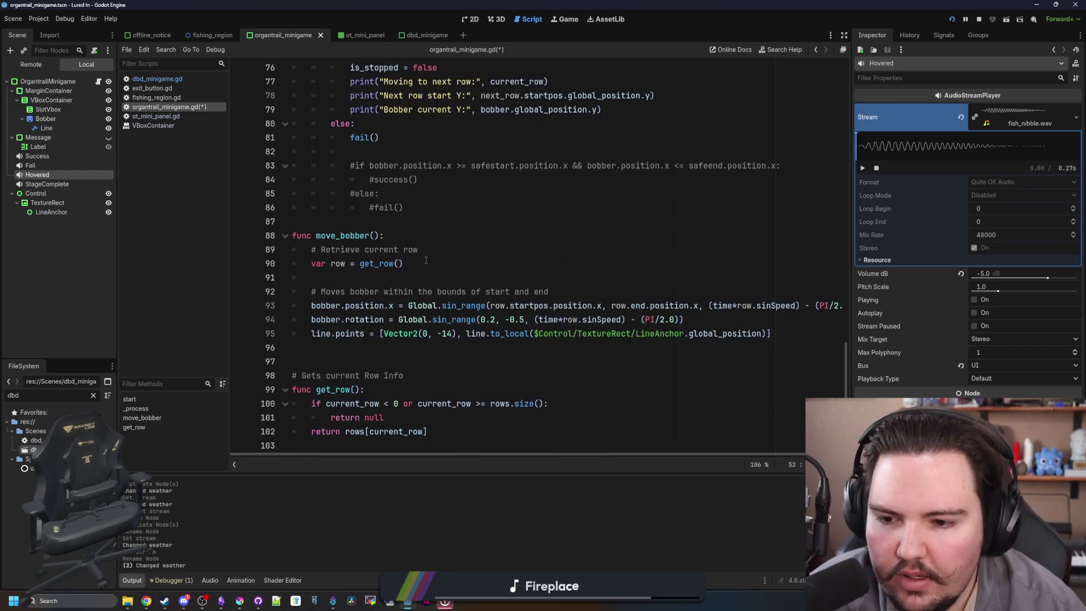
pyautogui.scroll(10, 410, 431)
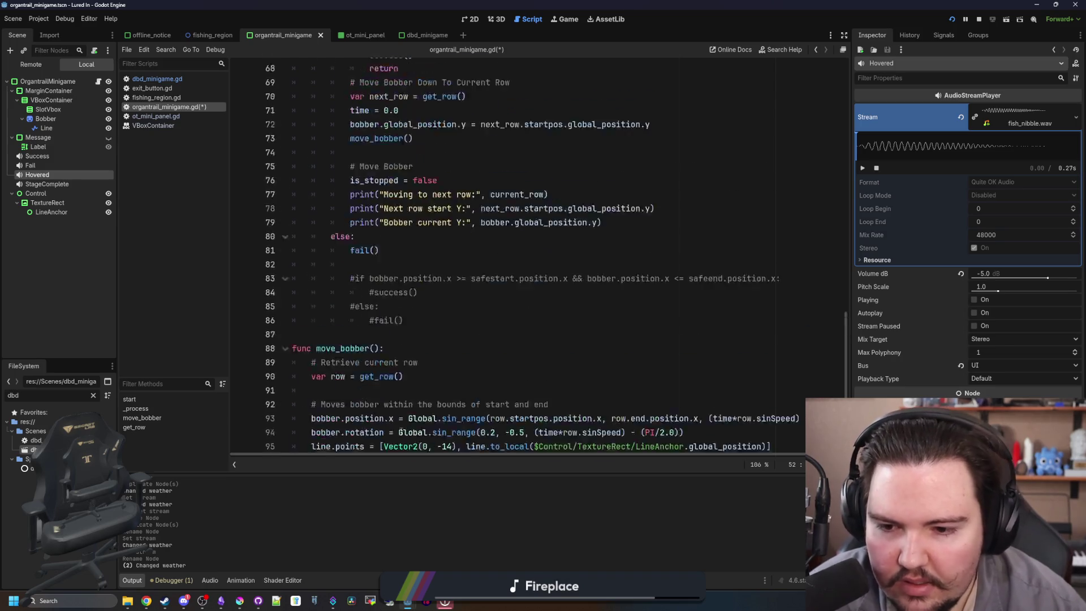
pyautogui.scroll(1, 398, 289)
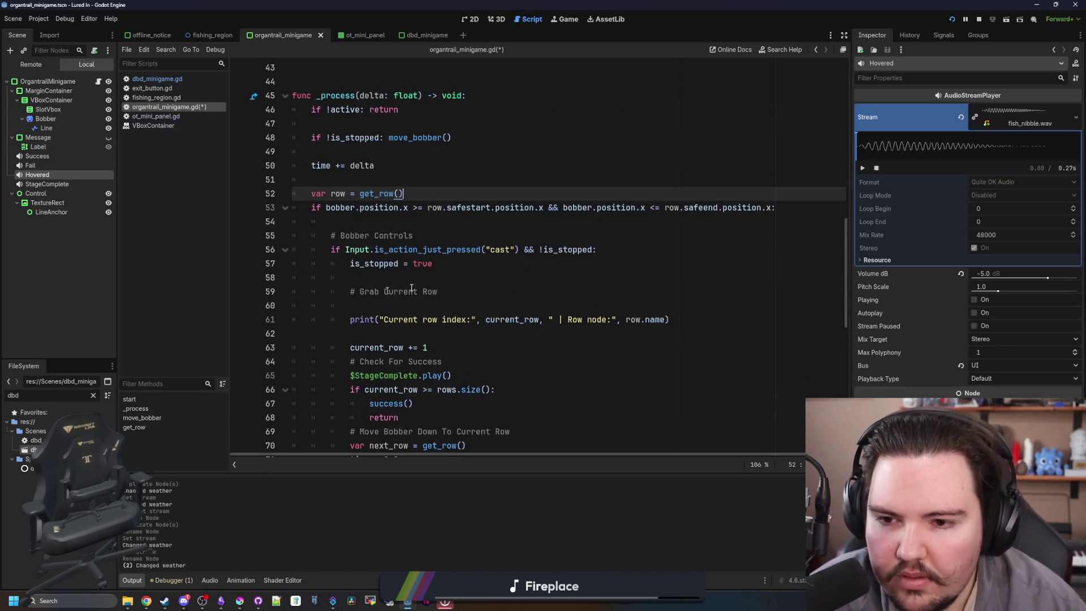
# Step: Delete the '# Grab Current Row' and '# Check For Success' comments and their blank lines
pyautogui.moveTo(439, 302)
pyautogui.mouseDown()
pyautogui.moveTo(395, 263)
pyautogui.moveTo(433, 264)
pyautogui.mouseUp()
pyautogui.press('BackSpace')
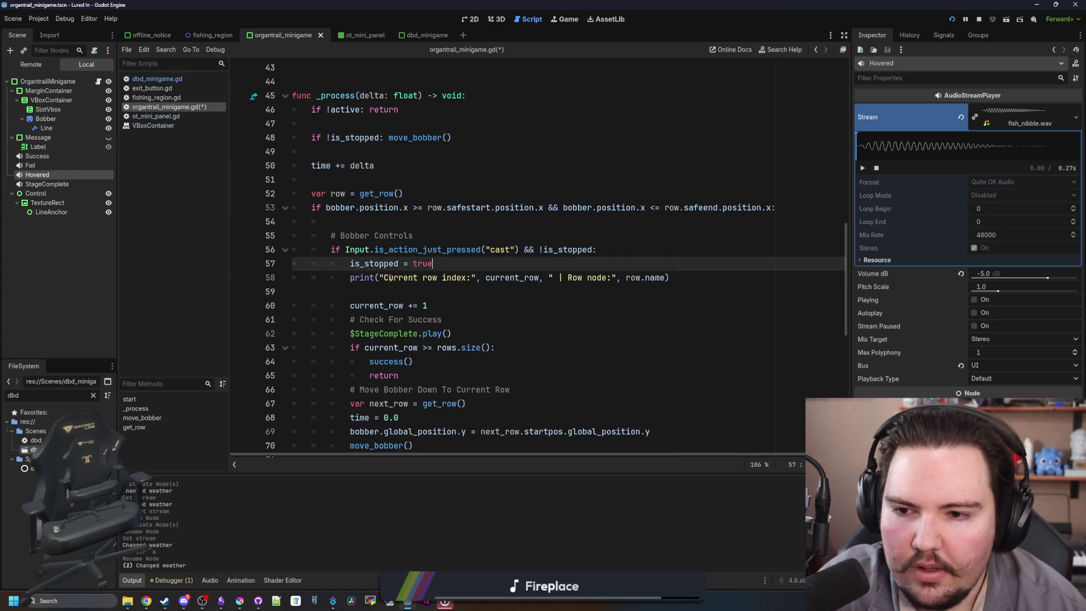
pyautogui.click(404, 290)
pyautogui.press('BackSpace')
pyautogui.tripleClick(454, 308)
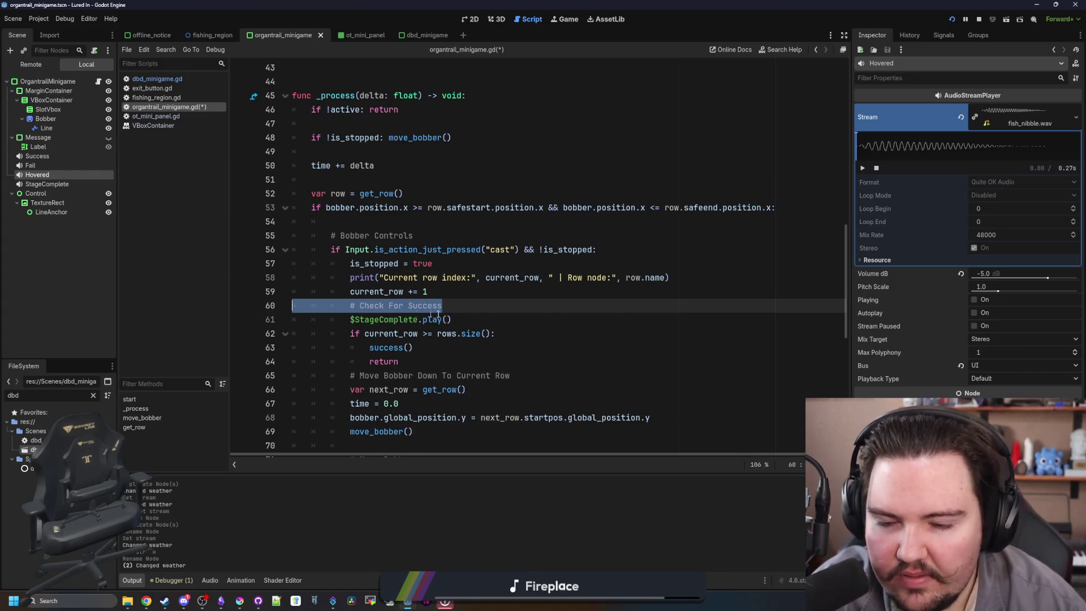
pyautogui.press('BackSpace')
pyautogui.press('Delete')
# Step: Add blank lines after the StageComplete play call, the return, and inside the safe-zone check
pyautogui.click(465, 308)
pyautogui.press('Return')
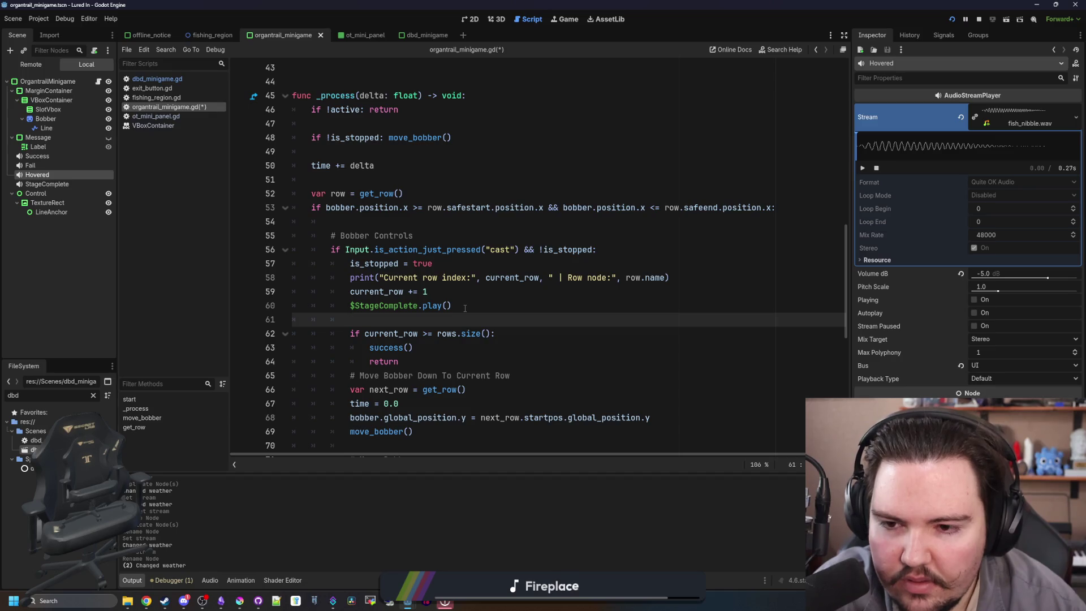
pyautogui.scroll(-2, 465, 308)
pyautogui.click(443, 279)
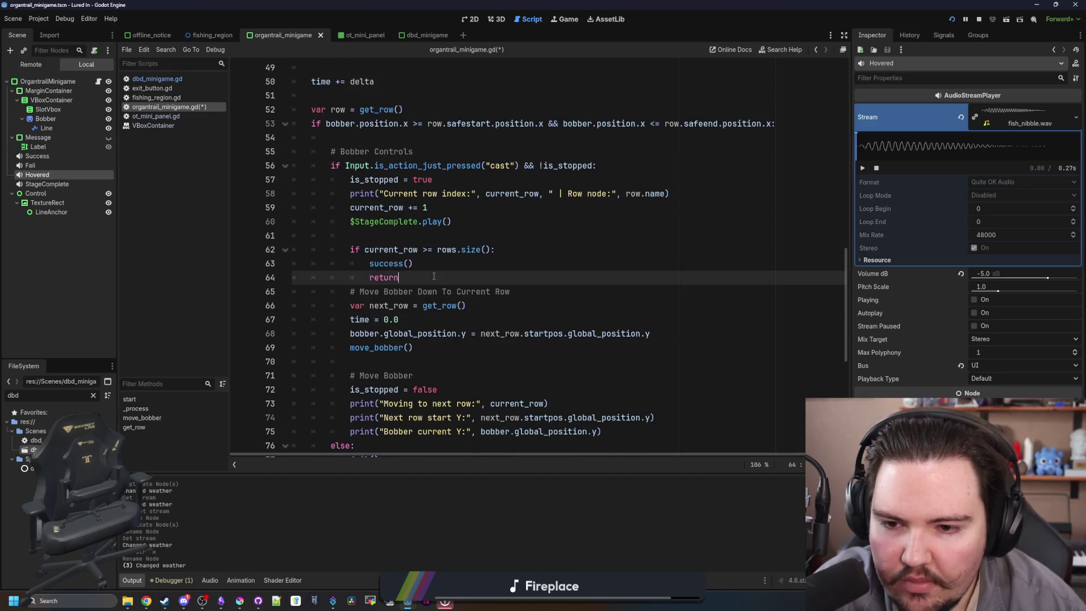
pyautogui.press('Return')
pyautogui.moveTo(511, 305)
pyautogui.mouseDown()
pyautogui.moveTo(272, 310)
pyautogui.moveTo(345, 311)
pyautogui.mouseUp()
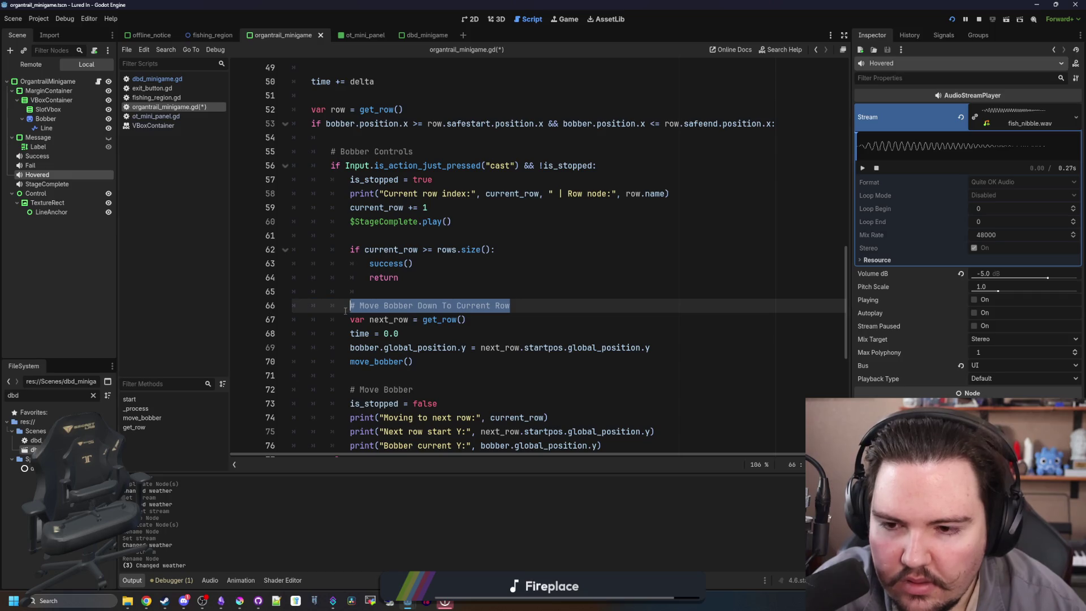
pyautogui.click(372, 290)
pyautogui.scroll(-2, 396, 294)
pyautogui.click(413, 296)
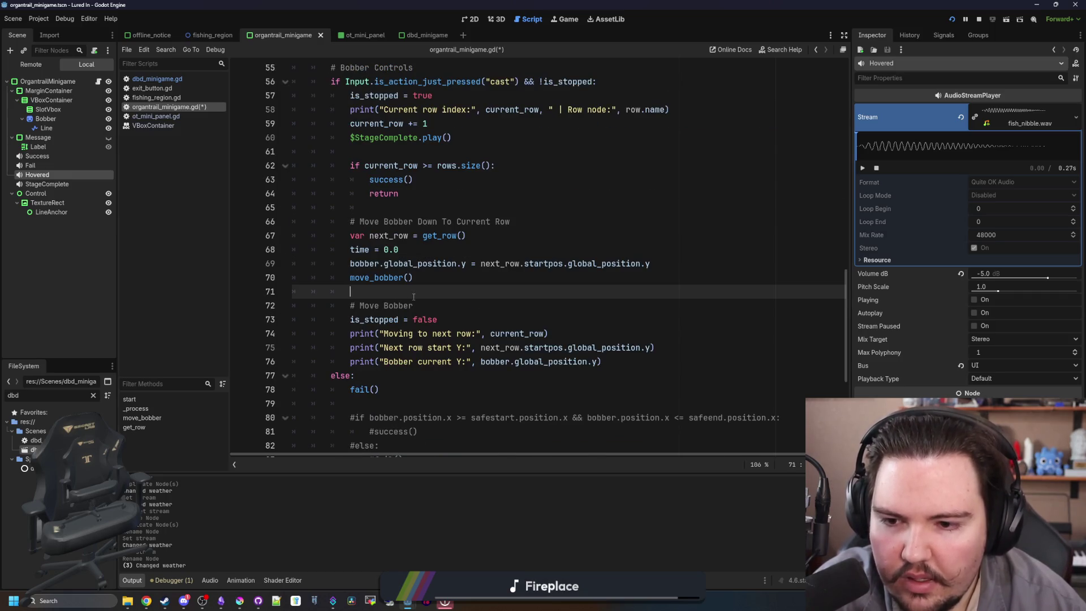
pyautogui.scroll(5, 432, 307)
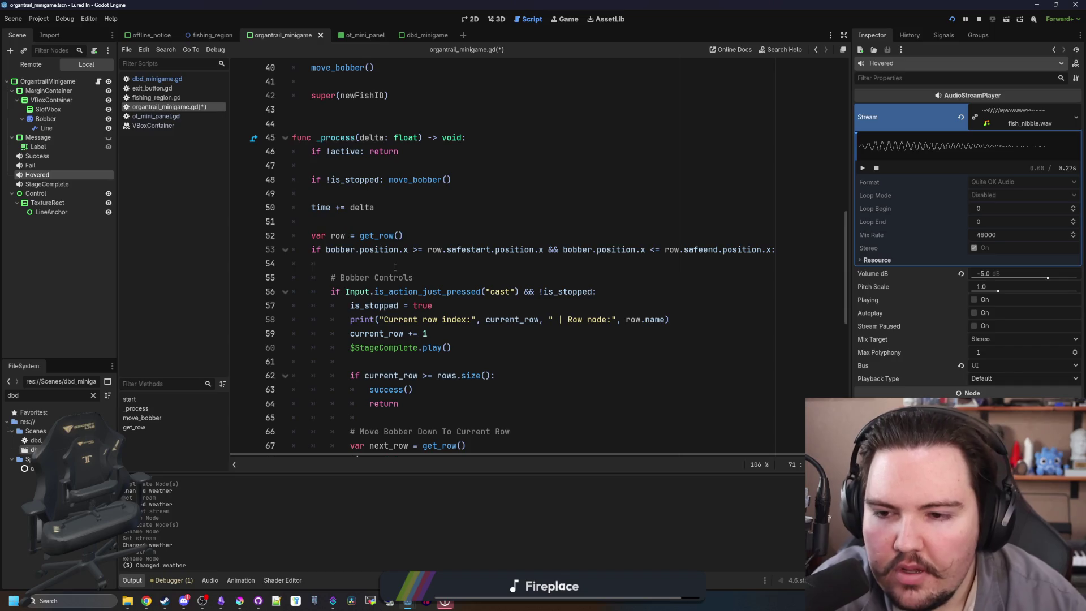
pyautogui.click(395, 265)
pyautogui.press('Return')
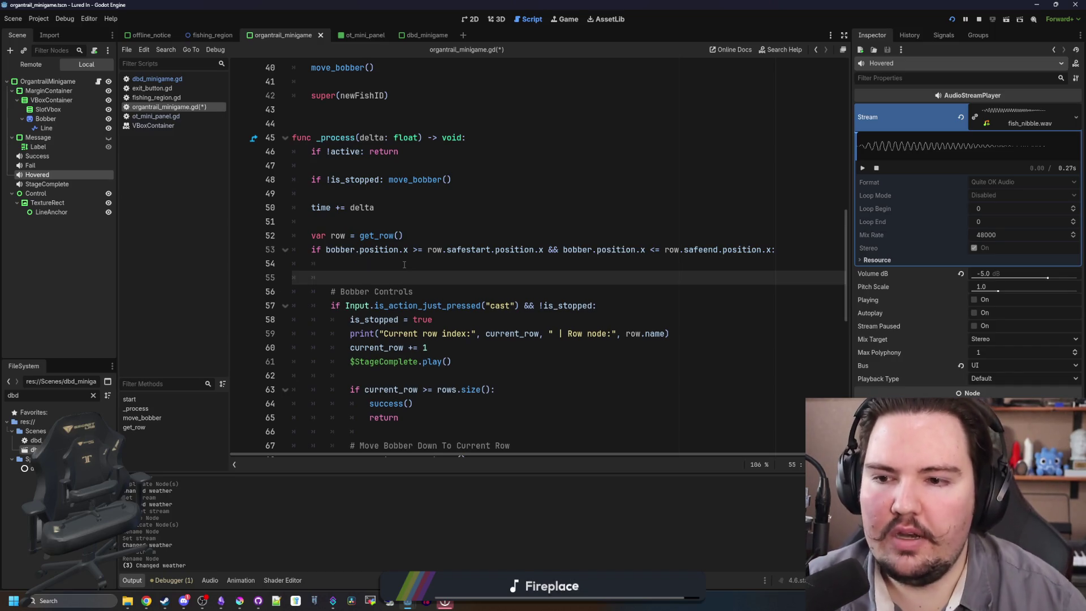
pyautogui.scroll(1, 404, 265)
# Step: Declare 'var hovered : bool = false' on a new line just above _process
pyautogui.click(344, 152)
pyautogui.press('Return')
pyautogui.write('var hover')
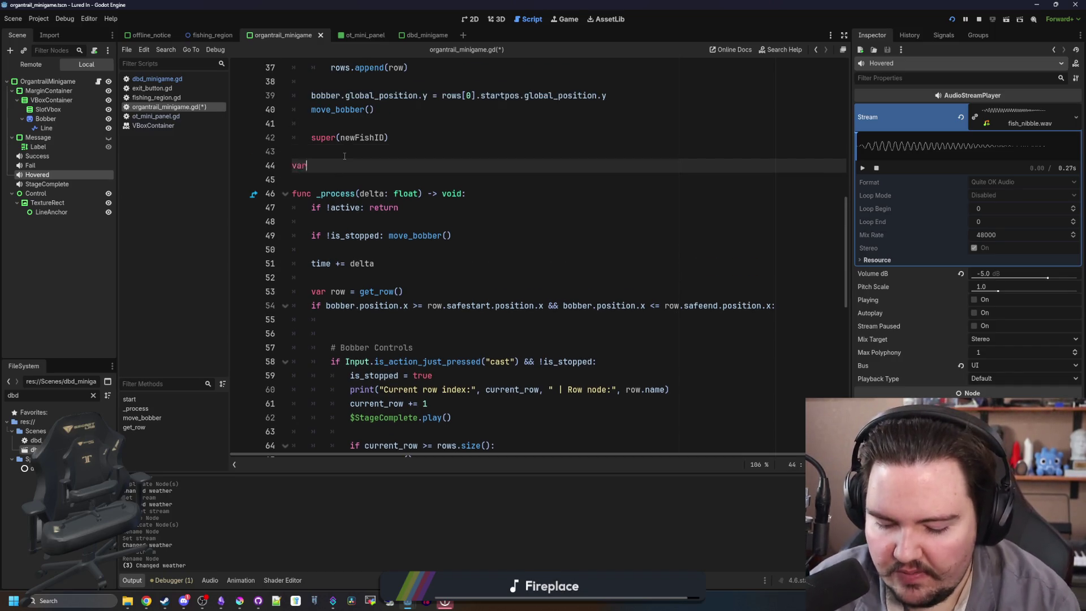
pyautogui.write('ed : bool = false')
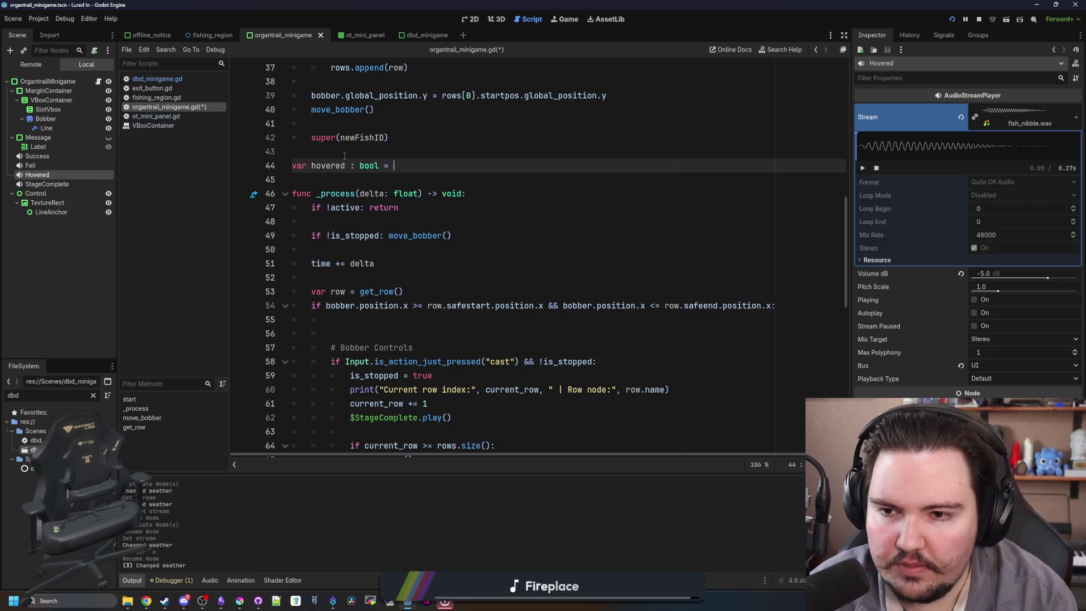
# Step: Add 'hovered = false' under 'time = 0.0' in start()
pyautogui.scroll(7, 396, 187)
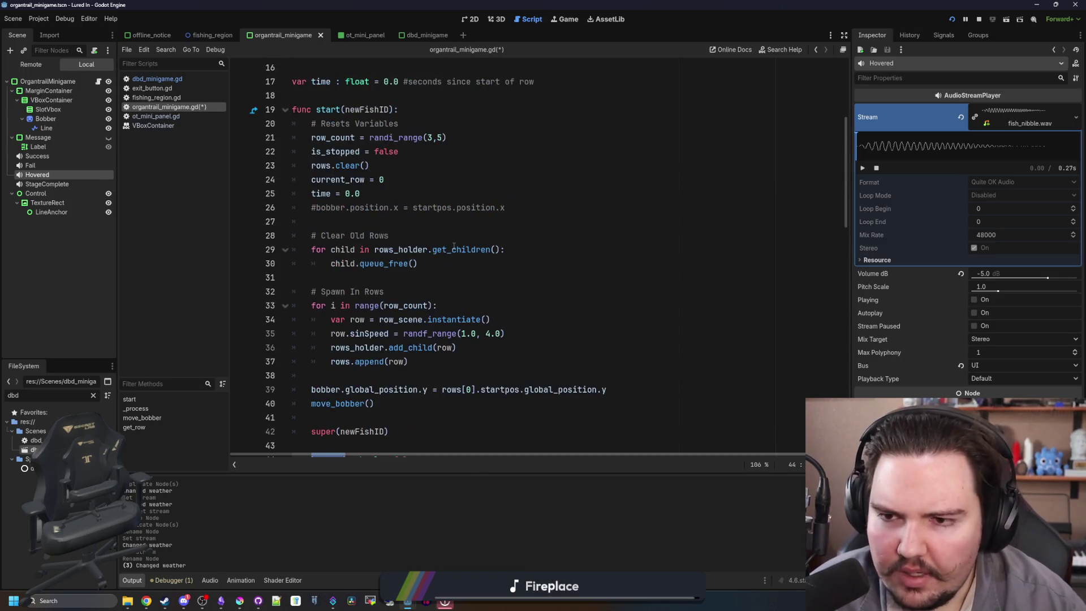
pyautogui.click(400, 192)
pyautogui.press('Return')
pyautogui.write('hovered = false')
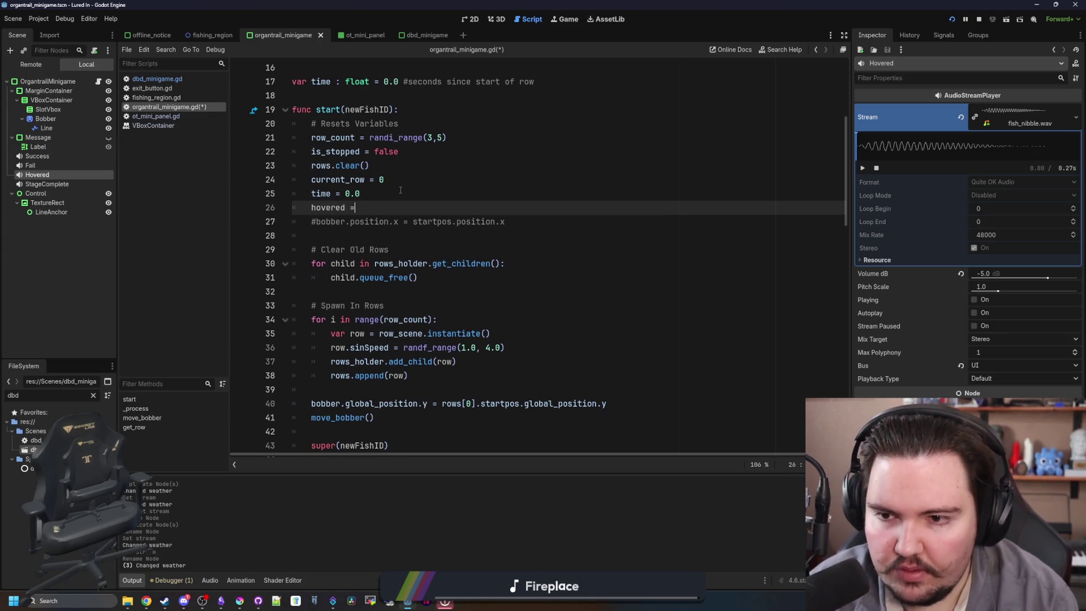
pyautogui.scroll(-6, 400, 190)
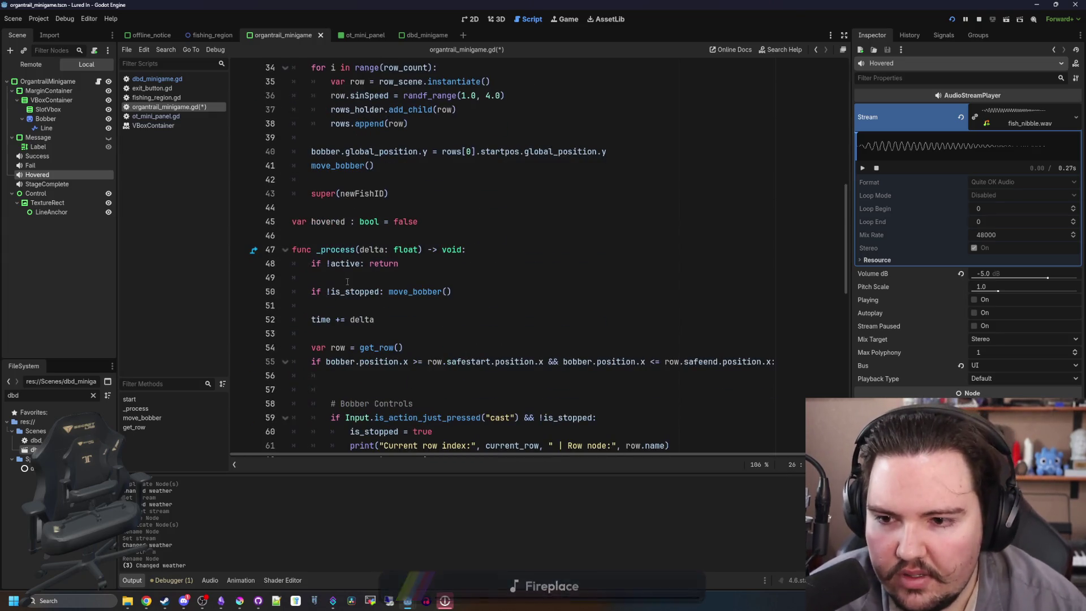
pyautogui.doubleClick(328, 221)
pyautogui.scroll(-2, 407, 293)
pyautogui.click(407, 294)
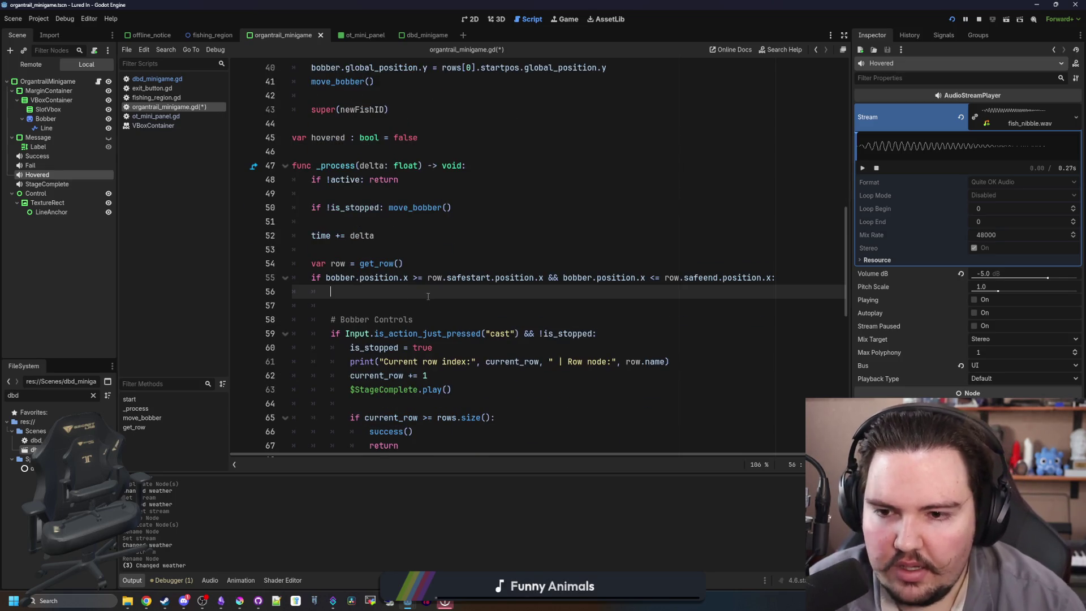
# Step: In the safe-zone check, add 'if !hovered:' that sets hovered = true
pyautogui.write('if hovered:')
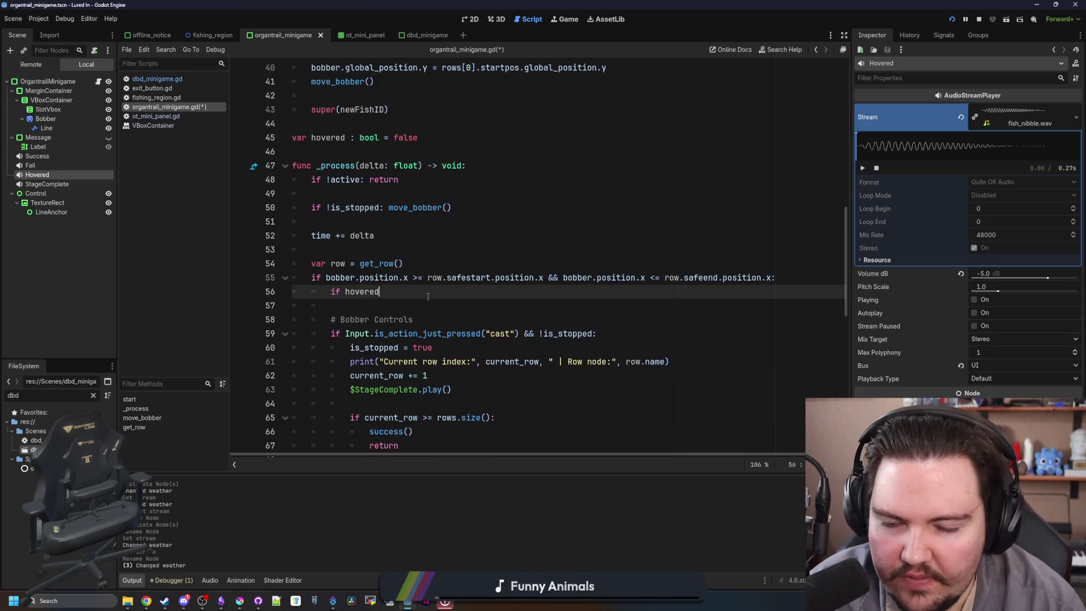
pyautogui.press('Return')
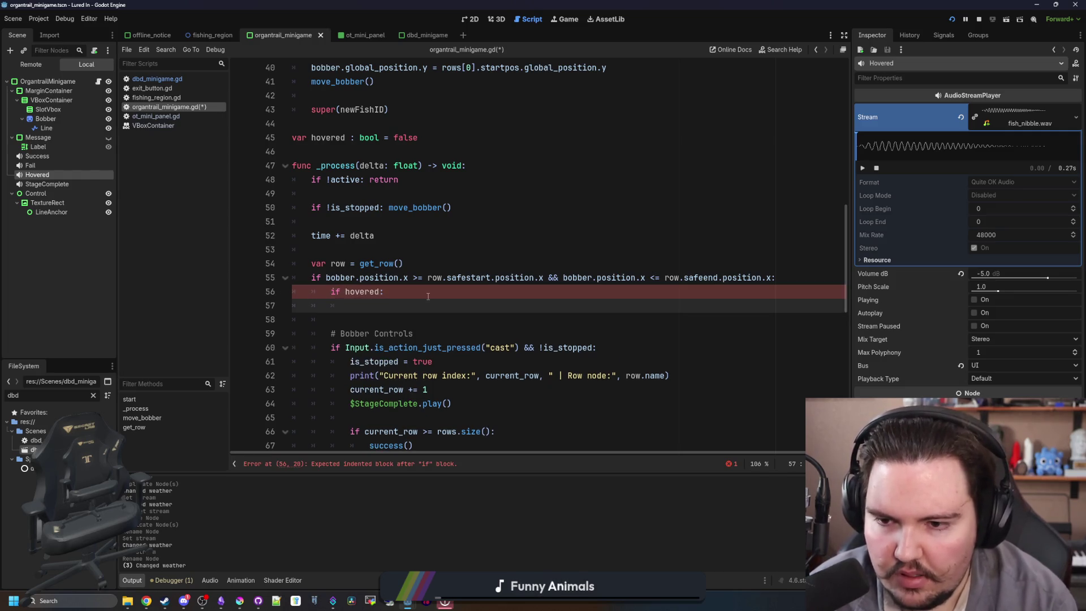
pyautogui.write('hovered = true')
pyautogui.press('Left')
pyautogui.press('Left')
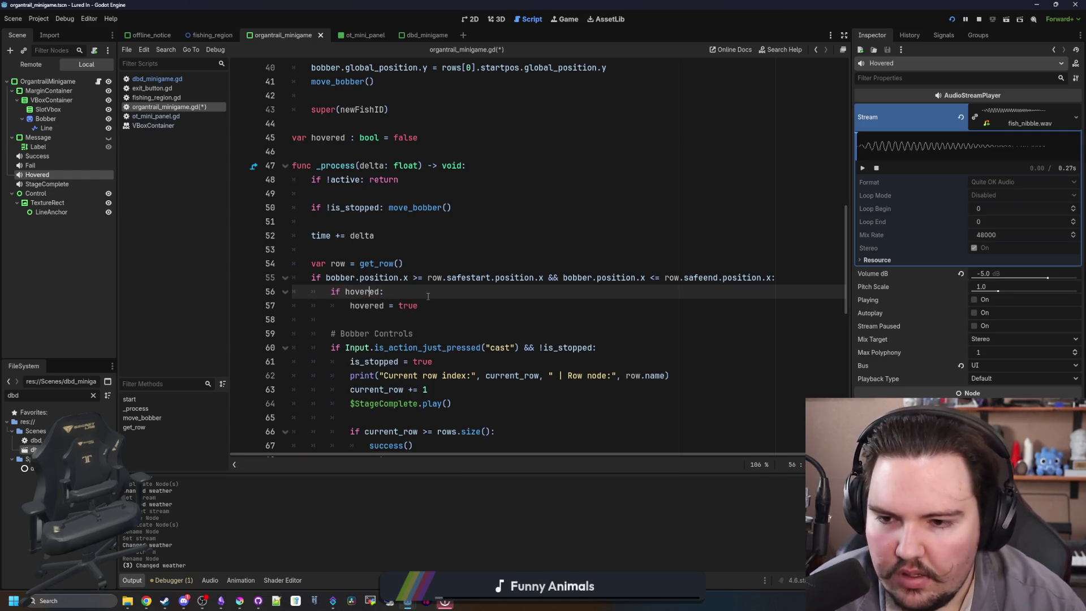
pyautogui.write('!')
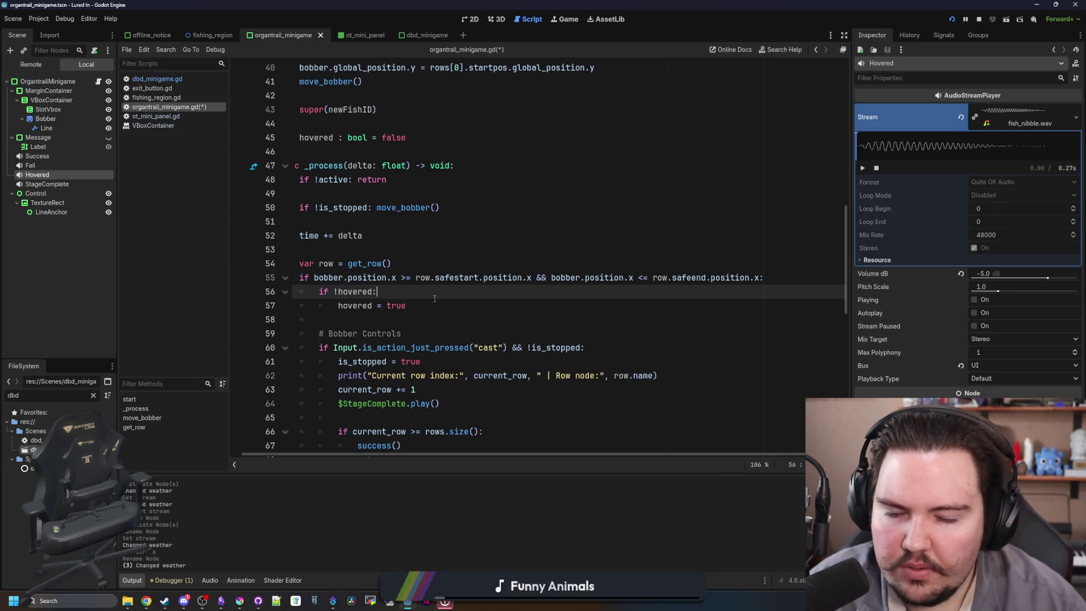
pyautogui.click(428, 302)
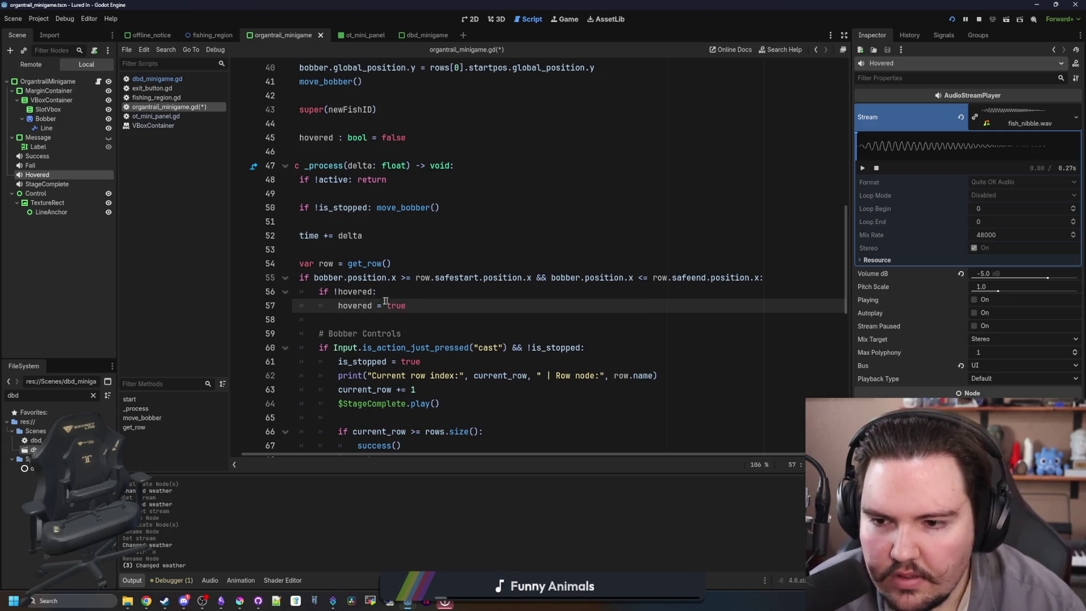
# Step: Add an else branch with 'if hovered:' that sets hovered = false
pyautogui.scroll(-8, 441, 304)
pyautogui.press('Return')
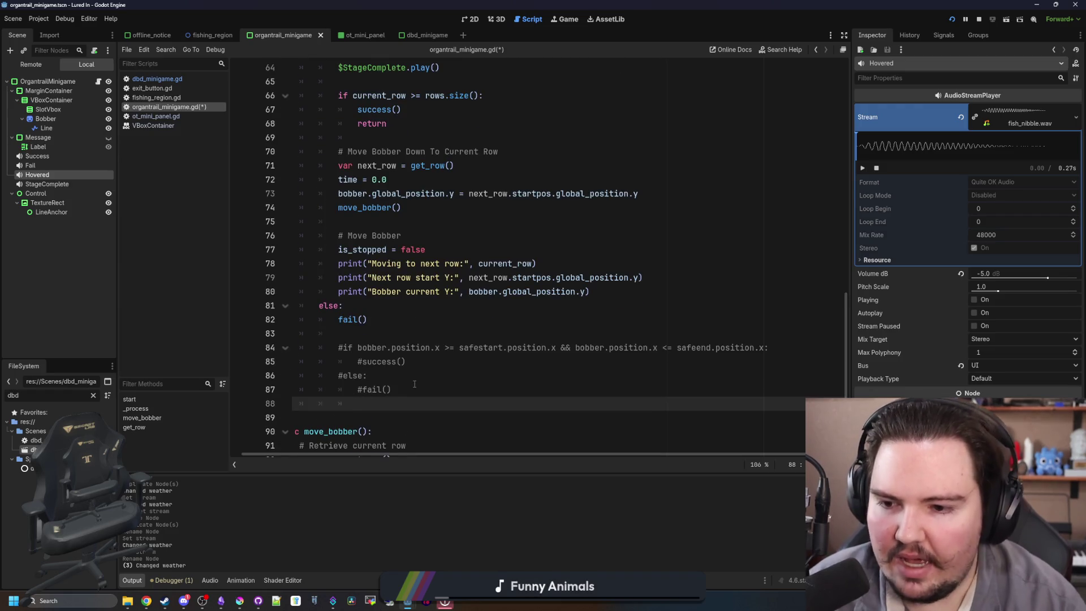
pyautogui.write('el')
pyautogui.press('Return')
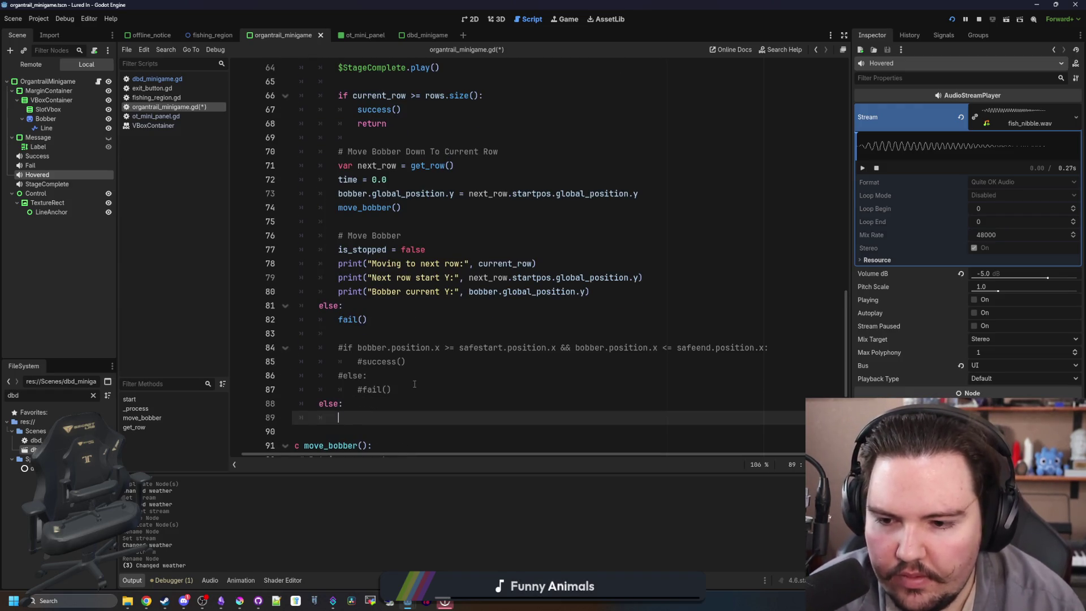
pyautogui.scroll(4, 340, 318)
pyautogui.scroll(-4, 340, 319)
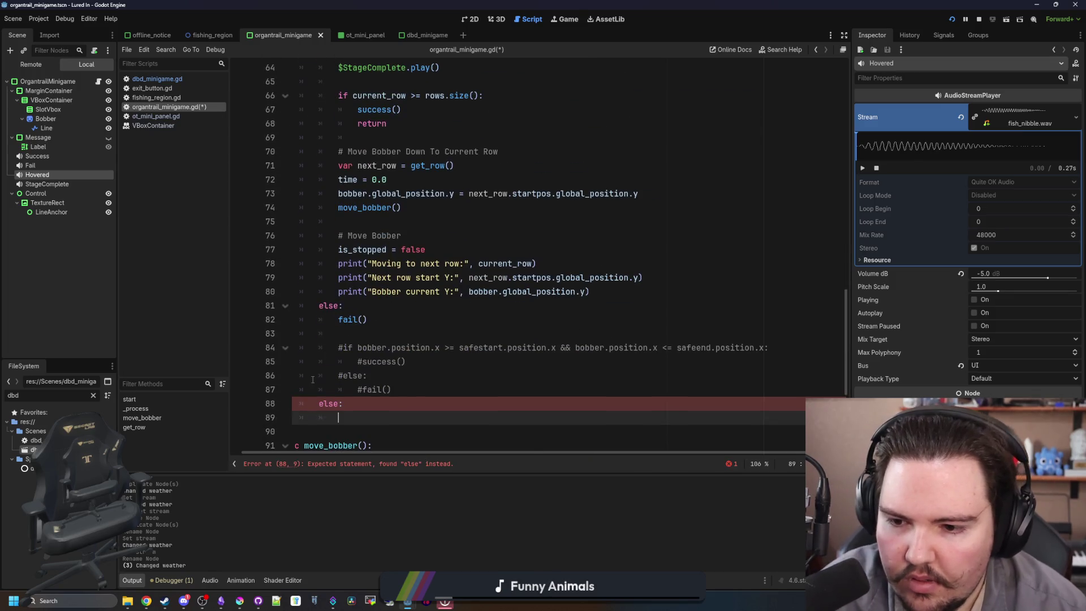
pyautogui.hotkey('shift', 'Tab')
pyautogui.write('if')
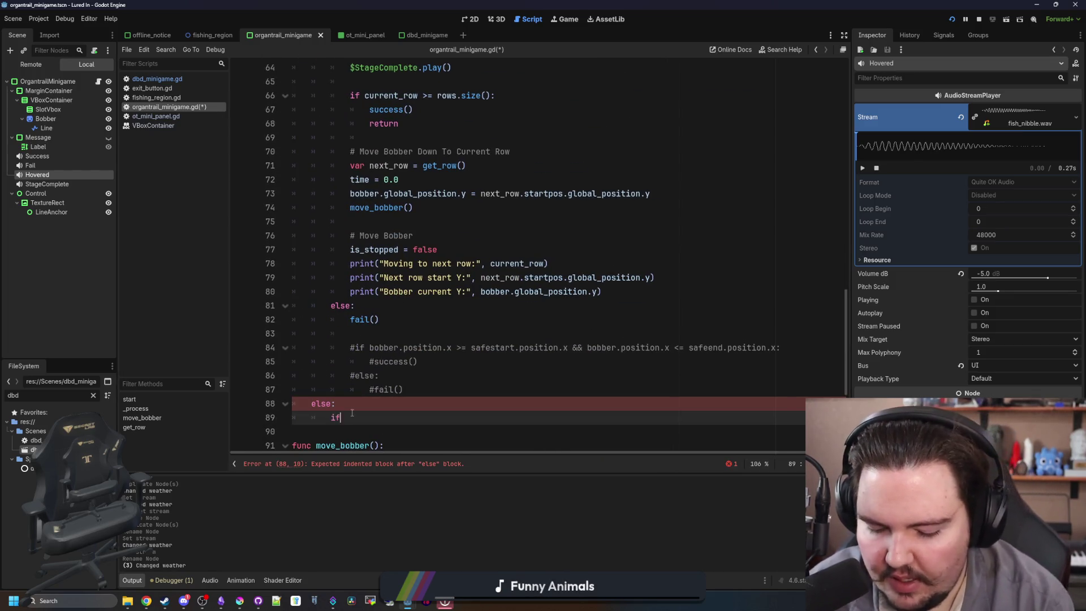
pyautogui.write(' hovered:')
pyautogui.press('Return')
pyautogui.write('hovered = fa')
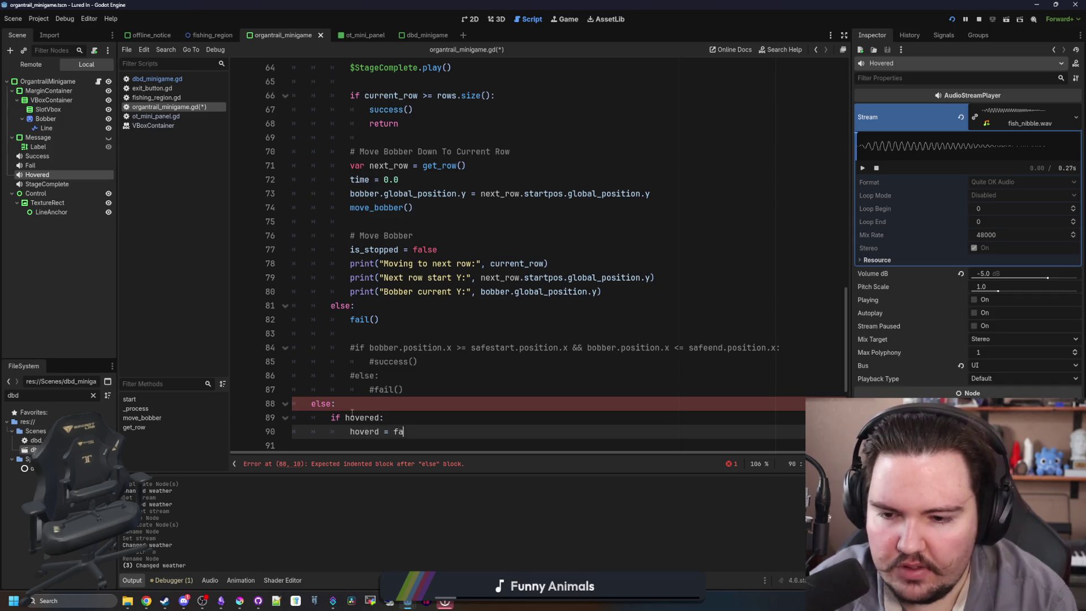
pyautogui.write('lse')
pyautogui.click(375, 431)
pyautogui.write('e')
pyautogui.click(402, 420)
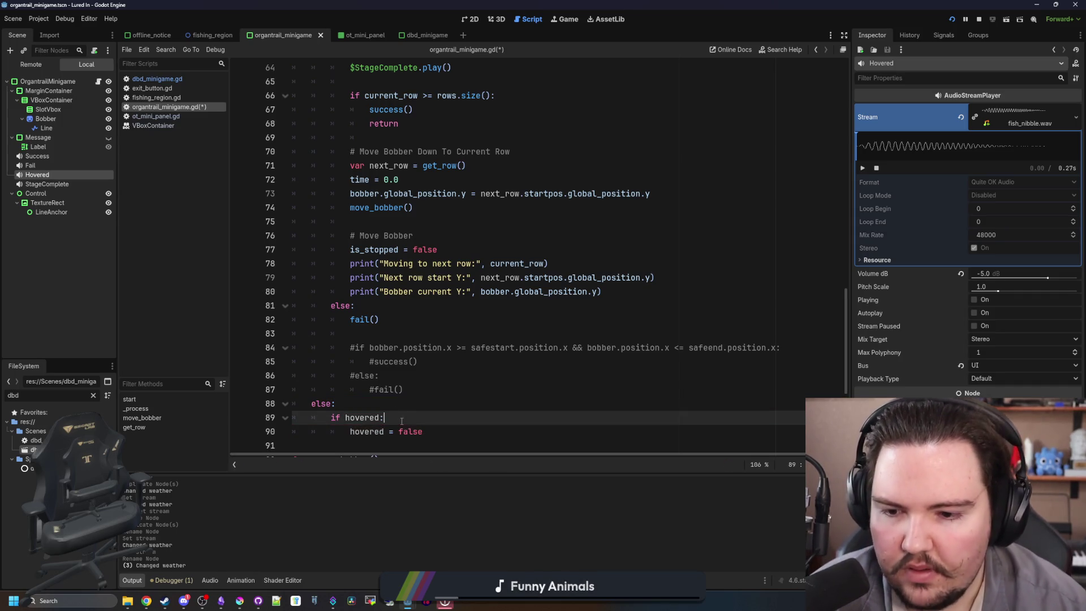
pyautogui.click(392, 398)
pyautogui.scroll(3, 452, 247)
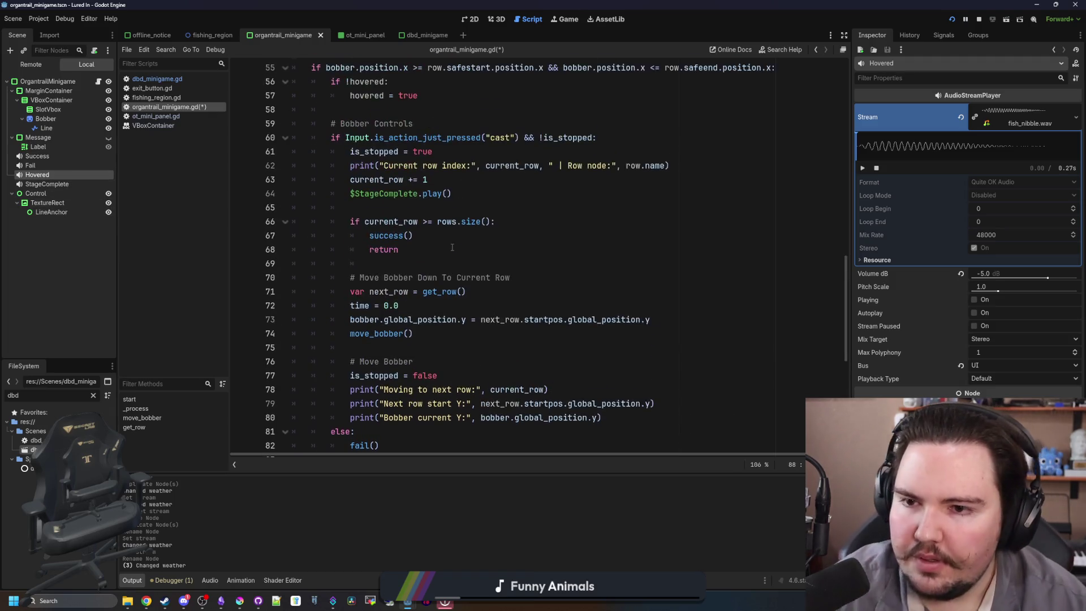
# Step: Preview the StageComplete sound node and save the script
pyautogui.scroll(-3, 413, 250)
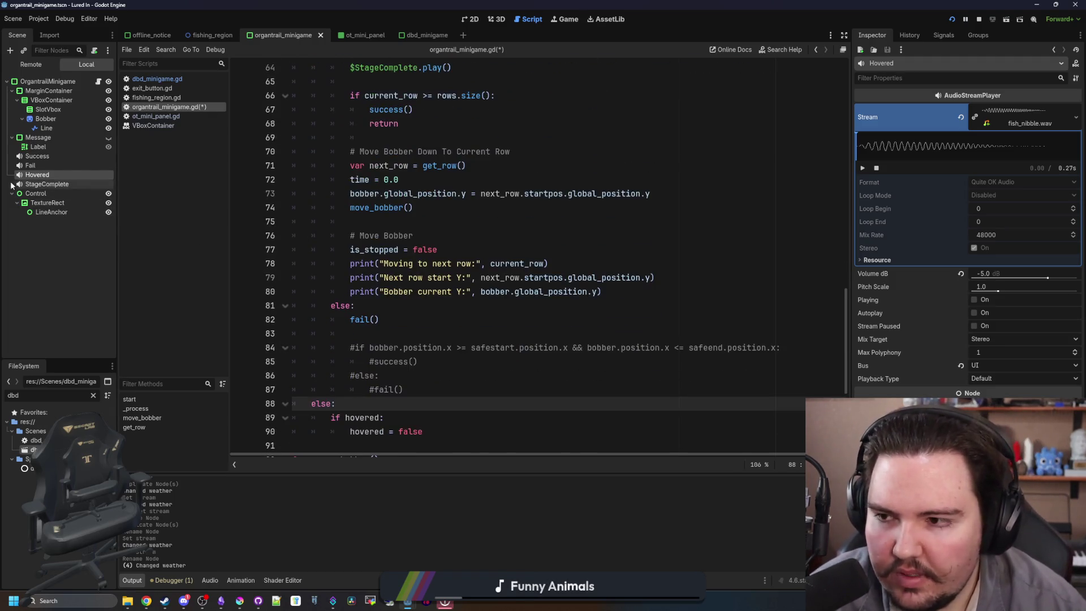
pyautogui.click(48, 182)
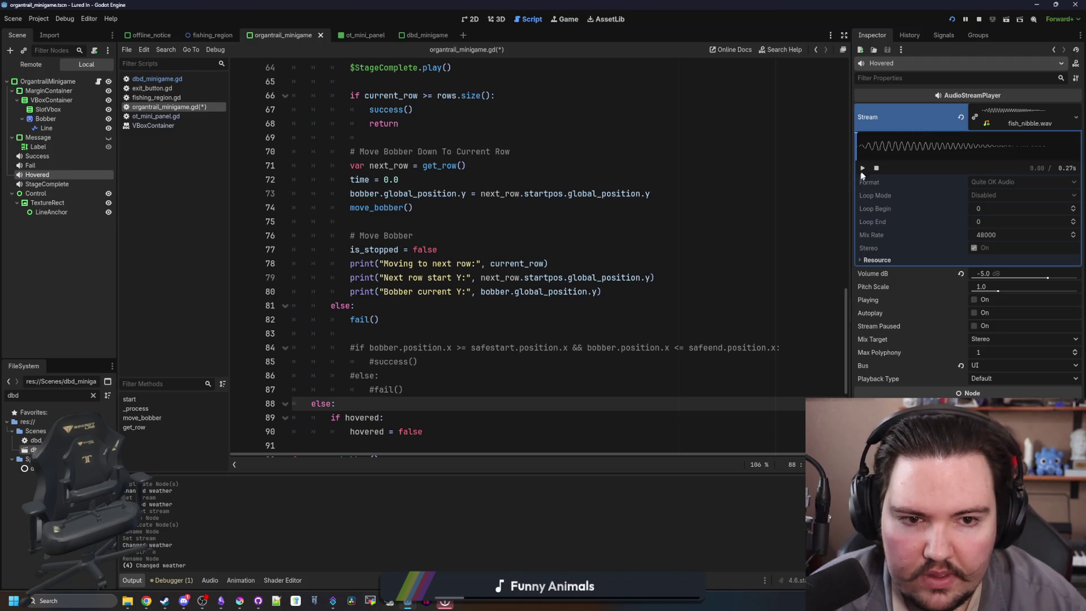
pyautogui.click(863, 168)
pyautogui.hotkey('ctrl', 's')
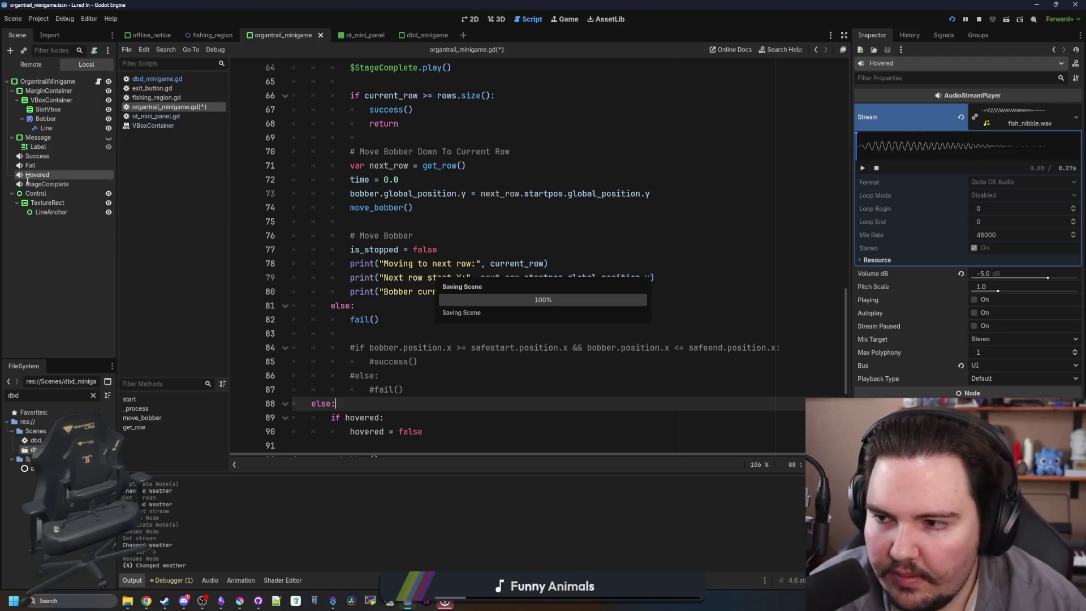
# Step: Insert $Hovered.play() on its own line under hovered = true
pyautogui.moveTo(37, 175)
pyautogui.mouseDown()
pyautogui.moveTo(456, 209)
pyautogui.moveTo(452, 138)
pyautogui.mouseUp()
pyautogui.press('Return')
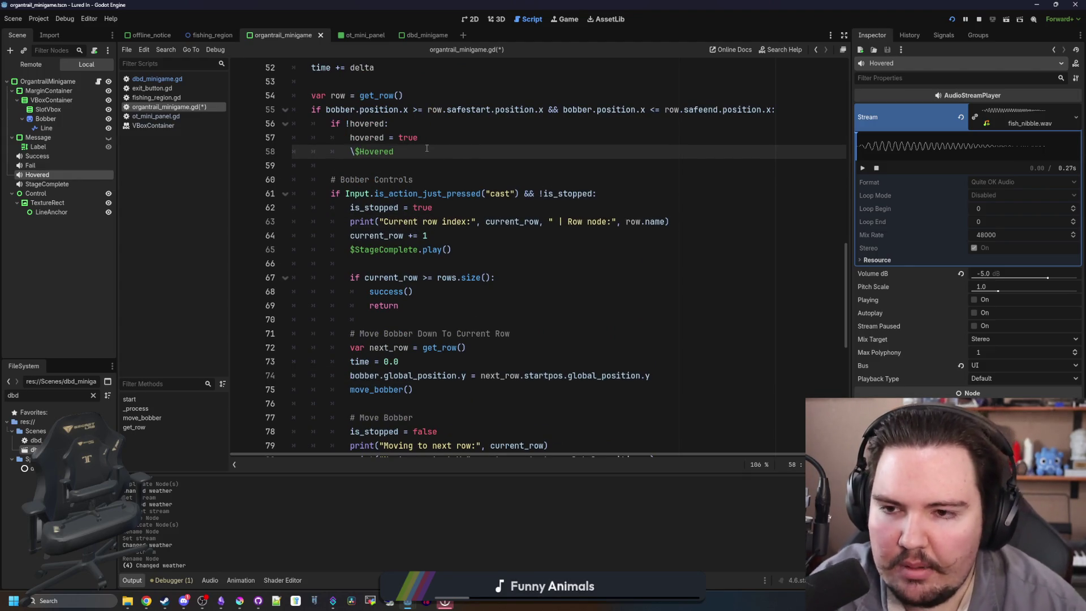
pyautogui.press('BackSpace')
pyautogui.press('End')
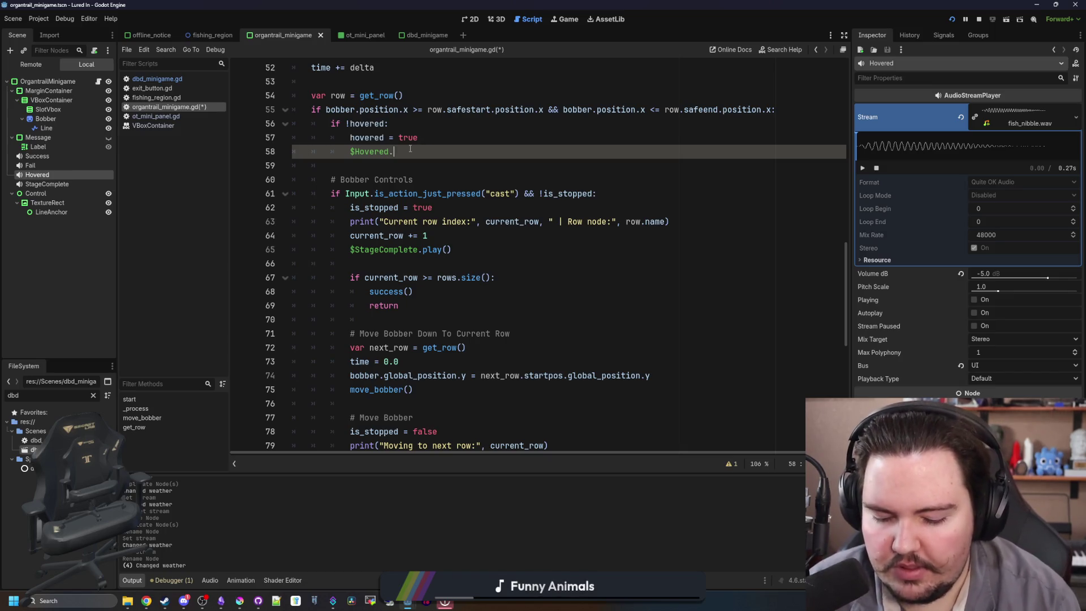
pyautogui.write('play()')
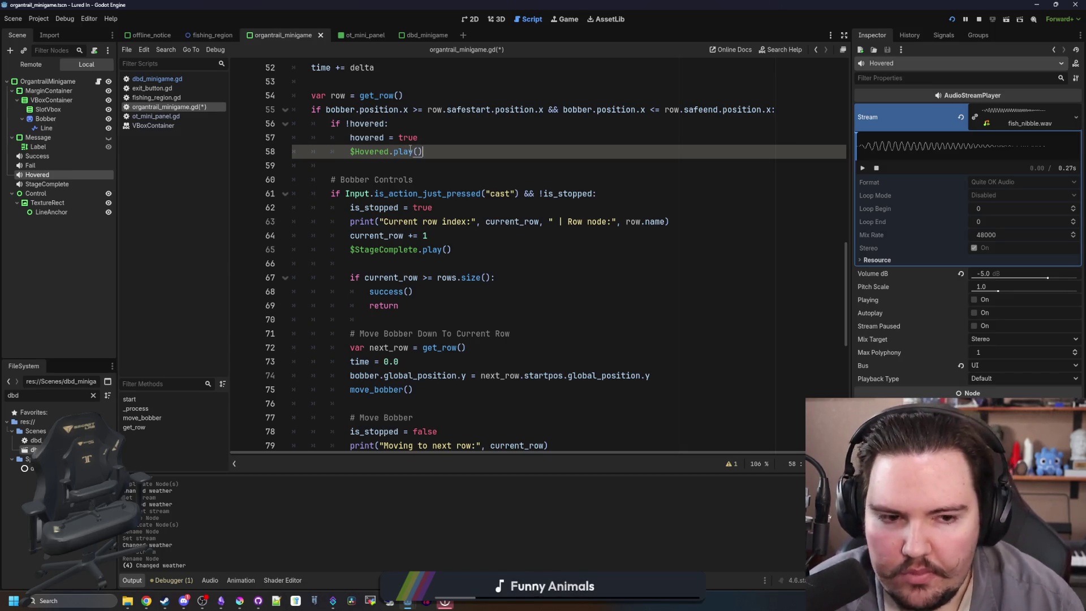
# Step: Raise the Hovered sound's Pitch Scale to 2.0 and preview it
pyautogui.moveTo(997, 290); pyautogui.dragTo(1024, 291)
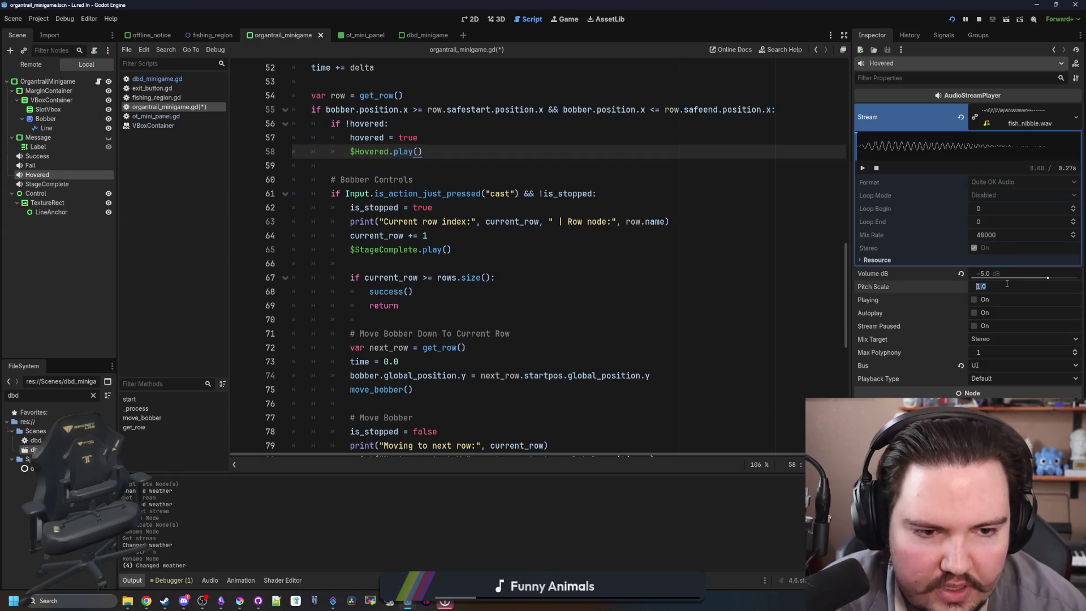
pyautogui.click(861, 168)
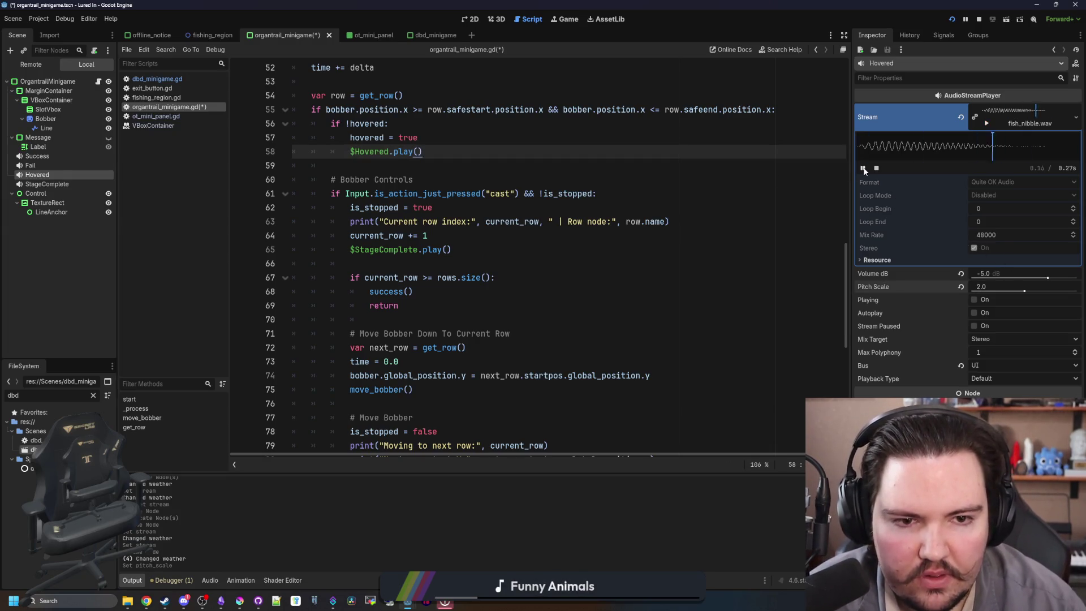
pyautogui.click(974, 299)
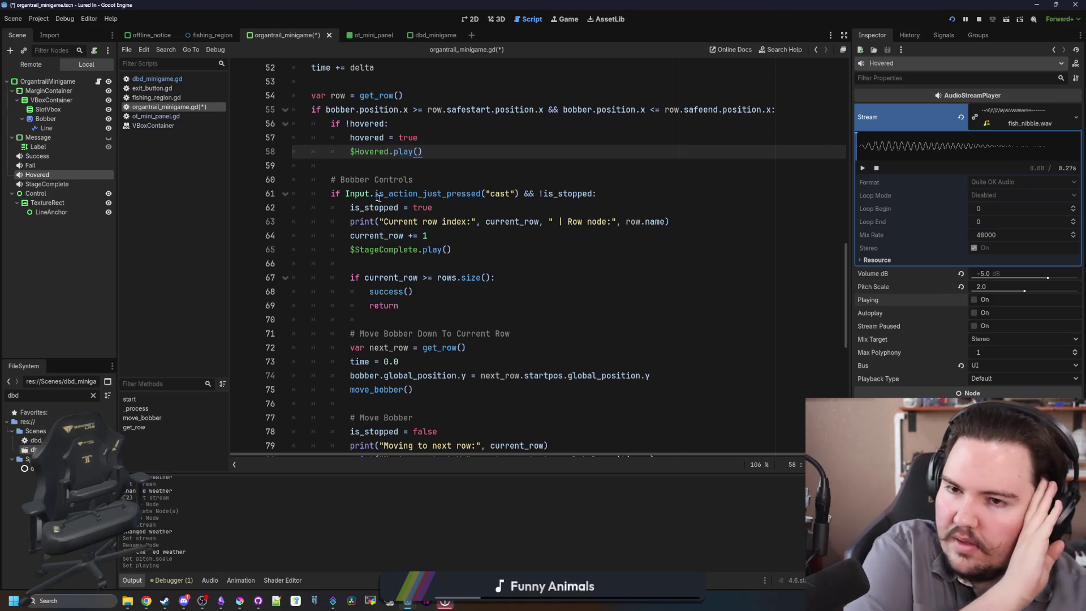
pyautogui.scroll(1, 407, 192)
pyautogui.click(432, 181)
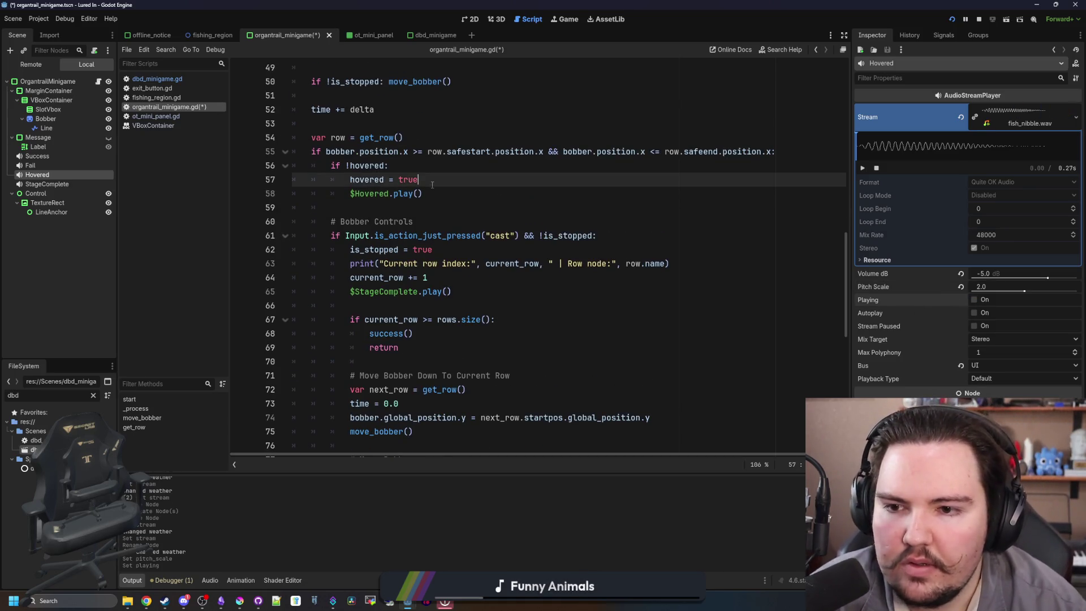
# Step: Add 'row.slot.scale = Vector2(2.4, 2.4)' under $Hovered.play()
pyautogui.click(415, 207)
pyautogui.click(418, 194)
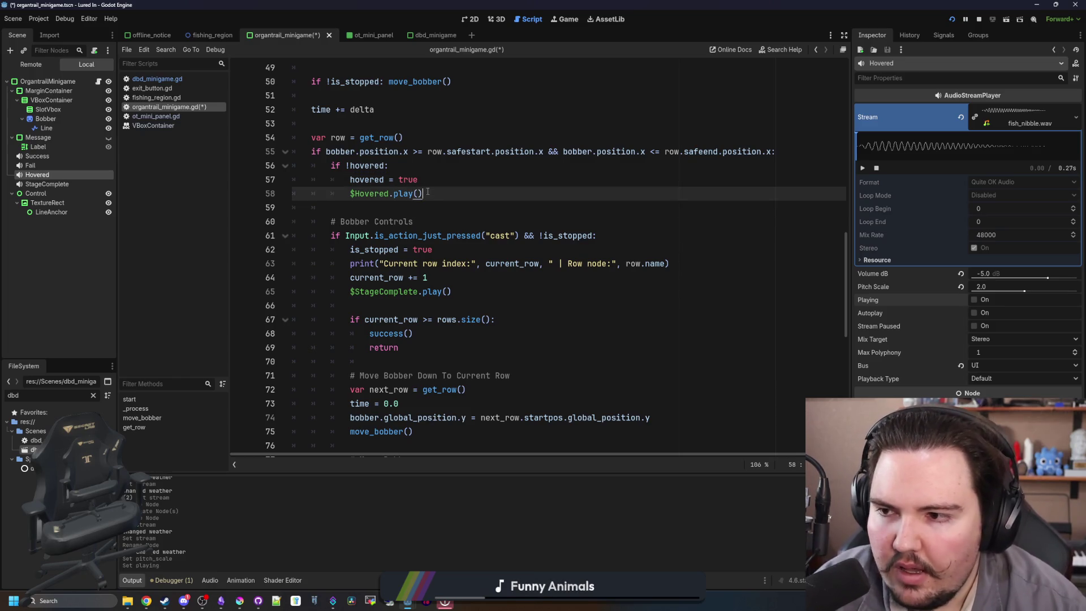
pyautogui.press('Return')
pyautogui.write('ow.')
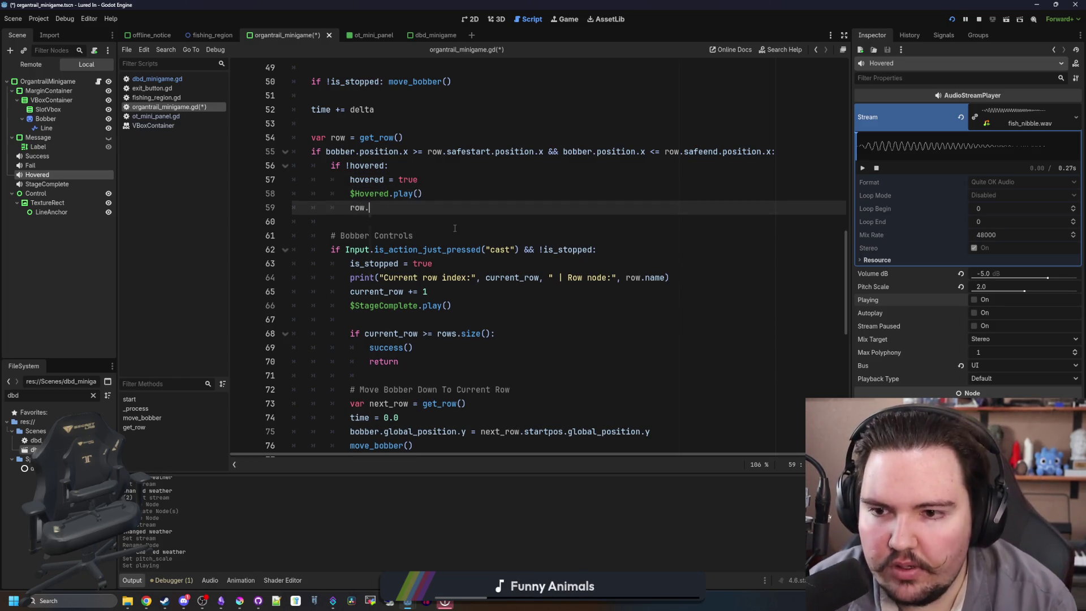
pyautogui.write('s')
pyautogui.press('BackSpace')
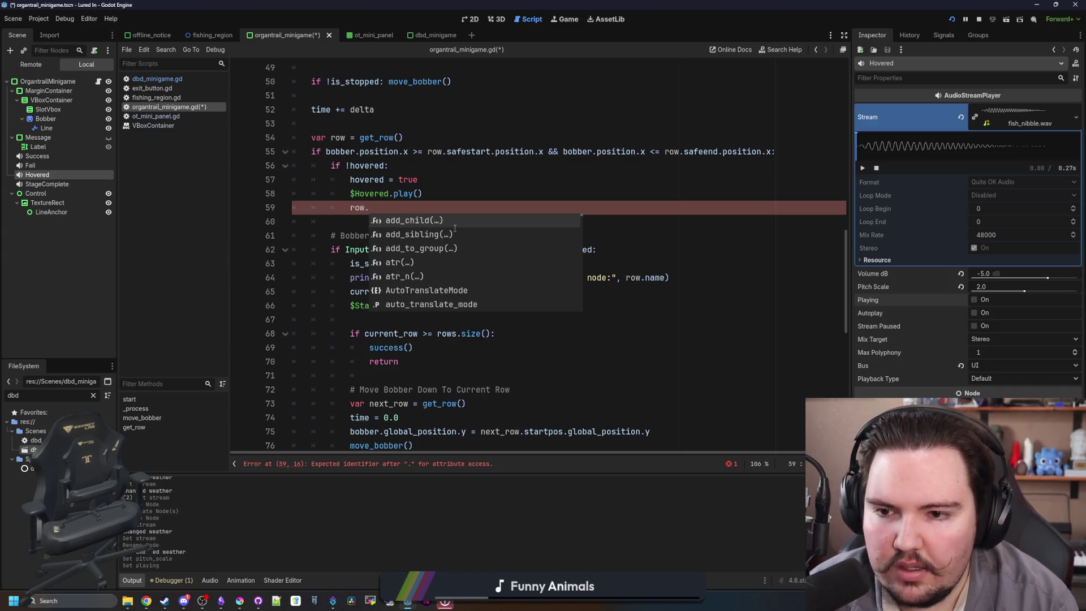
pyautogui.write('slot.')
pyautogui.press('Escape')
pyautogui.write('scale = ')
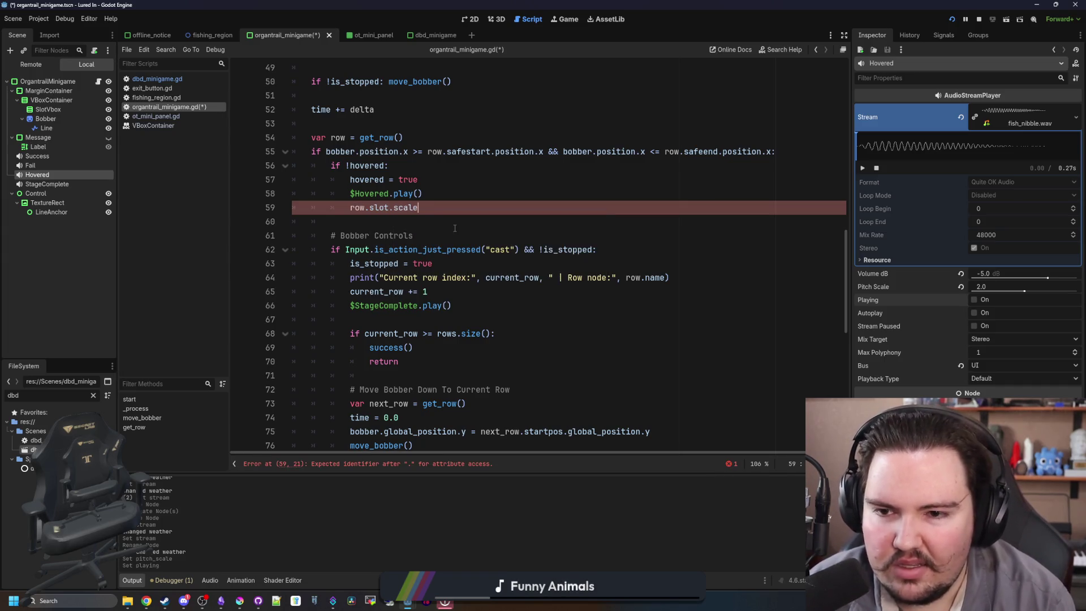
pyautogui.write('Vector2')
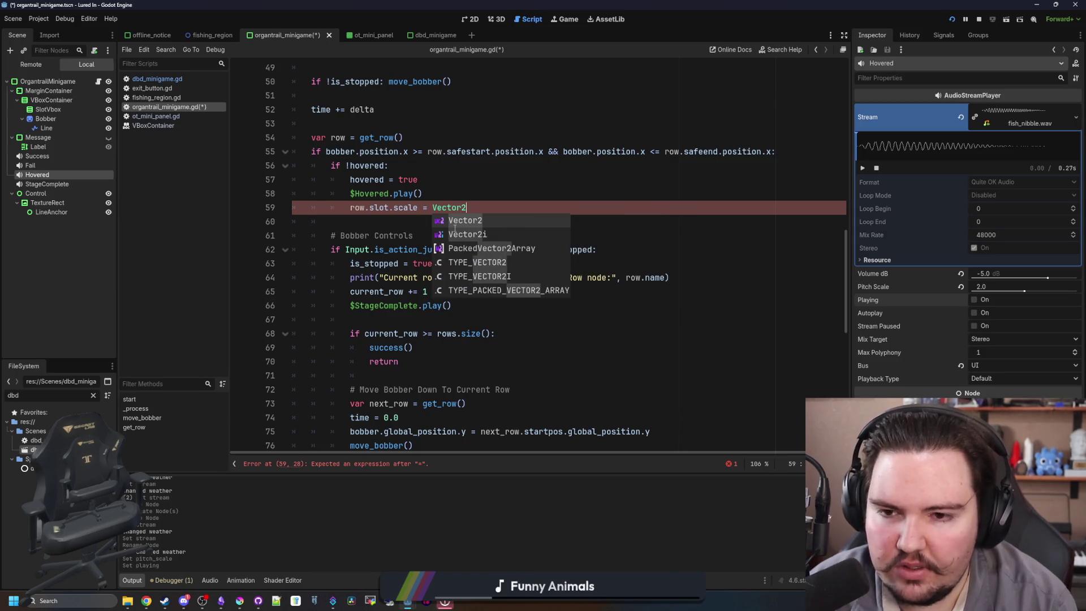
pyautogui.write('(2.')
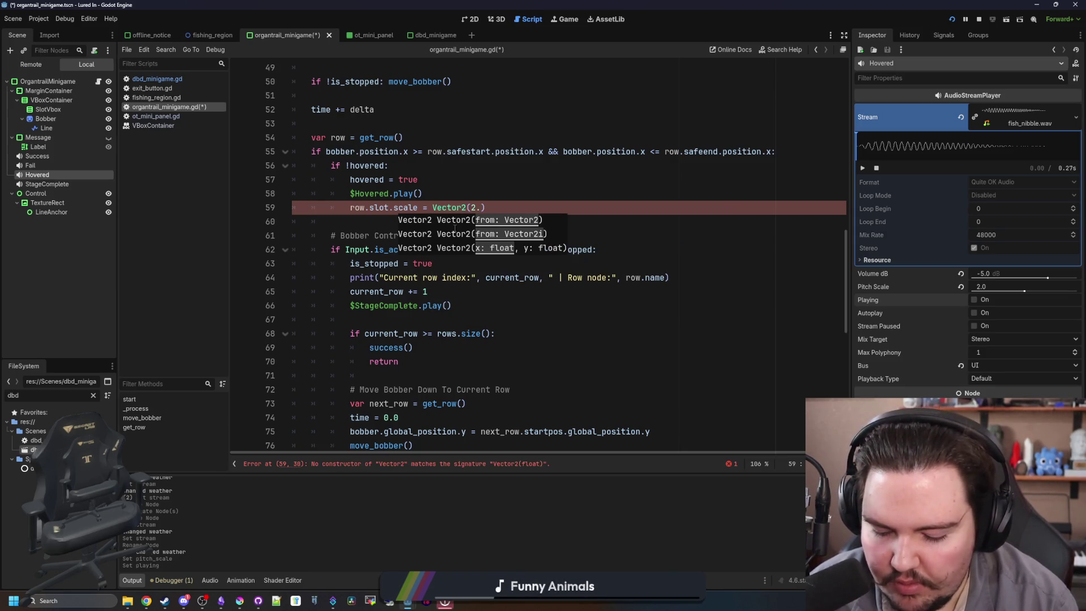
pyautogui.write('4, 2.4')
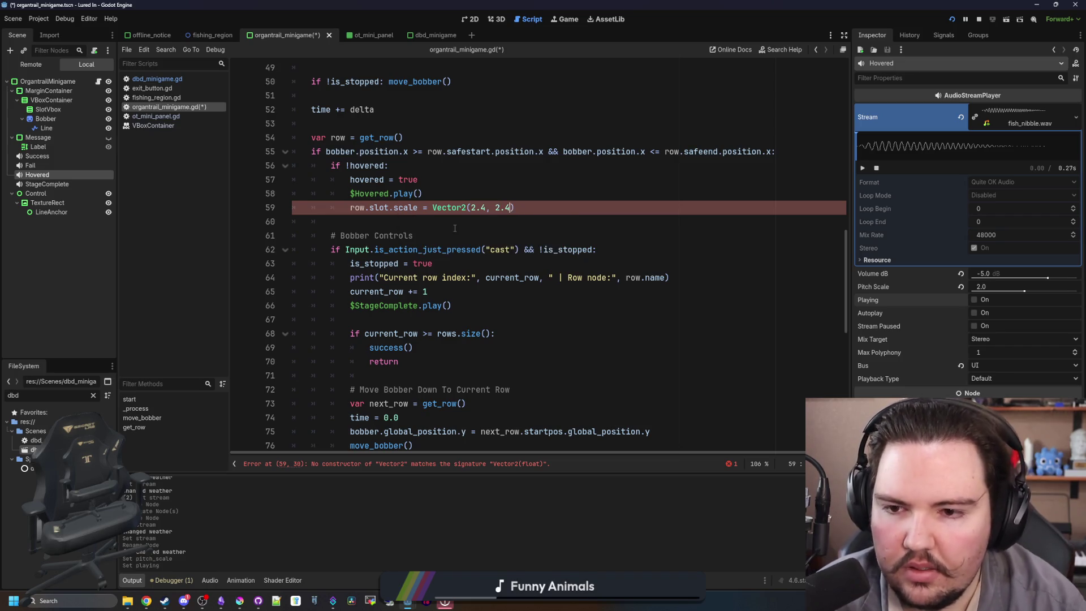
pyautogui.press('Down')
# Step: Copy the scale line under hovered = false, change its value to (1.1, 1.1), and save
pyautogui.moveTo(565, 210); pyautogui.dragTo(342, 202)
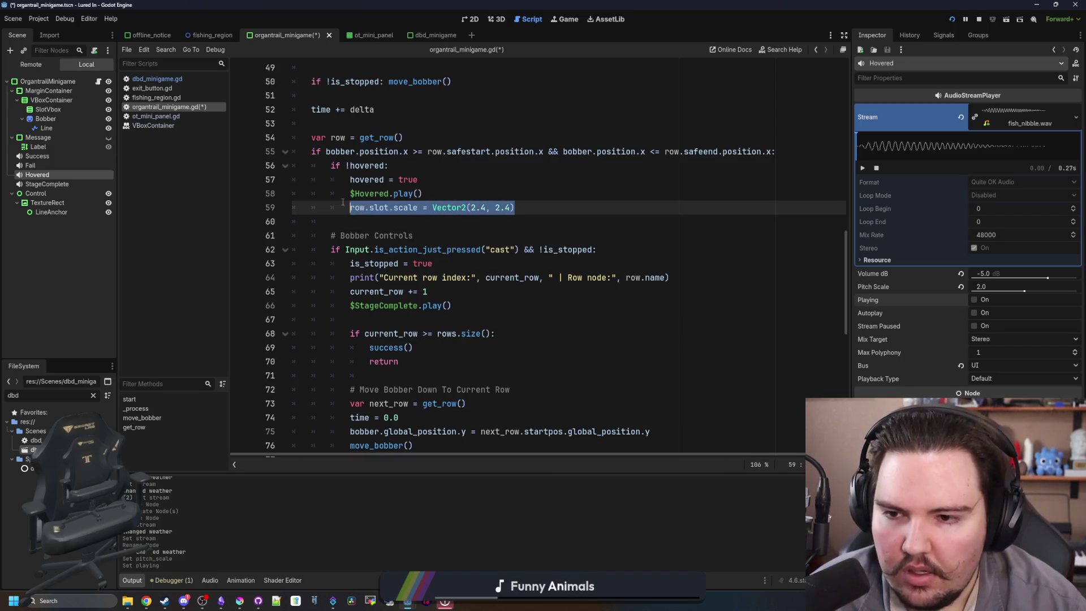
pyautogui.hotkey('ctrl', 'c')
pyautogui.scroll(-9, 432, 334)
pyautogui.click(453, 291)
pyautogui.press('Return')
pyautogui.hotkey('ctrl', 'v')
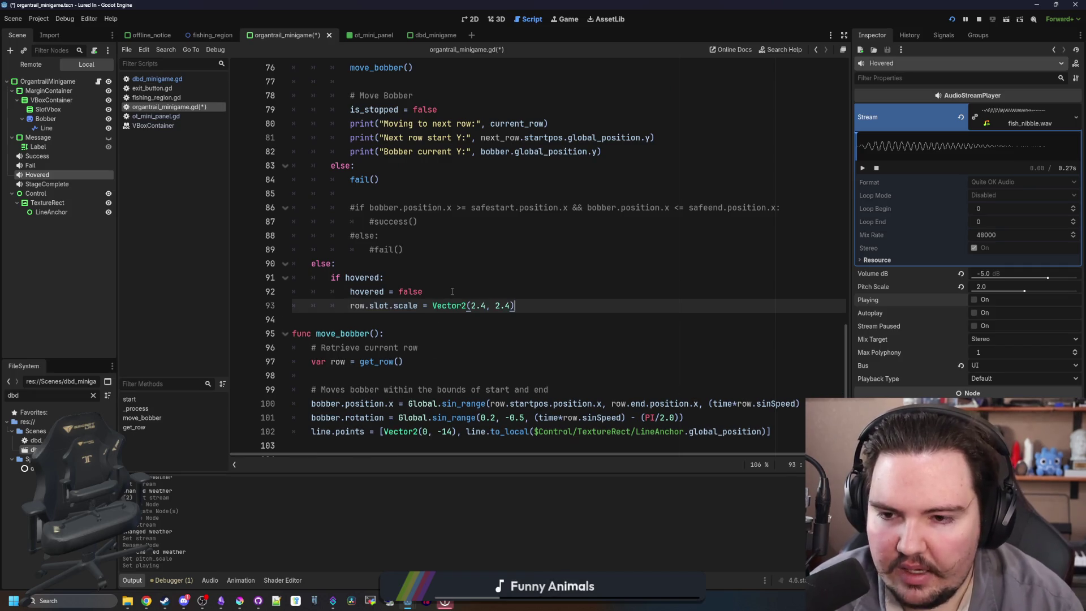
pyautogui.press('BackSpace')
pyautogui.press('BackSpace')
pyautogui.press('BackSpace')
pyautogui.press('BackSpace')
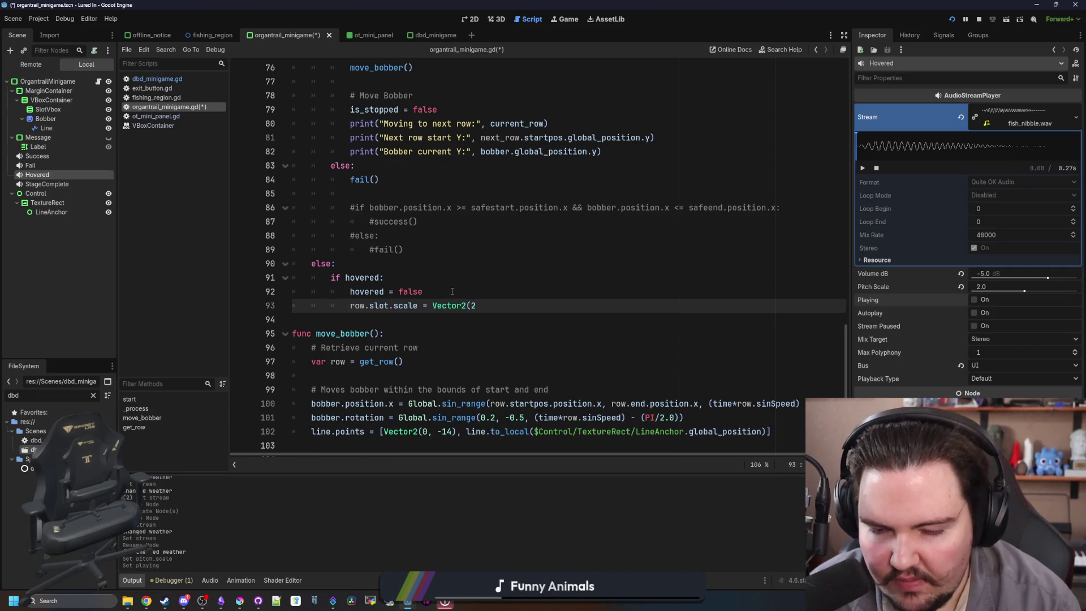
pyautogui.press('BackSpace')
pyautogui.press('BackSpace')
pyautogui.write('(1.1, 1.1)')
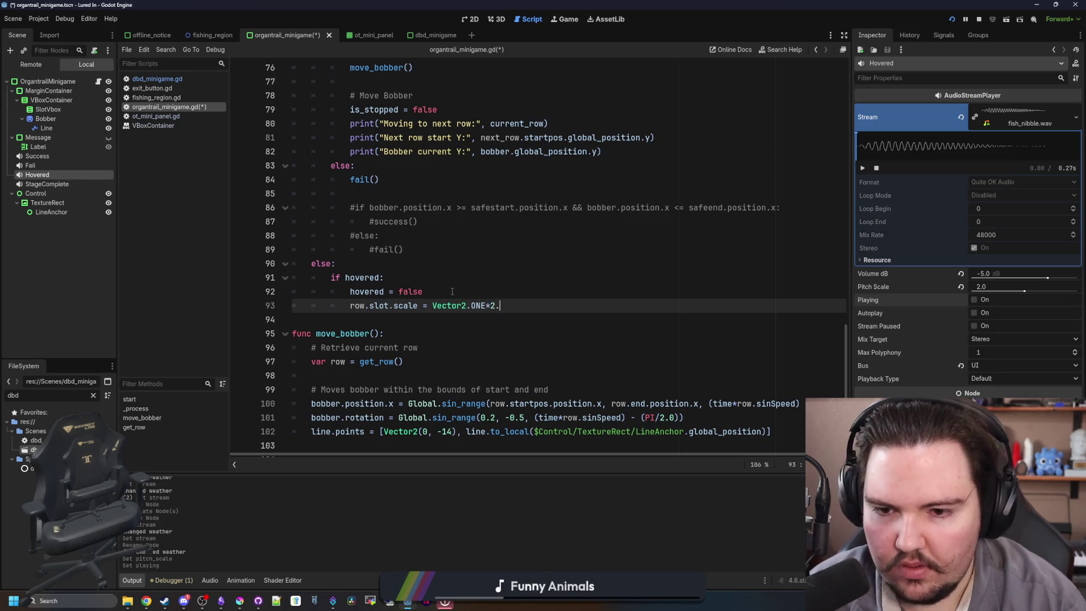
pyautogui.write('0')
pyautogui.click(452, 291)
pyautogui.hotkey('ctrl', 's')
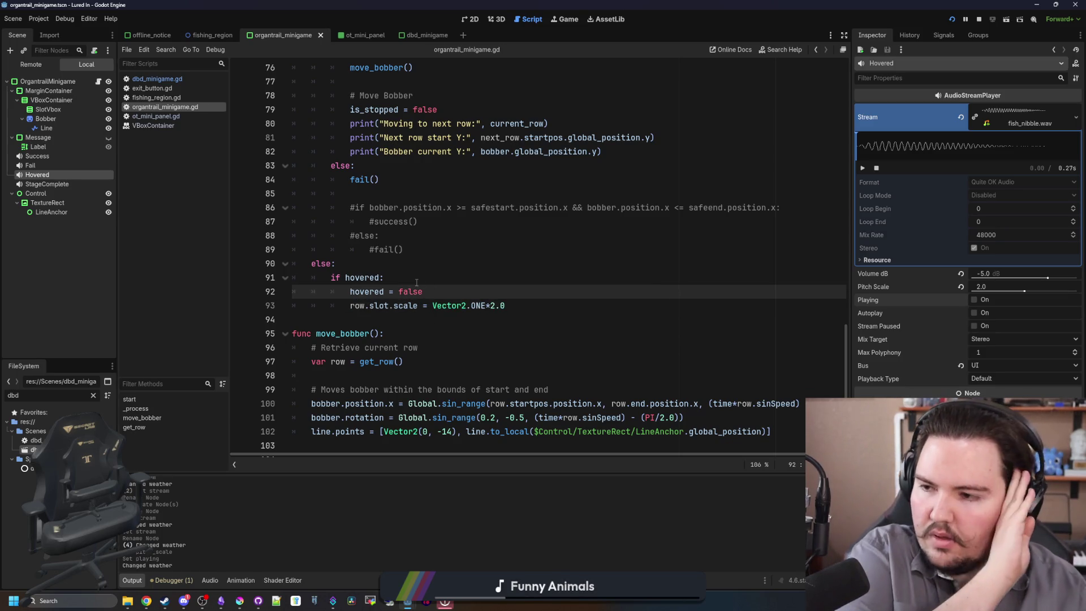
# Step: Scroll through the script and select hovered on line 57 to review its uses
pyautogui.press('Up')
pyautogui.press('Up')
pyautogui.scroll(2, 808, 142)
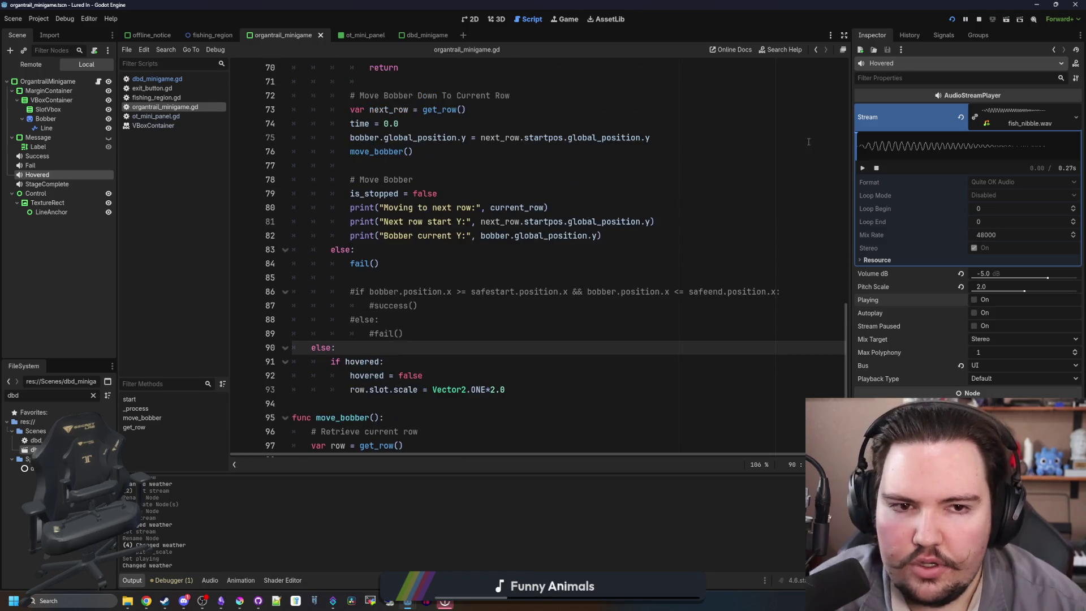
pyautogui.scroll(4, 425, 266)
pyautogui.scroll(2, 404, 260)
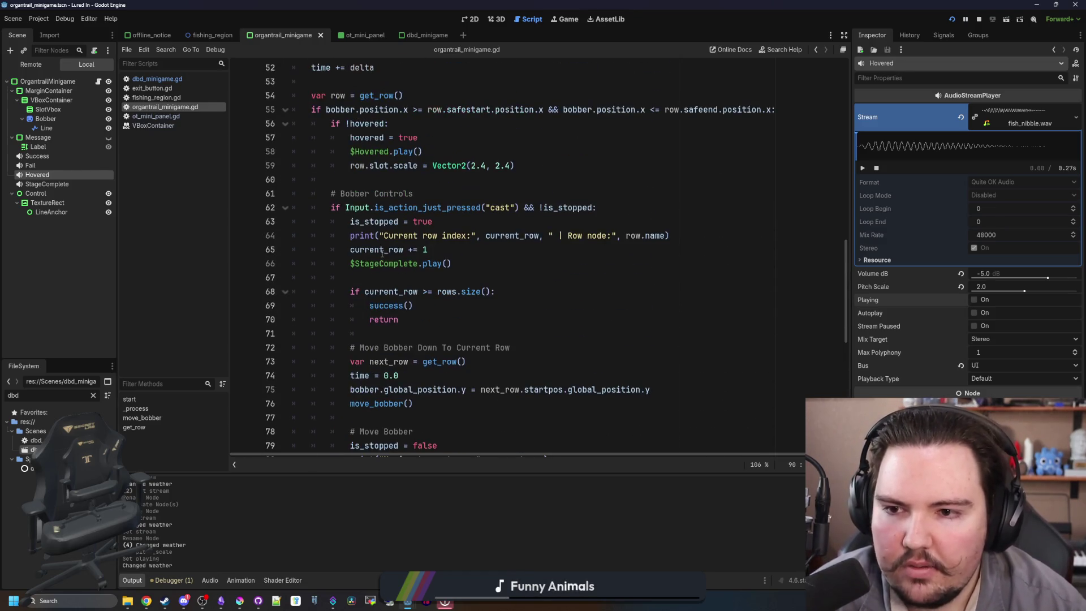
pyautogui.click(382, 180)
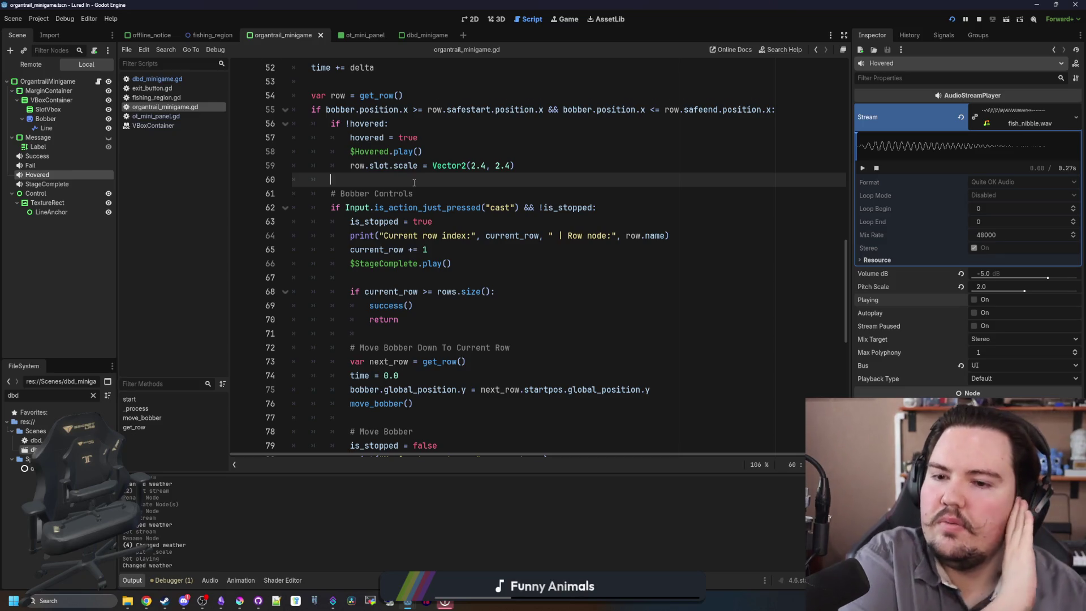
pyautogui.scroll(-4, 414, 182)
pyautogui.scroll(-1, 414, 182)
pyautogui.scroll(4, 414, 182)
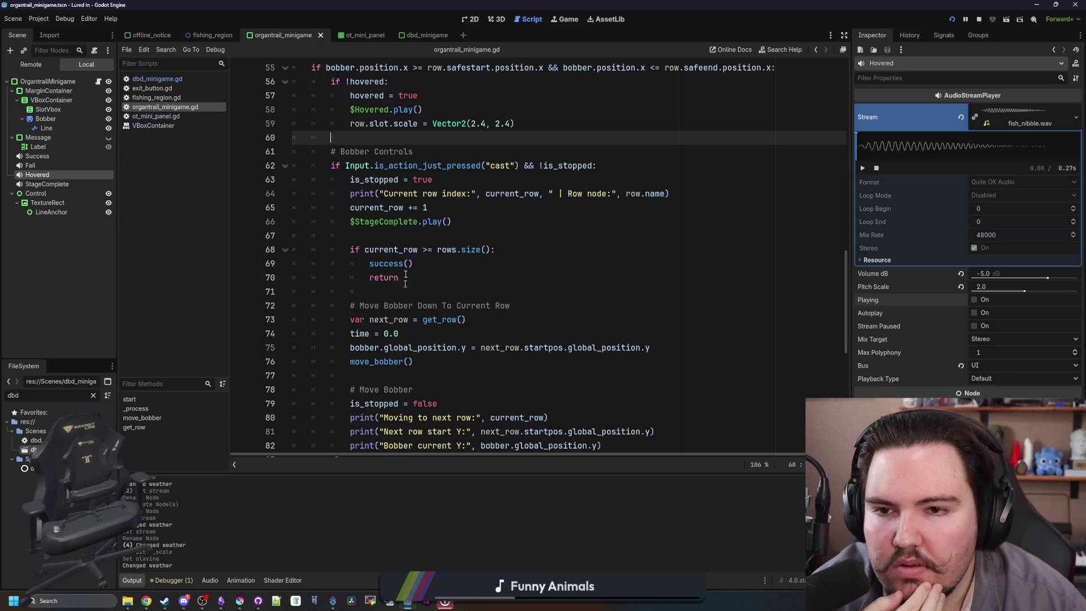
pyautogui.scroll(1, 427, 187)
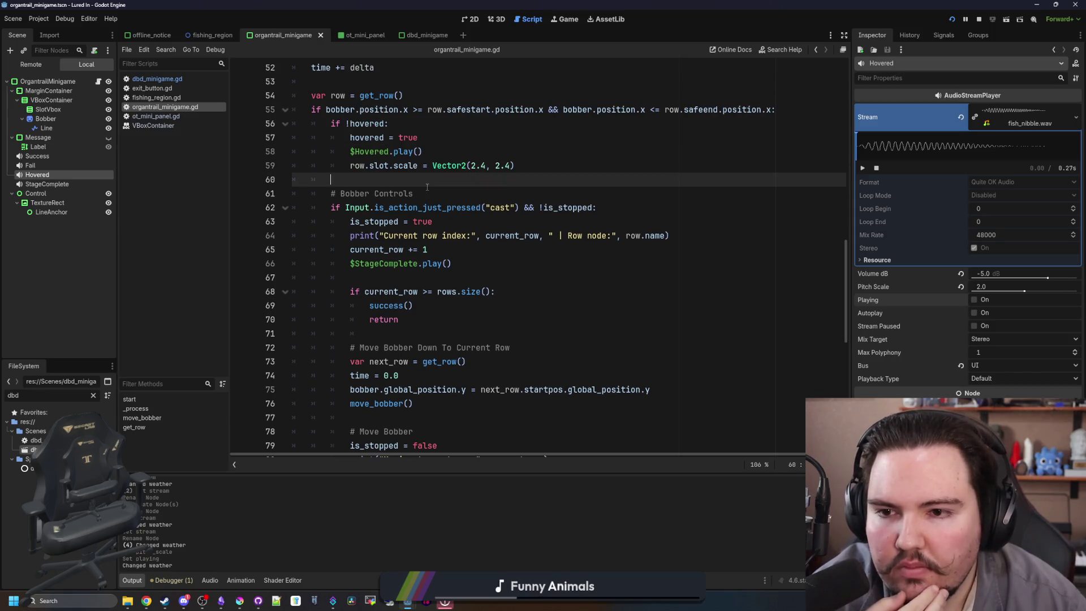
pyautogui.scroll(1, 427, 186)
pyautogui.doubleClick(367, 180)
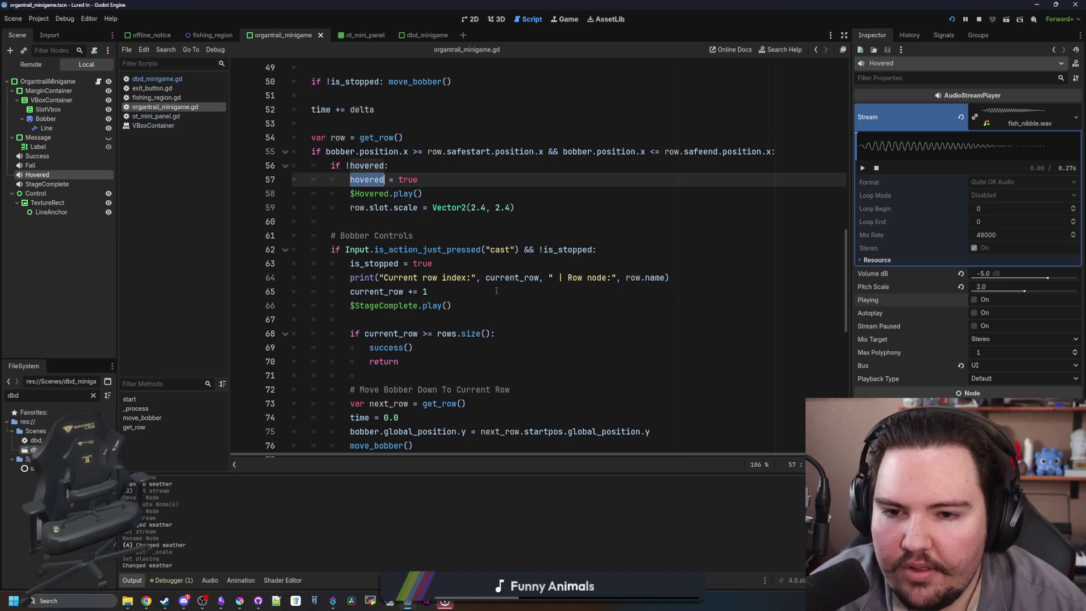
pyautogui.scroll(-5, 496, 275)
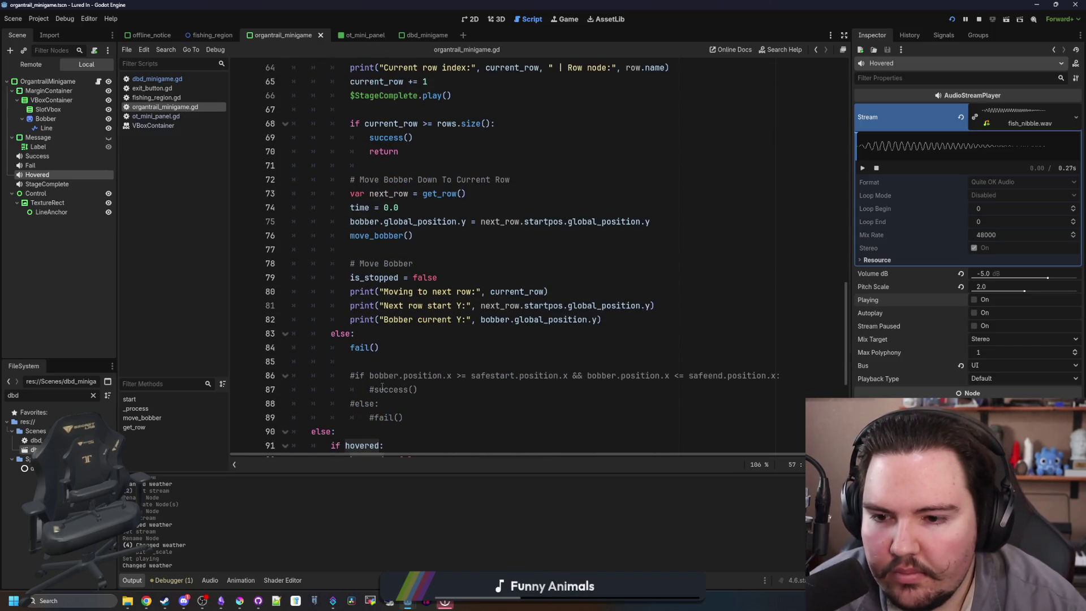
# Step: Cut the Bobber Controls block and paste it after the else branch
pyautogui.moveTo(294, 365)
pyautogui.mouseDown()
pyautogui.moveTo(286, 319)
pyautogui.moveTo(277, 334)
pyautogui.moveTo(260, 210)
pyautogui.mouseUp()
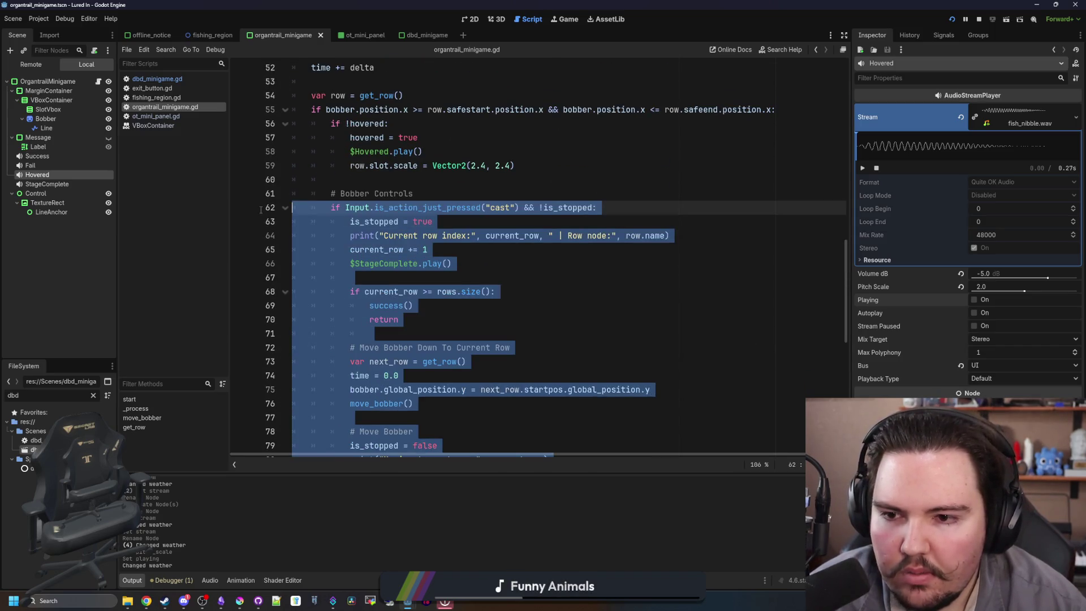
pyautogui.press('Delete')
pyautogui.press('BackSpace')
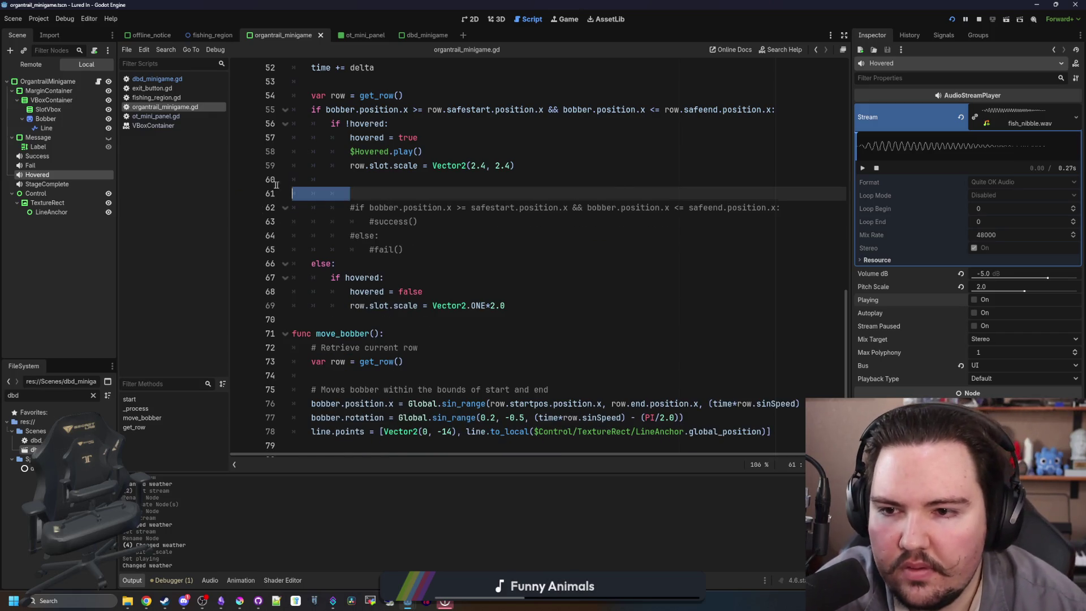
pyautogui.press('BackSpace')
pyautogui.press('BackSpace')
pyautogui.click(370, 291)
pyautogui.press('Return')
pyautogui.hotkey('ctrl', 'v')
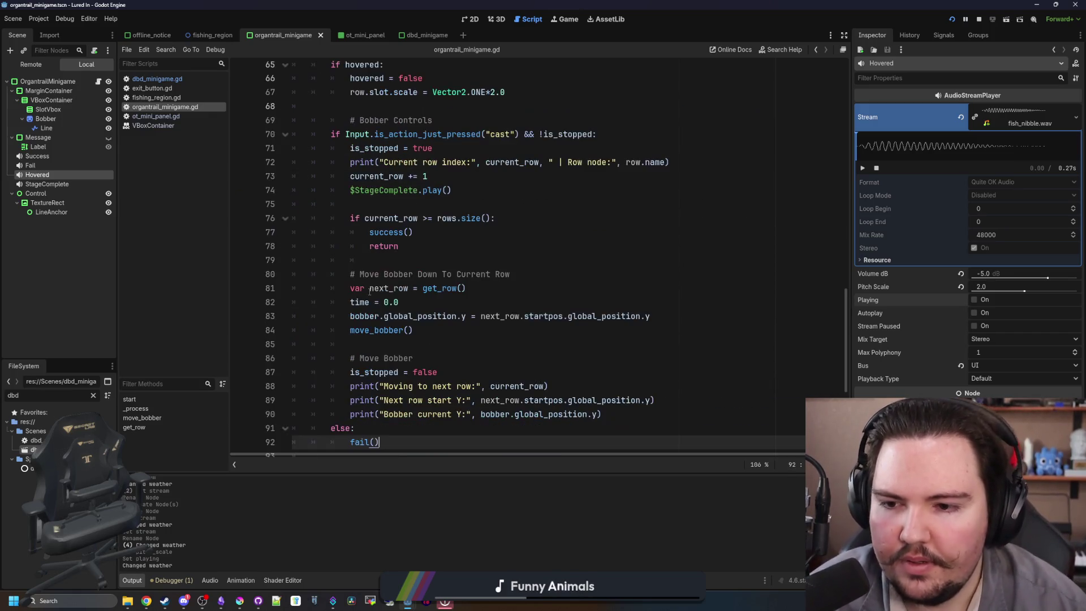
pyautogui.scroll(-2, 370, 290)
pyautogui.click(327, 373)
pyautogui.press('Return')
pyautogui.click(327, 372)
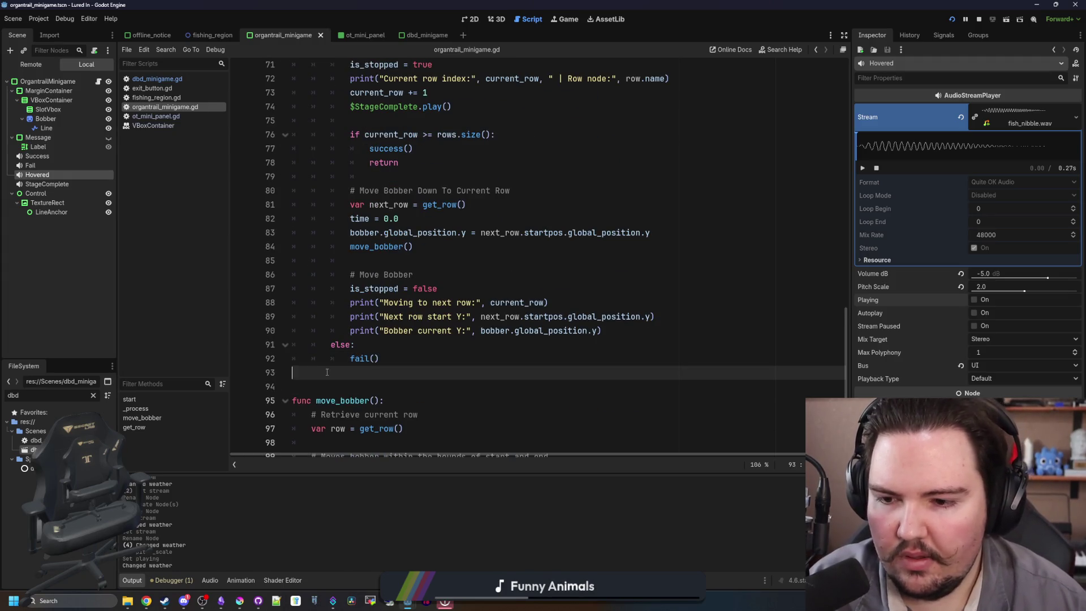
# Step: Dedent the Bobber Controls block and its comment one level to the top of _process
pyautogui.scroll(5, 326, 372)
pyautogui.scroll(1, 345, 205)
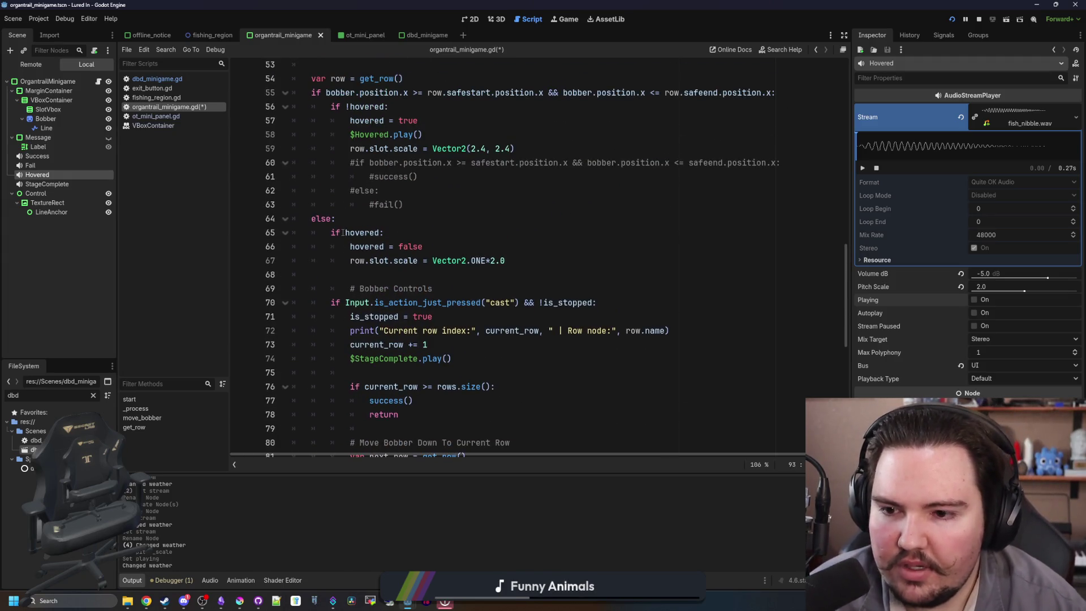
pyautogui.click(334, 306)
pyautogui.scroll(-4, 362, 294)
pyautogui.scroll(-1, 366, 291)
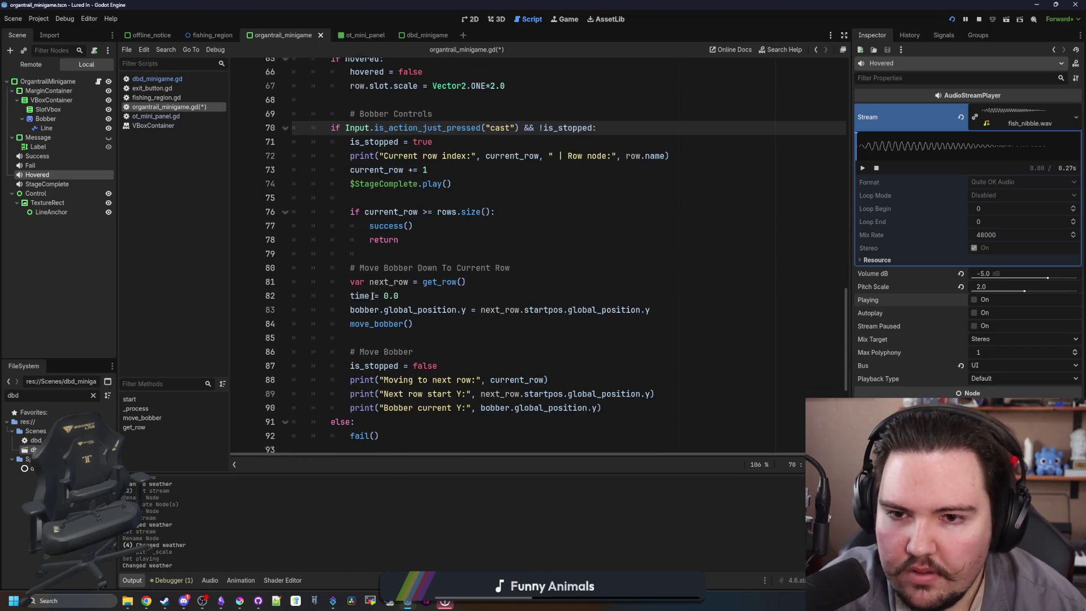
pyautogui.moveTo(380, 401)
pyautogui.mouseDown()
pyautogui.moveTo(339, 386)
pyautogui.moveTo(213, 93)
pyautogui.mouseUp()
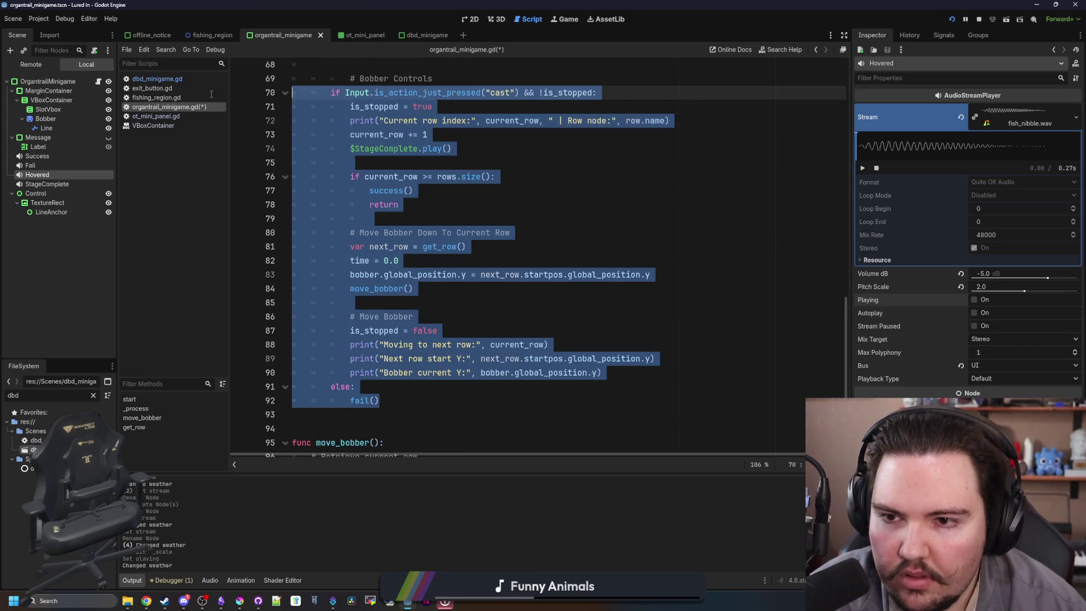
pyautogui.hotkey('shift', 'Tab')
pyautogui.scroll(3, 390, 212)
pyautogui.click(490, 266)
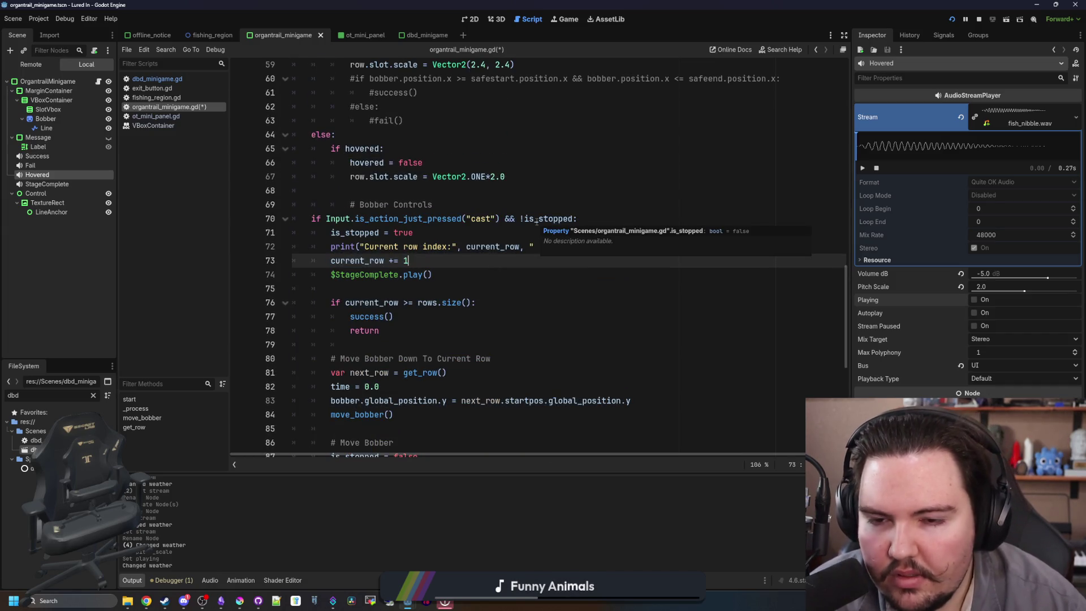
pyautogui.click(485, 237)
pyautogui.scroll(4, 477, 245)
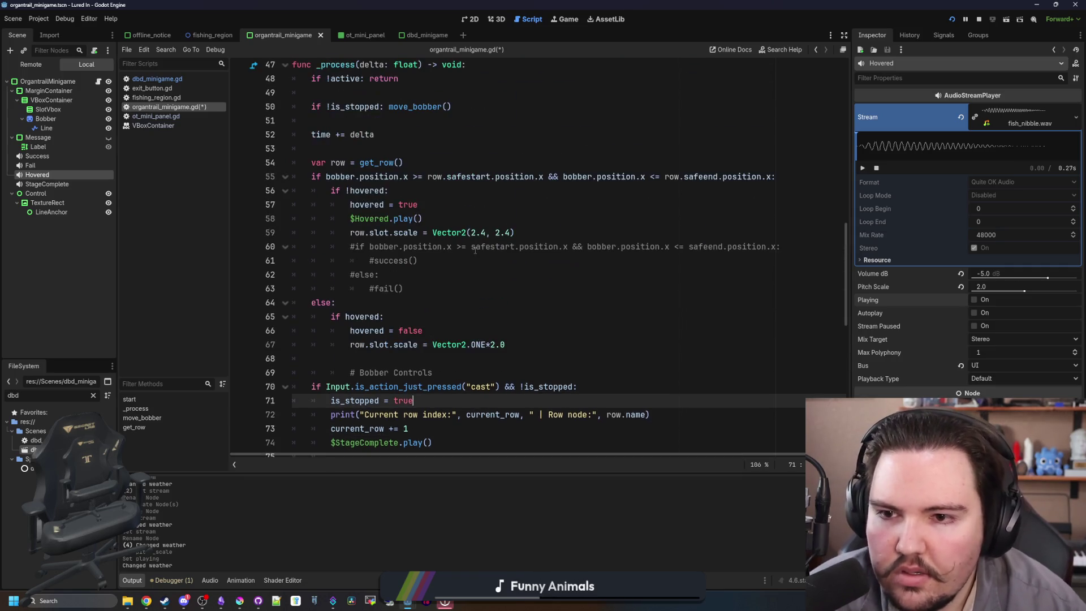
pyautogui.click(351, 373)
pyautogui.press('BackSpace')
pyautogui.press('BackSpace')
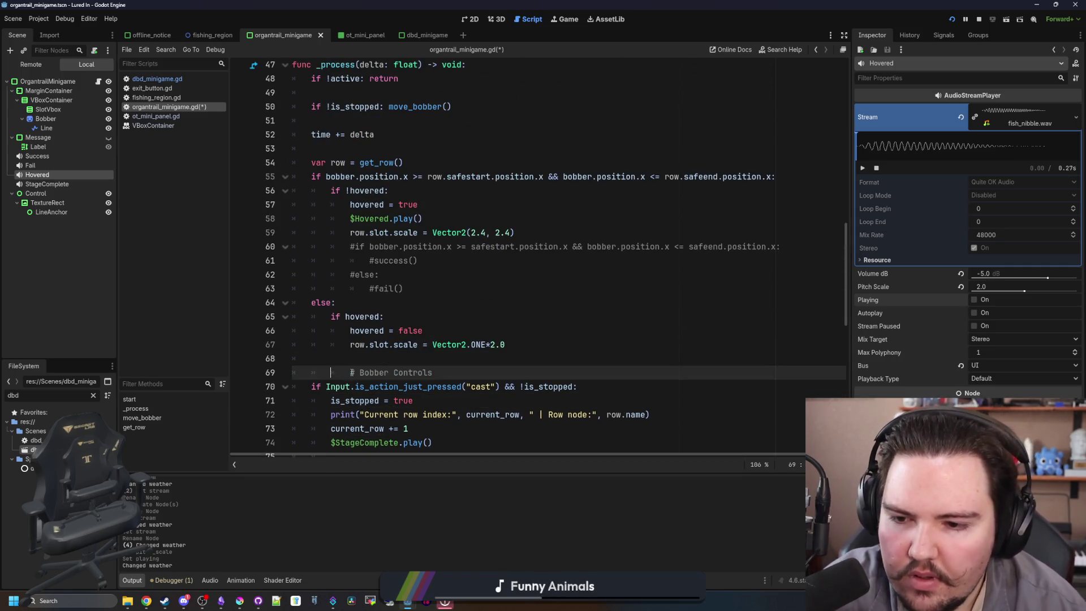
# Step: Delete the commented-out #if/#success/#else/#fail safe-zone check lines
pyautogui.click(409, 302)
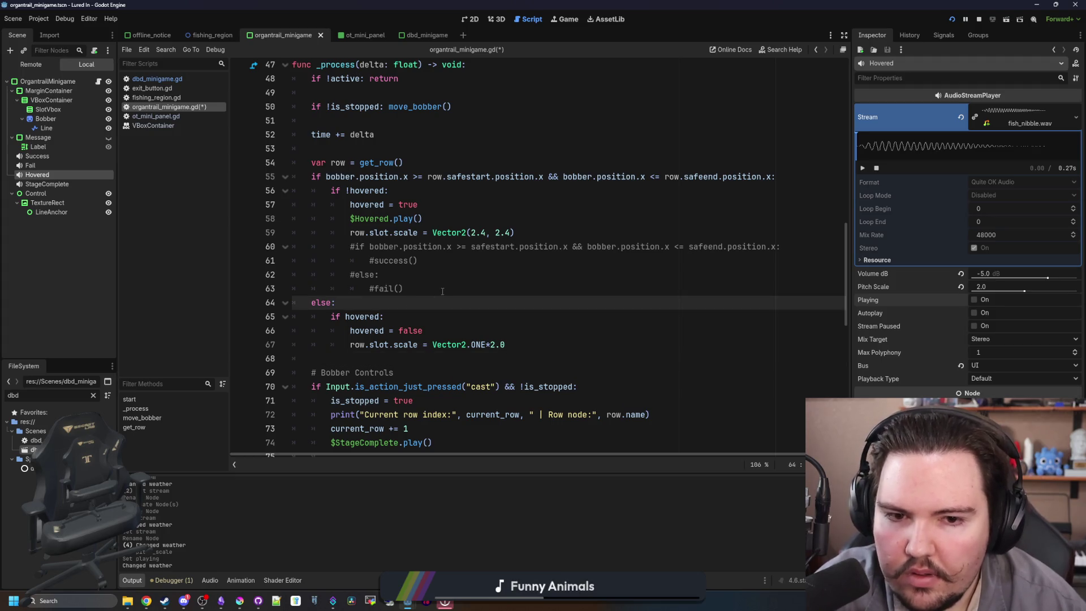
pyautogui.moveTo(462, 288); pyautogui.dragTo(526, 233)
pyautogui.press('BackSpace')
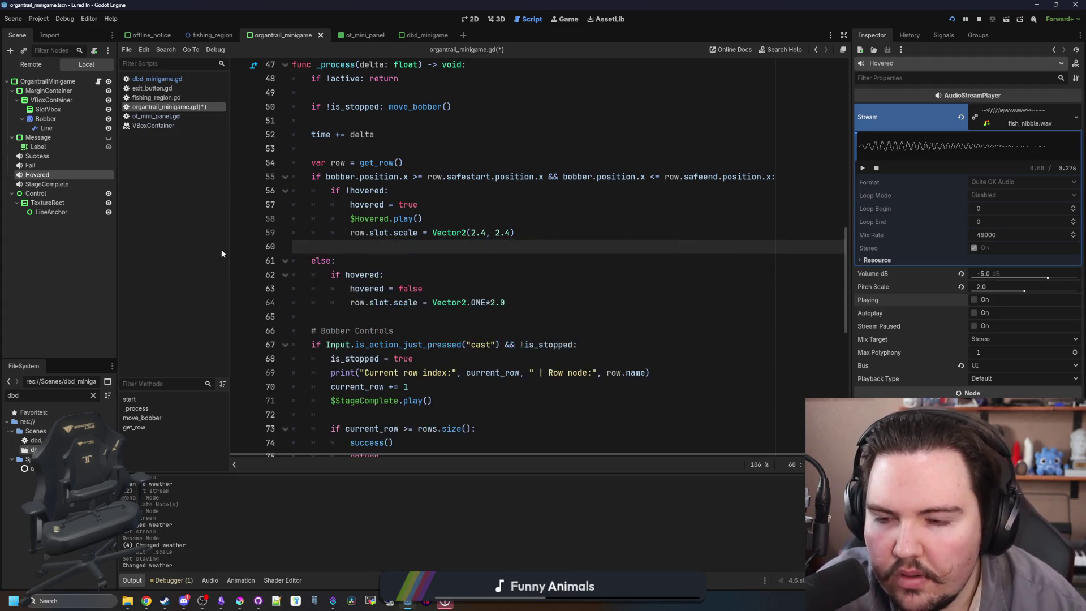
pyautogui.scroll(-3, 395, 226)
pyautogui.click(353, 179)
pyautogui.scroll(2, 352, 180)
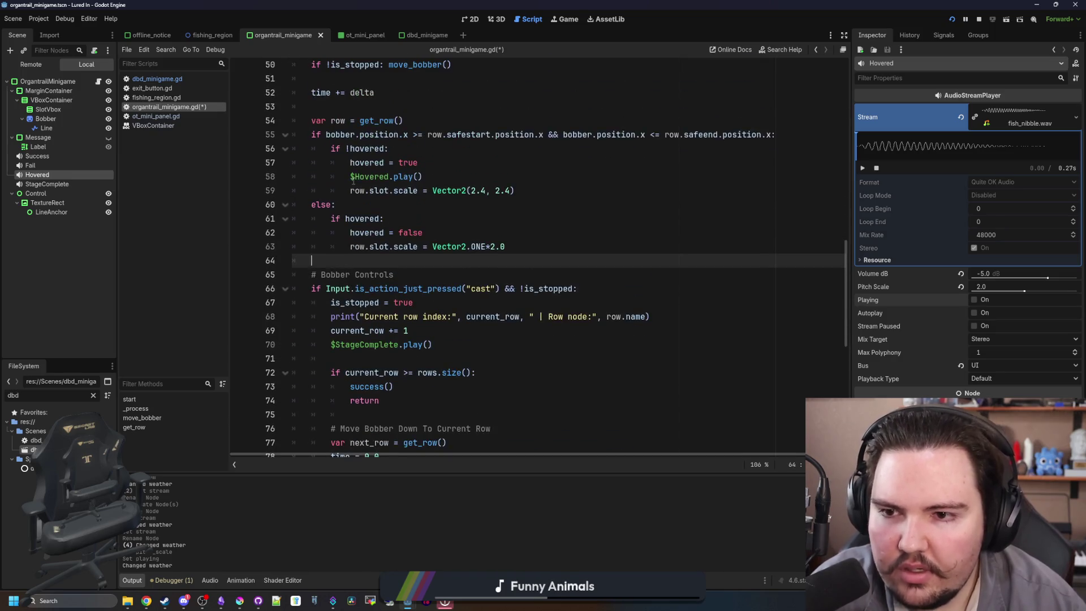
pyautogui.doubleClick(371, 234)
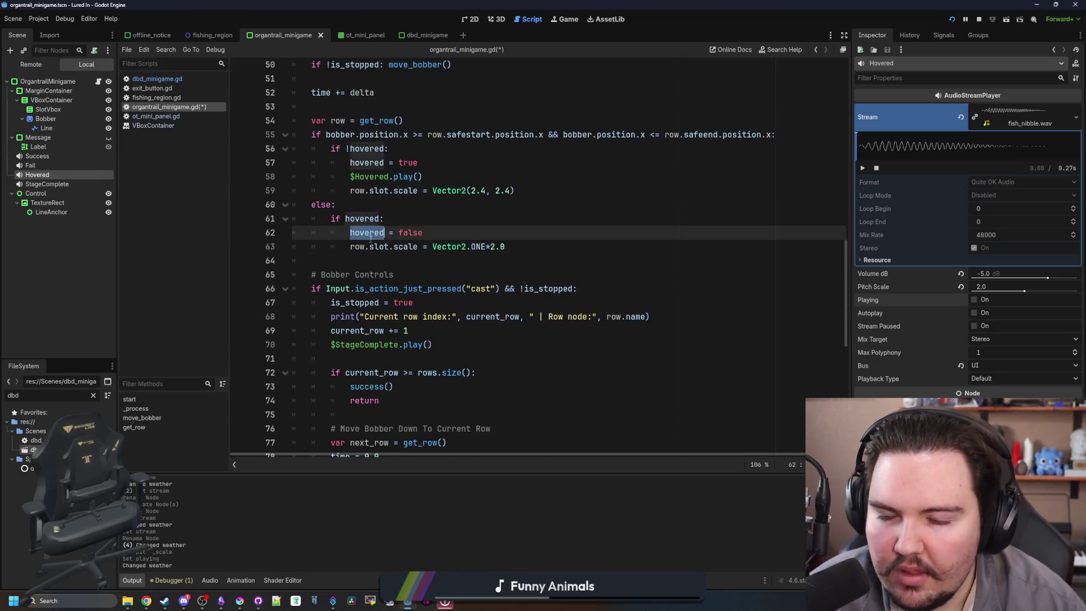
# Step: Select is_stopped and review where it is used in the script
pyautogui.scroll(-3, 441, 229)
pyautogui.click(517, 223)
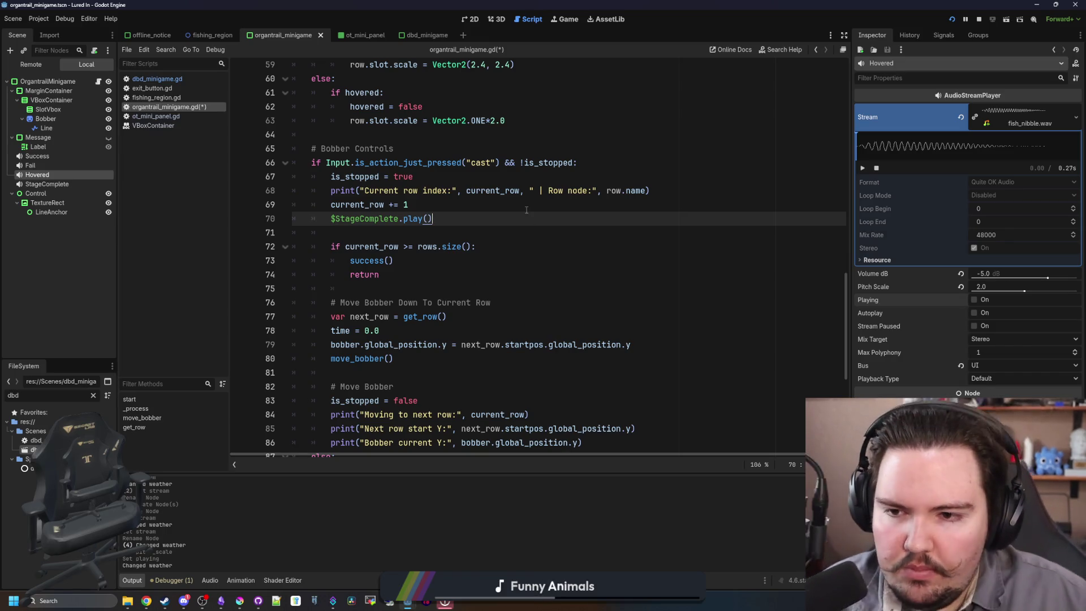
pyautogui.doubleClick(555, 162)
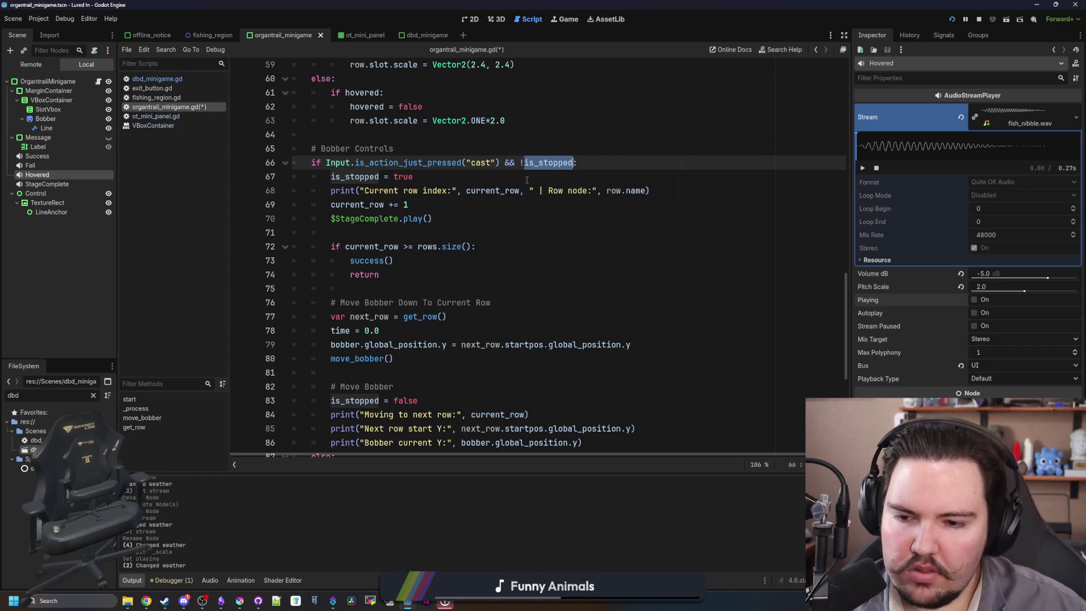
pyautogui.scroll(-2, 527, 179)
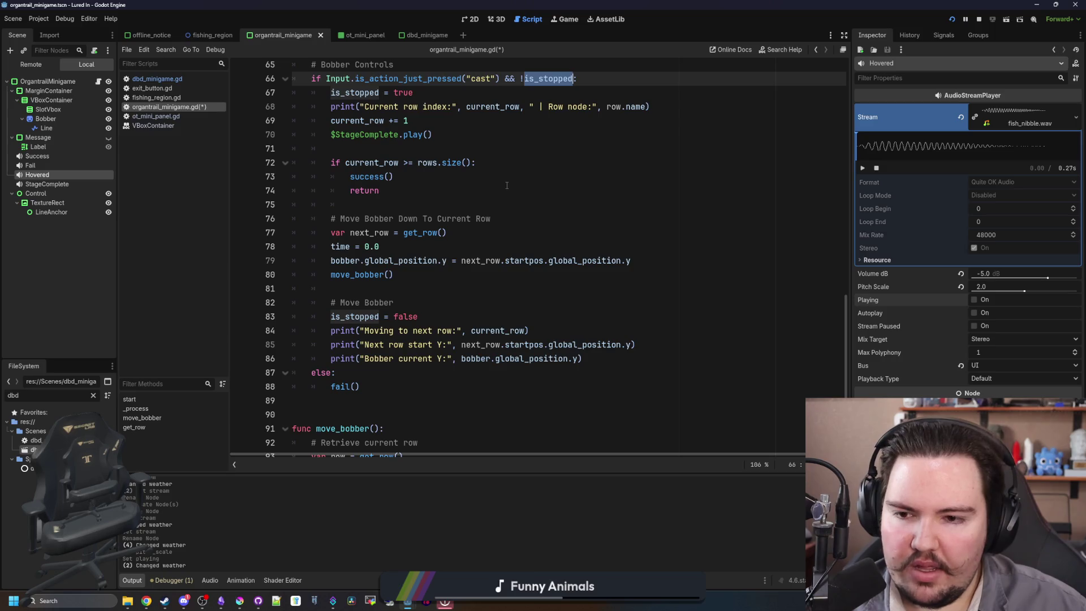
pyautogui.scroll(7, 506, 185)
pyautogui.scroll(-6, 507, 186)
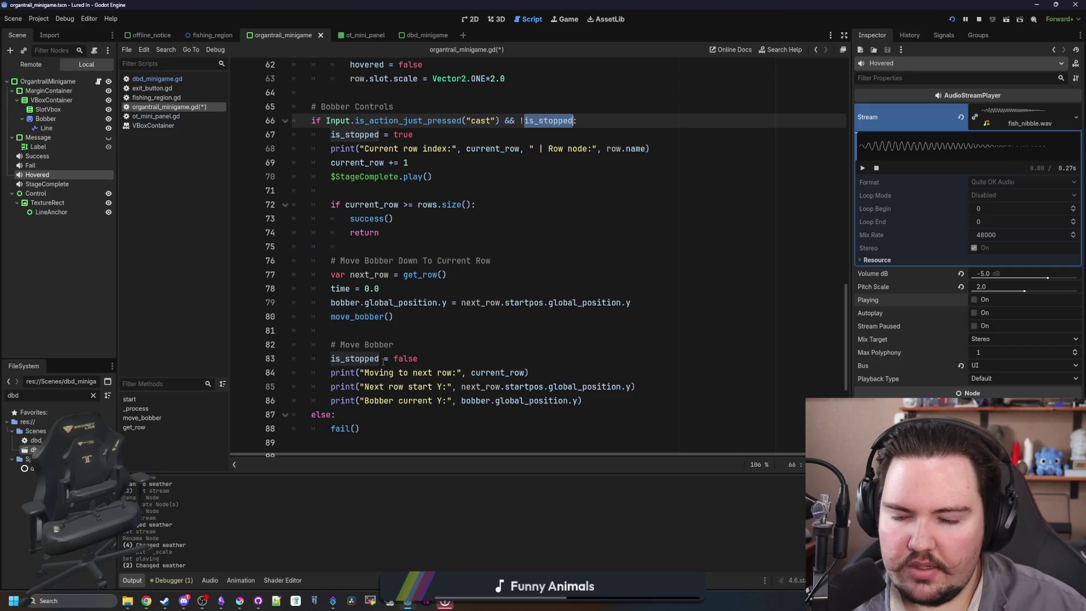
pyautogui.scroll(7, 379, 359)
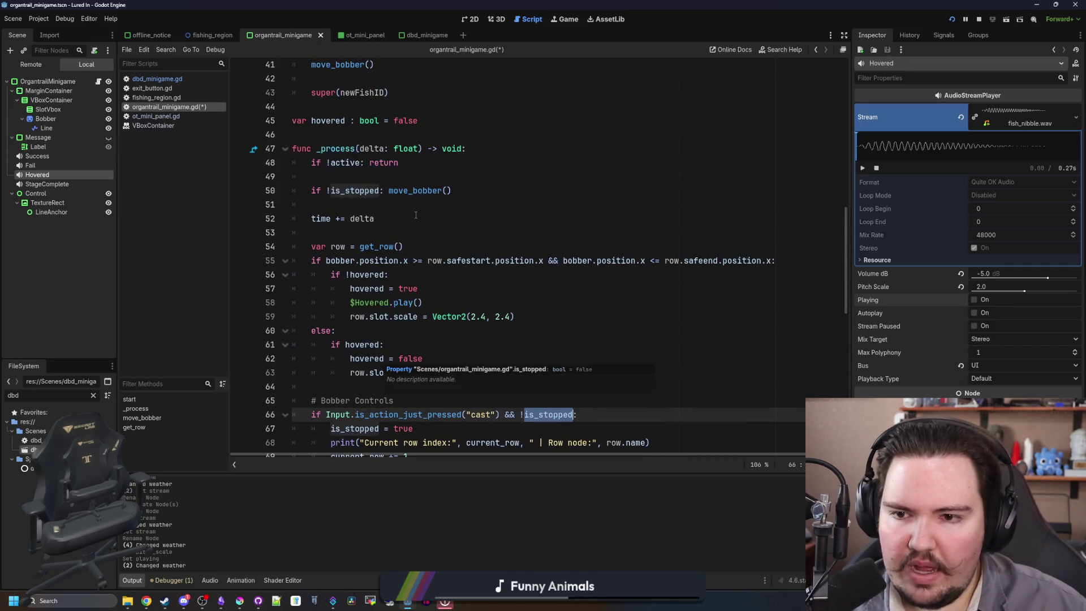
pyautogui.click(383, 191)
pyautogui.doubleClick(372, 190)
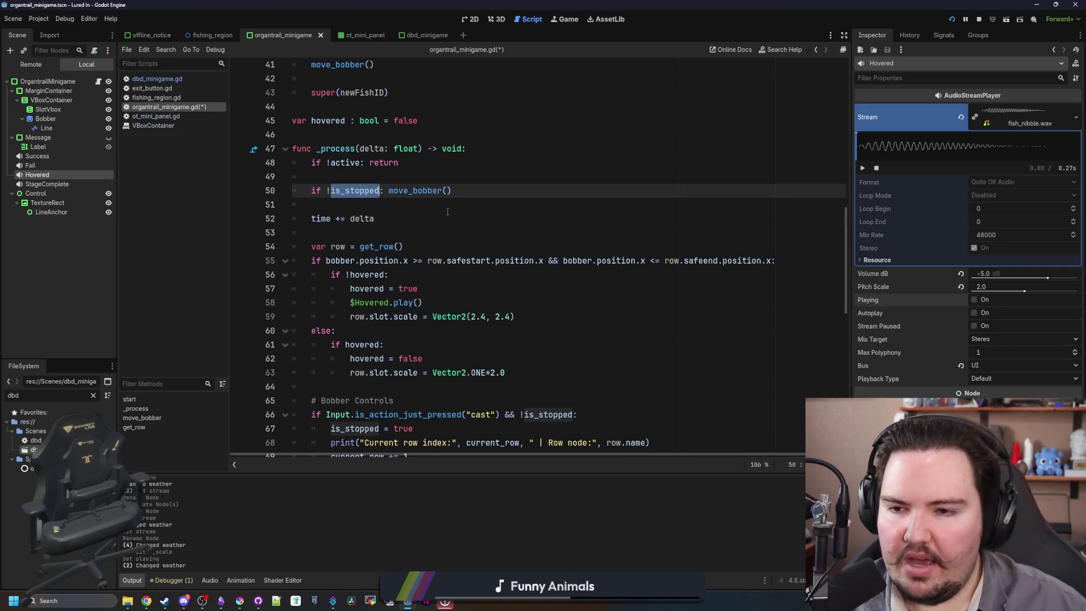
# Step: Jump to the success() definition in minigame.gd and go to its top
pyautogui.scroll(5, 433, 218)
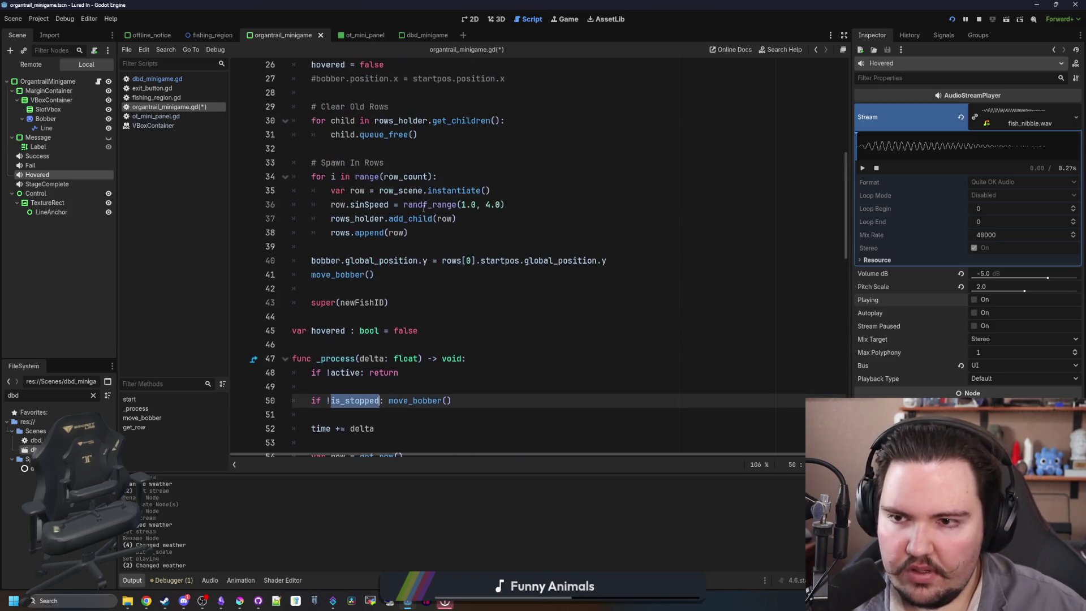
pyautogui.scroll(-14, 396, 216)
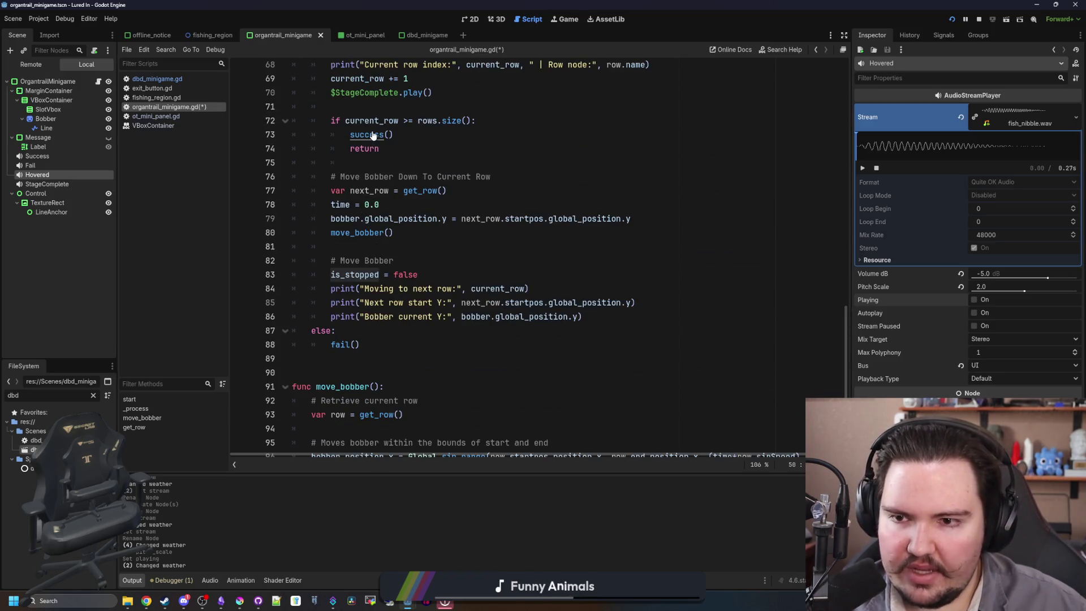
pyautogui.keyDown('ctrl'); pyautogui.click(372, 135); pyautogui.keyUp('ctrl')
pyautogui.hotkey('ctrl', 'Home')
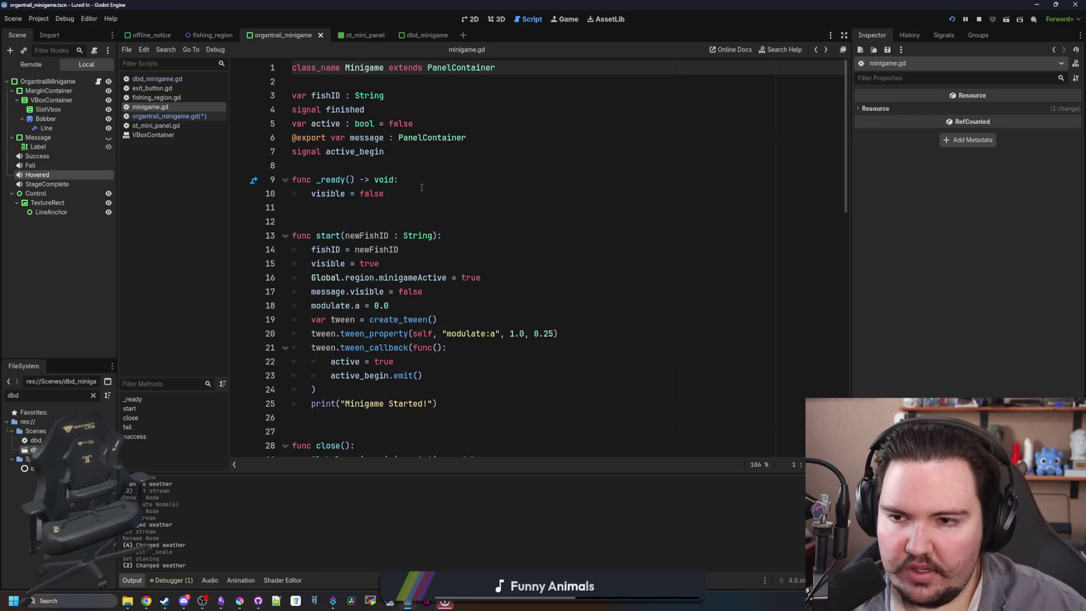
# Step: In organtrail_minigame.gd, change line 50's negated is_stopped check to active
pyautogui.scroll(-8, 396, 192)
pyautogui.scroll(-7, 362, 217)
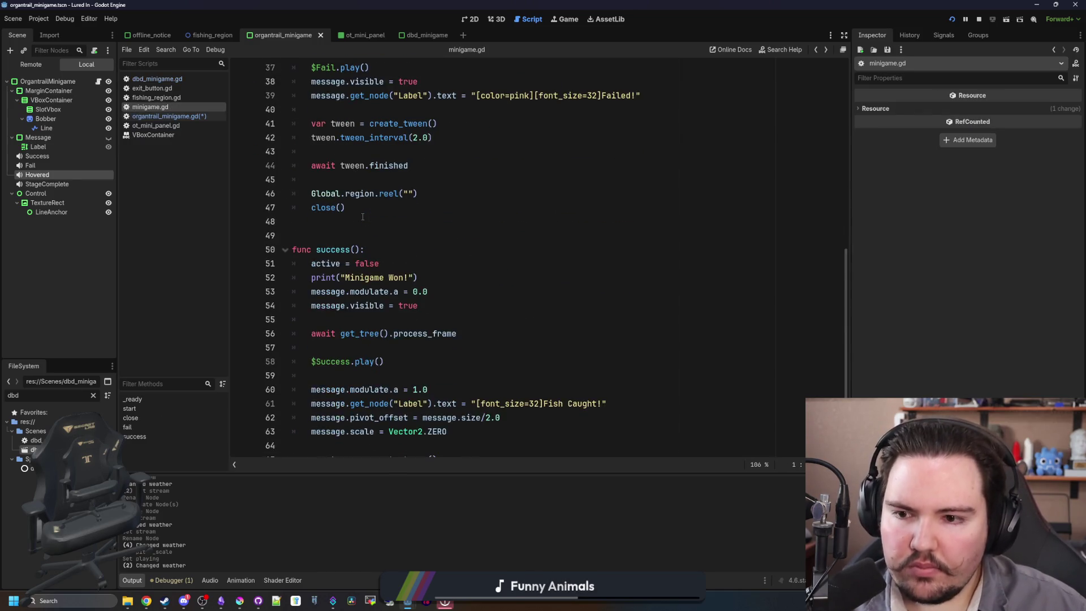
pyautogui.scroll(15, 362, 217)
pyautogui.click(136, 116)
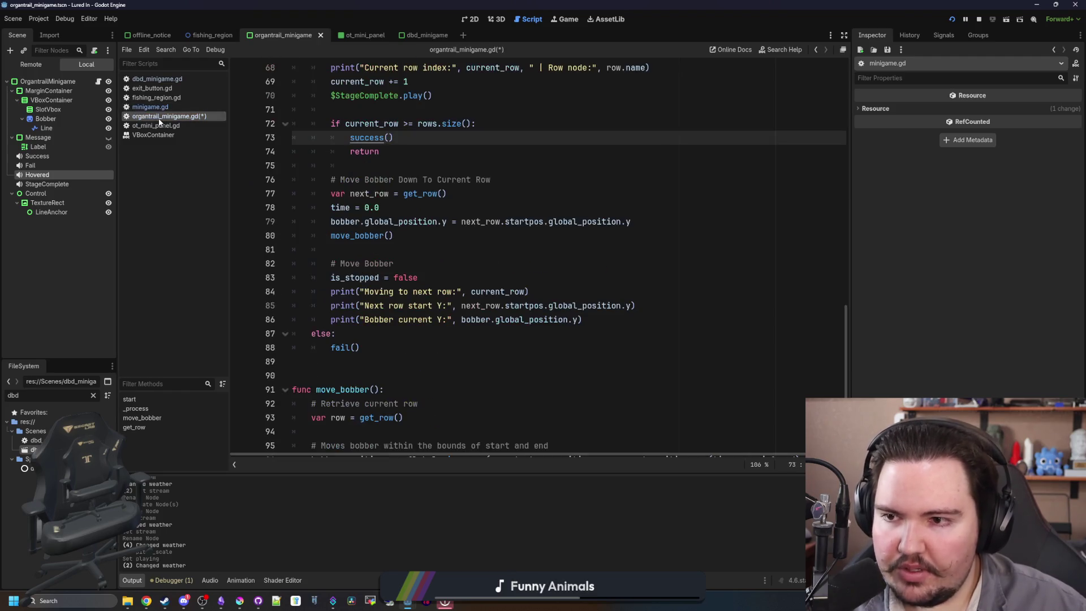
pyautogui.scroll(8, 370, 171)
pyautogui.doubleClick(354, 151)
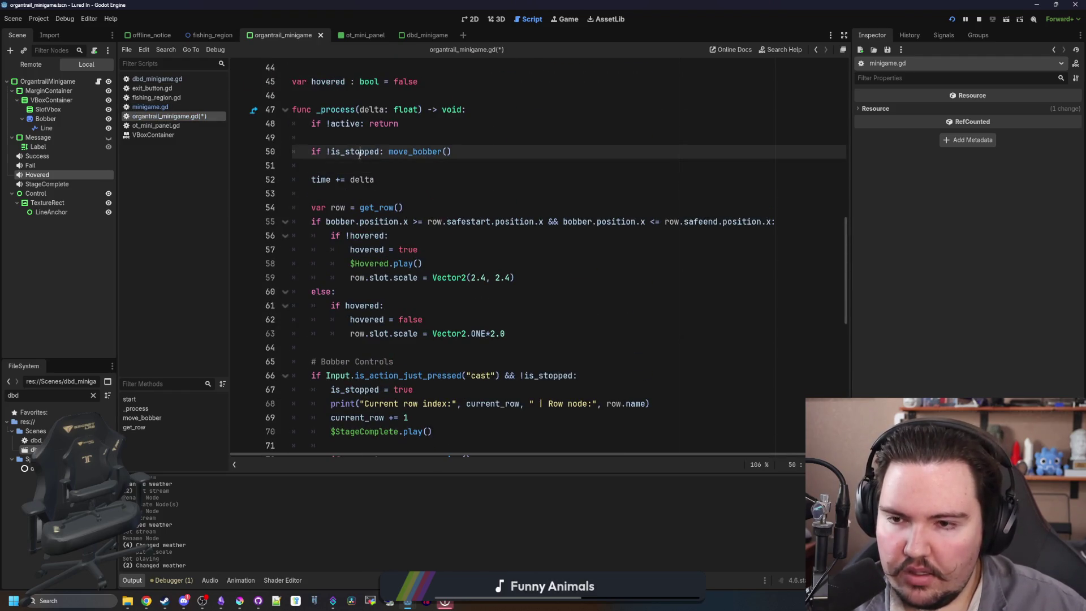
pyautogui.write('active')
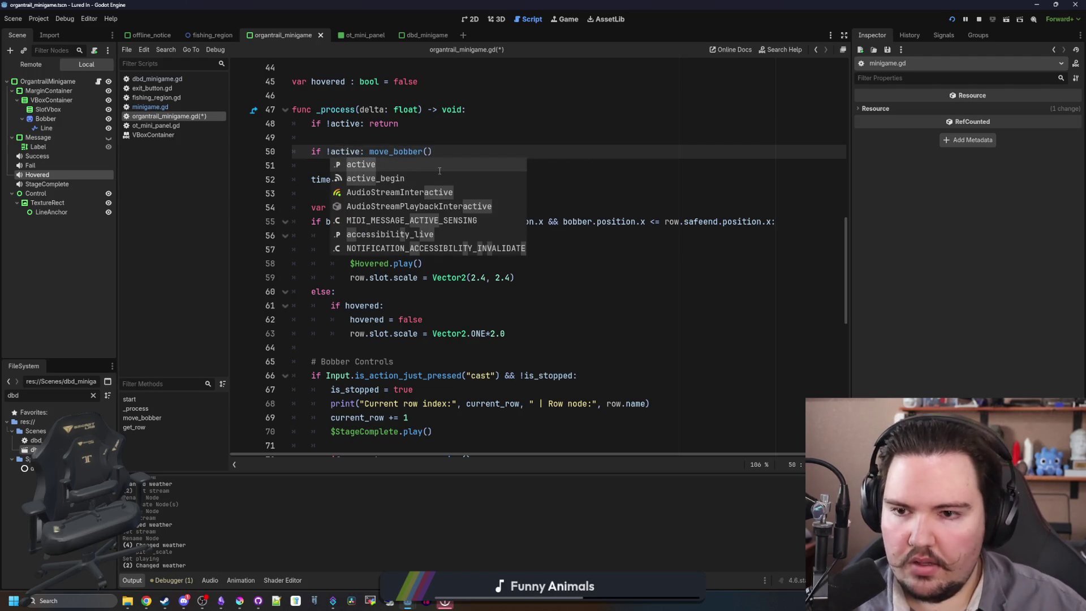
pyautogui.press('Escape')
pyautogui.click(329, 152)
pyautogui.press('BackSpace')
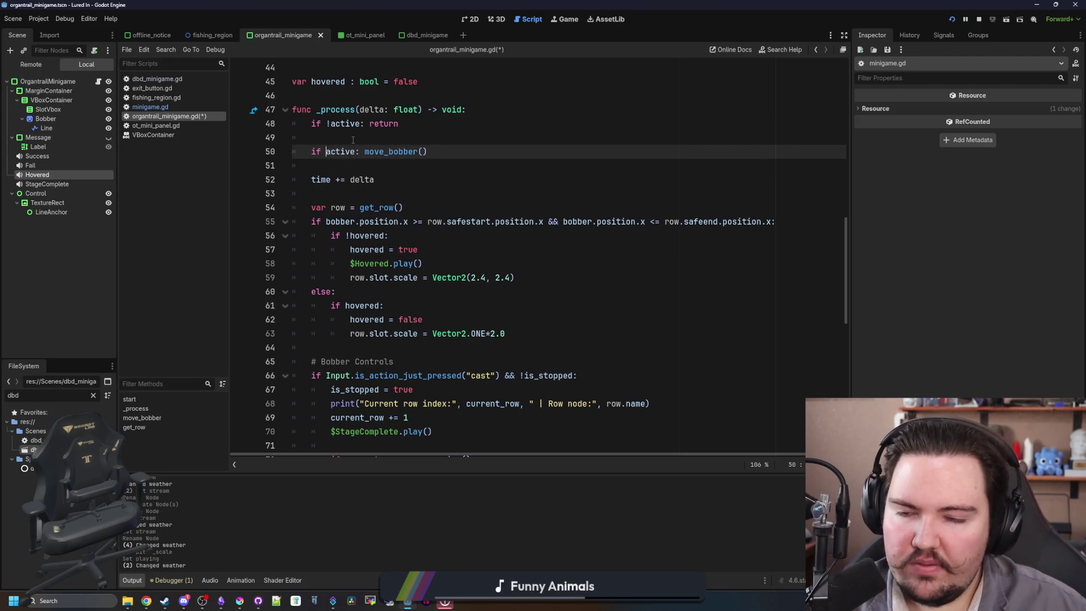
# Step: Delete the 'if active' condition on line 50 so move_bobber always runs
pyautogui.press('Up')
pyautogui.moveTo(365, 152); pyautogui.dragTo(310, 152)
pyautogui.press('BackSpace')
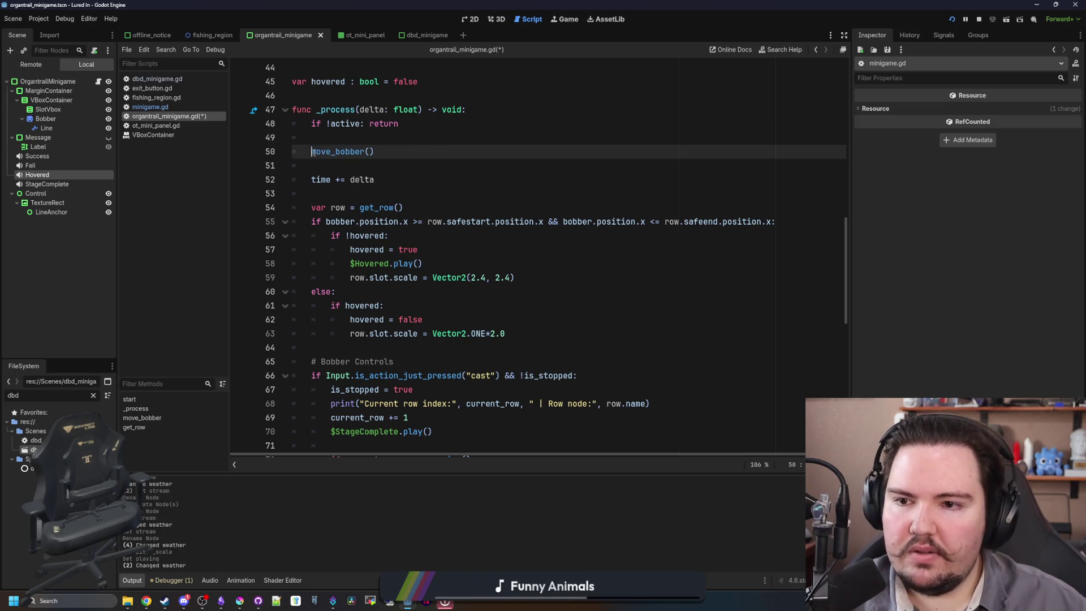
pyautogui.click(336, 141)
# Step: Delete is_stopped from the cast condition on line 66
pyautogui.scroll(-3, 340, 170)
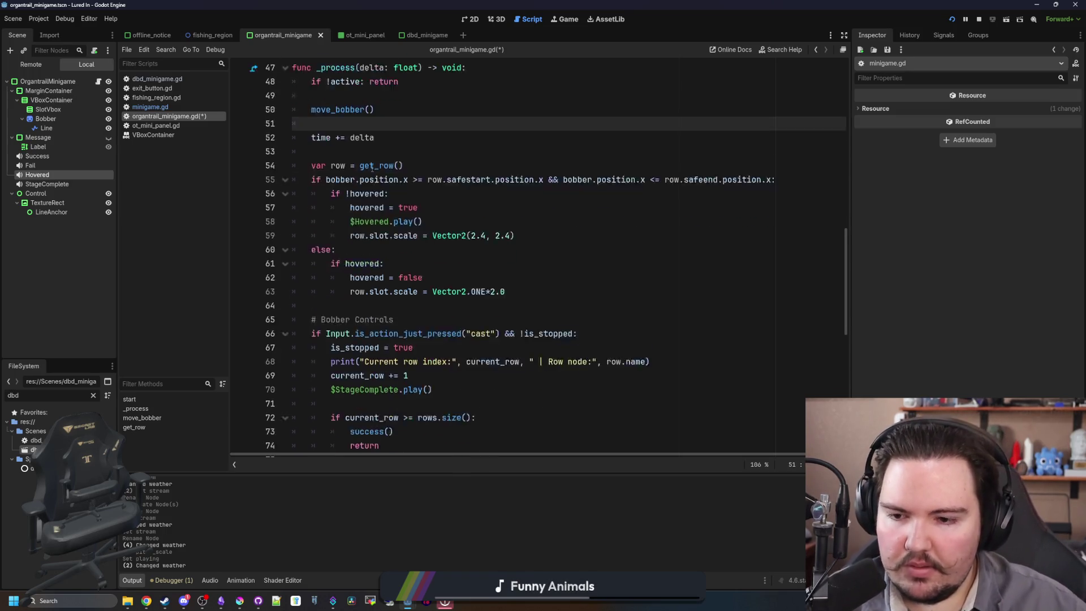
pyautogui.click(427, 264)
pyautogui.moveTo(427, 263); pyautogui.dragTo(247, 260)
pyautogui.click(334, 263)
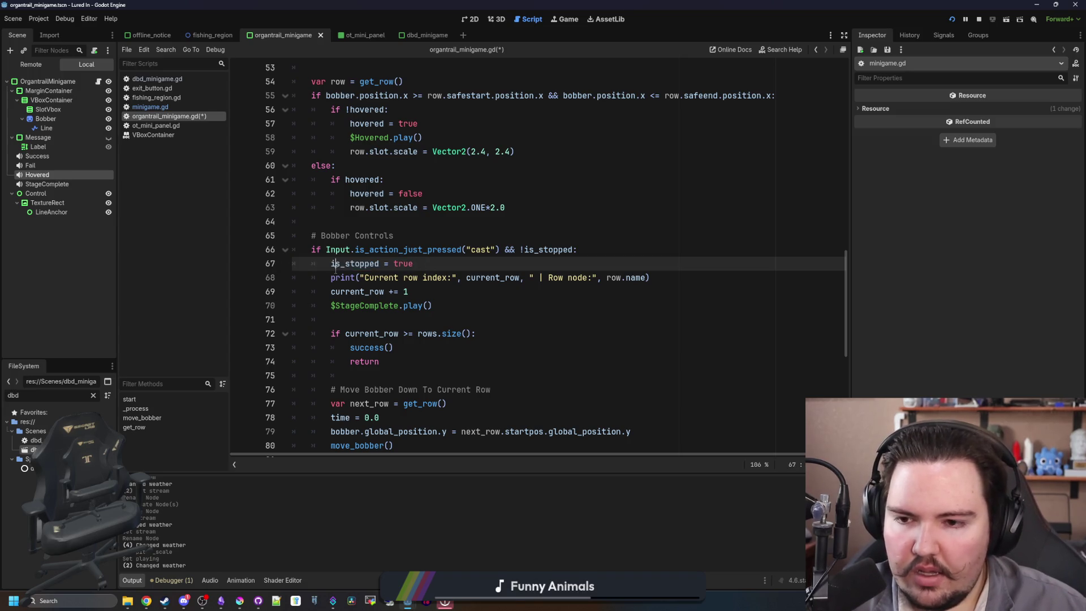
pyautogui.scroll(-2, 381, 257)
pyautogui.click(465, 226)
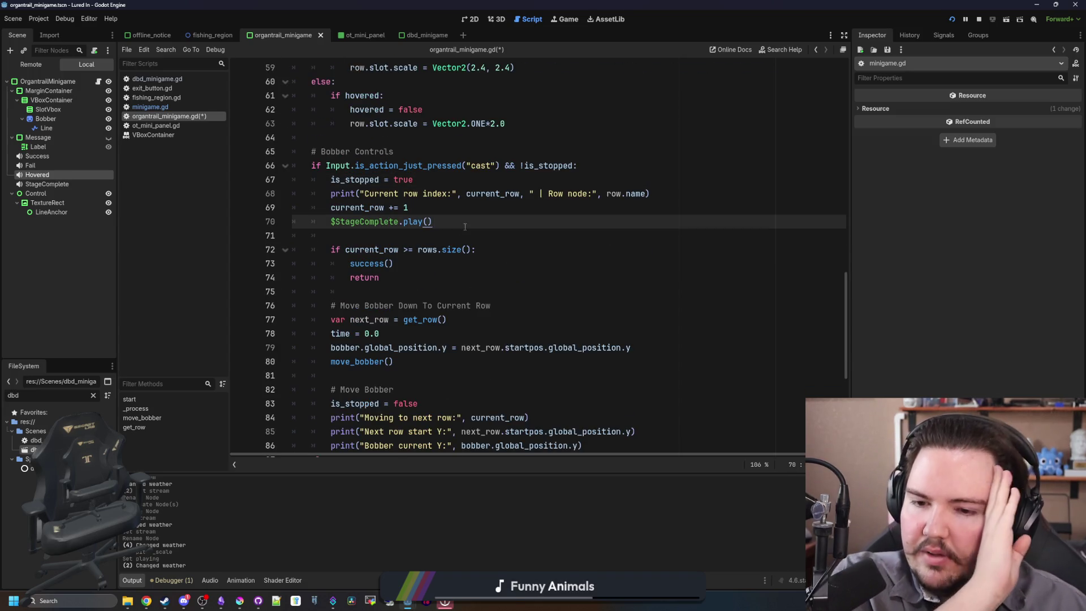
pyautogui.scroll(-3, 465, 226)
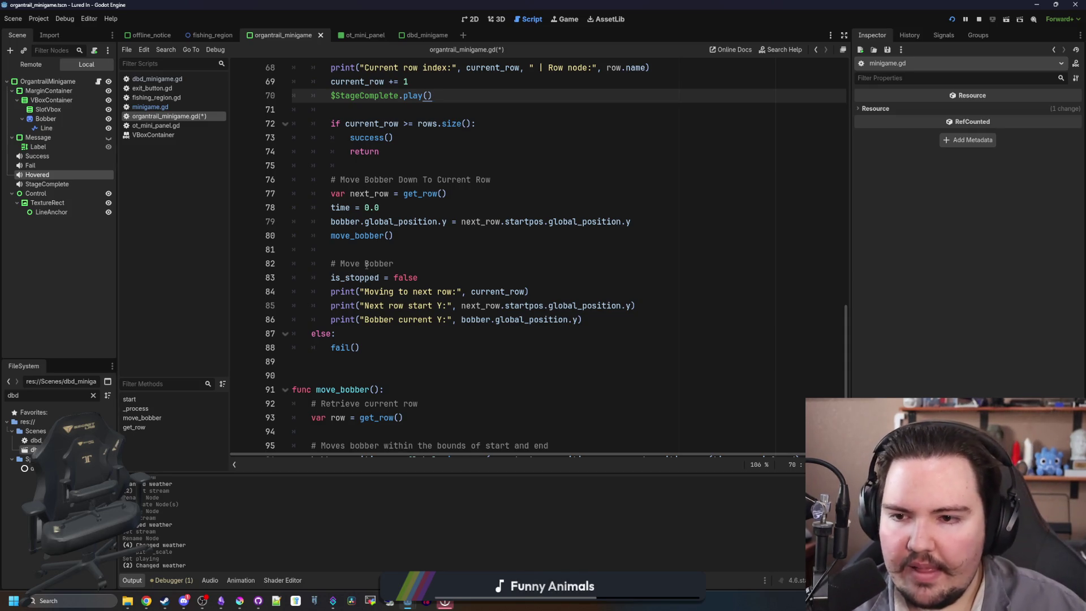
pyautogui.click(379, 244)
pyautogui.scroll(6, 414, 242)
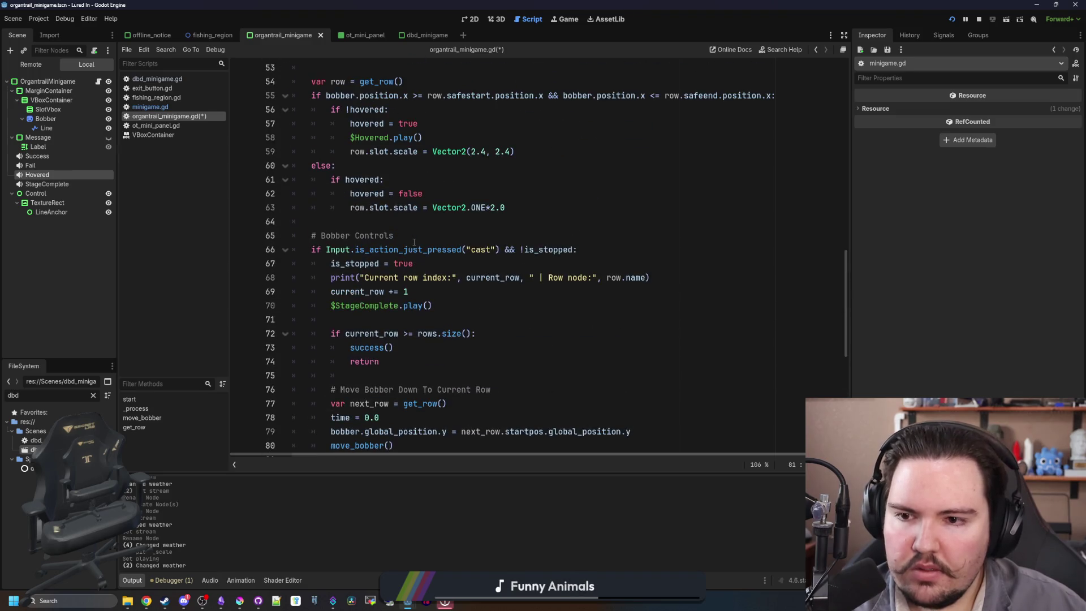
pyautogui.doubleClick(567, 292)
pyautogui.press('BackSpace')
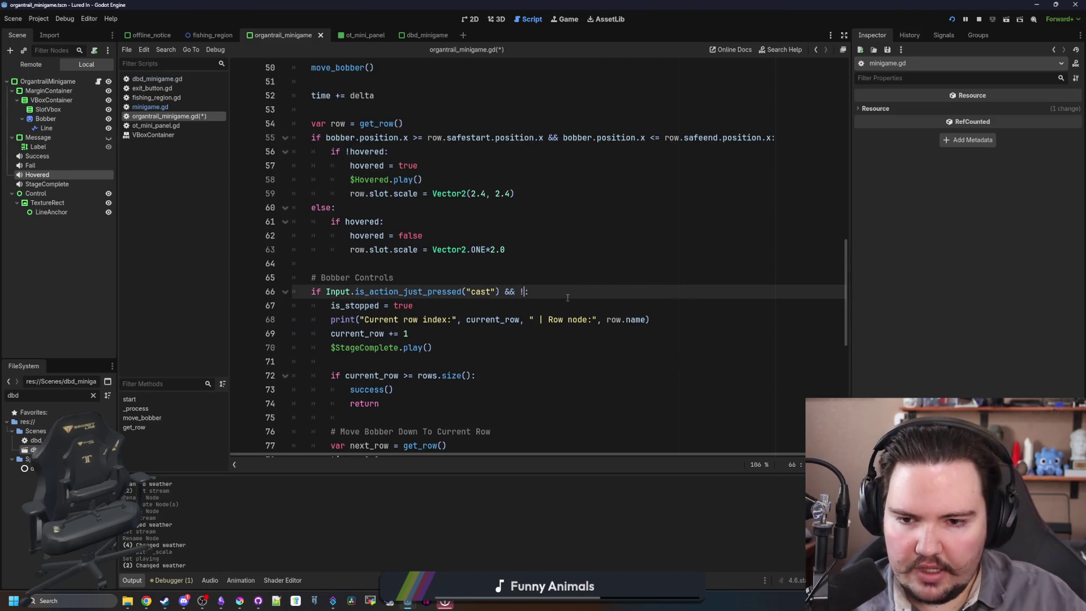
# Step: Make the cast check read is_action_just_pressed("cast") && hovered
pyautogui.press('BackSpace')
pyautogui.press('BackSpace')
pyautogui.press('BackSpace')
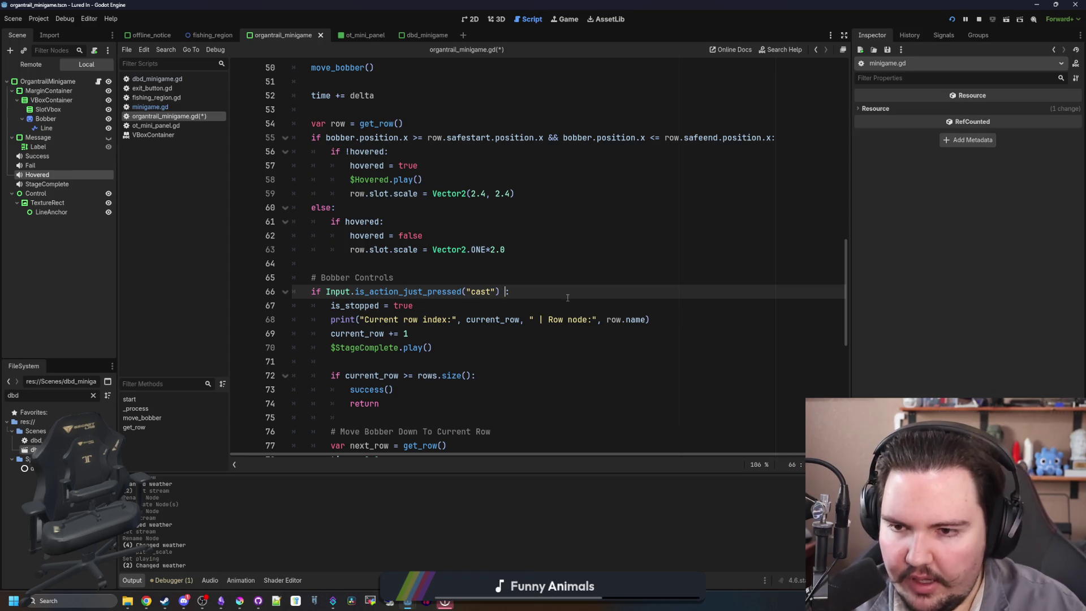
pyautogui.write('hovered')
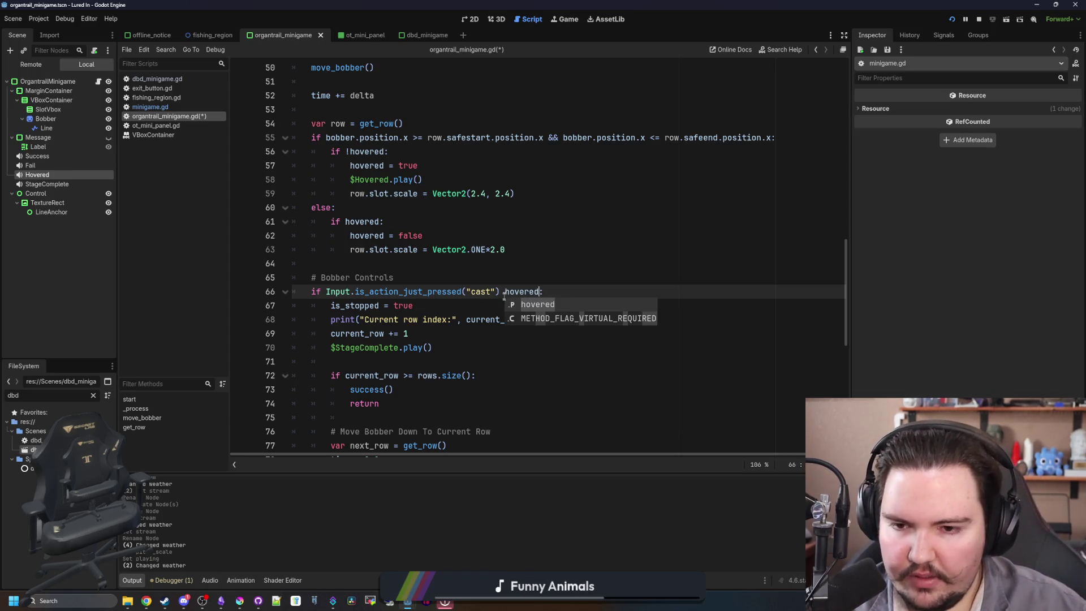
pyautogui.click(504, 291)
pyautogui.write('&&')
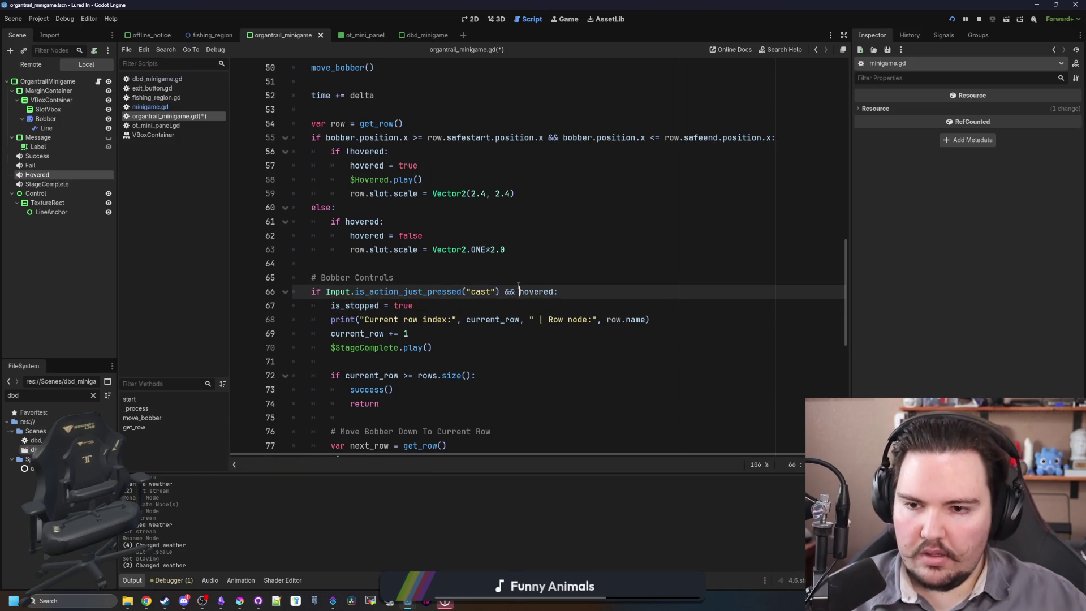
pyautogui.scroll(-7, 518, 286)
pyautogui.click(382, 298)
# Step: Save the organtrail_minigame.gd script
pyautogui.scroll(2, 381, 357)
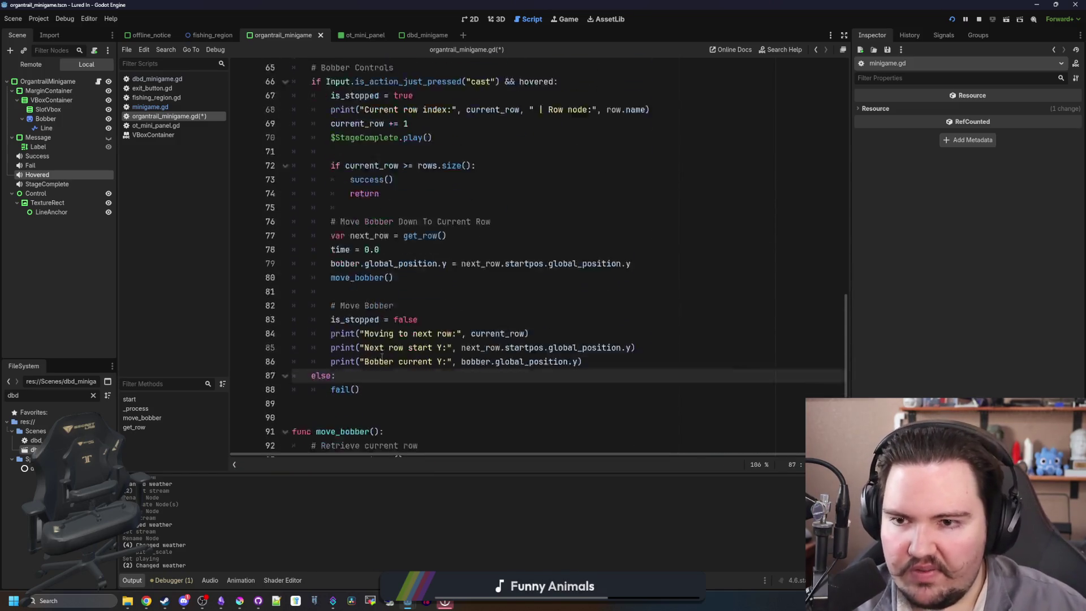
pyautogui.hotkey('ctrl', 's')
pyautogui.scroll(7, 381, 357)
pyautogui.click(367, 306)
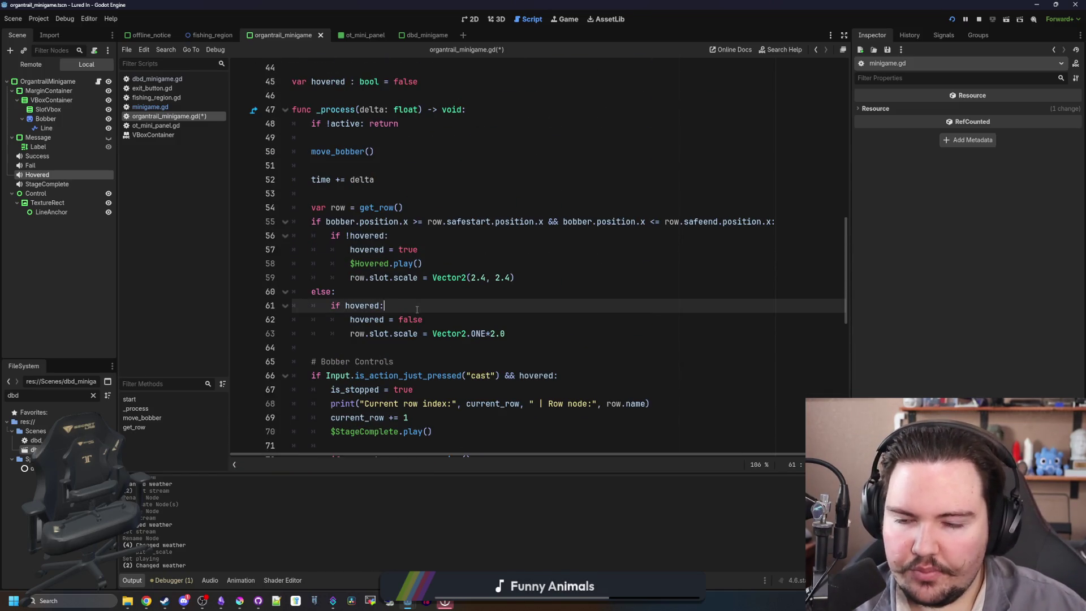
pyautogui.click(343, 194)
pyautogui.scroll(5, 342, 270)
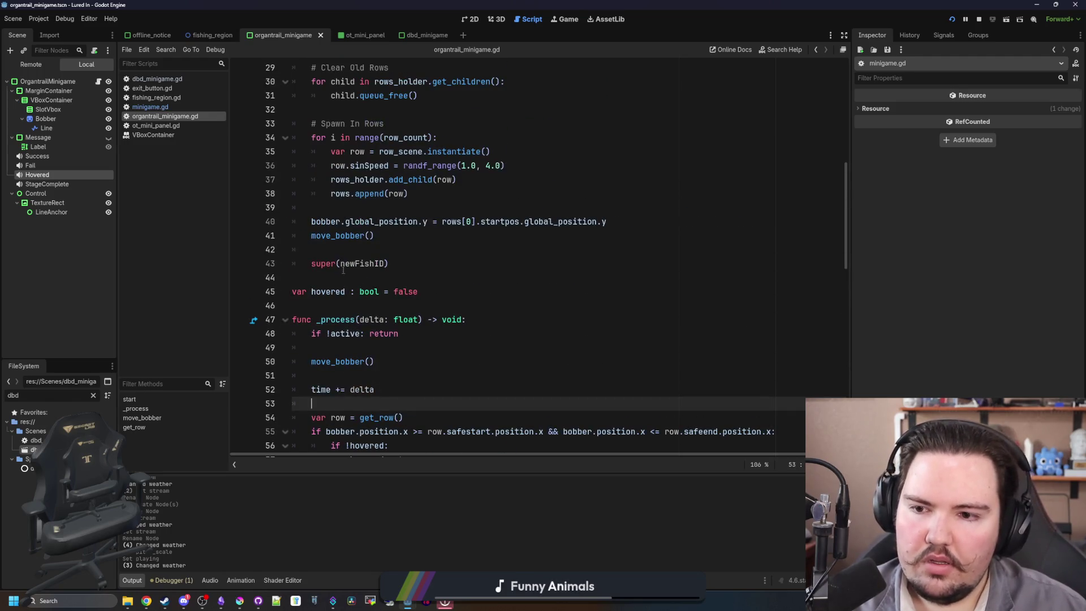
# Step: Save and return from the float documentation to organtrail_minigame.gd
pyautogui.scroll(9, 342, 270)
pyautogui.keyDown('ctrl'); pyautogui.click(349, 286); pyautogui.keyUp('ctrl')
pyautogui.hotkey('ctrl', 's')
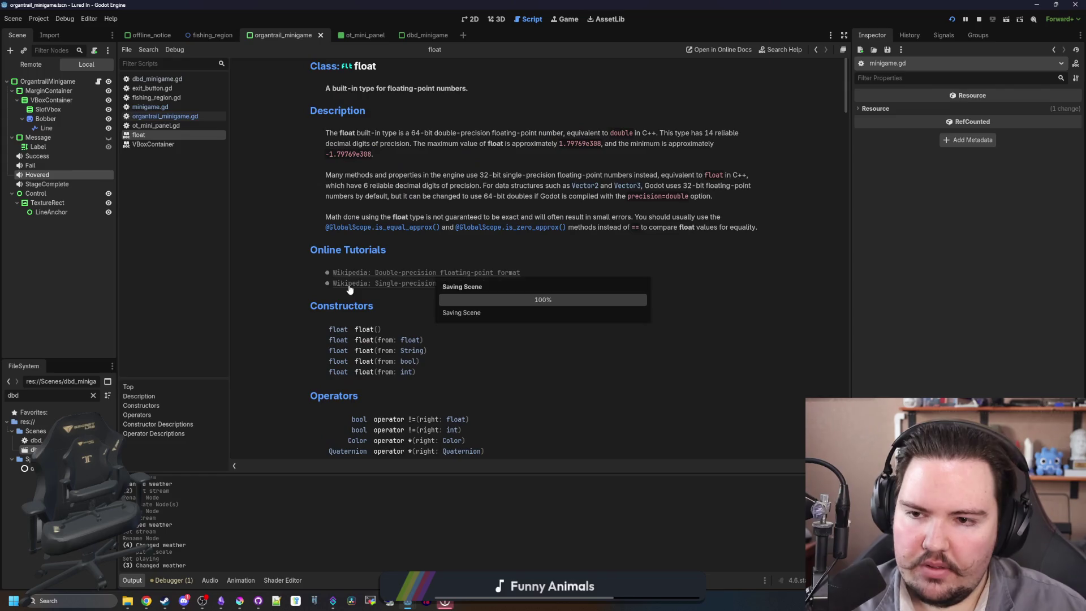
pyautogui.click(164, 116)
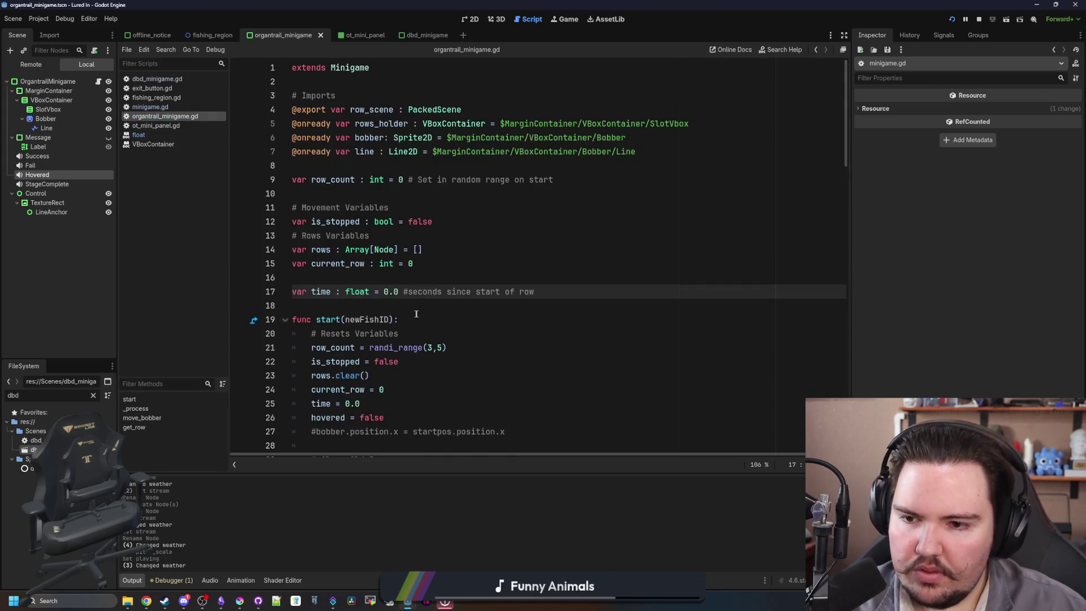
pyautogui.scroll(-8, 416, 313)
pyautogui.click(447, 235)
# Step: Delete the '#bobber.position.x = startpos.position.x' line and its blank line from start()
pyautogui.click(459, 95)
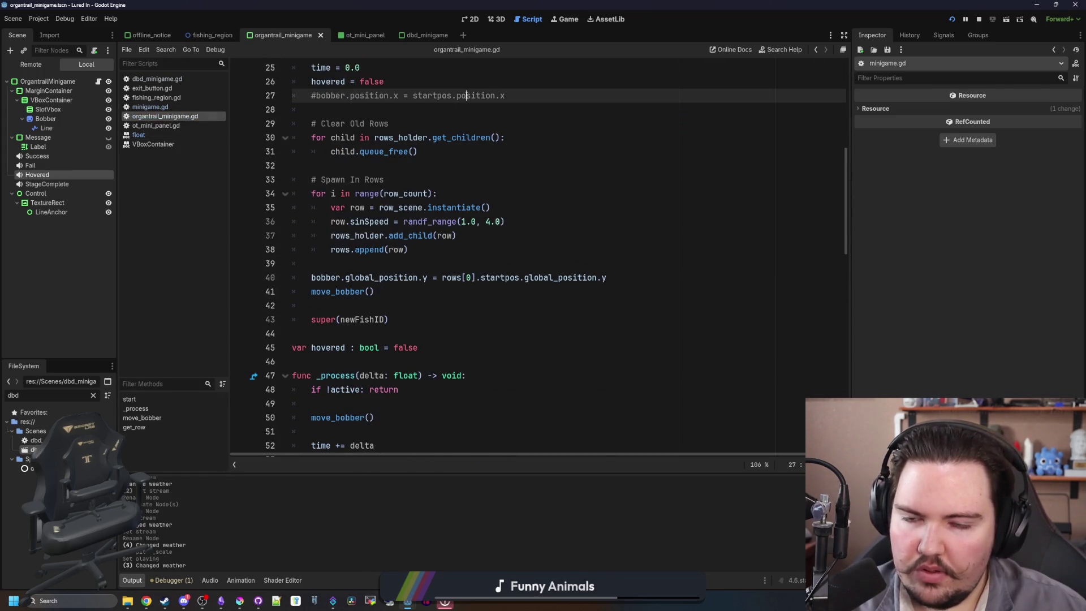
pyautogui.click(449, 109)
pyautogui.scroll(4, 483, 210)
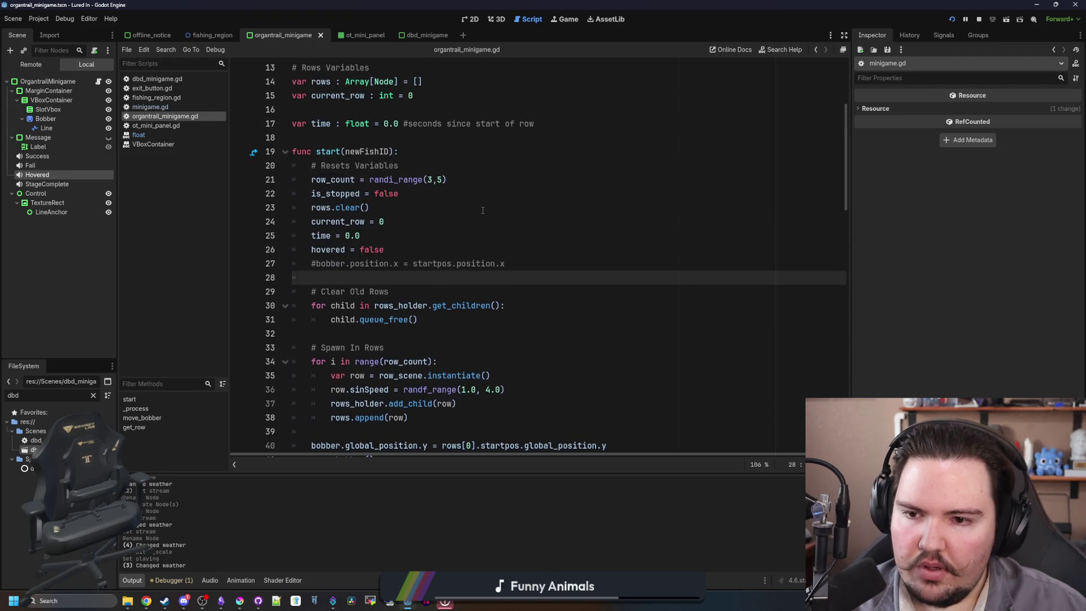
pyautogui.click(512, 261)
pyautogui.moveTo(512, 262)
pyautogui.mouseDown()
pyautogui.moveTo(305, 292)
pyautogui.moveTo(256, 266)
pyautogui.mouseUp()
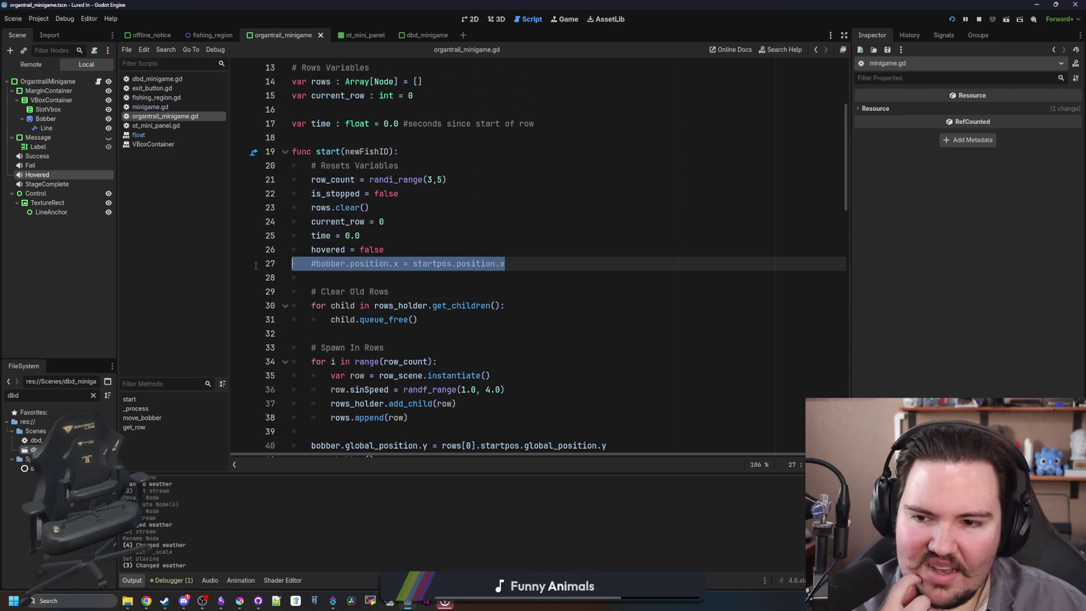
pyautogui.press('BackSpace')
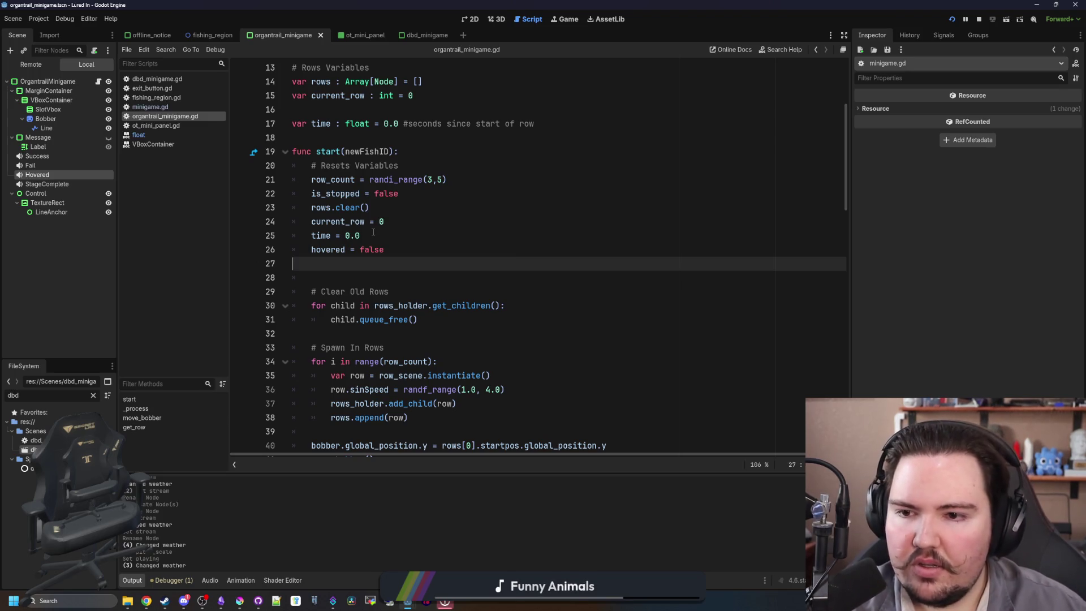
pyautogui.press('BackSpace')
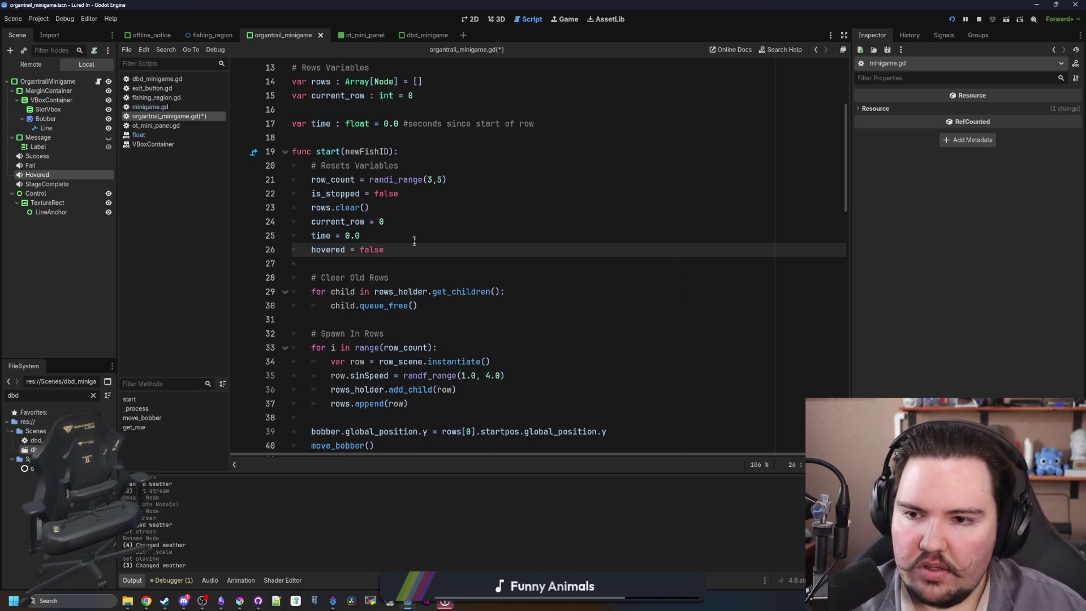
# Step: Save the script and run the game with F6
pyautogui.press('Down')
pyautogui.scroll(-5, 390, 257)
pyautogui.scroll(-12, 391, 257)
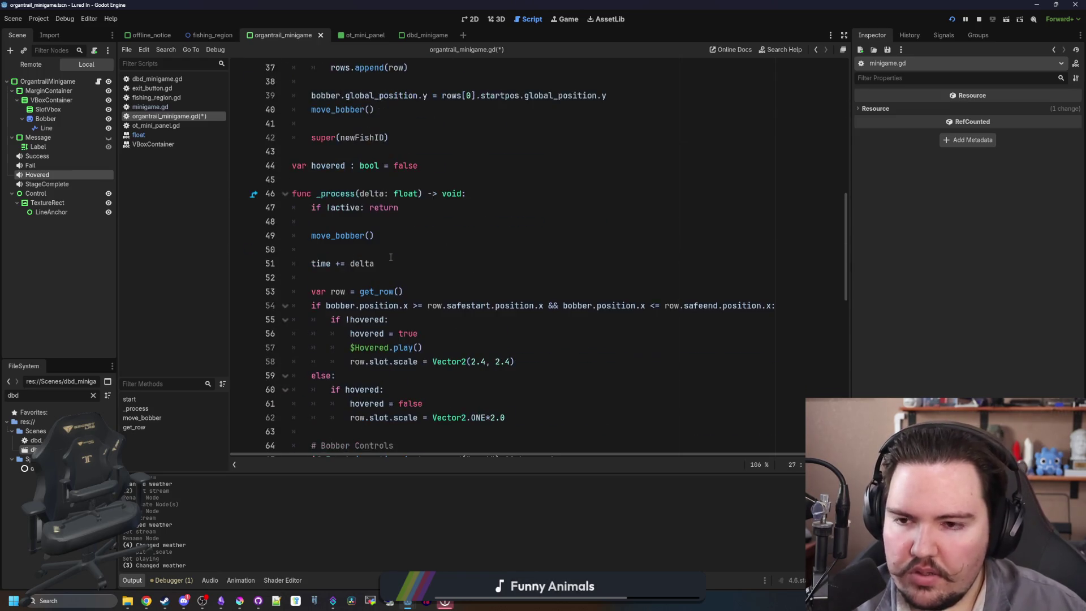
pyautogui.click(487, 206)
pyautogui.hotkey('ctrl', 's')
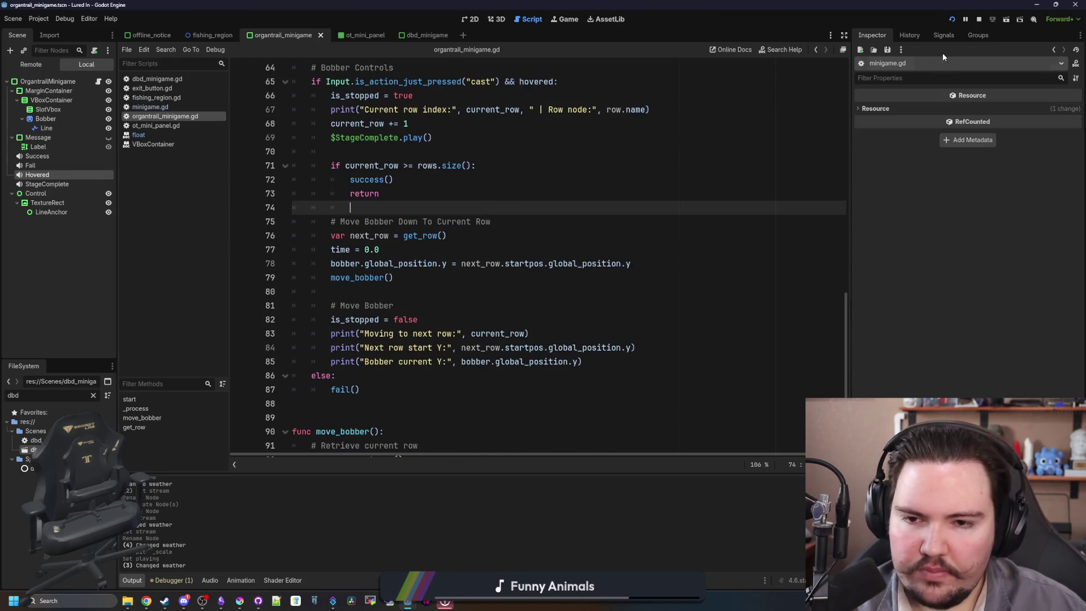
pyautogui.press('F6')
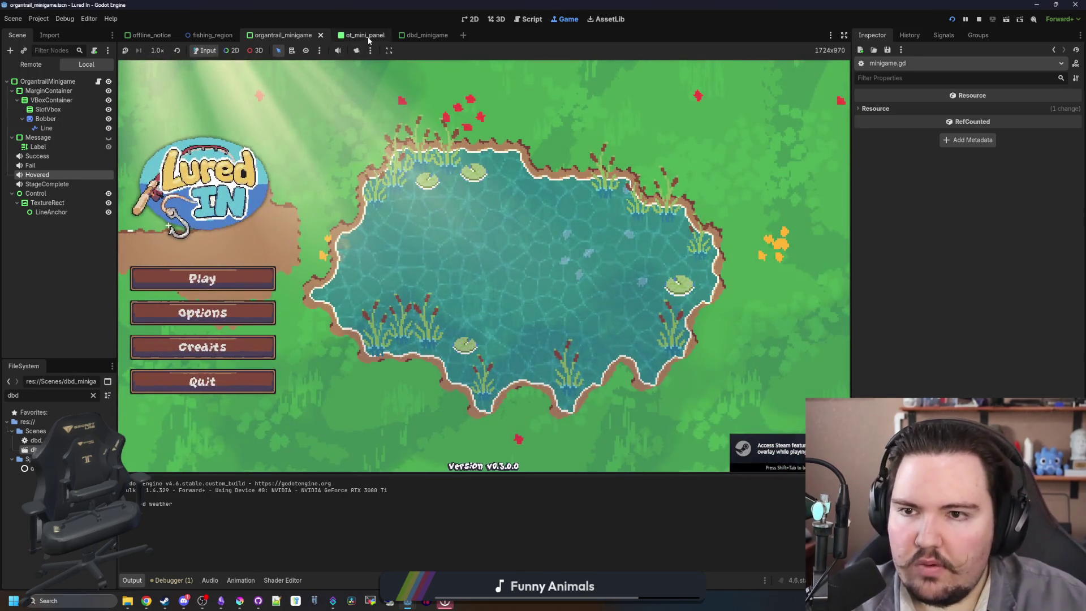
# Step: Start a game from the main menu and travel to the Pond for free
pyautogui.click(364, 35)
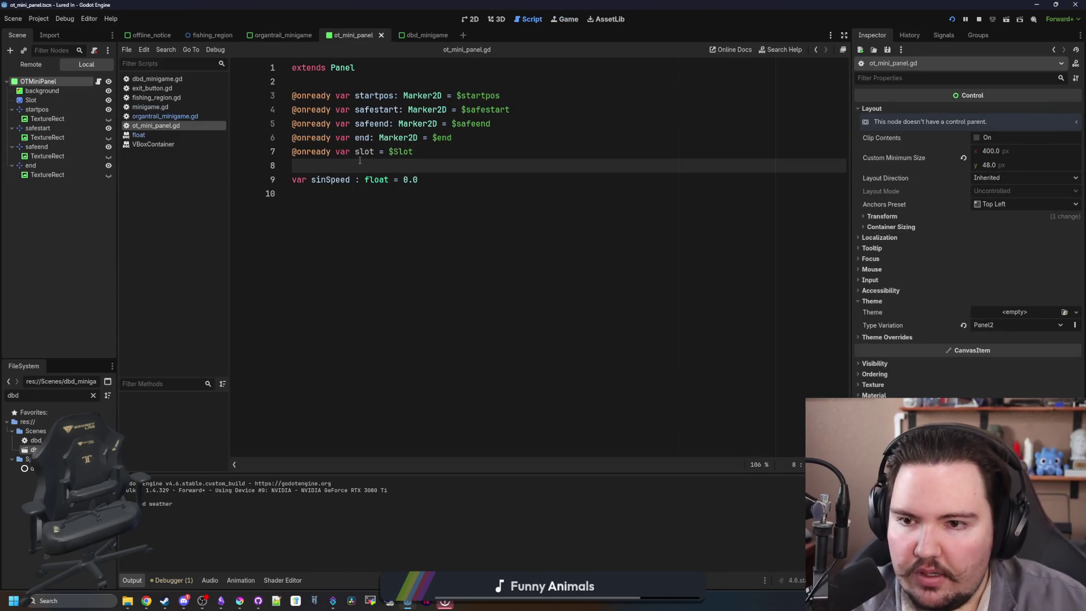
pyautogui.click(566, 18)
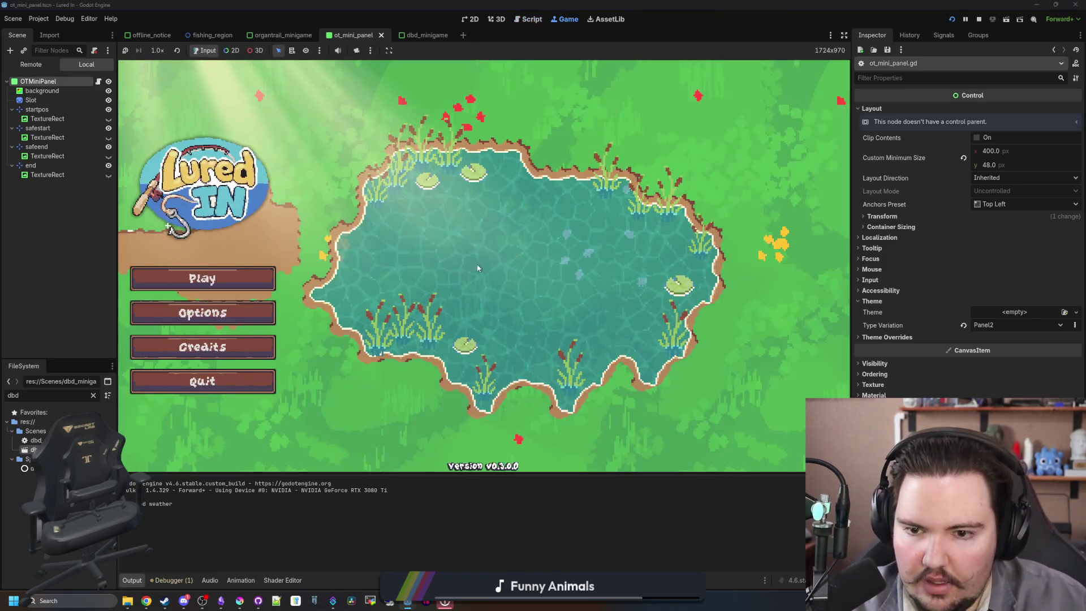
pyautogui.click(206, 274)
pyautogui.click(771, 457)
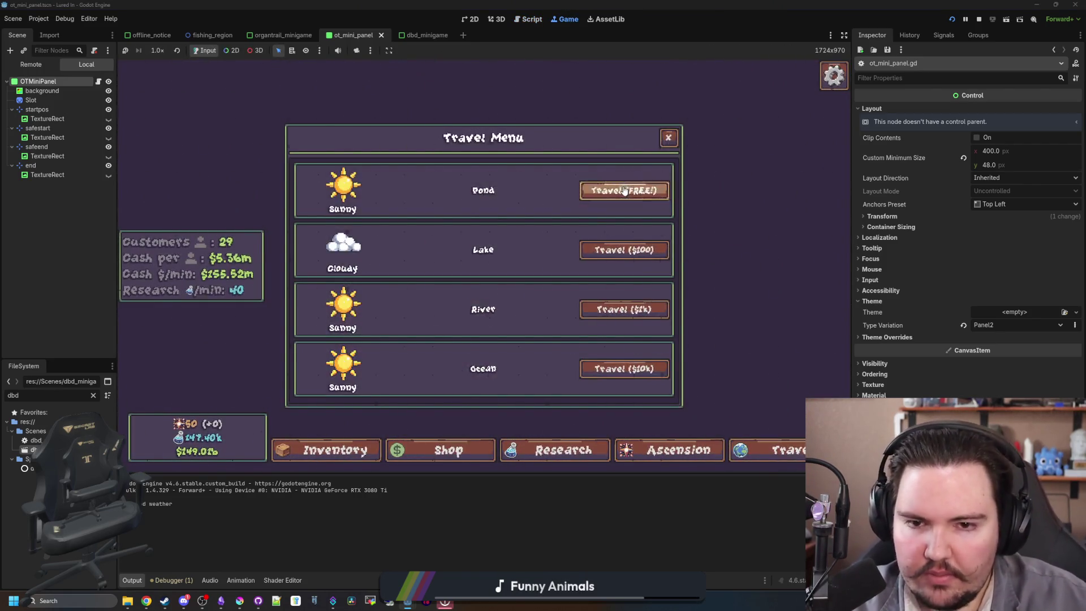
pyautogui.click(620, 242)
# Step: Cast, hook a fish and play the minigame until it fails, then open ot_mini_panel.gd
pyautogui.click(520, 273)
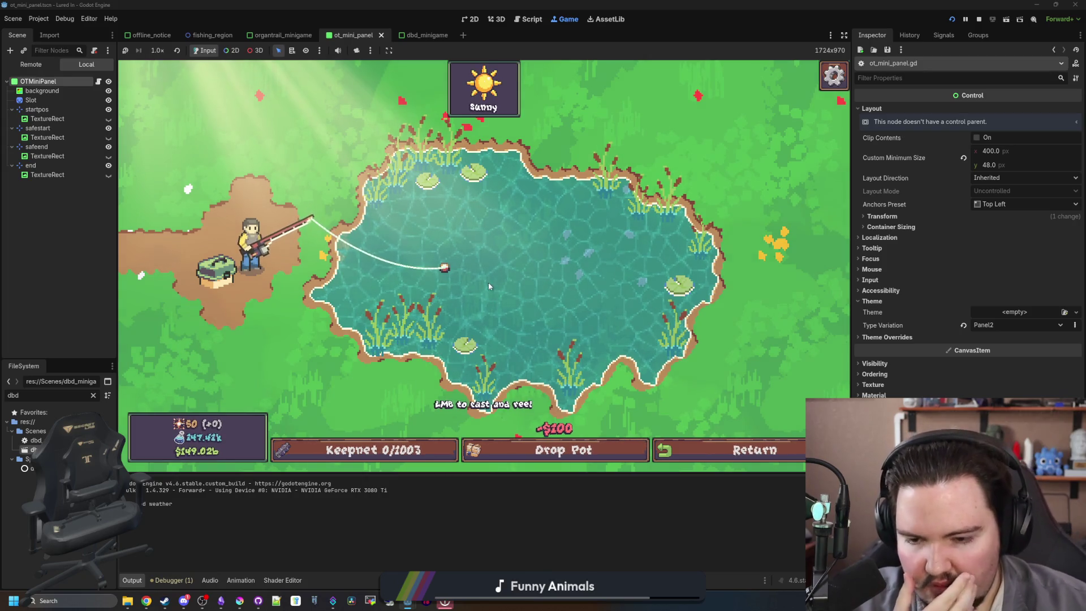
pyautogui.click(507, 291)
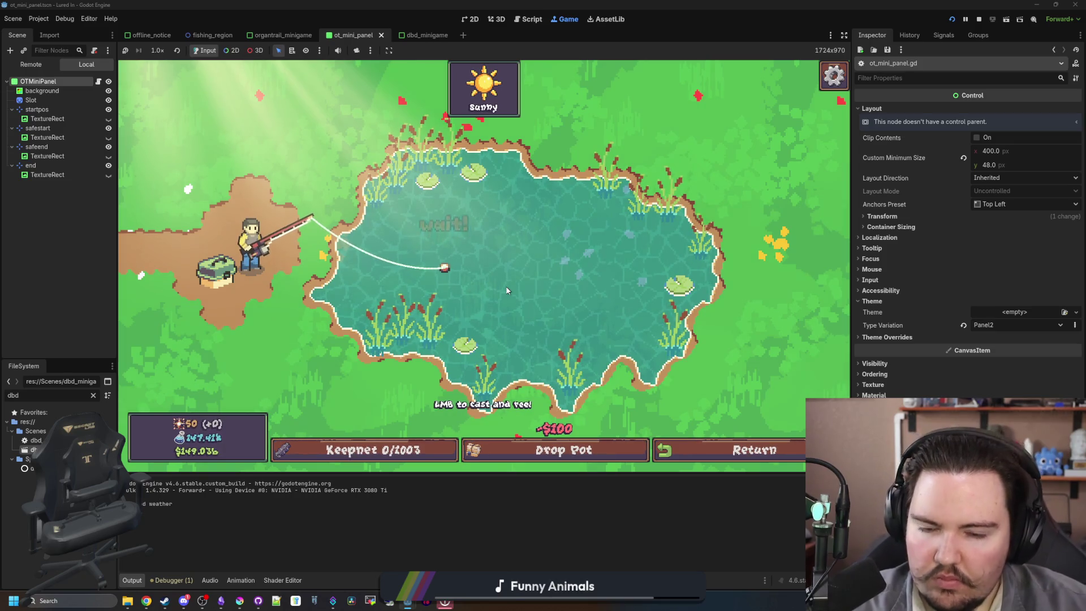
pyautogui.click(486, 238)
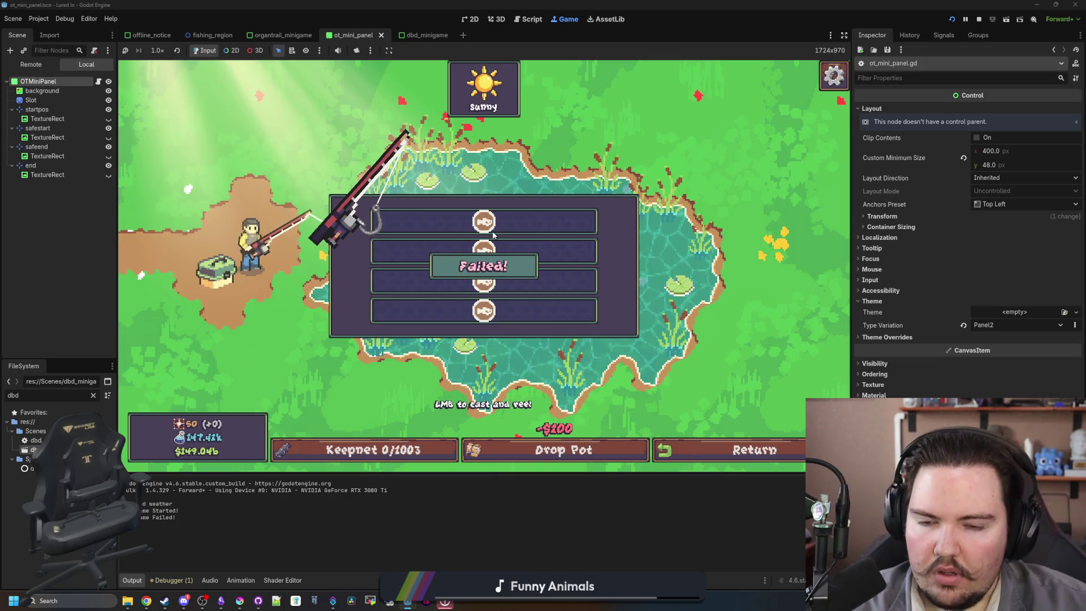
pyautogui.click(100, 80)
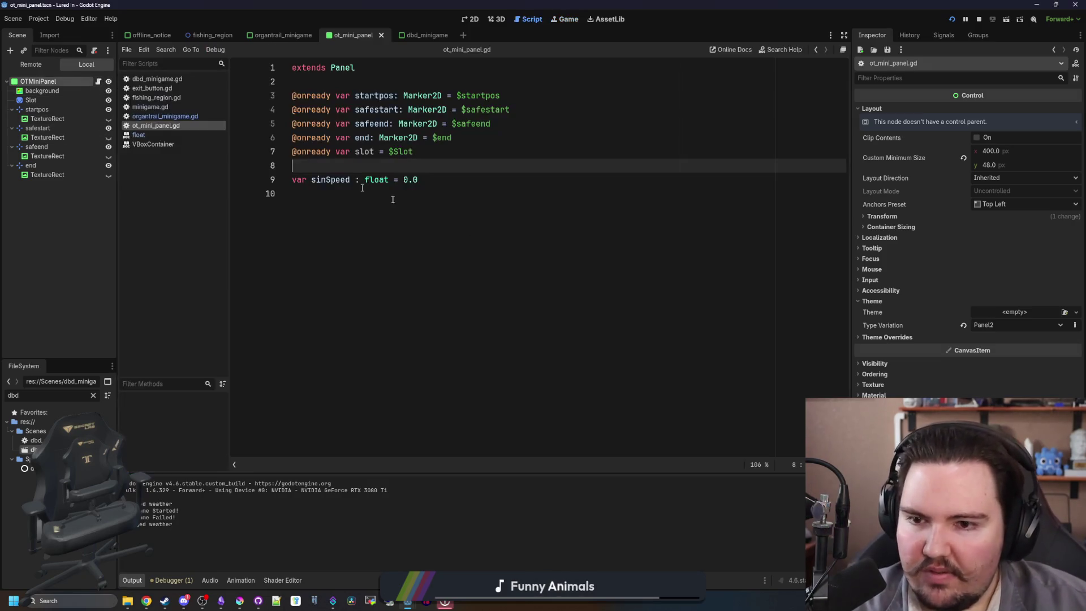
# Step: In organtrail_minigame.gd, move the hovered check onto its own 'if hovered:' line
pyautogui.click(172, 116)
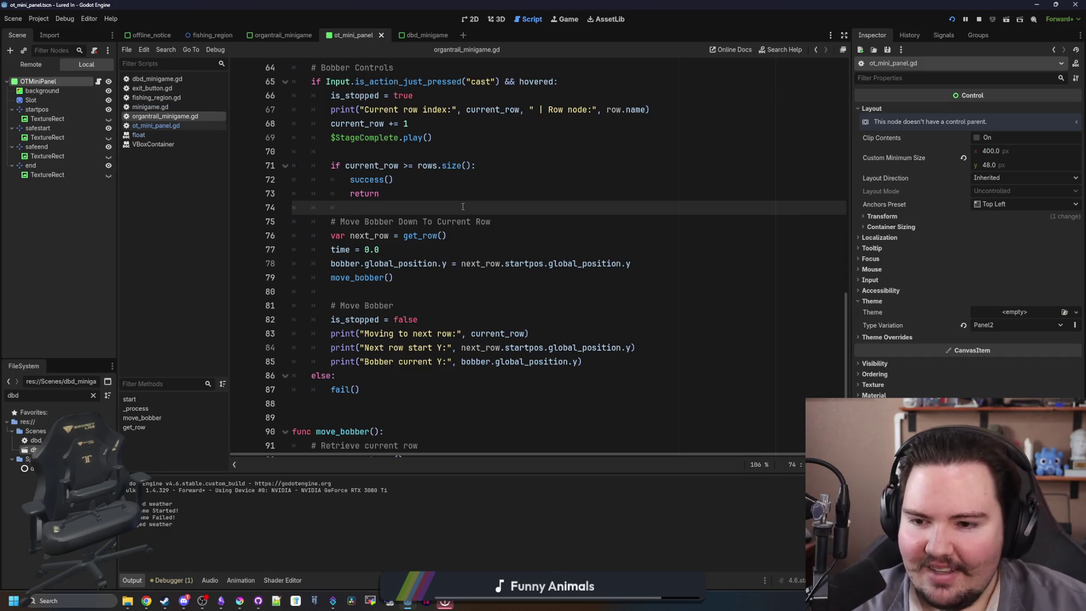
pyautogui.scroll(1, 391, 264)
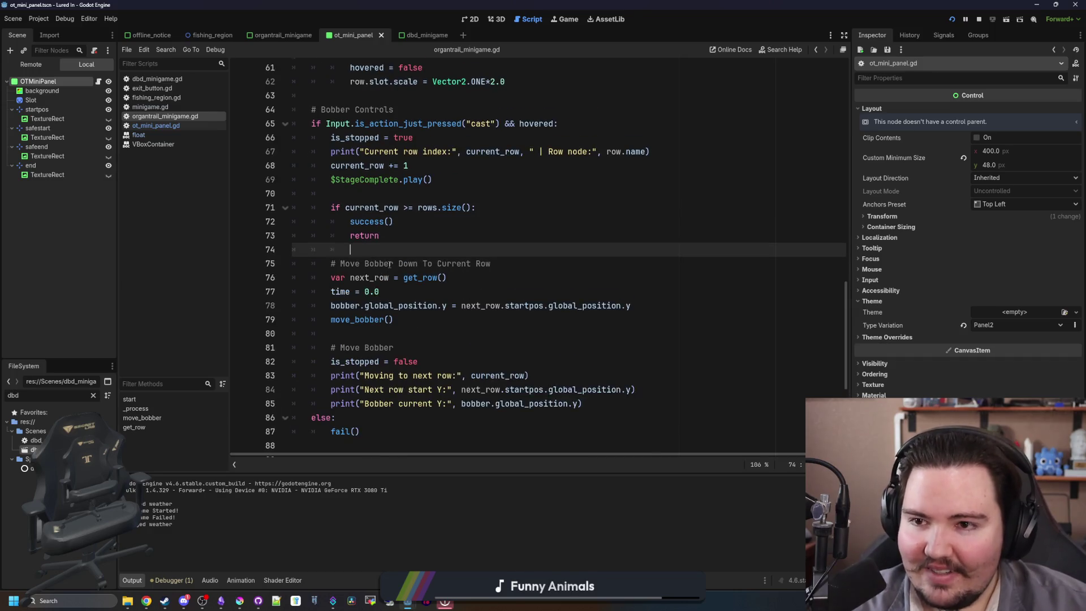
pyautogui.doubleClick(544, 125)
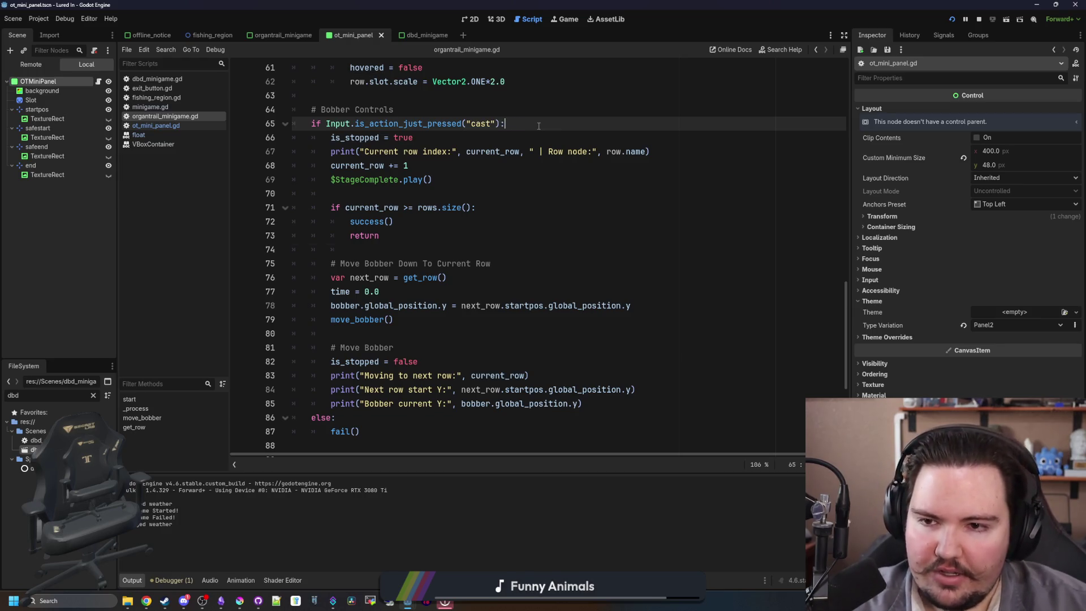
pyautogui.press('Return')
pyautogui.write(':')
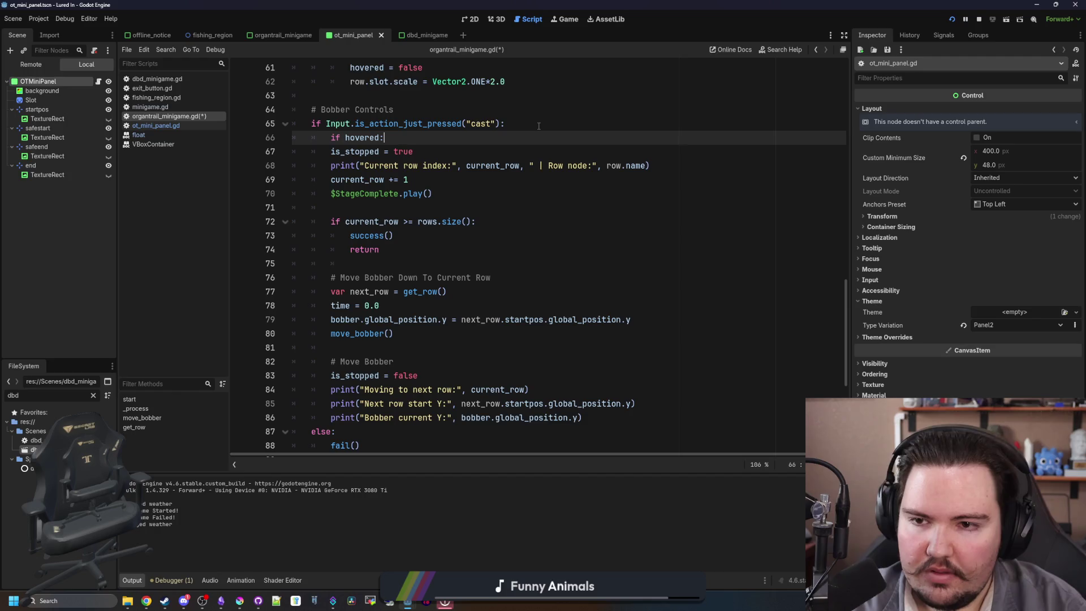
# Step: Indent the cast-handling block under 'if hovered:' and save the script
pyautogui.scroll(-1, 538, 126)
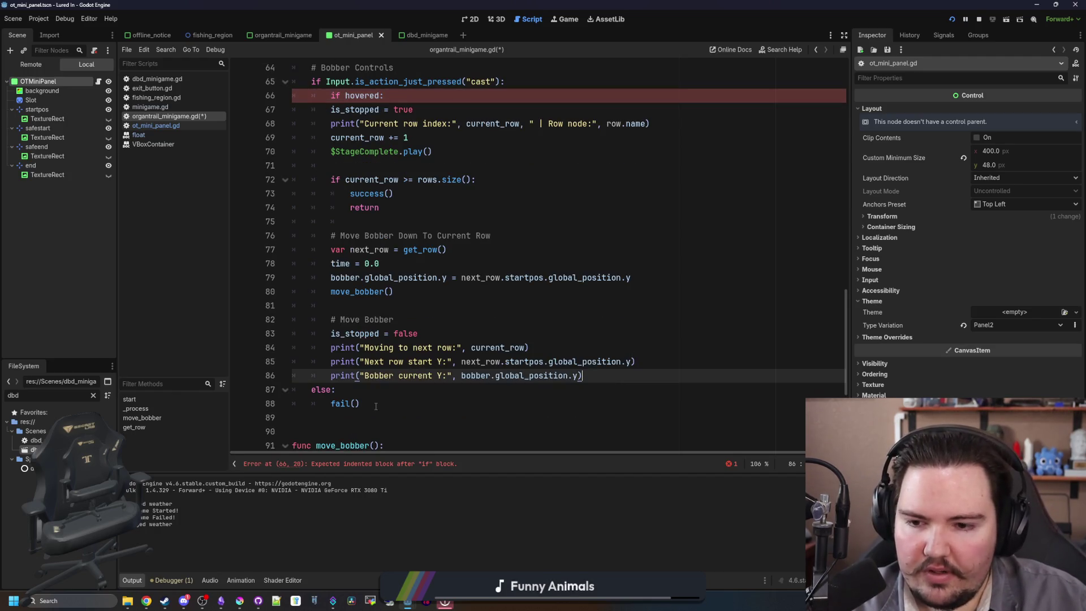
pyautogui.moveTo(373, 403); pyautogui.dragTo(168, 131)
pyautogui.press('Tab')
pyautogui.click(478, 95)
pyautogui.hotkey('ctrl', 's')
pyautogui.scroll(3, 479, 161)
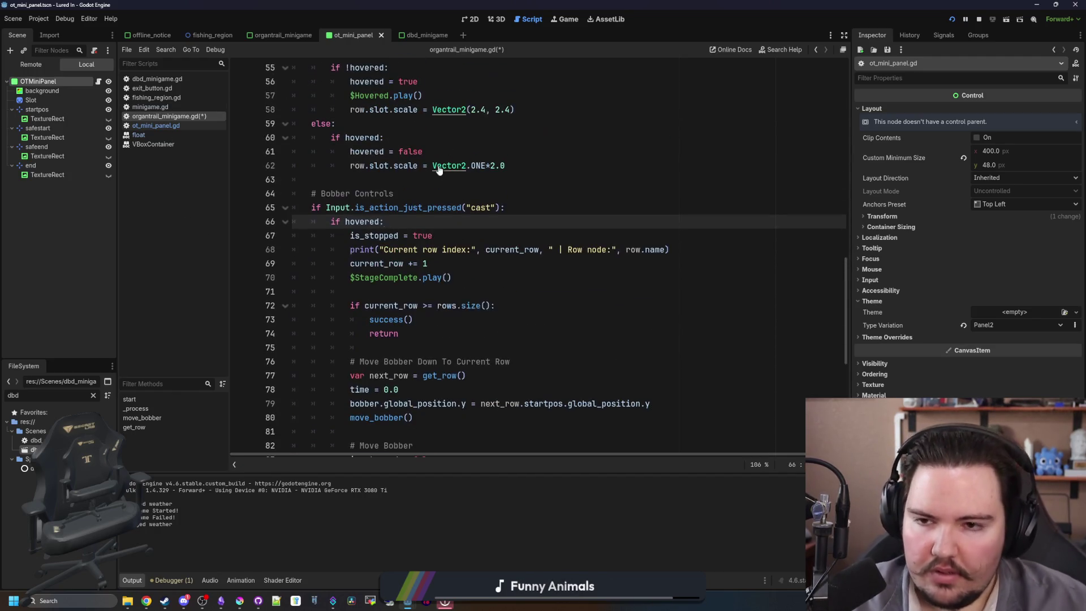
pyautogui.scroll(-3, 522, 237)
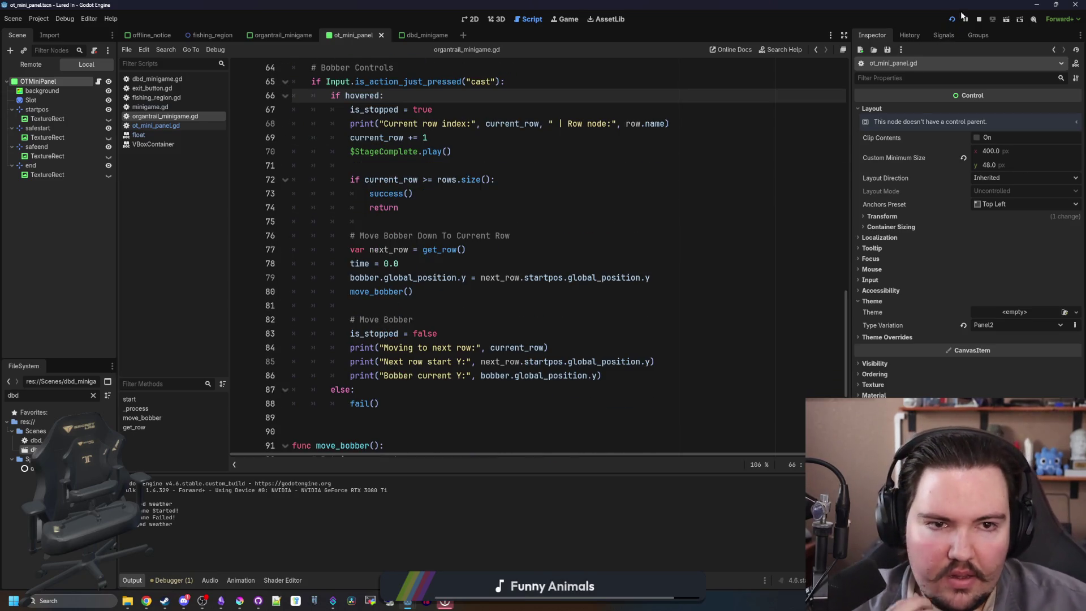
pyautogui.click(568, 19)
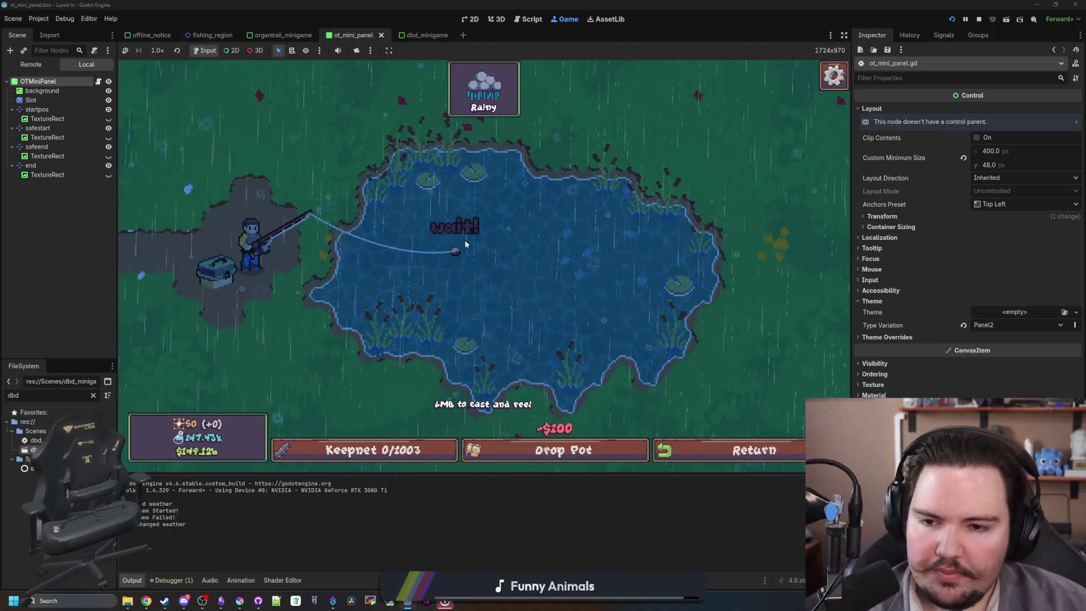
# Step: Hook a bite and play the four-row reel minigame until it fails, then return to the mini panel
pyautogui.click(488, 233)
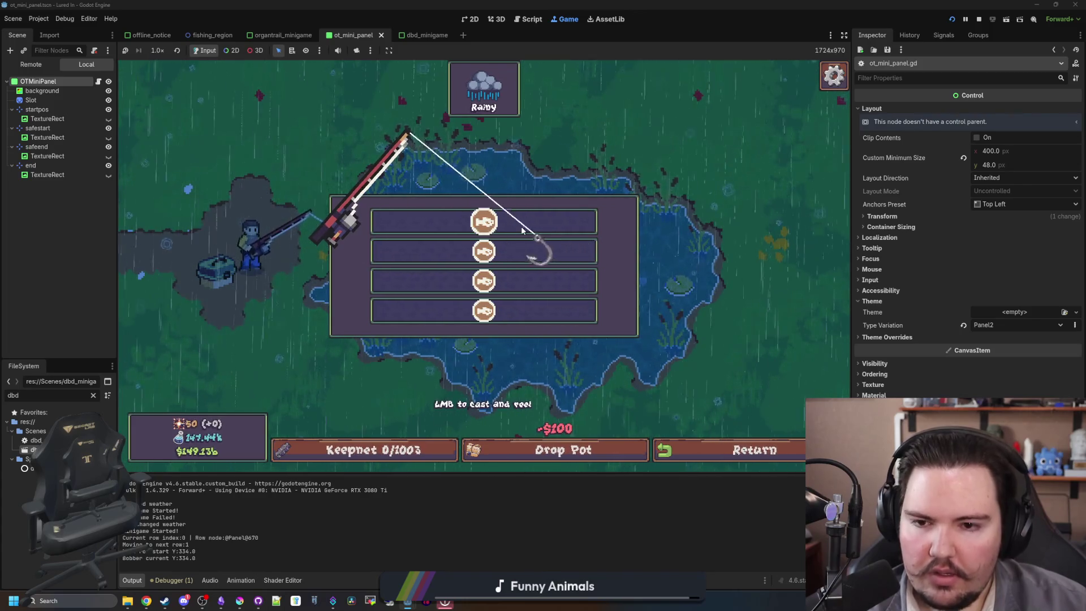
pyautogui.click(521, 226)
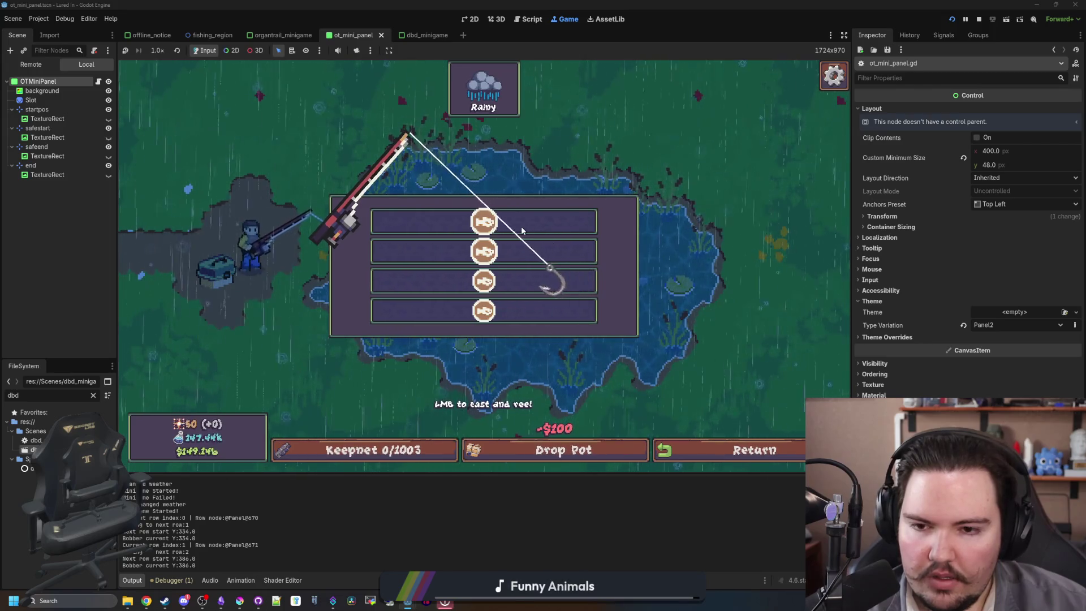
pyautogui.click(523, 271)
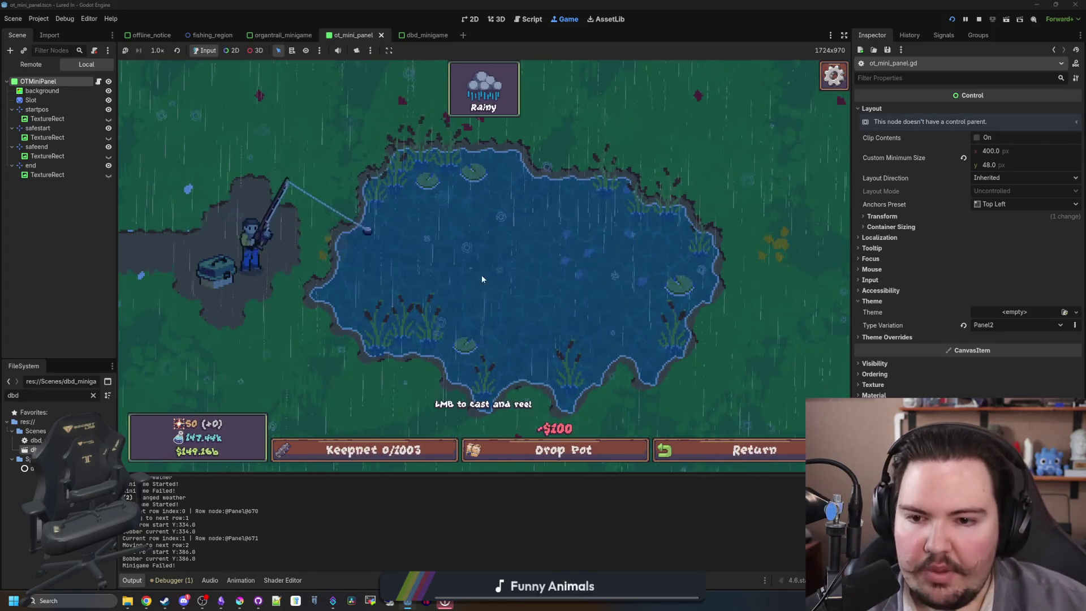
pyautogui.click(470, 19)
# Step: Move the safestart marker to x 174 (182-8) in the Inspector
pyautogui.scroll(3, 438, 281)
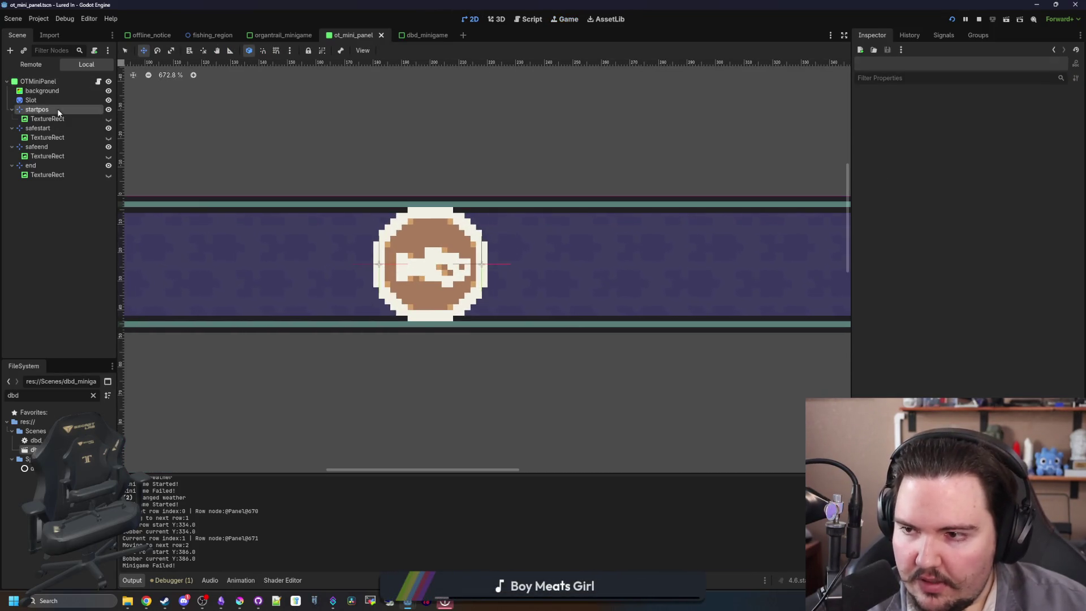
pyautogui.click(58, 110)
pyautogui.click(48, 130)
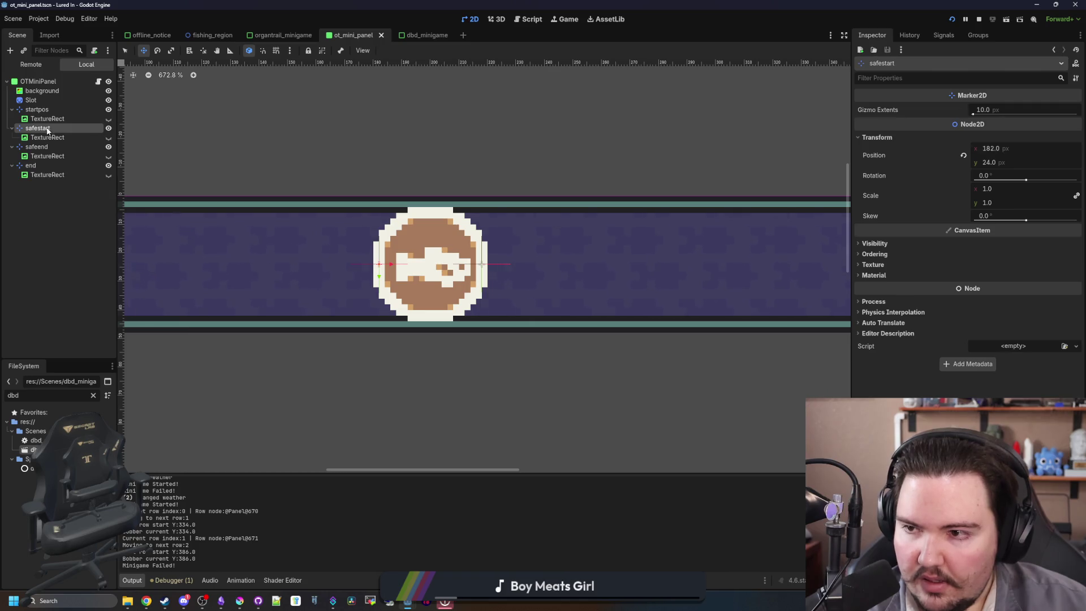
pyautogui.click(48, 128)
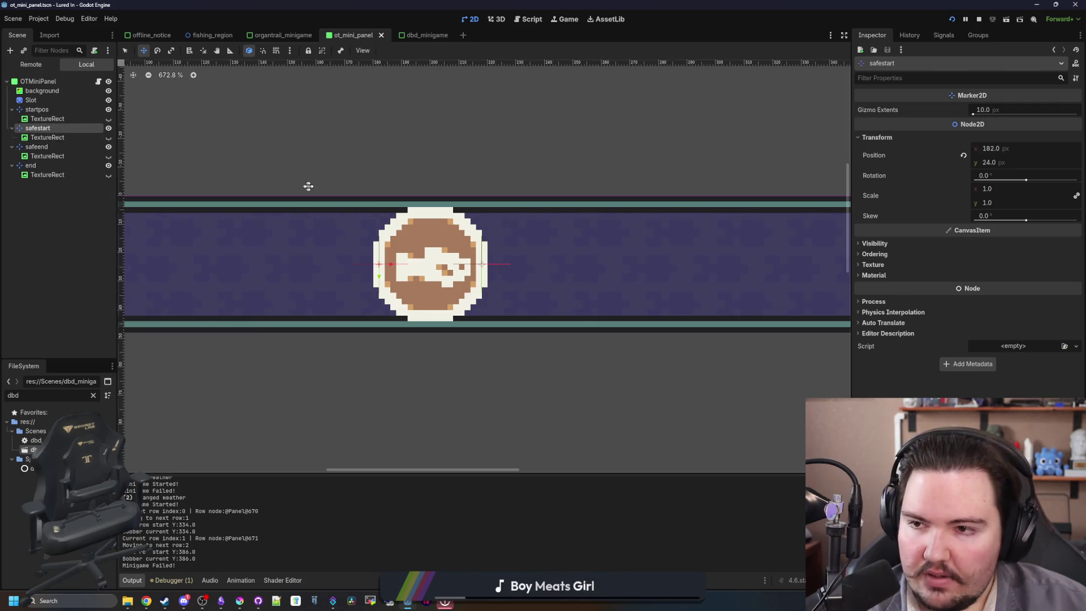
pyautogui.scroll(4, 310, 186)
pyautogui.click(998, 151)
pyautogui.write('-8')
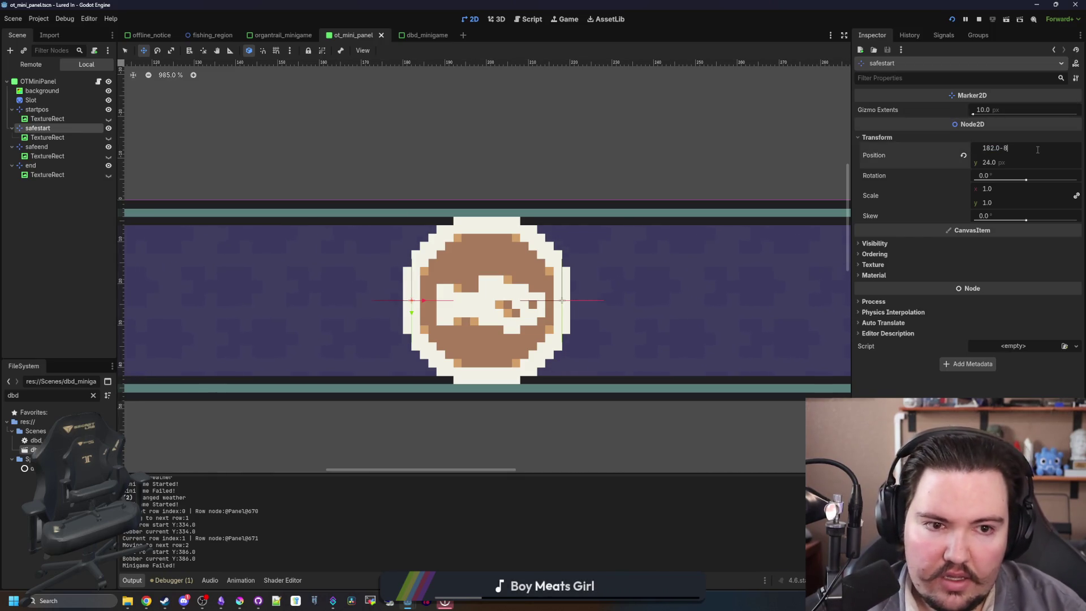
pyautogui.press('Return')
# Step: Set safeend's x position to 226 and save the ot_mini_panel scene
pyautogui.click(40, 149)
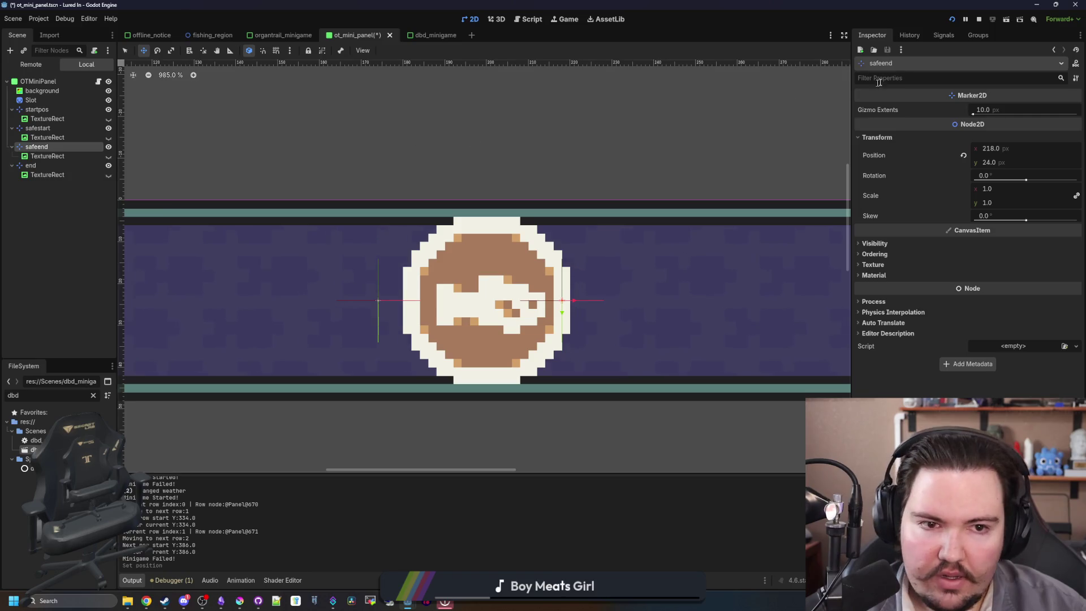
pyautogui.click(1028, 150)
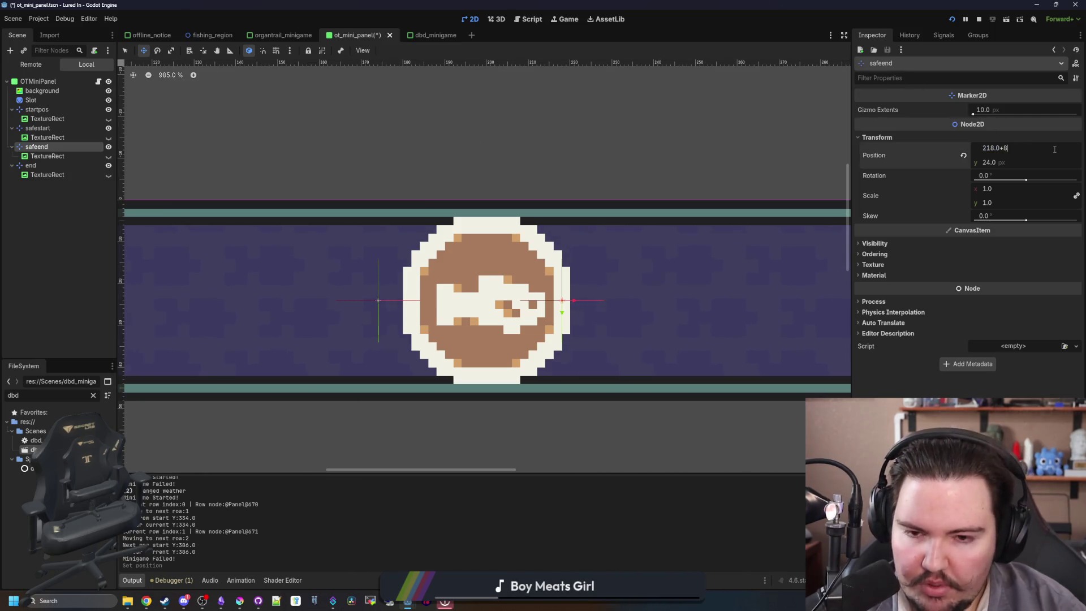
pyautogui.scroll(-4, 509, 294)
pyautogui.hotkey('ctrl', 's')
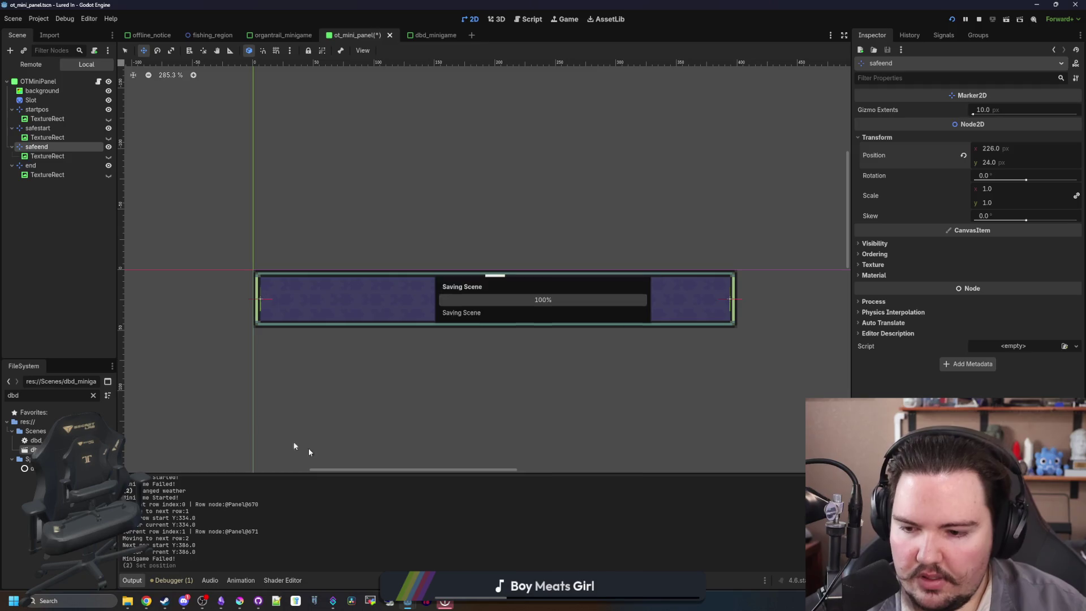
pyautogui.click(81, 259)
pyautogui.hotkey('ctrl', 's')
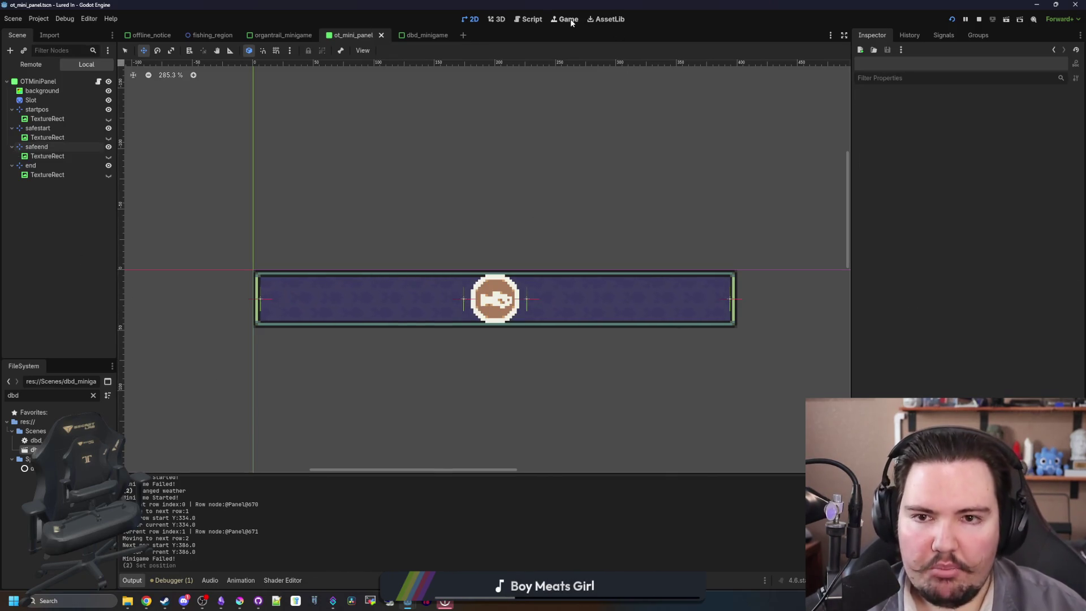
pyautogui.click(570, 19)
pyautogui.click(541, 256)
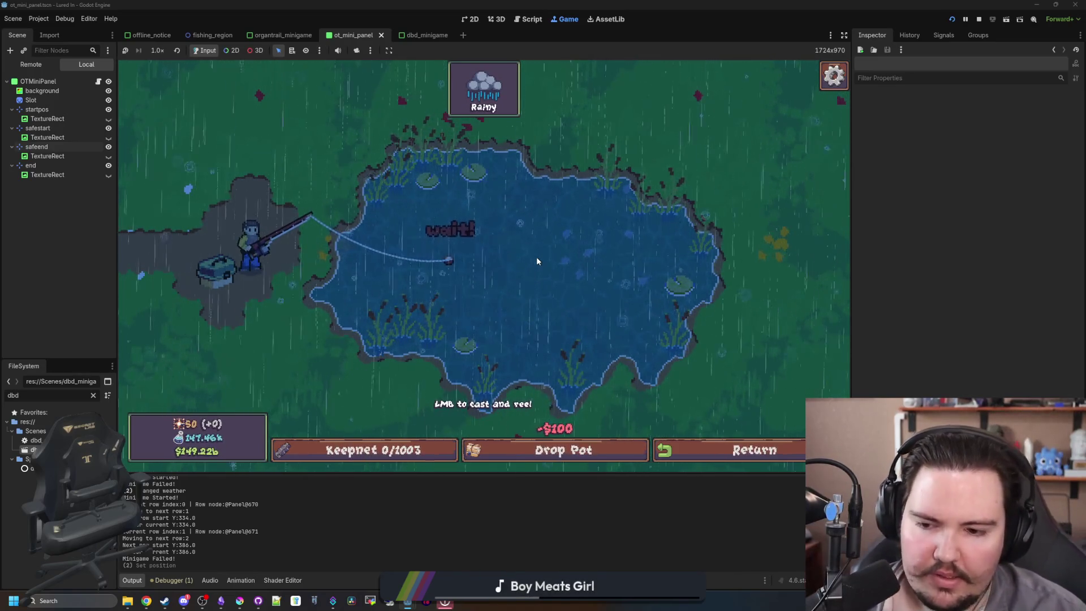
# Step: Hook a bite and play the three-row reel minigame until it fails, then return to the mini panel
pyautogui.click(538, 260)
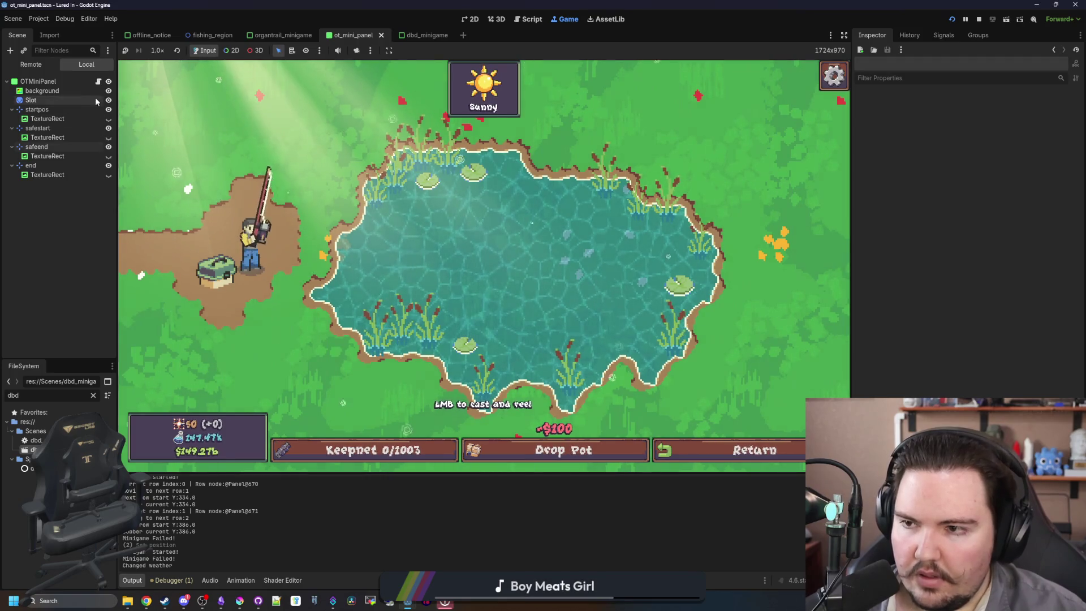
pyautogui.click(470, 19)
# Step: Move the safestart marker to x 170 (174-4)
pyautogui.scroll(3, 436, 261)
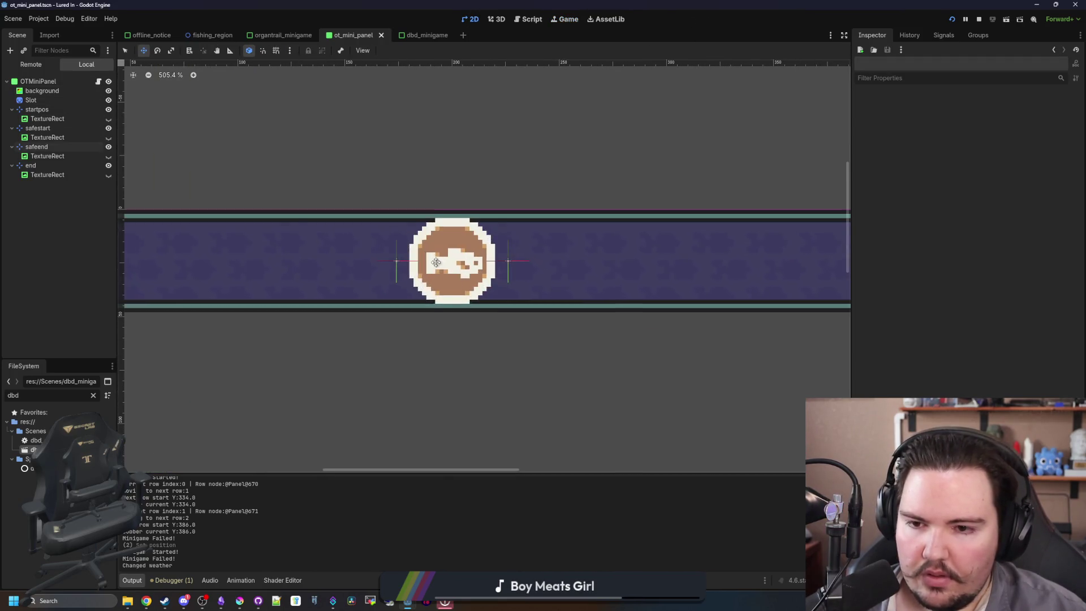
pyautogui.scroll(3, 436, 262)
pyautogui.click(45, 146)
pyautogui.click(37, 127)
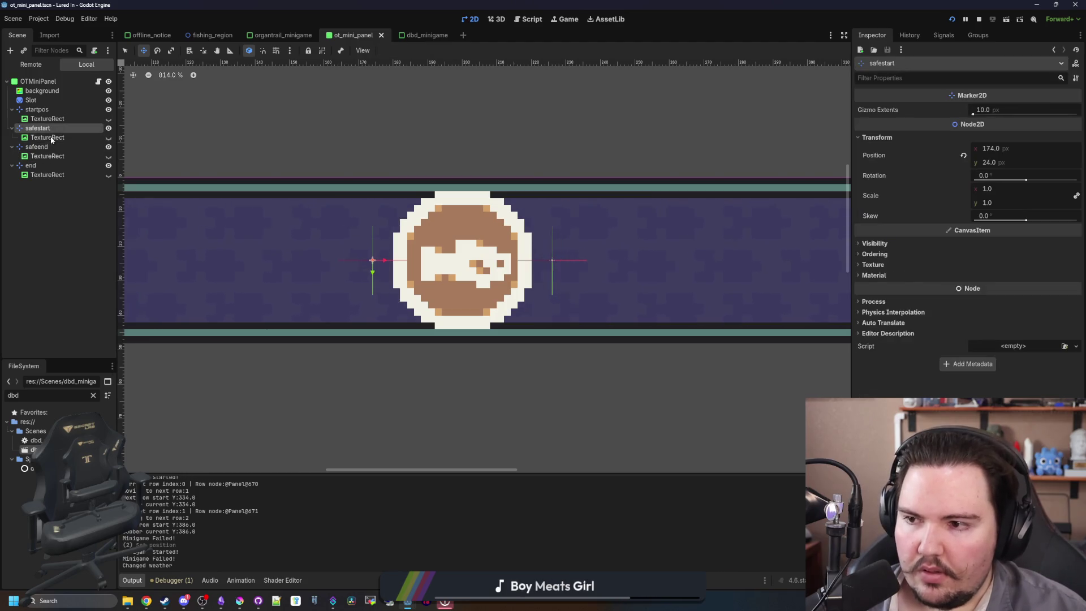
pyautogui.click(1028, 150)
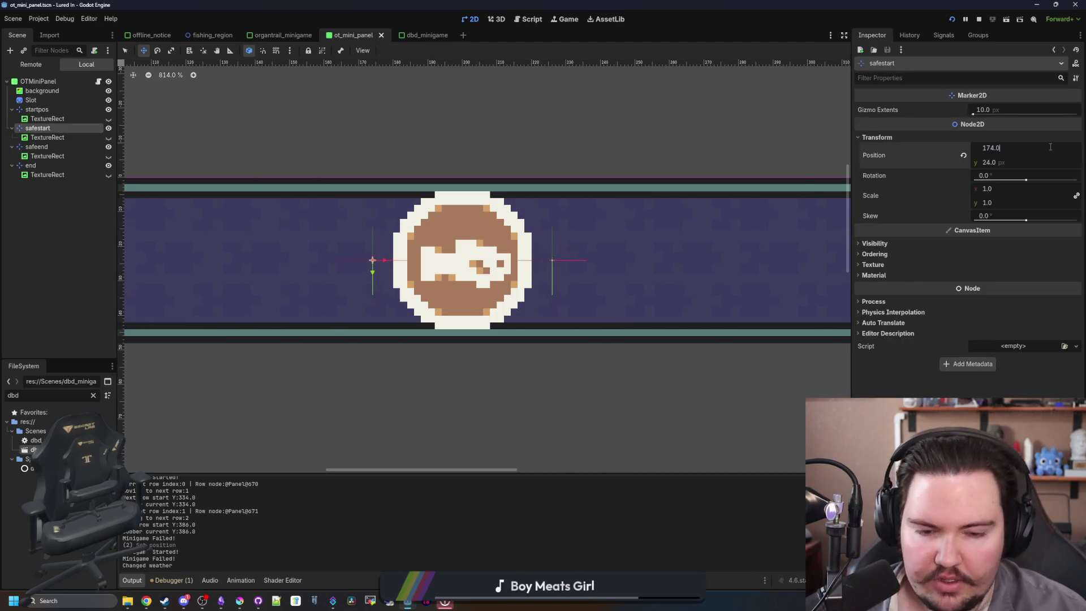
pyautogui.write('-4')
pyautogui.press('Return')
# Step: Set safeend's x position to 230 and save the mini panel scene
pyautogui.click(105, 150)
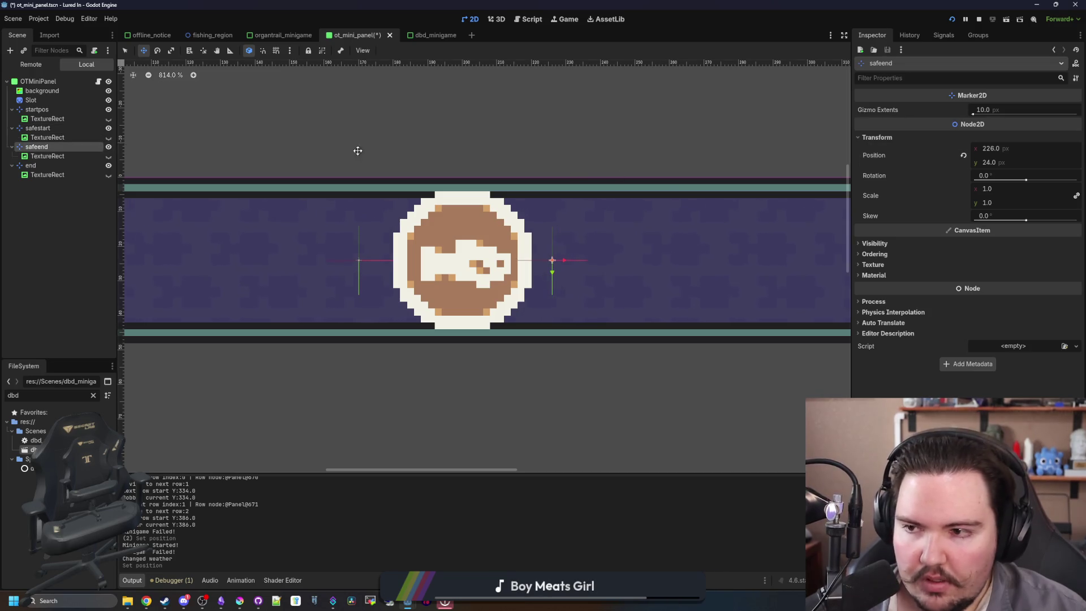
pyautogui.click(1041, 149)
pyautogui.write('234')
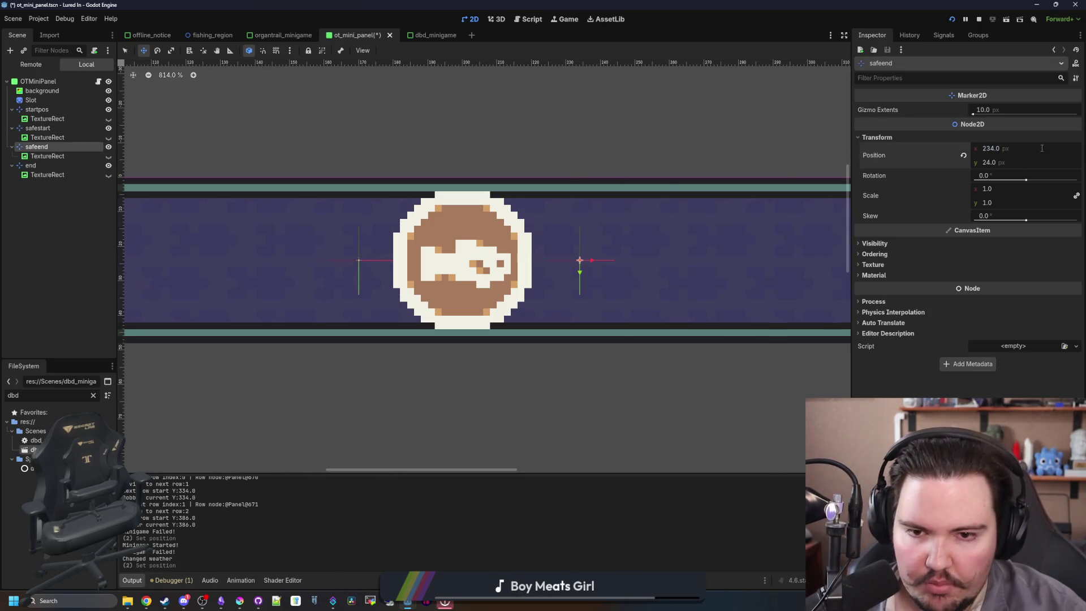
pyautogui.click(82, 242)
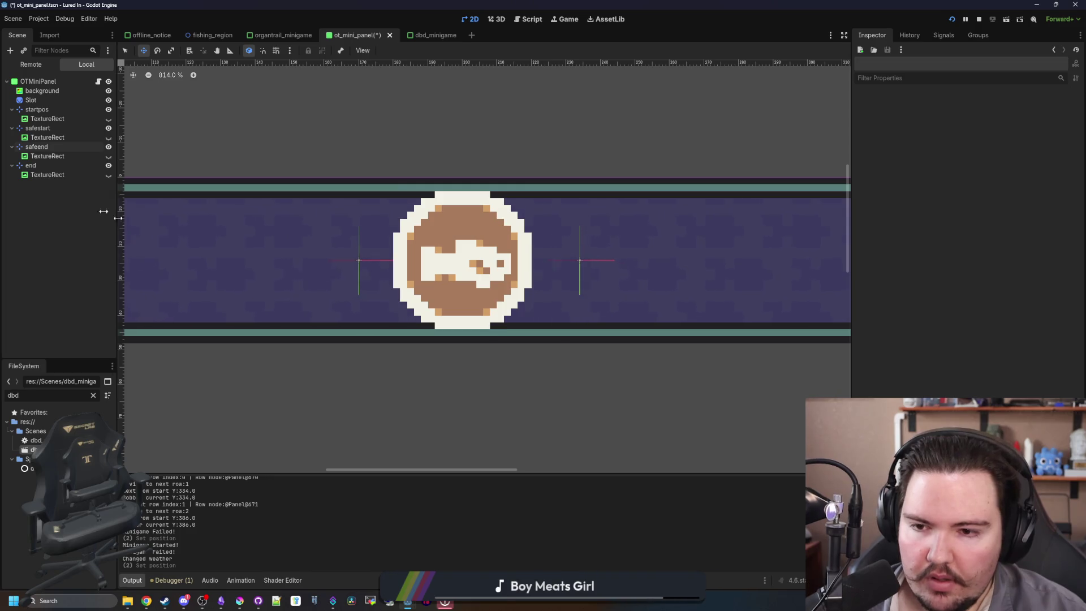
pyautogui.click(57, 128)
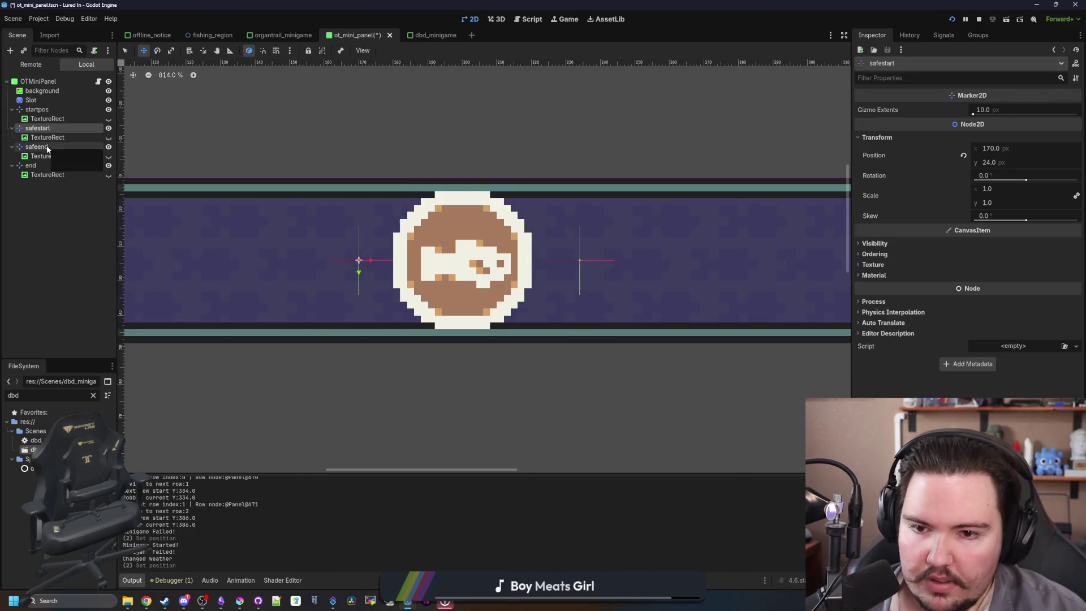
pyautogui.click(48, 148)
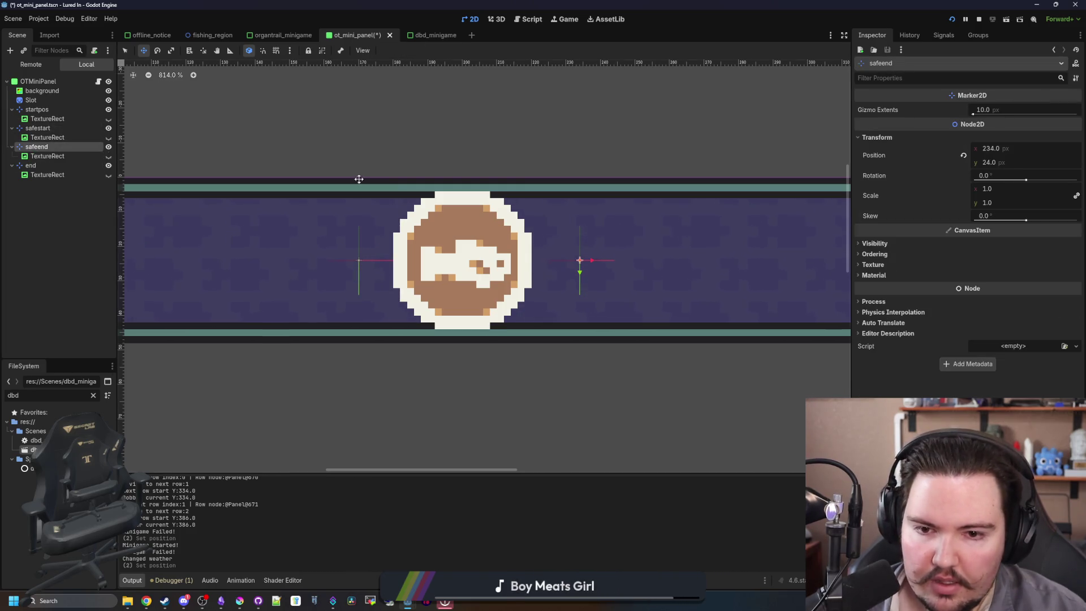
pyautogui.click(1038, 150)
pyautogui.write('230')
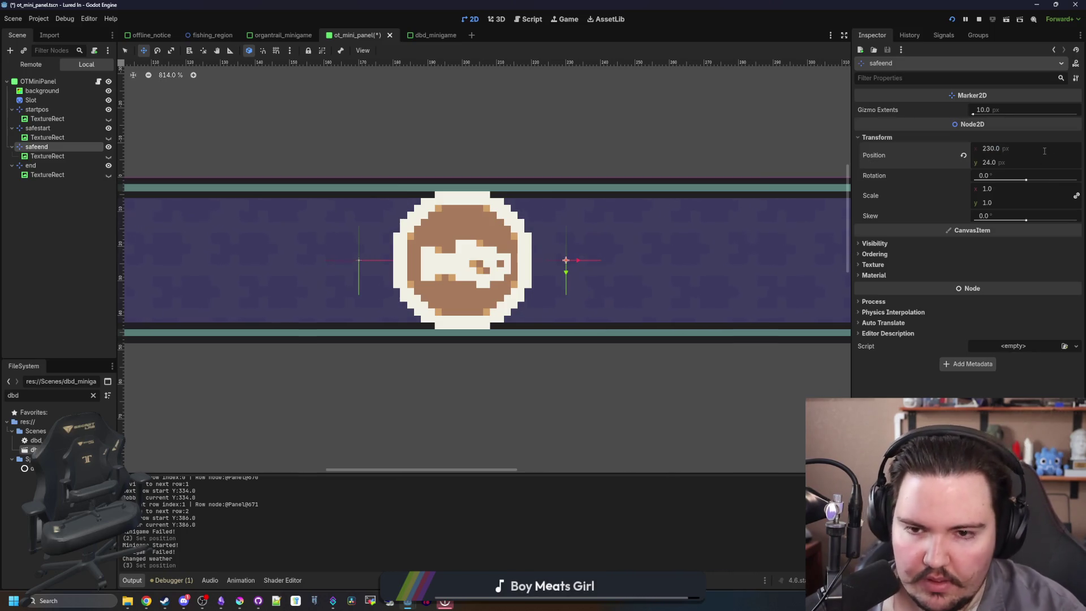
pyautogui.click(54, 214)
pyautogui.hotkey('ctrl', 's')
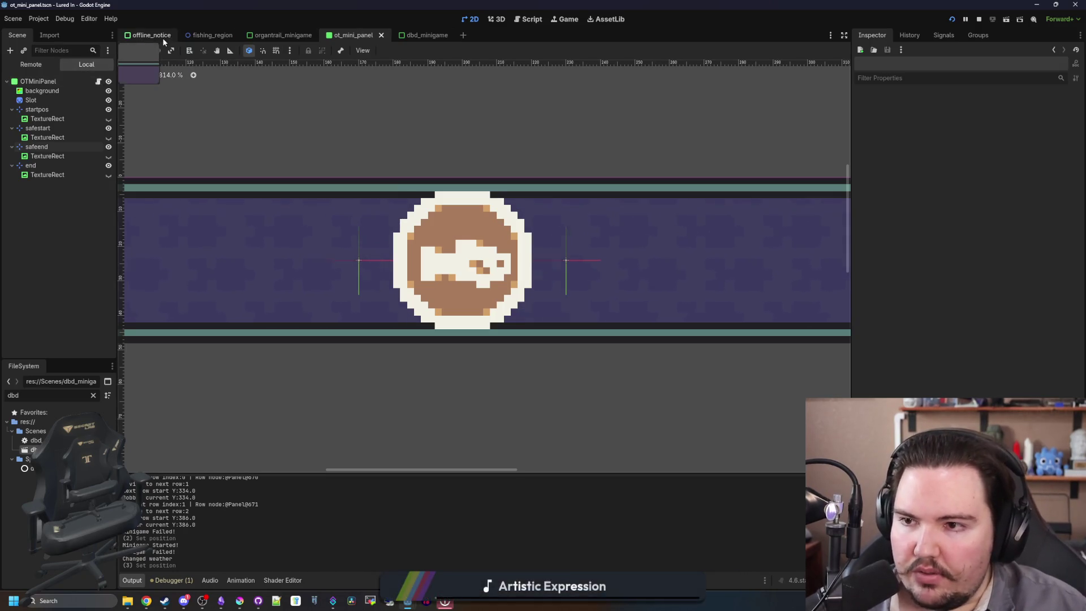
# Step: Change row.sinSpeed's randf_range(1.0, 3.0) to randf_range(0.8, 3.0) and run the game to test
pyautogui.click(276, 37)
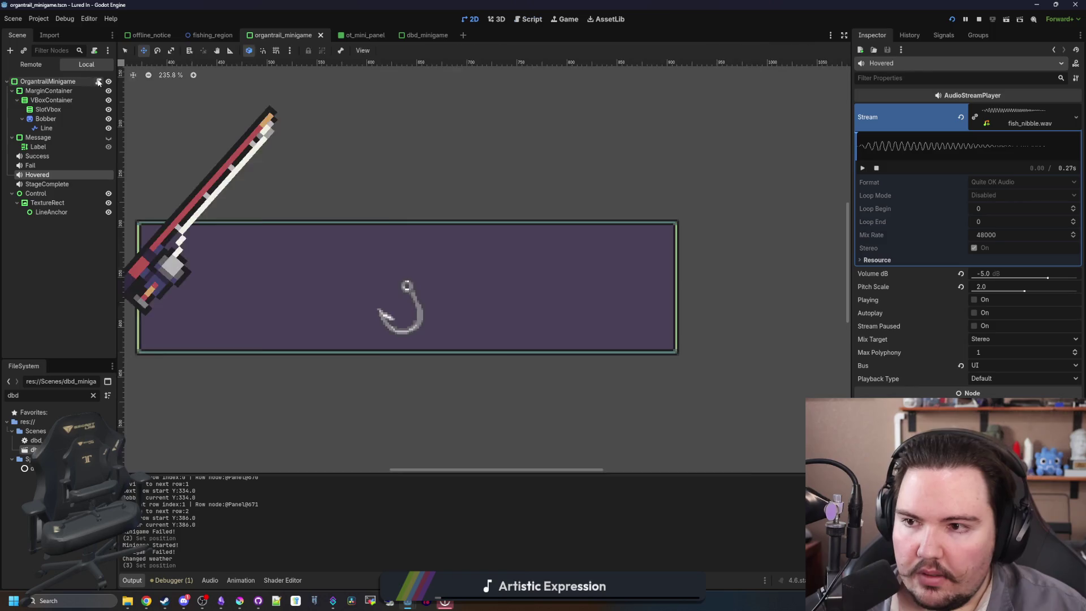
pyautogui.click(98, 83)
pyautogui.scroll(15, 423, 176)
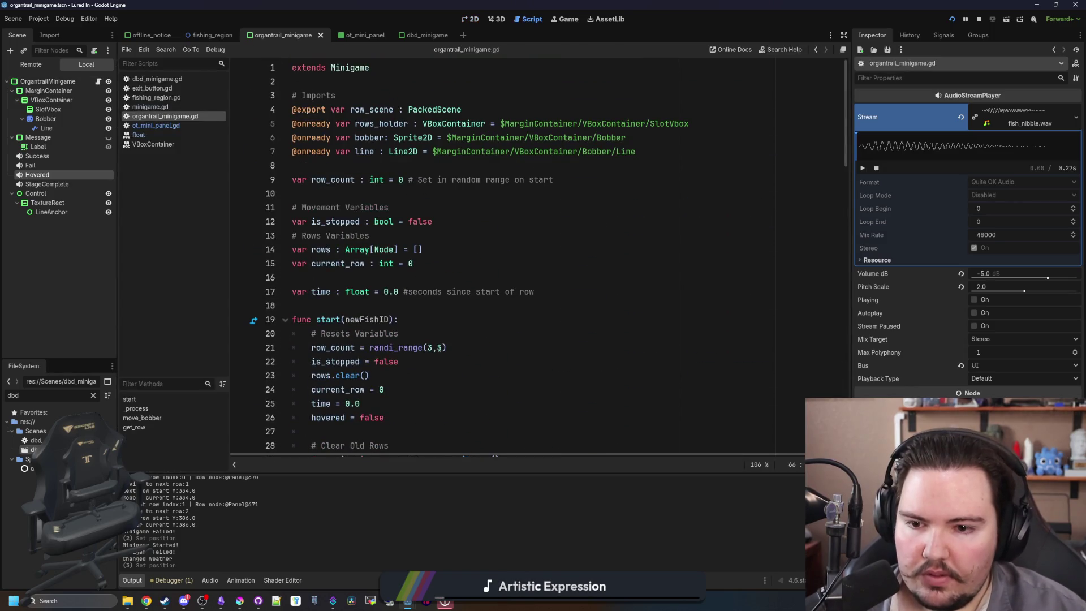
pyautogui.scroll(-4, 437, 348)
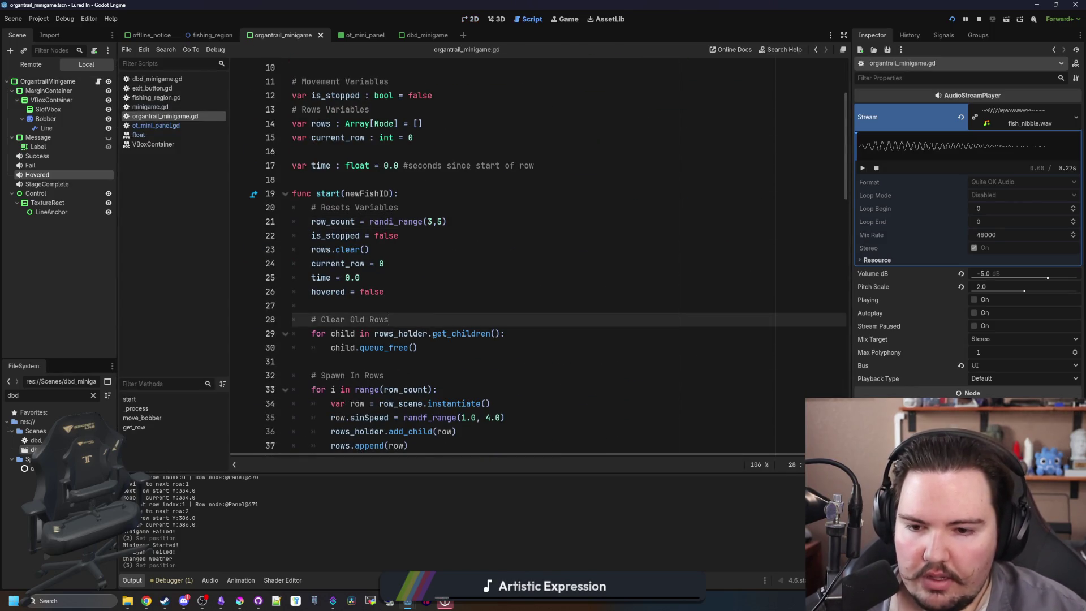
pyautogui.click(490, 375)
pyautogui.write('3')
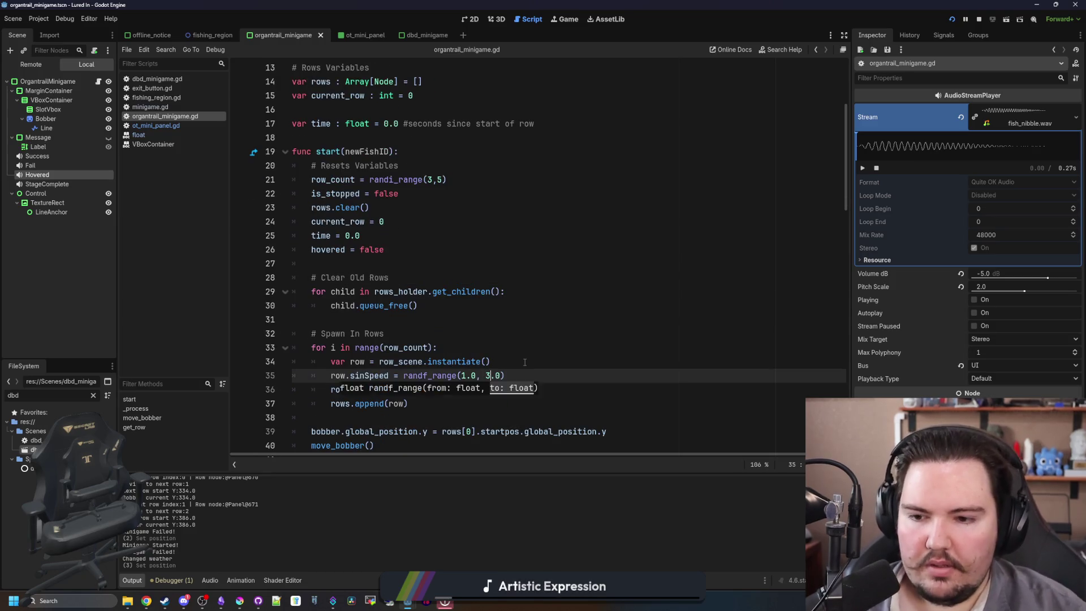
pyautogui.click(404, 320)
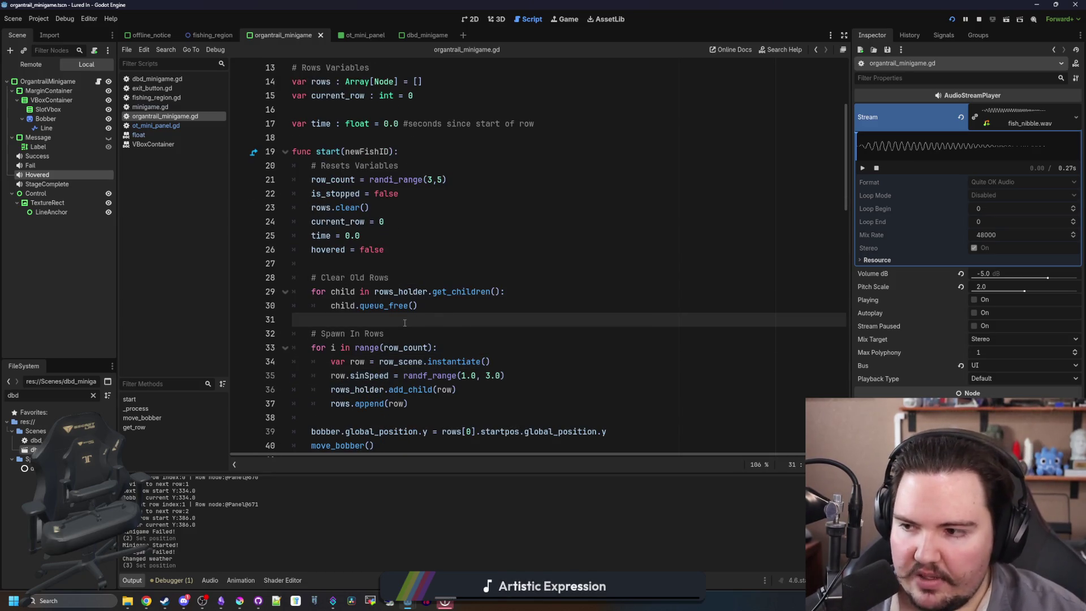
pyautogui.click(463, 376)
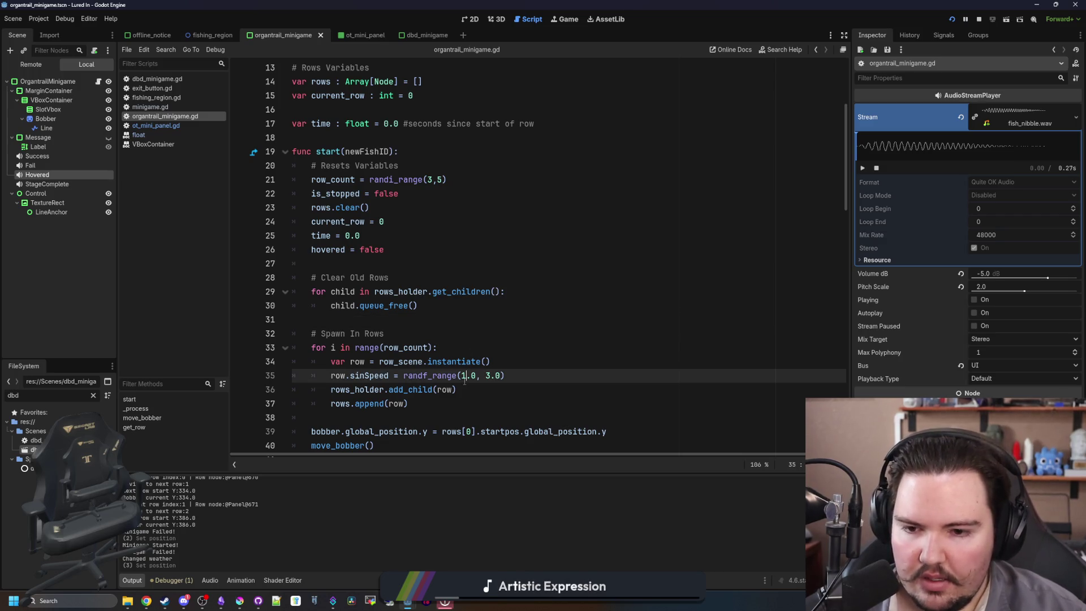
pyautogui.write('0')
pyautogui.press('Right')
pyautogui.press('Right')
pyautogui.click(544, 377)
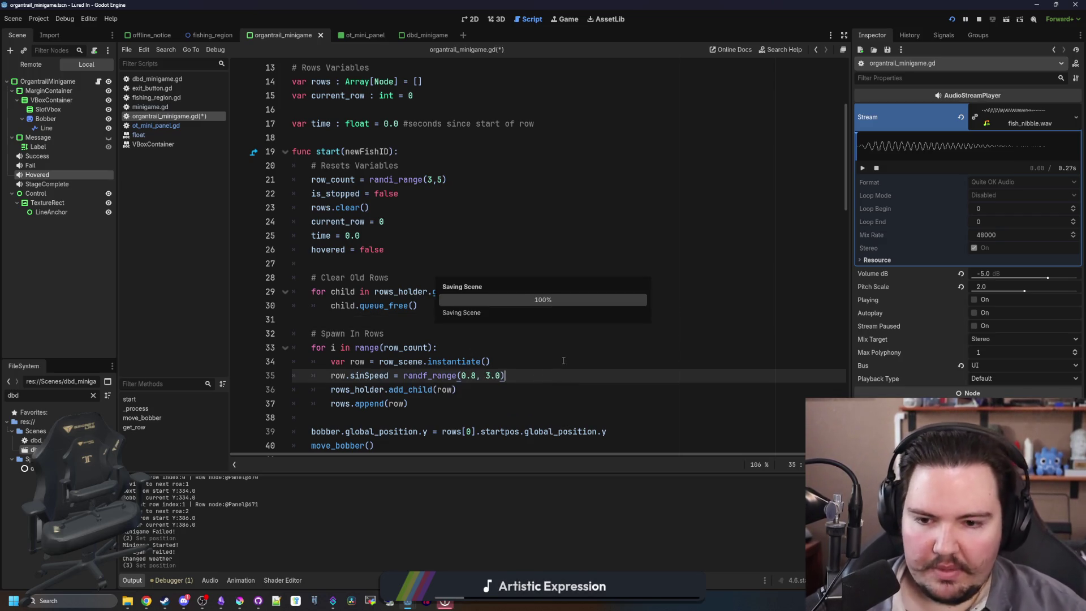
pyautogui.click(567, 21)
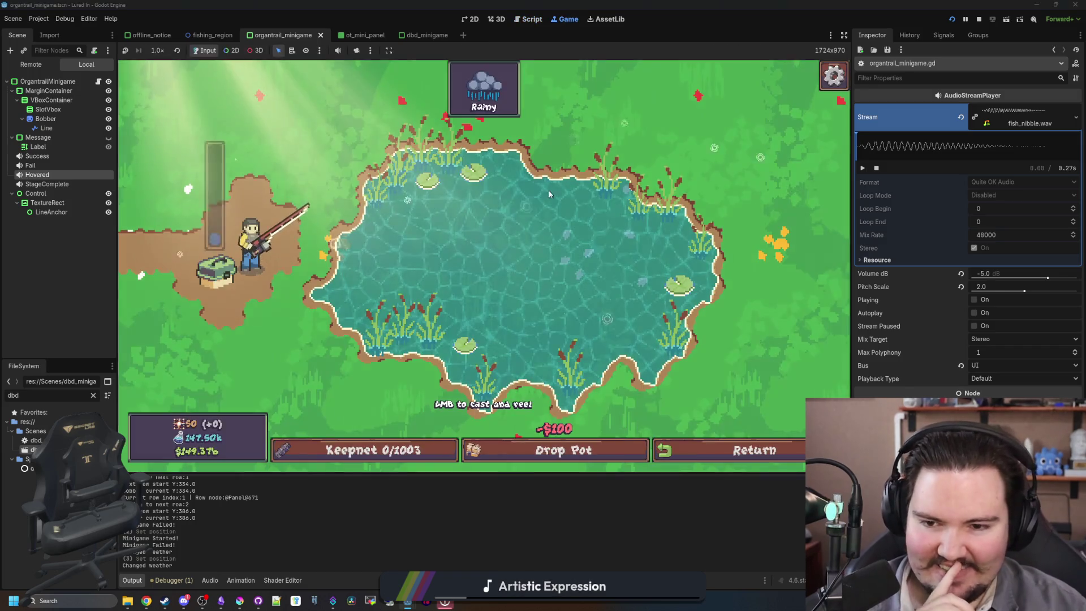
# Step: Cast and hook a fish, then stop and restart the game
pyautogui.click(510, 242)
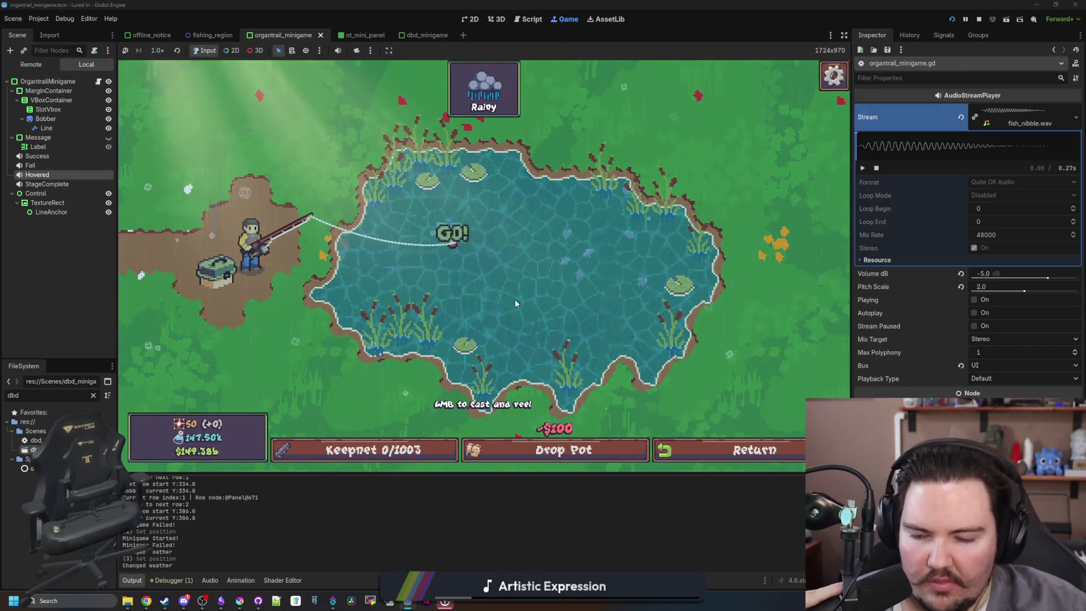
pyautogui.click(514, 300)
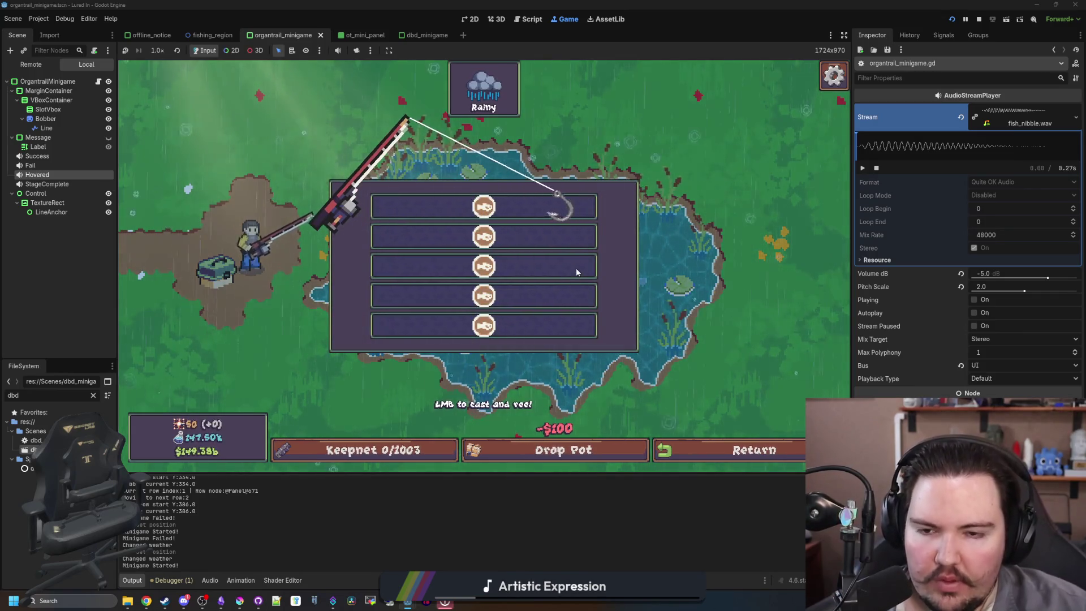
pyautogui.click(979, 18)
pyautogui.click(953, 20)
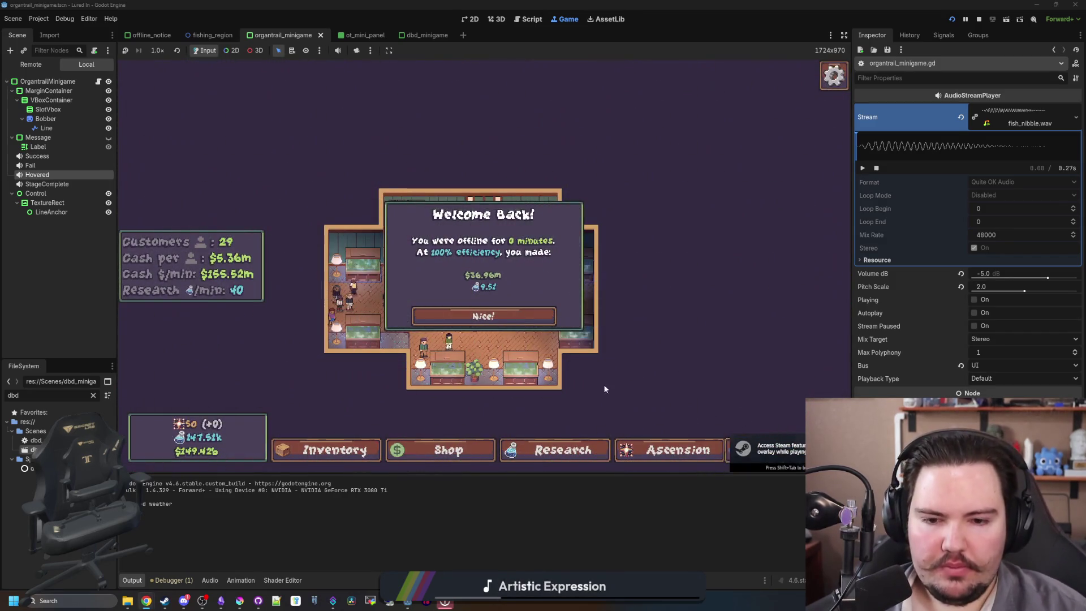
# Step: Travel to the pond, cast the line, and hook a fish on the GO cue
pyautogui.click(481, 314)
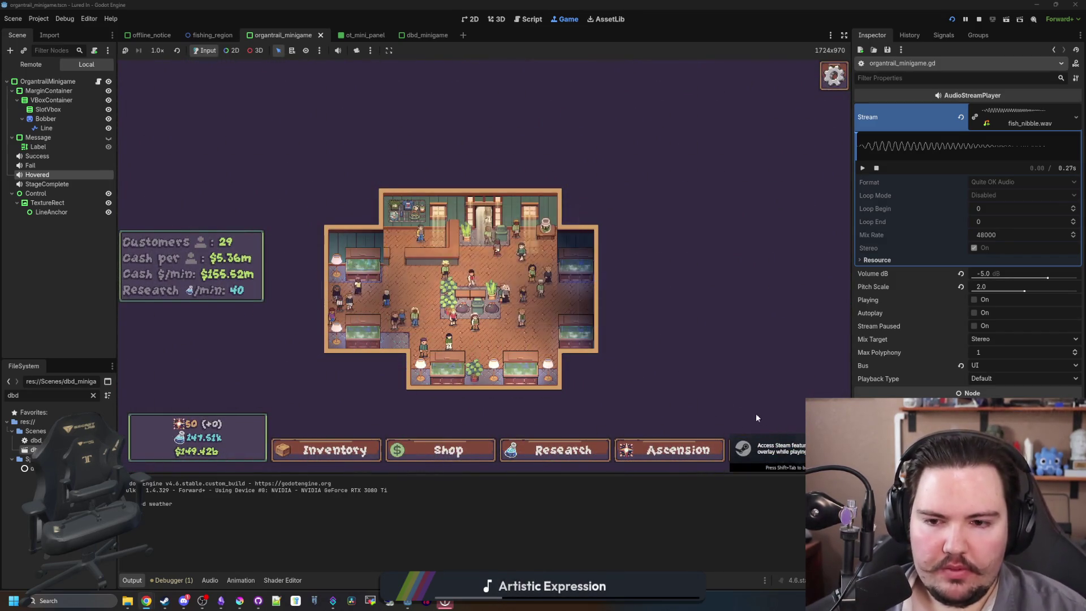
pyautogui.click(624, 190)
pyautogui.click(502, 249)
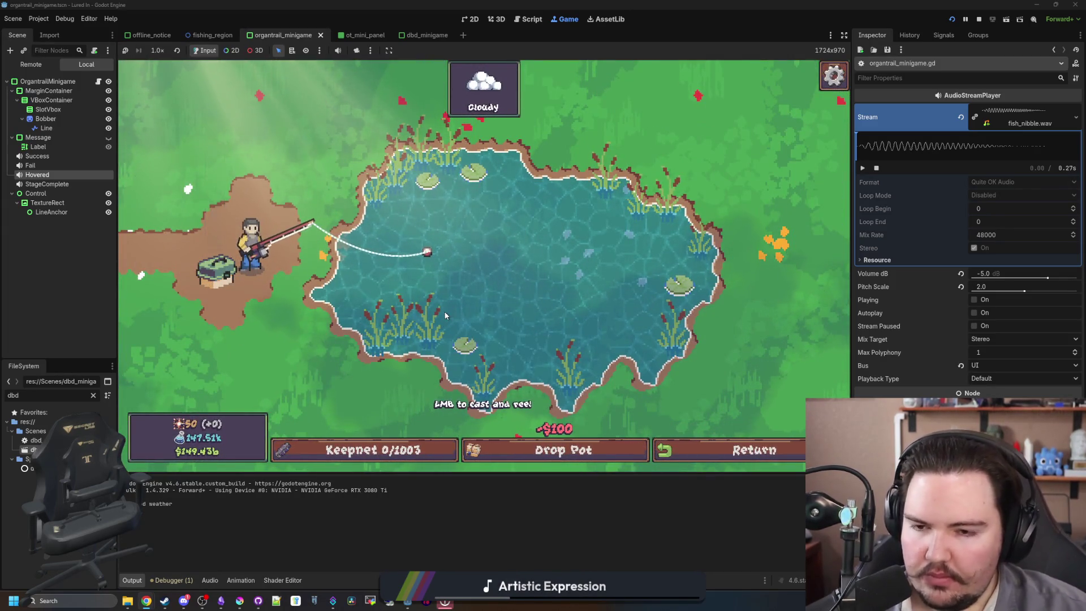
pyautogui.click(491, 263)
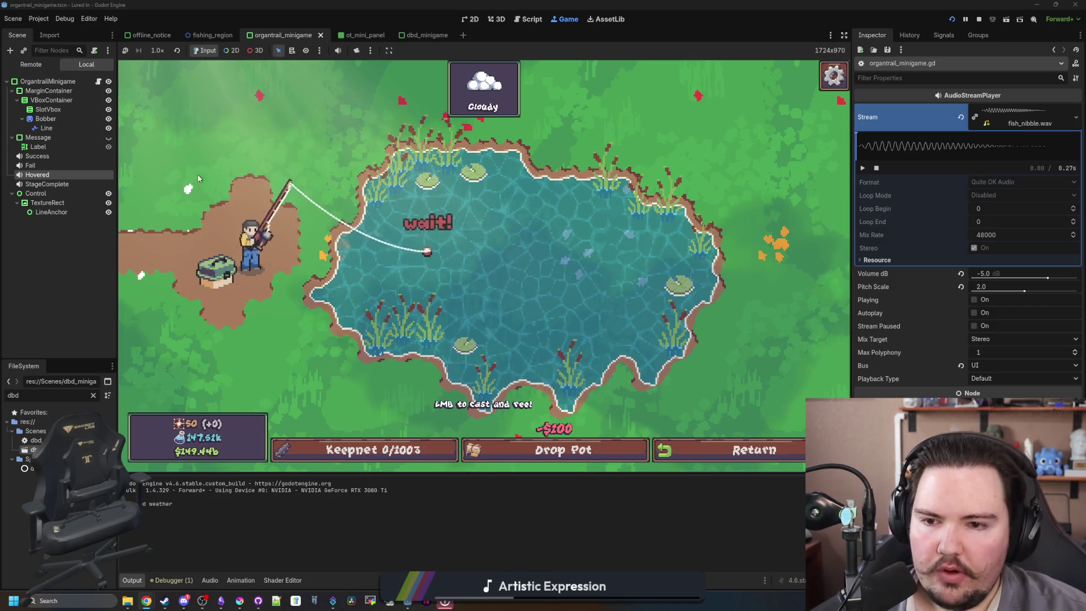
pyautogui.click(496, 288)
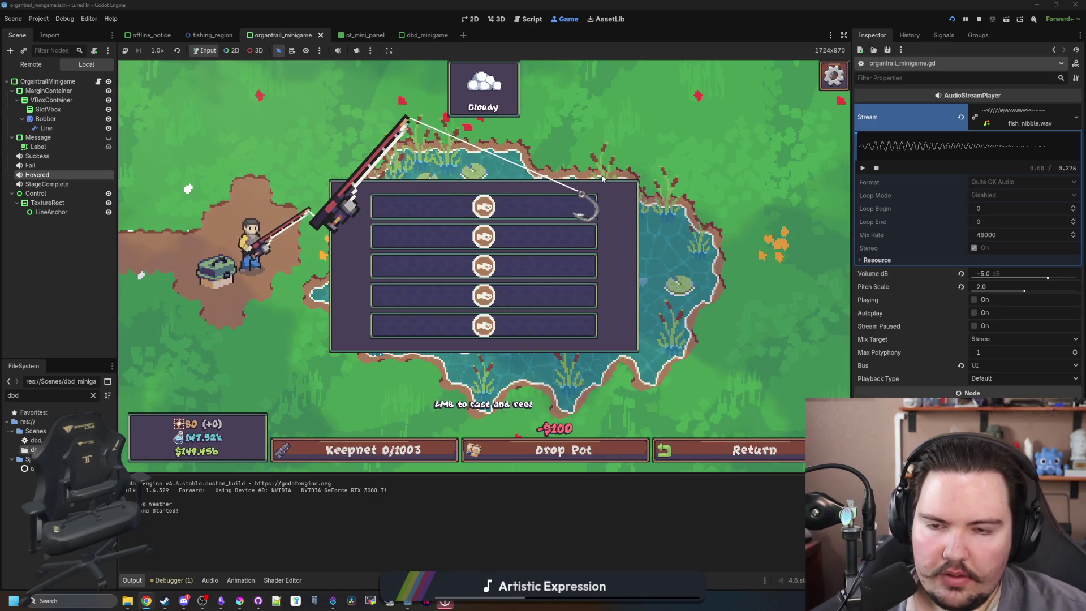
# Step: Lock in all five minigame rows to catch the Bluegill
pyautogui.click(564, 188)
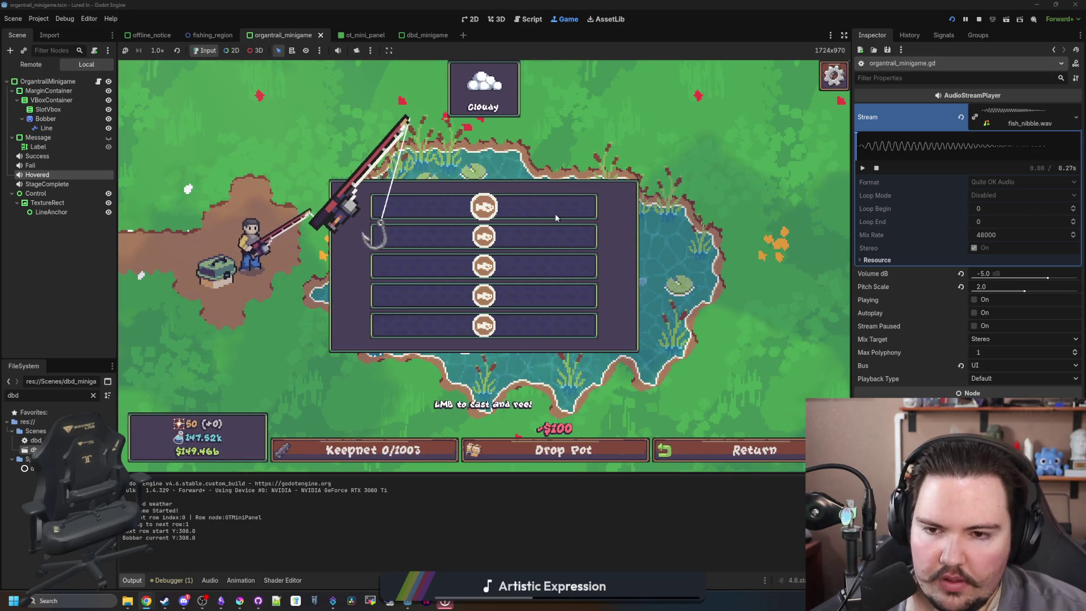
pyautogui.click(554, 213)
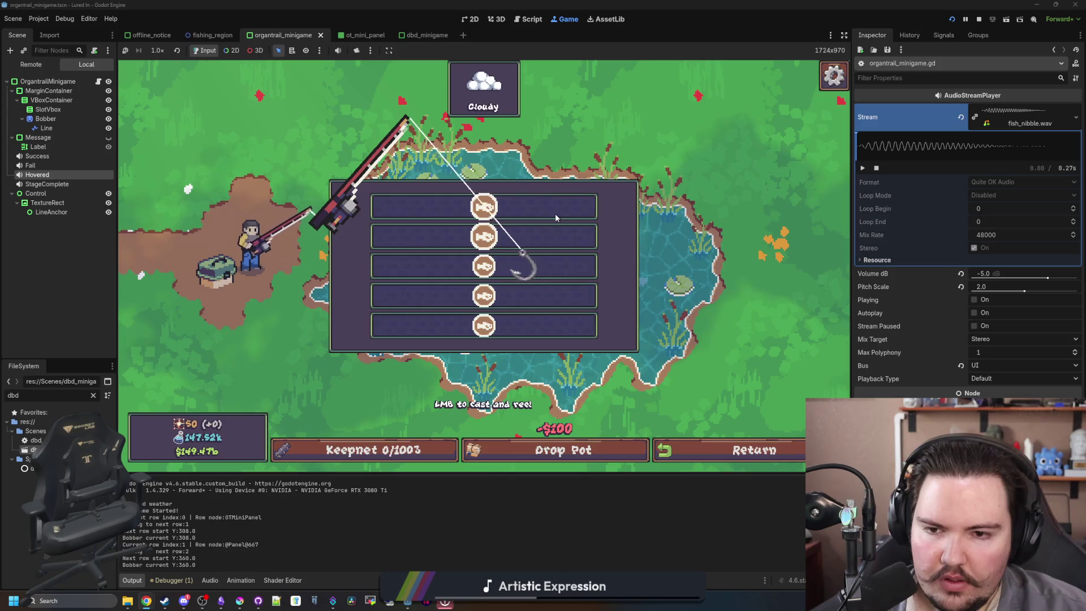
pyautogui.click(557, 249)
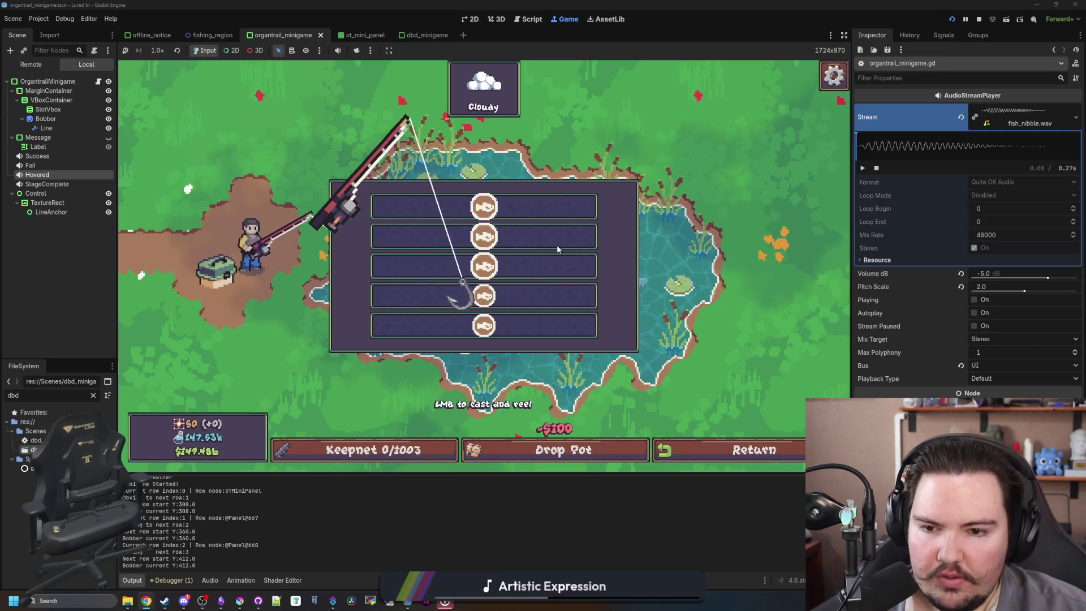
pyautogui.click(557, 301)
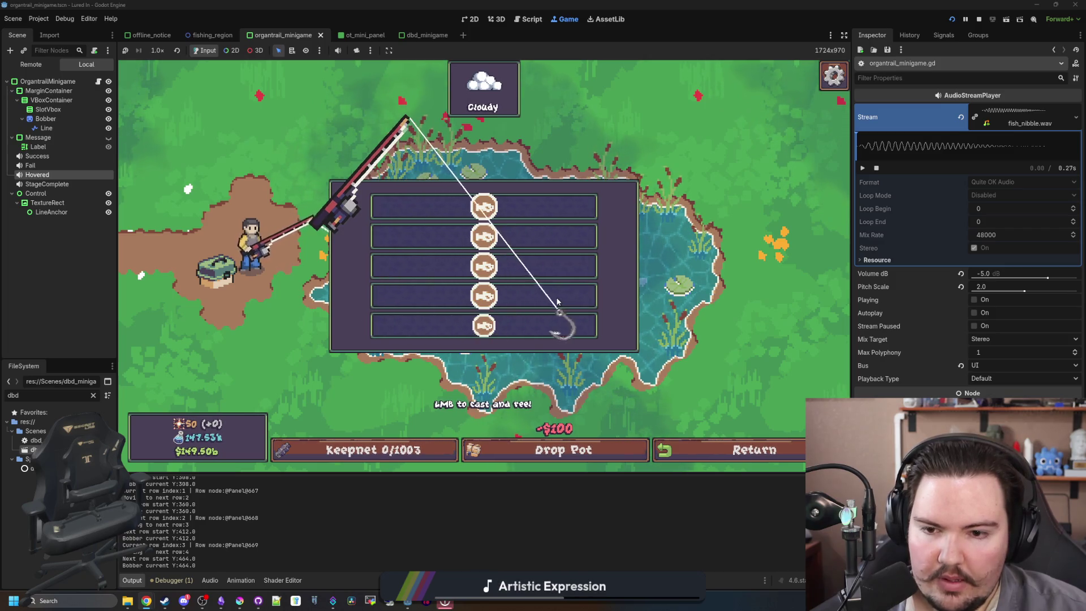
pyautogui.click(557, 301)
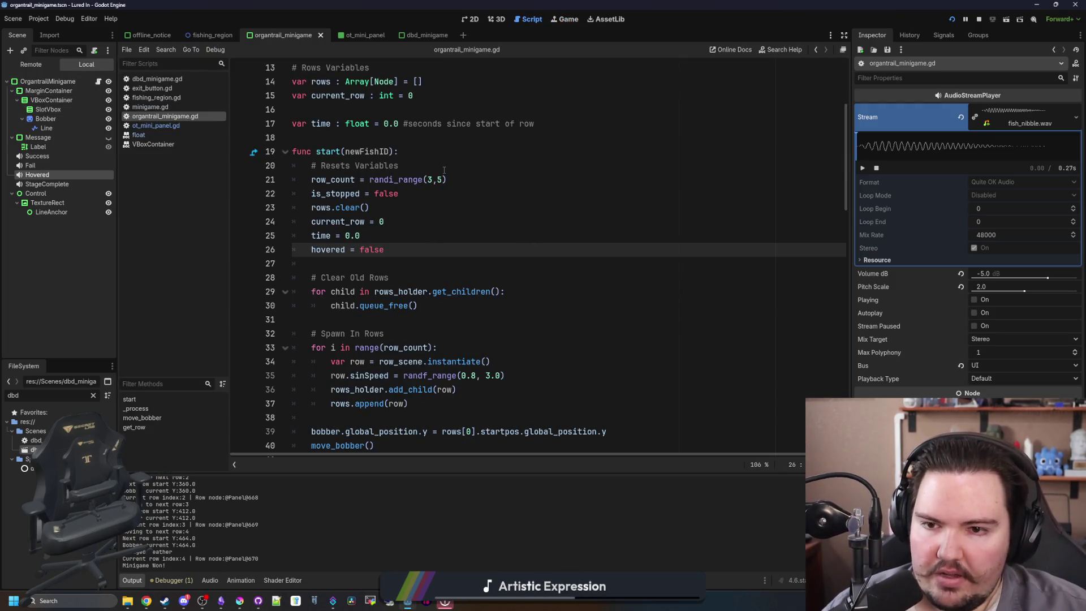
# Step: Change the row count range in the reset block to randi_range(2,4)
pyautogui.click(444, 170)
pyautogui.click(444, 179)
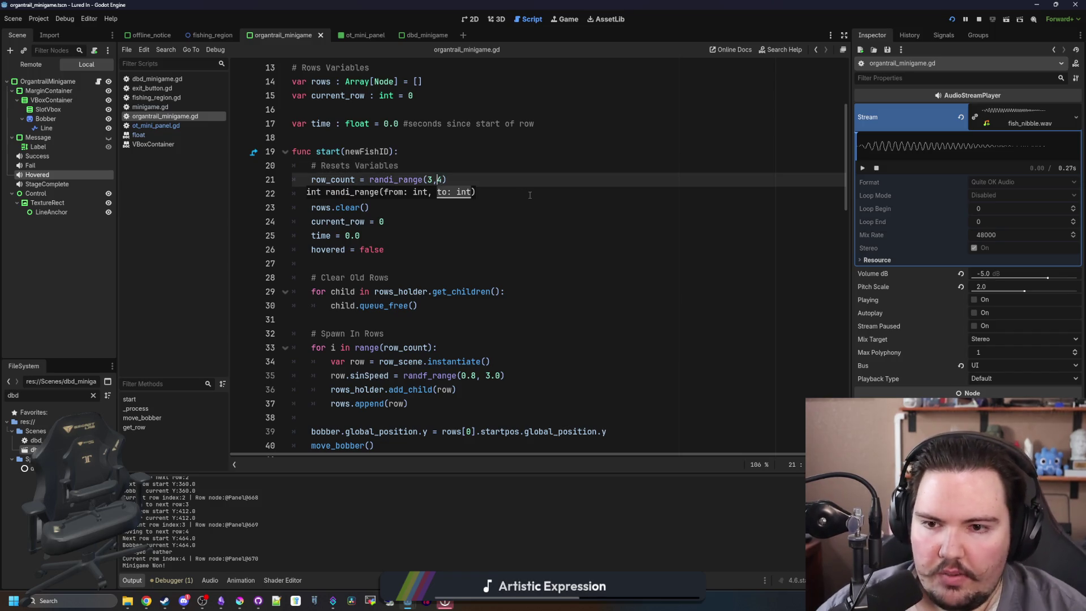
pyautogui.click(530, 194)
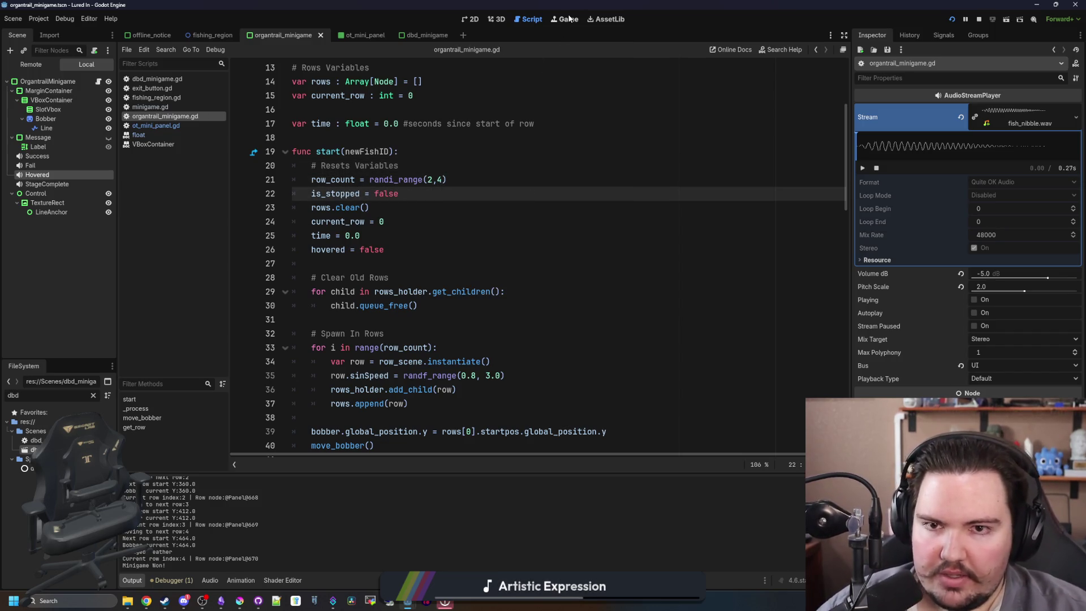
# Step: Playtest: cast, hook, win the three-row round, then stop the game
pyautogui.click(567, 19)
pyautogui.click(521, 293)
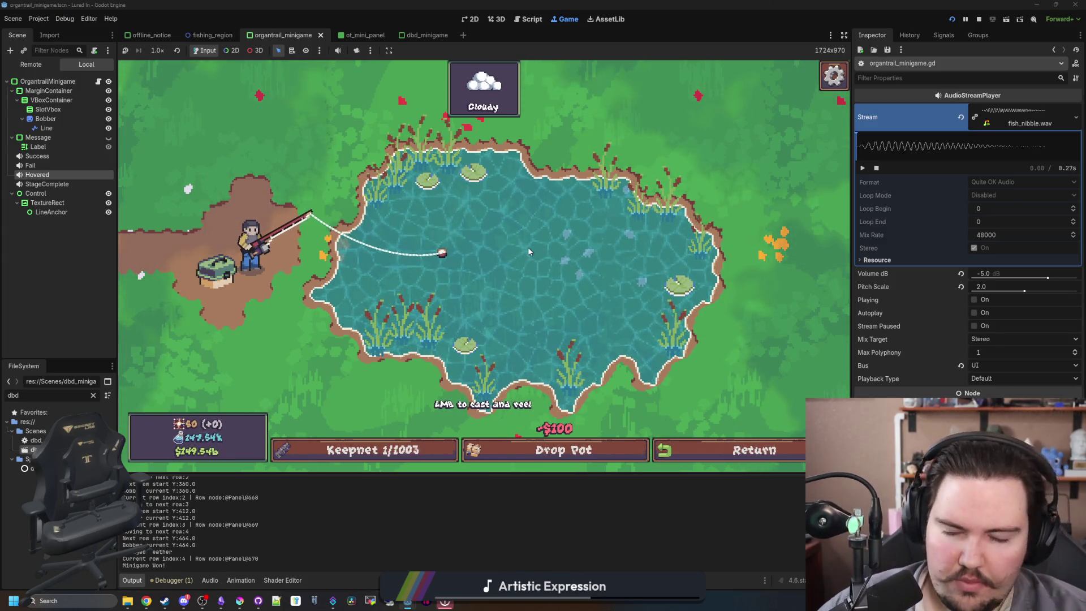
pyautogui.click(483, 242)
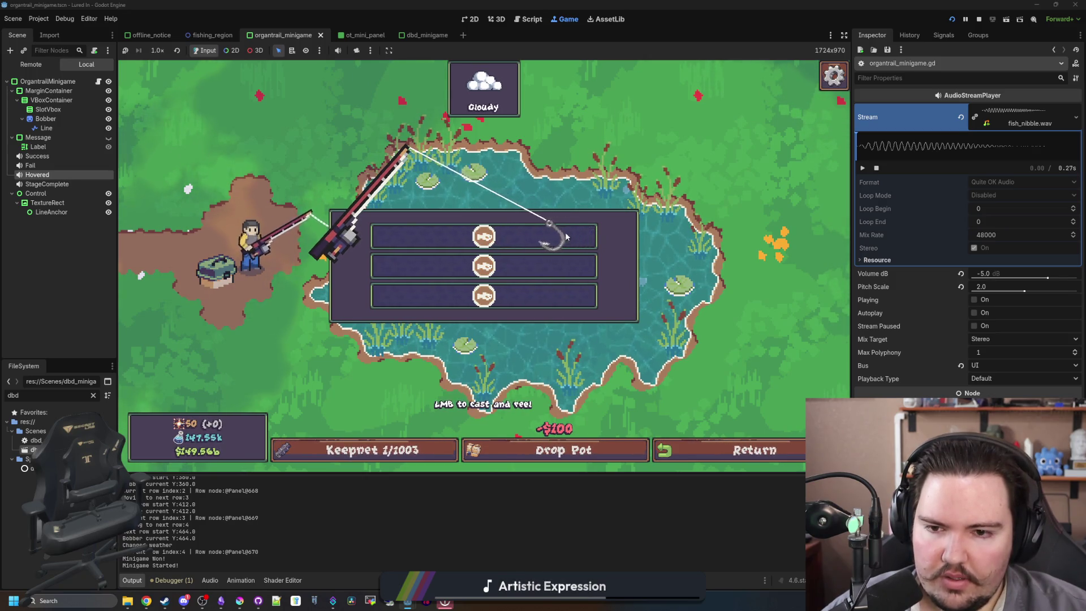
pyautogui.click(547, 236)
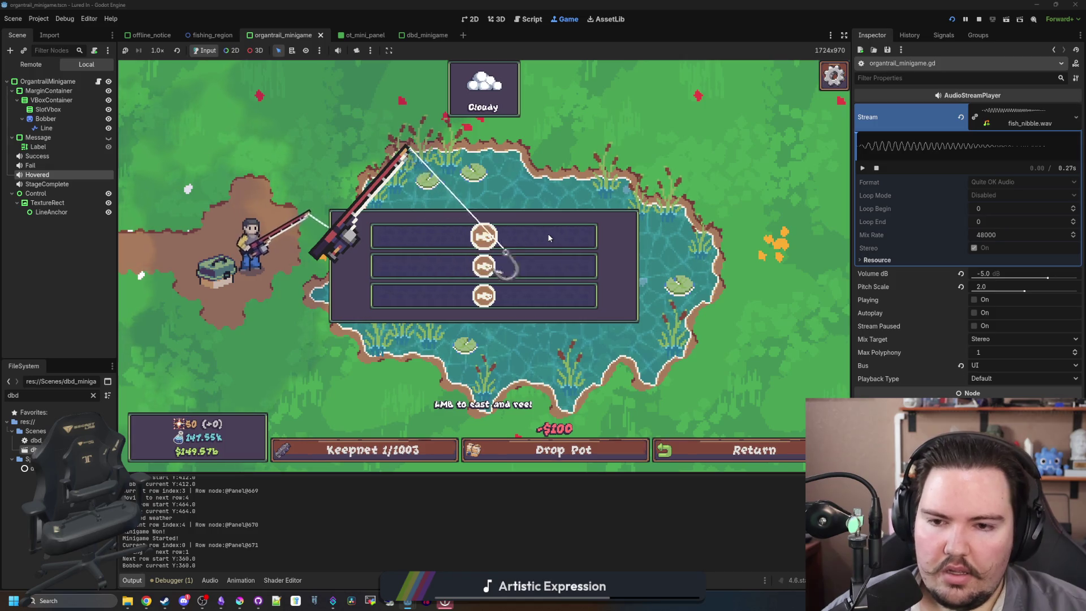
pyautogui.click(547, 237)
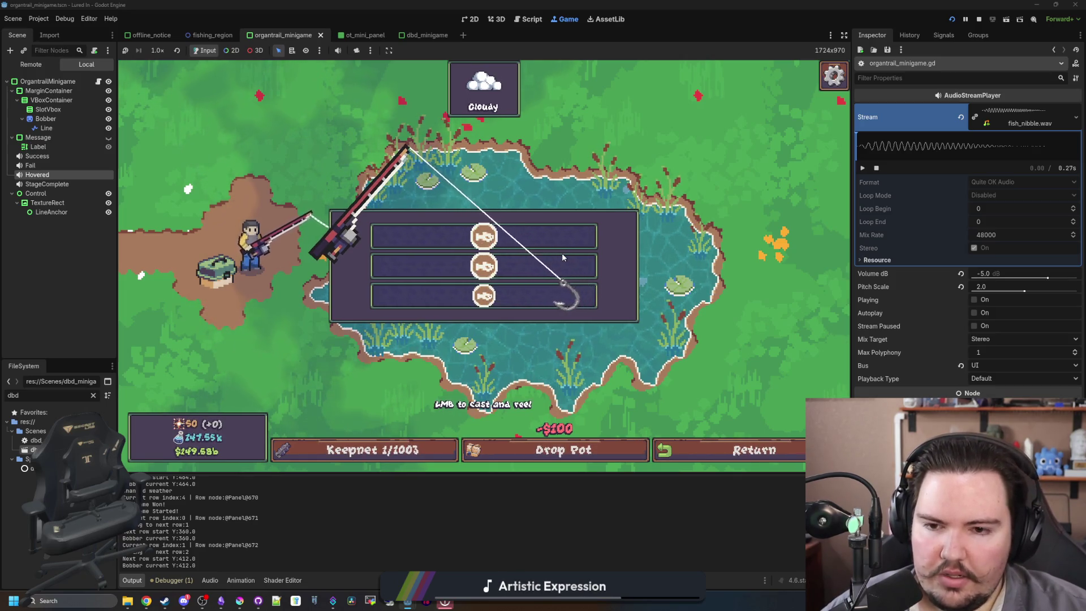
pyautogui.click(561, 253)
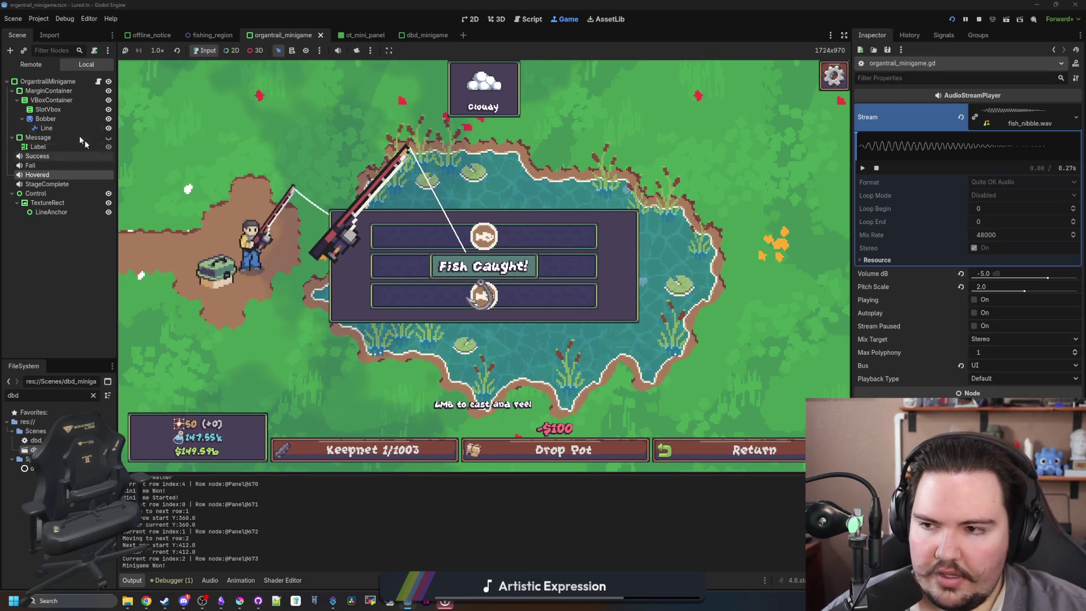
pyautogui.click(98, 81)
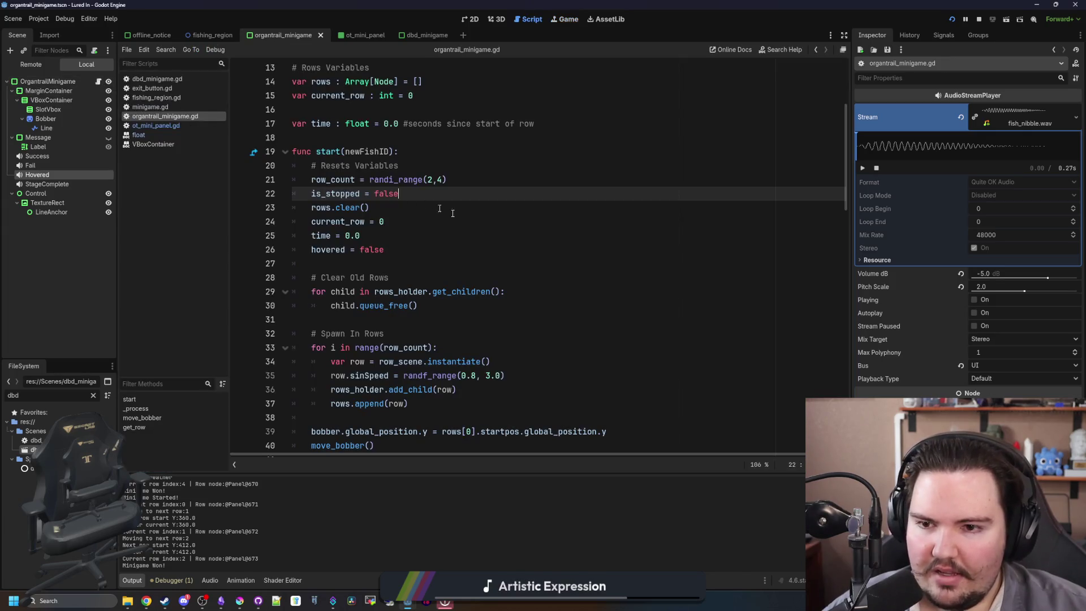
# Step: Change the row count range to randi_range(3,4) and save the script
pyautogui.click(443, 185)
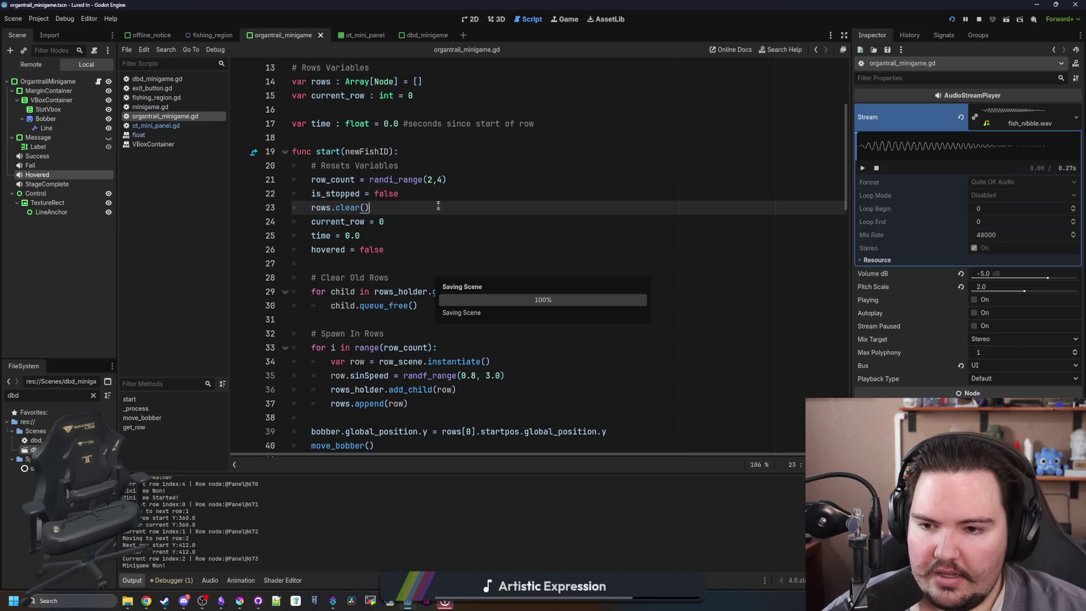
pyautogui.click(428, 179)
pyautogui.write('3')
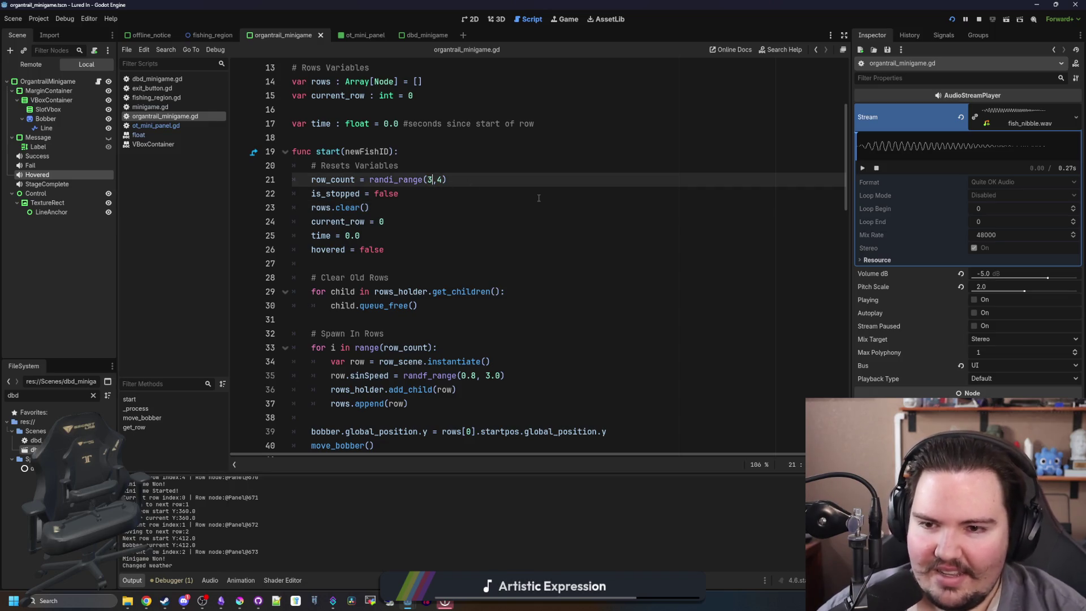
pyautogui.press('Right')
pyautogui.press('Right')
pyautogui.hotkey('ctrl', 's')
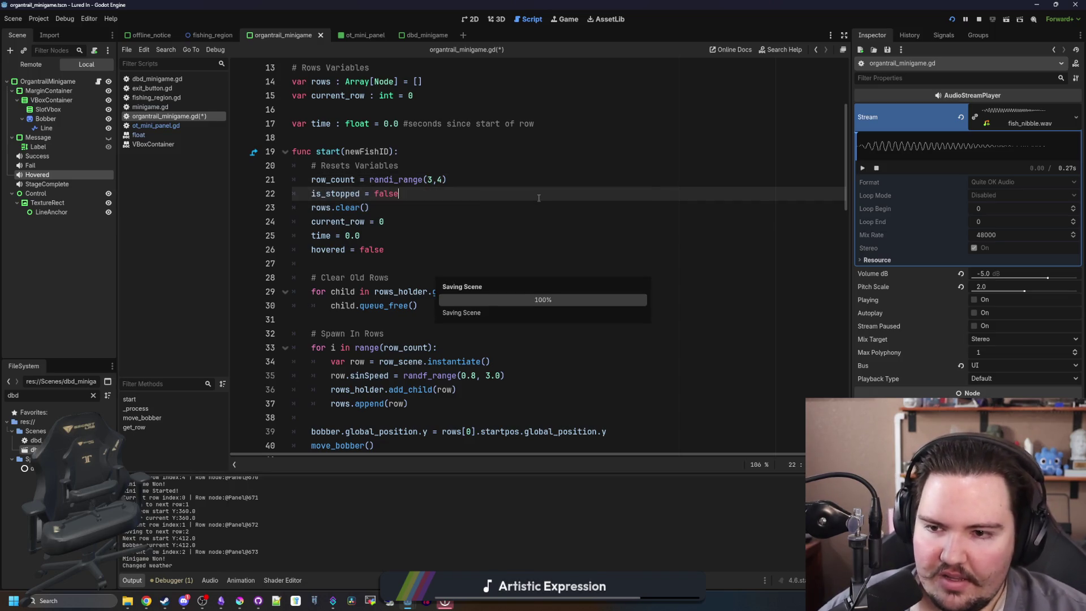
# Step: Move to the row speed randf_range on line 35, placing the caret after its 0.8 minimum
pyautogui.click(438, 221)
pyautogui.scroll(-4, 439, 224)
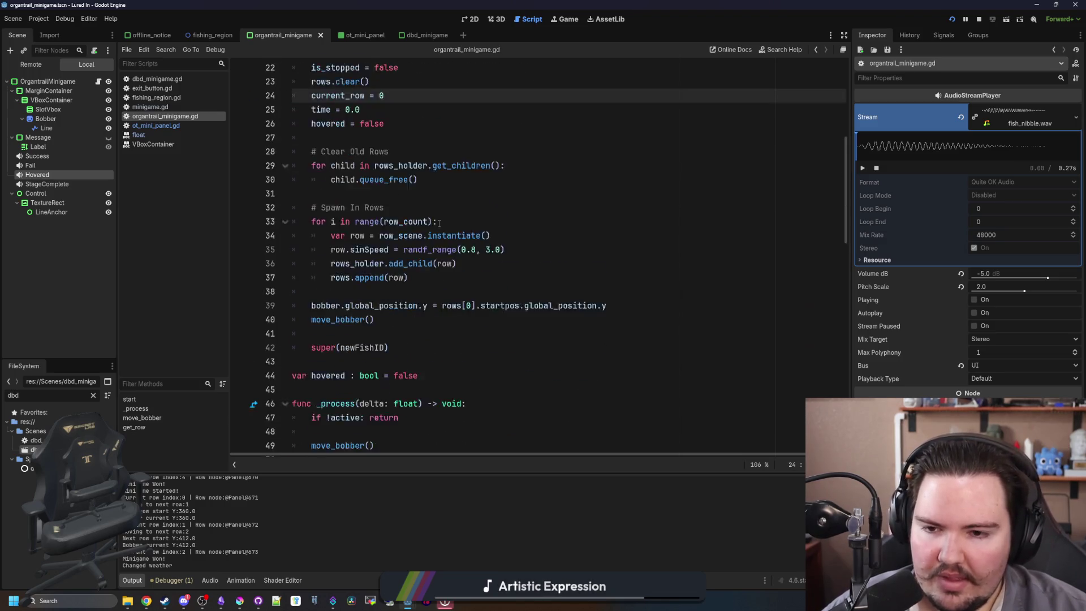
pyautogui.click(469, 248)
pyautogui.click(477, 207)
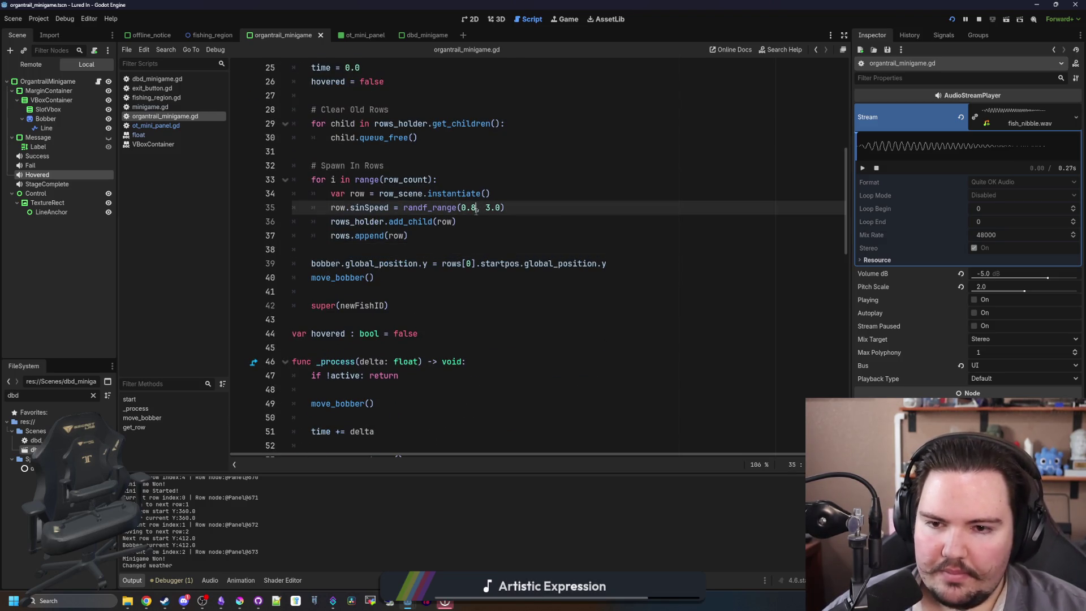
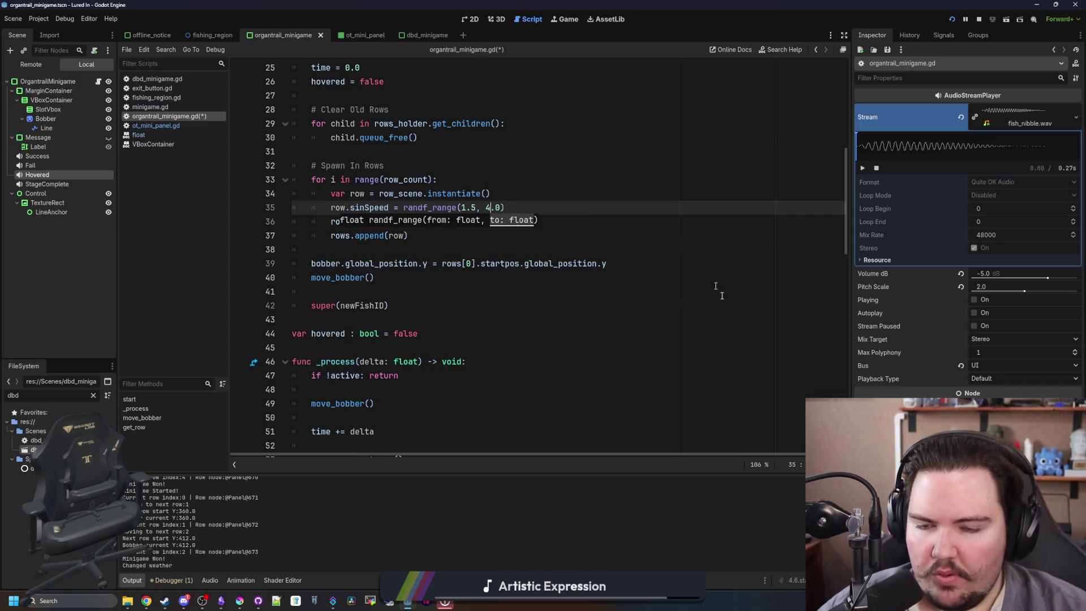
# Step: In the ot_mini_panel 2D view, set the safestart marker's x position to 154
pyautogui.click(357, 35)
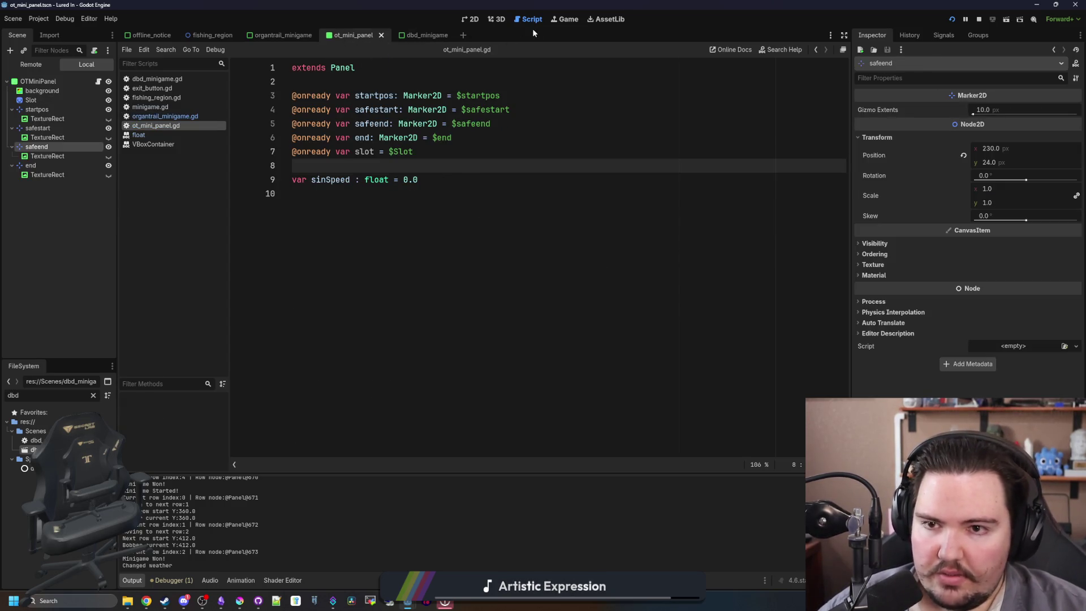
pyautogui.click(474, 20)
pyautogui.scroll(-2, 449, 274)
pyautogui.click(339, 243)
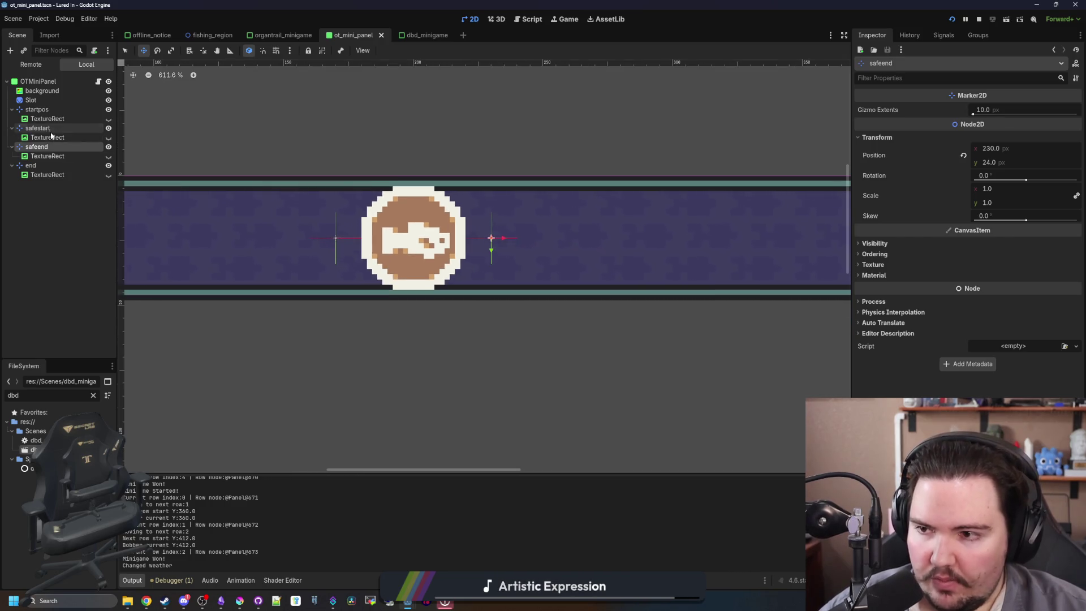
pyautogui.scroll(-3, 441, 266)
pyautogui.scroll(4, 453, 275)
pyautogui.scroll(2, 453, 275)
pyautogui.click(1061, 150)
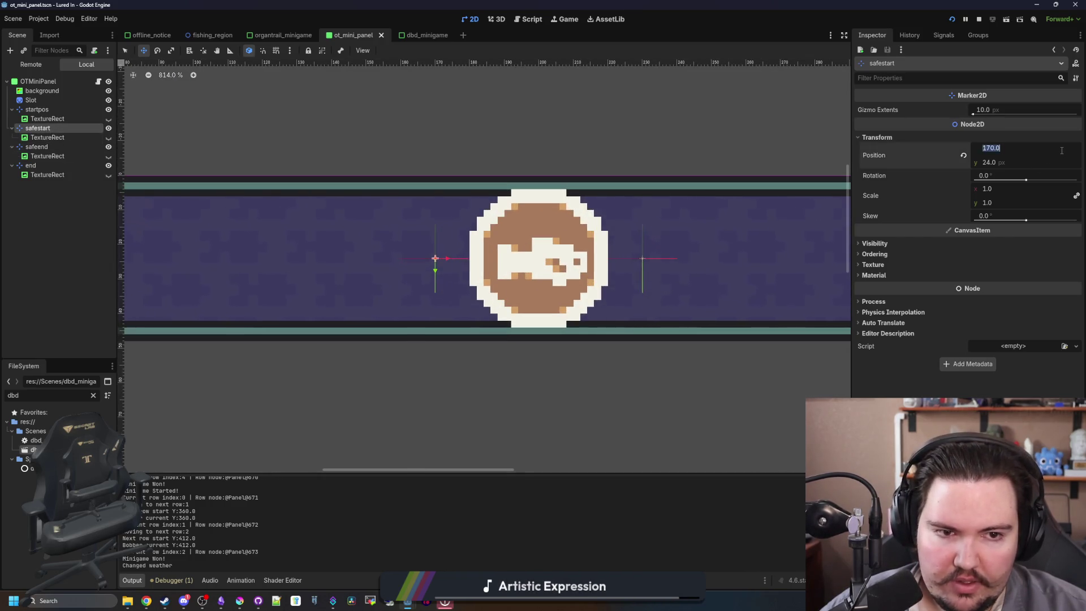
pyautogui.write('154')
pyautogui.press('Return')
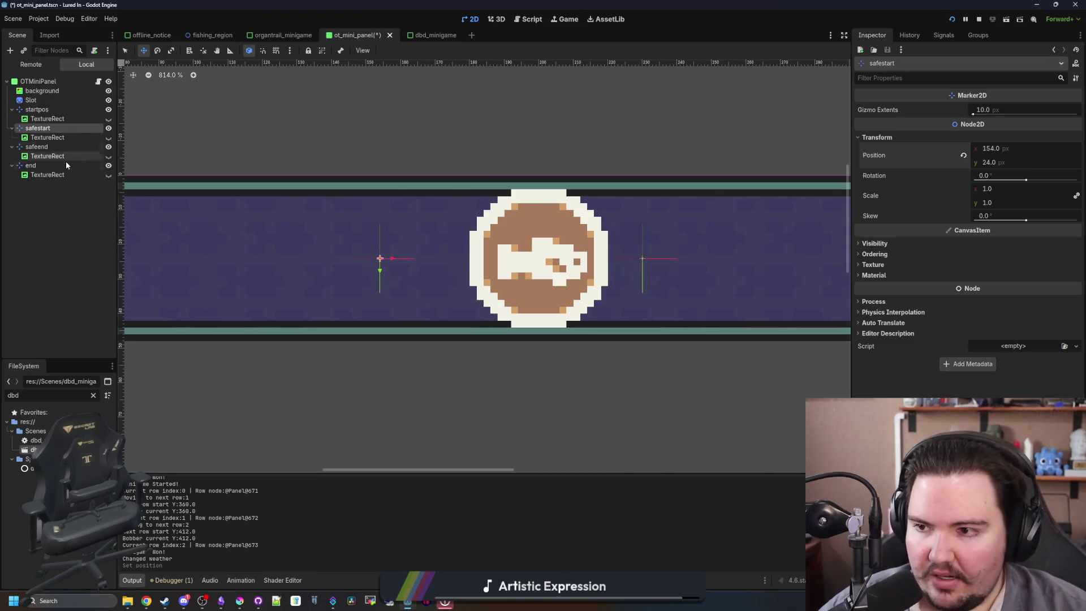
# Step: Check the safeend marker's x position, then save the ot_mini_panel scene
pyautogui.click(48, 147)
pyautogui.click(1006, 148)
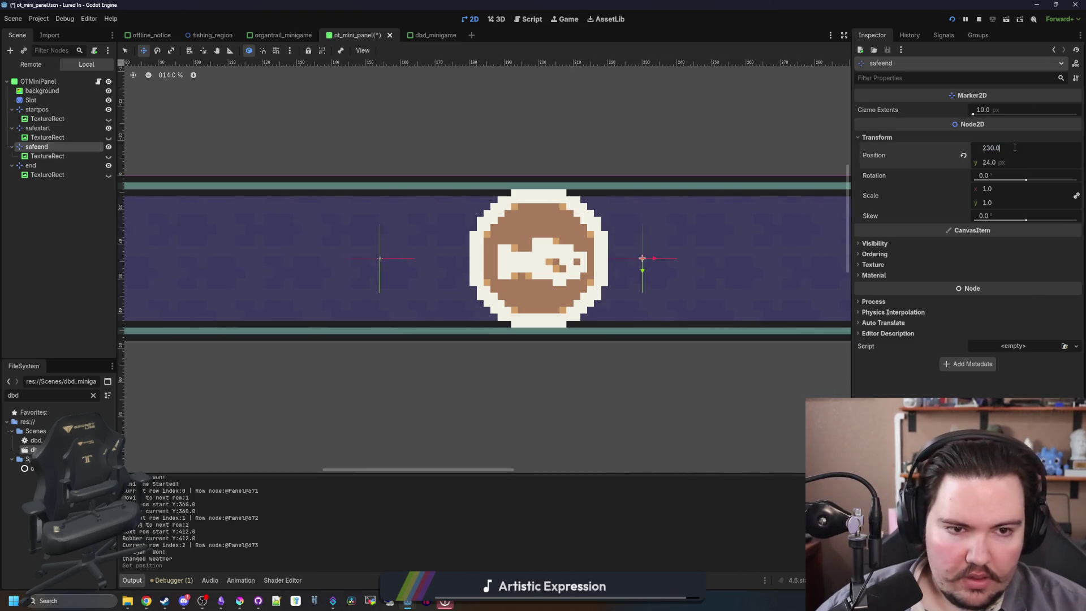
pyautogui.click(82, 226)
pyautogui.scroll(-6, 451, 364)
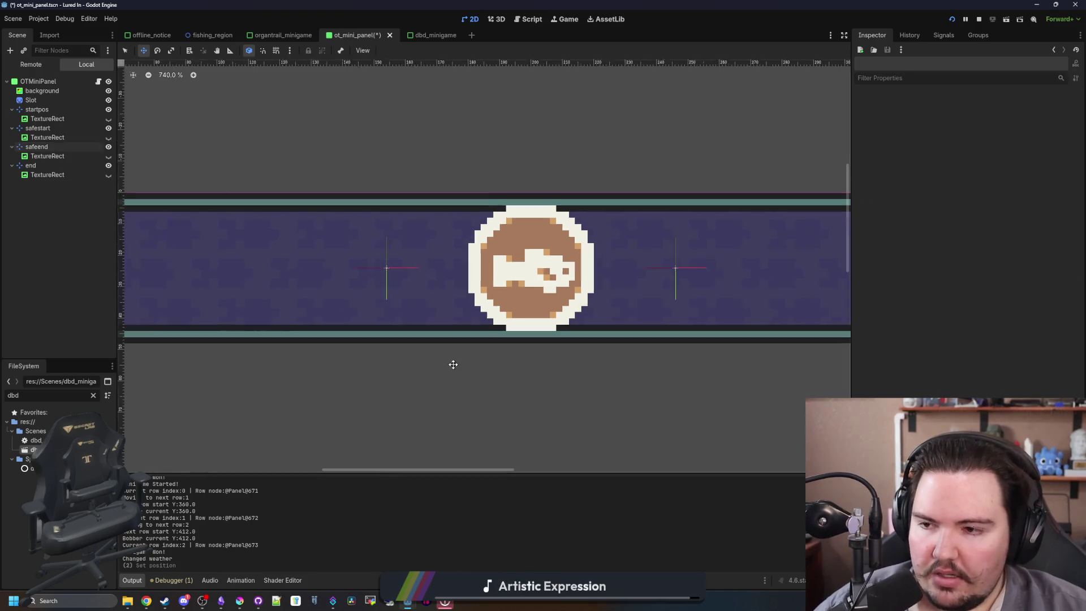
pyautogui.hotkey('ctrl', 's')
pyautogui.scroll(4, 443, 322)
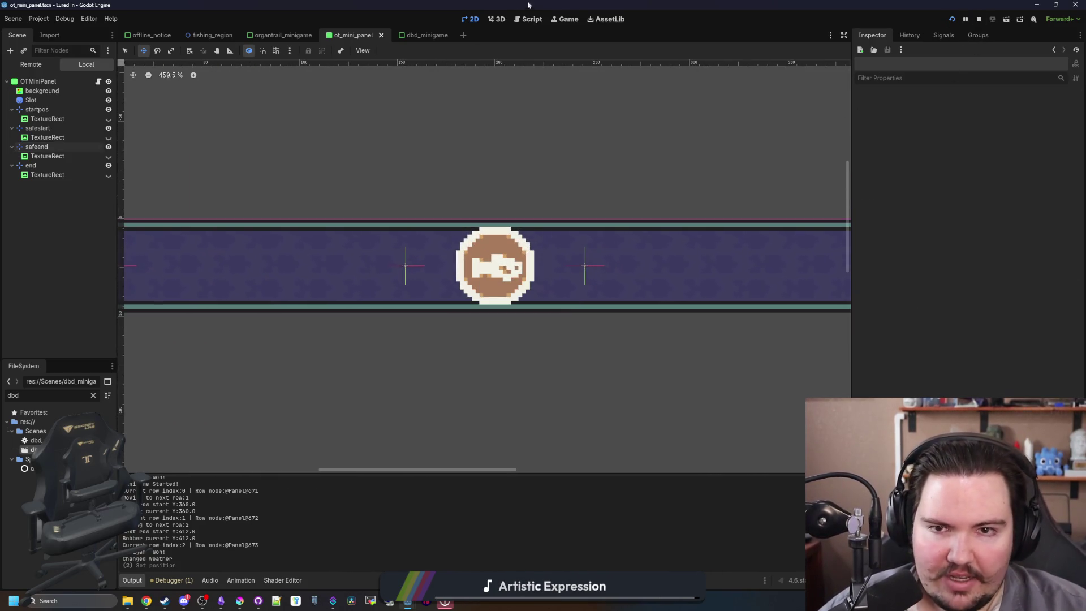
# Step: Run the game and cast into the pond to test the marker, then stop and save
pyautogui.click(563, 20)
pyautogui.click(449, 291)
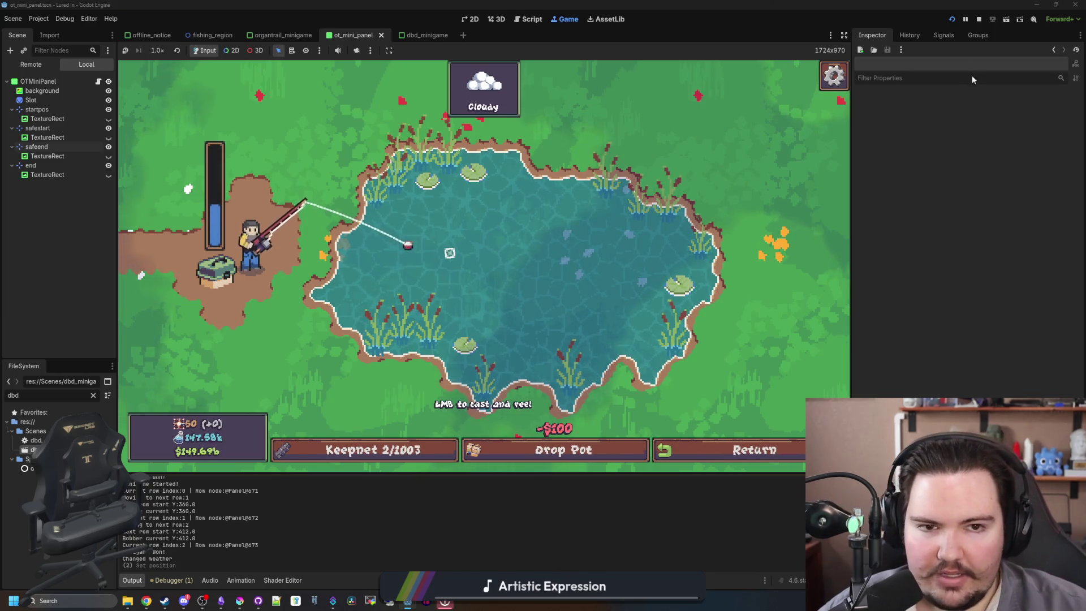
pyautogui.click(978, 19)
pyautogui.hotkey('ctrl', 's')
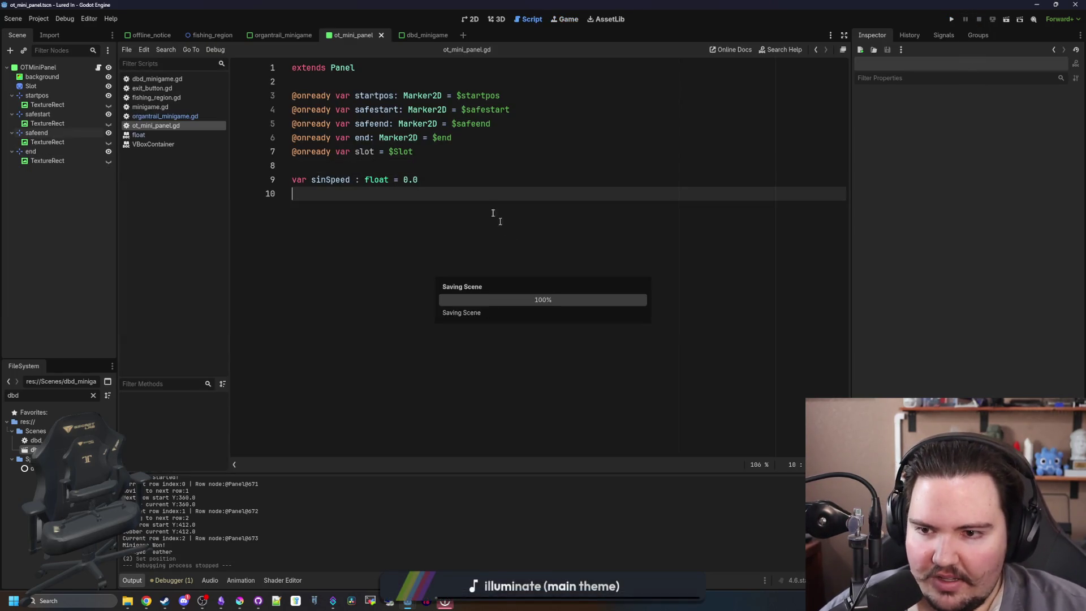
# Step: Show the organtrail_minigame scene on the 2D canvas and save it
pyautogui.click(441, 152)
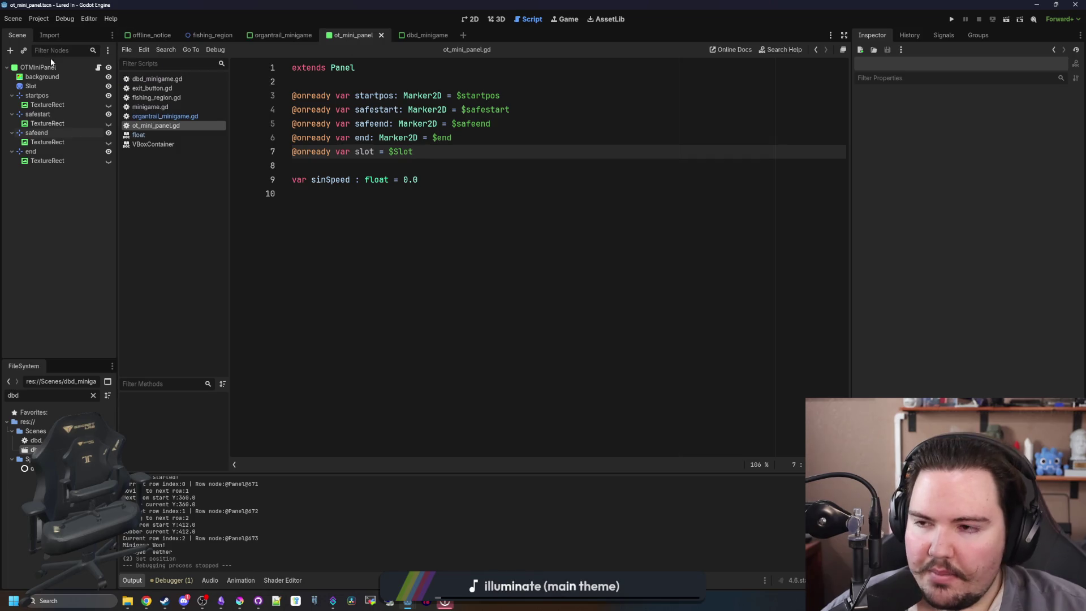
pyautogui.click(470, 19)
pyautogui.click(282, 35)
pyautogui.scroll(-3, 368, 286)
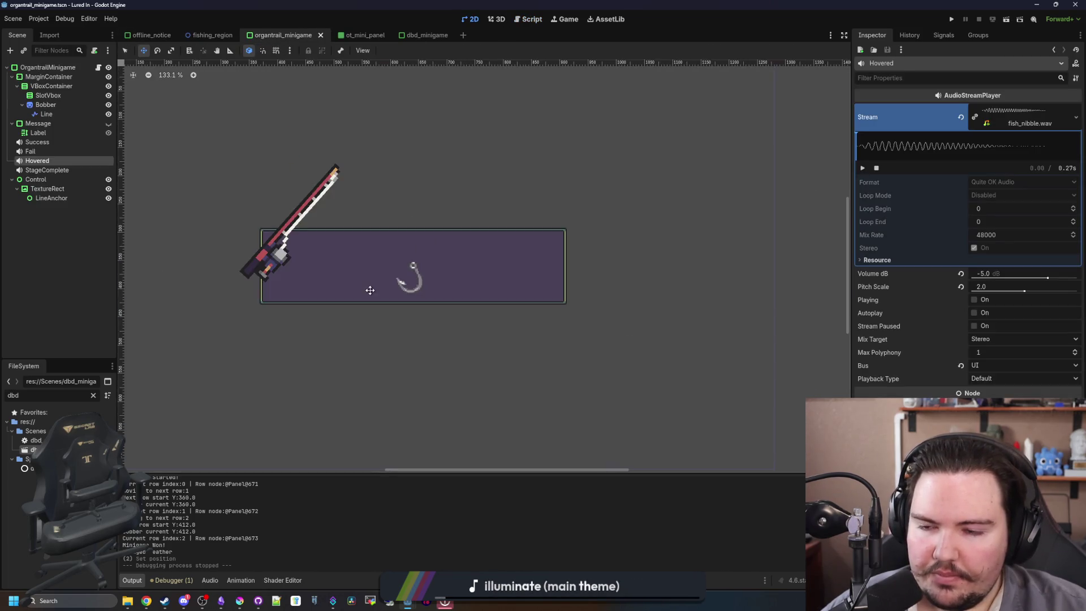
pyautogui.scroll(2, 370, 290)
pyautogui.hotkey('ctrl', 's')
# Step: In organtrail_minigame.gd, add a blank line above StageComplete's play() call
pyautogui.click(98, 67)
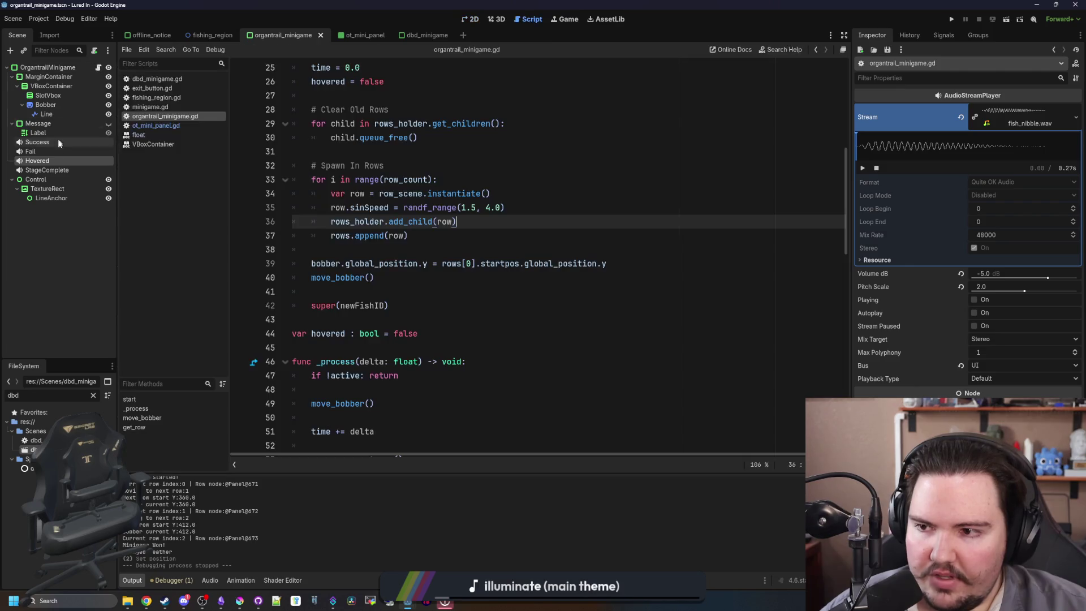
pyautogui.click(49, 170)
pyautogui.click(406, 249)
pyautogui.scroll(-5, 406, 249)
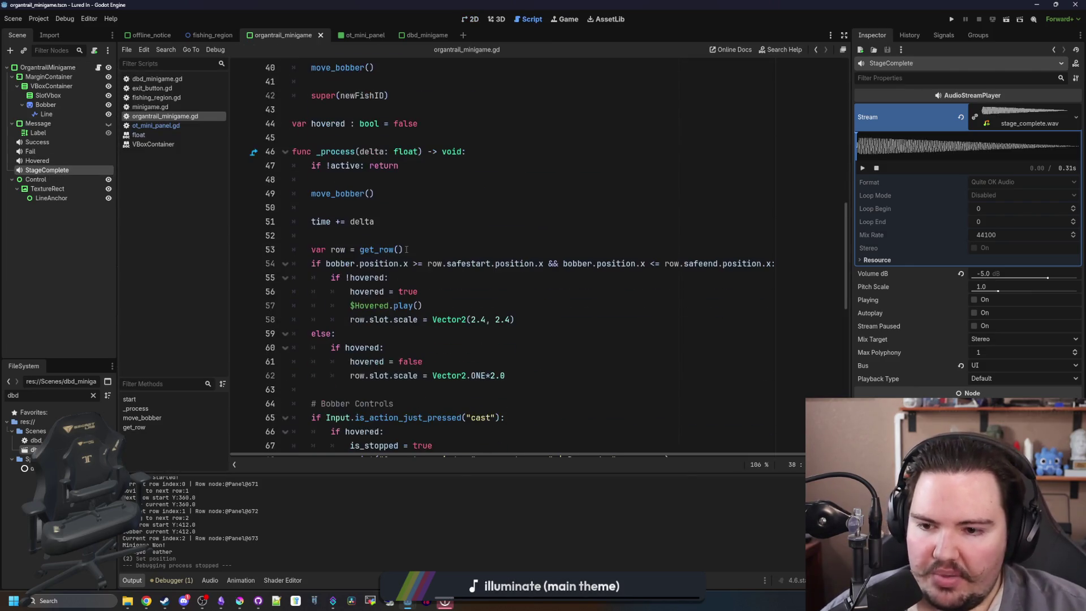
pyautogui.scroll(-2, 406, 249)
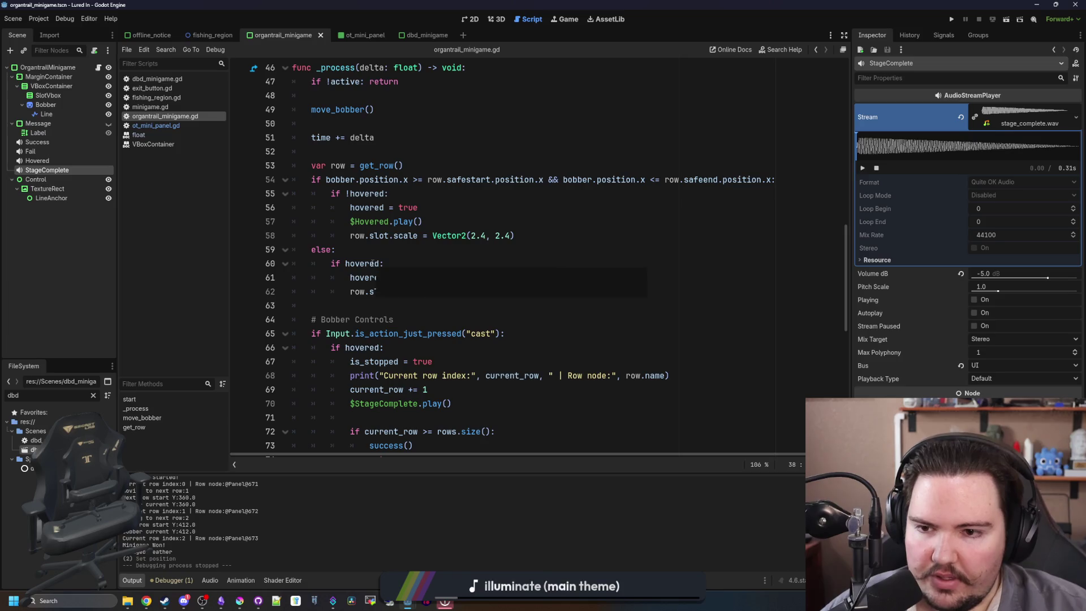
pyautogui.click(406, 251)
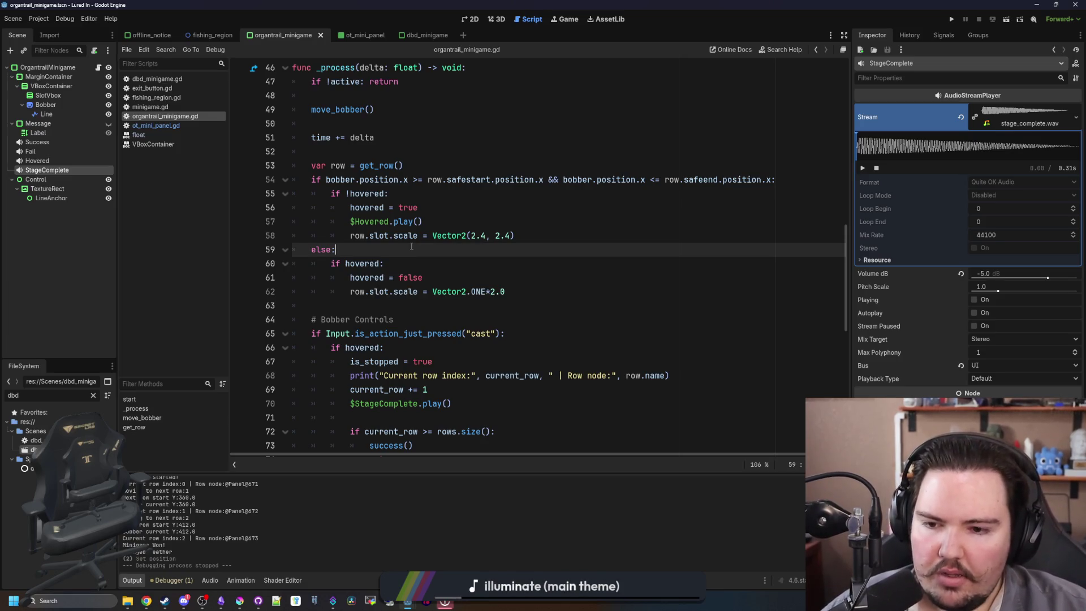
pyautogui.scroll(-3, 411, 247)
pyautogui.click(456, 281)
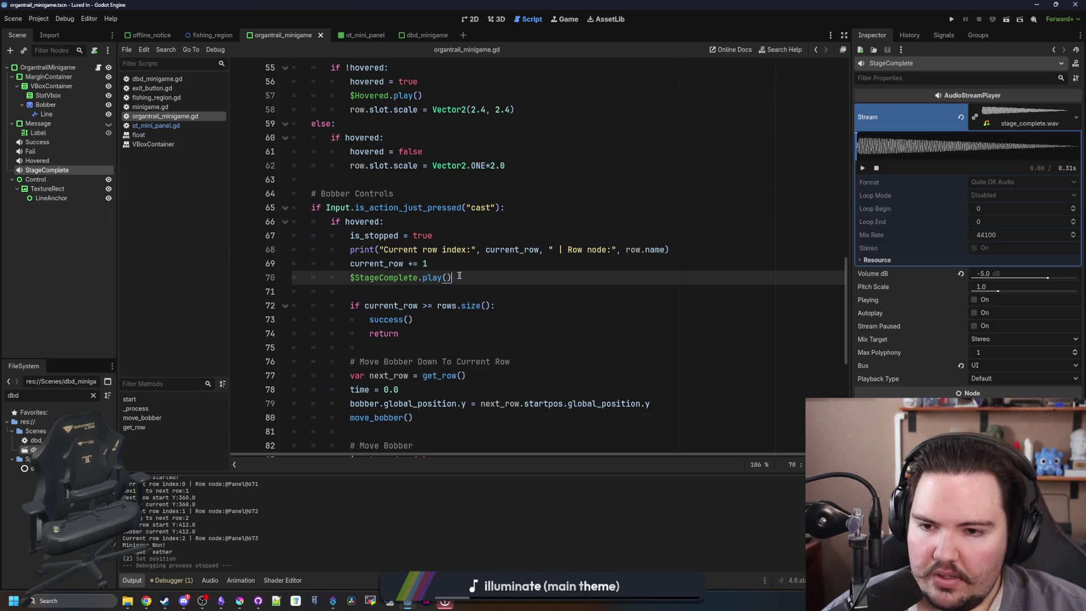
pyautogui.press('Up')
pyautogui.press('Return')
# Step: Write StageComplete pitch_scale = current_row/2.0 on that line, save, and launch the game
pyautogui.moveTo(58, 174); pyautogui.dragTo(425, 276)
pyautogui.write('pitch_+')
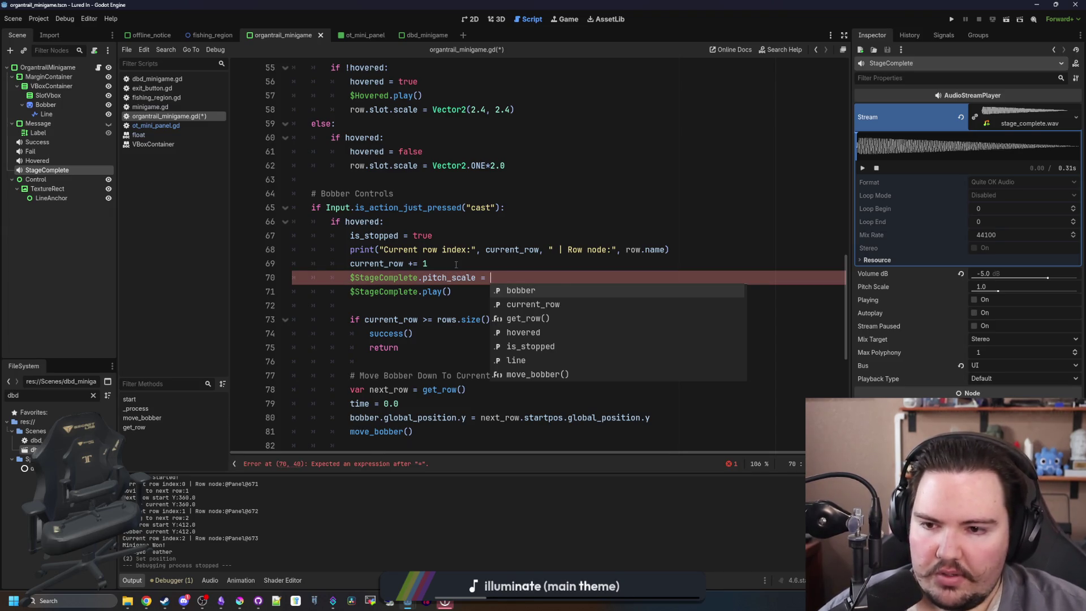
pyautogui.write('current_row/')
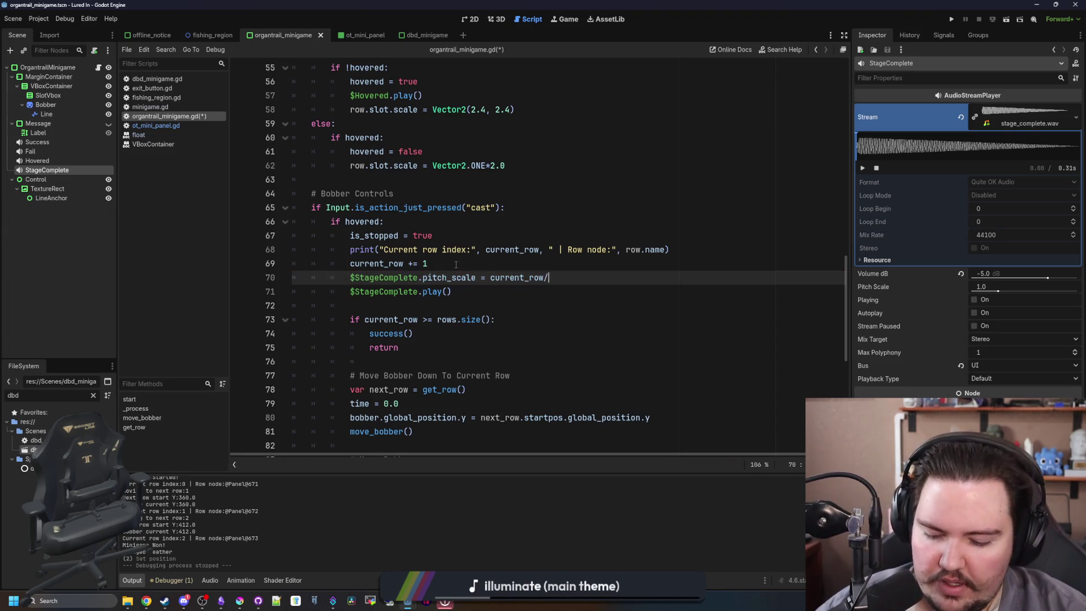
pyautogui.click(456, 264)
pyautogui.hotkey('ctrl', 's')
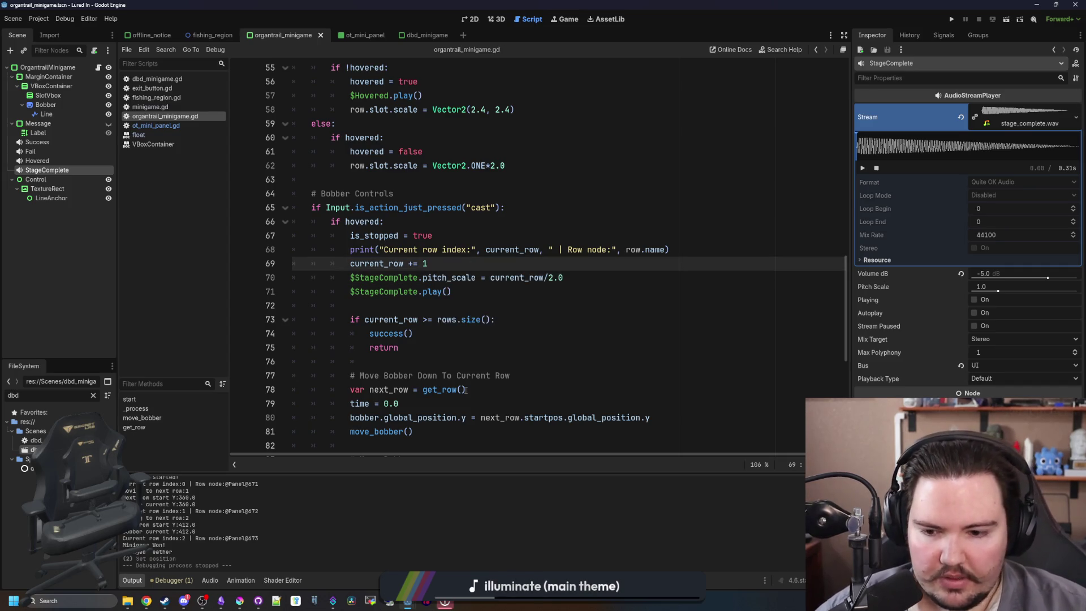
pyautogui.click(565, 19)
pyautogui.press('F6')
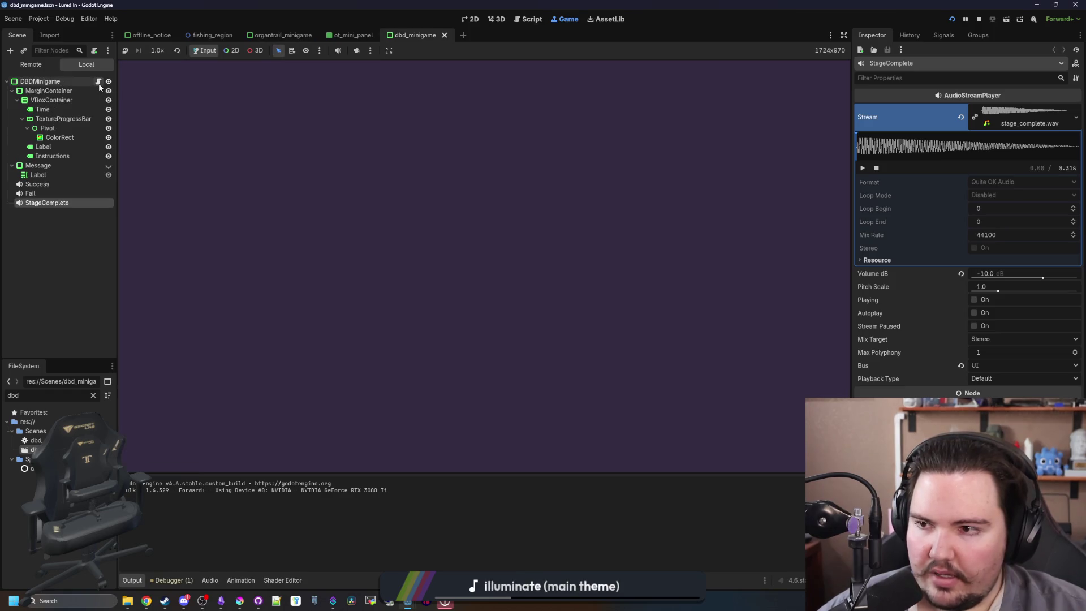
# Step: Find the pitch_scale += 0.3 line in DBDMinigame's new_round, then view the running game
pyautogui.click(98, 82)
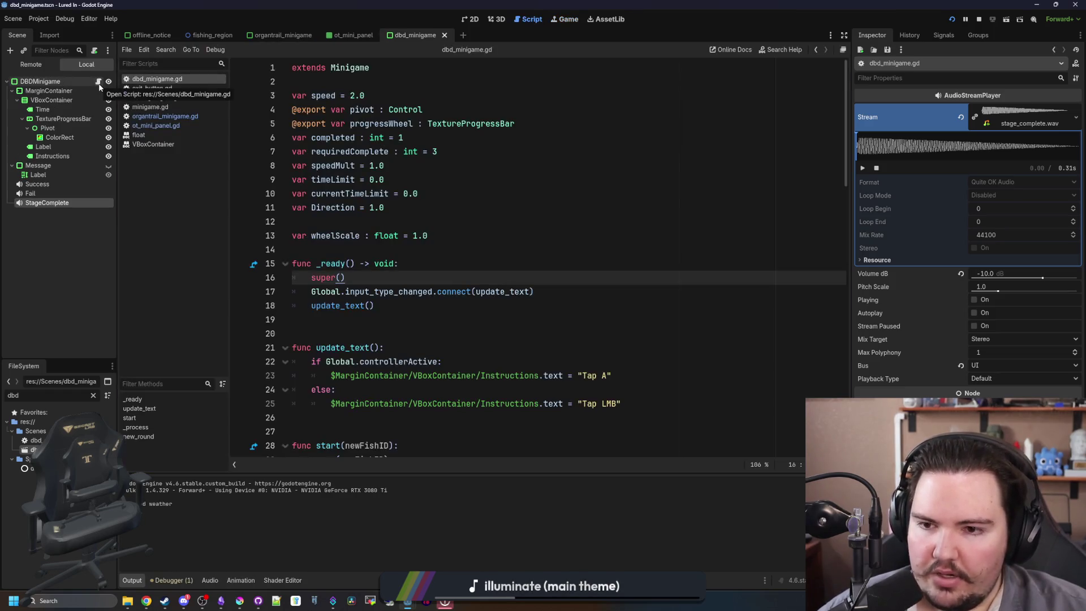
pyautogui.scroll(-10, 572, 266)
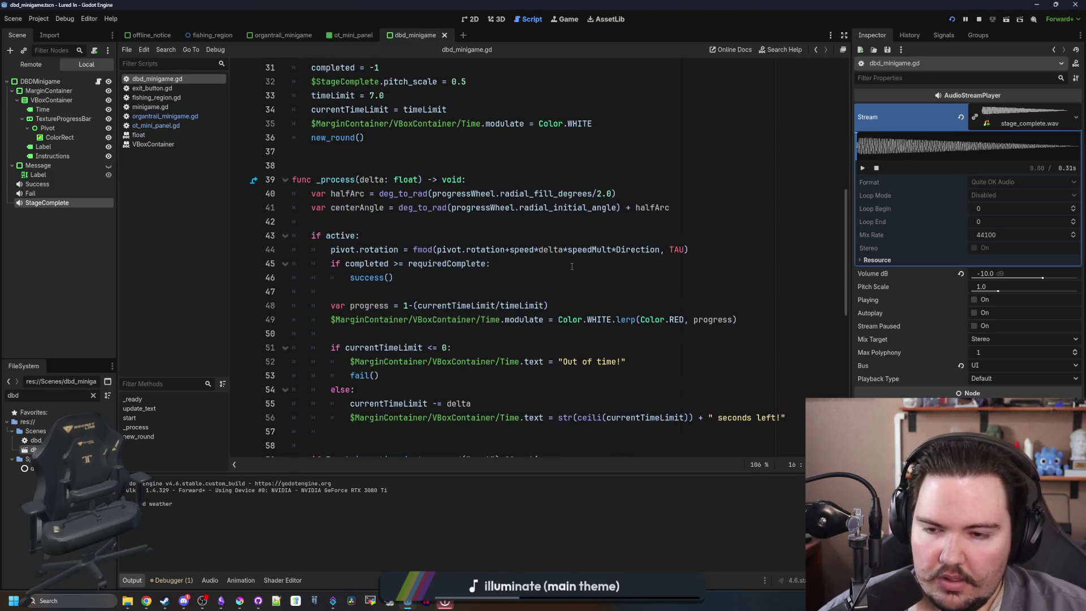
pyautogui.scroll(-4, 571, 267)
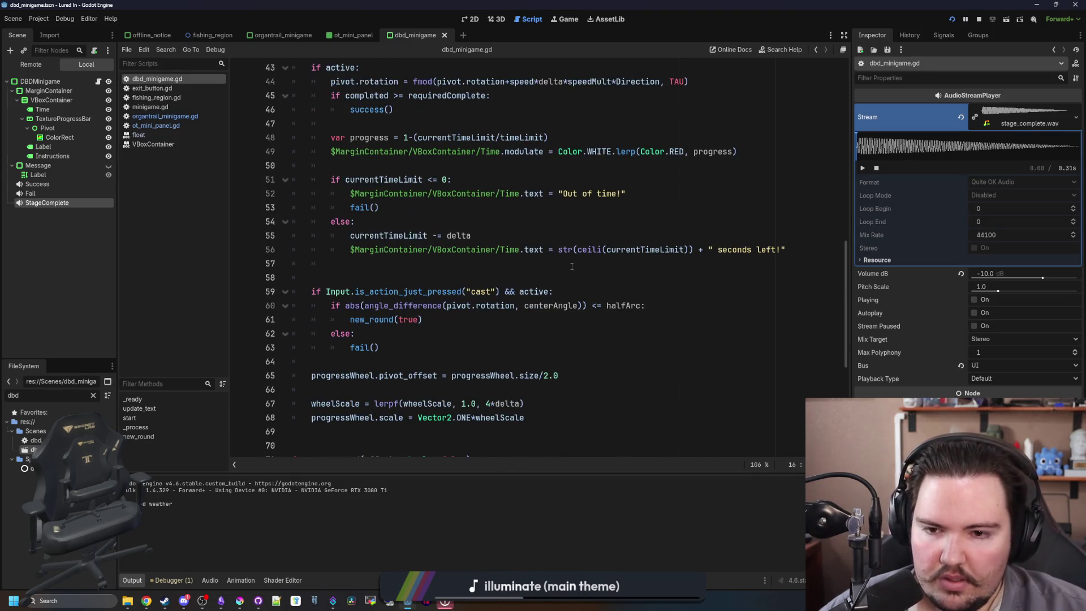
pyautogui.scroll(-4, 572, 266)
pyautogui.scroll(-3, 571, 267)
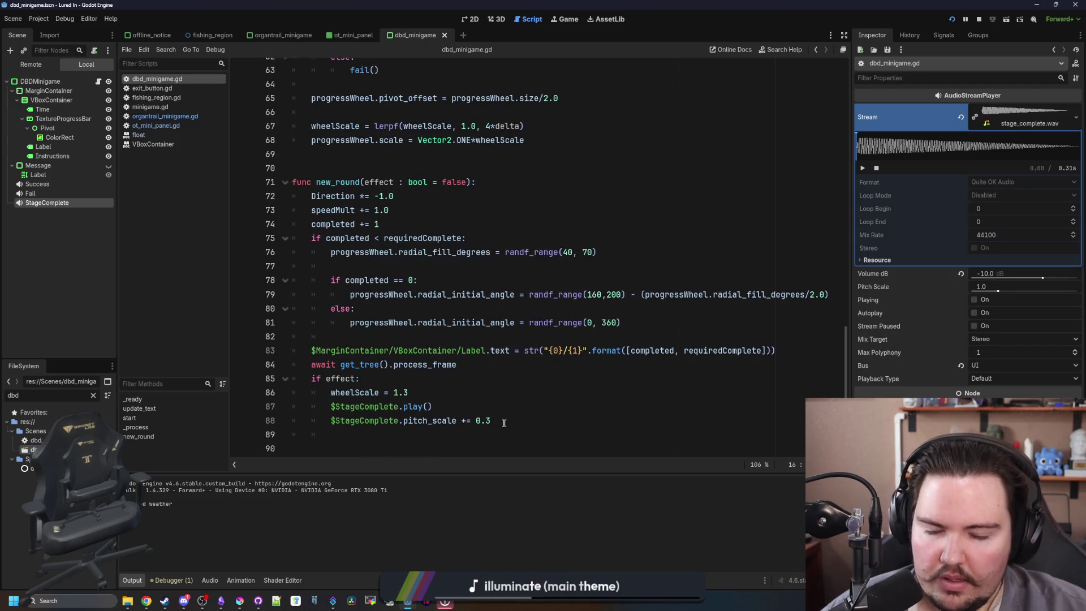
pyautogui.moveTo(504, 423); pyautogui.dragTo(462, 420)
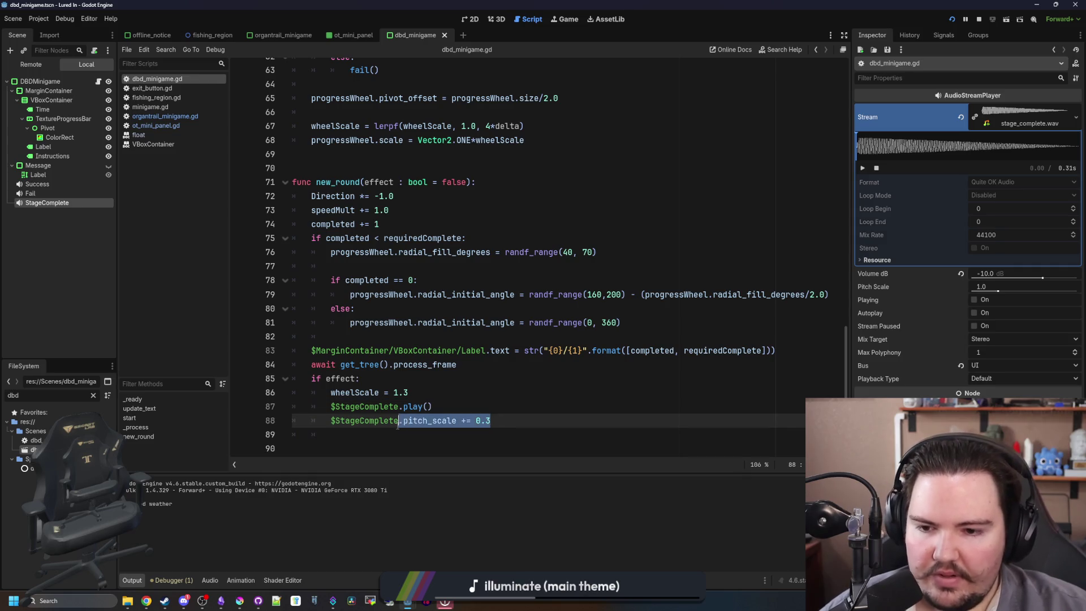
pyautogui.click(467, 407)
pyautogui.click(564, 19)
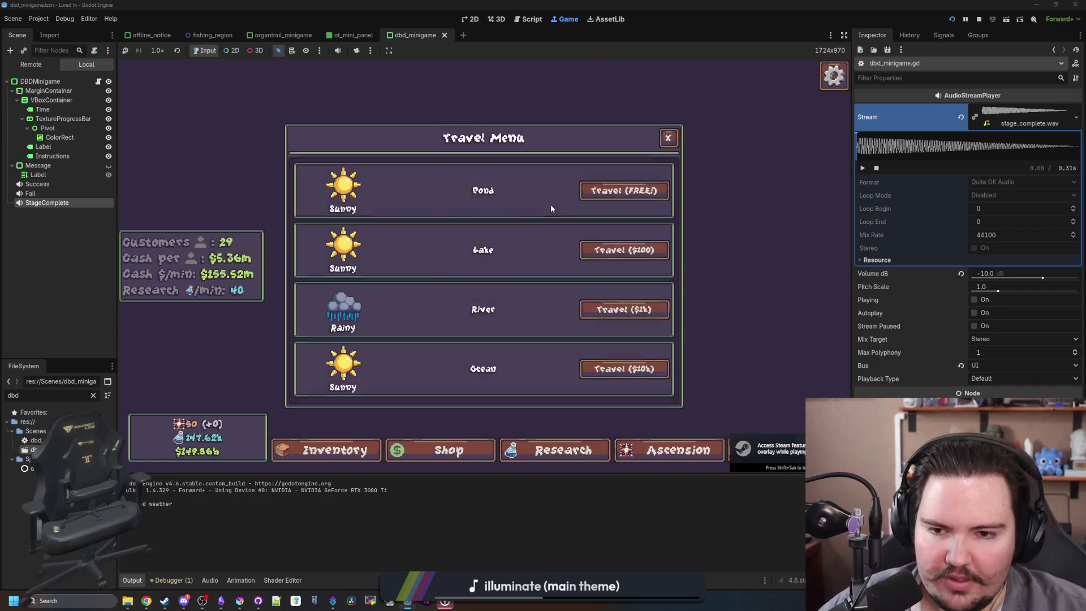
# Step: Travel to the pond in-game, then revisit organtrail_minigame.gd at empty line 72
pyautogui.click(591, 192)
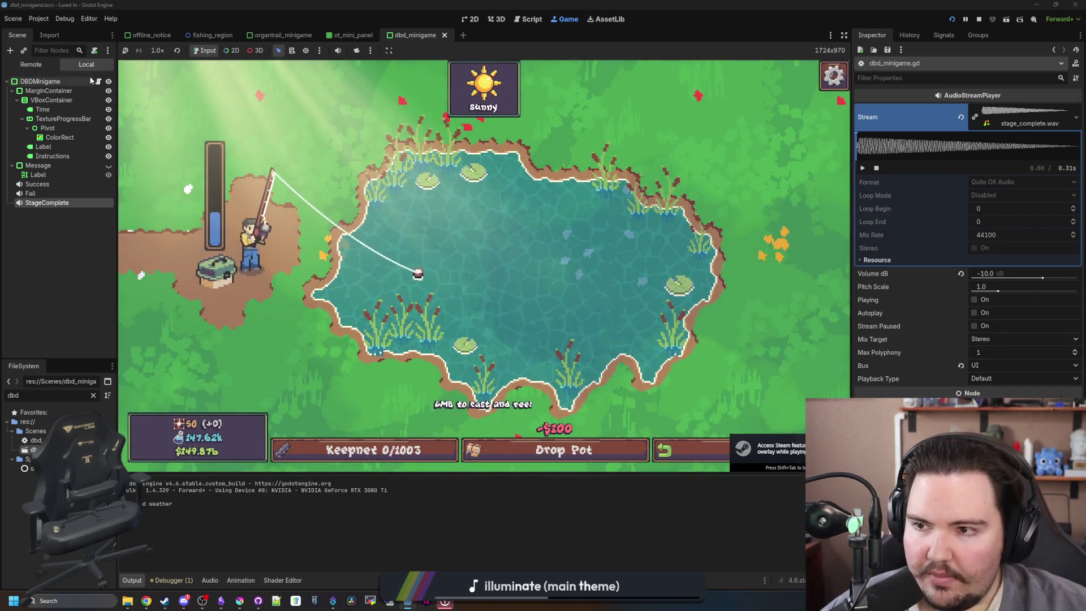
pyautogui.click(99, 82)
pyautogui.click(182, 117)
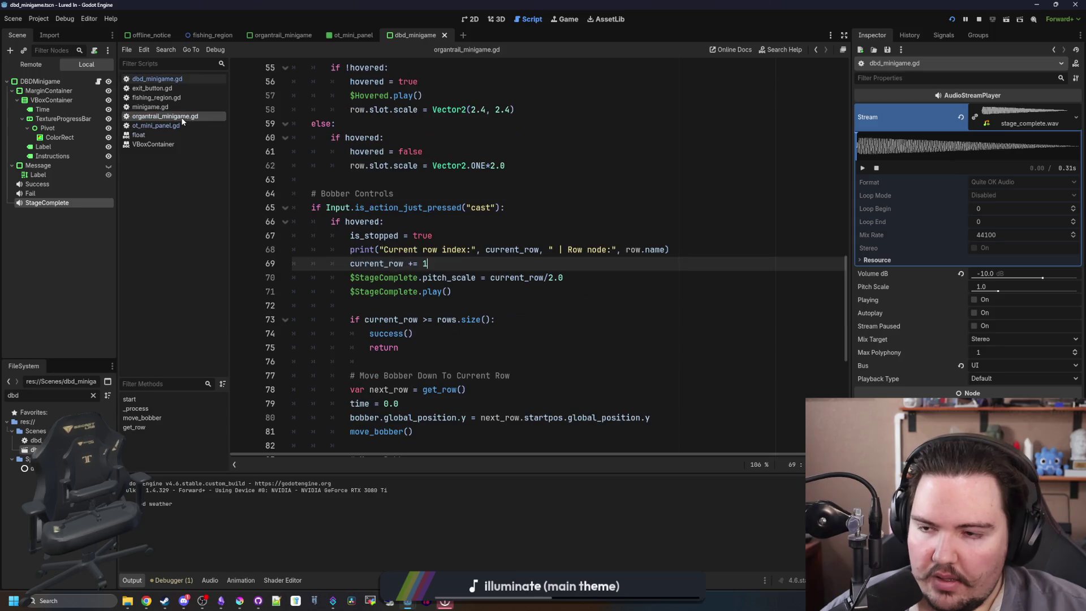
pyautogui.scroll(-3, 470, 348)
pyautogui.scroll(1, 470, 348)
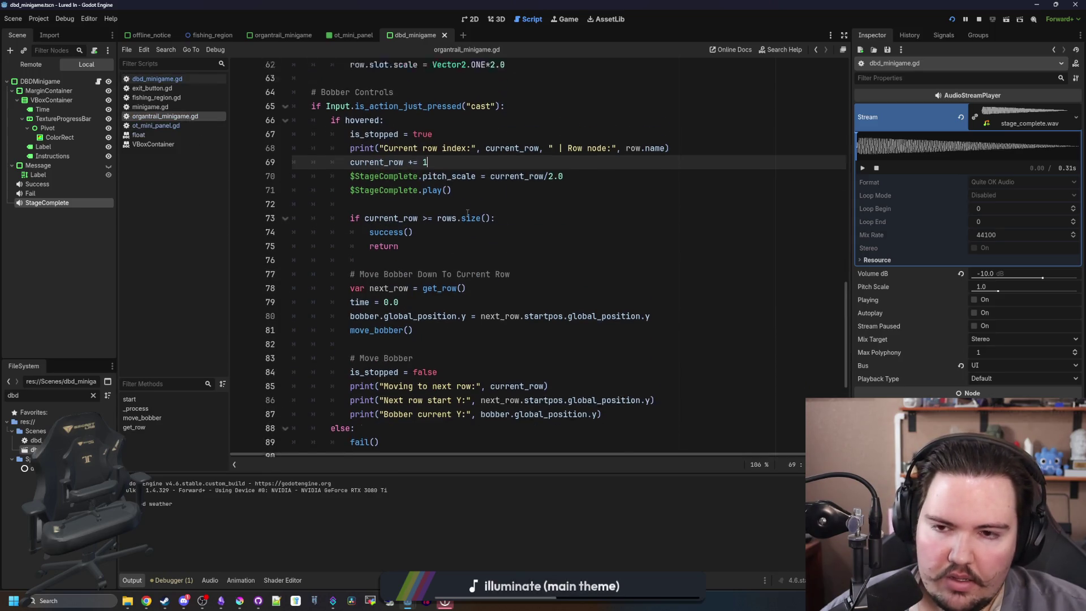
pyautogui.click(396, 221)
# Step: Catch the fish in all three reel rows to win, then stop the game with F8
pyautogui.click(564, 19)
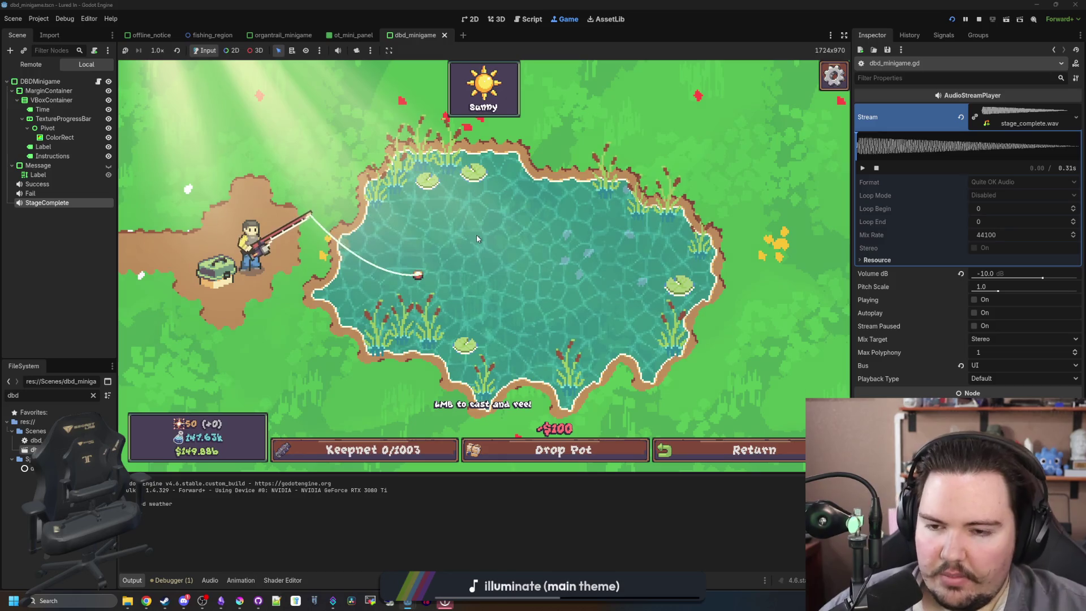
pyautogui.click(514, 243)
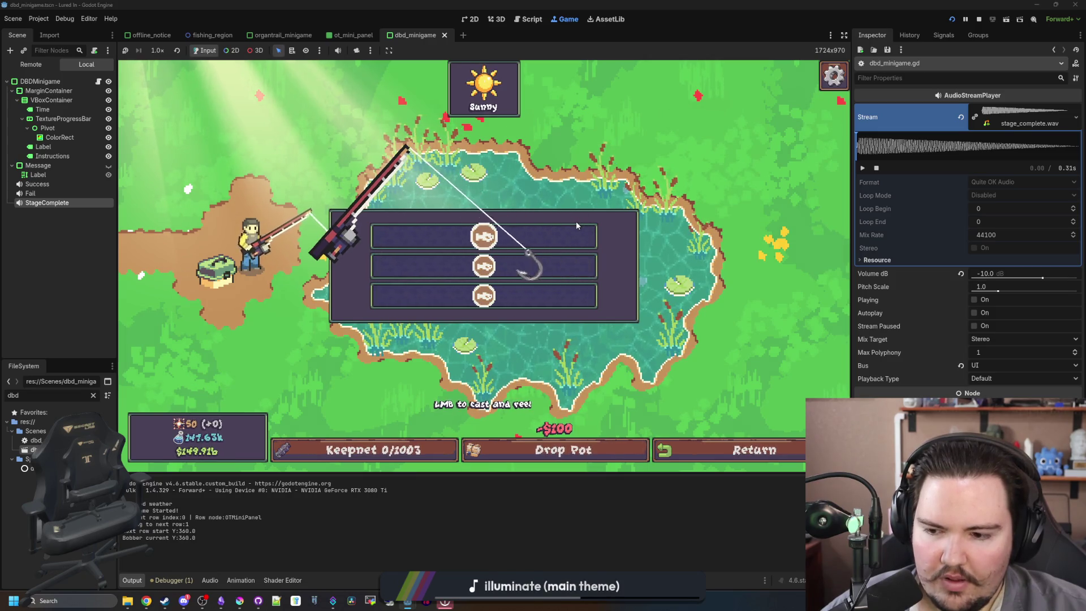
pyautogui.click(566, 241)
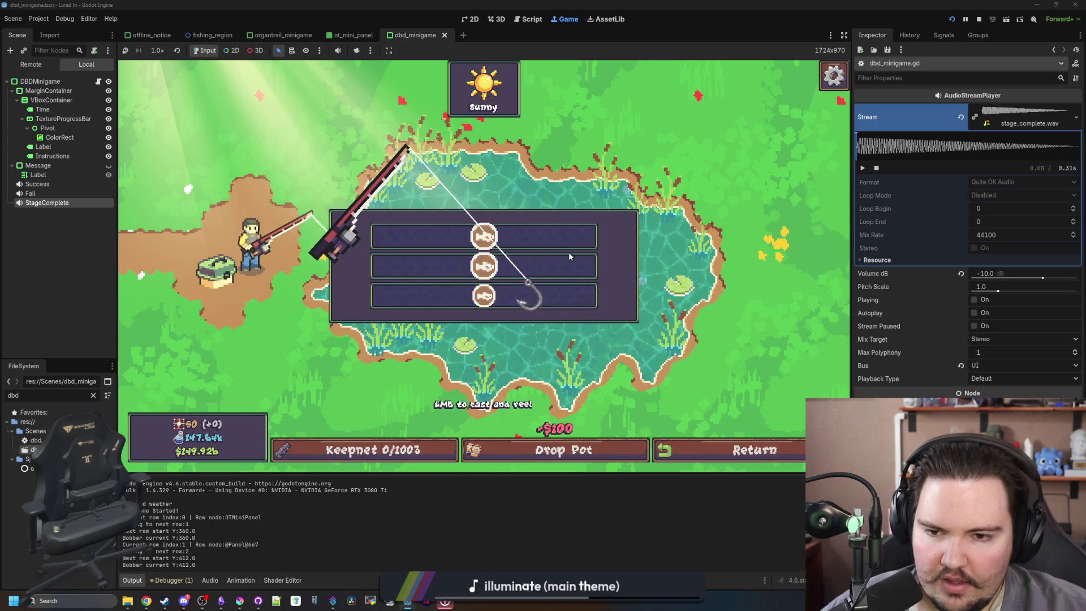
pyautogui.click(571, 251)
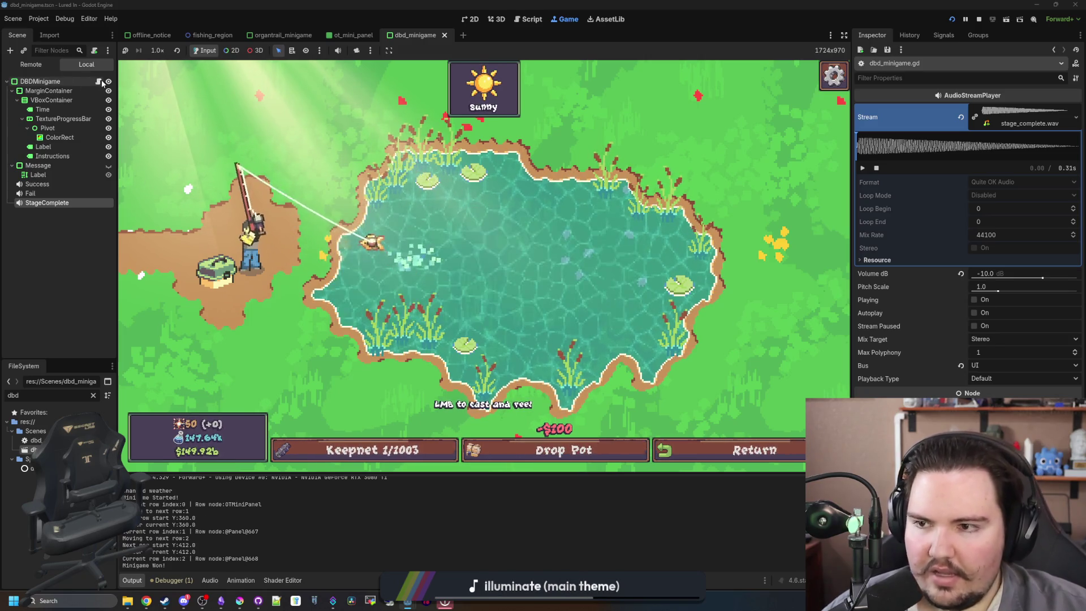
pyautogui.press('F8')
pyautogui.click(498, 421)
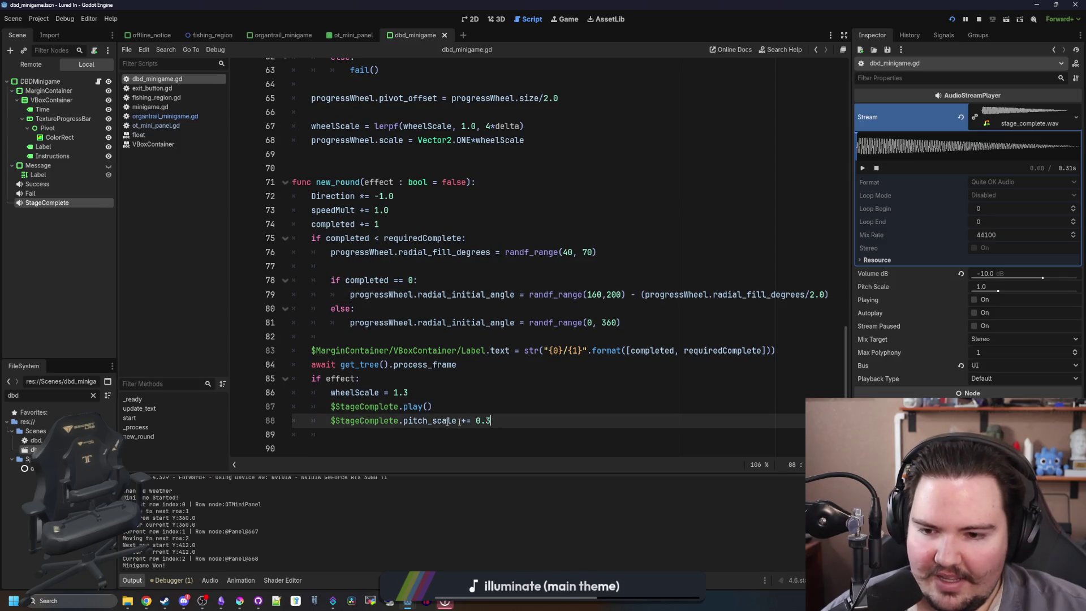
# Step: Replace the current_row pitch line with StageComplete pitch_scale += 0.3, copied from dbd_minigame.gd
pyautogui.moveTo(317, 419); pyautogui.dragTo(493, 419)
pyautogui.hotkey('ctrl', 'c')
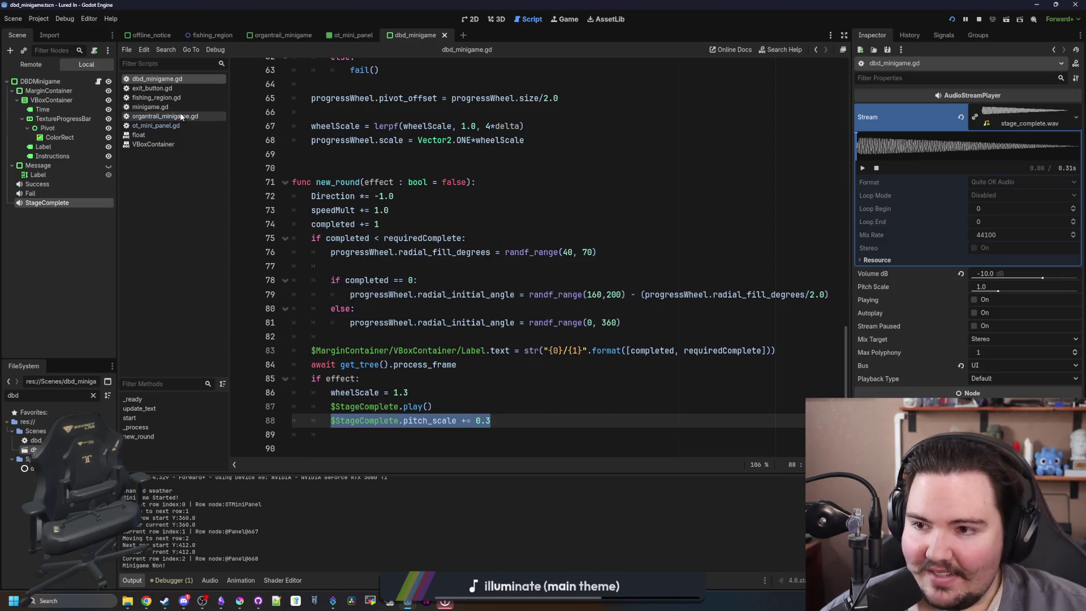
pyautogui.click(166, 116)
pyautogui.scroll(2, 475, 223)
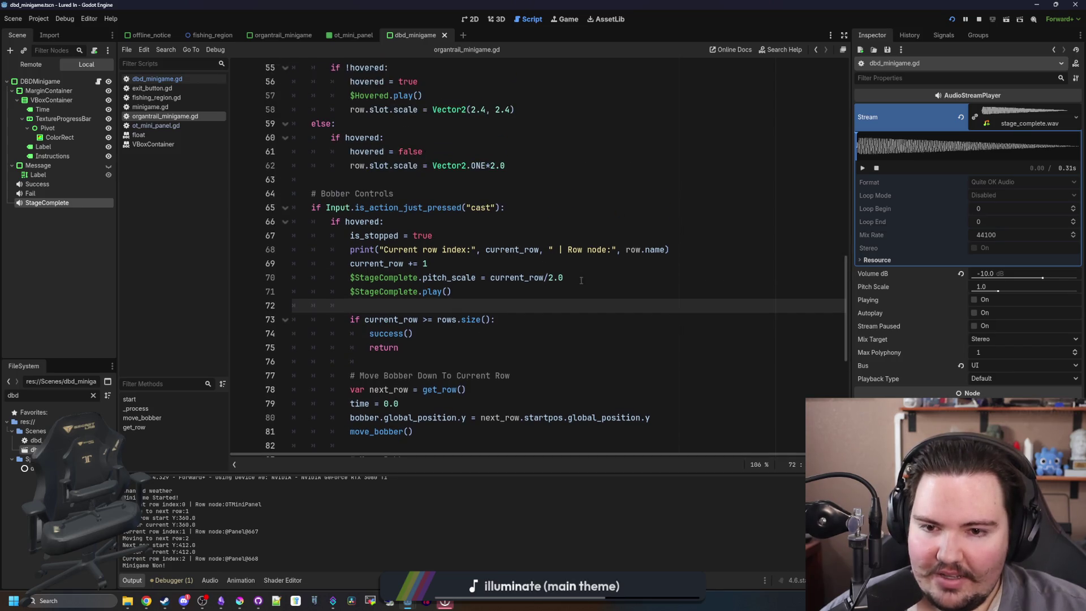
pyautogui.click(479, 294)
pyautogui.press('Return')
pyautogui.hotkey('ctrl', 'v')
pyautogui.write('0.3')
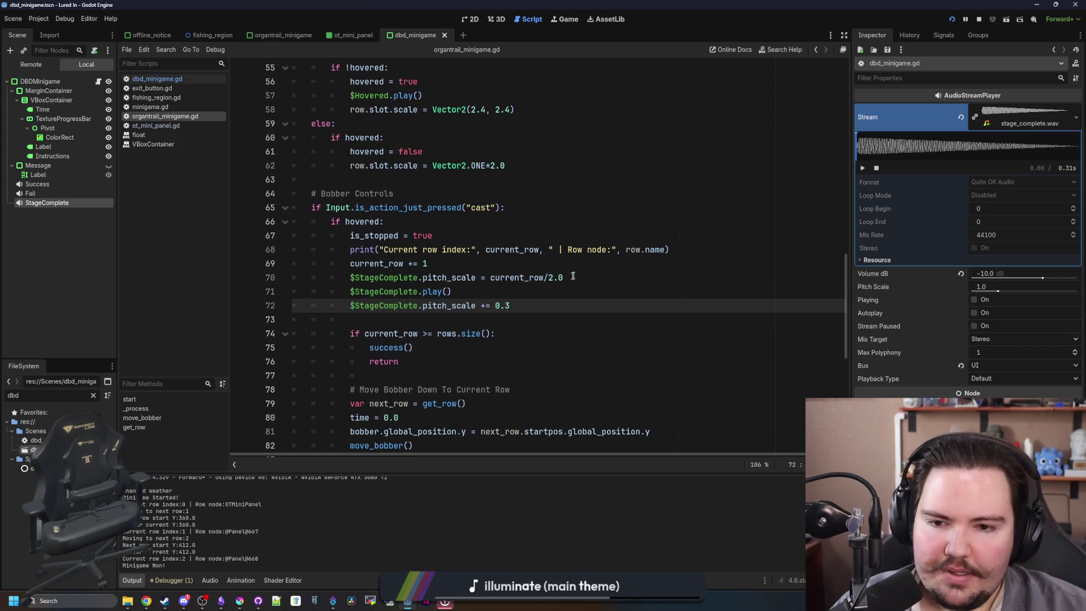
pyautogui.moveTo(573, 276); pyautogui.dragTo(295, 285)
pyautogui.moveTo(564, 277); pyautogui.dragTo(428, 264)
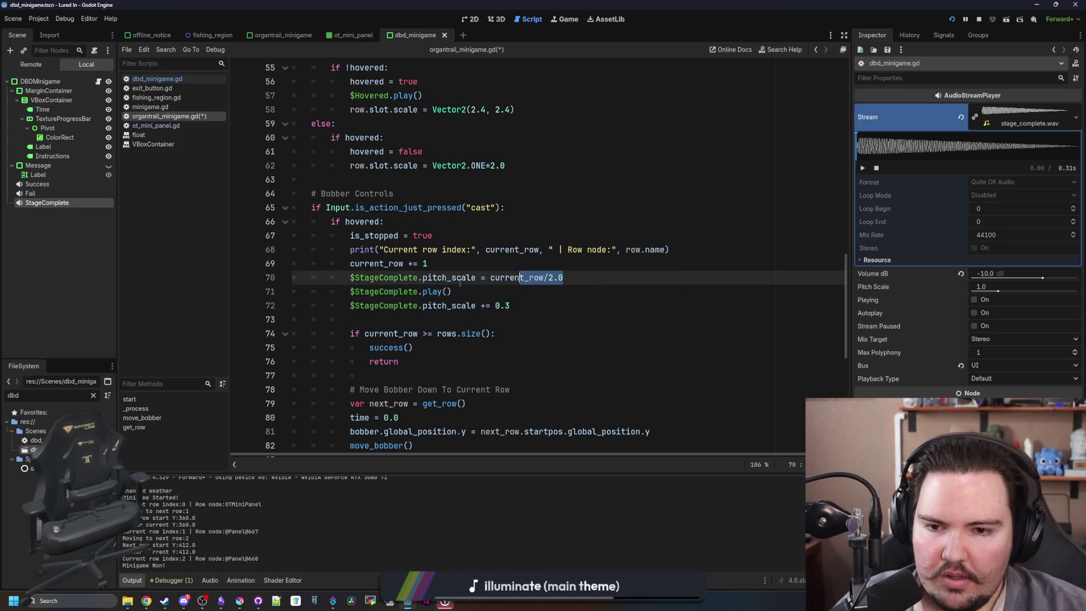
pyautogui.press('BackSpace')
# Step: Add a StageComplete pitch_scale = 1.0 reset in start() after hovered = false and save
pyautogui.moveTo(477, 291); pyautogui.dragTo(338, 292)
pyautogui.hotkey('ctrl', 'c')
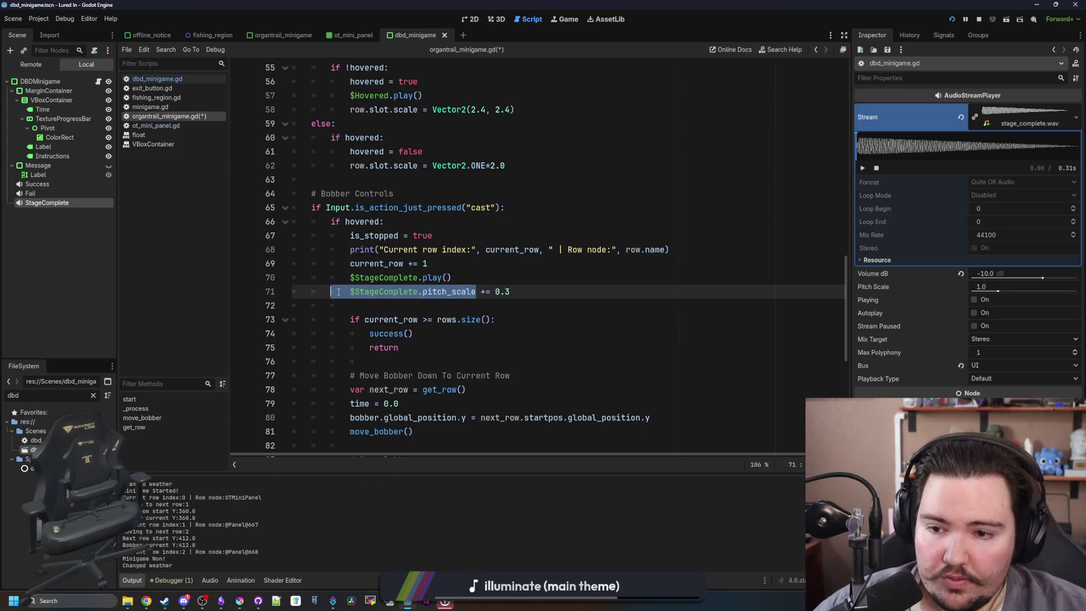
pyautogui.scroll(15, 362, 294)
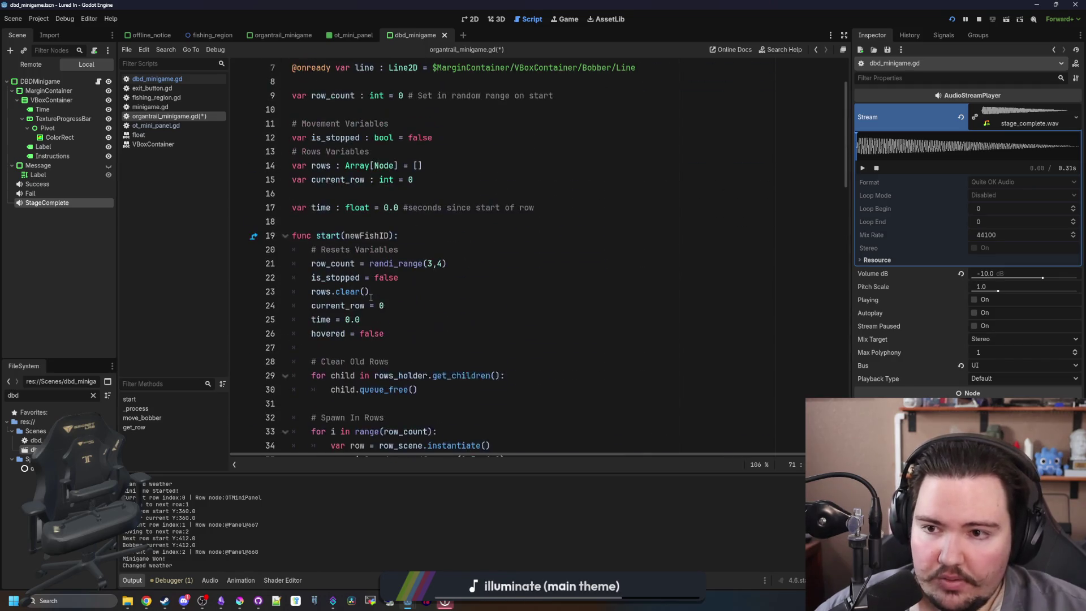
pyautogui.scroll(-2, 383, 297)
pyautogui.click(422, 221)
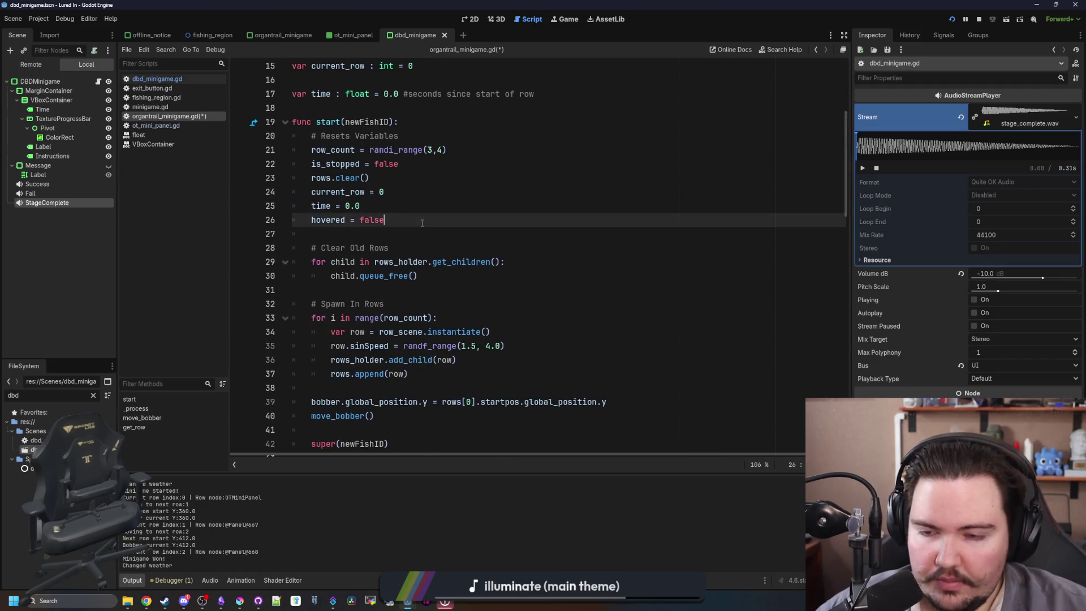
pyautogui.press('Return')
pyautogui.hotkey('ctrl', 'v')
pyautogui.click(422, 222)
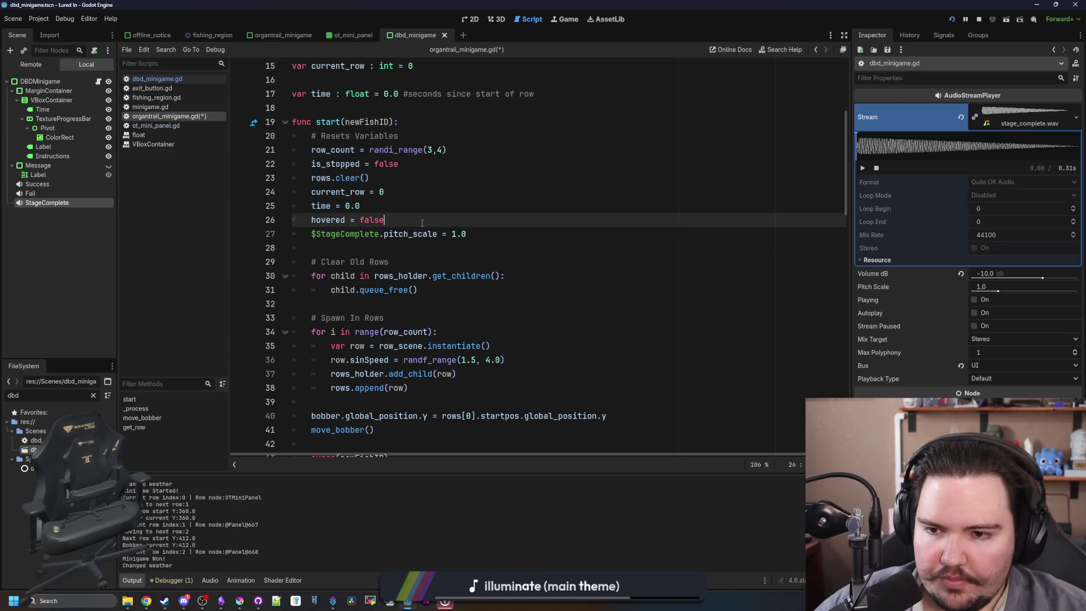
pyautogui.hotkey('ctrl', 's')
# Step: Re-save the script repeatedly while reviewing the hover reset code around lines 60–64
pyautogui.scroll(-13, 452, 226)
pyautogui.click(486, 177)
pyautogui.hotkey('ctrl', 's')
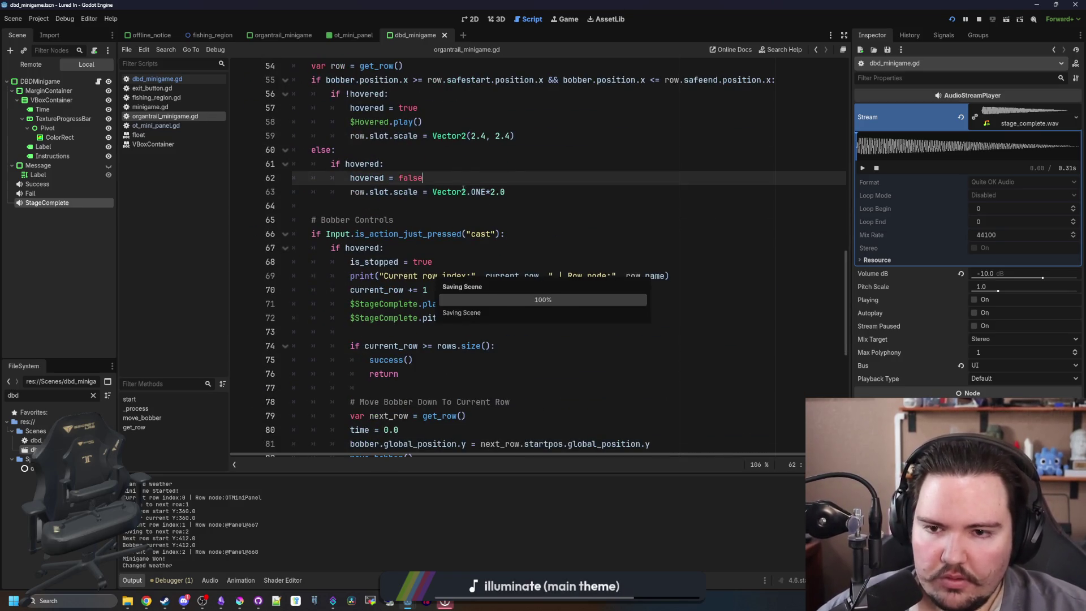
pyautogui.click(472, 164)
pyautogui.hotkey('ctrl', 's')
pyautogui.click(460, 154)
pyautogui.hotkey('ctrl', 's')
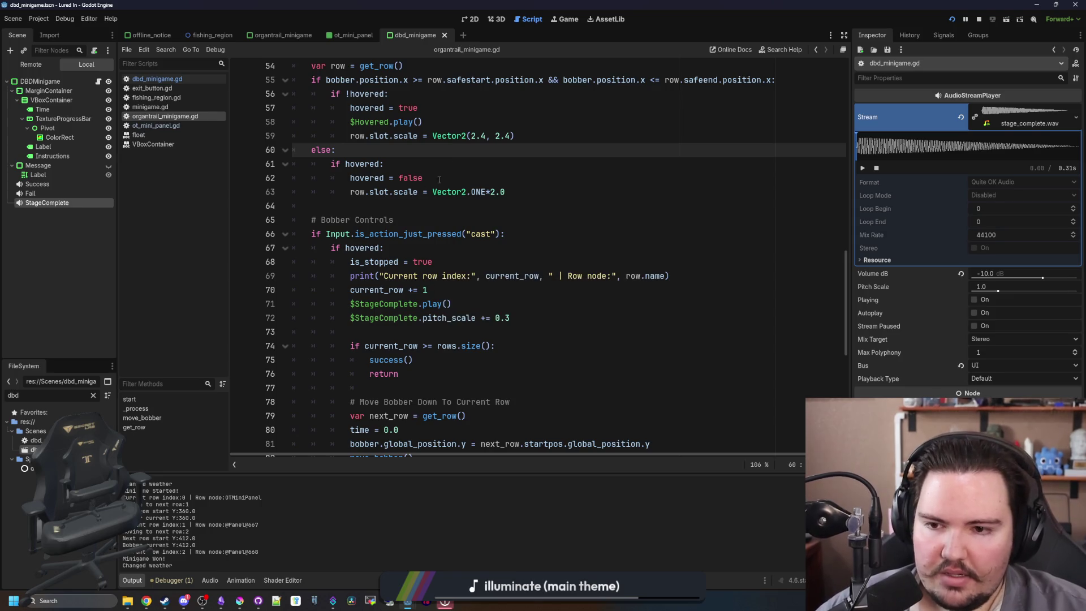
pyautogui.click(453, 206)
pyautogui.hotkey('ctrl', 's')
# Step: Change the sinSpeed randf_range to 2.0–5.0 and save the script
pyautogui.scroll(9, 431, 229)
pyautogui.scroll(4, 431, 230)
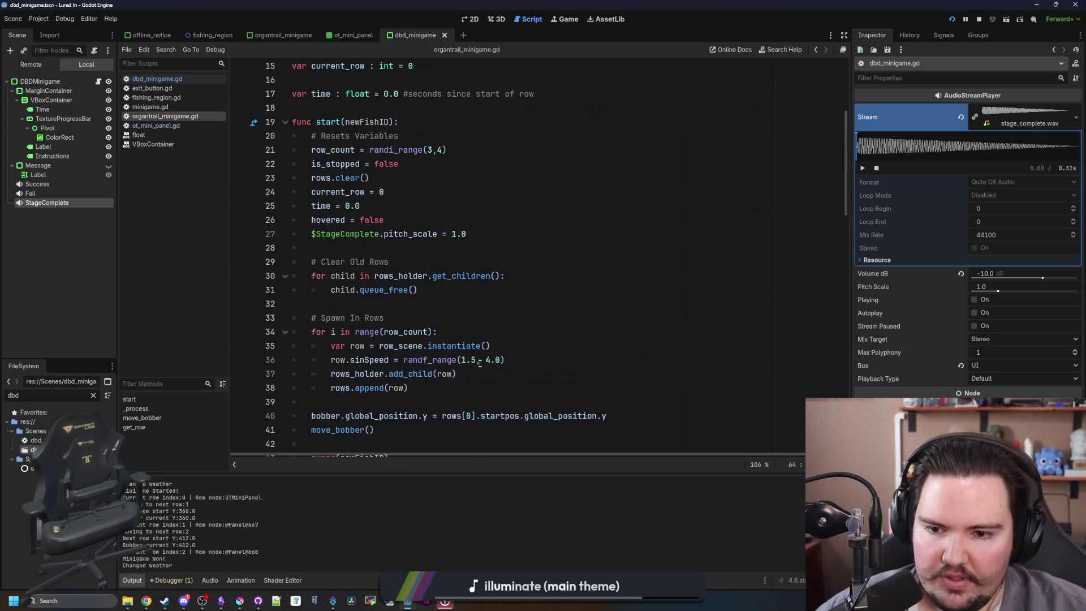
pyautogui.click(476, 360)
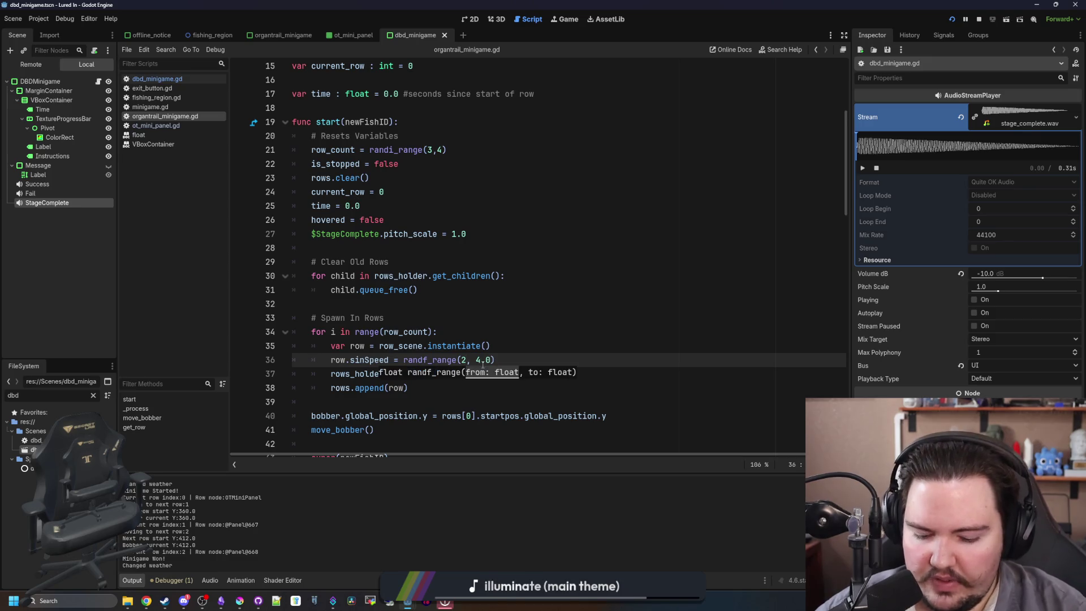
pyautogui.click(490, 361)
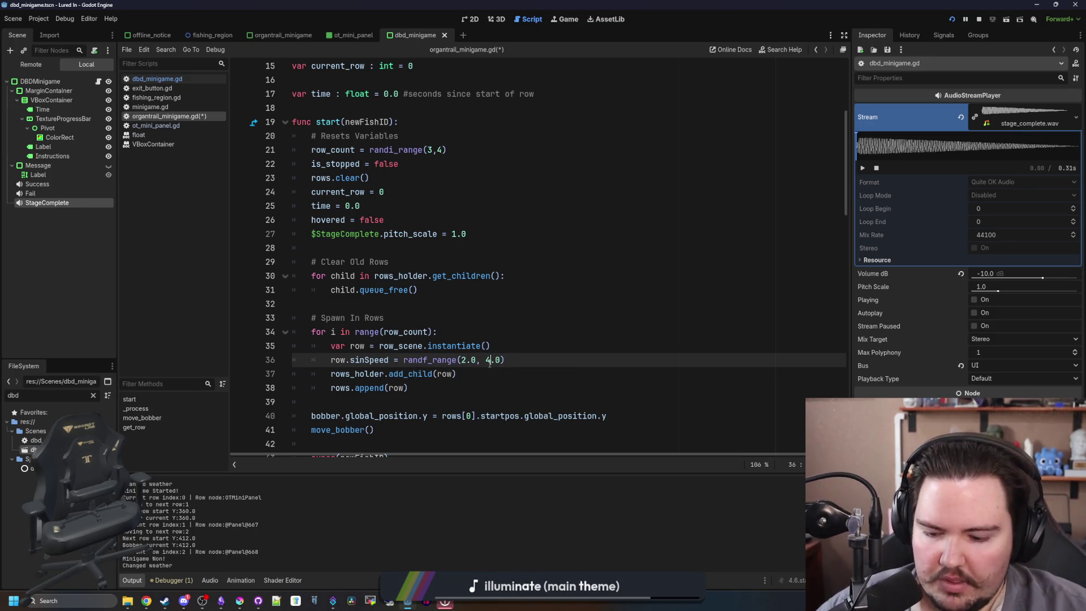
pyautogui.write('5')
pyautogui.click(447, 317)
pyautogui.hotkey('ctrl', 's')
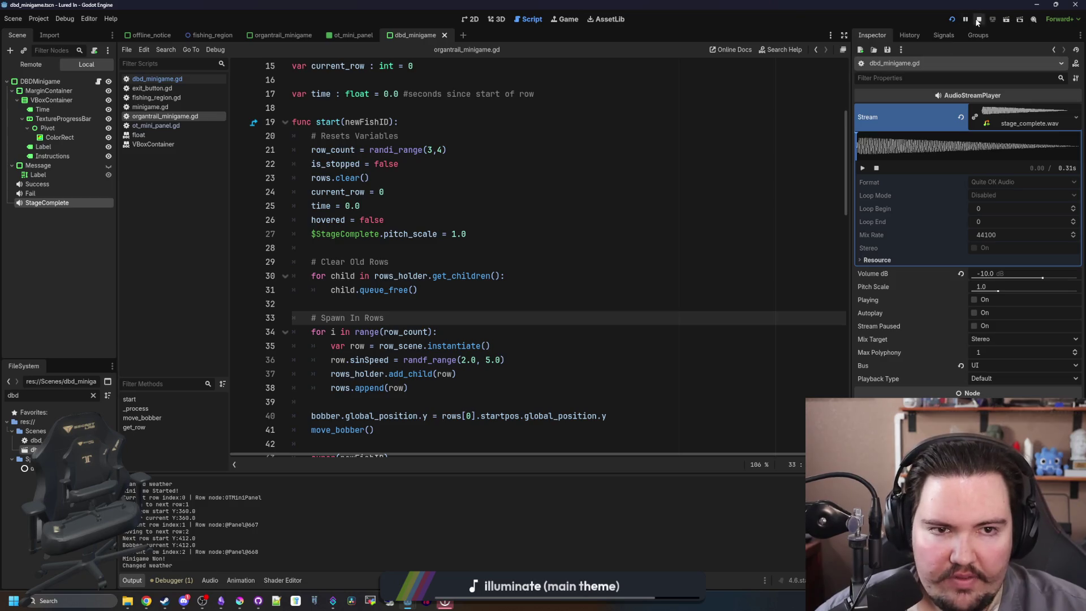
# Step: Run the scene, start from the main menu, travel free to the Pond, and cast
pyautogui.click(978, 20)
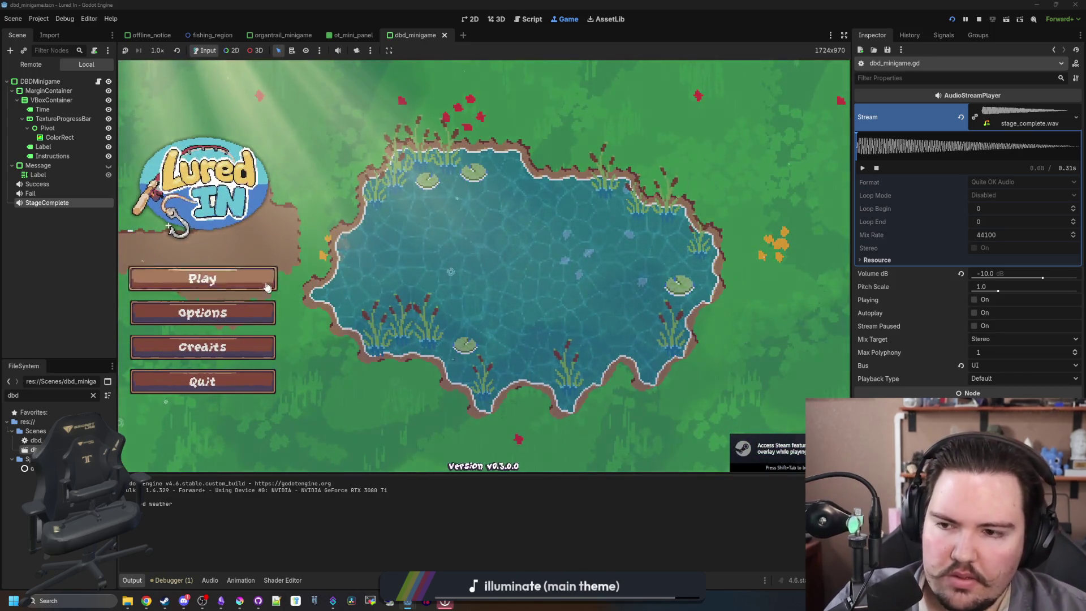
pyautogui.click(267, 287)
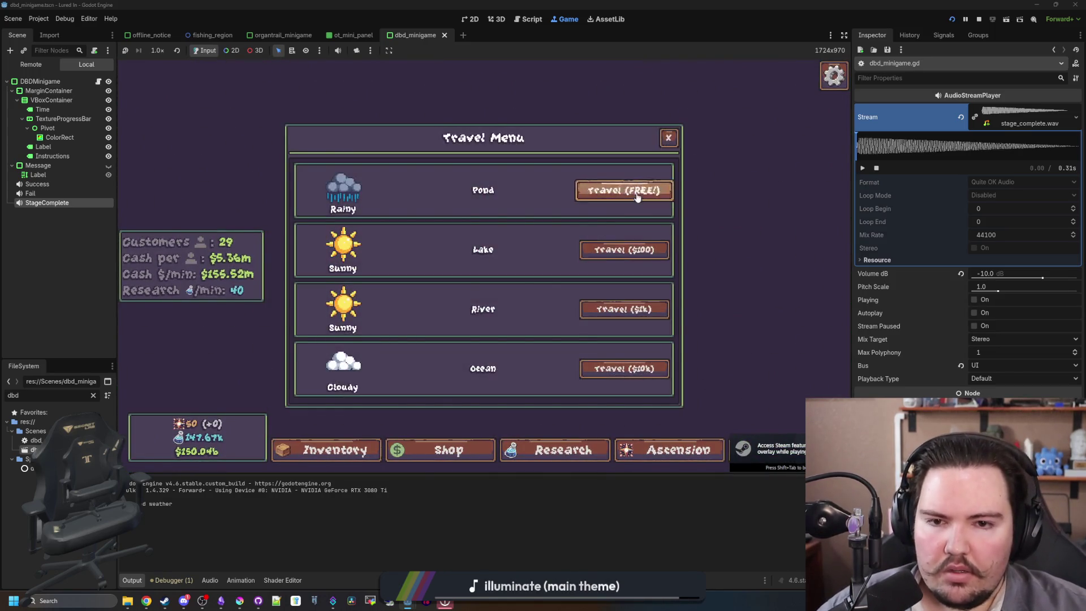
pyautogui.click(637, 196)
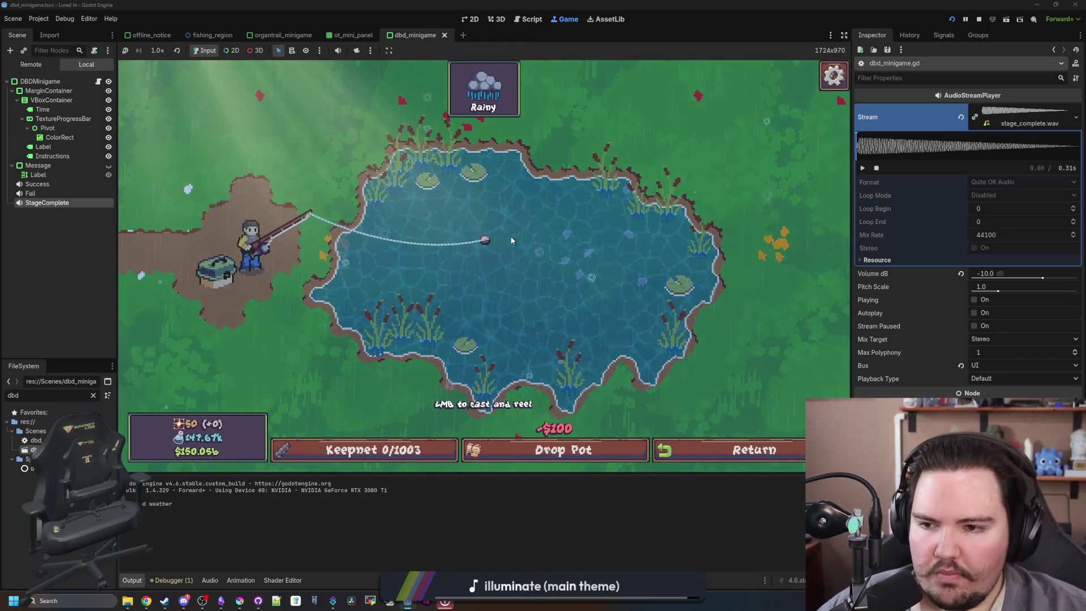
pyautogui.click(555, 200)
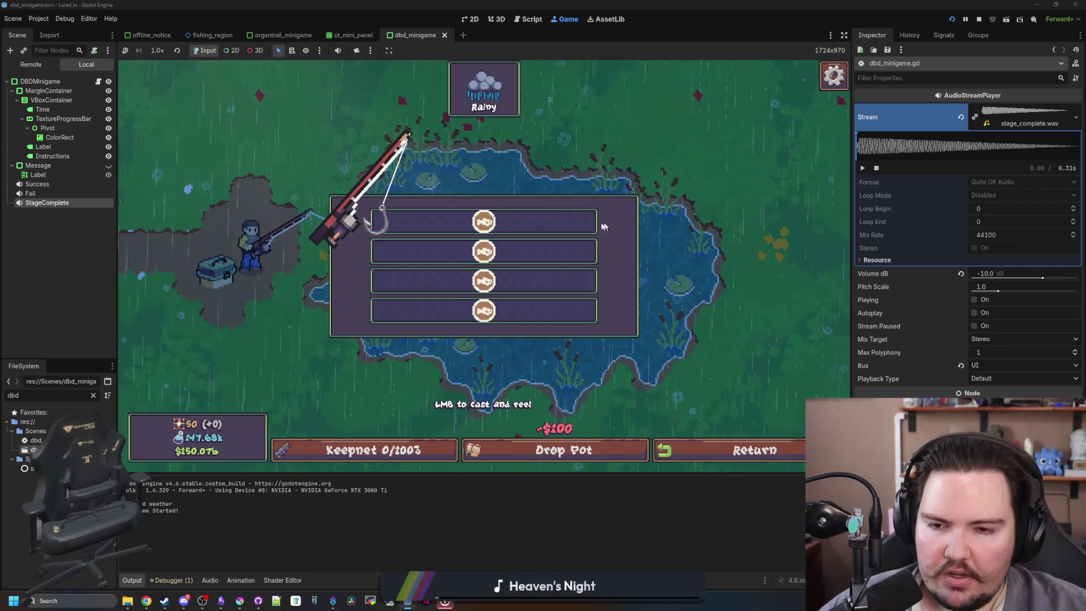
# Step: Catch the fish in all four reel rows for a win, then return to dbd_minigame.gd
pyautogui.click(500, 222)
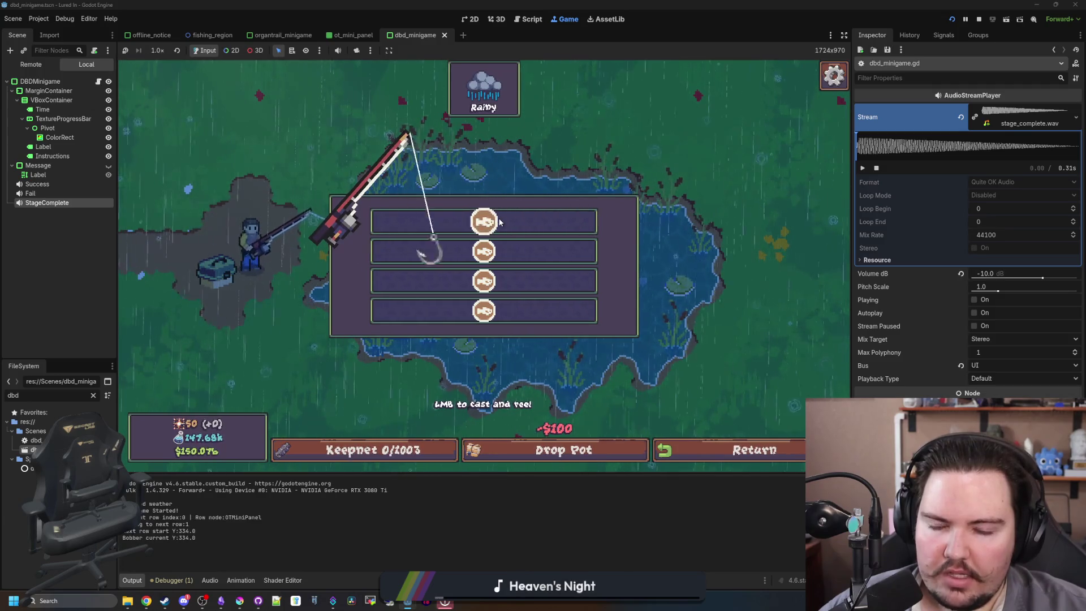
pyautogui.click(490, 256)
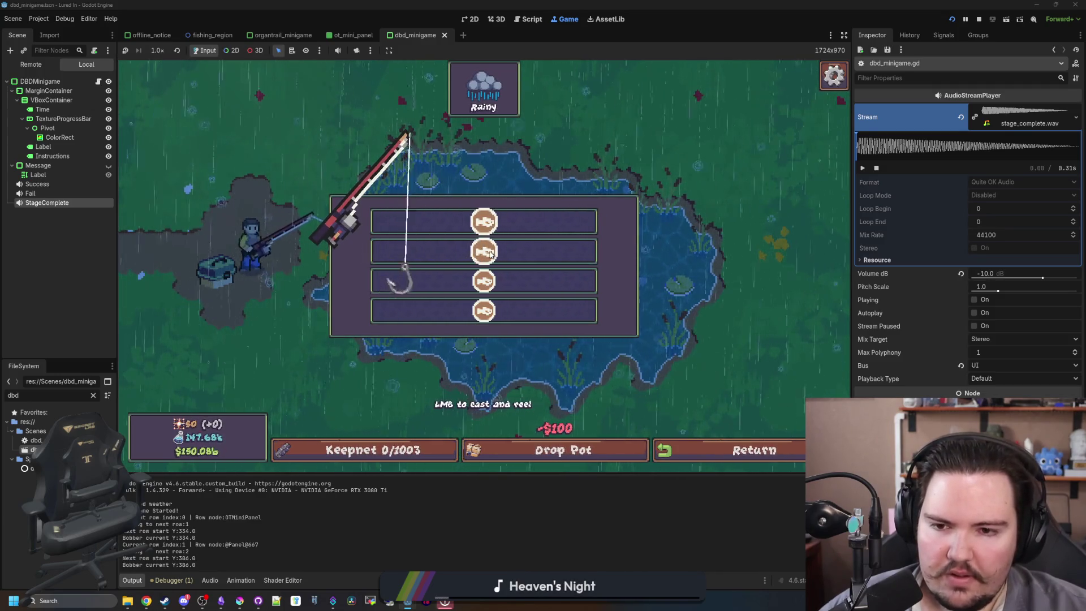
pyautogui.click(490, 284)
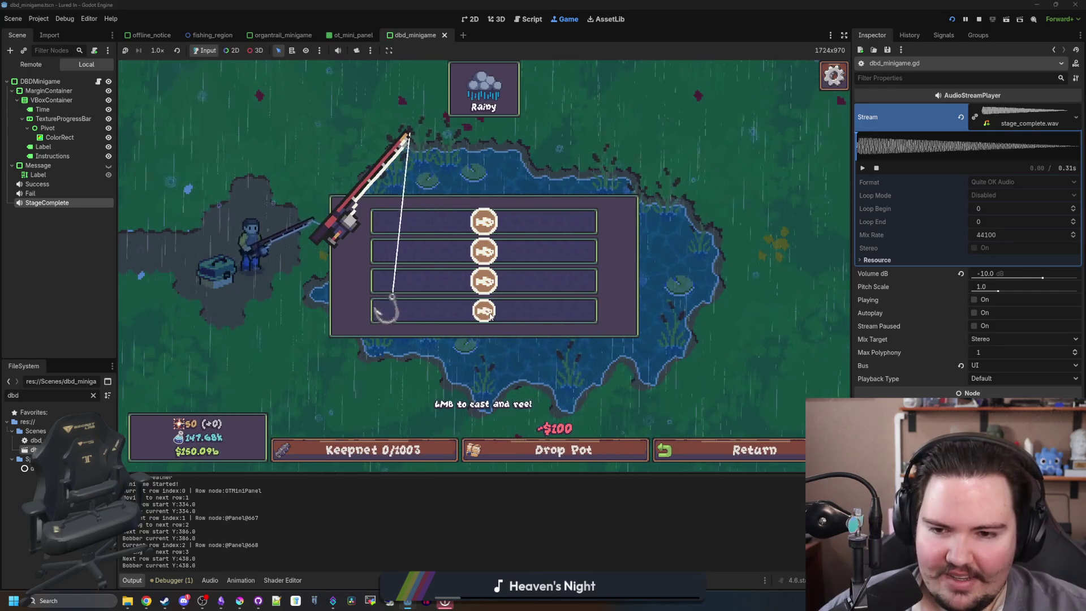
pyautogui.click(490, 314)
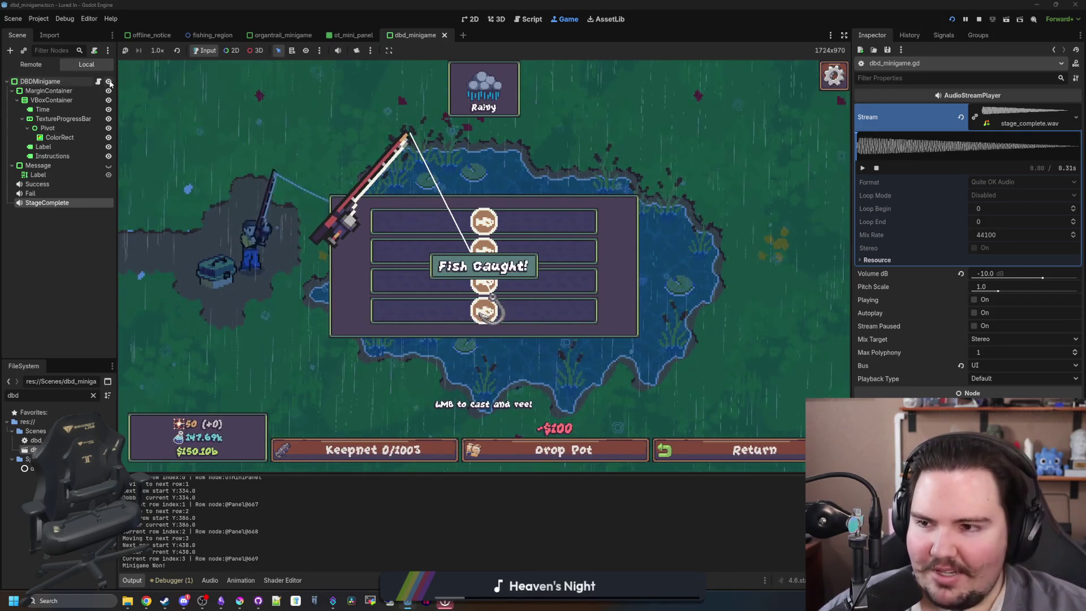
pyautogui.click(98, 81)
pyautogui.scroll(15, 450, 200)
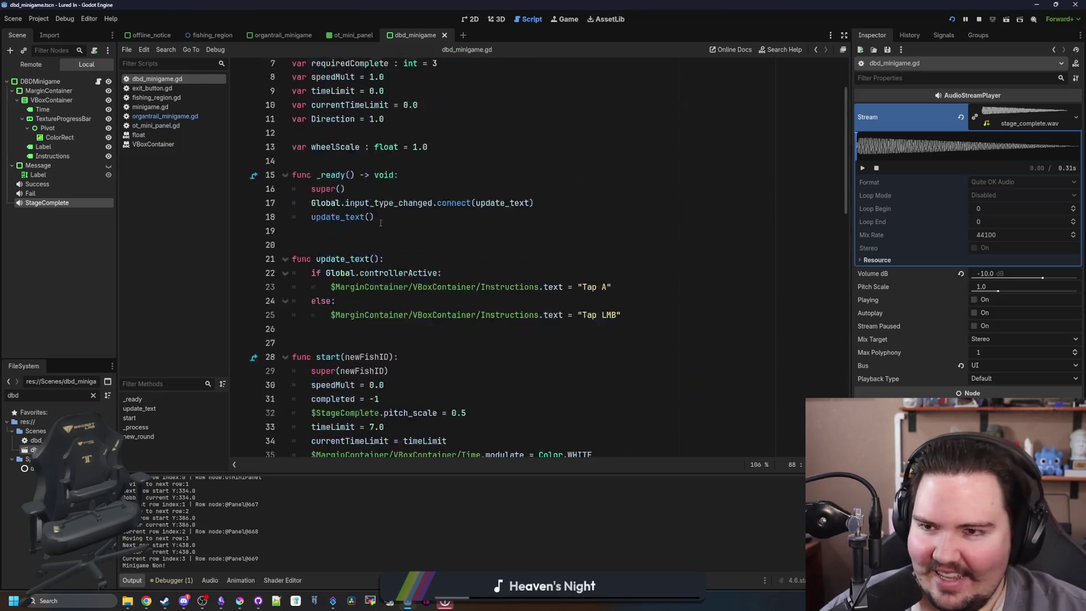
# Step: Select and preview the StageComplete sound node in the organtrail_minigame scene
pyautogui.click(288, 35)
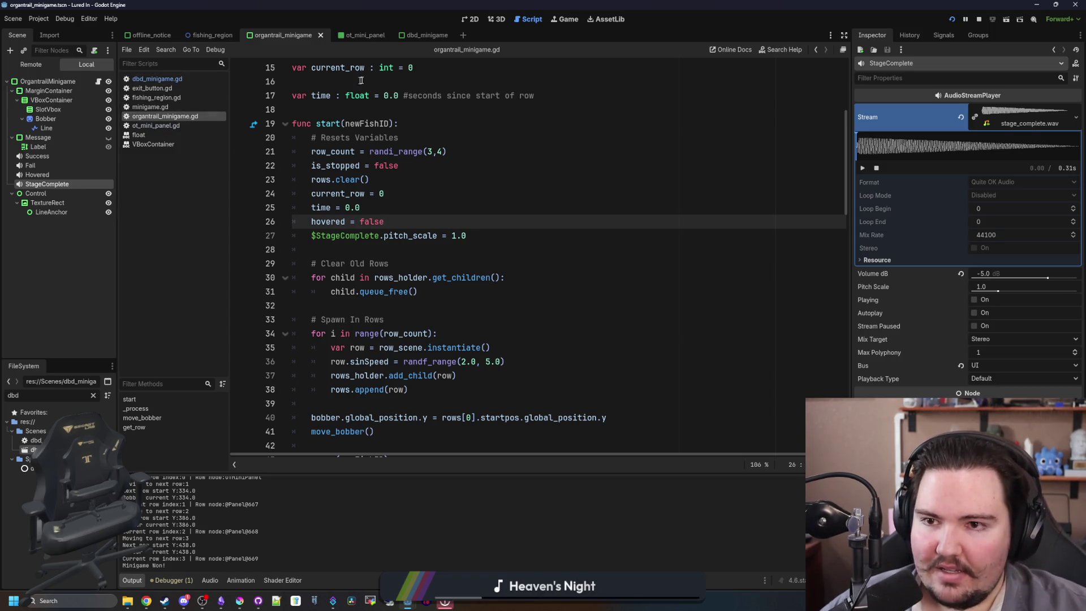
pyautogui.click(63, 186)
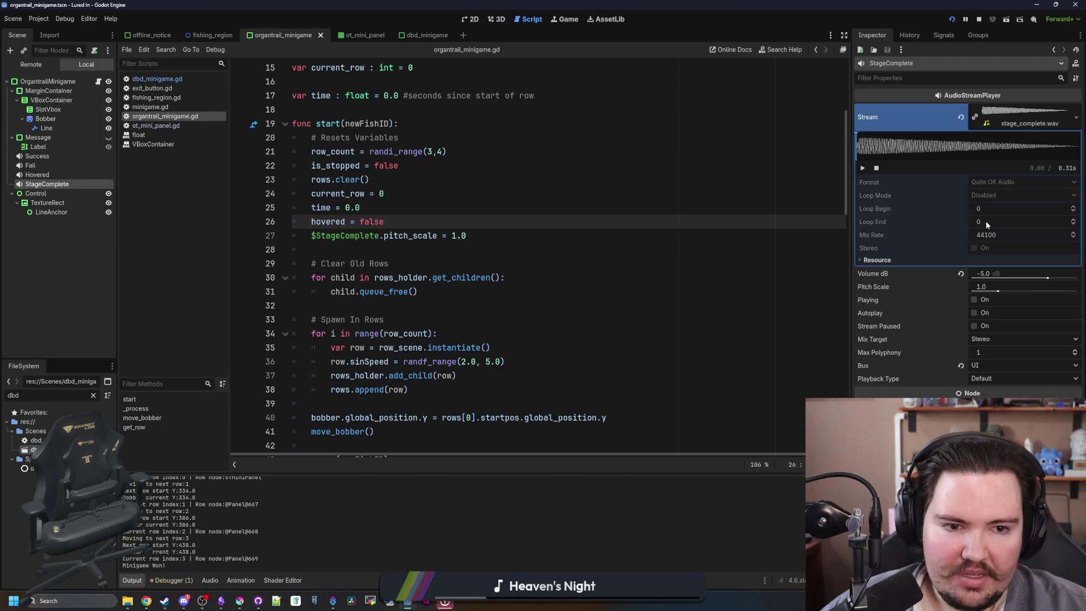
pyautogui.click(974, 301)
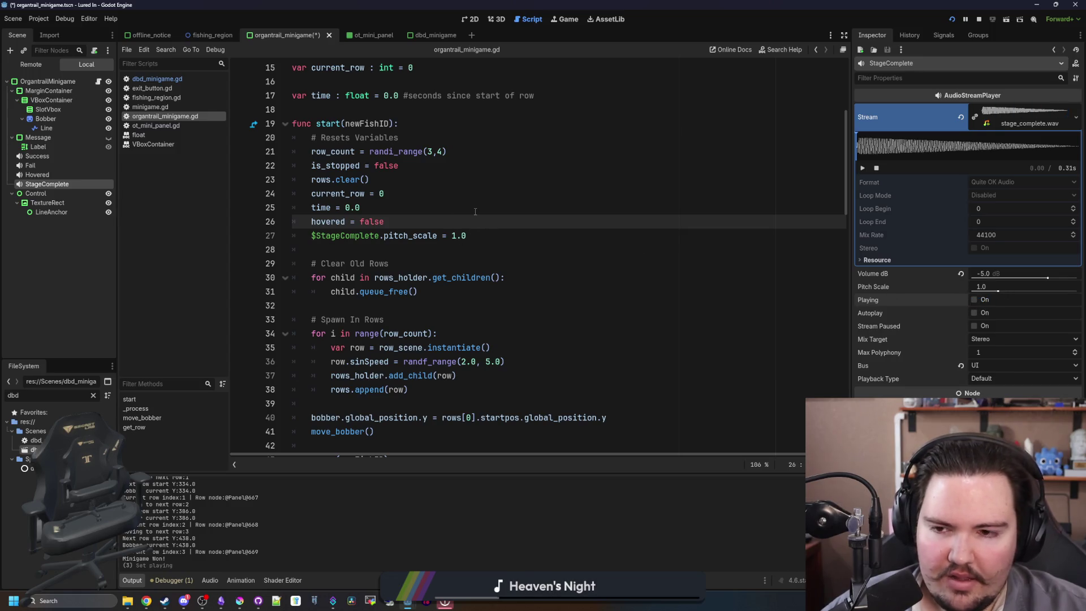
pyautogui.click(410, 249)
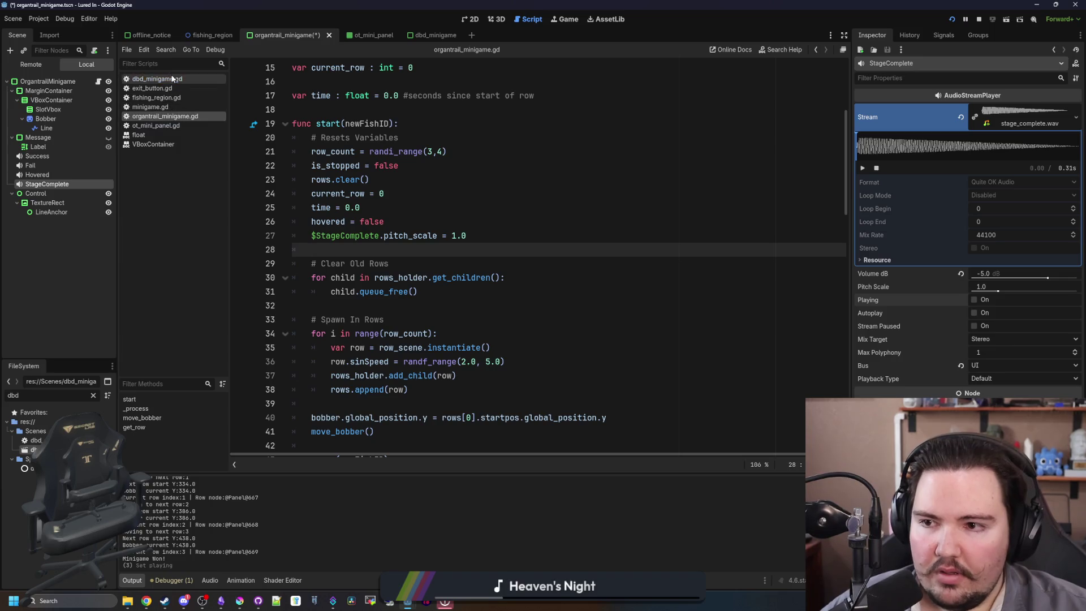
# Step: Replace line 27 of organtrail_minigame.gd with dbd_minigame's pitch_scale = 0.5 line and save
pyautogui.click(430, 35)
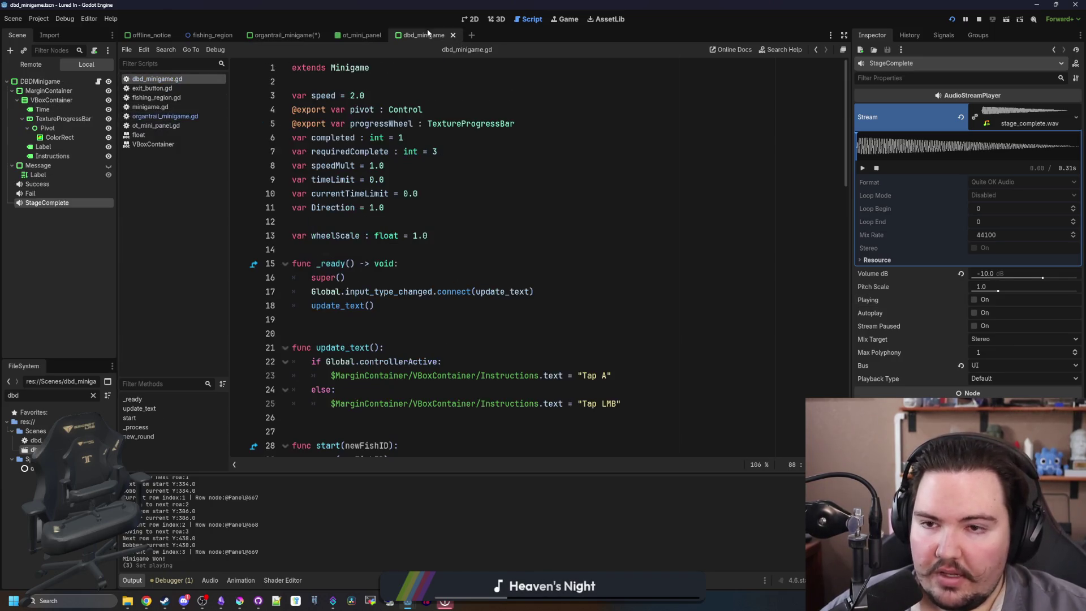
pyautogui.scroll(-4, 469, 241)
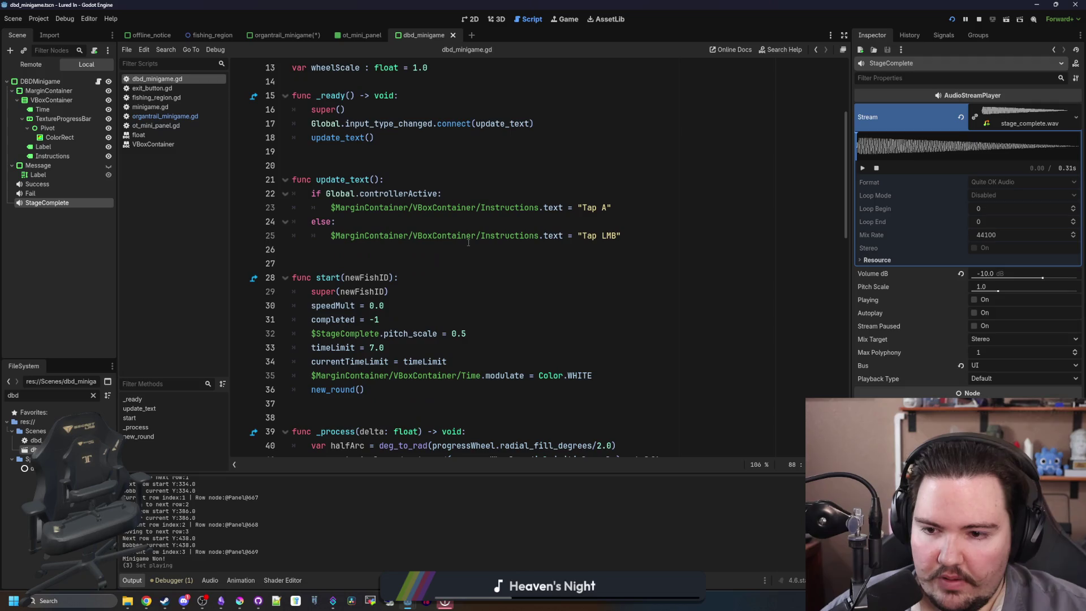
pyautogui.tripleClick(428, 339)
pyautogui.hotkey('ctrl', 'c')
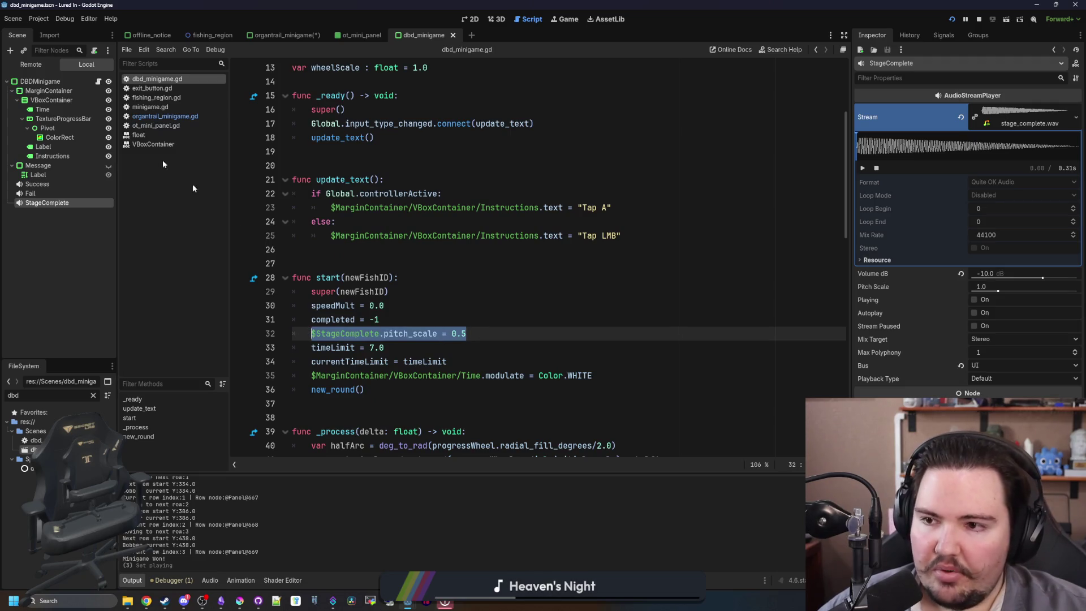
pyautogui.click(165, 117)
pyautogui.moveTo(467, 235); pyautogui.dragTo(308, 237)
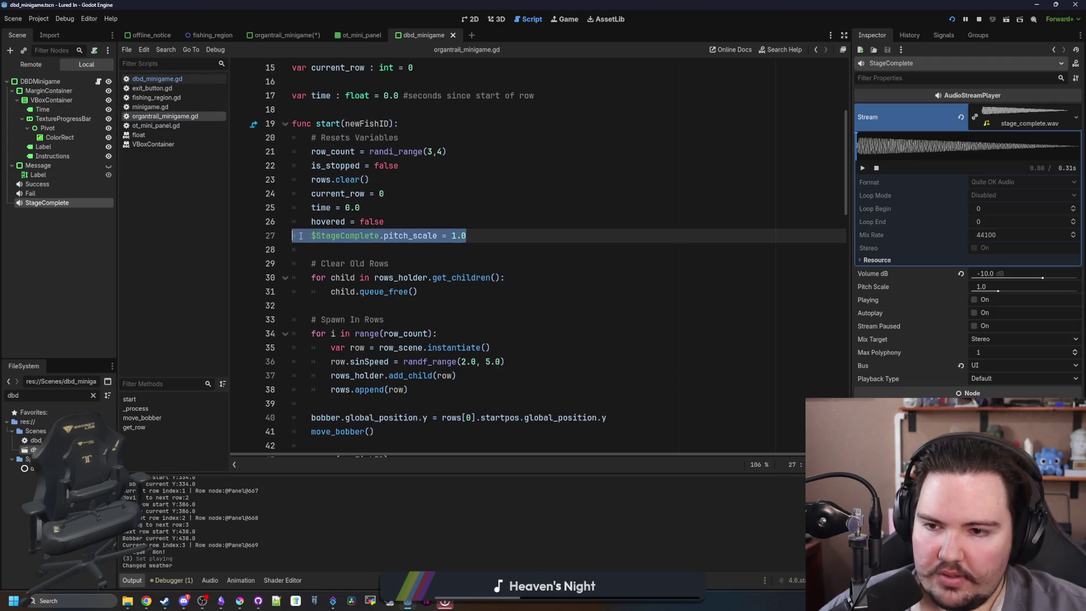
pyautogui.hotkey('ctrl', 'v')
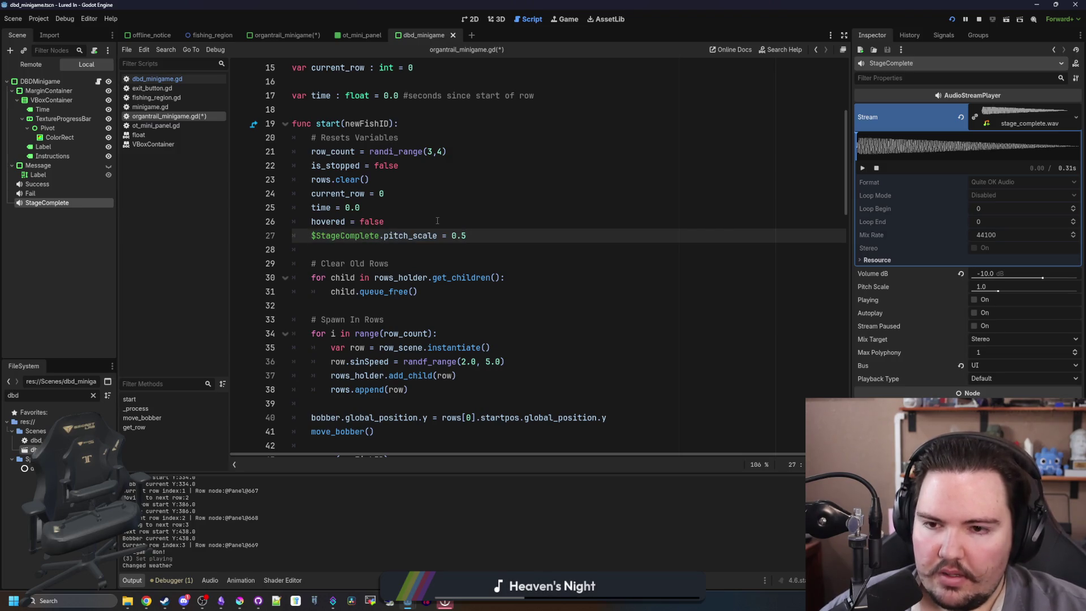
pyautogui.scroll(-12, 462, 230)
pyautogui.scroll(-2, 462, 231)
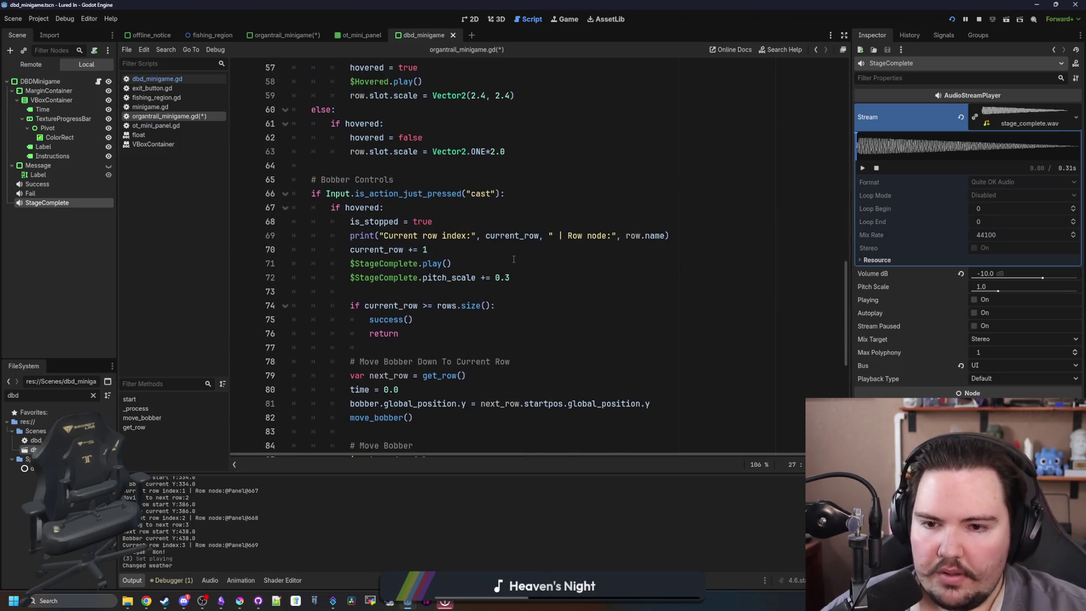
pyautogui.hotkey('ctrl', 's')
pyautogui.click(454, 240)
pyautogui.hotkey('ctrl', 's')
# Step: Change the row count from randi_range(3,4) to randi_range(2,3) and save
pyautogui.scroll(19, 454, 240)
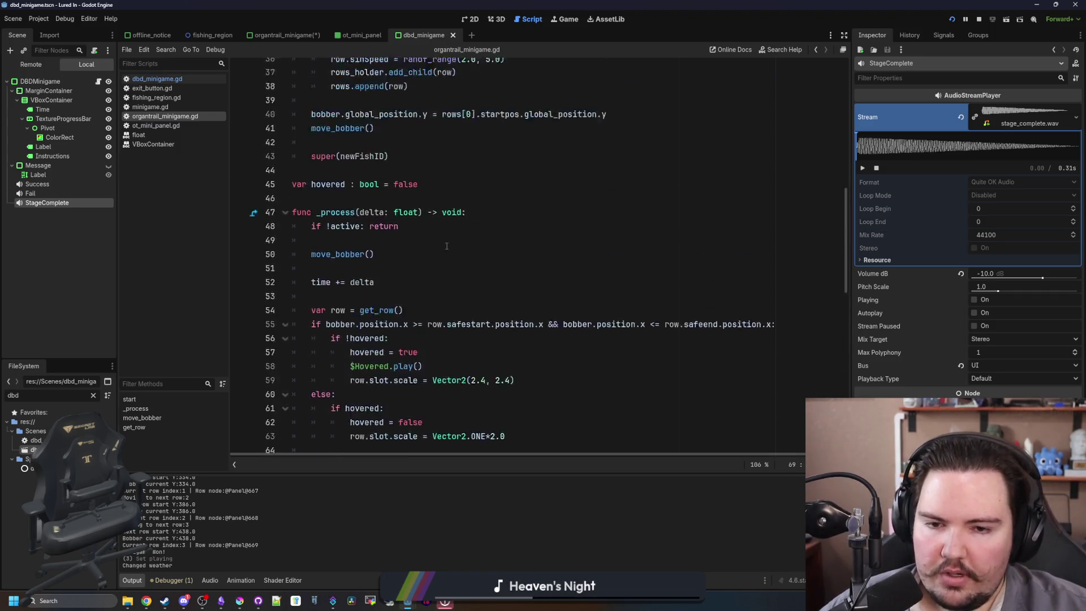
pyautogui.scroll(-2, 446, 246)
pyautogui.click(443, 259)
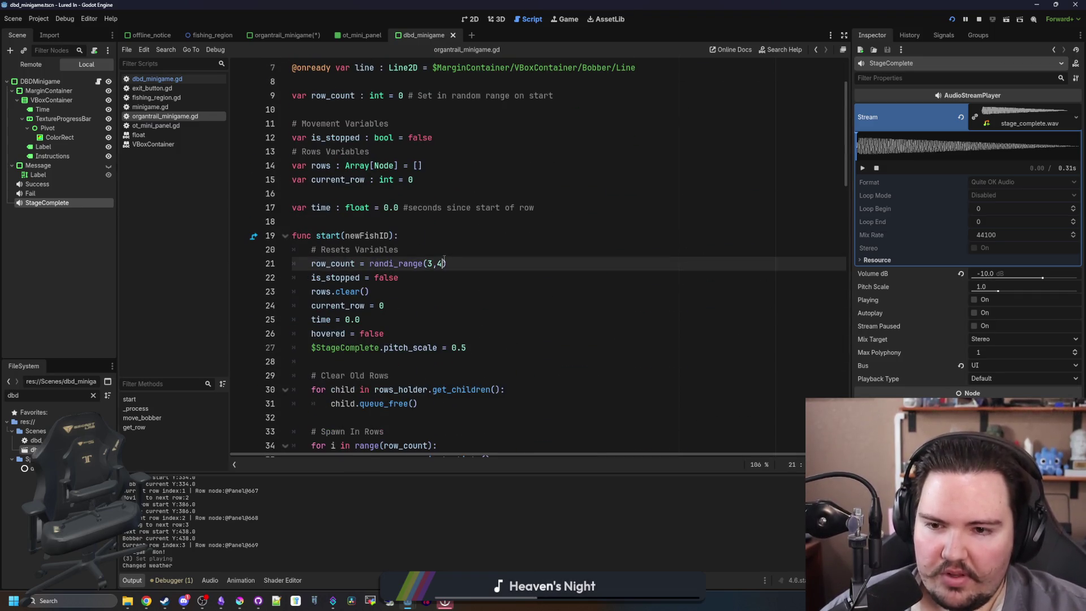
pyautogui.press('Left')
pyautogui.press('Left')
pyautogui.press('BackSpace')
pyautogui.write('2')
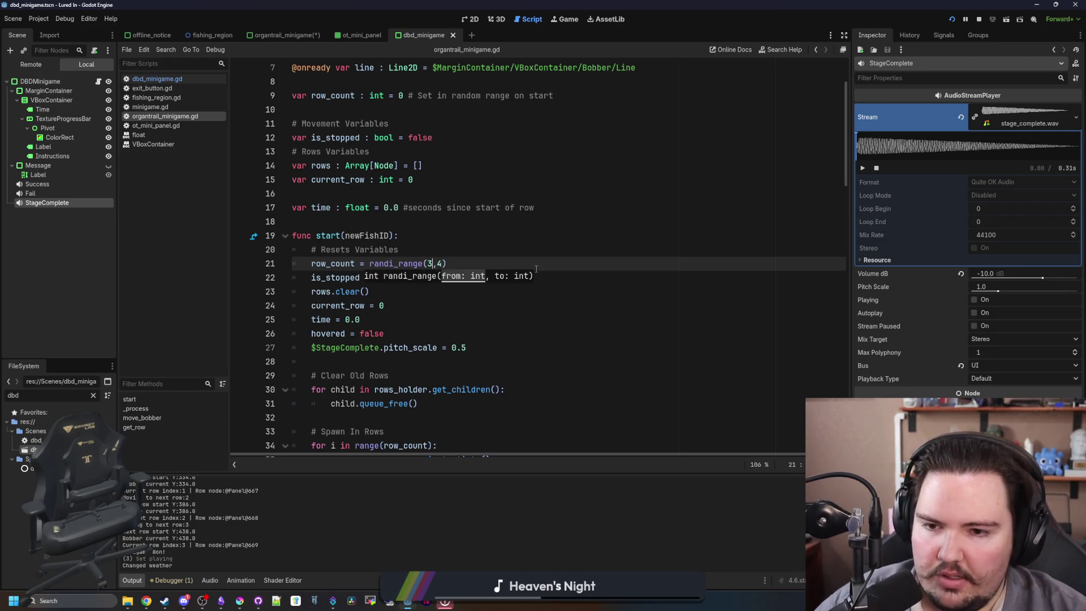
pyautogui.press('End')
pyautogui.hotkey('ctrl', 's')
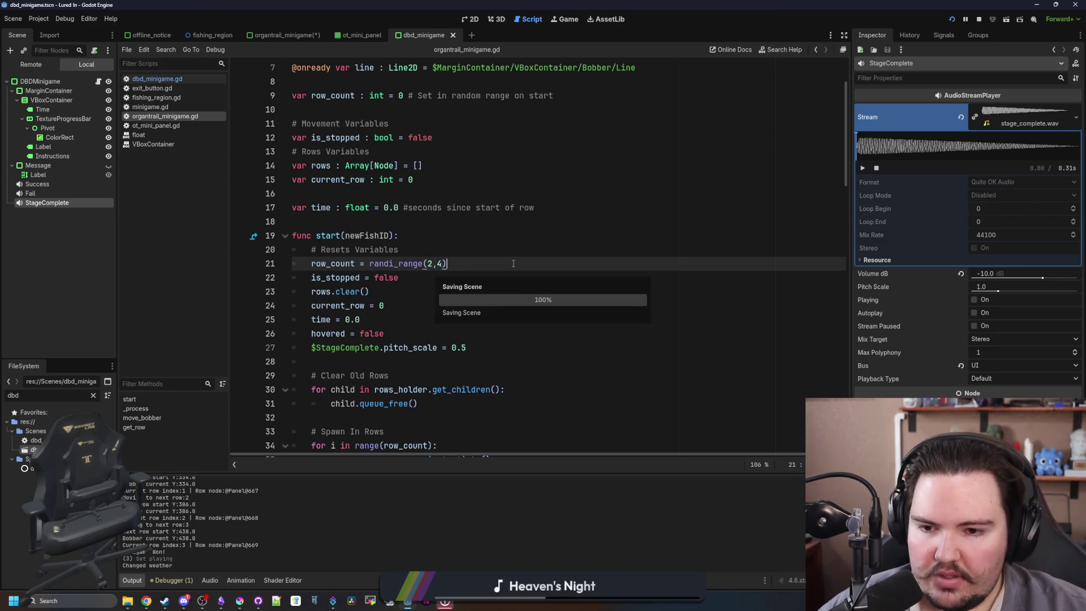
pyautogui.hotkey('ctrl', 's')
pyautogui.press('Up')
pyautogui.press('Up')
pyautogui.hotkey('ctrl', 's')
pyautogui.click(443, 261)
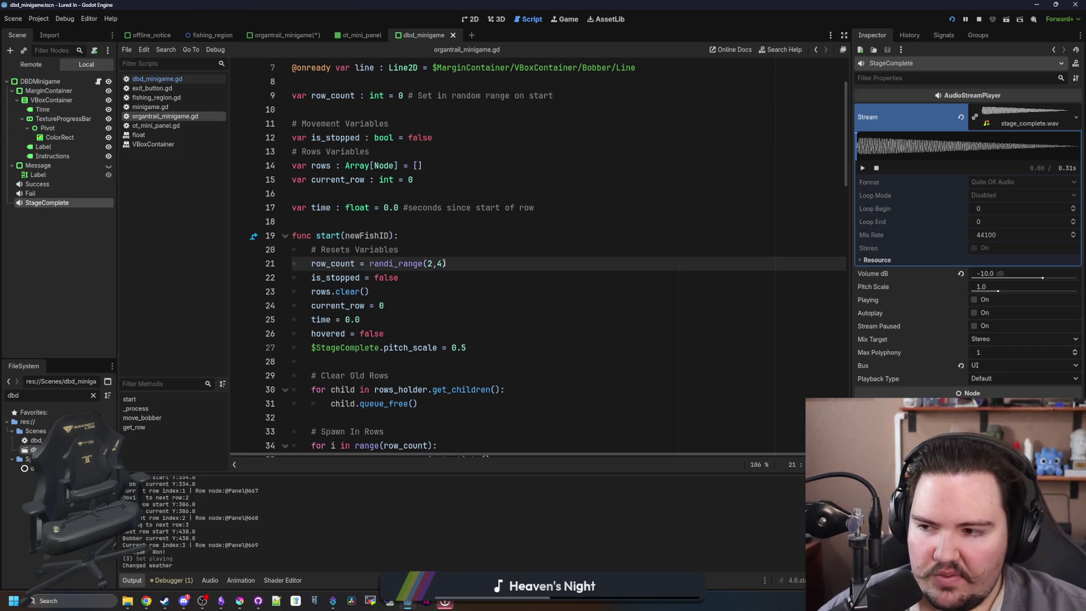
pyautogui.press('BackSpace')
pyautogui.write('3')
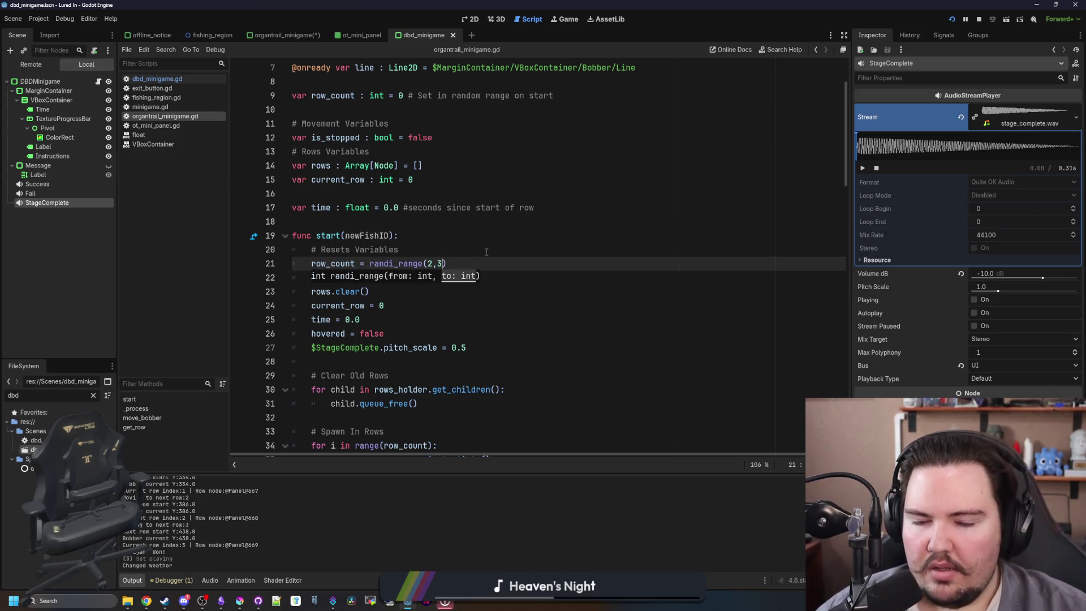
pyautogui.click(486, 249)
# Step: Return to the dbd_minigame.gd script and save it
pyautogui.scroll(-4, 457, 249)
pyautogui.click(457, 193)
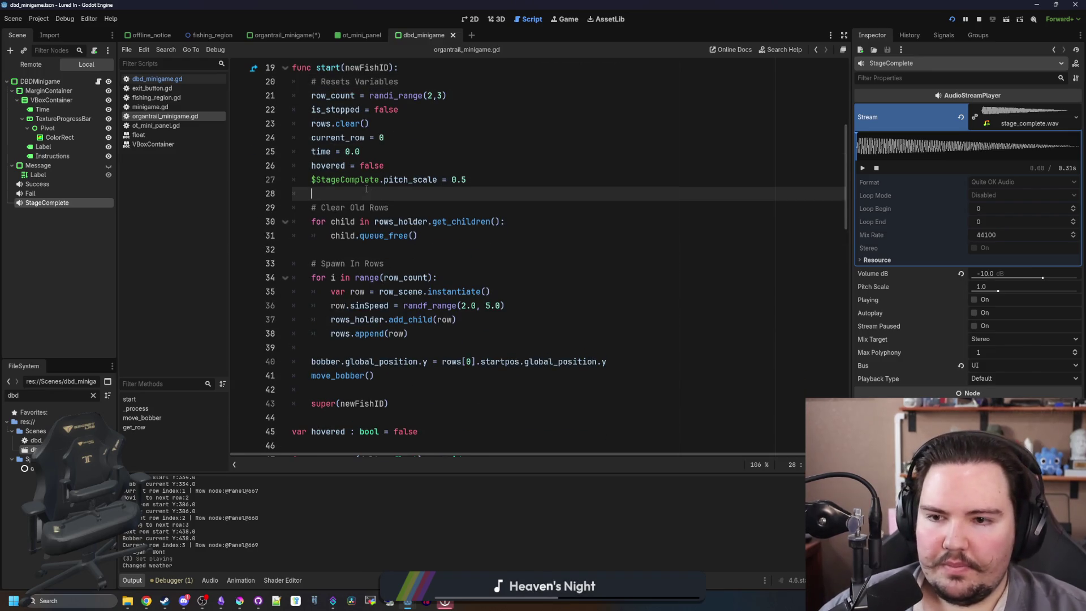
pyautogui.scroll(-13, 432, 251)
pyautogui.scroll(-8, 432, 251)
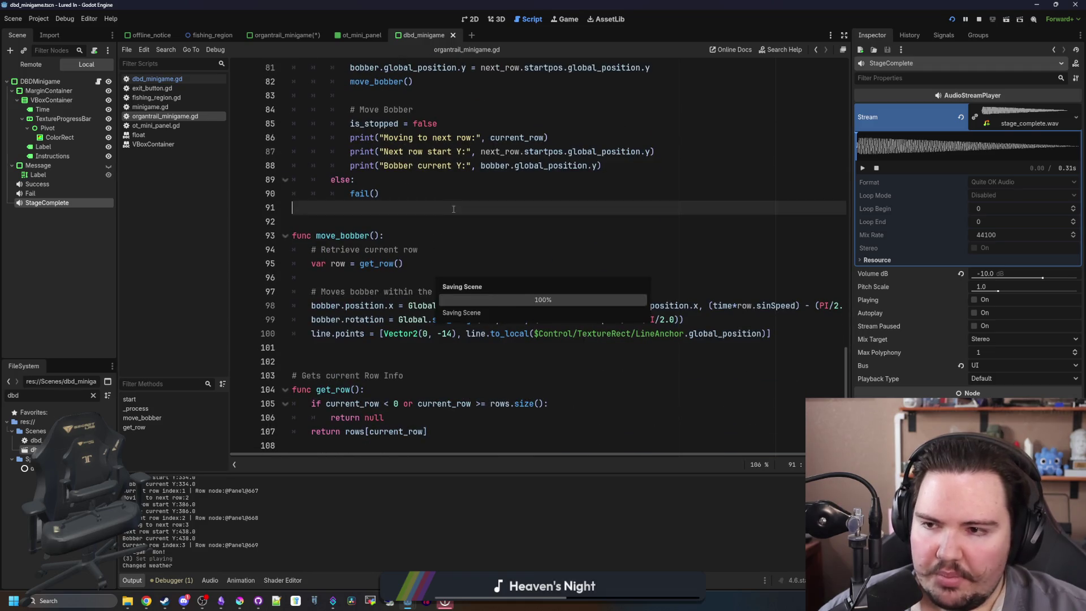
pyautogui.click(155, 79)
pyautogui.click(402, 248)
pyautogui.hotkey('ctrl', 's')
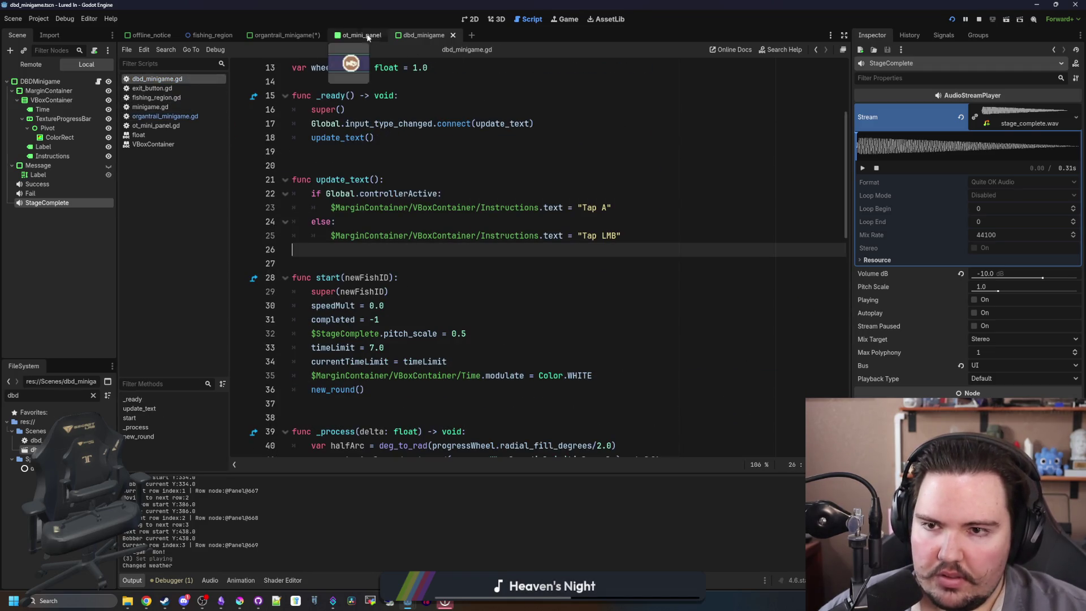
# Step: Save the organtrail_minigame scene and select the Slot fish icon in ot_mini_panel
pyautogui.click(285, 35)
pyautogui.hotkey('ctrl', 's')
pyautogui.click(470, 19)
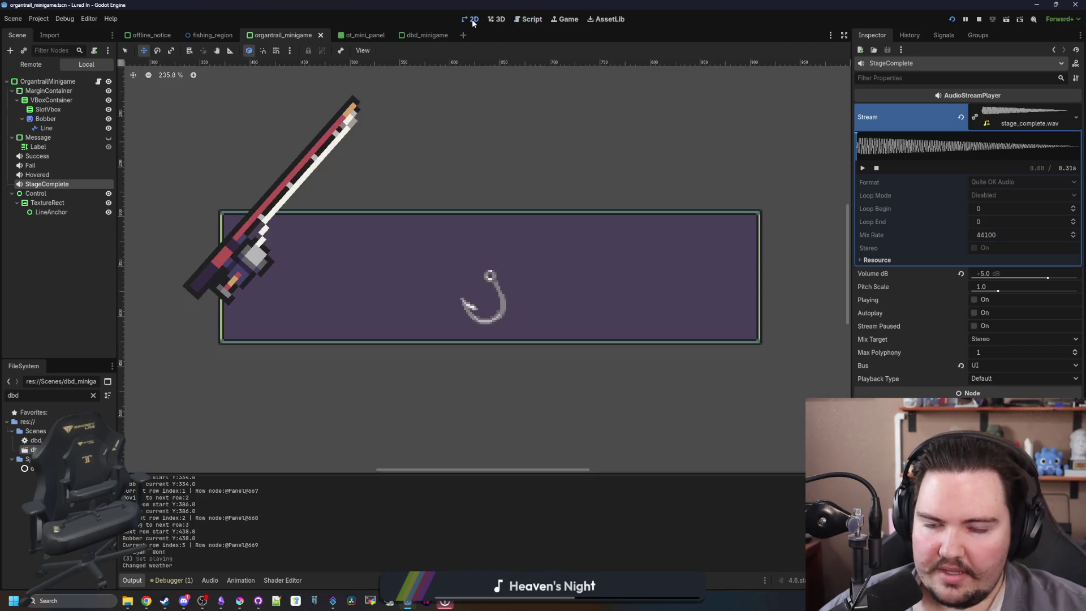
pyautogui.click(365, 35)
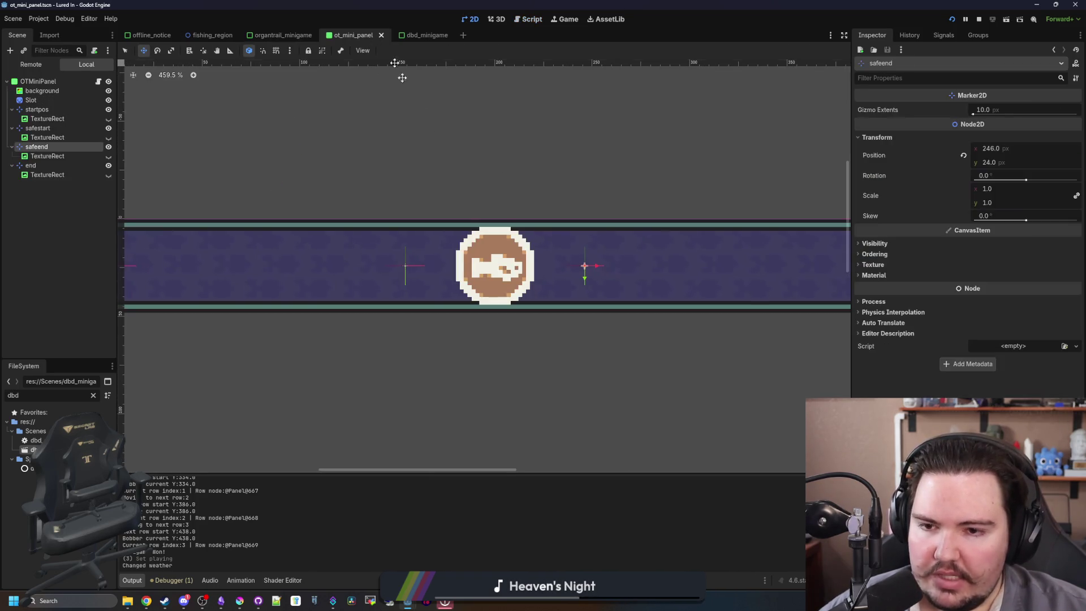
pyautogui.scroll(3, 552, 243)
pyautogui.click(60, 100)
pyautogui.scroll(1, 526, 286)
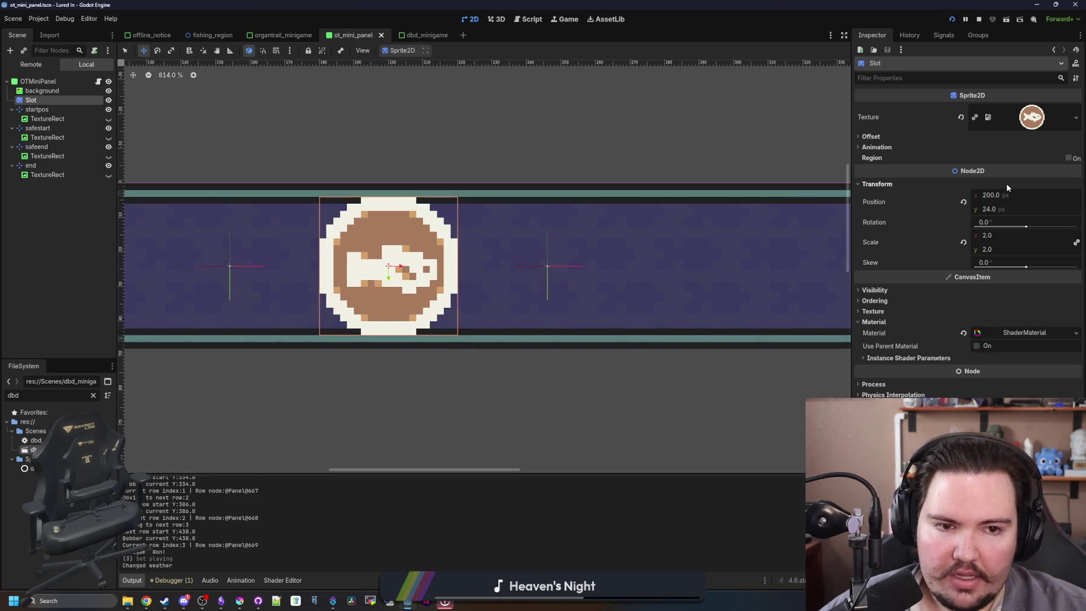
# Step: Try lower opacity and magenta, red and darker Slot modulate tints, revert to white, and reopen organtrail_minigame.gd
pyautogui.click(880, 290)
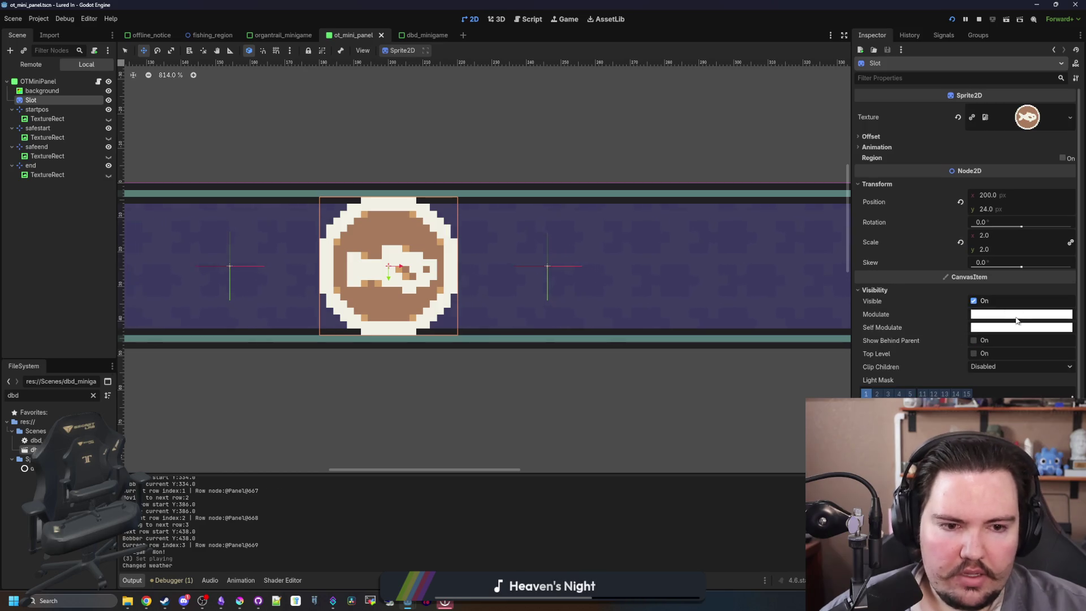
pyautogui.click(1012, 314)
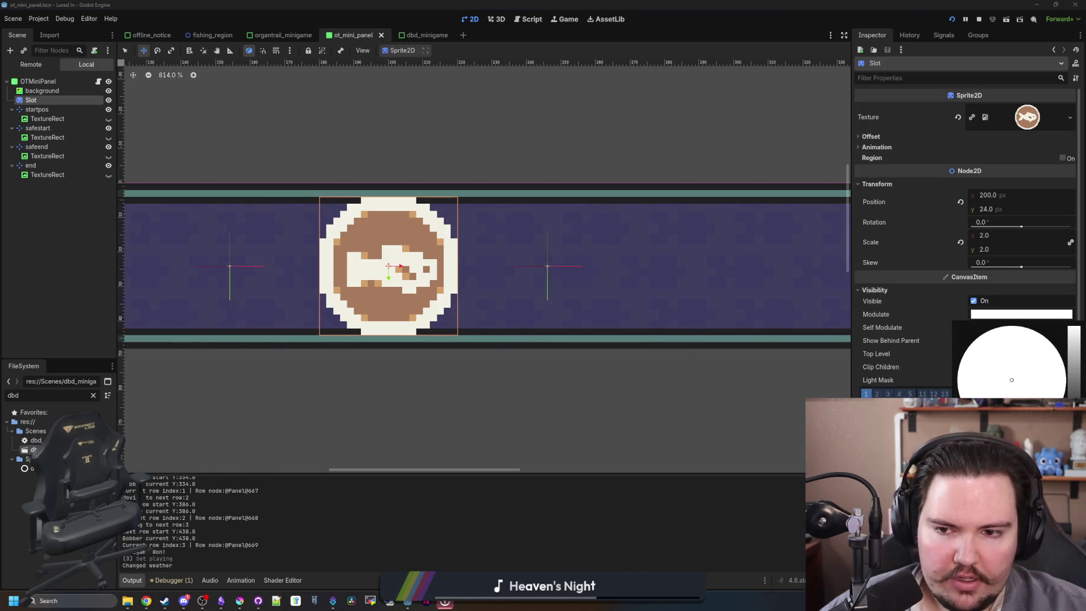
pyautogui.moveTo(1051, 492)
pyautogui.mouseDown()
pyautogui.moveTo(995, 492)
pyautogui.moveTo(1075, 492)
pyautogui.mouseUp()
pyautogui.click(1057, 351)
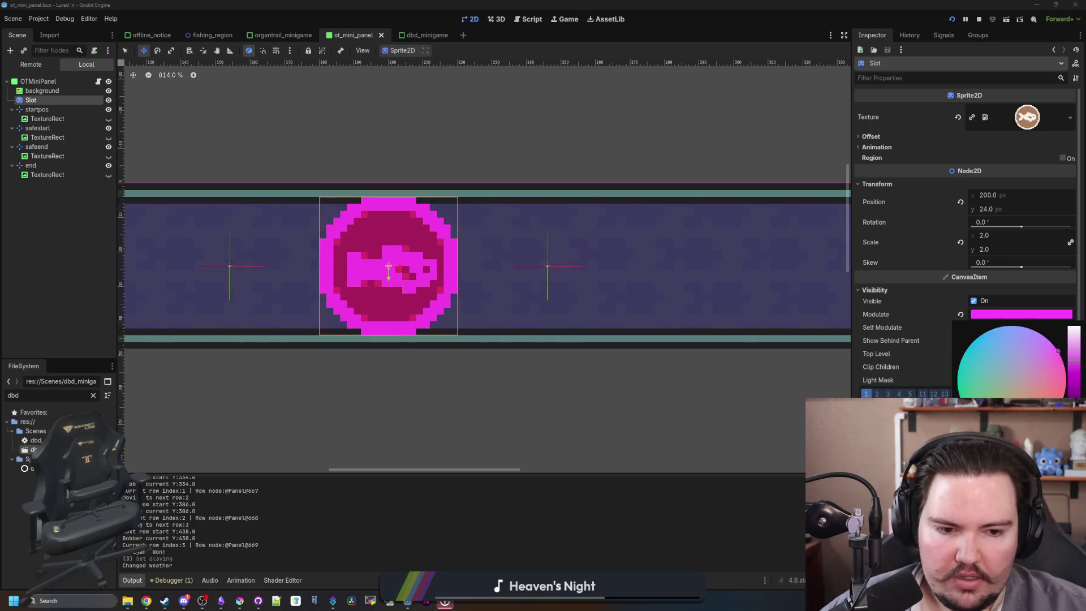
pyautogui.moveTo(1057, 351)
pyautogui.mouseDown()
pyautogui.moveTo(1061, 395)
pyautogui.moveTo(1015, 378)
pyautogui.mouseUp()
pyautogui.click(1009, 388)
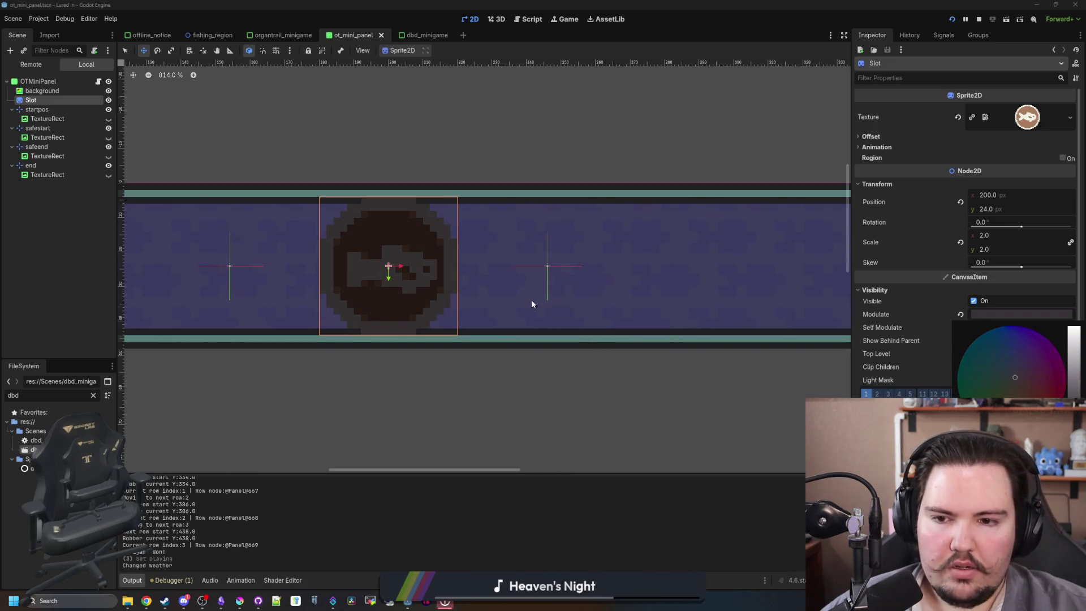
pyautogui.click(960, 314)
pyautogui.click(960, 313)
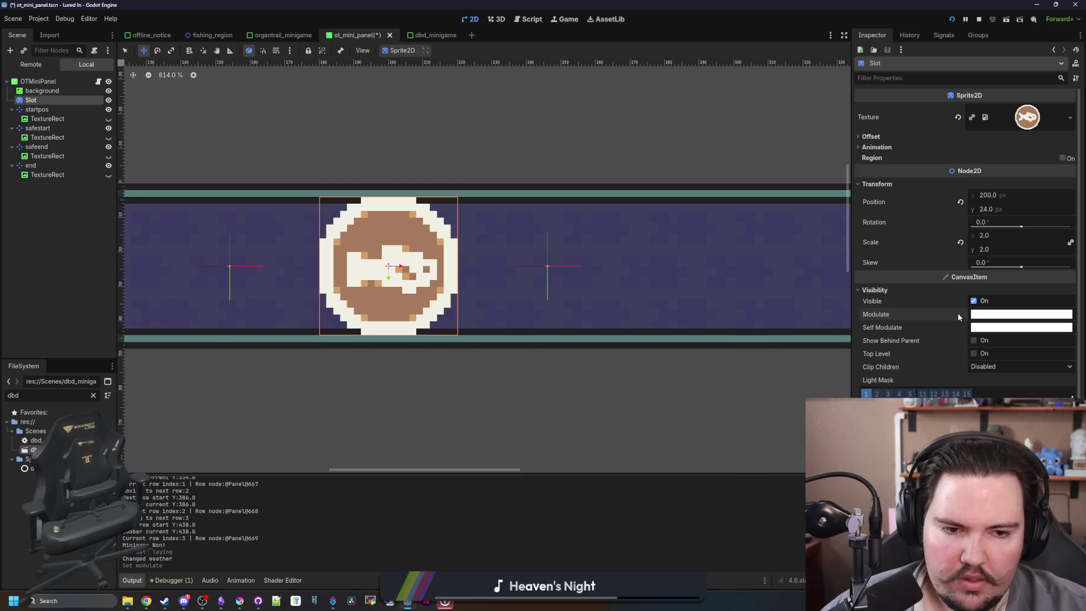
pyautogui.click(282, 34)
pyautogui.click(99, 81)
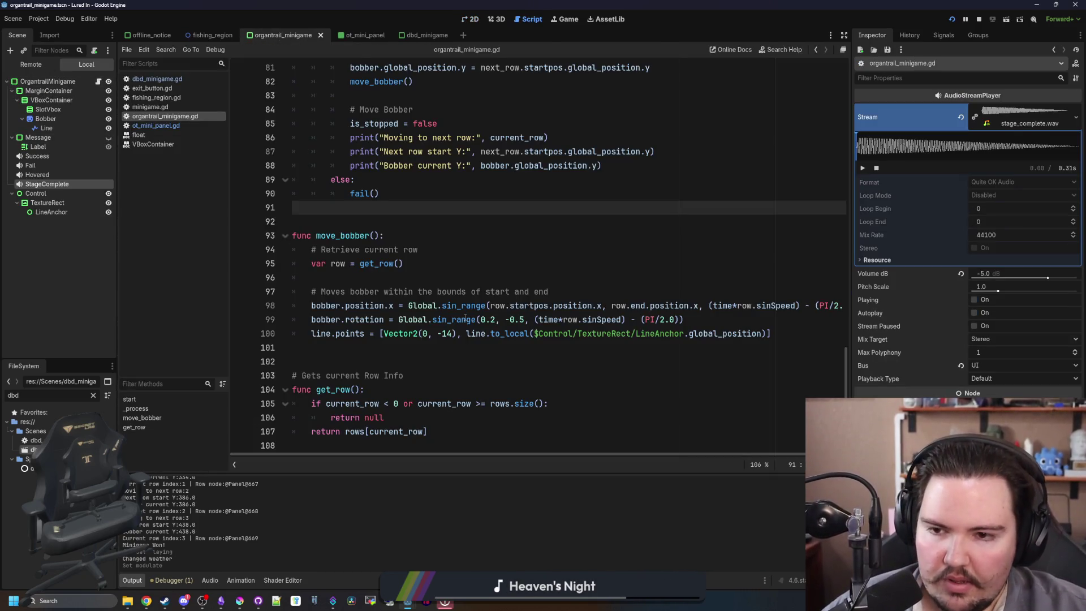
# Step: Add a new line after the pitch increase starting row.slot.modulate = Color(
pyautogui.scroll(6, 441, 266)
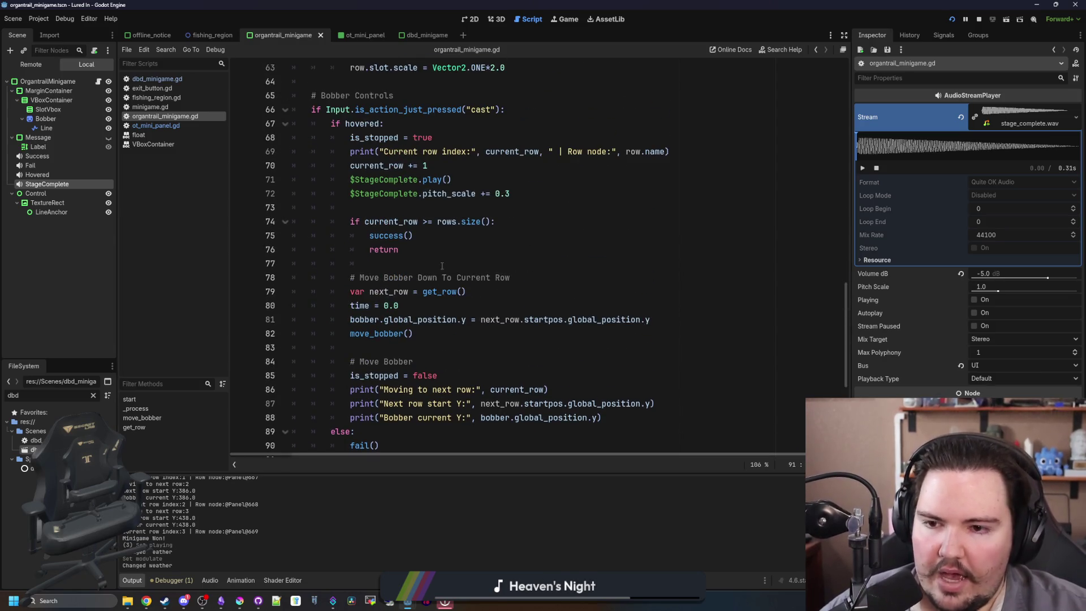
pyautogui.click(441, 264)
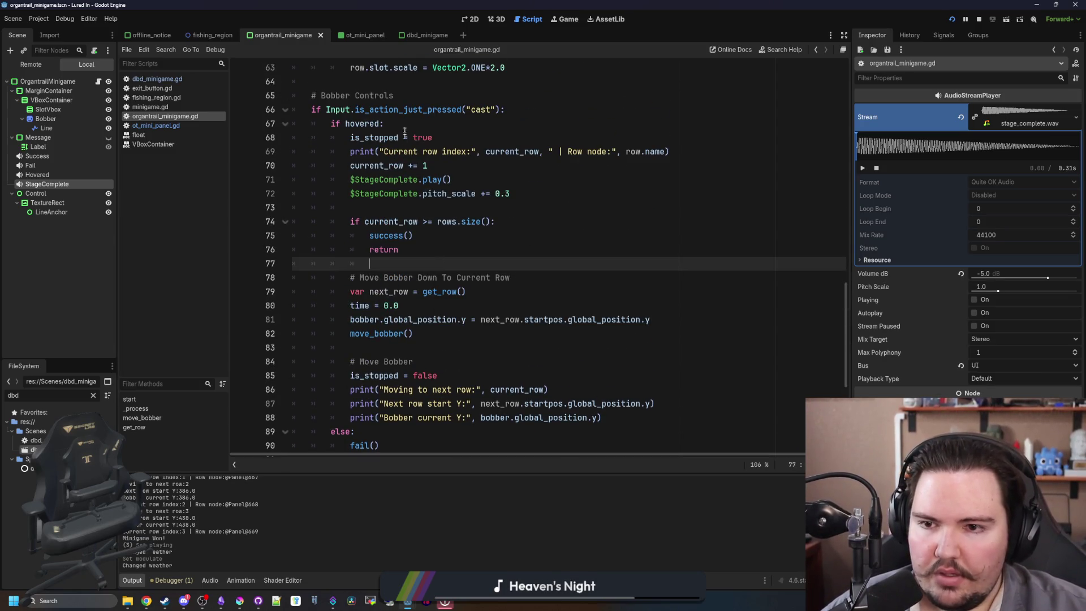
pyautogui.moveTo(446, 207)
pyautogui.mouseDown()
pyautogui.moveTo(361, 148)
pyautogui.moveTo(445, 206)
pyautogui.mouseUp()
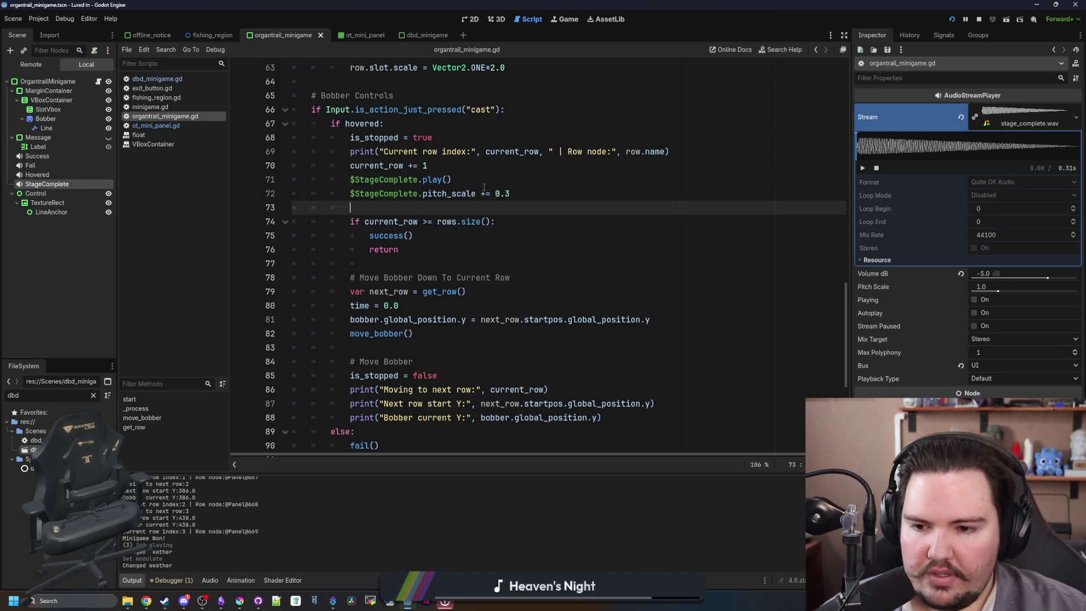
pyautogui.press('Return')
pyautogui.press('Return')
pyautogui.press('Up')
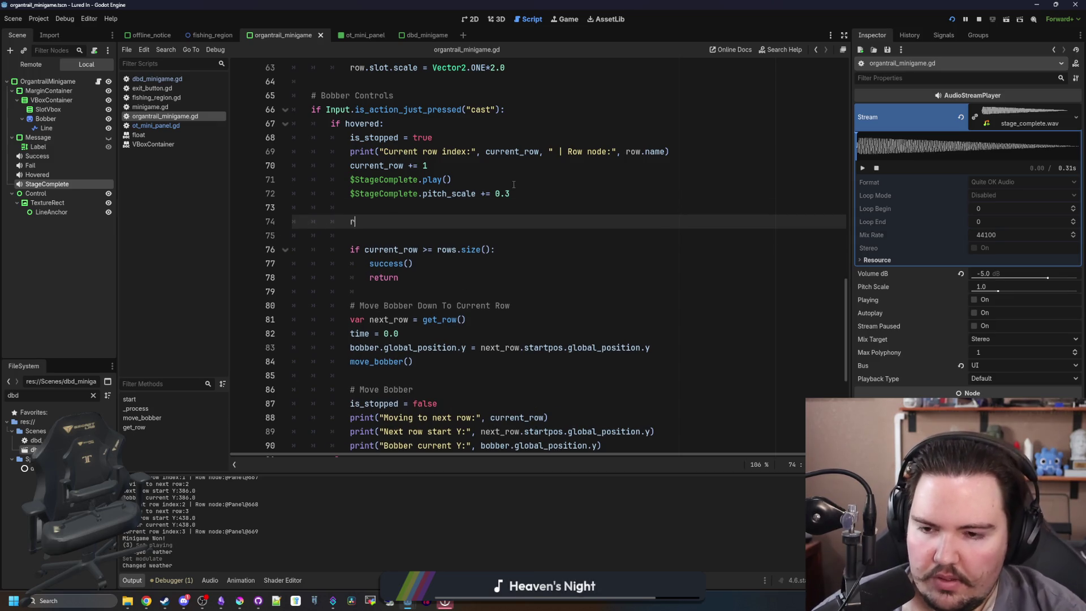
pyautogui.write('ow.')
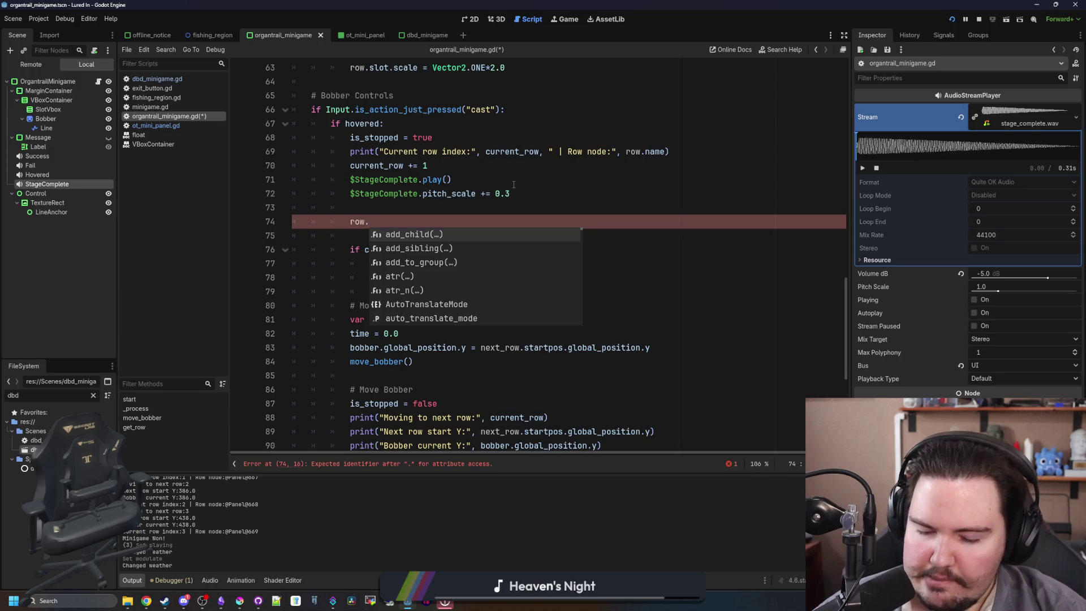
pyautogui.write('slot')
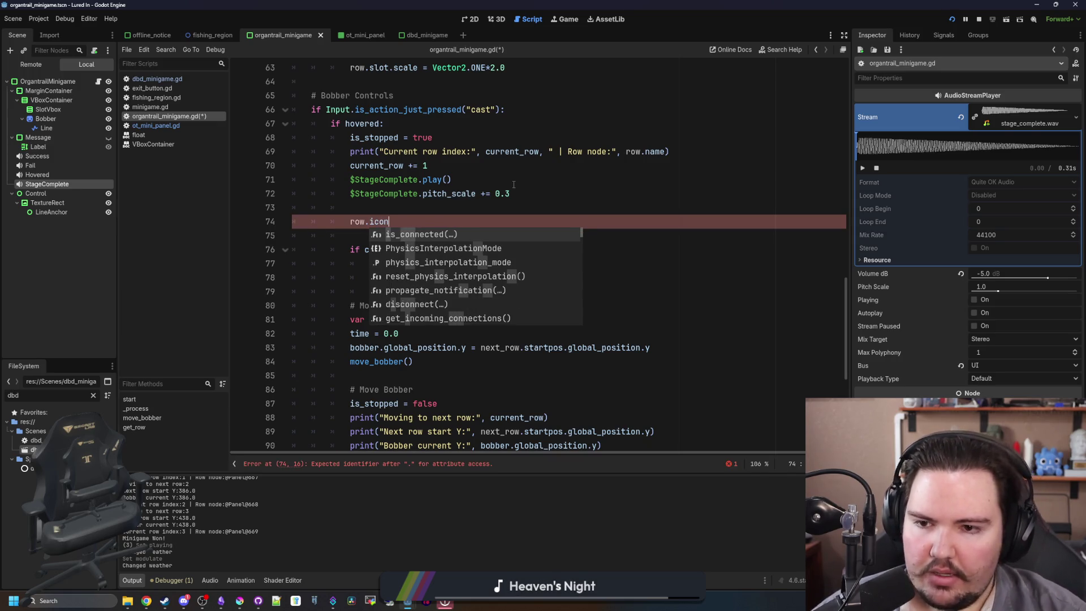
pyautogui.scroll(-6, 455, 233)
pyautogui.scroll(-1, 458, 236)
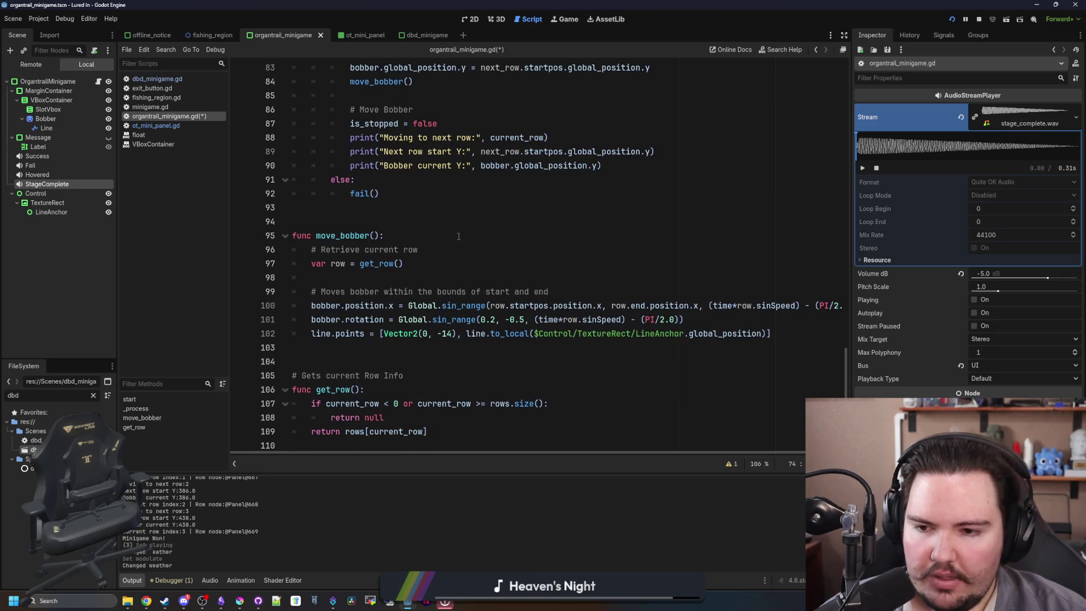
pyautogui.scroll(10, 471, 242)
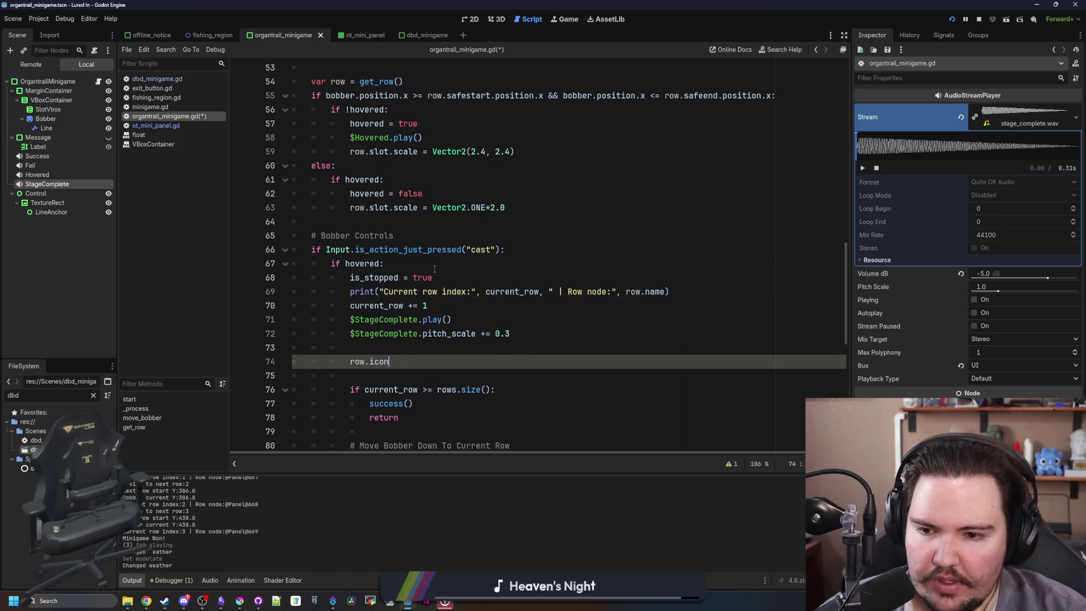
pyautogui.write('.modulate = ')
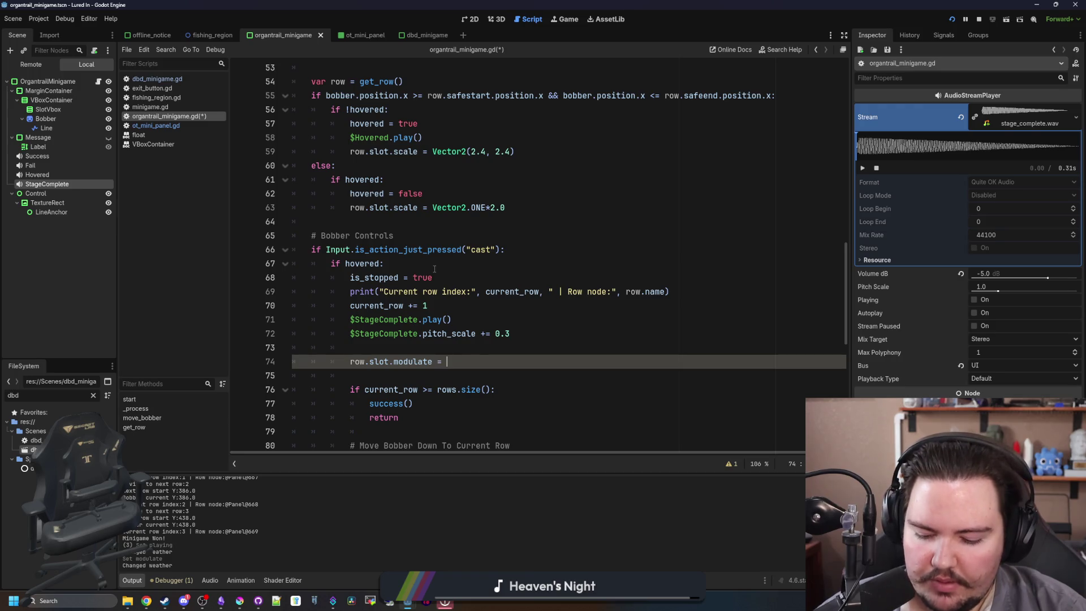
pyautogui.write('Co')
pyautogui.press('Return')
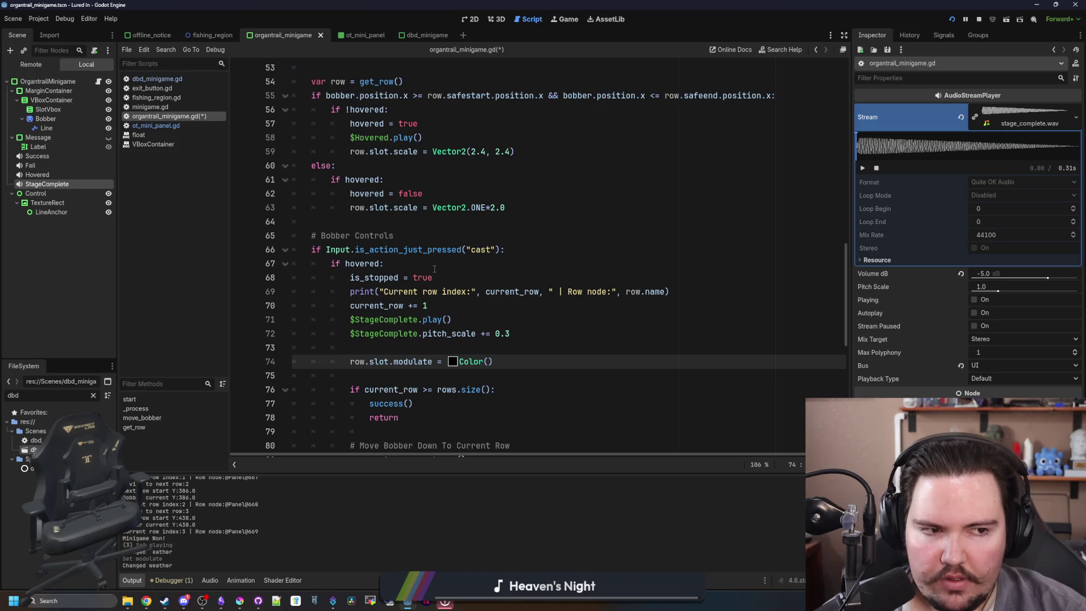
# Step: Finish the Color values as (.2, .2, .3), save the script, and switch to the running game
pyautogui.write('01, 0.')
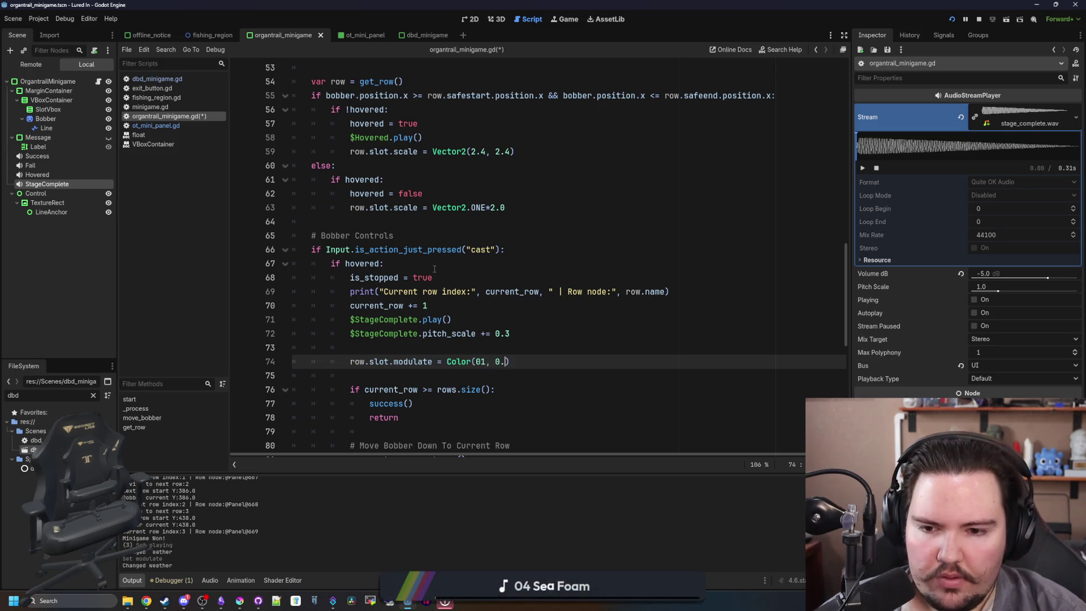
pyautogui.write(', .1')
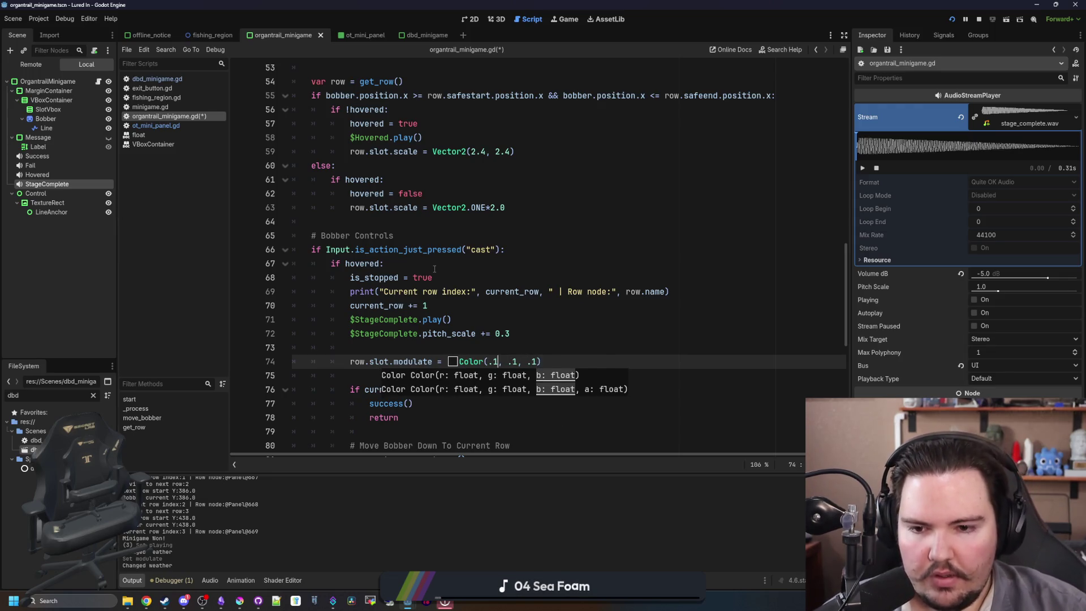
pyautogui.press('Right')
pyautogui.press('Right')
pyautogui.press('Right')
pyautogui.press('BackSpace')
pyautogui.write('2')
pyautogui.press('Right')
pyautogui.press('Right')
pyautogui.press('Right')
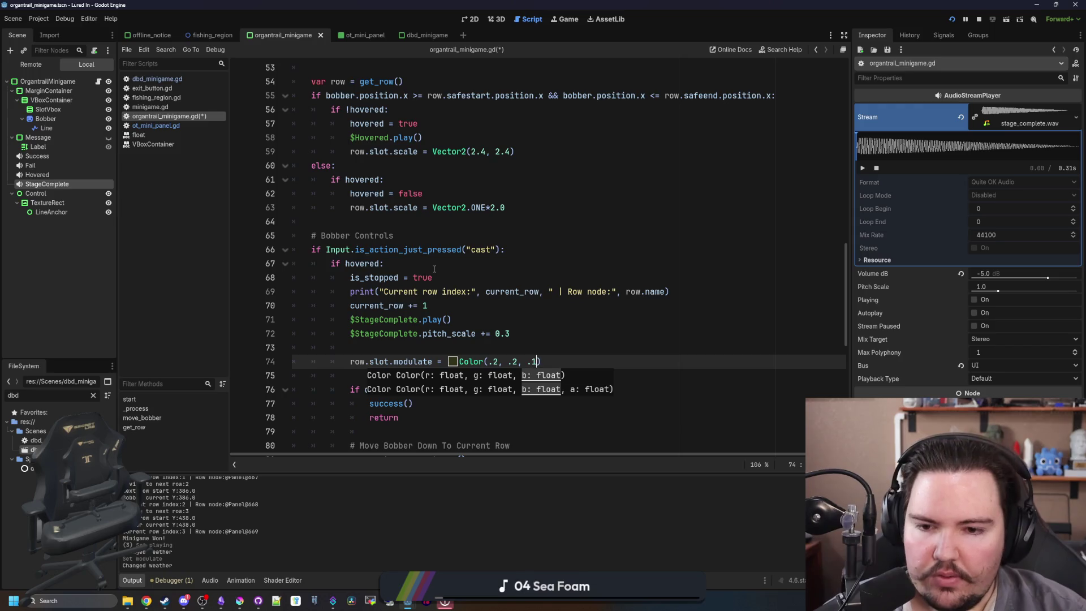
pyautogui.click(484, 319)
pyautogui.hotkey('ctrl', 's')
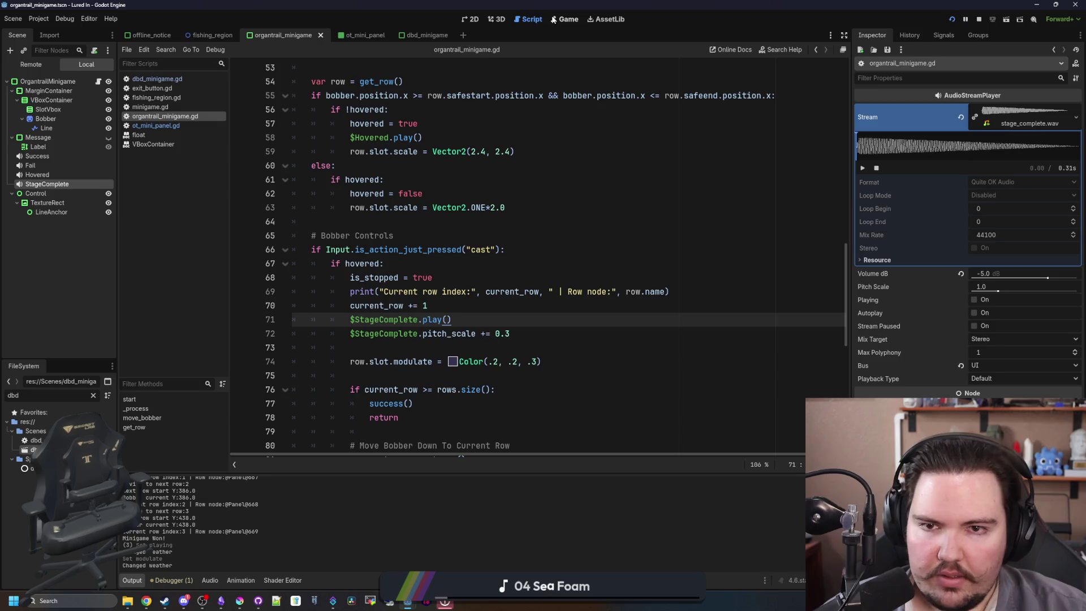
pyautogui.click(553, 19)
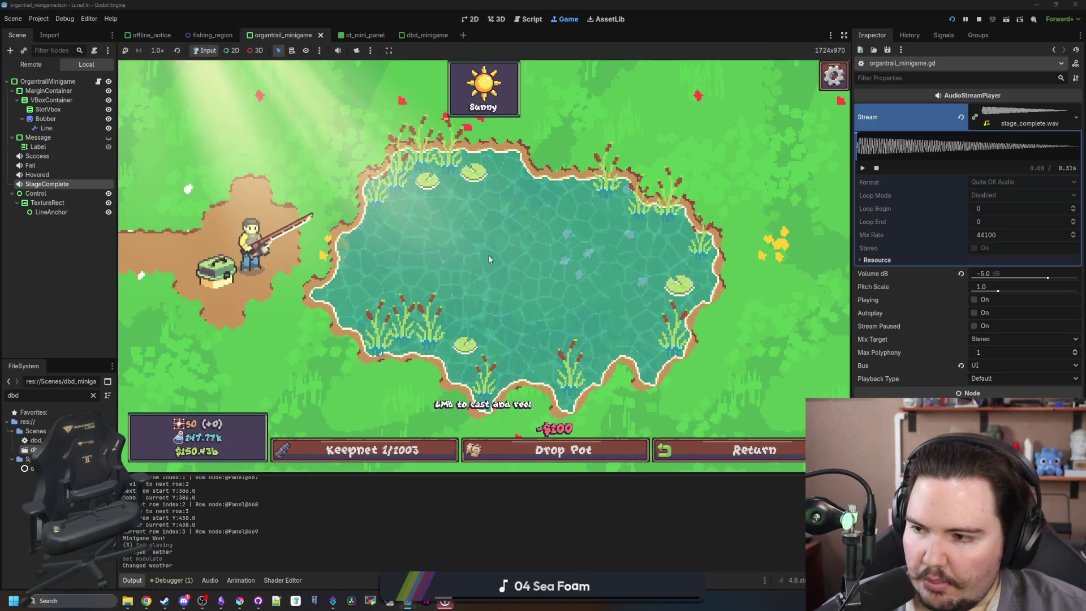
# Step: Cast, hook, stop both reeling rows and land a Minnow, then stop the game with F8
pyautogui.click(478, 277)
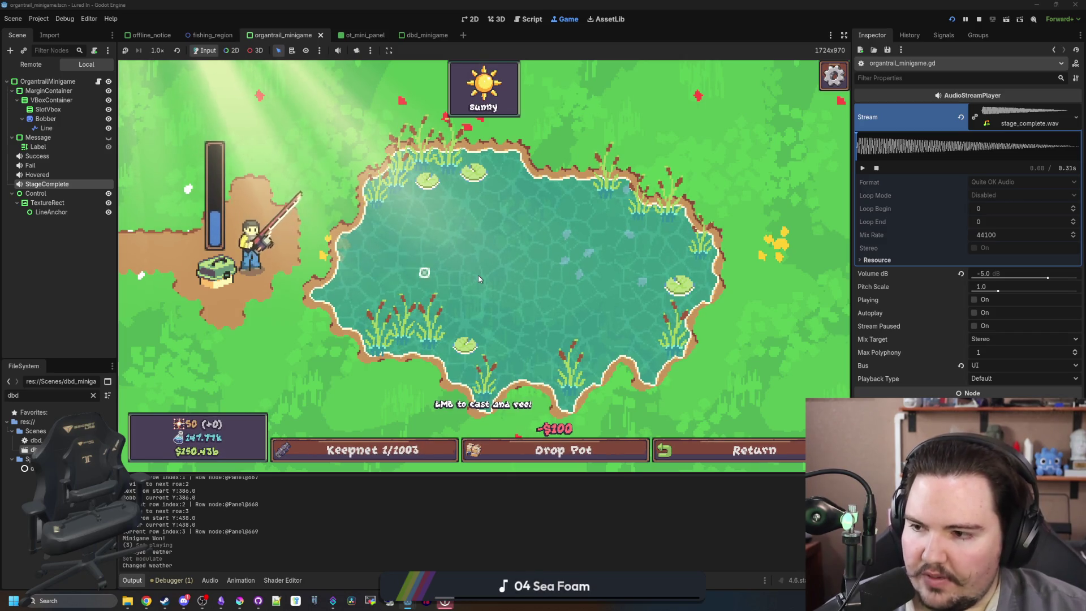
pyautogui.click(478, 278)
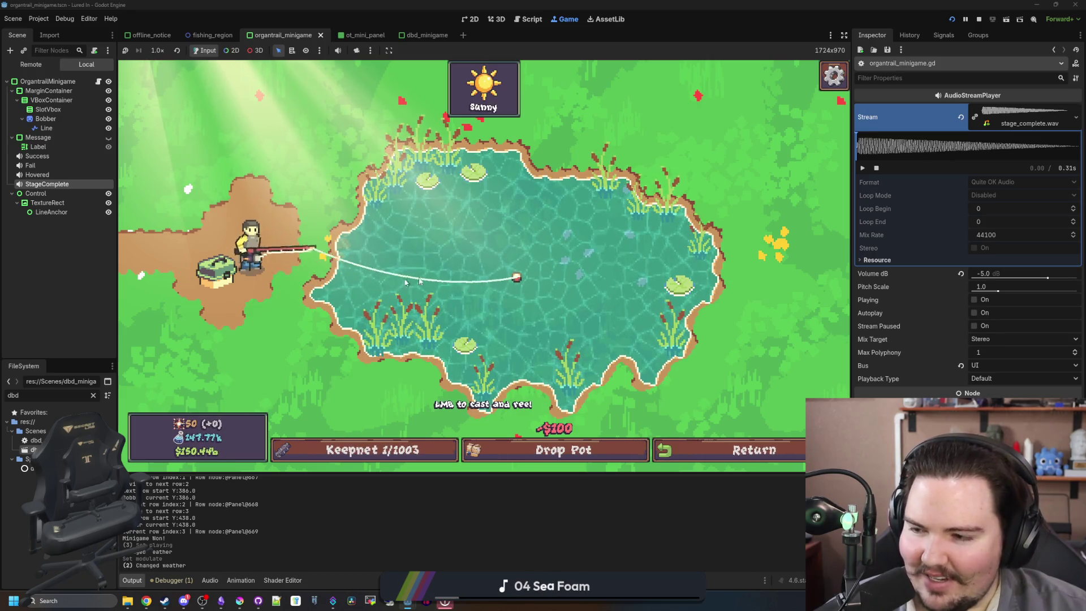
pyautogui.click(491, 271)
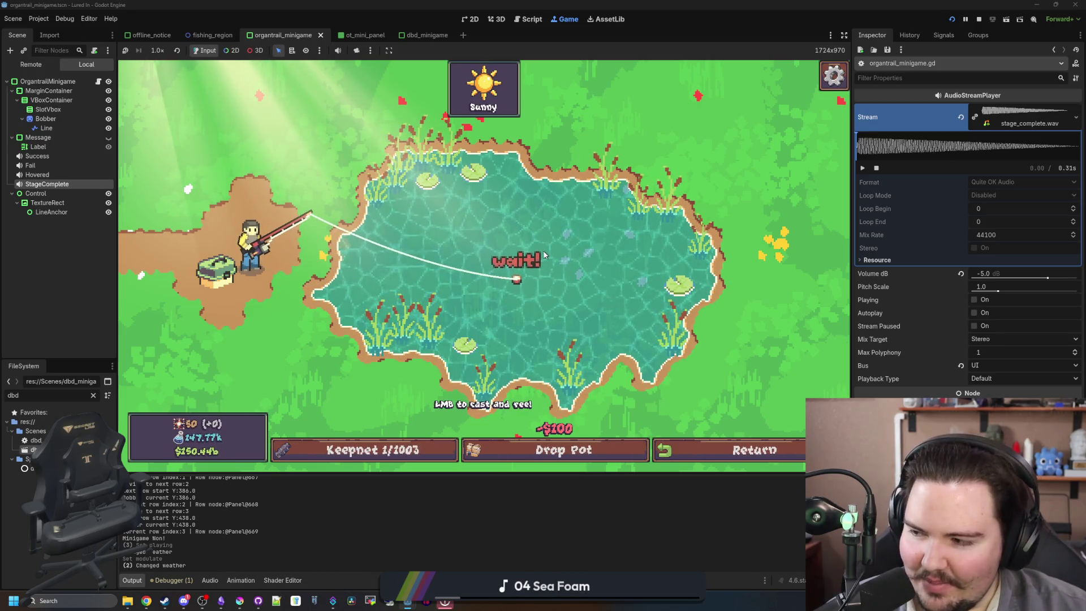
pyautogui.click(571, 241)
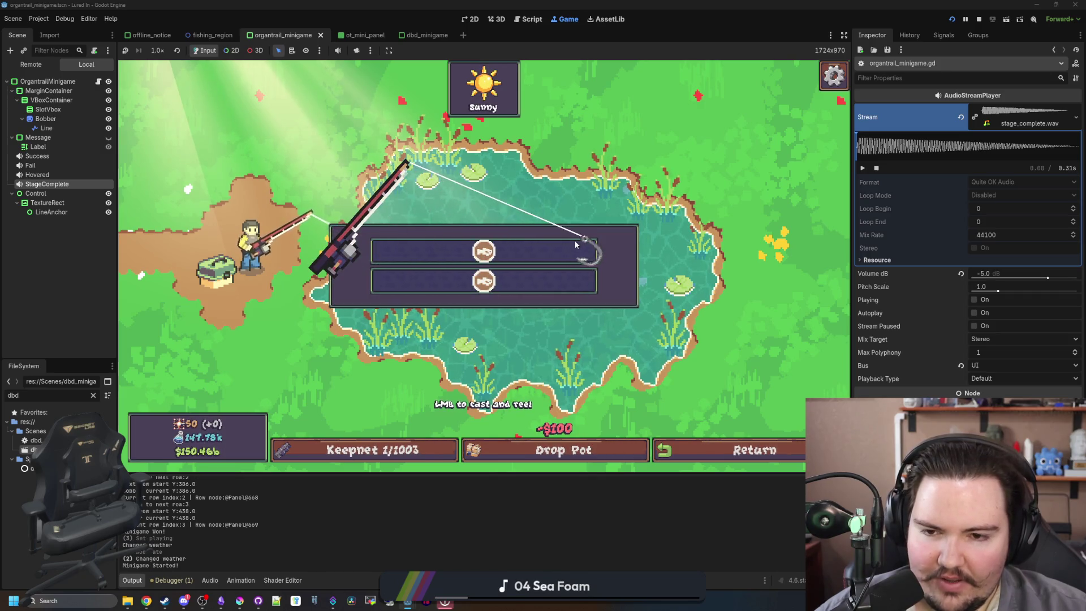
pyautogui.click(575, 238)
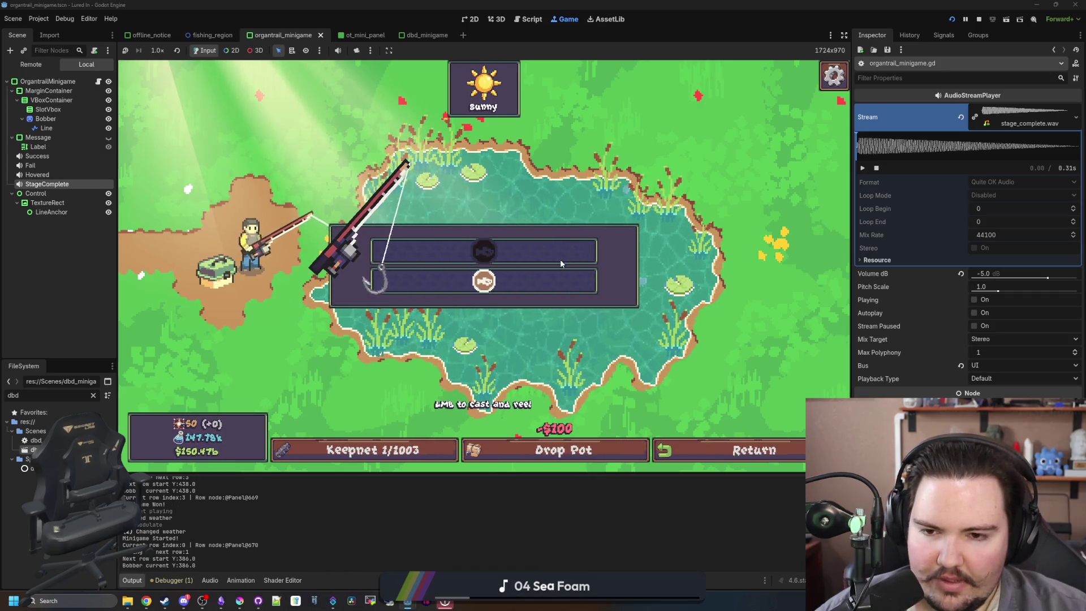
pyautogui.click(561, 264)
pyautogui.click(549, 274)
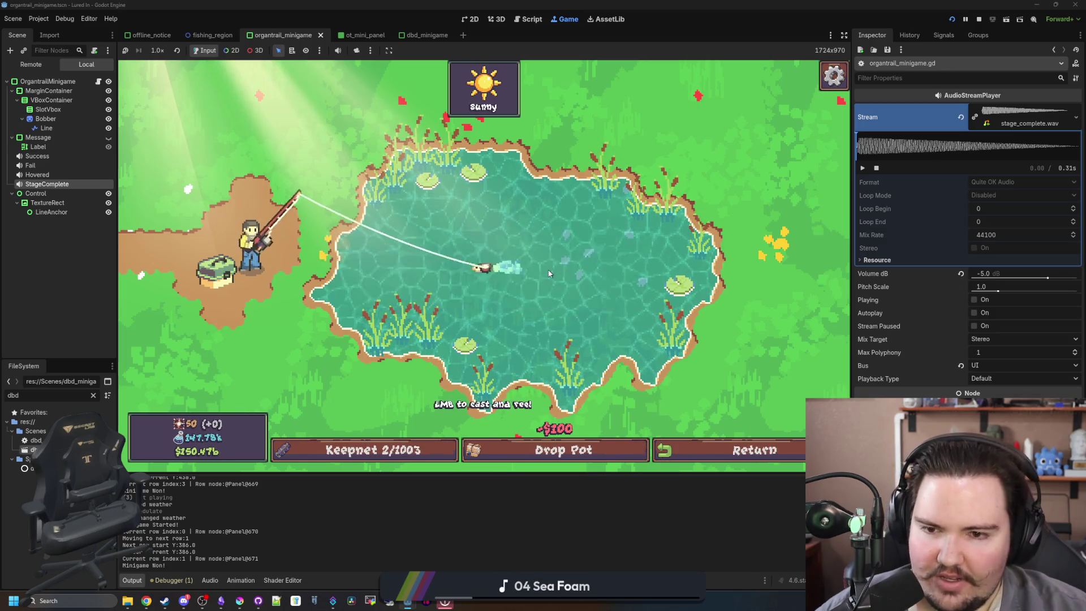
pyautogui.click(549, 274)
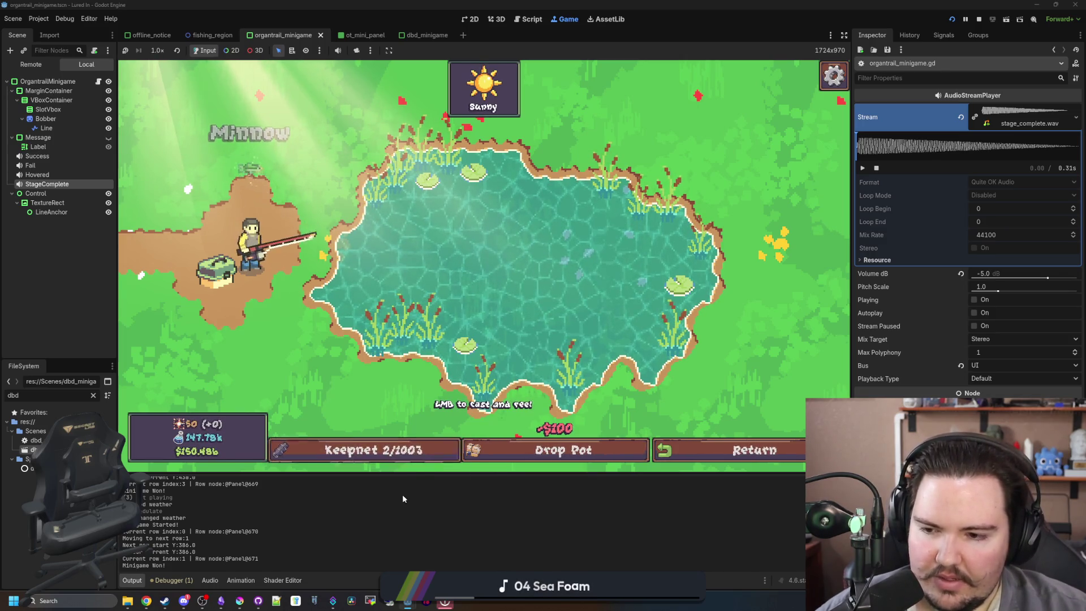
pyautogui.click(96, 313)
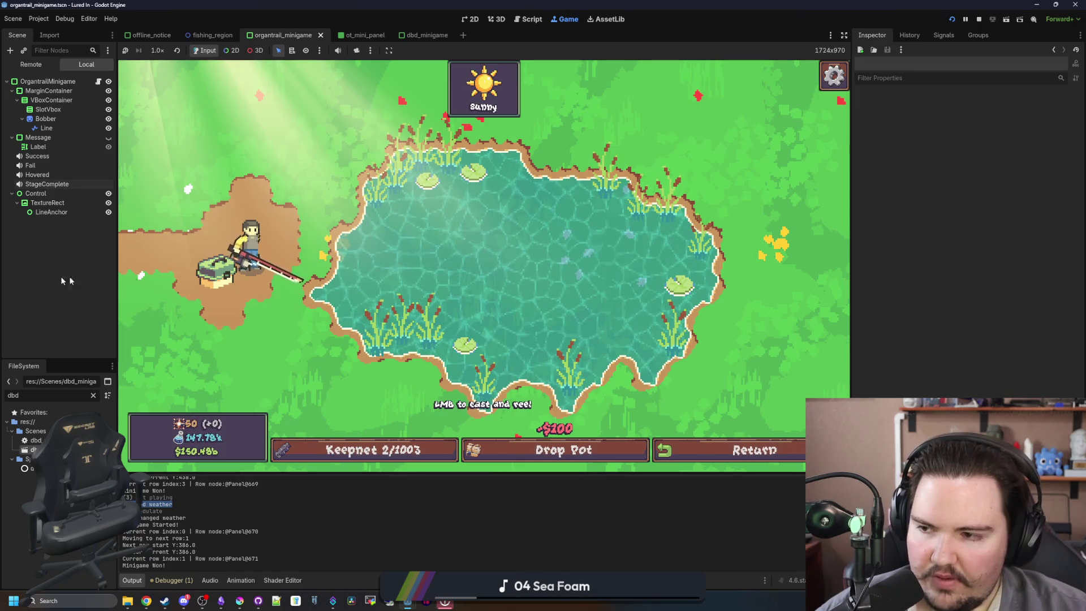
pyautogui.press('F8')
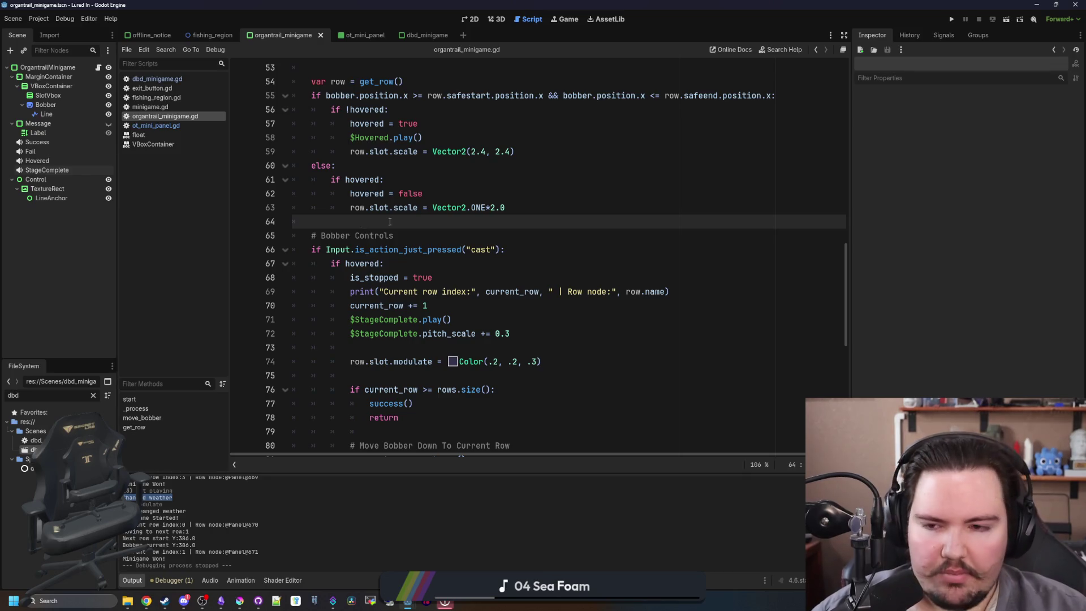
# Step: View the organtrail_minigame scene zoomed on the fishing rod in 2D, save it, and switch to Krita
pyautogui.click(471, 23)
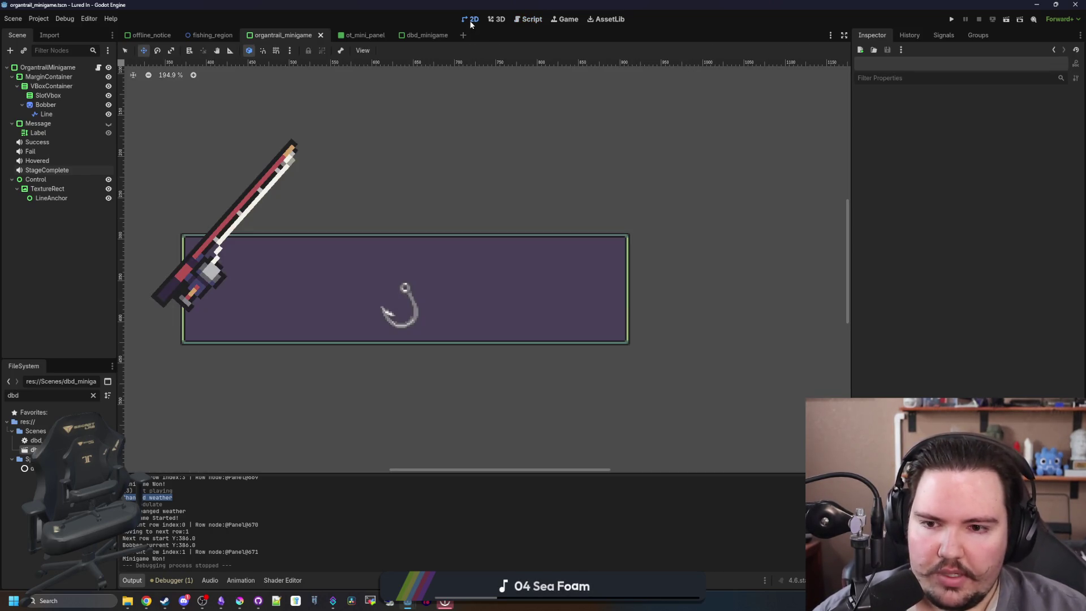
pyautogui.scroll(5, 414, 284)
pyautogui.scroll(-6, 447, 294)
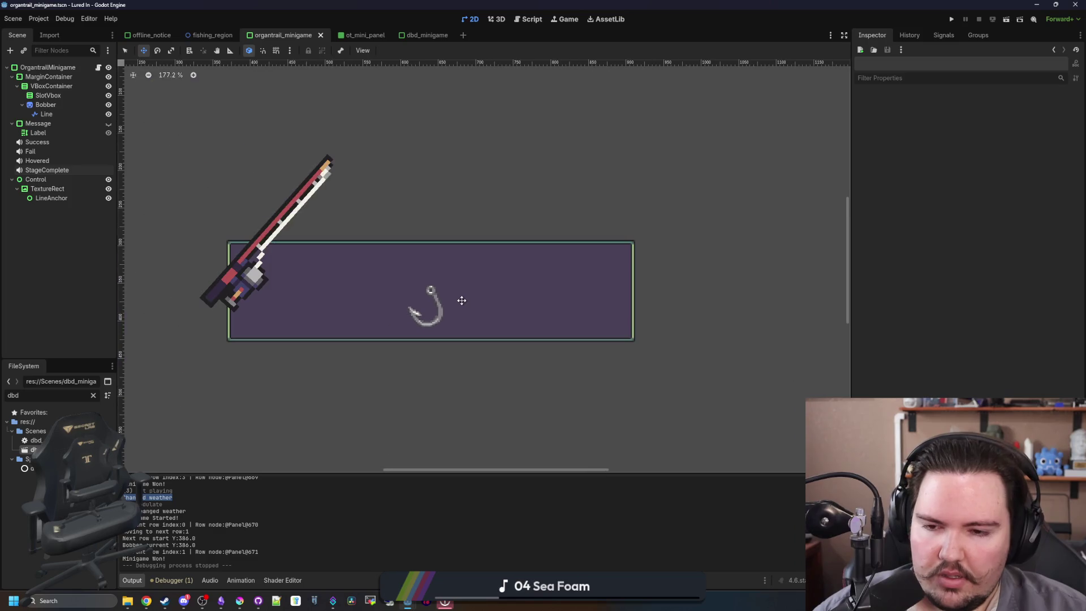
pyautogui.hotkey('ctrl', 's')
pyautogui.scroll(5, 295, 182)
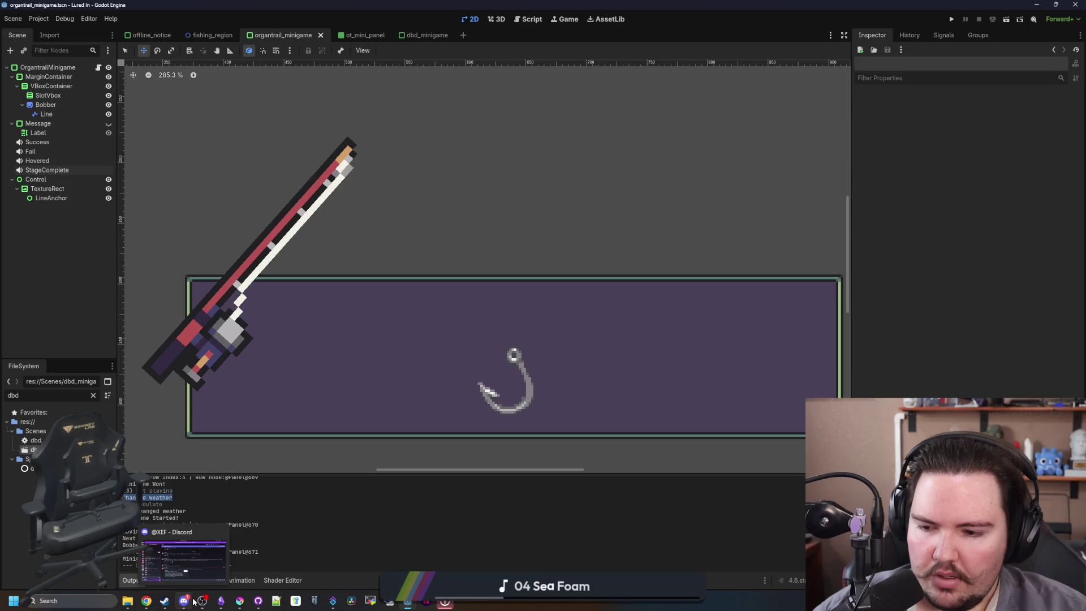
pyautogui.click(240, 601)
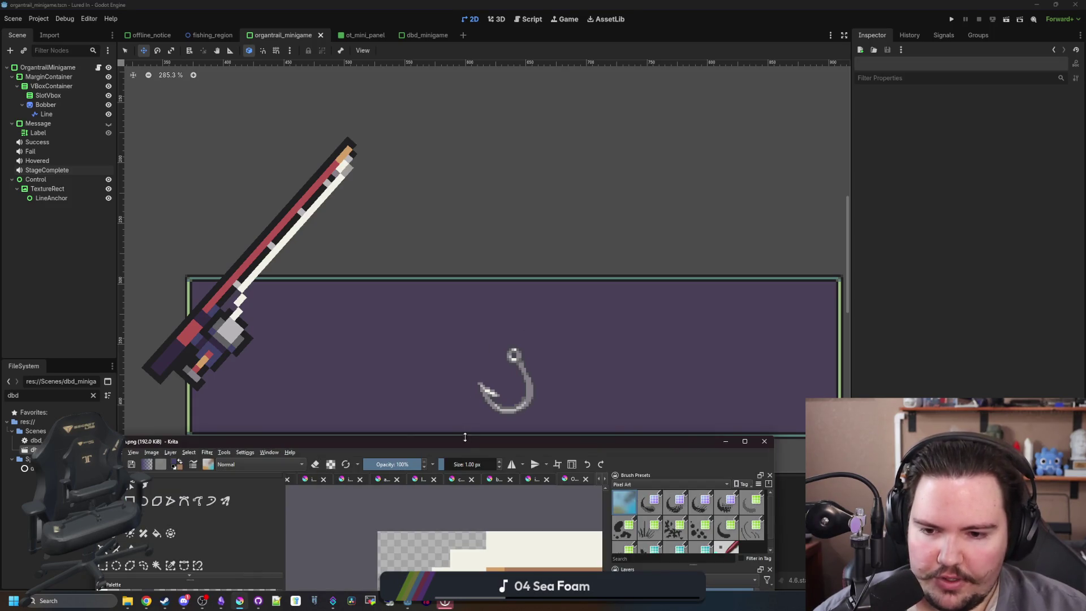
# Step: Maximize Krita and flip through the open images from fish_silhouette to icon_saltwater
pyautogui.doubleClick(464, 438)
pyautogui.click(876, 41)
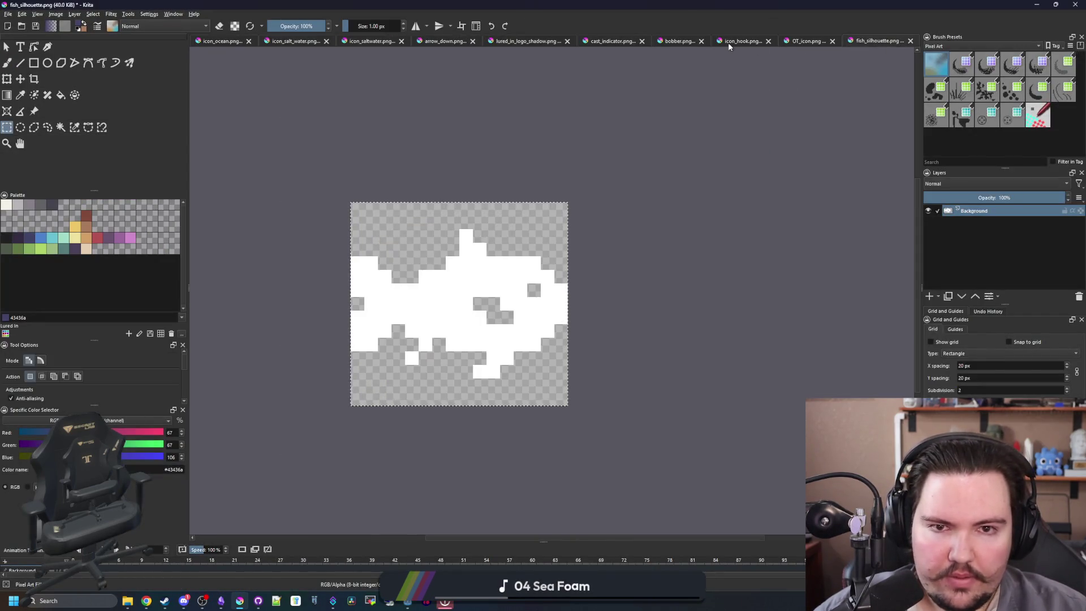
pyautogui.click(729, 41)
pyautogui.click(676, 41)
pyautogui.click(610, 40)
pyautogui.click(531, 41)
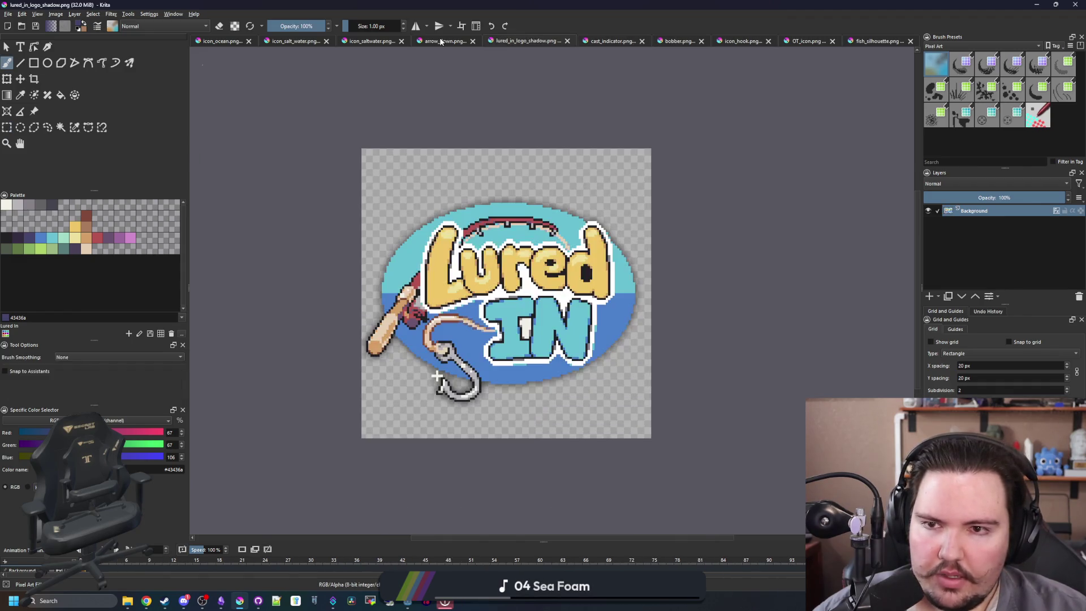
pyautogui.click(445, 41)
pyautogui.click(367, 40)
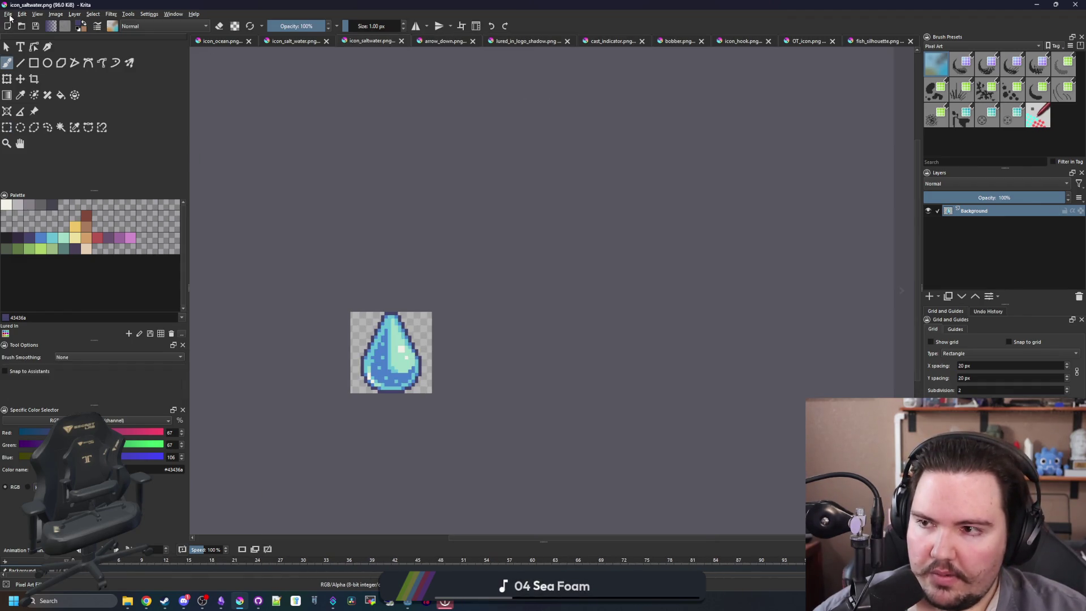
# Step: Open fishing_rod_1.png from the Sprites\Equipment folder via File > Open
pyautogui.click(9, 15)
pyautogui.click(18, 37)
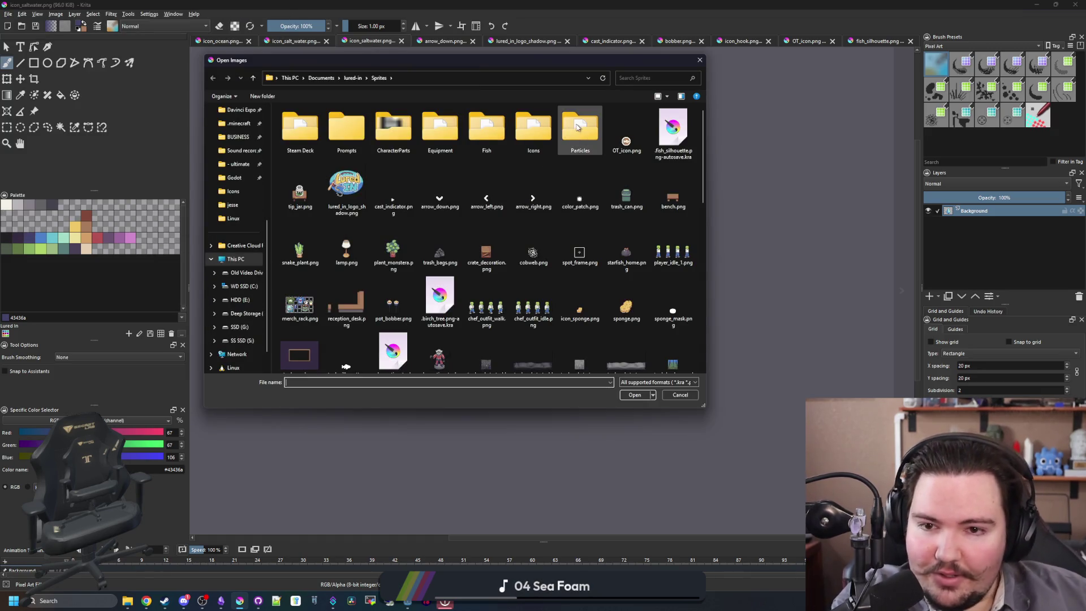
pyautogui.write('fish_silhouette.png')
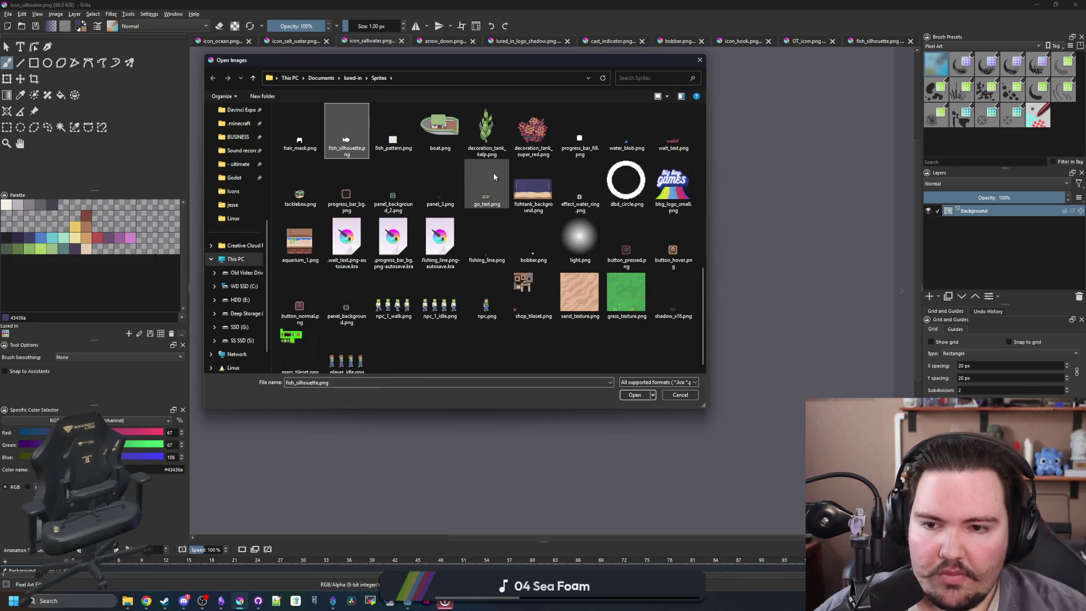
pyautogui.press('Right')
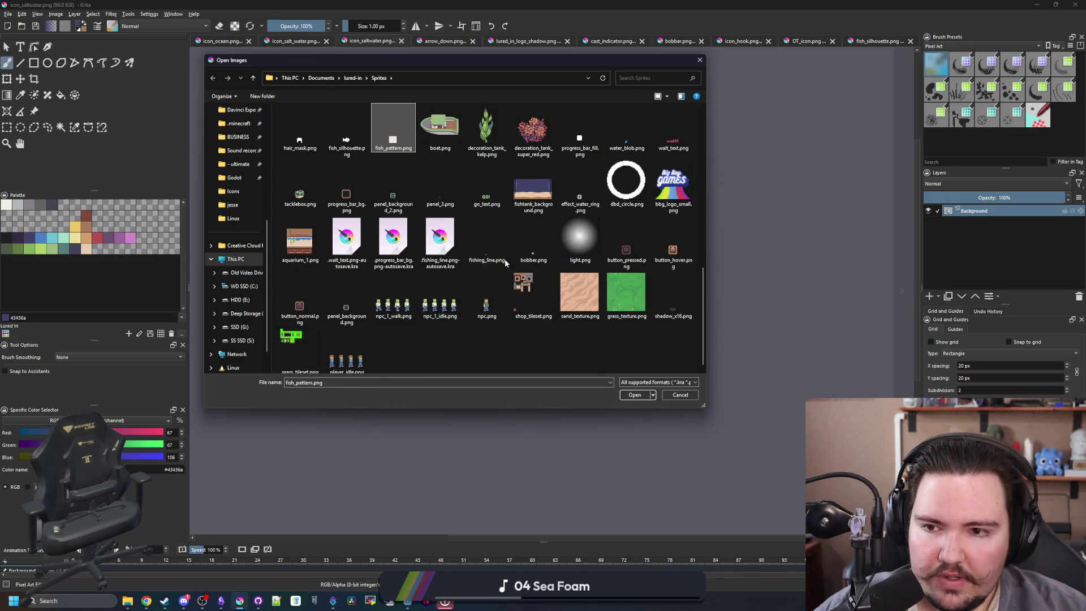
pyautogui.click(502, 240)
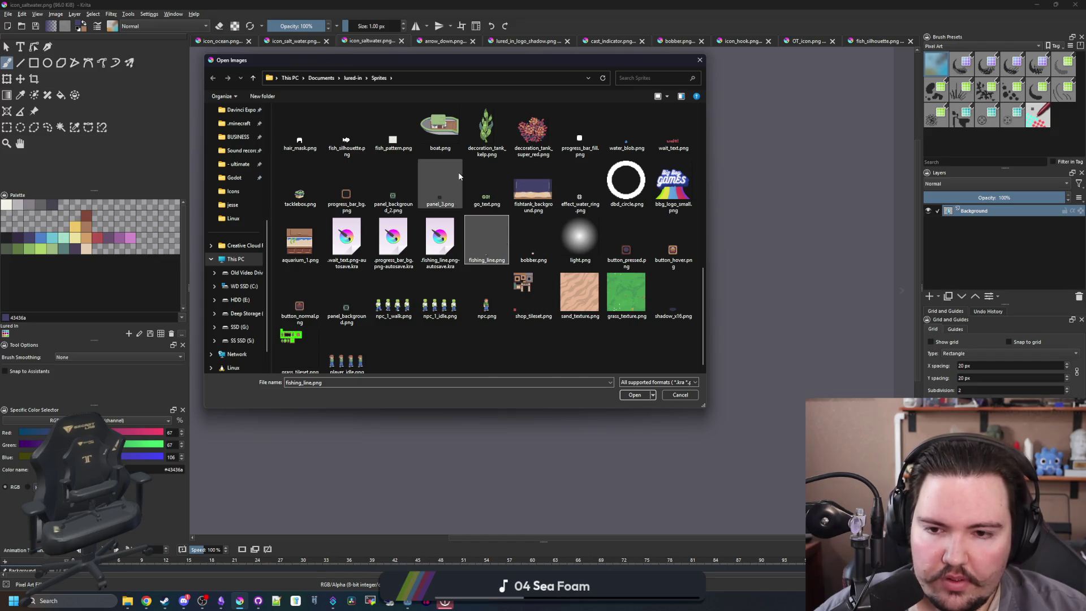
pyautogui.scroll(10, 459, 176)
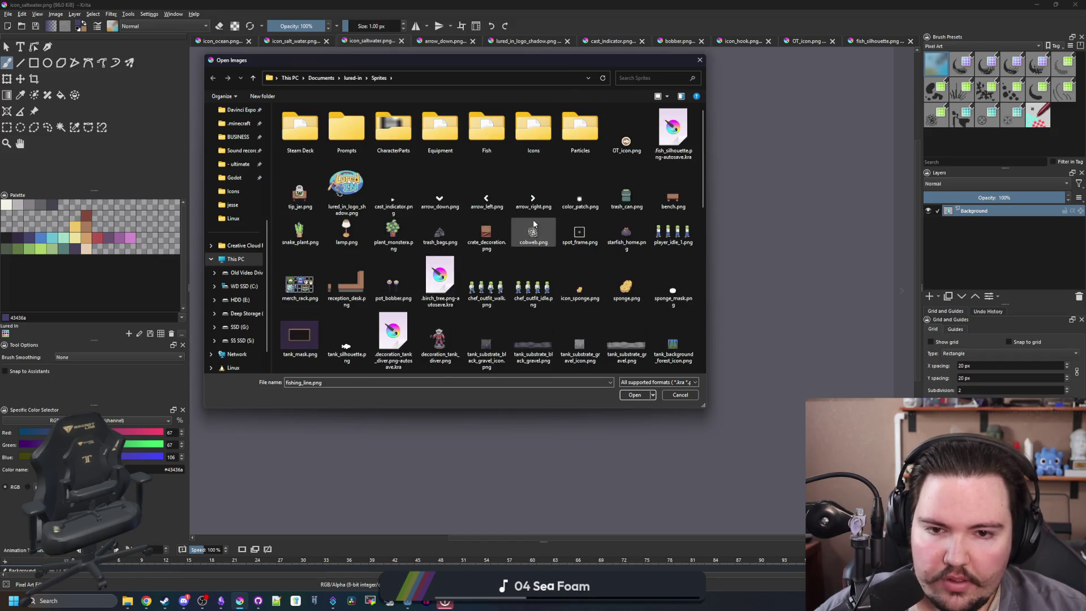
pyautogui.doubleClick(437, 137)
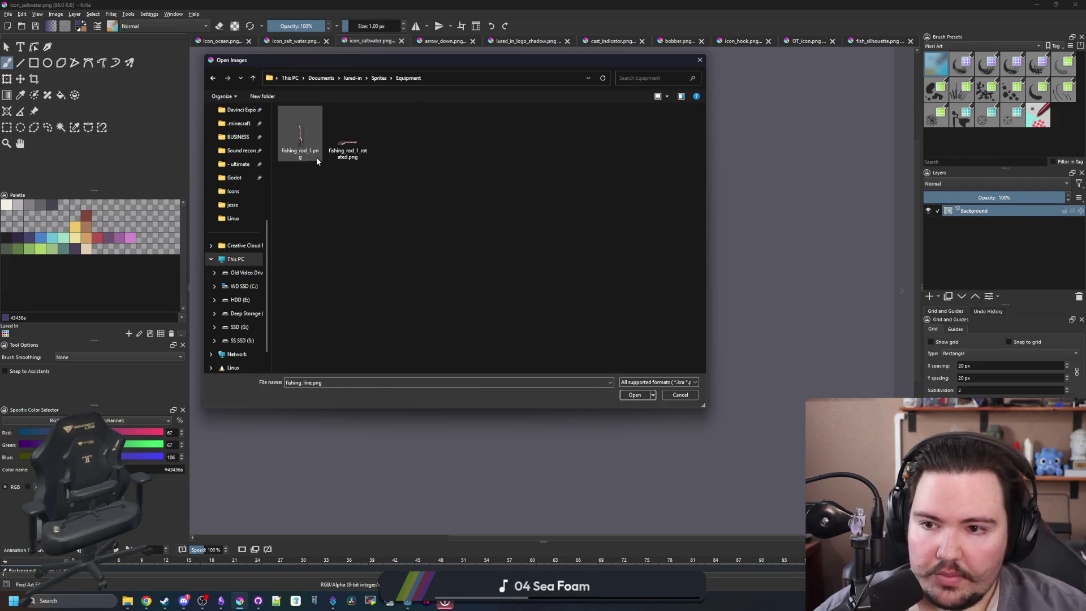
pyautogui.doubleClick(315, 158)
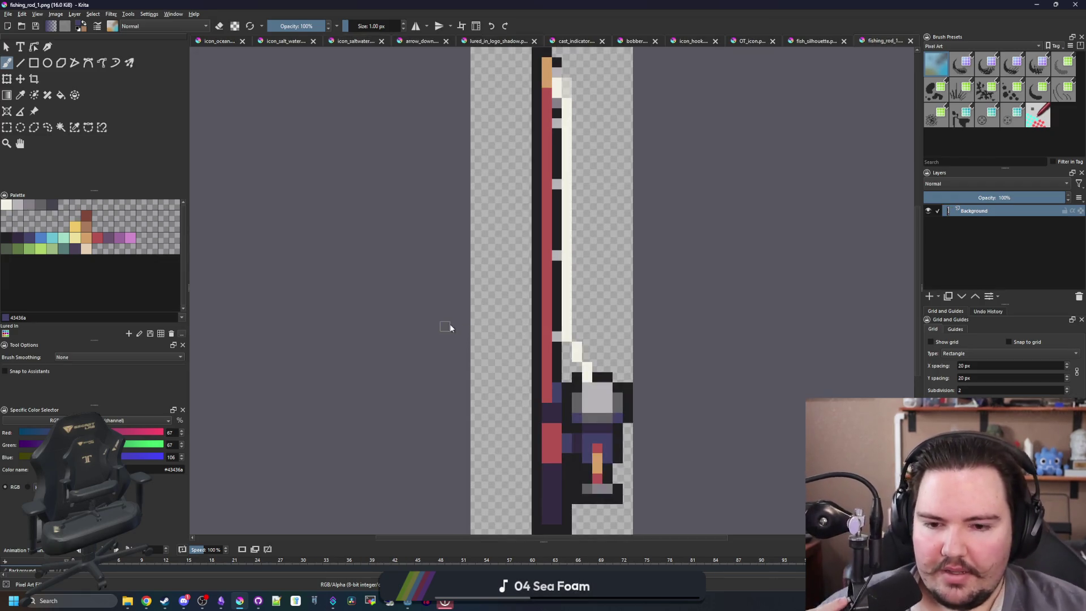
# Step: Scale the sprite image to 32×96 pixels
pyautogui.scroll(-3, 449, 325)
pyautogui.scroll(2, 551, 323)
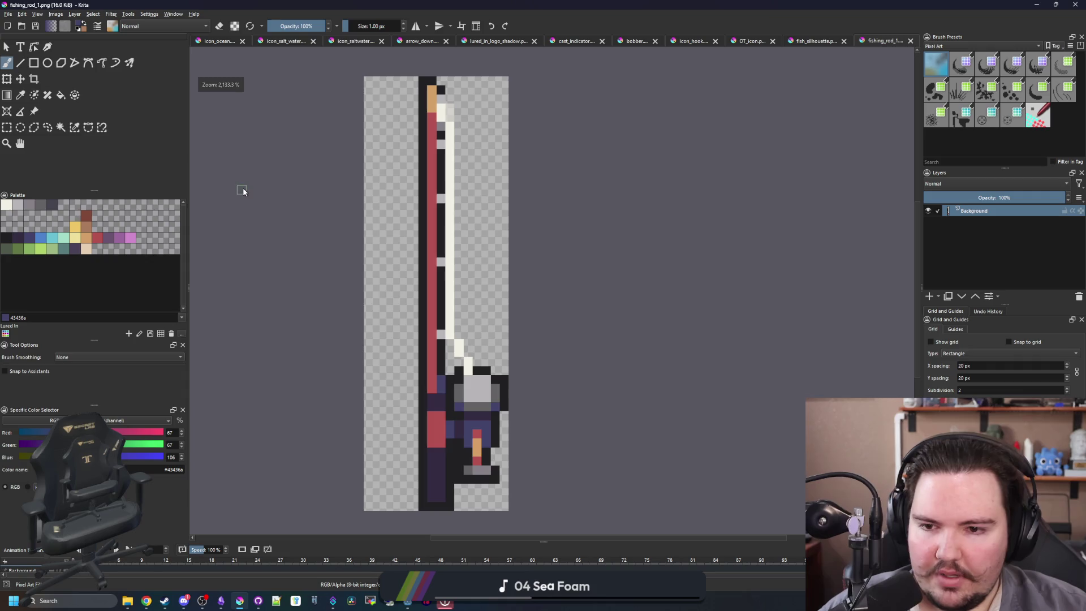
pyautogui.click(56, 13)
pyautogui.click(84, 123)
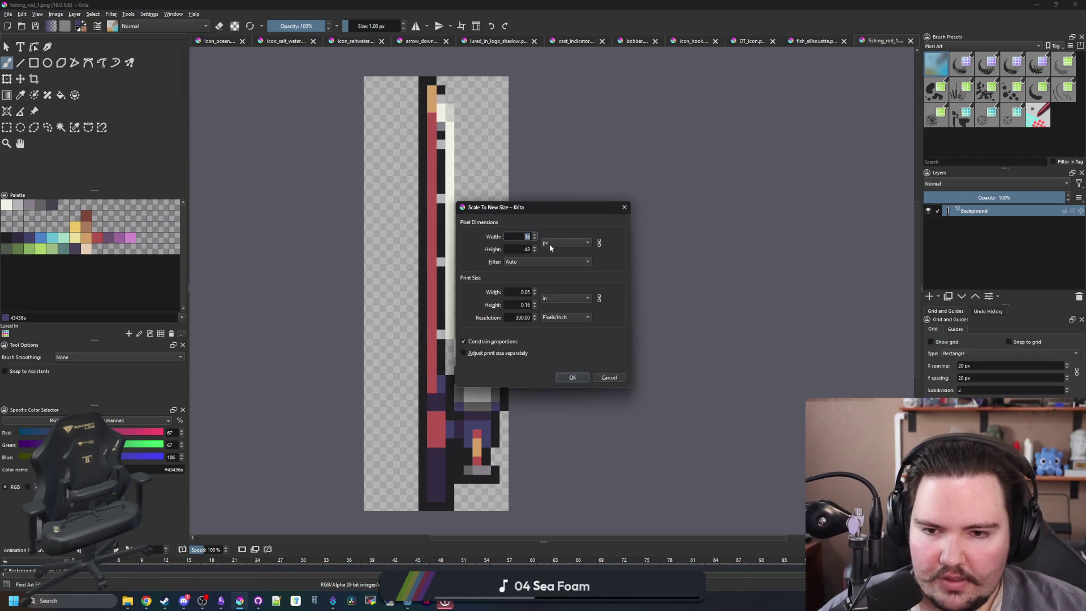
pyautogui.write('32')
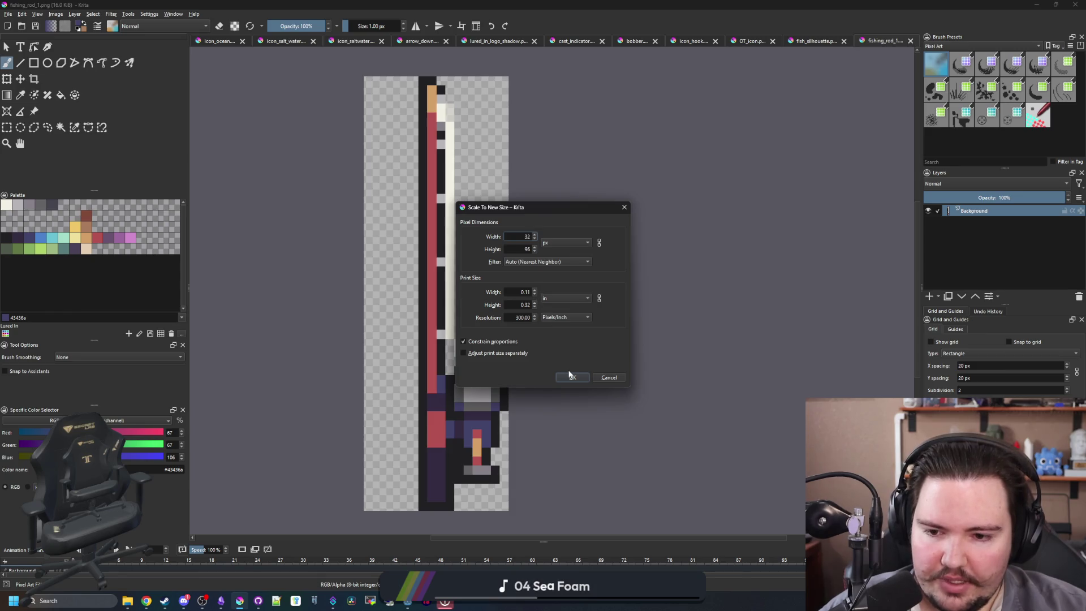
pyautogui.click(573, 376)
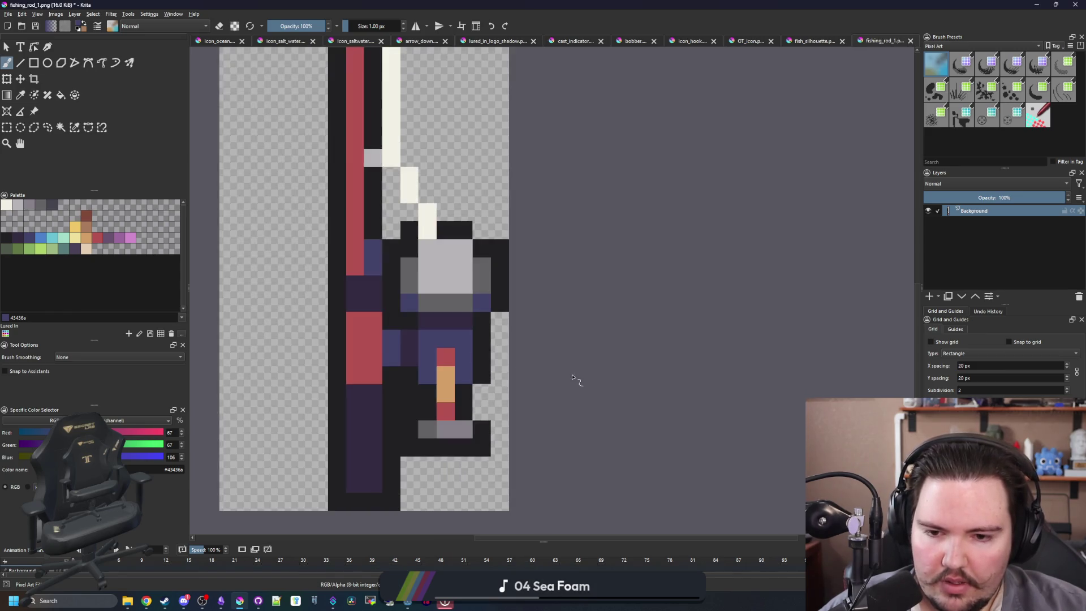
# Step: Sample the rod's red and clear dark outline pixels beside the rod
pyautogui.scroll(-6, 299, 300)
pyautogui.scroll(5, 550, 344)
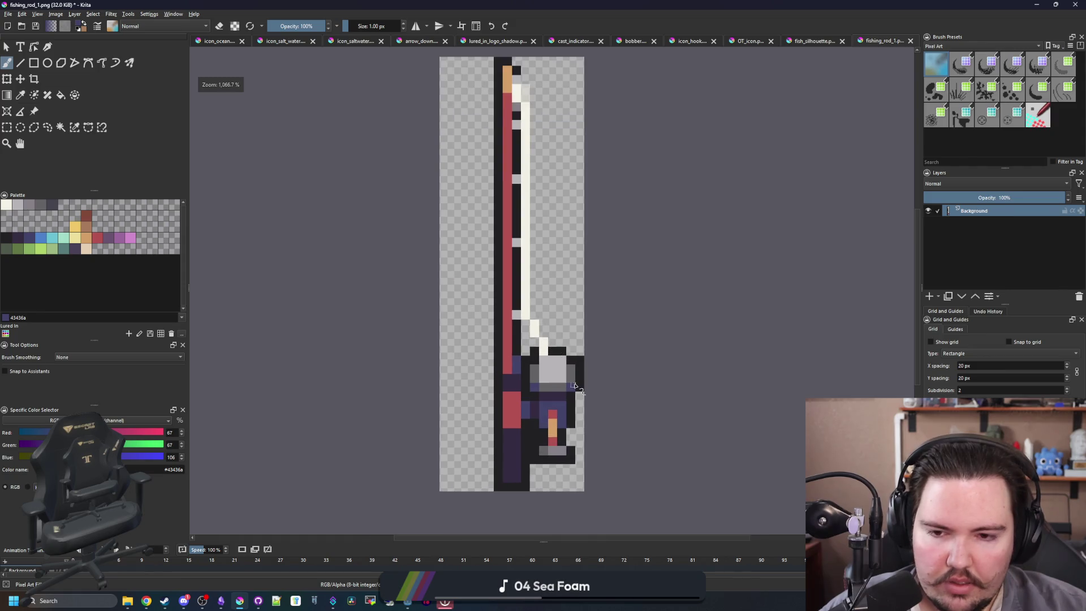
pyautogui.press('p')
pyautogui.click(454, 294)
pyautogui.press('b')
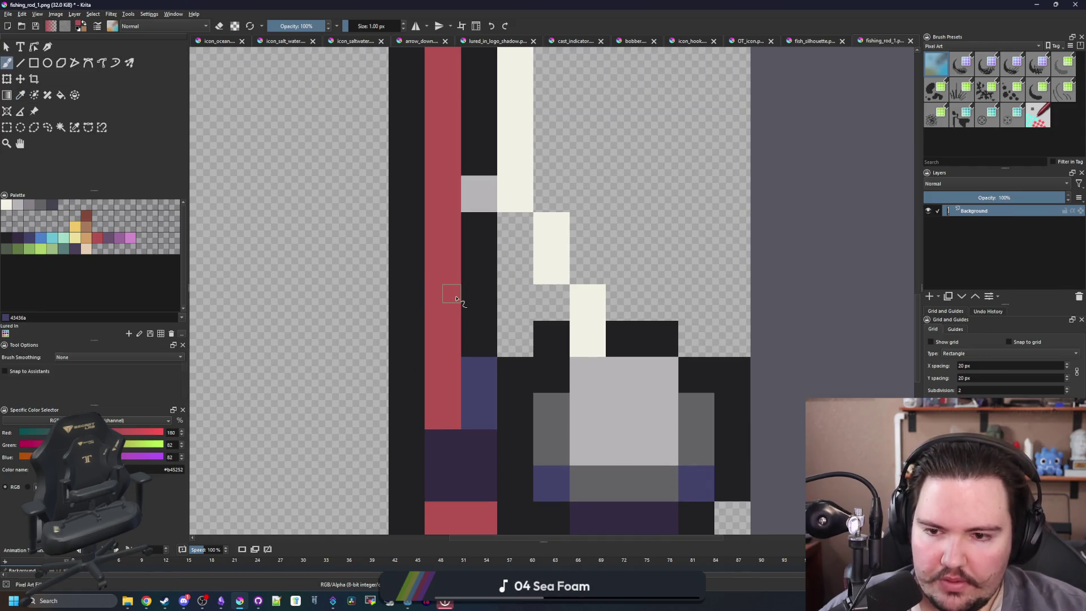
pyautogui.moveTo(492, 344); pyautogui.dragTo(493, 234)
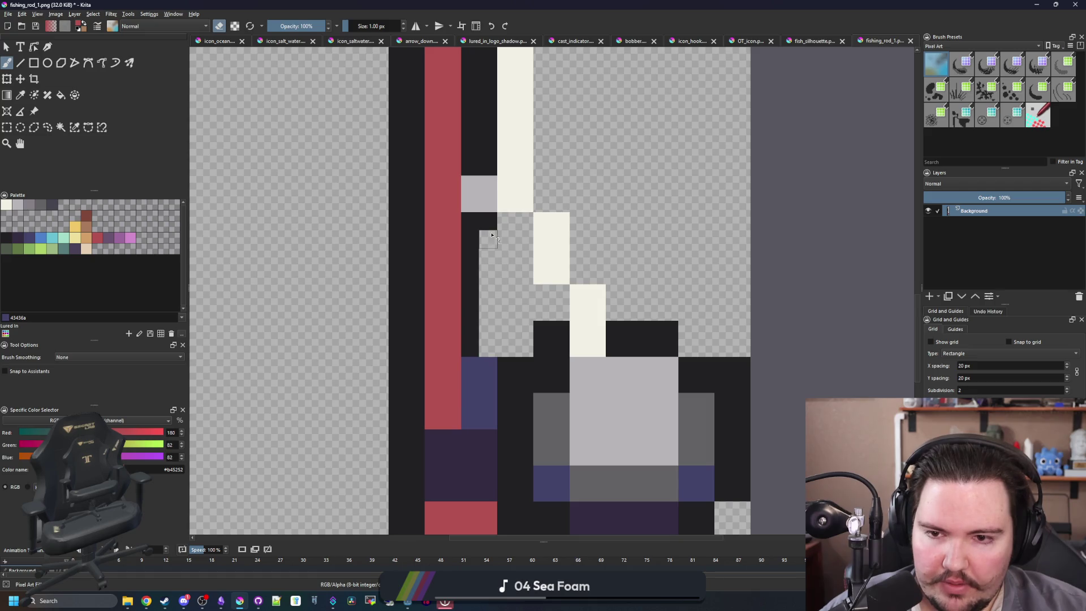
pyautogui.moveTo(397, 328); pyautogui.dragTo(398, 121)
# Step: Select a thin rectangular strip to the left of the rod
pyautogui.scroll(-3, 419, 405)
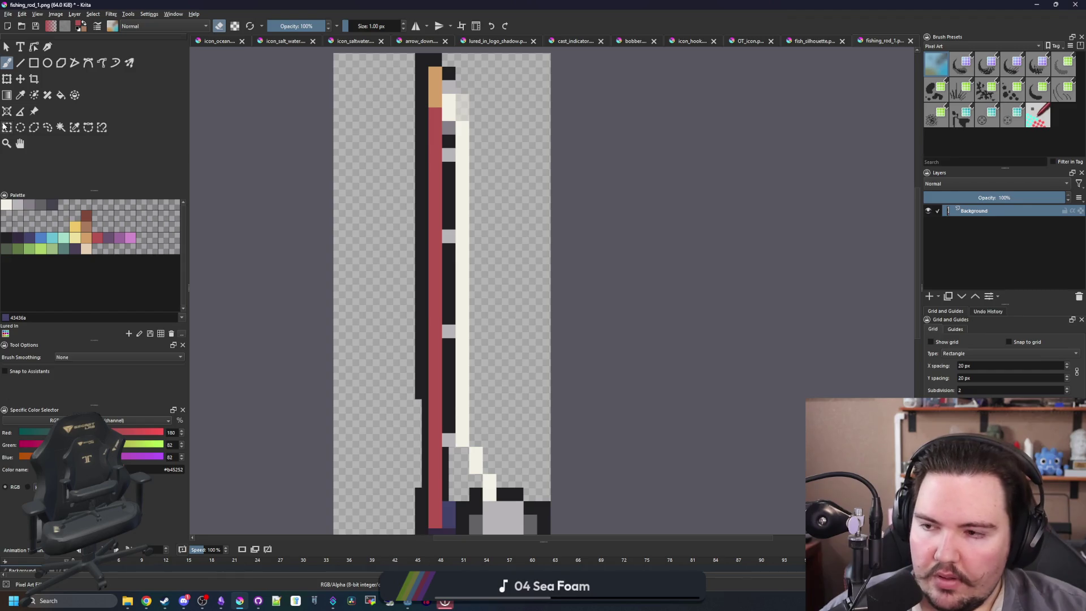
pyautogui.click(6, 126)
pyautogui.scroll(2, 441, 282)
pyautogui.moveTo(388, 473)
pyautogui.mouseDown()
pyautogui.moveTo(402, 148)
pyautogui.moveTo(420, 70)
pyautogui.mouseUp()
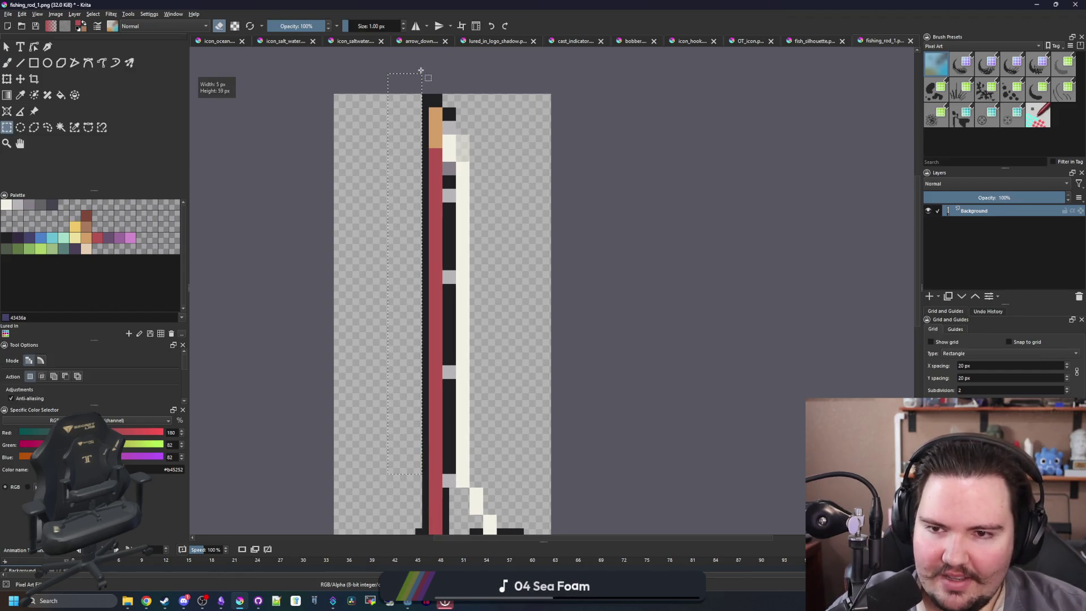
pyautogui.scroll(4, 437, 81)
# Step: Sample the tan and dark outline colours and clean dark pixels up the rod's left column
pyautogui.press('p')
pyautogui.click(431, 179)
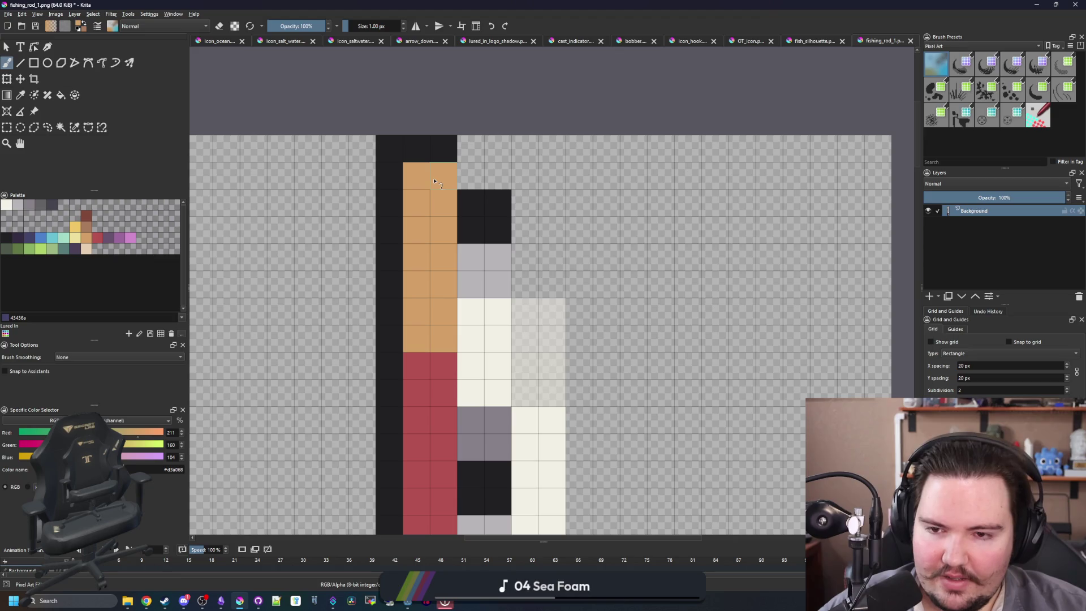
pyautogui.click(480, 207)
pyautogui.press('b')
pyautogui.scroll(-5, 482, 225)
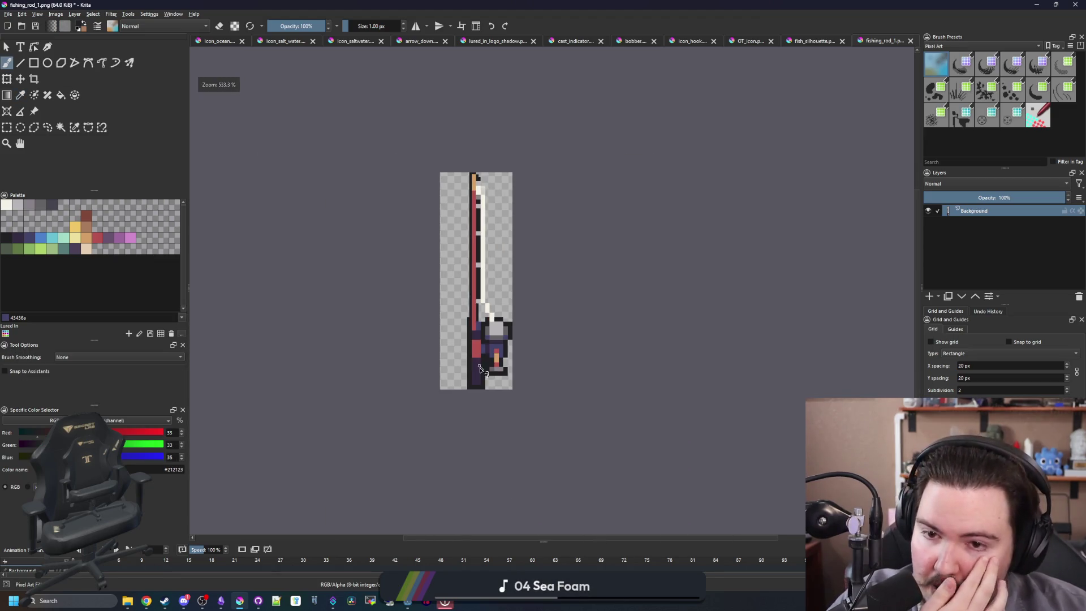
pyautogui.scroll(8, 479, 369)
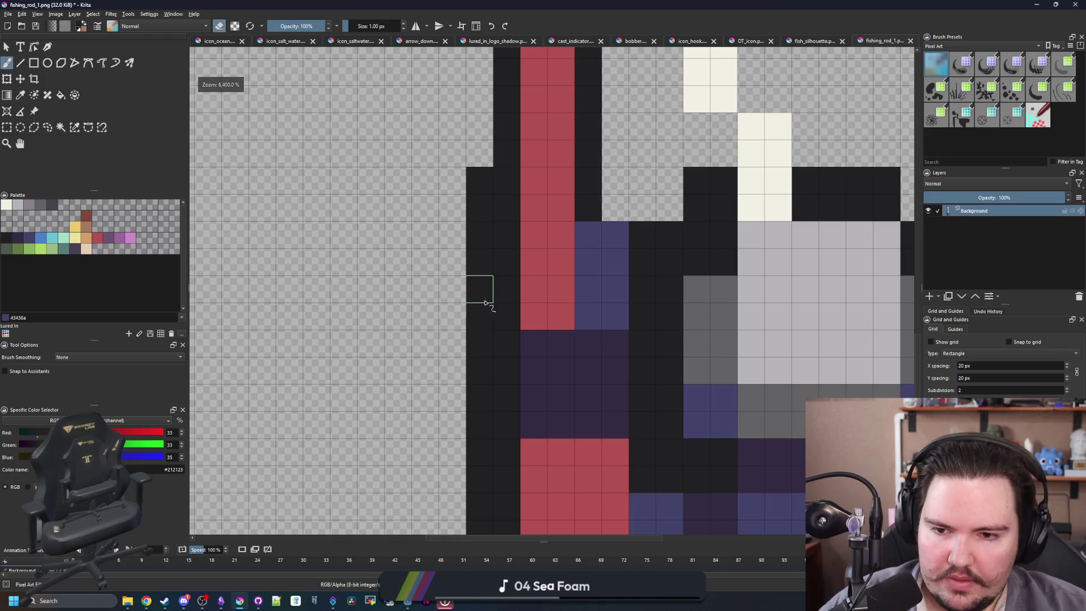
pyautogui.moveTo(485, 304); pyautogui.dragTo(481, 170)
# Step: Paint a dark blue column beside the rod and the handle's left column dark purple
pyautogui.scroll(-6, 429, 279)
pyautogui.scroll(4, 429, 279)
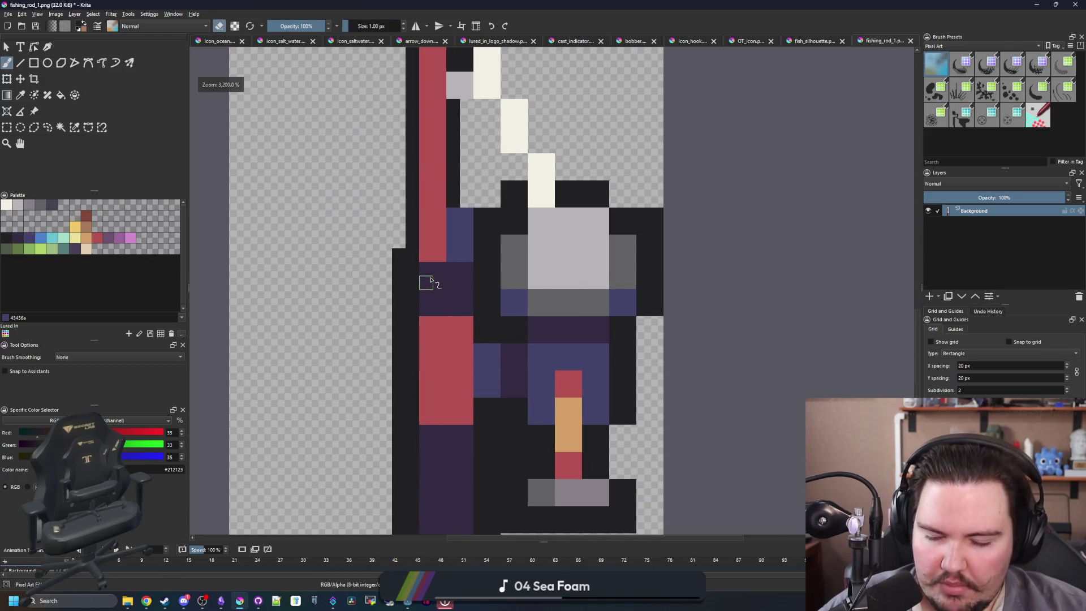
pyautogui.scroll(2, 430, 280)
pyautogui.keyDown('ctrl'); pyautogui.click(476, 242); pyautogui.keyUp('ctrl')
pyautogui.press('e')
pyautogui.moveTo(394, 241); pyautogui.dragTo(399, 163)
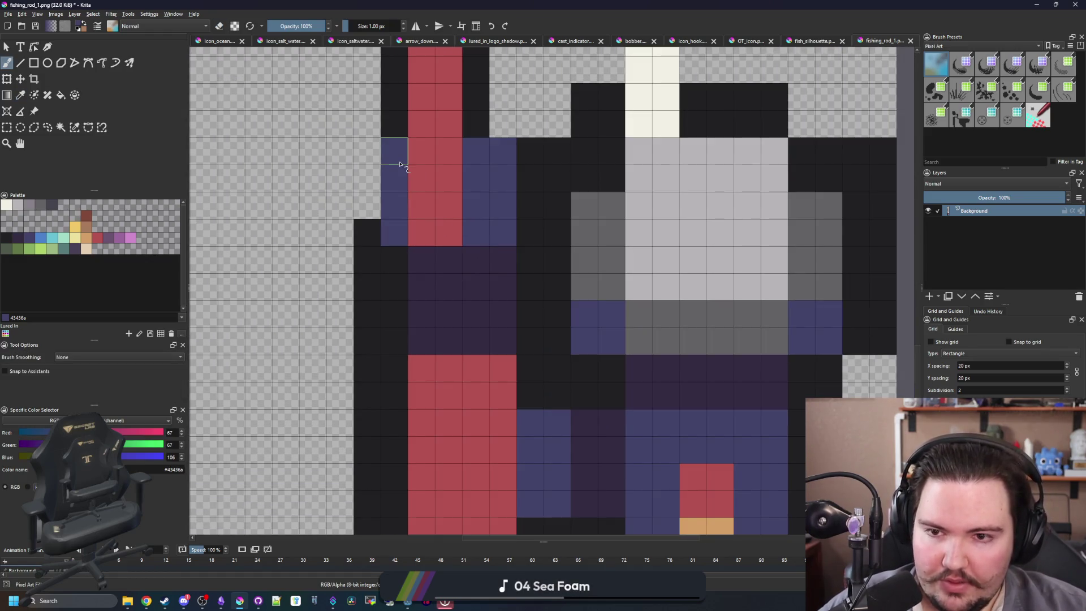
pyautogui.moveTo(507, 164); pyautogui.dragTo(503, 204)
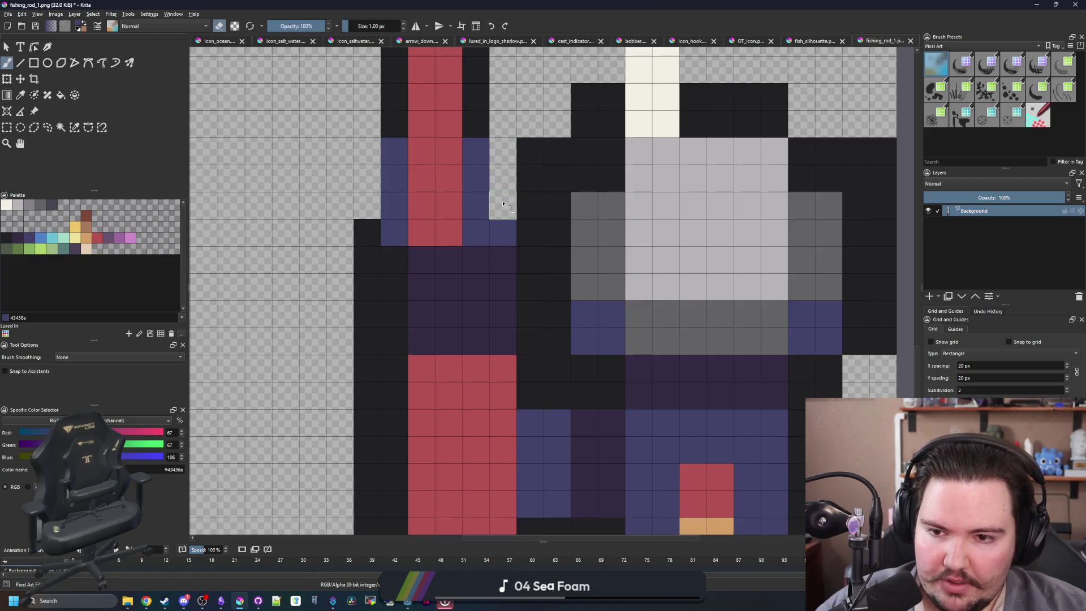
pyautogui.keyDown('ctrl'); pyautogui.click(449, 296); pyautogui.keyUp('ctrl')
pyautogui.press('e')
pyautogui.moveTo(394, 249); pyautogui.dragTo(399, 338)
# Step: Paint a red column down the handle's left side
pyautogui.keyDown('ctrl'); pyautogui.click(479, 368); pyautogui.keyUp('ctrl')
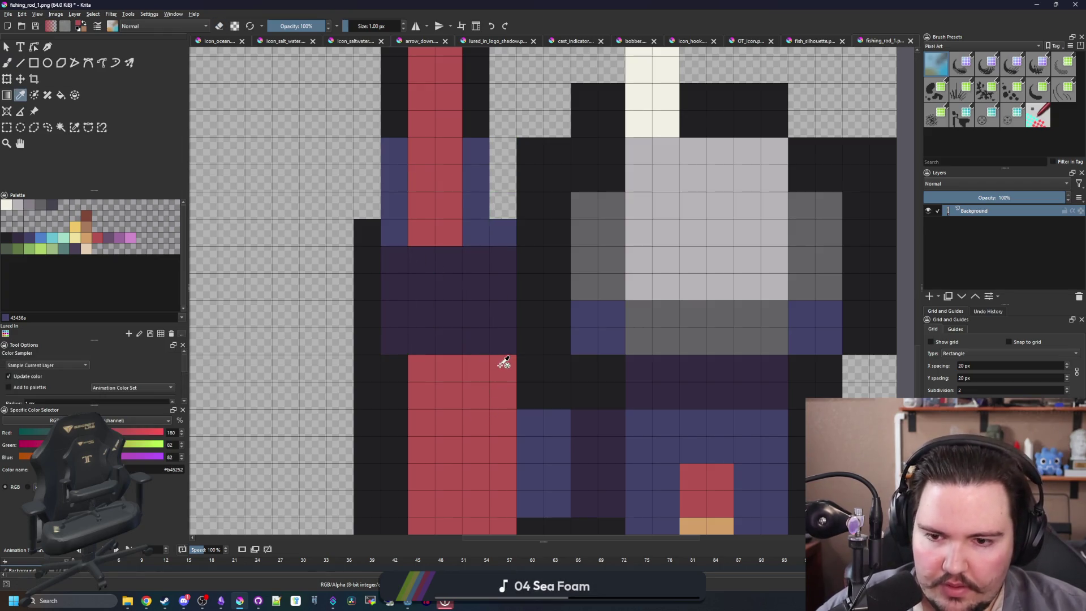
pyautogui.scroll(-1, 453, 368)
pyautogui.scroll(1, 431, 339)
pyautogui.moveTo(429, 277); pyautogui.dragTo(427, 469)
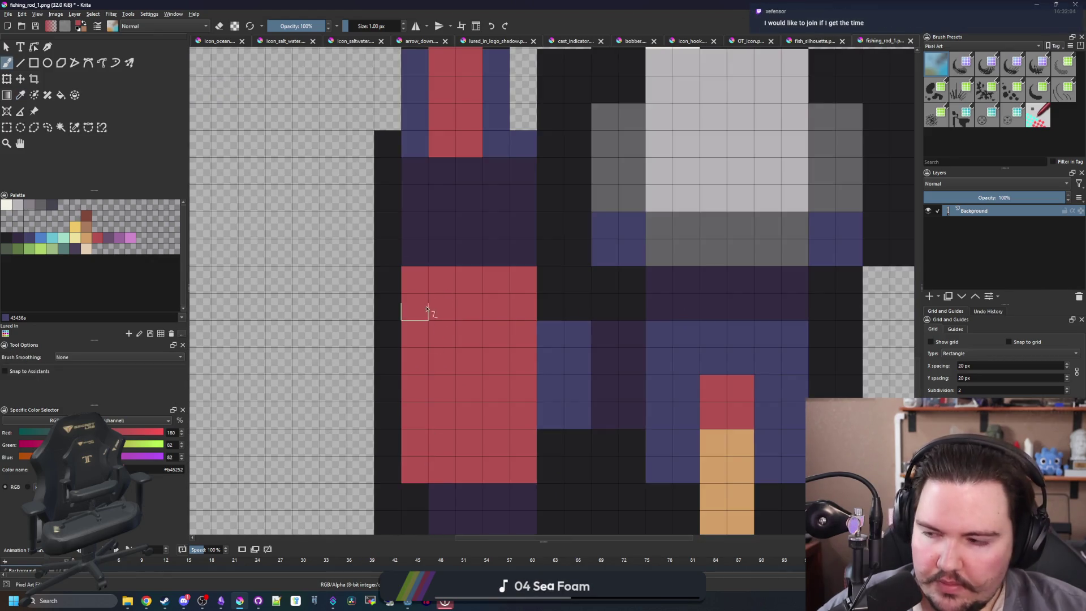
pyautogui.scroll(-3, 418, 413)
pyautogui.scroll(2, 423, 368)
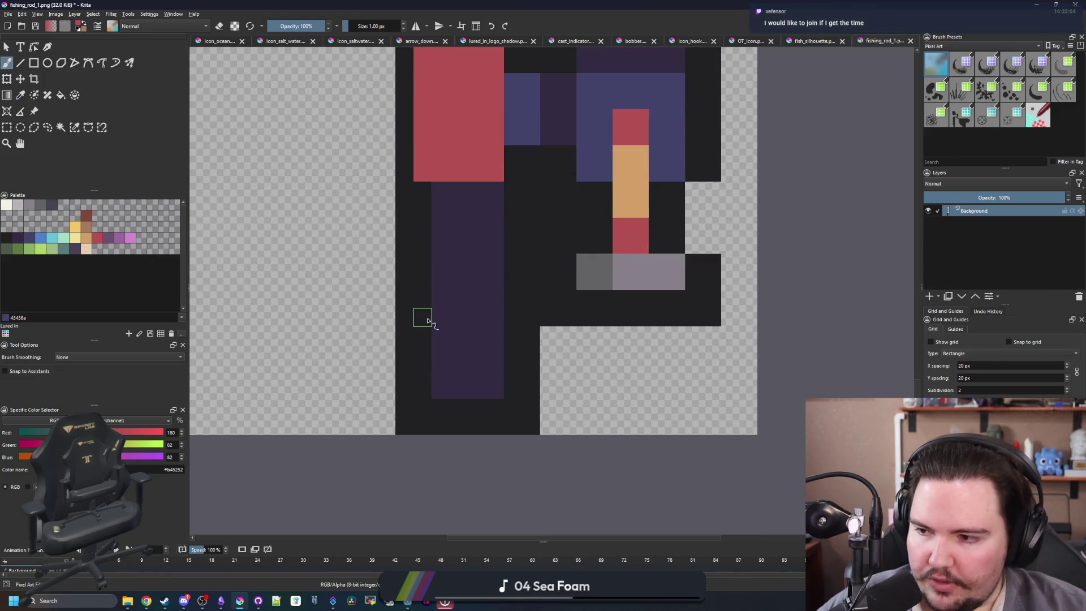
# Step: Paint a dark purple column and row on the handle, erasing cells on its bottom row
pyautogui.keyDown('ctrl'); pyautogui.click(477, 243); pyautogui.keyUp('ctrl')
pyautogui.moveTo(422, 201); pyautogui.dragTo(422, 362)
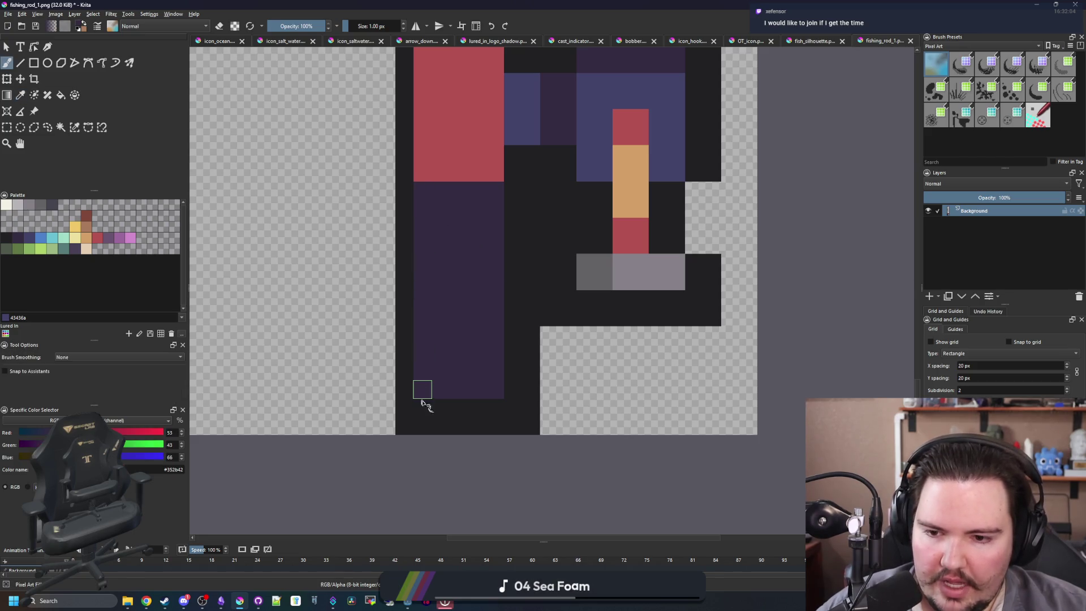
pyautogui.moveTo(422, 404); pyautogui.dragTo(491, 405)
pyautogui.scroll(1, 491, 405)
pyautogui.press('e')
pyautogui.click(359, 437)
pyautogui.moveTo(545, 438)
pyautogui.mouseDown()
pyautogui.moveTo(531, 431)
pyautogui.moveTo(537, 309)
pyautogui.mouseUp()
# Step: Add red pixels below the red block and a one-pixel red column beside the handle
pyautogui.press('p')
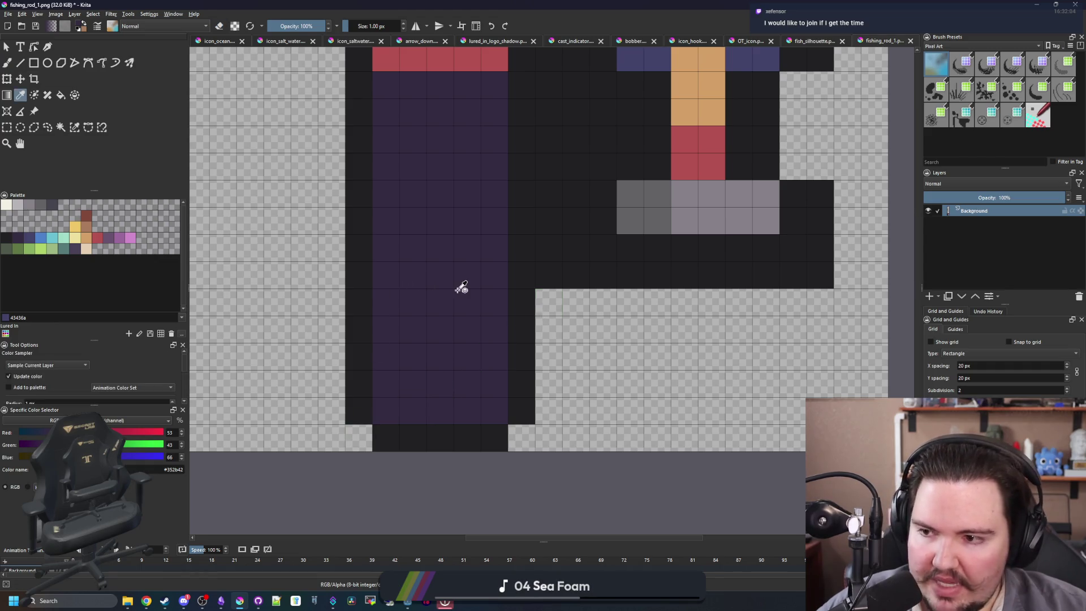
pyautogui.moveTo(446, 236); pyautogui.dragTo(448, 282)
pyautogui.scroll(-5, 382, 413)
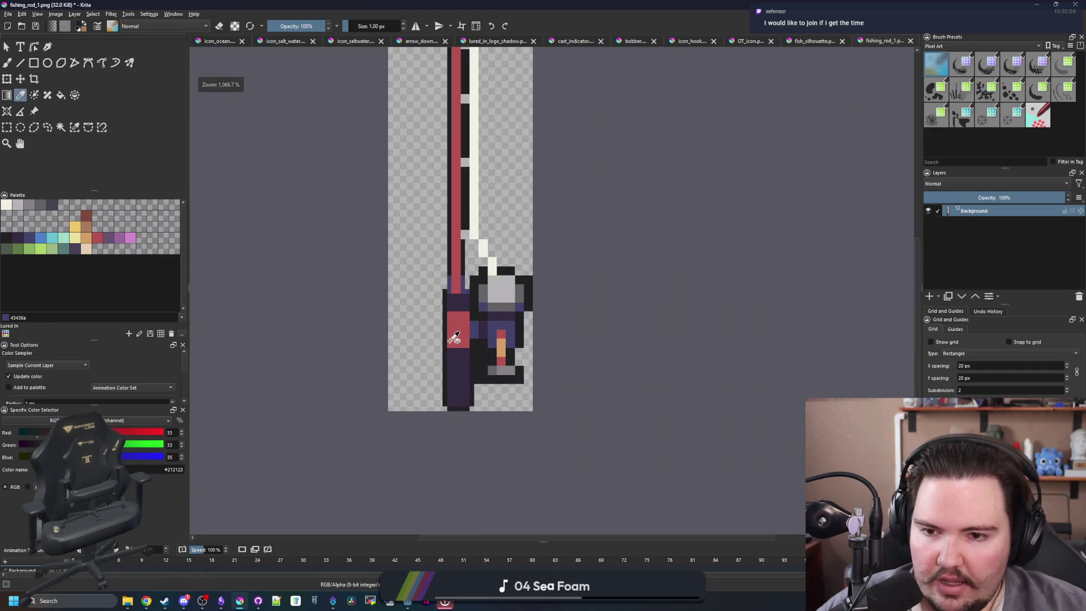
pyautogui.scroll(6, 467, 353)
pyautogui.click(467, 354)
pyautogui.press('b')
pyautogui.moveTo(467, 379); pyautogui.dragTo(516, 380)
pyautogui.scroll(-2, 512, 249)
pyautogui.scroll(2, 513, 250)
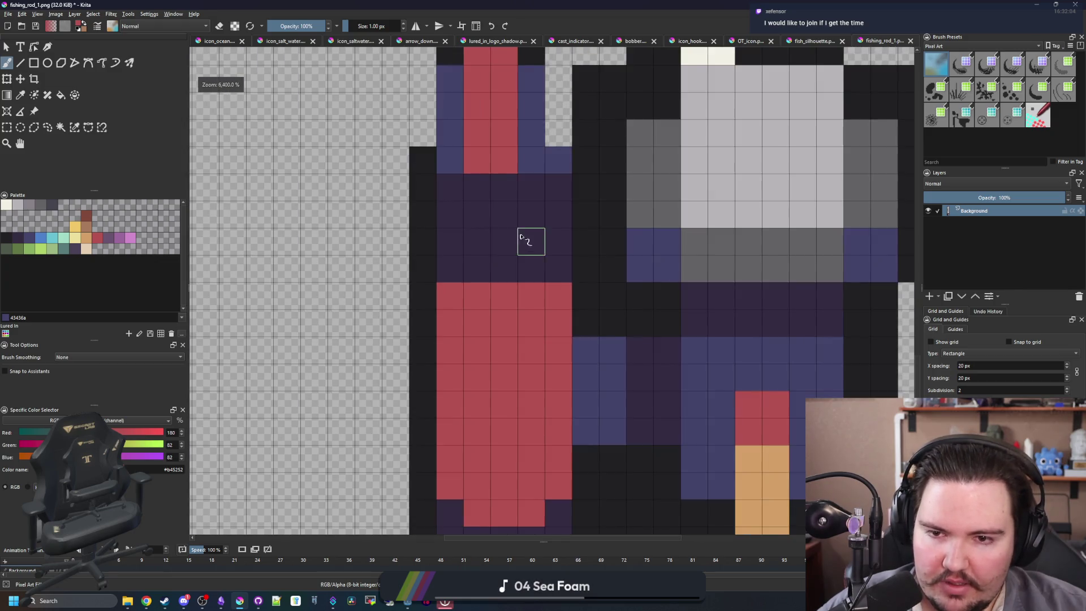
pyautogui.moveTo(535, 338); pyautogui.dragTo(543, 225)
# Step: Repaint the red column beside the purple block dark purple
pyautogui.press('p')
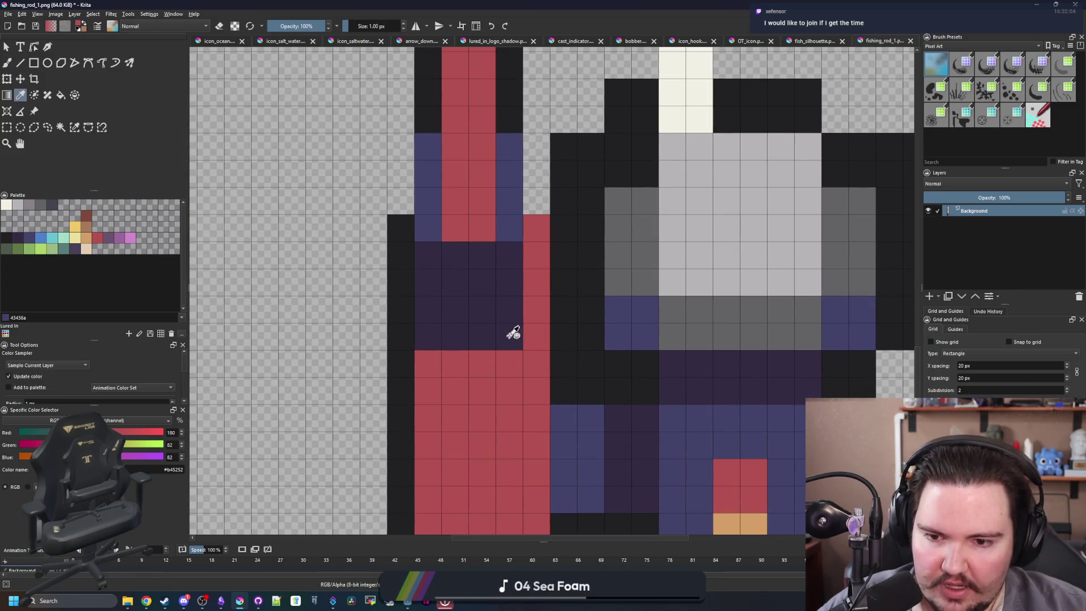
pyautogui.click(516, 330)
pyautogui.scroll(-3, 511, 317)
pyautogui.scroll(3, 517, 324)
pyautogui.scroll(-2, 488, 315)
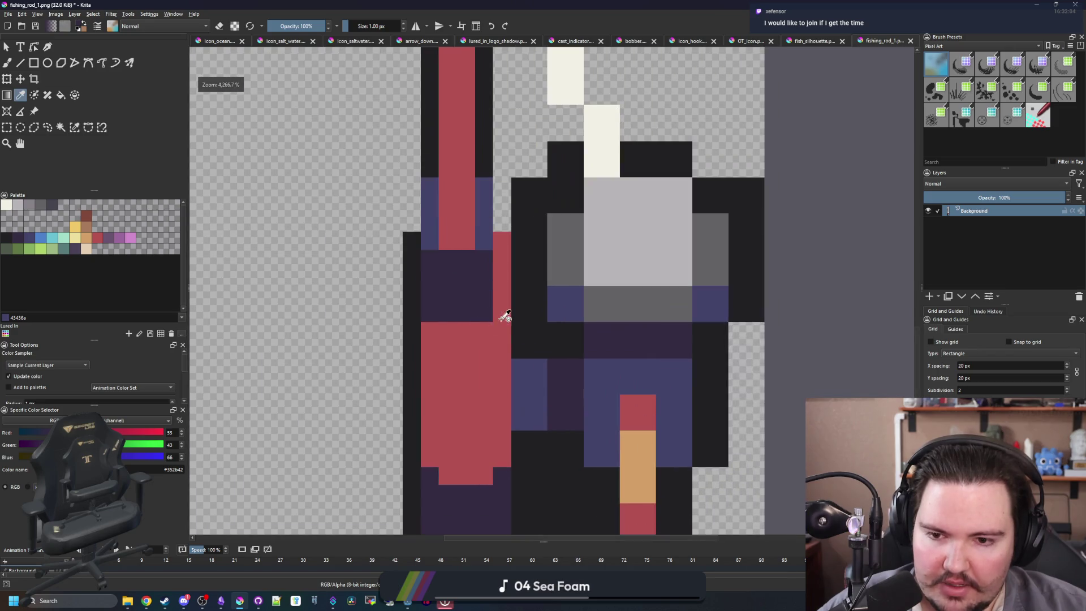
pyautogui.press('b')
pyautogui.moveTo(501, 319); pyautogui.dragTo(501, 255)
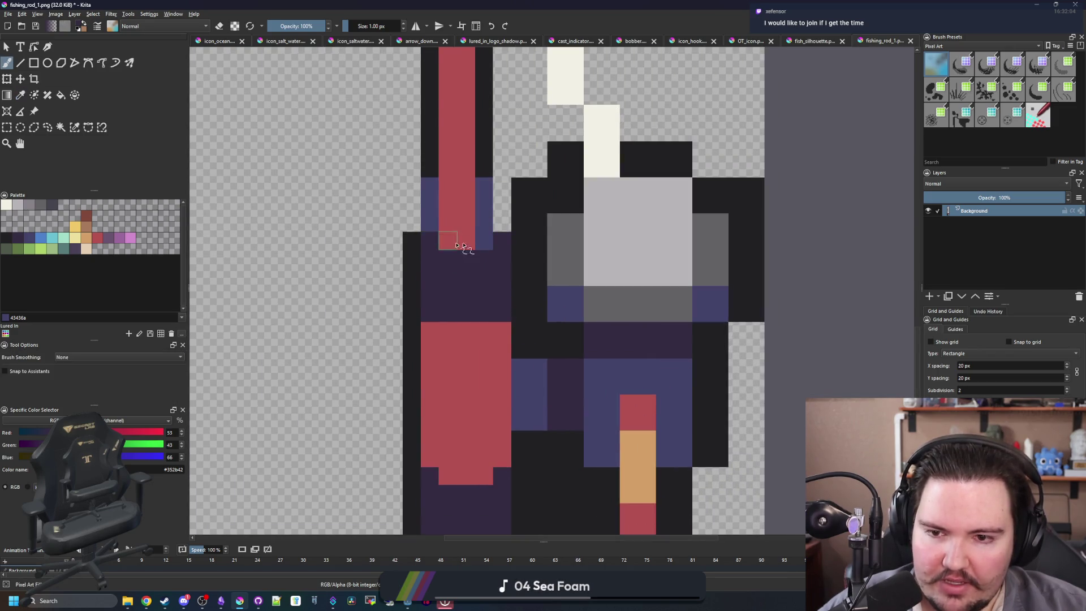
# Step: Recolour the purple column right of the rod red
pyautogui.scroll(1, 426, 375)
pyautogui.scroll(-6, 480, 351)
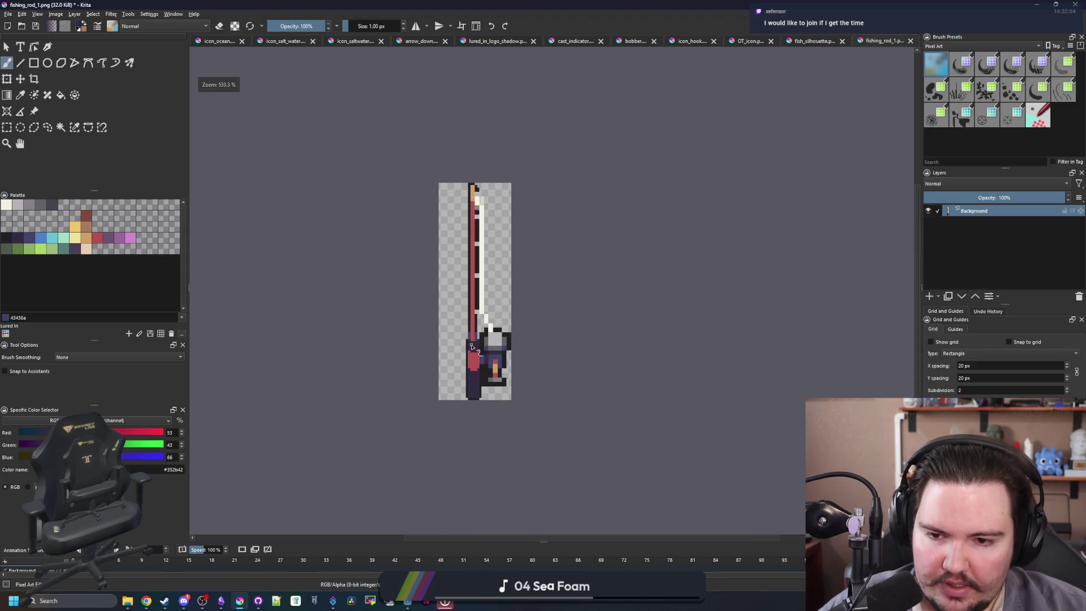
pyautogui.scroll(5, 472, 346)
pyautogui.press('p')
pyautogui.click(458, 319)
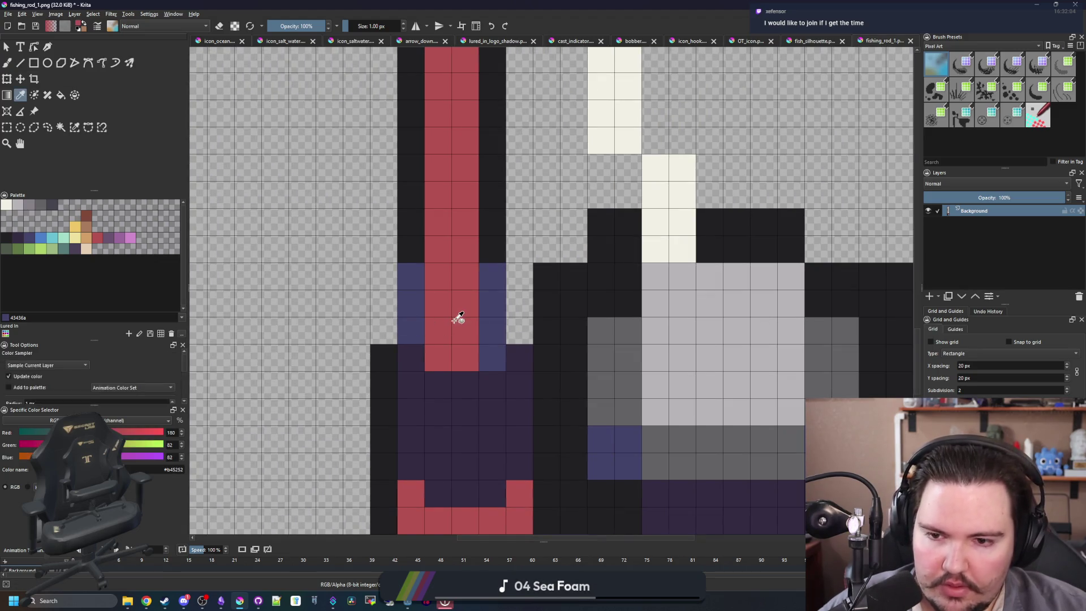
pyautogui.press('b')
pyautogui.moveTo(492, 359); pyautogui.dragTo(489, 193)
# Step: Blacken the outline columns on both sides of the red rod shaft
pyautogui.scroll(-3, 480, 340)
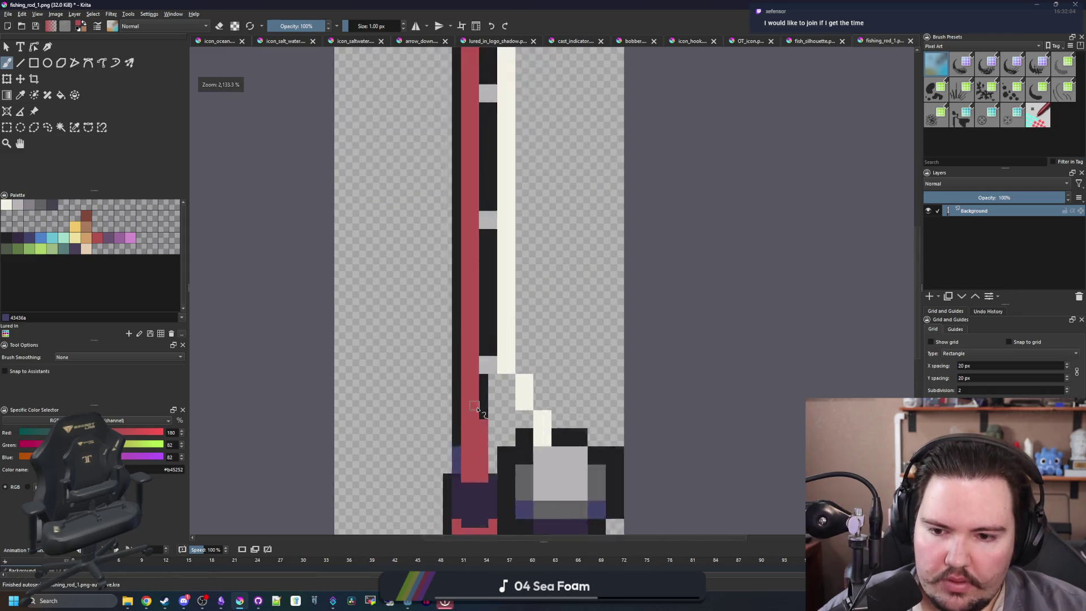
pyautogui.scroll(1, 478, 410)
pyautogui.scroll(-5, 489, 348)
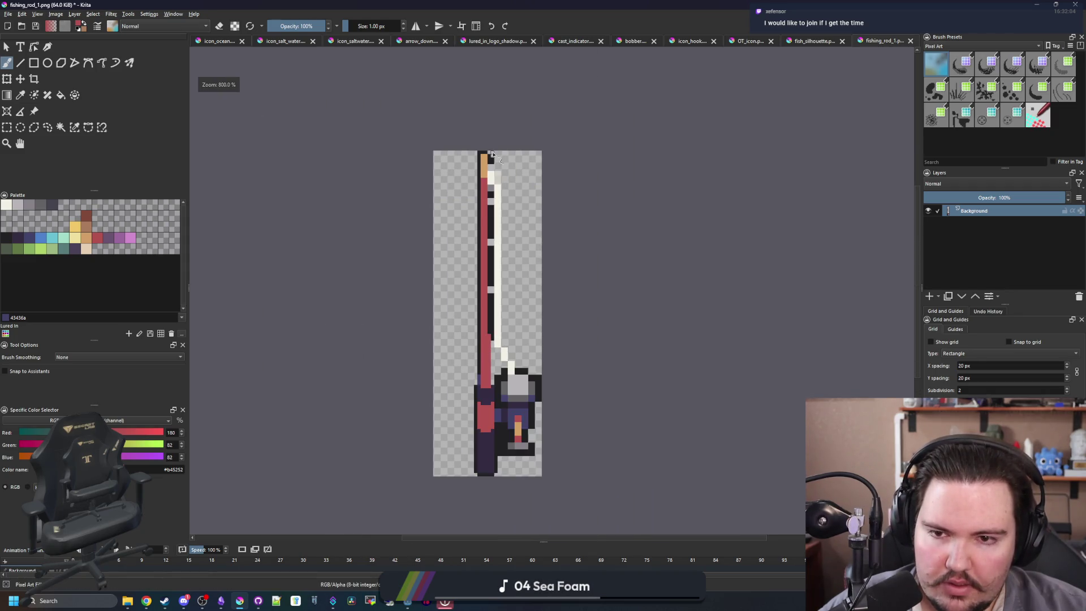
pyautogui.scroll(6, 481, 385)
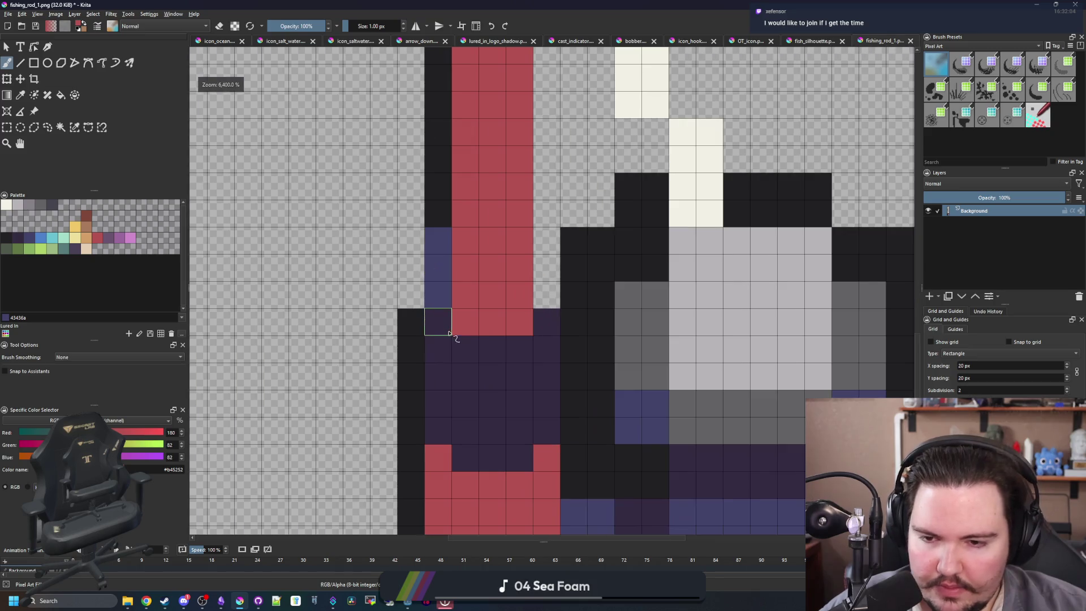
pyautogui.keyDown('ctrl'); pyautogui.click(421, 322); pyautogui.keyUp('ctrl')
pyautogui.moveTo(435, 300); pyautogui.dragTo(434, 194)
pyautogui.moveTo(527, 296); pyautogui.dragTo(546, 122)
pyautogui.scroll(-1, 511, 416)
pyautogui.moveTo(511, 417)
pyautogui.mouseDown()
pyautogui.moveTo(512, 307)
pyautogui.moveTo(514, 401)
pyautogui.mouseUp()
pyautogui.hotkey('ctrl', 'z')
pyautogui.click(513, 273)
pyautogui.scroll(-3, 514, 416)
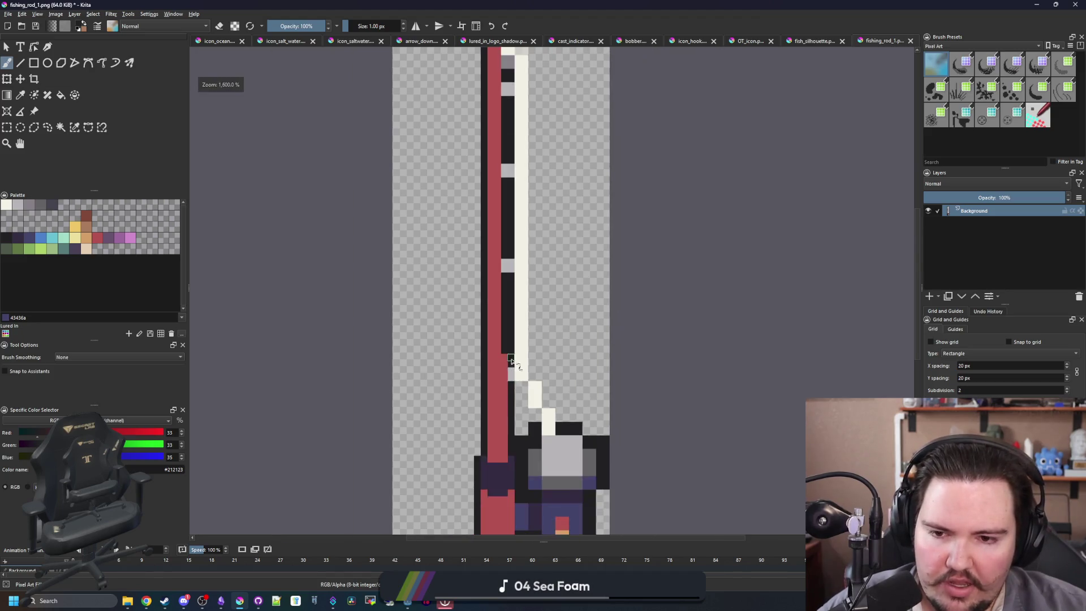
# Step: Erase the fishing line's right pixel column, then undo the last erase
pyautogui.scroll(3, 508, 343)
pyautogui.scroll(-3, 508, 343)
pyautogui.scroll(3, 504, 142)
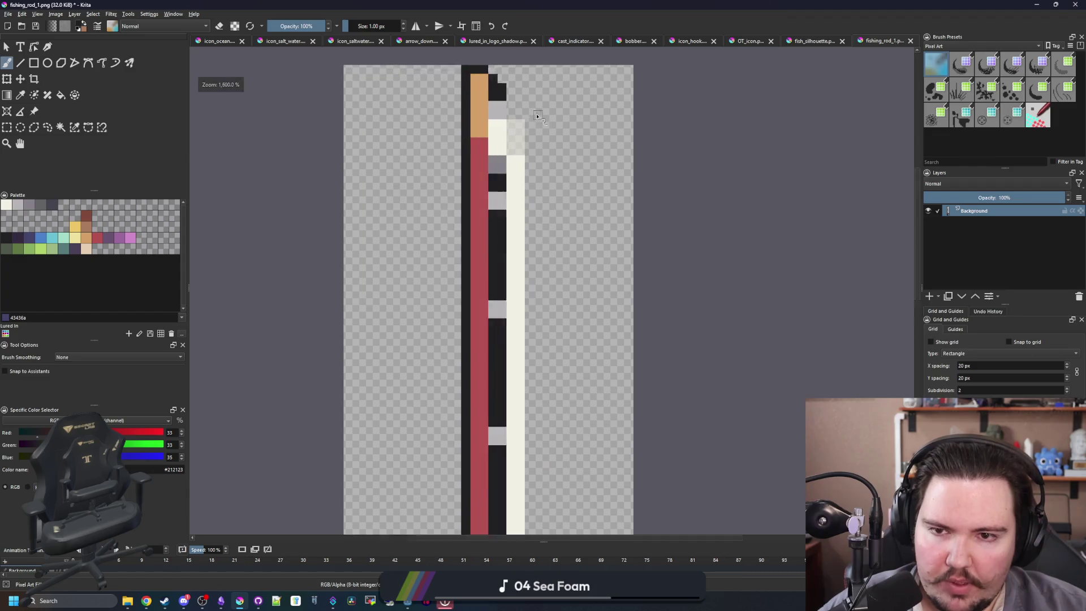
pyautogui.press('e')
pyautogui.moveTo(504, 142); pyautogui.dragTo(507, 362)
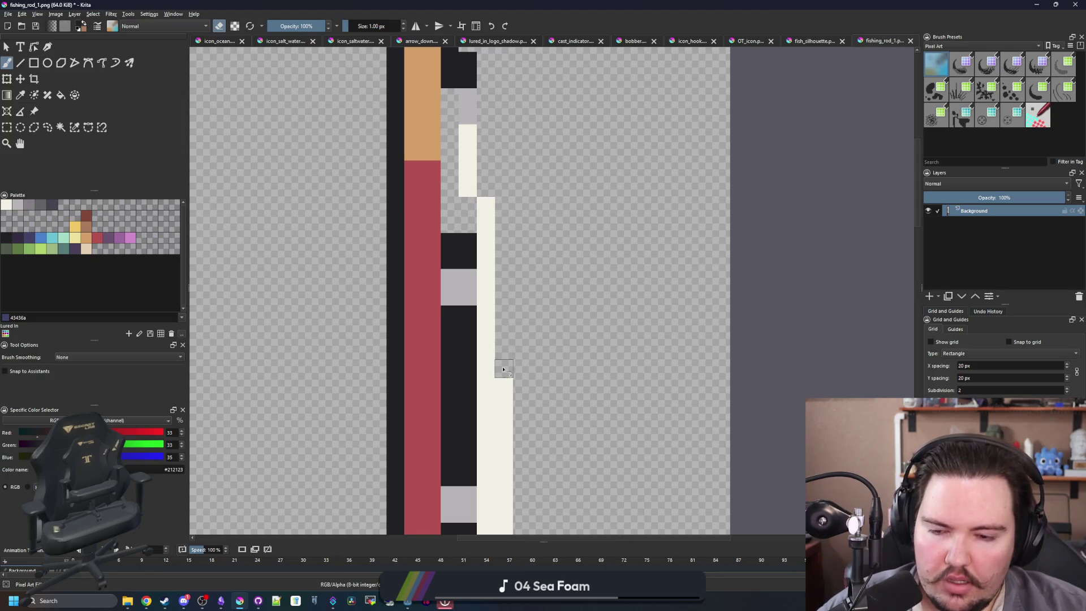
pyautogui.scroll(-3, 492, 291)
pyautogui.scroll(2, 495, 443)
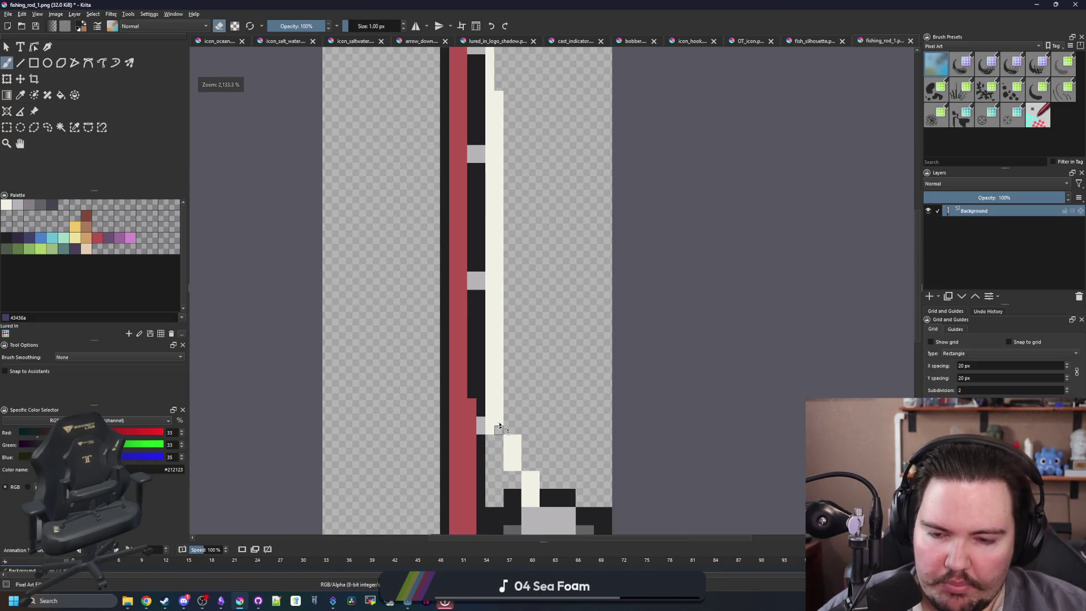
pyautogui.moveTo(499, 425); pyautogui.dragTo(499, 327)
pyautogui.moveTo(499, 253); pyautogui.dragTo(501, 234)
pyautogui.scroll(3, 505, 437)
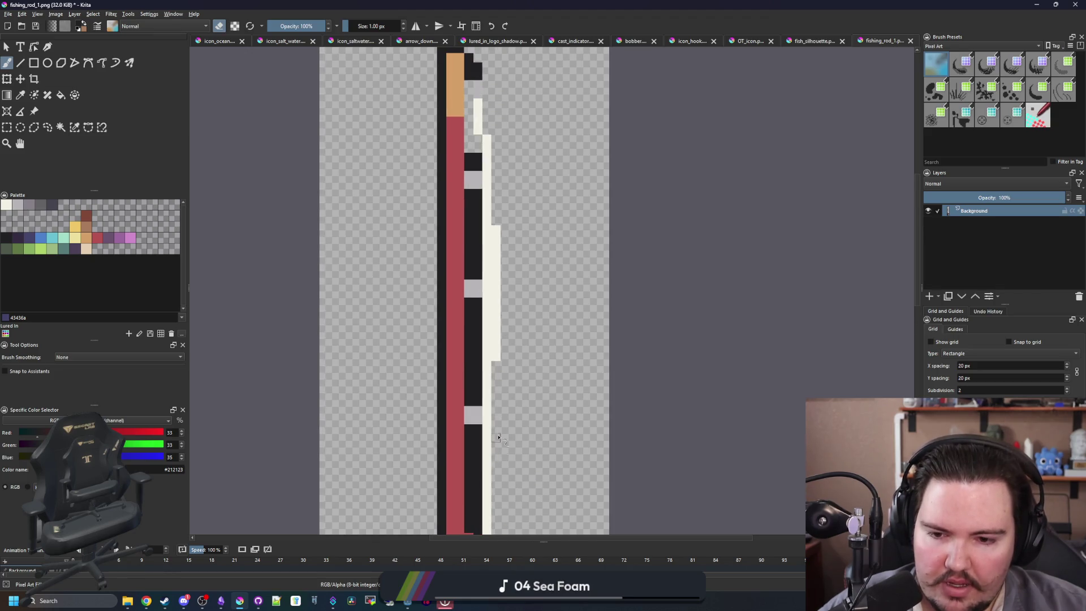
pyautogui.hotkey('ctrl', 'z')
pyautogui.hotkey('ctrl', 'z')
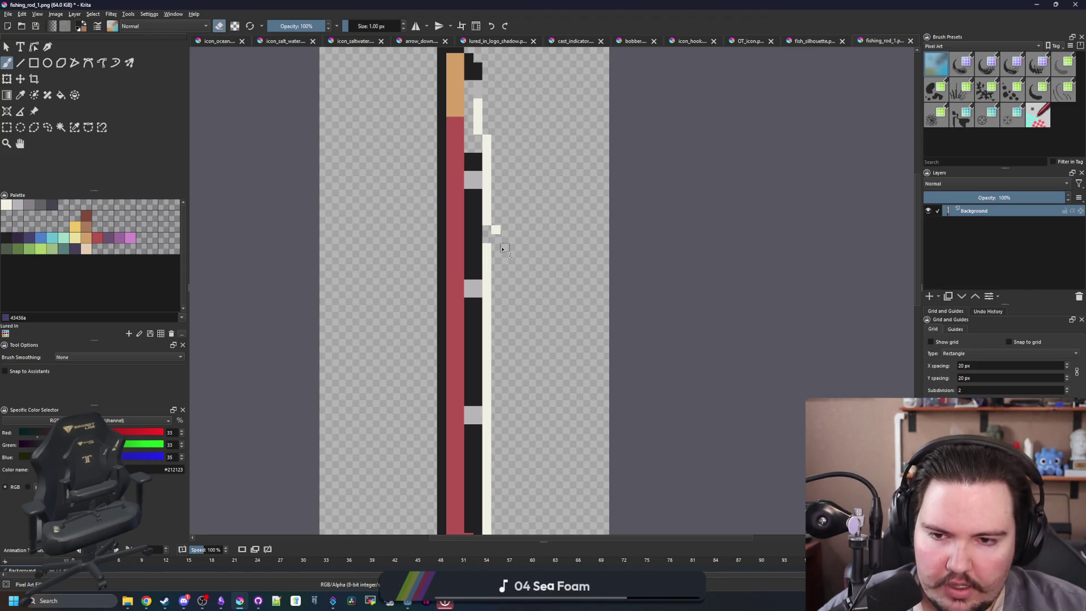
# Step: Sample the cream line colour and clear the stray cream cells above the reel
pyautogui.scroll(2, 499, 223)
pyautogui.keyDown('ctrl'); pyautogui.click(472, 236); pyautogui.keyUp('ctrl')
pyautogui.press('e')
pyautogui.scroll(-2, 480, 198)
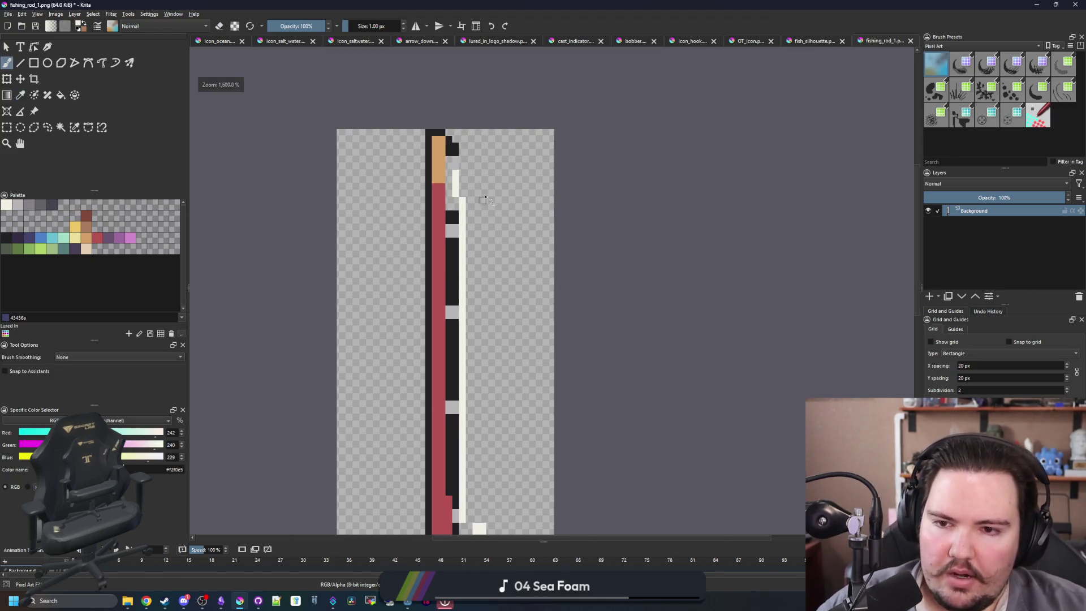
pyautogui.scroll(2, 444, 193)
pyautogui.scroll(-6, 443, 193)
pyautogui.scroll(7, 444, 307)
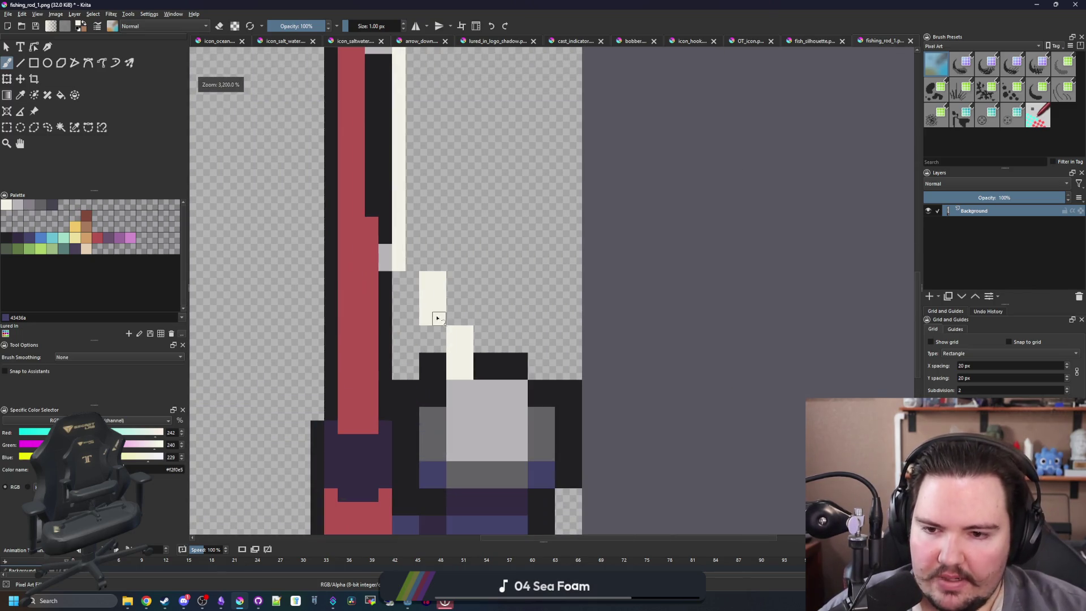
pyautogui.press('e')
pyautogui.moveTo(494, 397)
pyautogui.mouseDown()
pyautogui.moveTo(472, 388)
pyautogui.moveTo(478, 339)
pyautogui.moveTo(424, 236)
pyautogui.moveTo(437, 246)
pyautogui.moveTo(407, 283)
pyautogui.moveTo(445, 339)
pyautogui.mouseUp()
pyautogui.press('e')
pyautogui.scroll(-1, 445, 339)
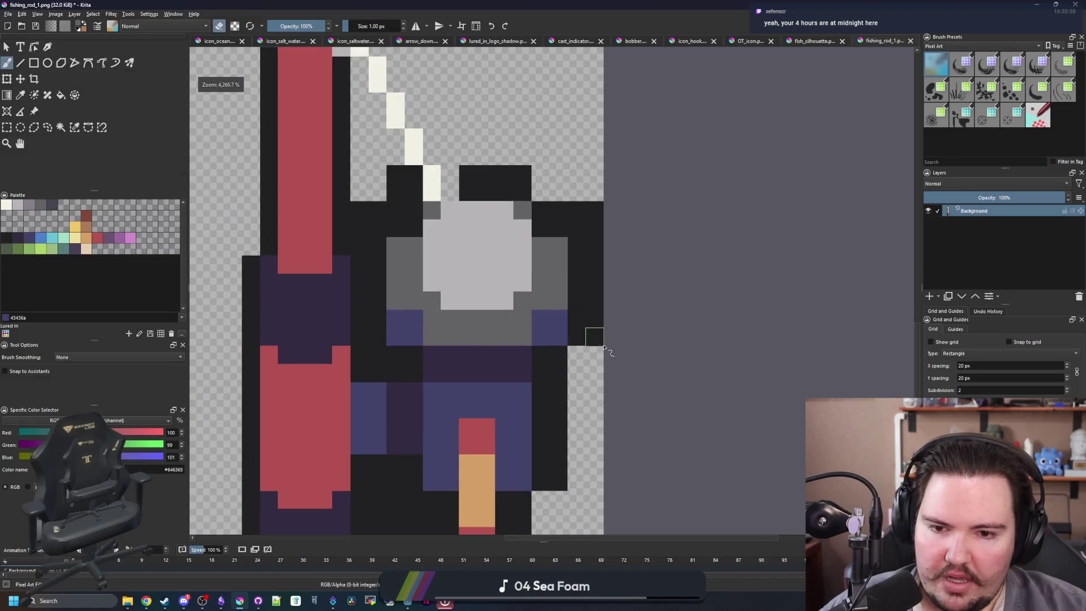
# Step: Run the line diagonally into the reel and erase the dark outline around the reel foot
pyautogui.press('e')
pyautogui.moveTo(593, 348); pyautogui.dragTo(603, 207)
pyautogui.scroll(-4, 603, 207)
pyautogui.scroll(6, 509, 351)
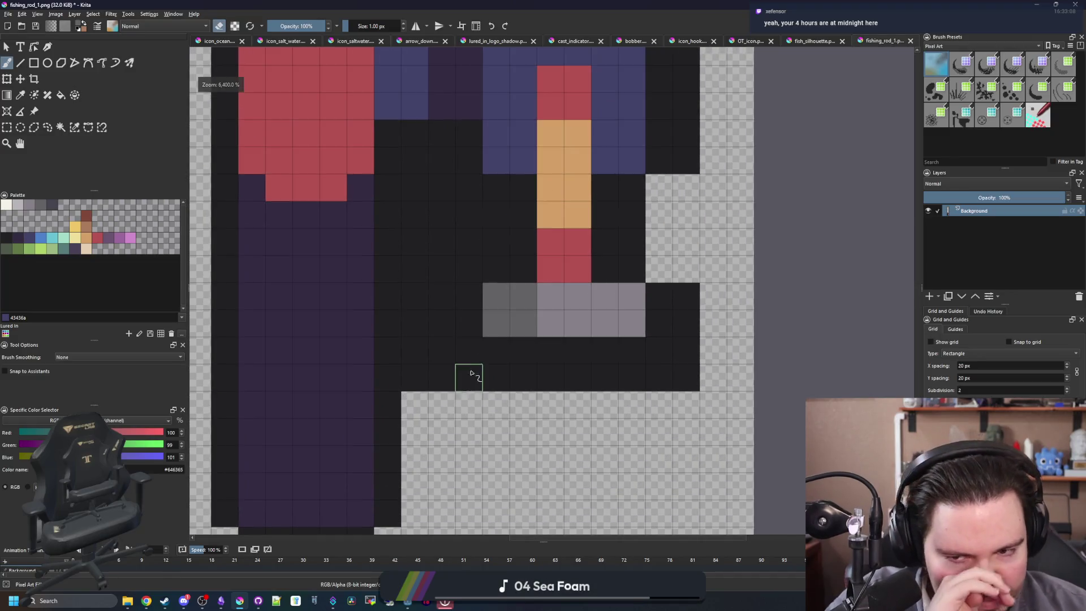
pyautogui.moveTo(470, 373)
pyautogui.mouseDown()
pyautogui.moveTo(684, 376)
pyautogui.moveTo(417, 376)
pyautogui.moveTo(415, 266)
pyautogui.moveTo(444, 351)
pyautogui.mouseUp()
pyautogui.scroll(3, 449, 363)
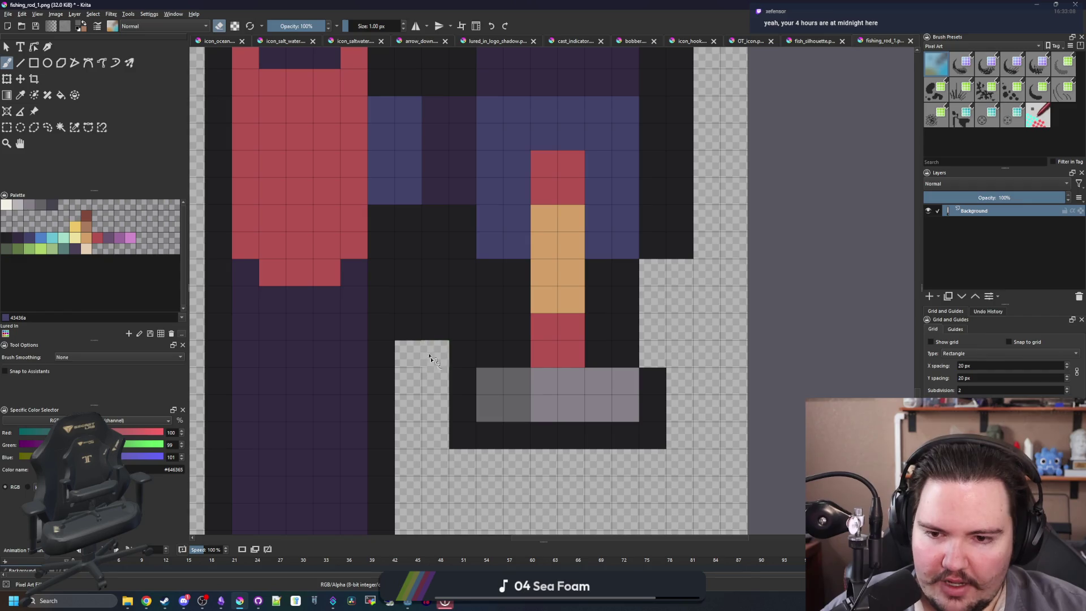
pyautogui.moveTo(480, 326)
pyautogui.mouseDown()
pyautogui.moveTo(428, 306)
pyautogui.moveTo(434, 266)
pyautogui.mouseUp()
# Step: Sample the blue-purple reel colour and paint it over a black pixel
pyautogui.scroll(5, 664, 318)
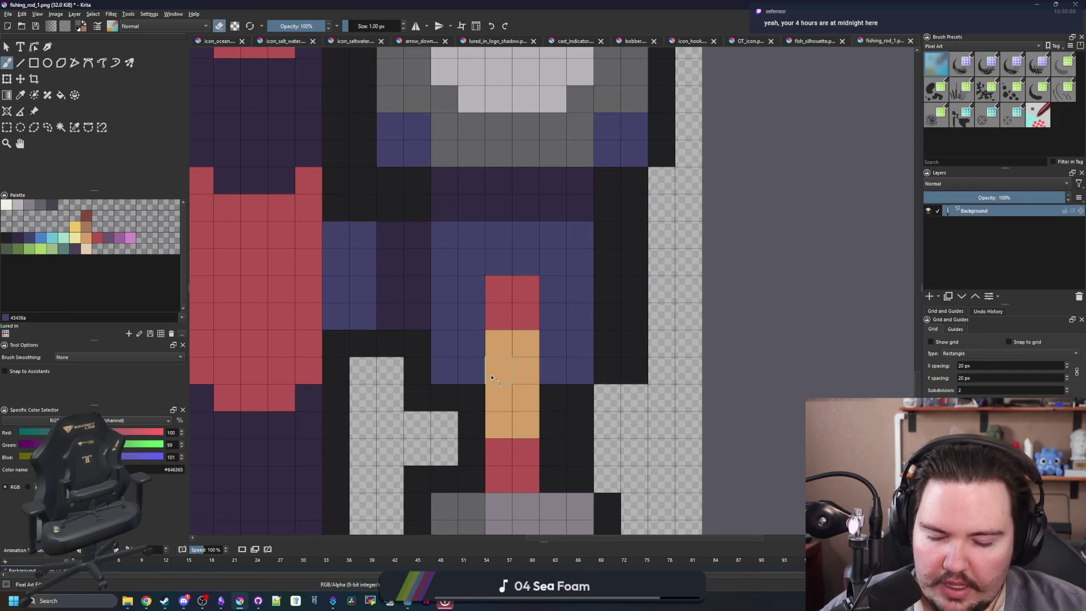
pyautogui.press('e')
pyautogui.keyDown('ctrl'); pyautogui.click(477, 364); pyautogui.keyUp('ctrl')
pyautogui.click(472, 398)
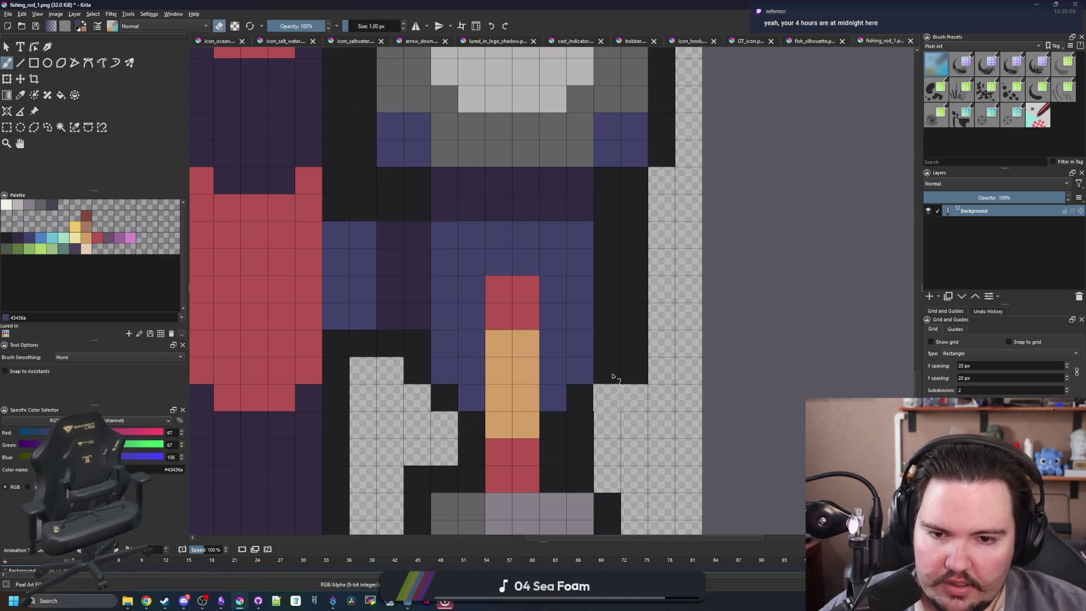
pyautogui.moveTo(613, 376)
pyautogui.mouseDown()
pyautogui.moveTo(633, 277)
pyautogui.moveTo(633, 170)
pyautogui.mouseUp()
pyautogui.scroll(5, 383, 460)
pyautogui.scroll(1, 384, 379)
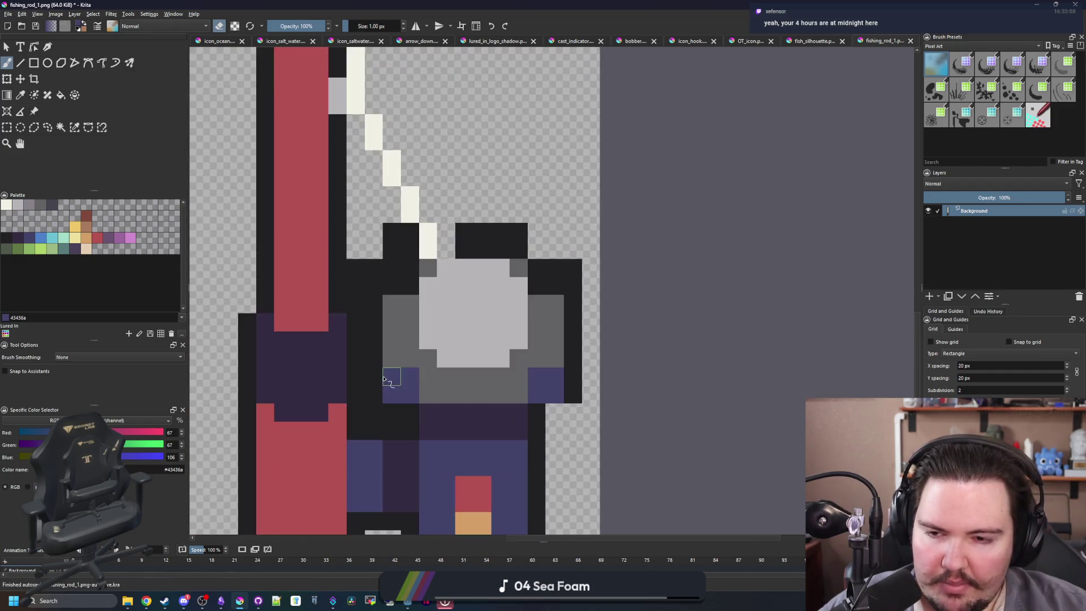
pyautogui.scroll(1, 384, 378)
# Step: Erase the black cap above the reel and its upper-right dark cell
pyautogui.moveTo(395, 253)
pyautogui.mouseDown()
pyautogui.moveTo(345, 261)
pyautogui.moveTo(359, 277)
pyautogui.moveTo(394, 196)
pyautogui.moveTo(425, 247)
pyautogui.mouseUp()
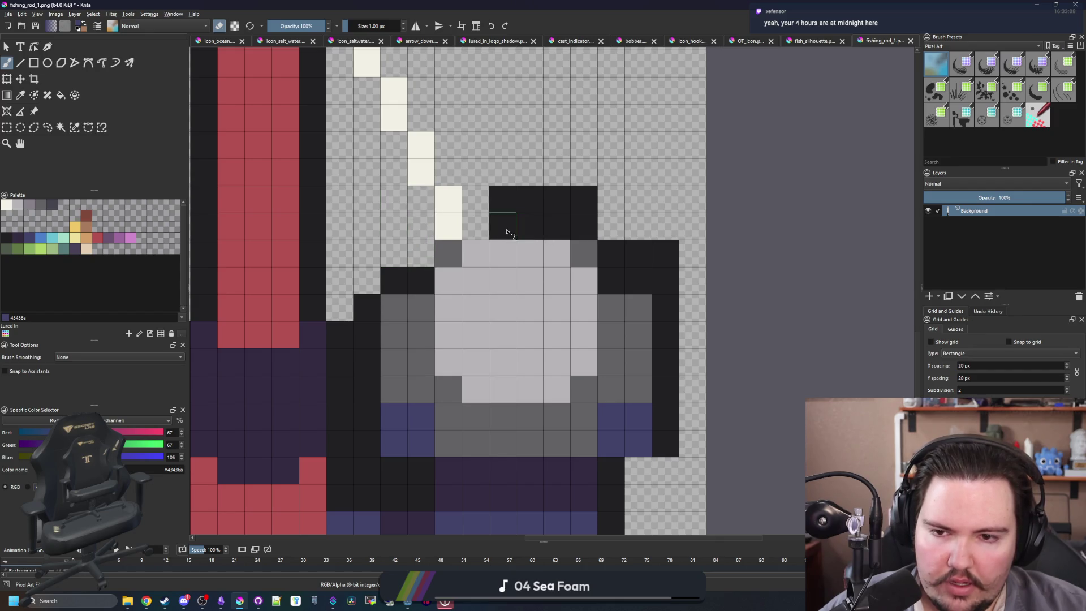
pyautogui.moveTo(507, 232)
pyautogui.mouseDown()
pyautogui.moveTo(583, 201)
pyautogui.moveTo(610, 255)
pyautogui.moveTo(688, 276)
pyautogui.mouseUp()
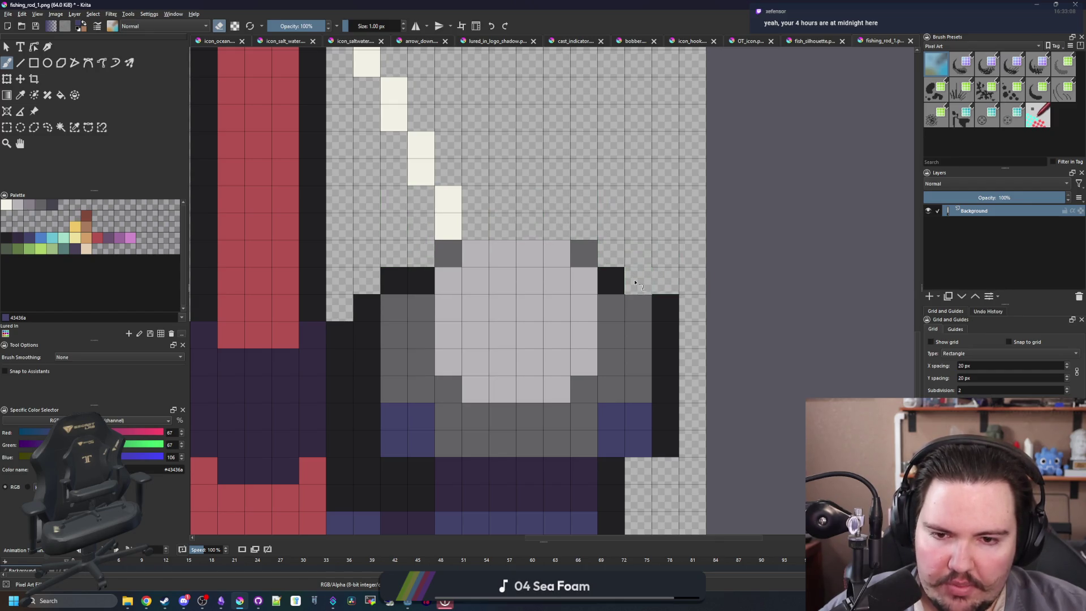
pyautogui.click(614, 281)
pyautogui.scroll(-2, 516, 322)
pyautogui.scroll(2, 537, 417)
# Step: Sample the reel's mid grey and paint the blue cells below the reel grey
pyautogui.press('p')
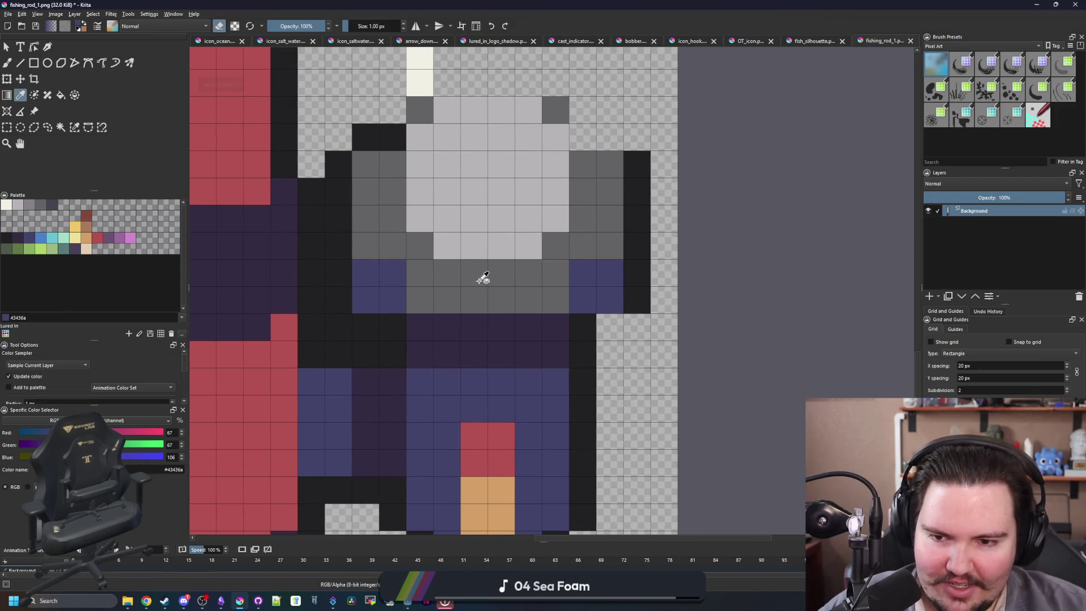
pyautogui.click(483, 277)
pyautogui.press('b')
pyautogui.moveTo(557, 326)
pyautogui.mouseDown()
pyautogui.moveTo(391, 325)
pyautogui.moveTo(369, 298)
pyautogui.mouseUp()
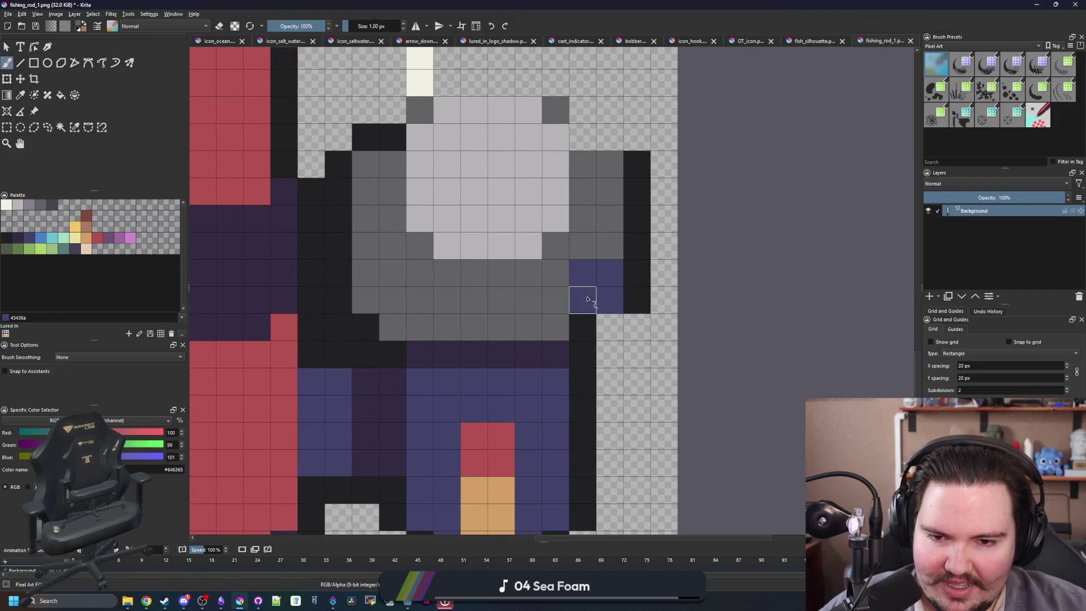
pyautogui.moveTo(587, 299)
pyautogui.mouseDown()
pyautogui.moveTo(584, 320)
pyautogui.moveTo(523, 319)
pyautogui.mouseUp()
pyautogui.scroll(-3, 501, 323)
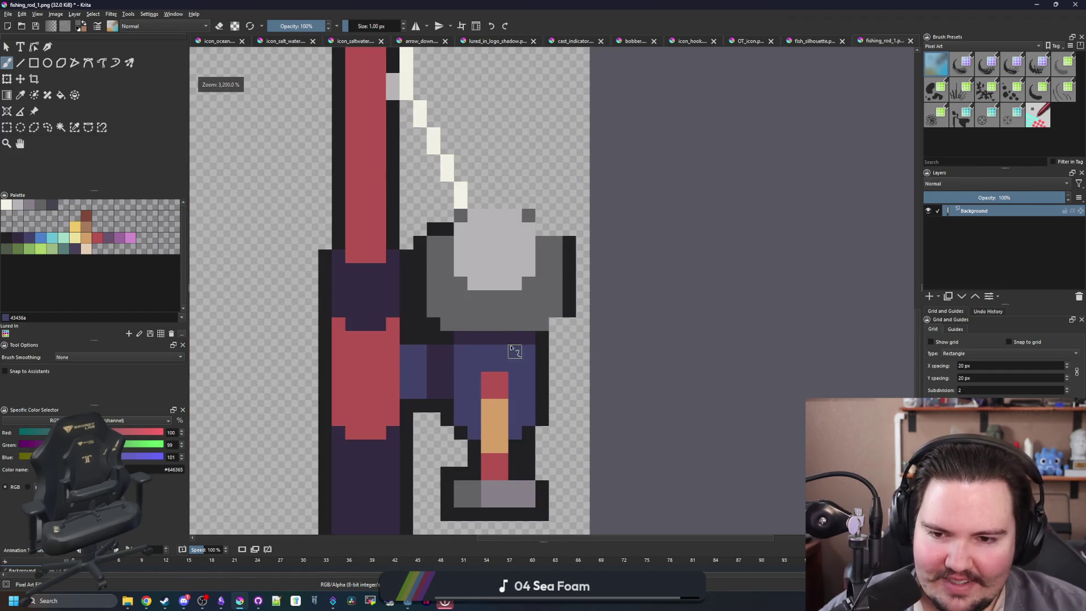
pyautogui.scroll(3, 486, 294)
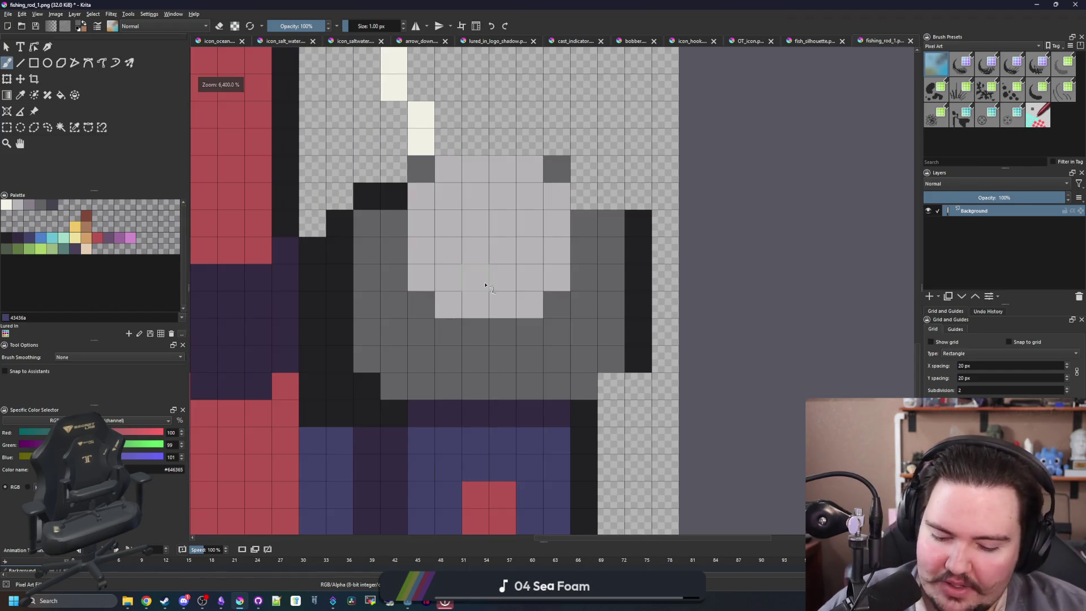
# Step: Shade the reel's bottom rows and two cells with a darker blue-grey
pyautogui.scroll(1, 485, 284)
pyautogui.keyDown('ctrl'); pyautogui.click(411, 244); pyautogui.keyUp('ctrl')
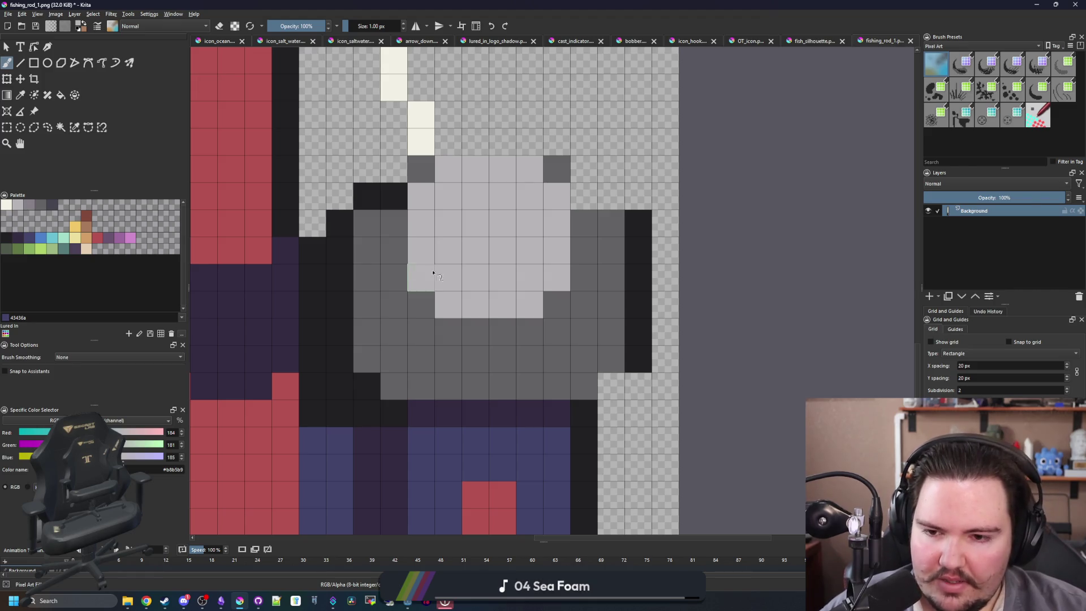
pyautogui.keyDown('ctrl'); pyautogui.click(459, 328); pyautogui.keyUp('ctrl')
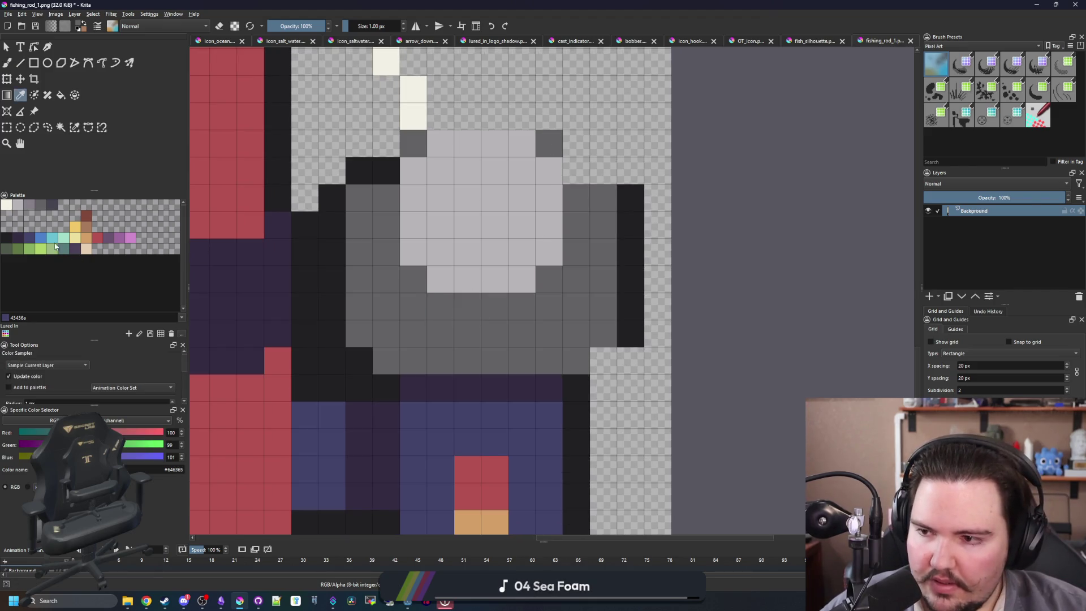
pyautogui.click(51, 204)
pyautogui.moveTo(386, 252); pyautogui.dragTo(394, 287)
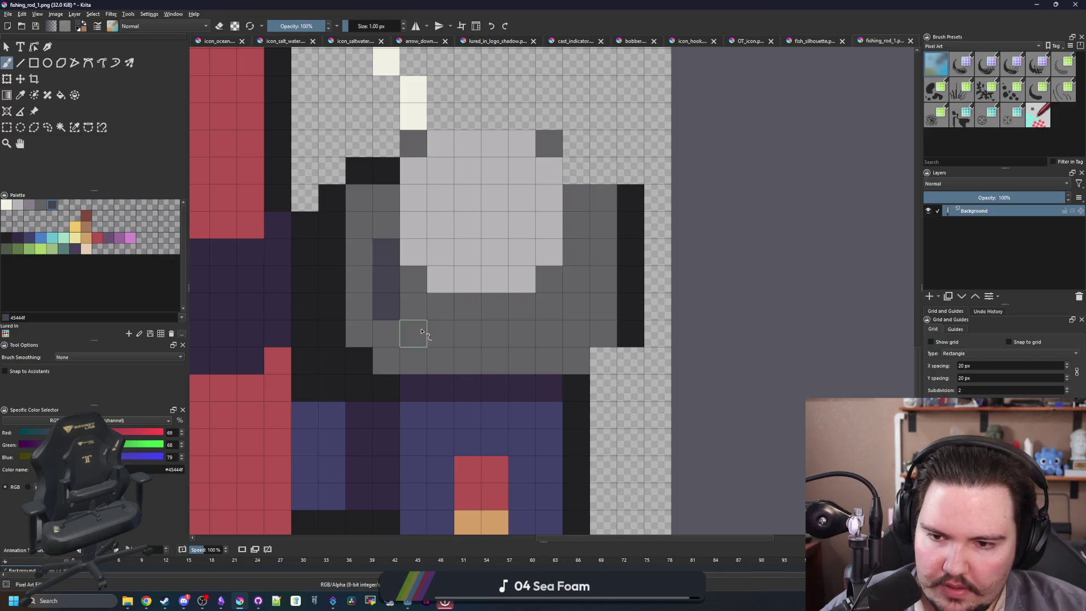
pyautogui.moveTo(421, 332)
pyautogui.mouseDown()
pyautogui.moveTo(524, 328)
pyautogui.moveTo(571, 279)
pyautogui.mouseUp()
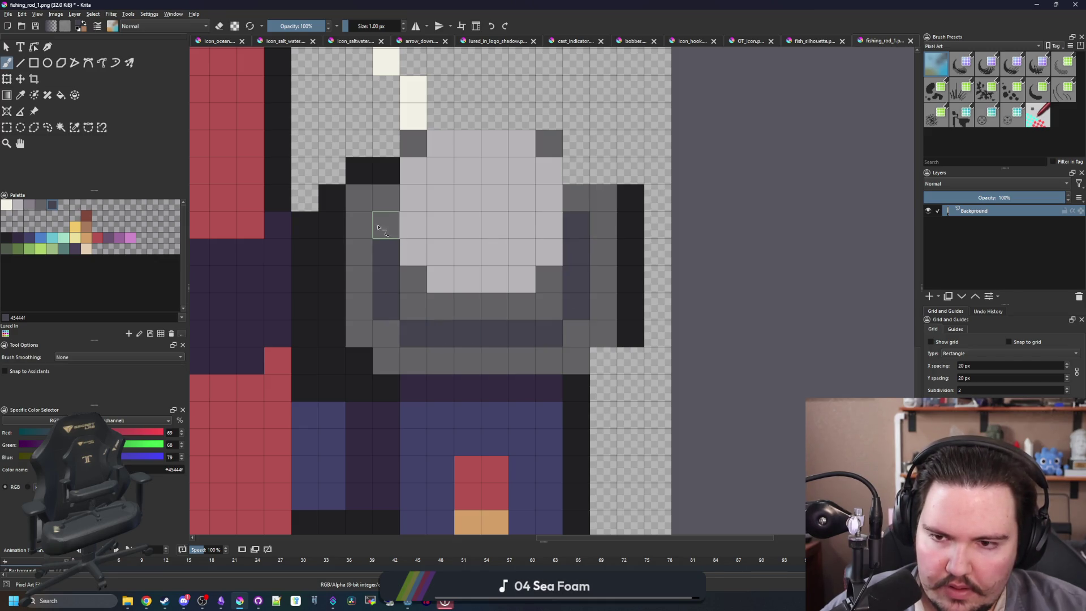
pyautogui.moveTo(379, 228)
pyautogui.mouseDown()
pyautogui.moveTo(412, 296)
pyautogui.moveTo(552, 286)
pyautogui.mouseUp()
# Step: Repaint the reel seat's upper blue rows in dark purple
pyautogui.scroll(-3, 445, 292)
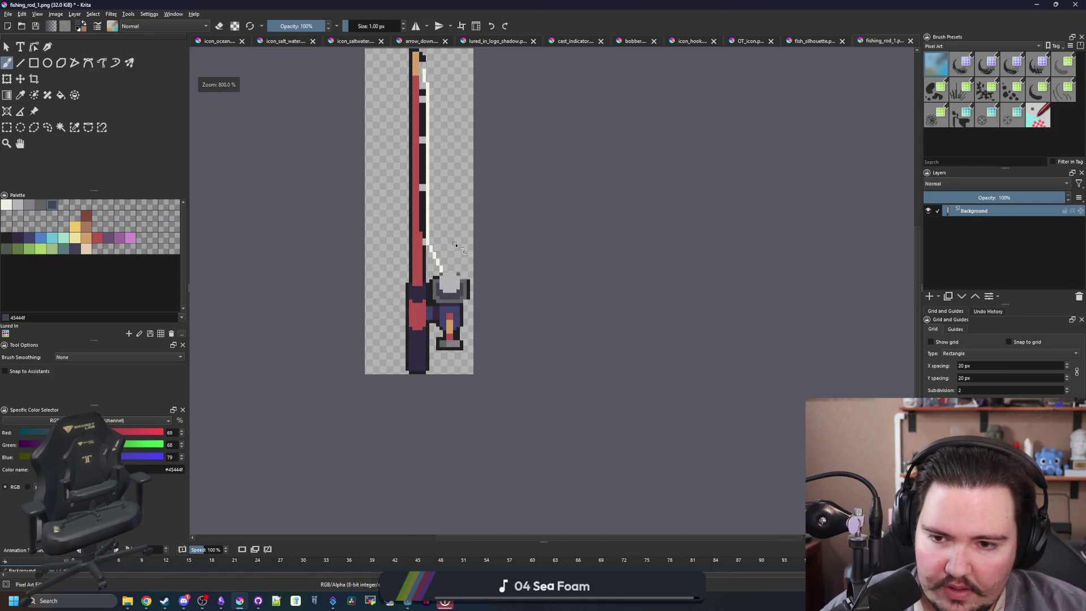
pyautogui.scroll(-2, 455, 245)
pyautogui.scroll(6, 456, 257)
pyautogui.scroll(3, 426, 363)
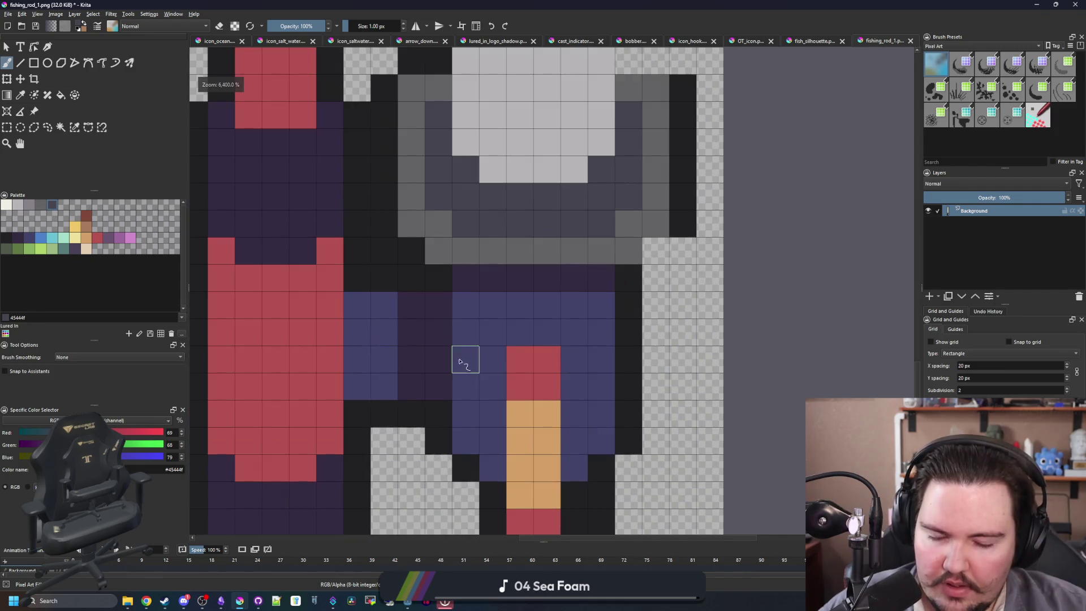
pyautogui.keyDown('ctrl'); pyautogui.click(439, 325); pyautogui.keyUp('ctrl')
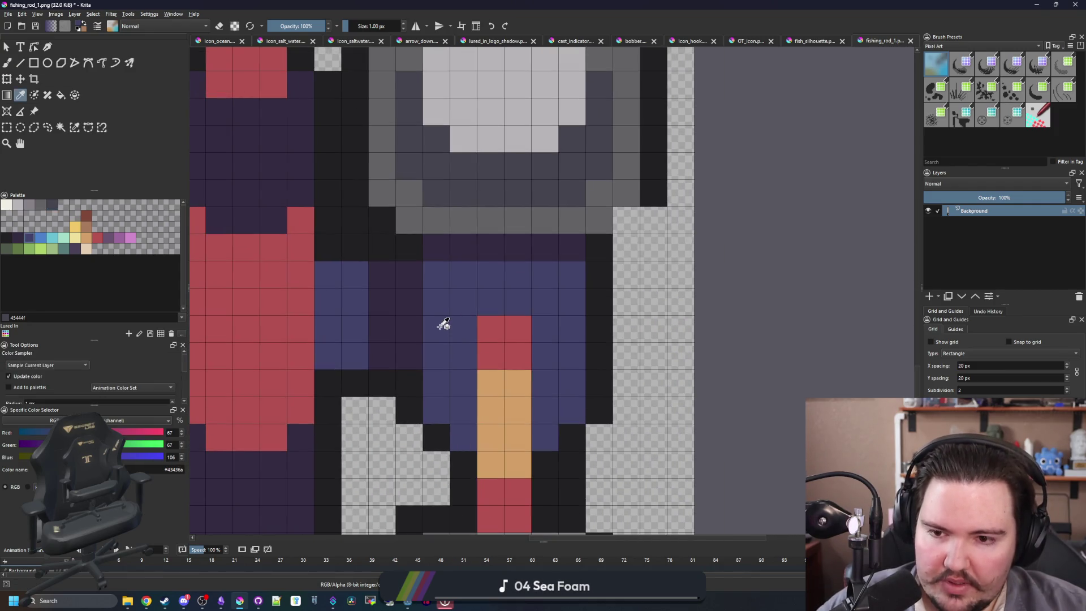
pyautogui.keyDown('ctrl'); pyautogui.click(373, 305); pyautogui.keyUp('ctrl')
pyautogui.moveTo(438, 273)
pyautogui.mouseDown()
pyautogui.moveTo(460, 242)
pyautogui.moveTo(495, 276)
pyautogui.moveTo(548, 301)
pyautogui.moveTo(468, 303)
pyautogui.mouseUp()
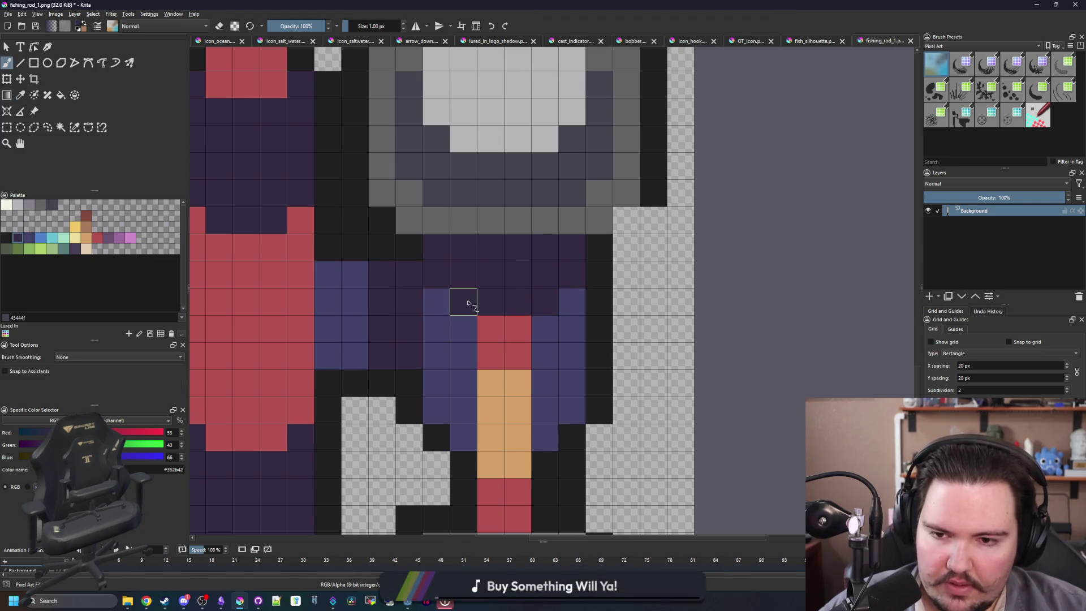
# Step: Shade the foot with a light grey column and a dark grey right column
pyautogui.scroll(-2, 432, 359)
pyautogui.scroll(3, 446, 396)
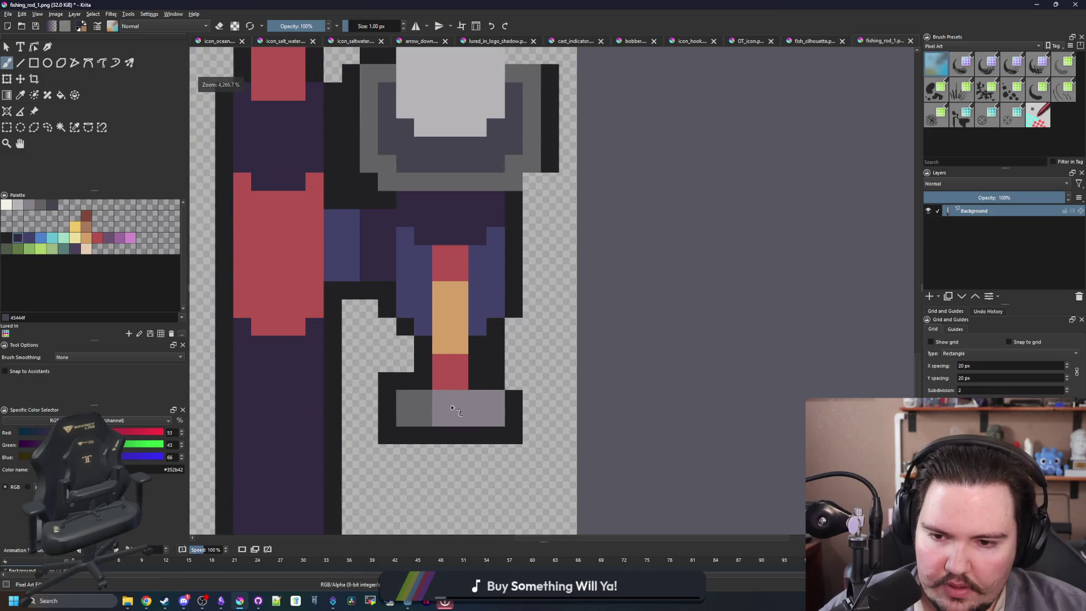
pyautogui.keyDown('ctrl'); pyautogui.click(452, 407); pyautogui.keyUp('ctrl')
pyautogui.moveTo(412, 402); pyautogui.dragTo(411, 421)
pyautogui.keyDown('ctrl'); pyautogui.click(390, 405); pyautogui.keyUp('ctrl')
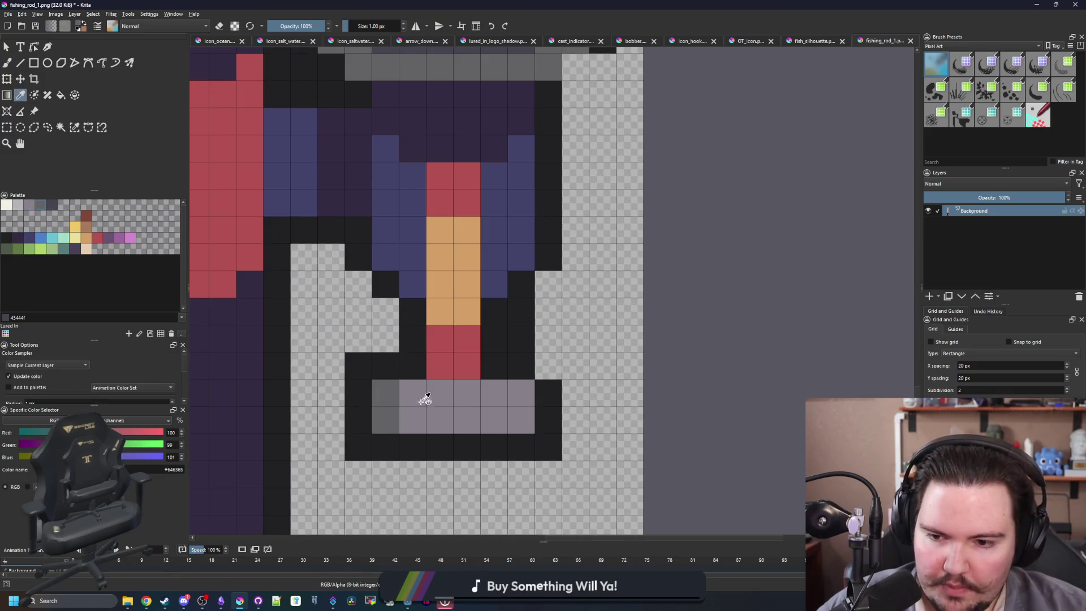
pyautogui.moveTo(520, 395); pyautogui.dragTo(528, 415)
# Step: Erase the four corner pixels of the foot
pyautogui.press('e')
pyautogui.click(364, 374)
pyautogui.click(362, 446)
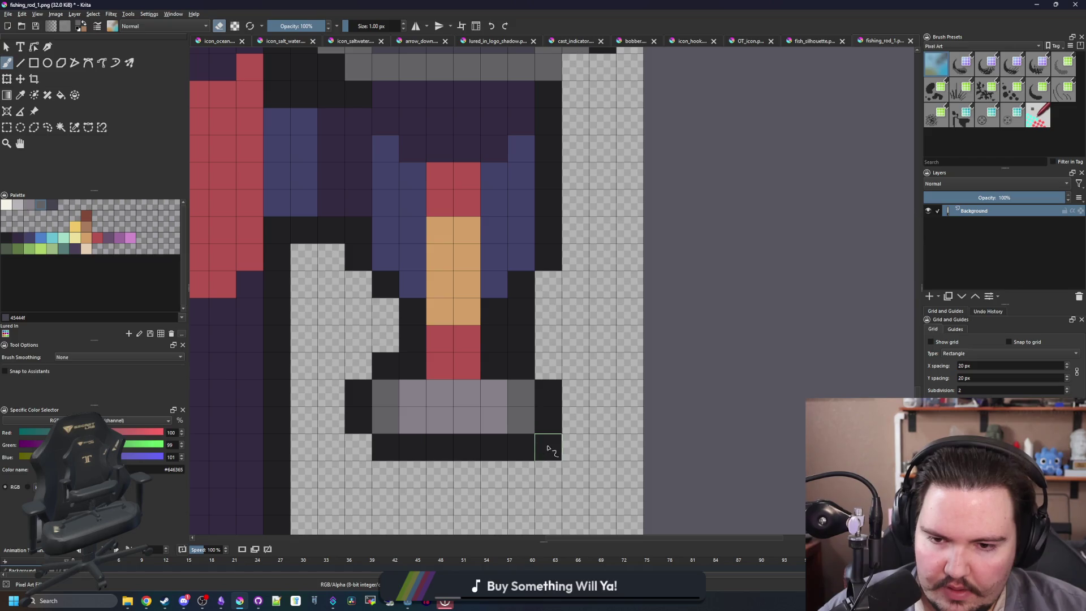
pyautogui.click(546, 447)
pyautogui.click(548, 392)
# Step: Sample the dark #212123 outline colour and edge the diagonal line and reel top with it
pyautogui.scroll(-4, 509, 282)
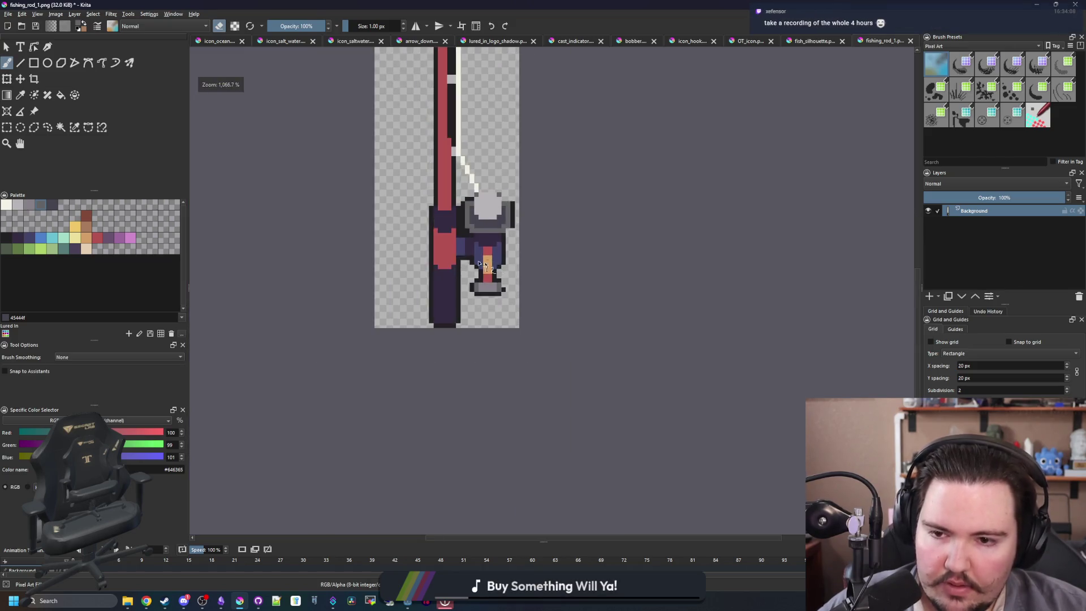
pyautogui.scroll(4, 540, 322)
pyautogui.scroll(-1, 543, 326)
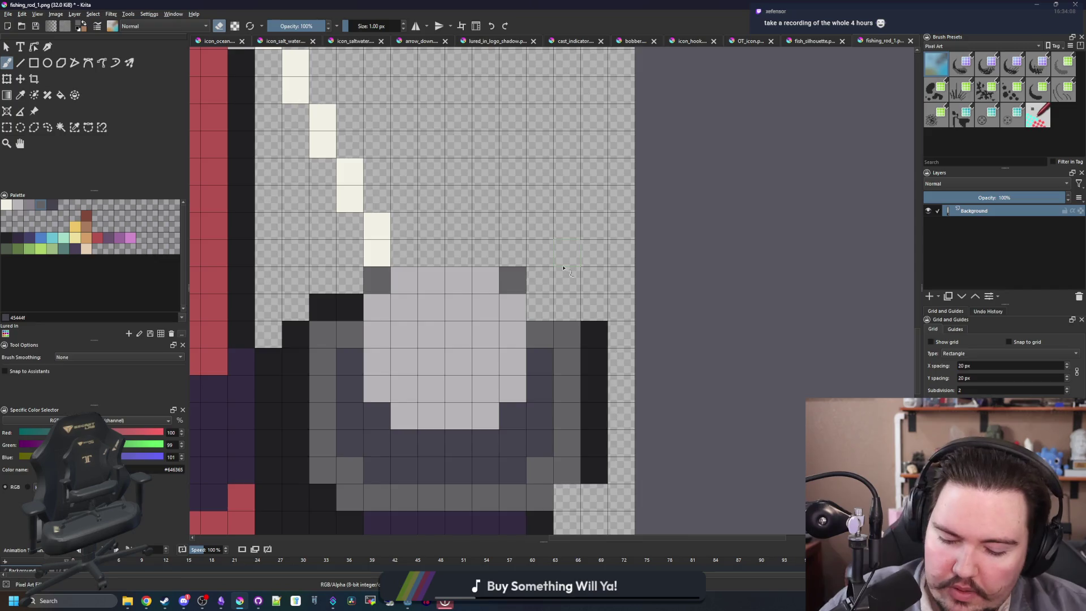
pyautogui.scroll(1, 622, 334)
pyautogui.press('e')
pyautogui.keyDown('ctrl'); pyautogui.click(638, 340); pyautogui.keyUp('ctrl')
pyautogui.moveTo(624, 343)
pyautogui.mouseDown()
pyautogui.moveTo(606, 339)
pyautogui.moveTo(589, 307)
pyautogui.mouseUp()
pyautogui.keyDown('ctrl'); pyautogui.click(589, 308); pyautogui.keyUp('ctrl')
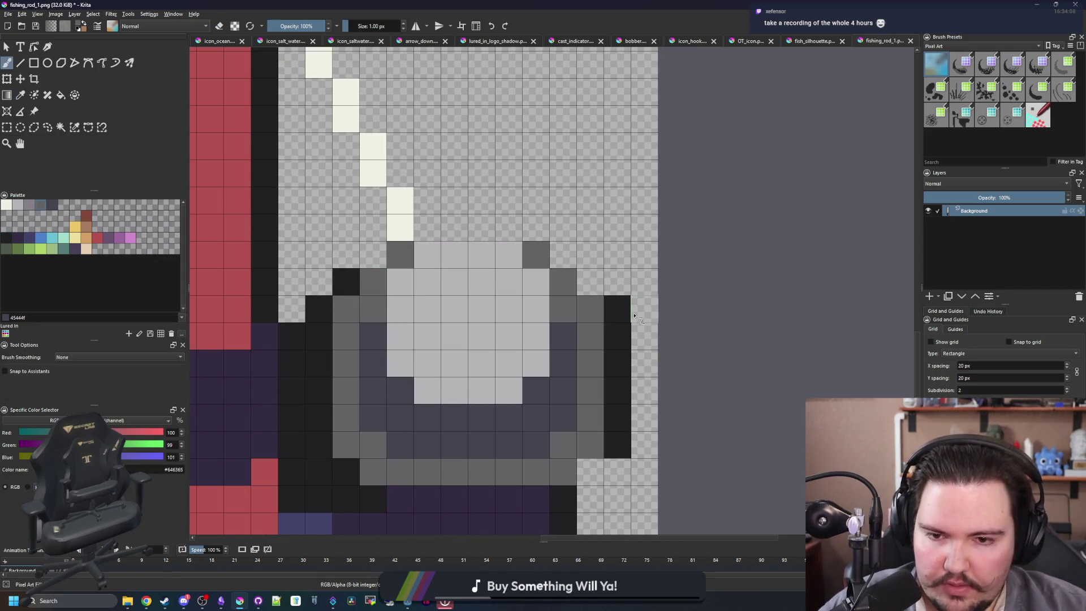
pyautogui.keyDown('ctrl'); pyautogui.click(611, 308); pyautogui.keyUp('ctrl')
pyautogui.moveTo(589, 281)
pyautogui.mouseDown()
pyautogui.moveTo(531, 225)
pyautogui.moveTo(413, 237)
pyautogui.moveTo(417, 369)
pyautogui.moveTo(330, 188)
pyautogui.moveTo(329, 159)
pyautogui.mouseUp()
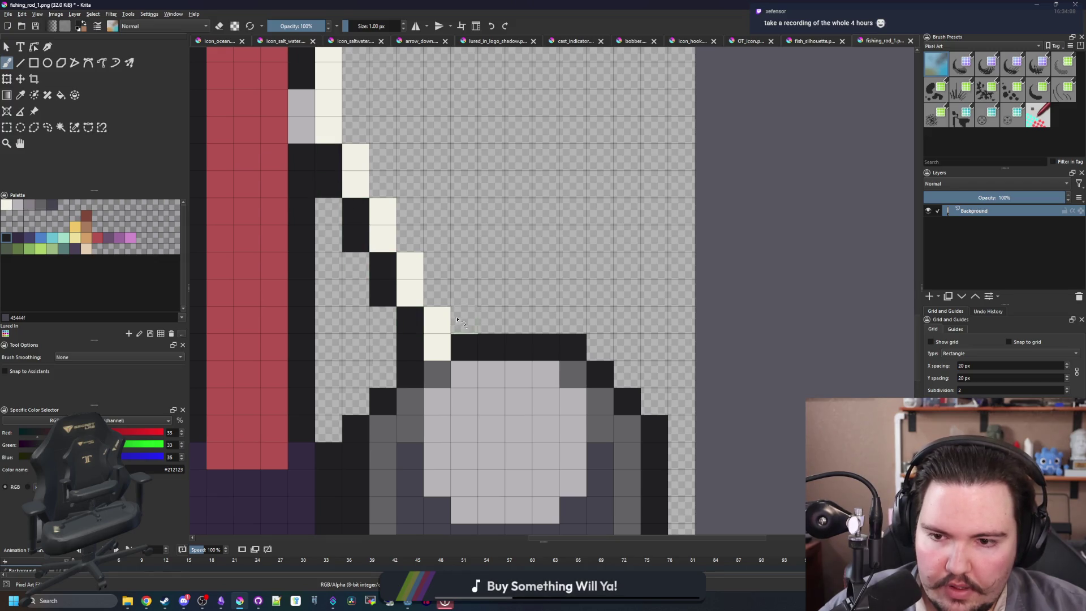
# Step: Add dark outline pixels along the line's staircase and a dark column beside the white line
pyautogui.moveTo(436, 266); pyautogui.dragTo(436, 294)
pyautogui.click(464, 320)
pyautogui.moveTo(410, 234)
pyautogui.mouseDown()
pyautogui.moveTo(437, 379)
pyautogui.moveTo(384, 206)
pyautogui.moveTo(384, 114)
pyautogui.mouseUp()
pyautogui.hotkey('ctrl', 'z')
pyautogui.moveTo(385, 283); pyautogui.dragTo(385, 151)
pyautogui.scroll(-5, 431, 224)
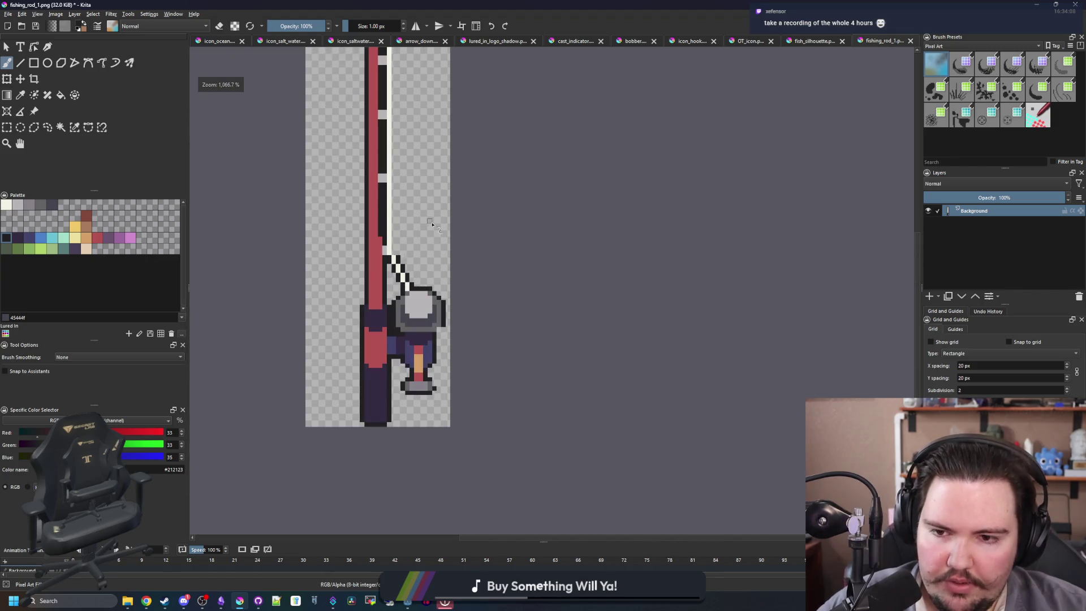
# Step: Erase the old dark column beside the white line up the rod
pyautogui.scroll(5, 376, 226)
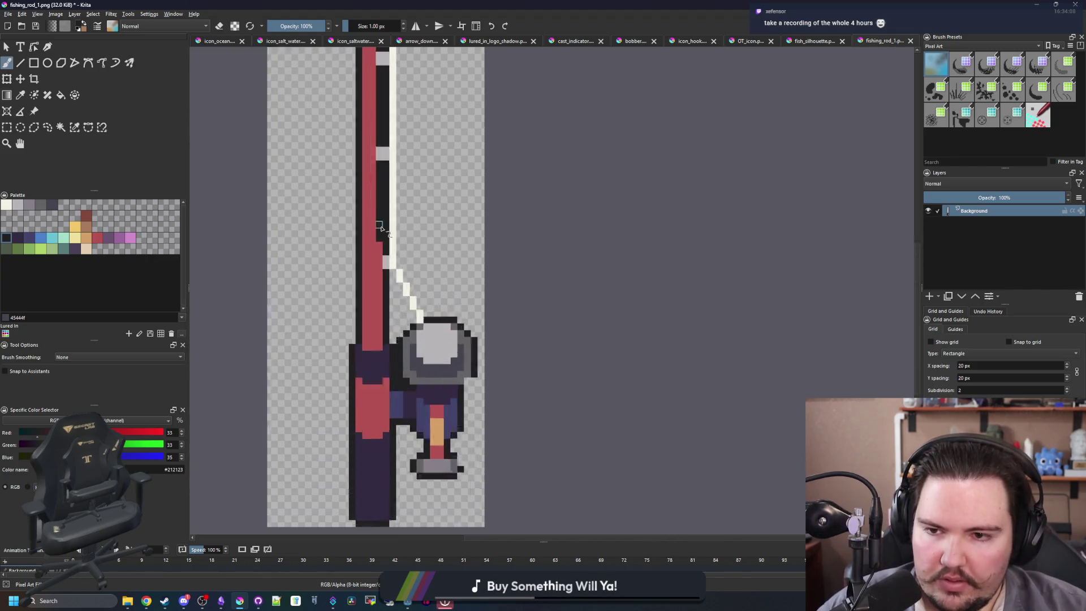
pyautogui.press('e')
pyautogui.moveTo(407, 417); pyautogui.dragTo(407, 111)
pyautogui.hotkey('ctrl', 'z')
pyautogui.moveTo(401, 185); pyautogui.dragTo(402, 412)
pyautogui.scroll(-1, 402, 412)
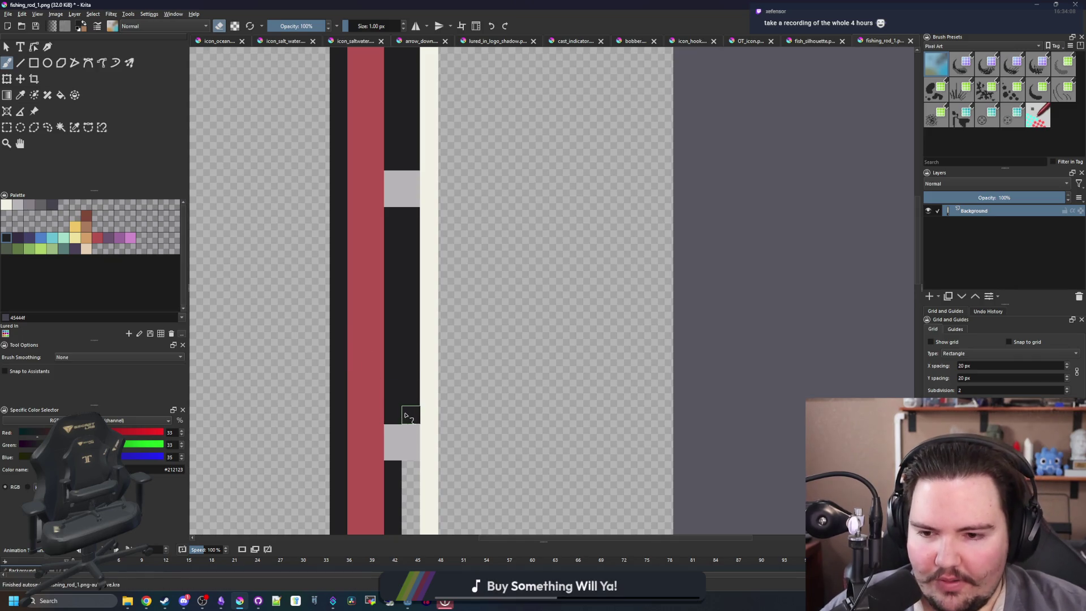
pyautogui.moveTo(405, 415)
pyautogui.mouseDown()
pyautogui.moveTo(402, 243)
pyautogui.moveTo(432, 490)
pyautogui.moveTo(419, 257)
pyautogui.mouseUp()
pyautogui.hotkey('ctrl', 'z')
# Step: Clear dark pixels near the tip and extend the cream line up toward it
pyautogui.scroll(3, 419, 226)
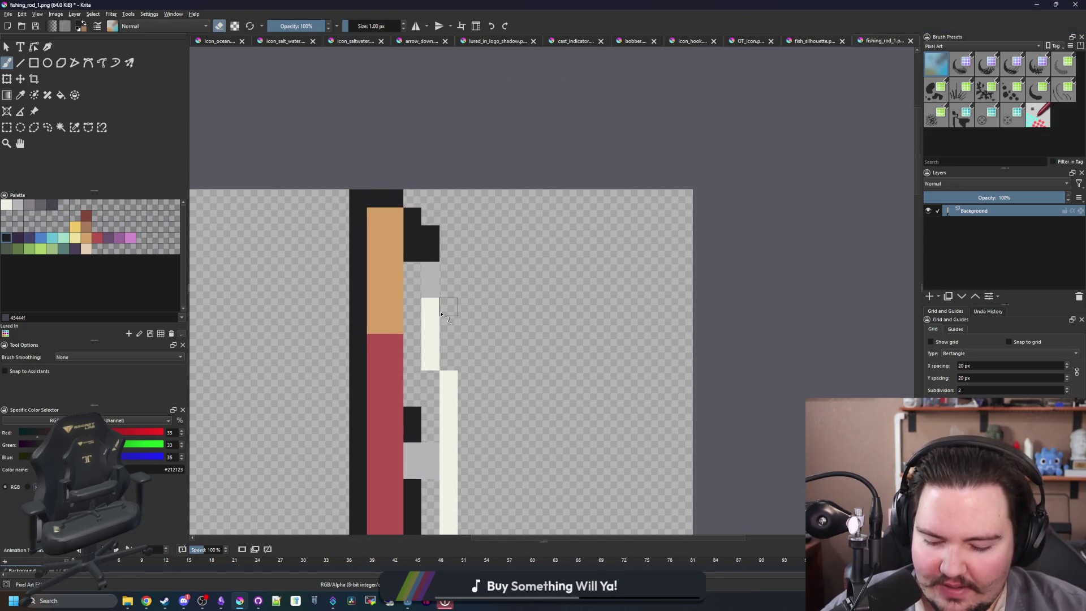
pyautogui.keyDown('ctrl'); pyautogui.scroll(1, 440, 312); pyautogui.keyUp('ctrl')
pyautogui.press('e')
pyautogui.press('e')
pyautogui.moveTo(431, 203)
pyautogui.mouseDown()
pyautogui.moveTo(425, 229)
pyautogui.moveTo(398, 195)
pyautogui.mouseUp()
pyautogui.keyDown('ctrl'); pyautogui.click(428, 300); pyautogui.keyUp('ctrl')
pyautogui.moveTo(409, 272); pyautogui.dragTo(394, 205)
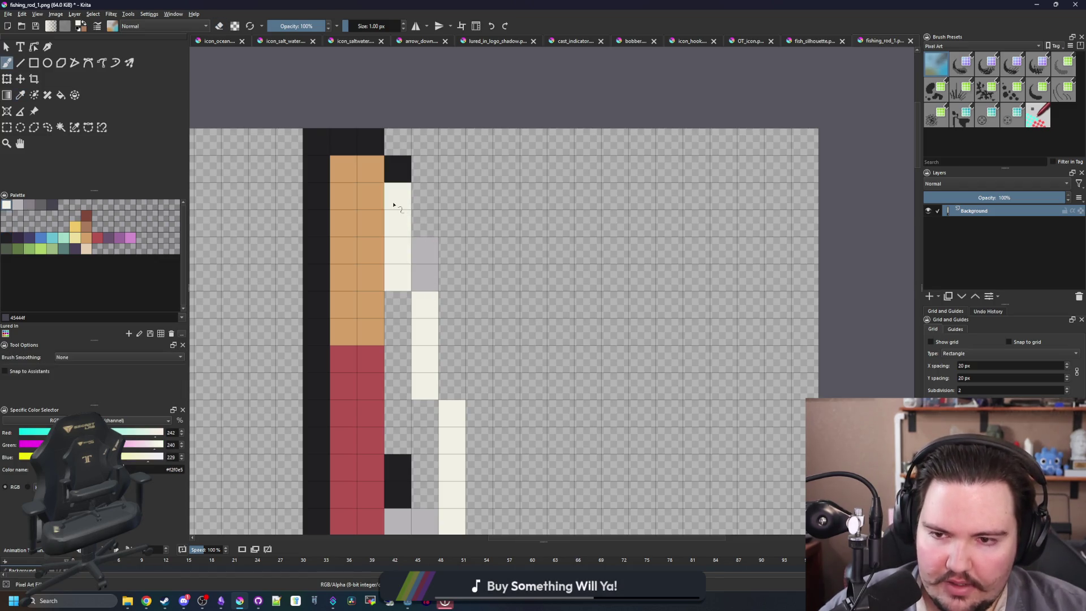
# Step: Repaint the dark column beside the cream line
pyautogui.keyDown('ctrl'); pyautogui.scroll(-3, 428, 278); pyautogui.keyUp('ctrl')
pyautogui.keyDown('ctrl'); pyautogui.scroll(3, 447, 314); pyautogui.keyUp('ctrl')
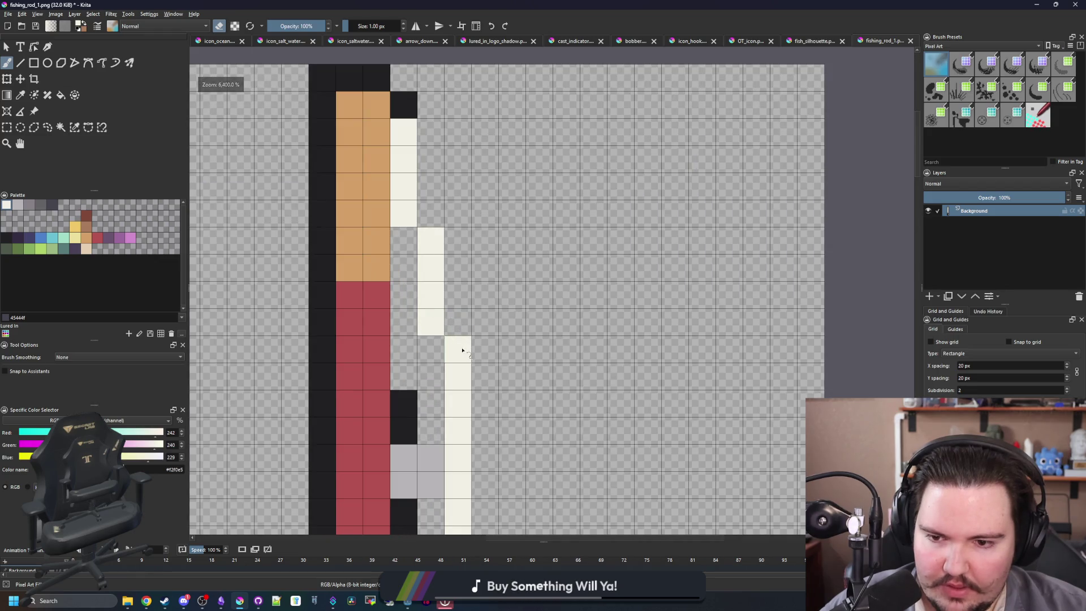
pyautogui.press('e')
pyautogui.keyDown('ctrl'); pyautogui.click(405, 400); pyautogui.keyUp('ctrl')
pyautogui.moveTo(405, 399)
pyautogui.mouseDown()
pyautogui.moveTo(404, 234)
pyautogui.moveTo(397, 267)
pyautogui.mouseUp()
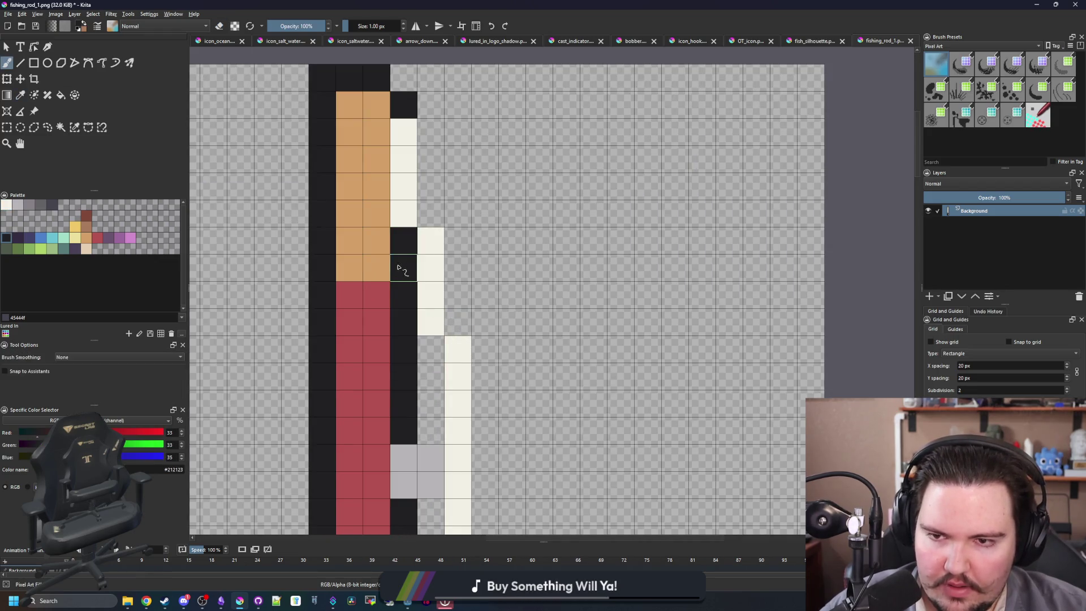
# Step: Paint a two-pixel light grey guide across the line
pyautogui.keyDown('ctrl'); pyautogui.scroll(-2, 397, 267); pyautogui.keyUp('ctrl')
pyautogui.keyDown('ctrl'); pyautogui.scroll(2, 413, 388); pyautogui.keyUp('ctrl')
pyautogui.keyDown('ctrl'); pyautogui.click(407, 356); pyautogui.keyUp('ctrl')
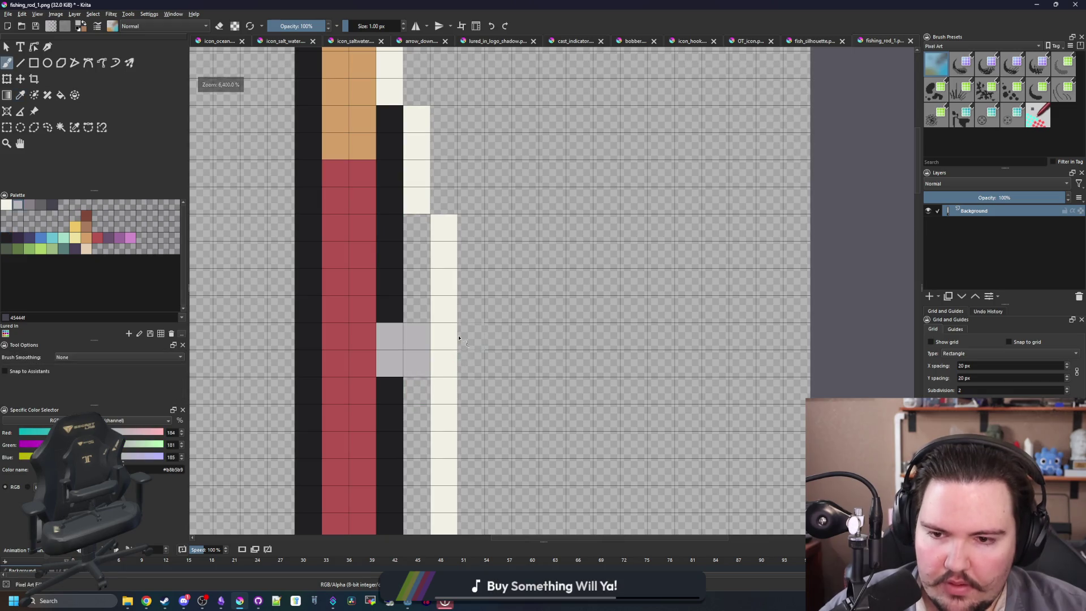
pyautogui.moveTo(471, 336); pyautogui.dragTo(470, 365)
# Step: Outline the grey guide's pointed tip with three dark pixels
pyautogui.keyDown('ctrl'); pyautogui.scroll(-2, 447, 340); pyautogui.keyUp('ctrl')
pyautogui.keyDown('ctrl'); pyautogui.scroll(2, 430, 315); pyautogui.keyUp('ctrl')
pyautogui.keyDown('ctrl'); pyautogui.click(392, 315); pyautogui.keyUp('ctrl')
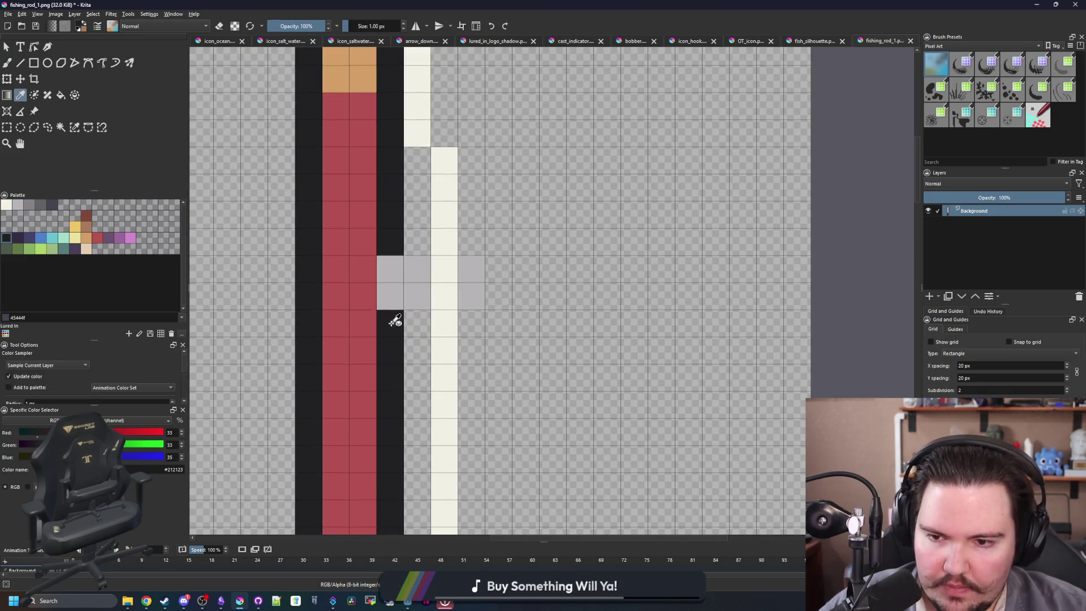
pyautogui.moveTo(419, 297); pyautogui.dragTo(390, 304)
pyautogui.hotkey('ctrl', 'z')
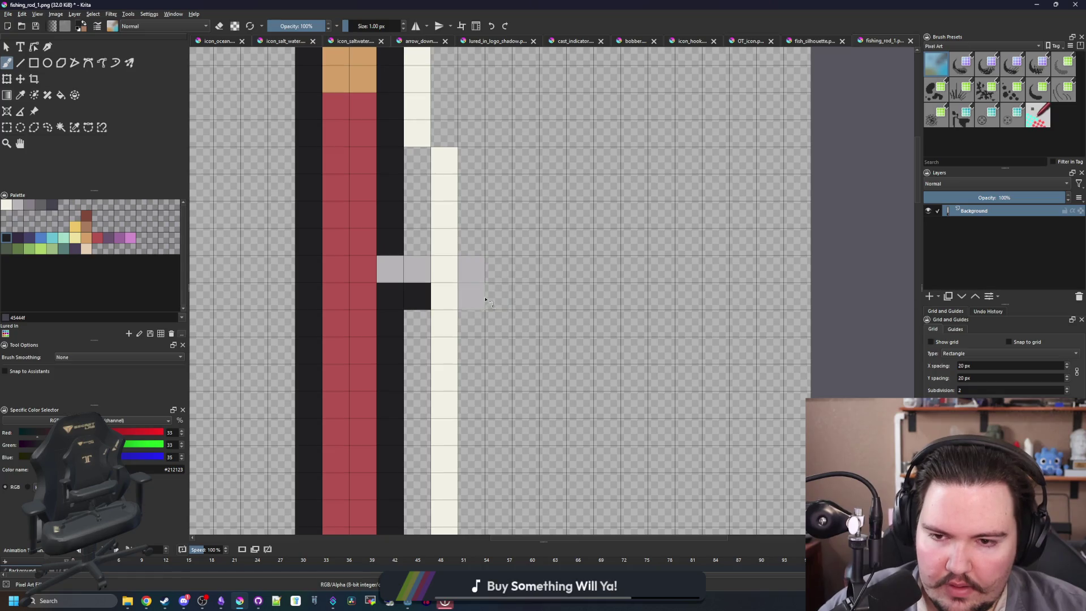
pyautogui.click(471, 296)
pyautogui.click(498, 268)
pyautogui.click(472, 240)
pyautogui.keyDown('ctrl'); pyautogui.scroll(-6, 433, 231); pyautogui.keyUp('ctrl')
pyautogui.keyDown('ctrl'); pyautogui.scroll(-2, 433, 231); pyautogui.keyUp('ctrl')
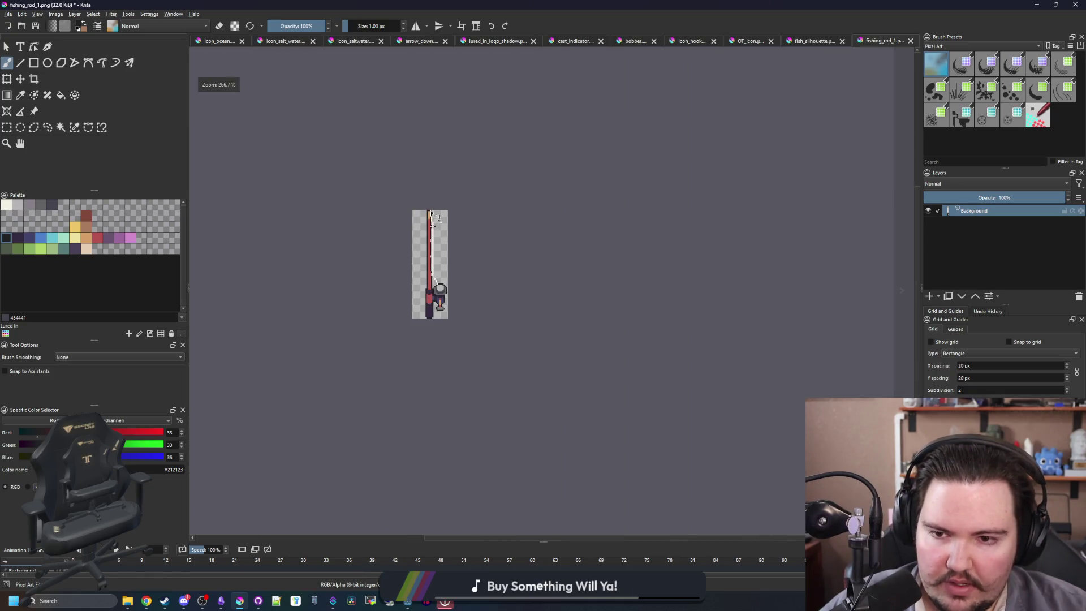
pyautogui.keyDown('ctrl'); pyautogui.scroll(12, 433, 245); pyautogui.keyUp('ctrl')
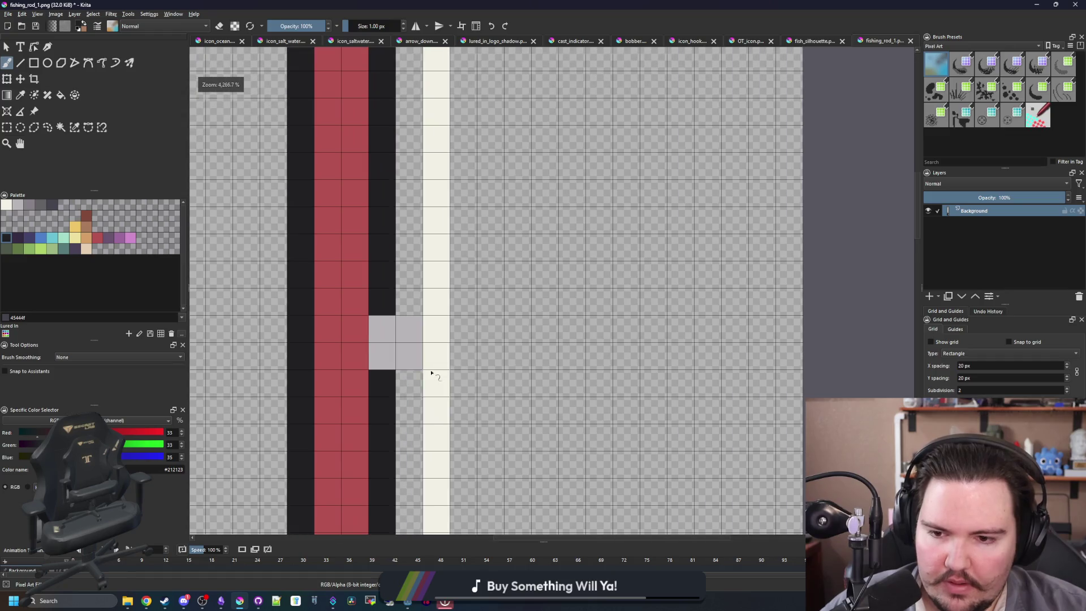
# Step: Darken the pixels around the guide and form its pointed dark tip right of the line
pyautogui.moveTo(382, 356); pyautogui.dragTo(407, 363)
pyautogui.click(464, 356)
pyautogui.click(490, 328)
pyautogui.click(464, 300)
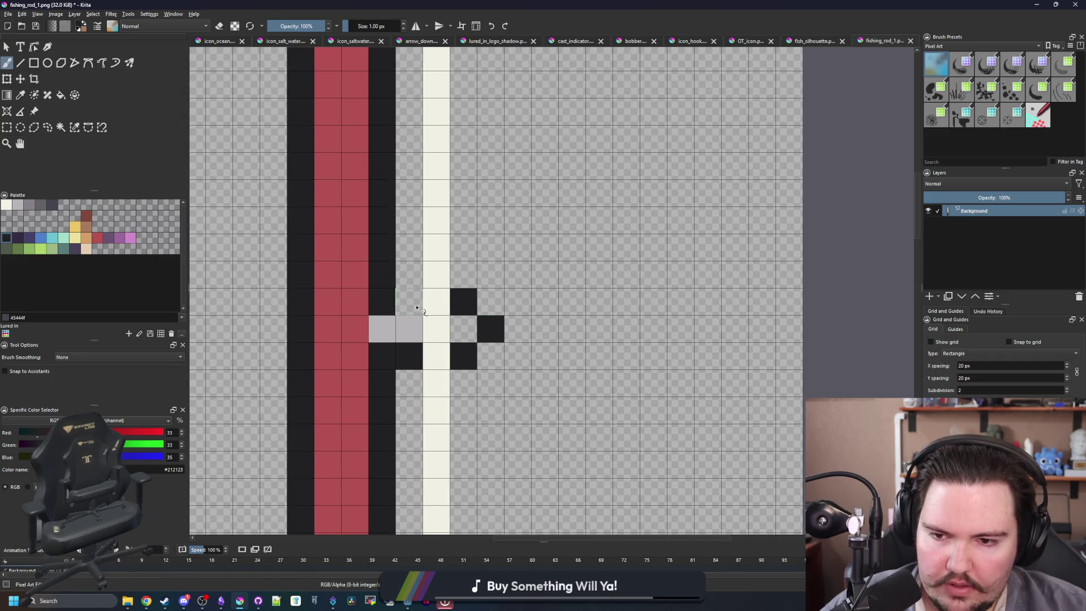
pyautogui.click(409, 302)
pyautogui.keyDown('ctrl'); pyautogui.scroll(-4, 436, 458); pyautogui.keyUp('ctrl')
pyautogui.keyDown('ctrl'); pyautogui.scroll(4, 436, 458); pyautogui.keyUp('ctrl')
pyautogui.click(426, 351)
pyautogui.click(480, 351)
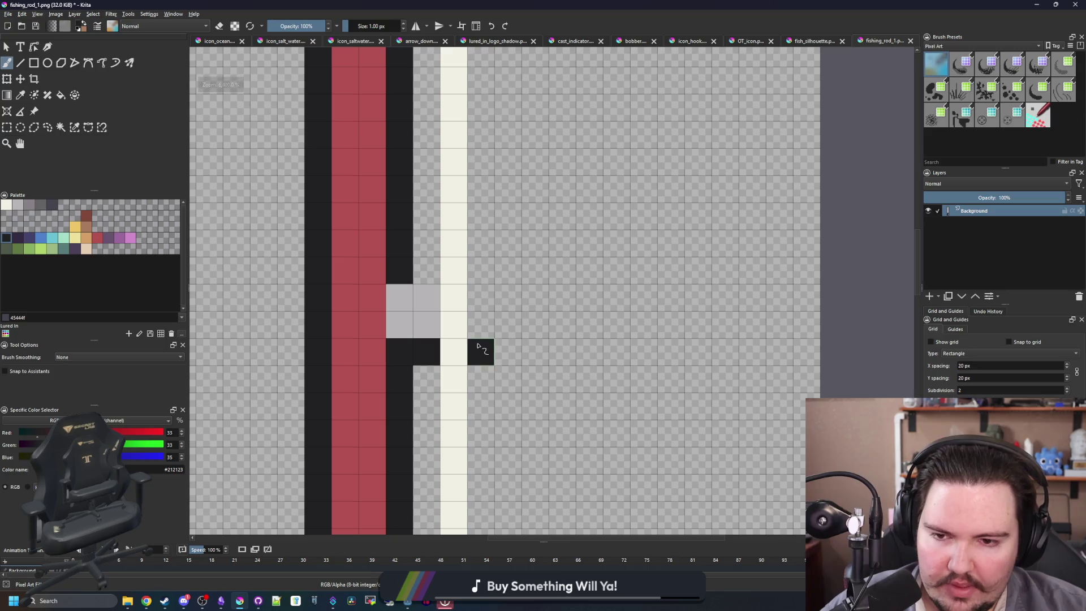
pyautogui.hotkey('ctrl', 'z')
pyautogui.moveTo(402, 324); pyautogui.dragTo(427, 324)
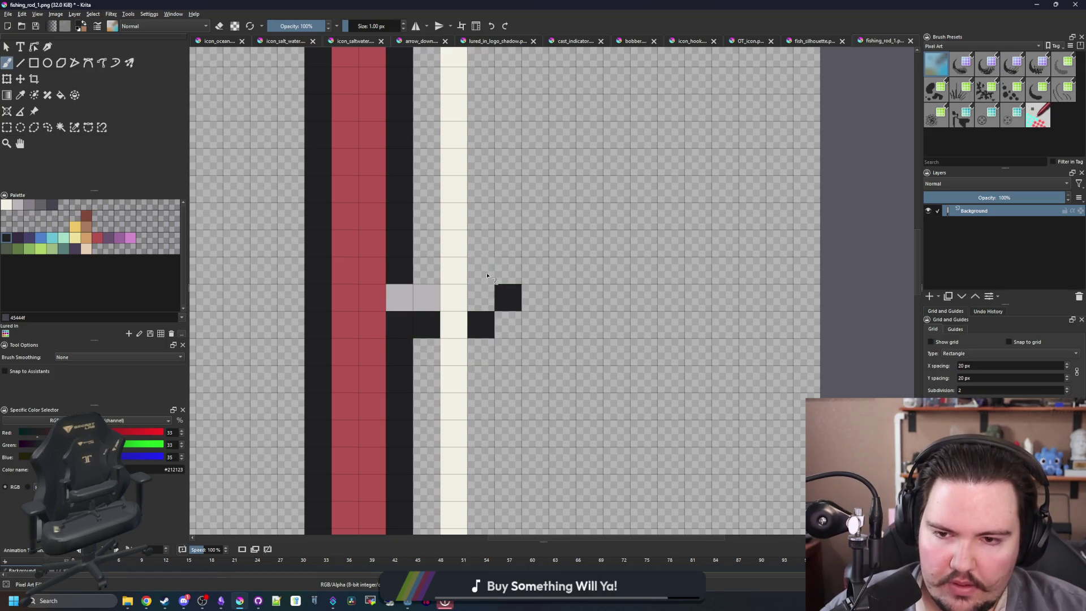
# Step: Draw the lower guide's pointed dark outline
pyautogui.keyDown('ctrl'); pyautogui.scroll(-5, 429, 274); pyautogui.keyUp('ctrl')
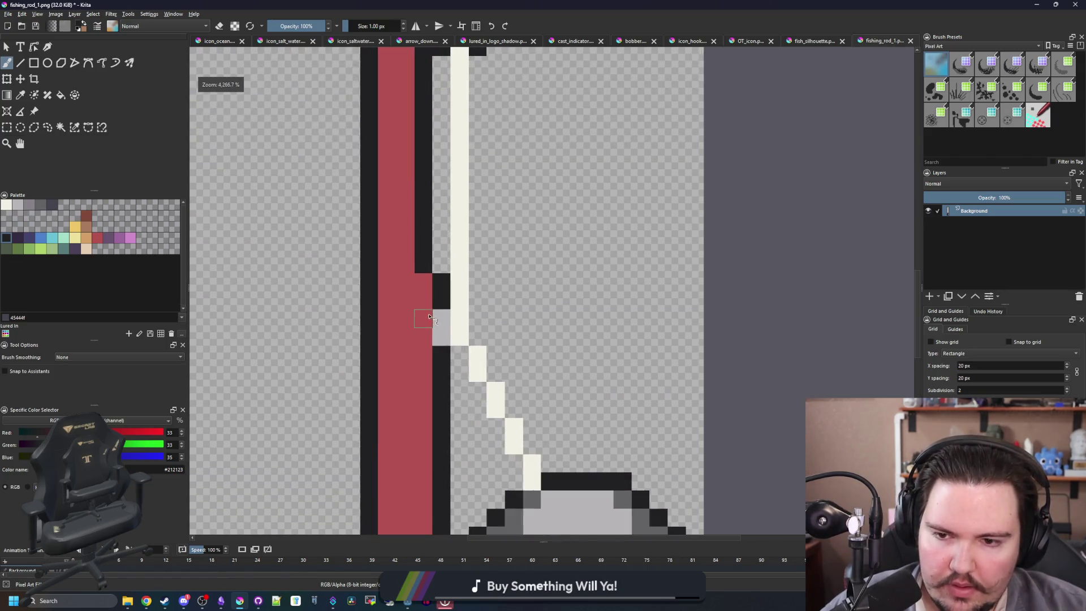
pyautogui.keyDown('ctrl'); pyautogui.scroll(5, 443, 343); pyautogui.keyUp('ctrl')
pyautogui.click(443, 343)
pyautogui.moveTo(495, 344); pyautogui.dragTo(522, 345)
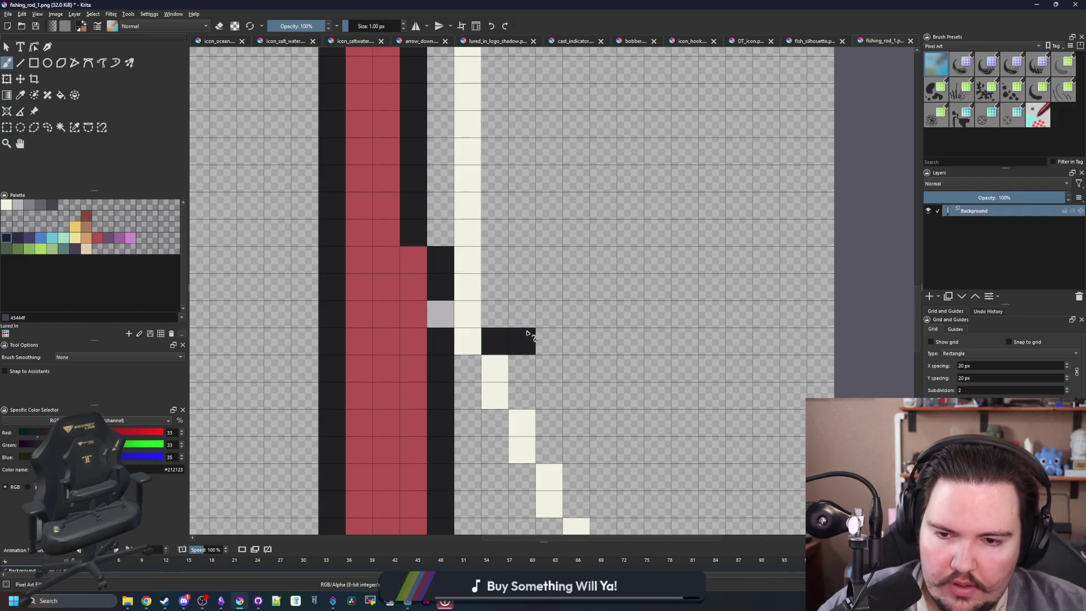
pyautogui.hotkey('ctrl', 'z')
pyautogui.click(495, 341)
pyautogui.click(522, 314)
pyautogui.click(495, 287)
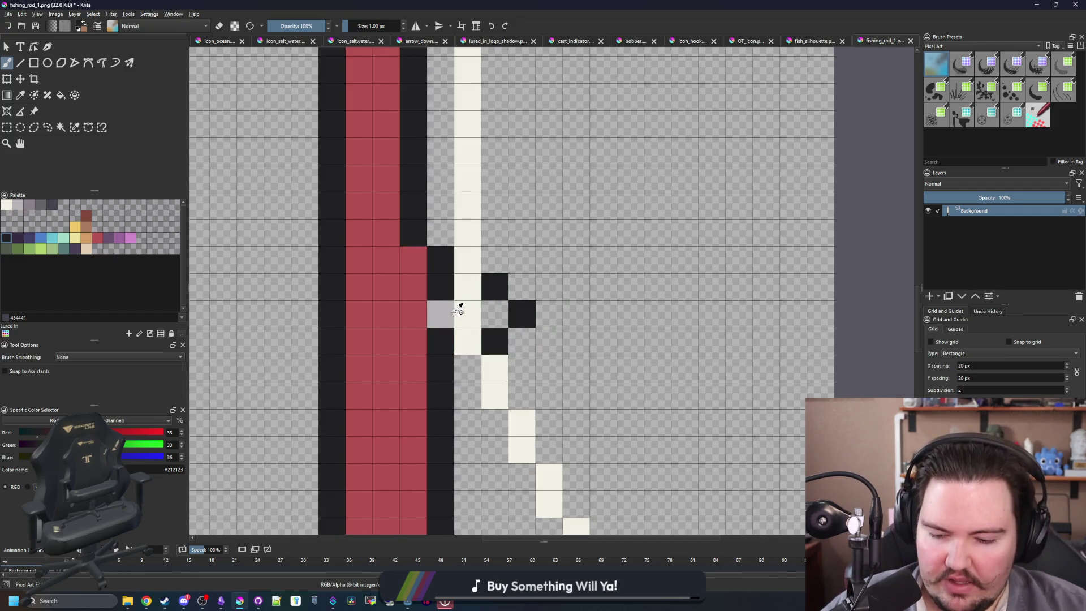
# Step: Paint a new light grey guide near the rod's tip
pyautogui.keyDown('ctrl'); pyautogui.click(459, 308); pyautogui.keyUp('ctrl')
pyautogui.scroll(-8, 452, 300)
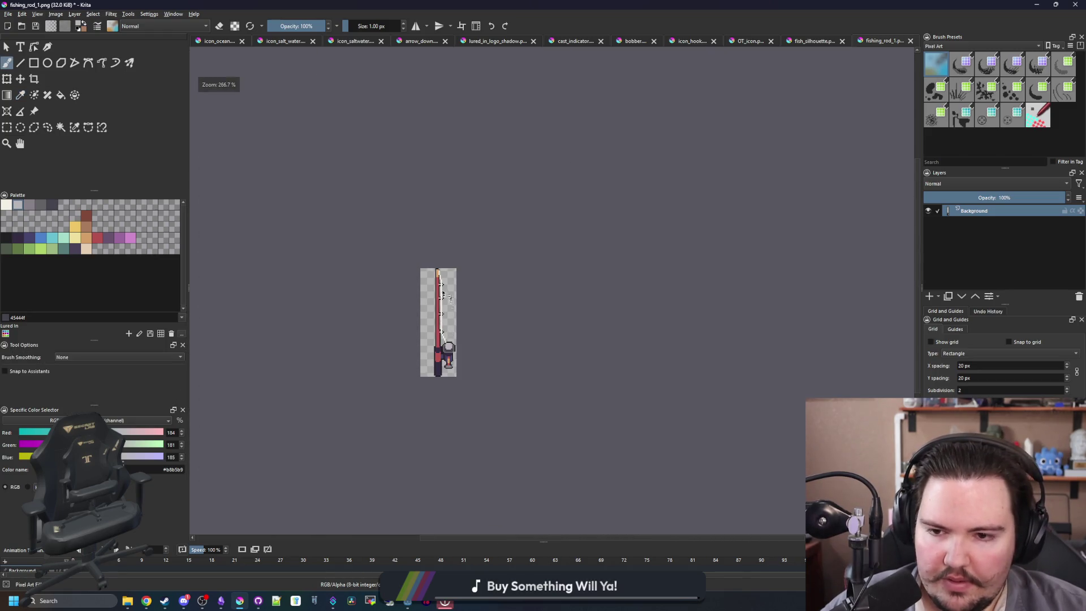
pyautogui.scroll(8, 443, 288)
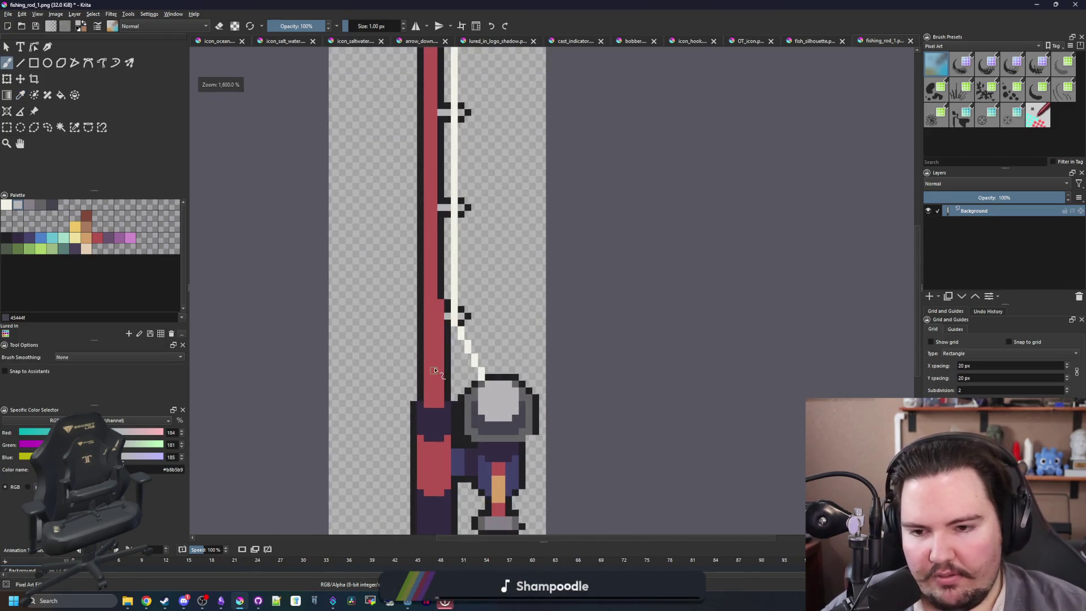
pyautogui.scroll(-5, 442, 261)
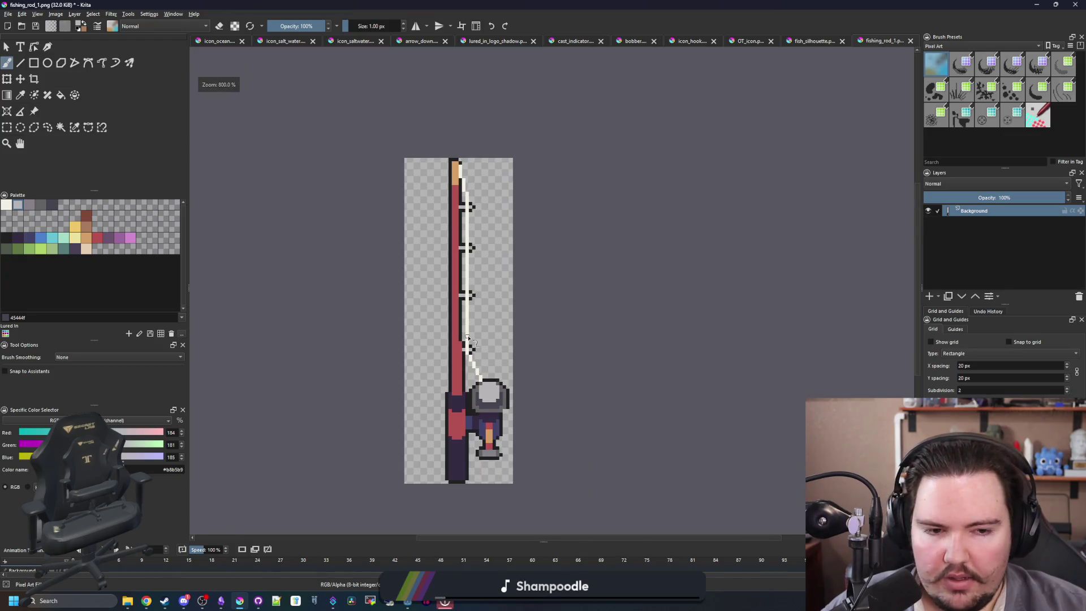
pyautogui.scroll(3, 456, 217)
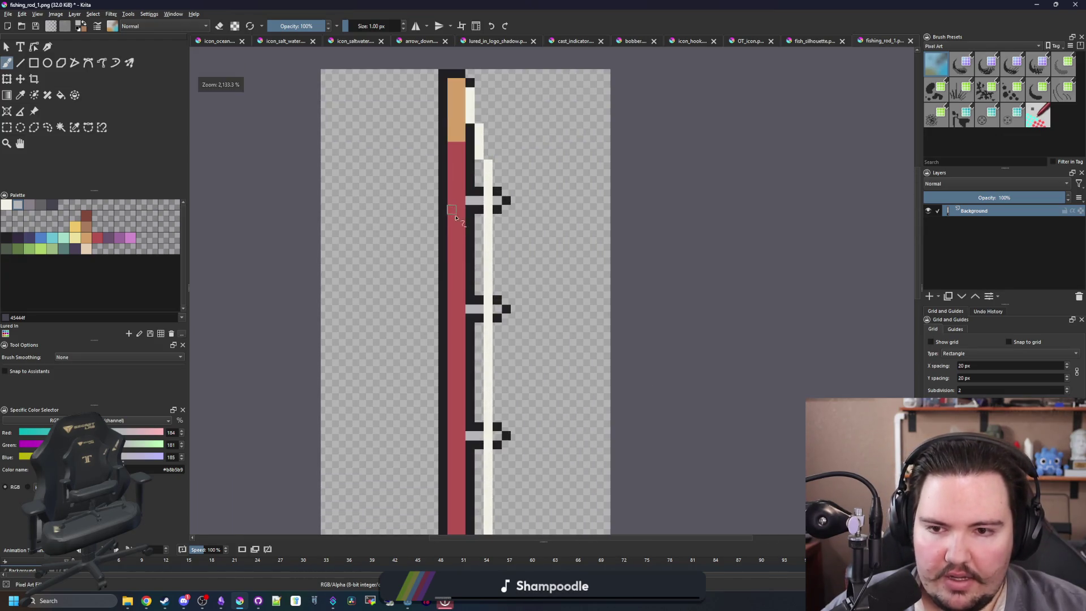
pyautogui.scroll(2, 496, 281)
pyautogui.press('p')
pyautogui.scroll(-3, 465, 329)
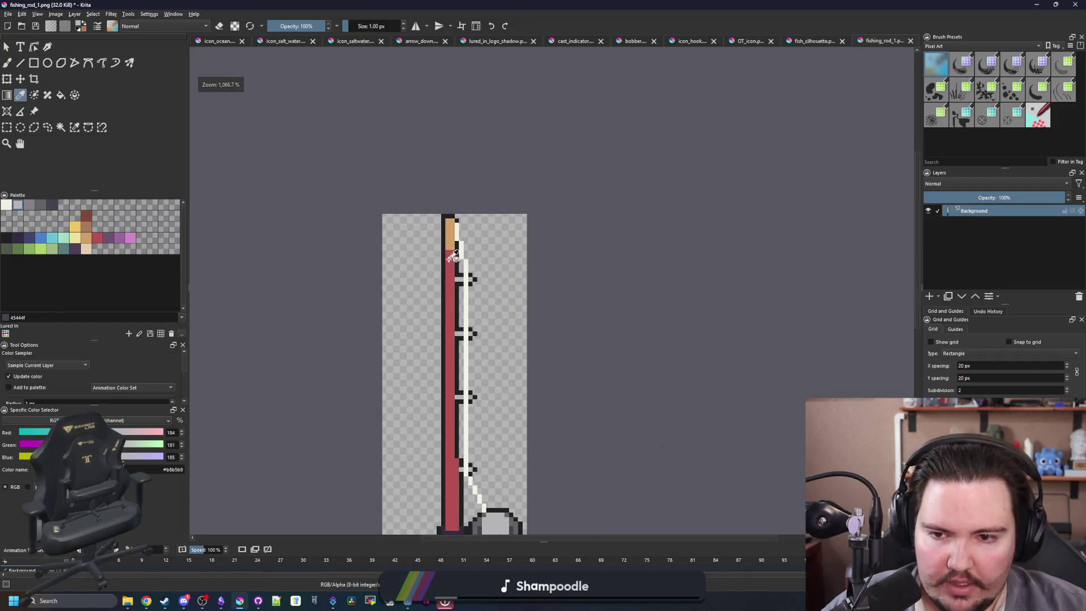
pyautogui.scroll(2, 468, 356)
pyautogui.scroll(-2, 447, 254)
pyautogui.scroll(4, 476, 281)
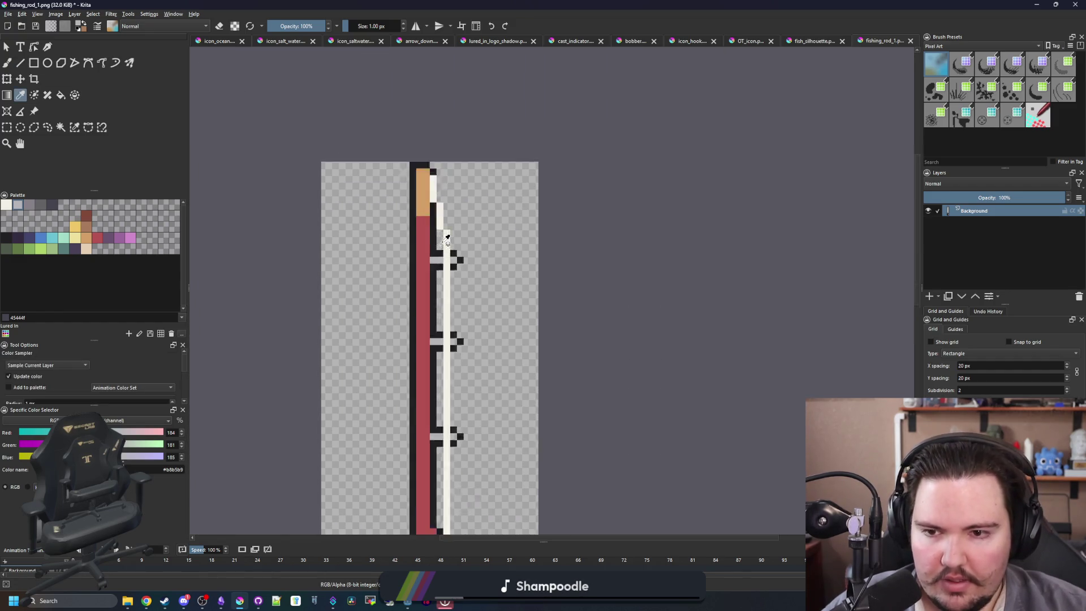
pyautogui.press('b')
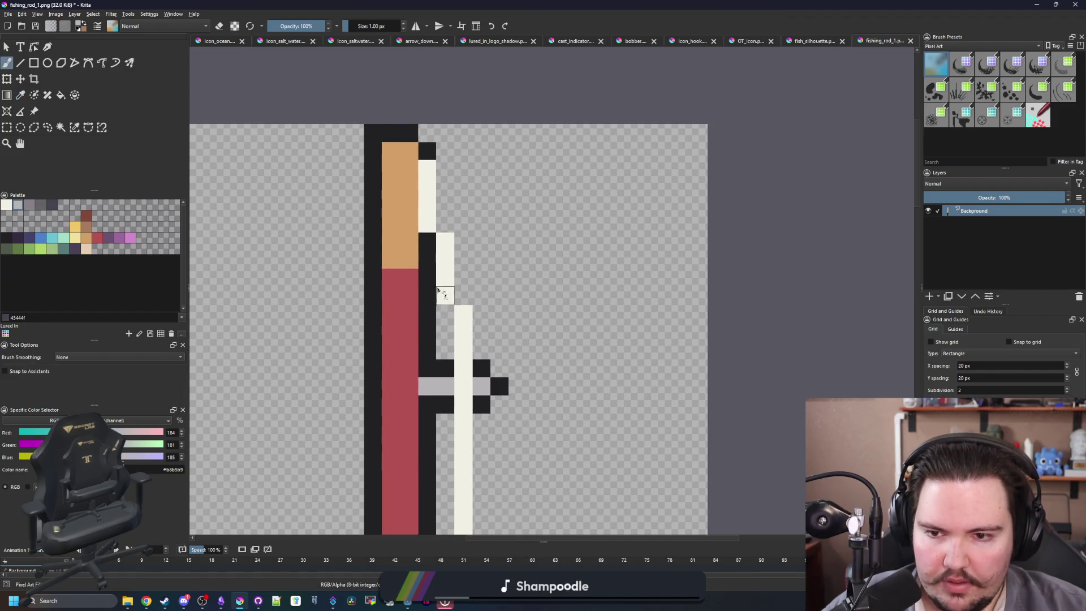
pyautogui.scroll(1, 443, 289)
pyautogui.moveTo(421, 248); pyautogui.dragTo(453, 249)
pyautogui.click(475, 249)
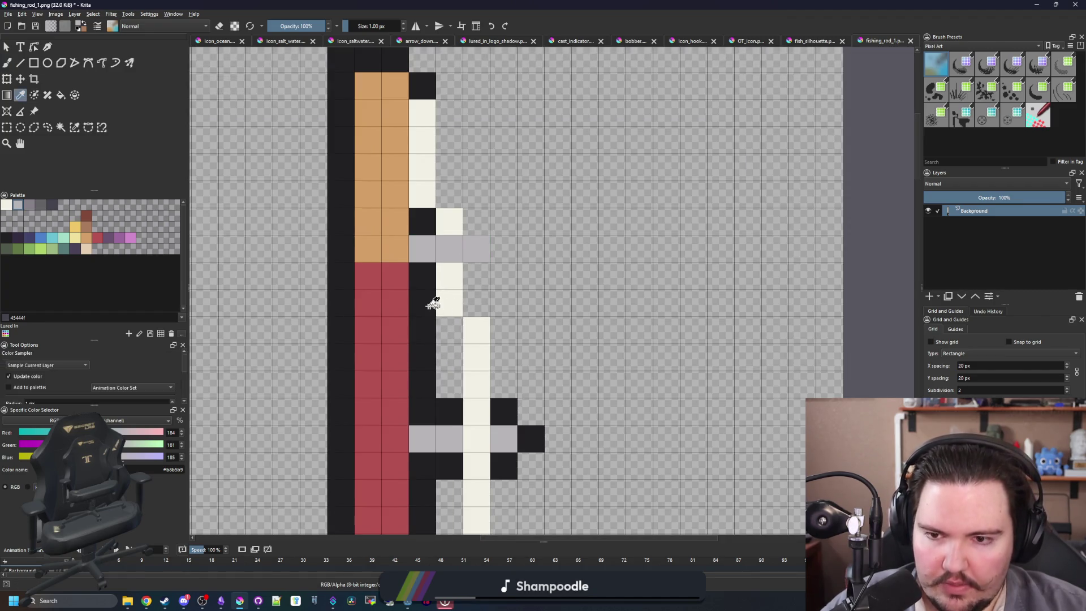
# Step: Outline the new guide's point with three dark pixels
pyautogui.keyDown('ctrl'); pyautogui.click(431, 303); pyautogui.keyUp('ctrl')
pyautogui.click(503, 248)
pyautogui.click(477, 221)
pyautogui.click(467, 281)
pyautogui.scroll(-6, 467, 281)
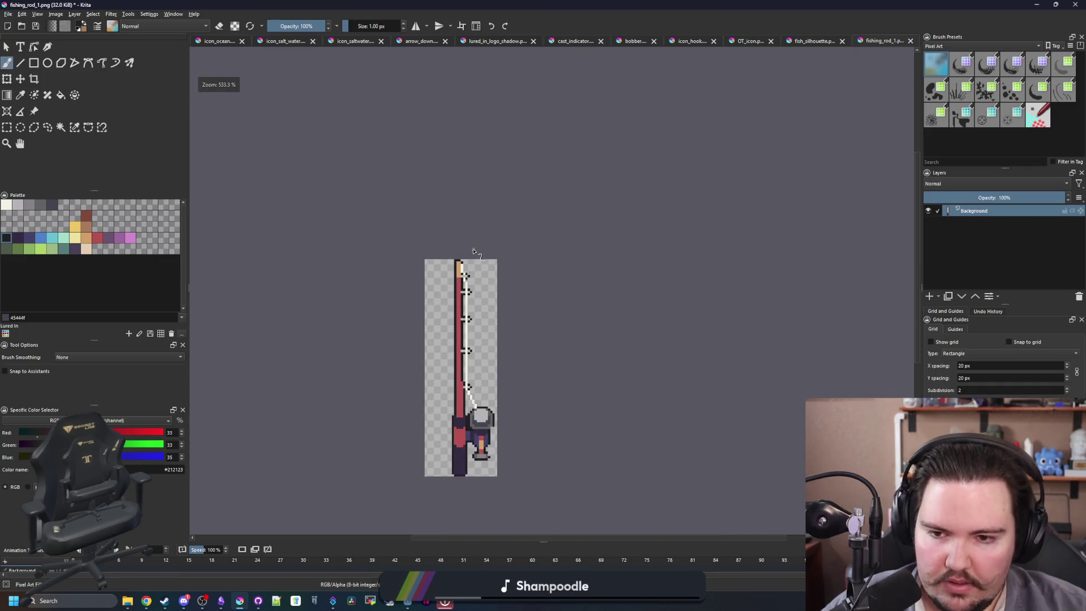
pyautogui.scroll(4, 471, 287)
pyautogui.scroll(1, 453, 296)
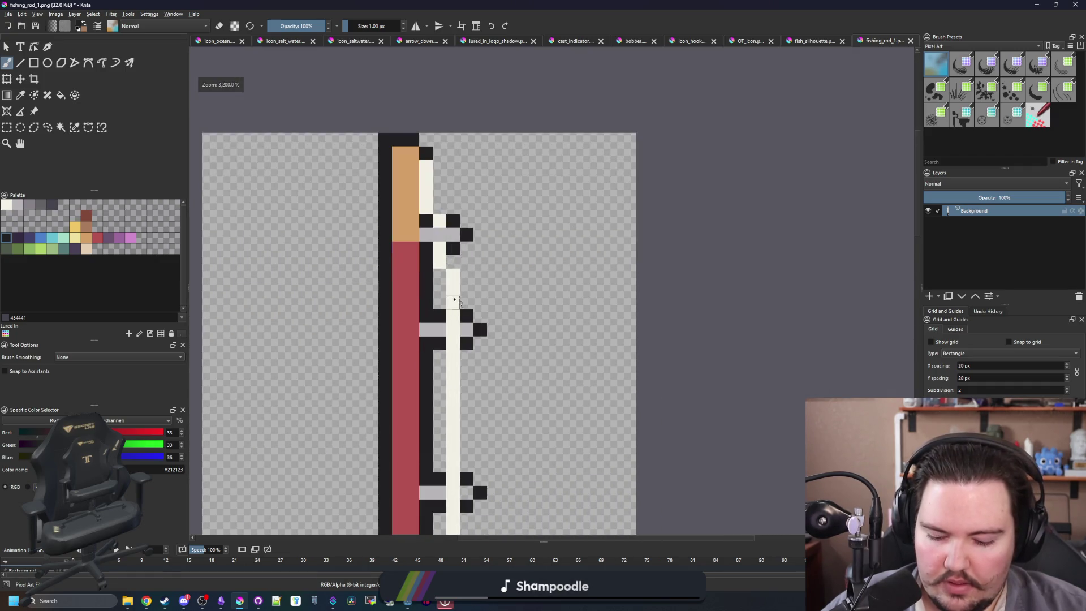
# Step: Sample black from the rod and paint the guide's missing black pixel
pyautogui.keyDown('ctrl'); pyautogui.click(439, 329); pyautogui.keyUp('ctrl')
pyautogui.moveTo(431, 415); pyautogui.dragTo(428, 339)
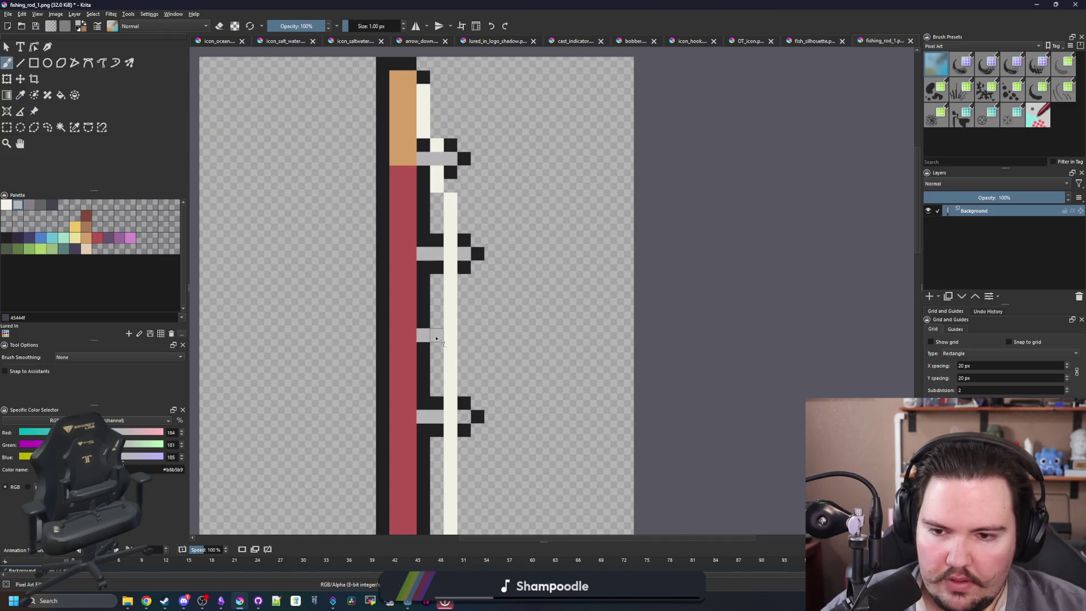
pyautogui.keyDown('ctrl'); pyautogui.click(440, 343); pyautogui.keyUp('ctrl')
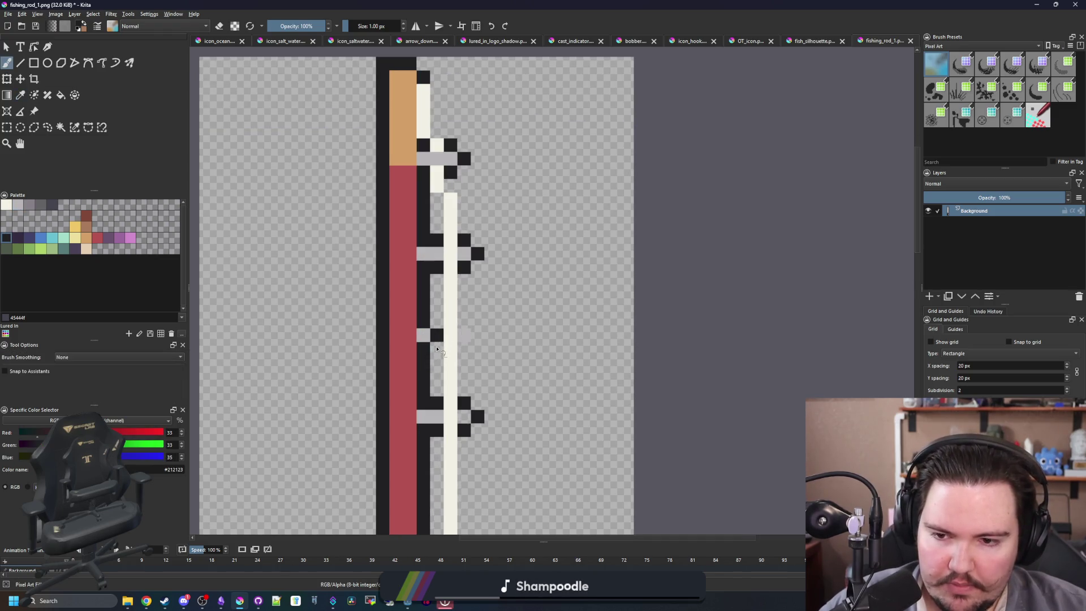
pyautogui.click(465, 322)
pyautogui.scroll(-7, 441, 263)
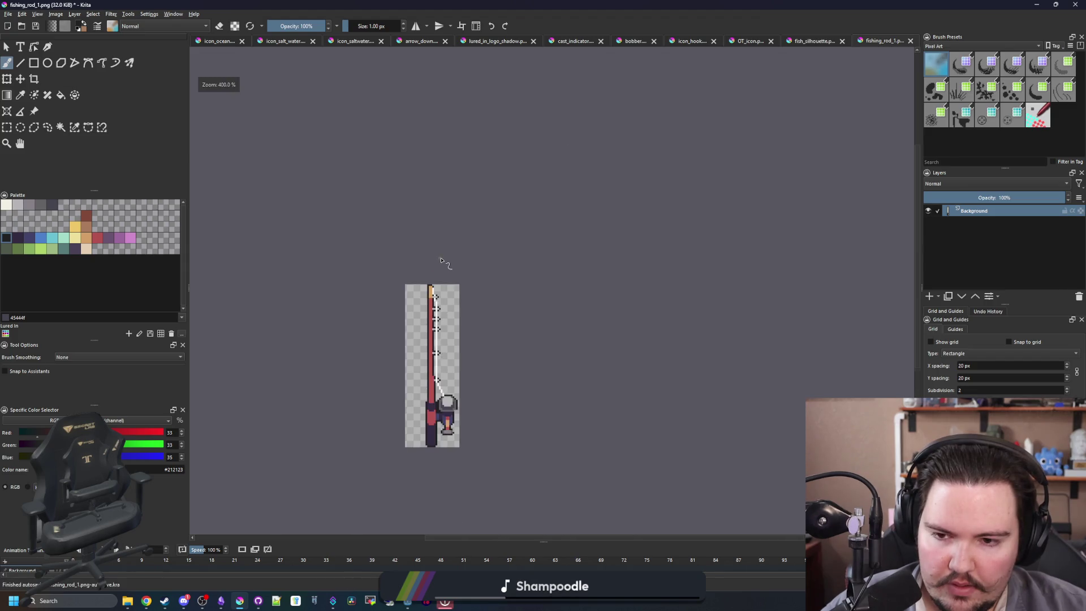
pyautogui.scroll(4, 430, 305)
pyautogui.scroll(5, 421, 310)
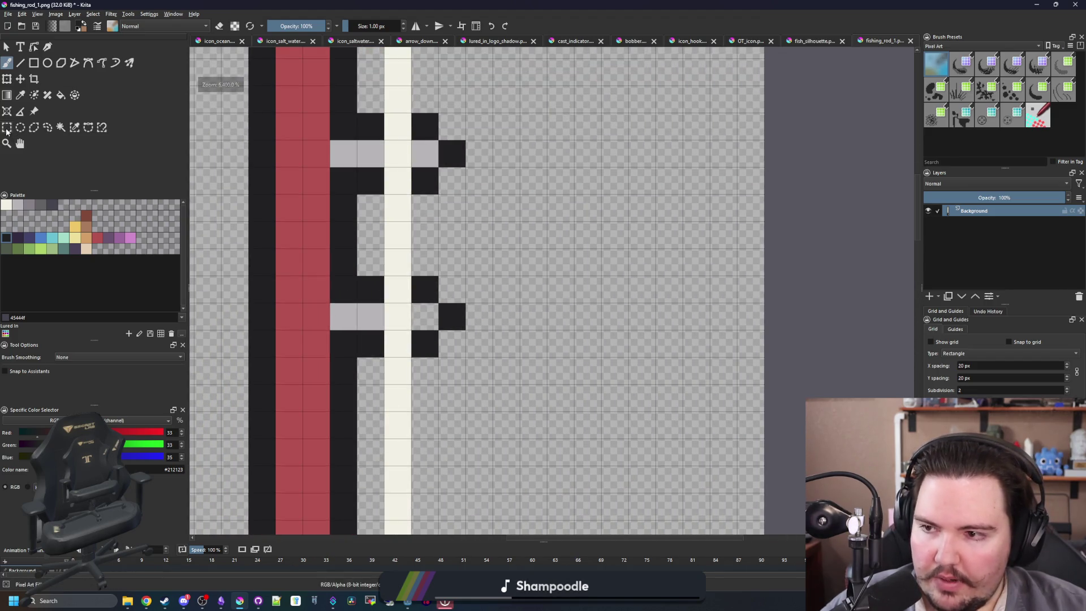
# Step: Select the middle guides on the rod with a rectangular selection
pyautogui.hotkey('ctrl', 'r')
pyautogui.scroll(-2, 477, 359)
pyautogui.scroll(1, 462, 337)
pyautogui.keyDown('ctrl'); pyautogui.click(463, 339); pyautogui.keyUp('ctrl')
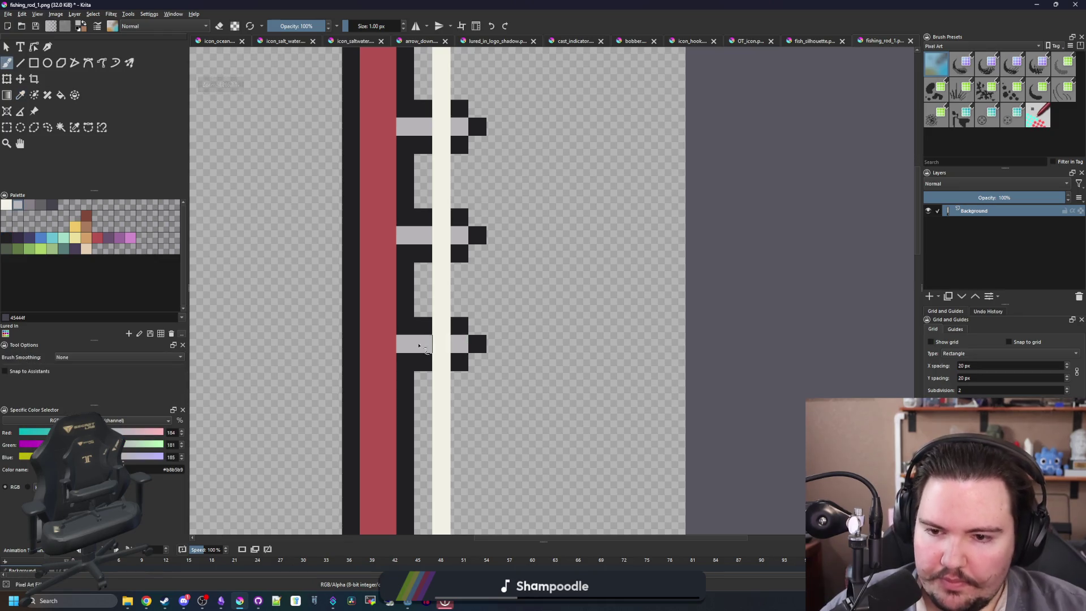
pyautogui.scroll(-2, 461, 296)
pyautogui.moveTo(501, 351)
pyautogui.mouseDown()
pyautogui.moveTo(462, 260)
pyautogui.moveTo(429, 243)
pyautogui.mouseUp()
# Step: Move the selected guide down one pixel and the next guide down about two pixels
pyautogui.click(21, 78)
pyautogui.moveTo(449, 296); pyautogui.dragTo(450, 304)
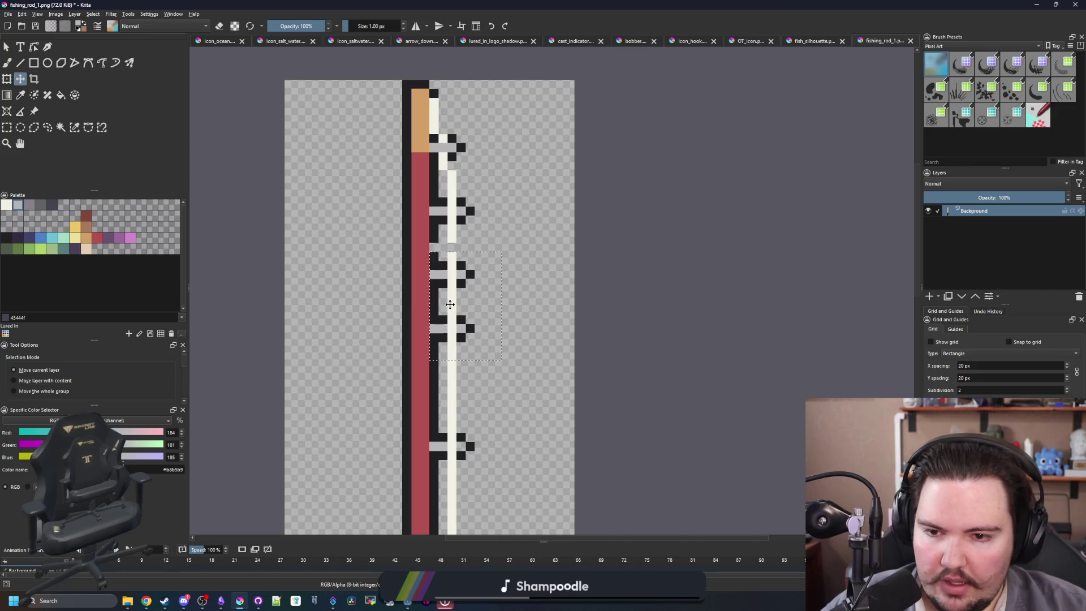
pyautogui.click(7, 127)
pyautogui.moveTo(511, 362); pyautogui.dragTo(441, 315)
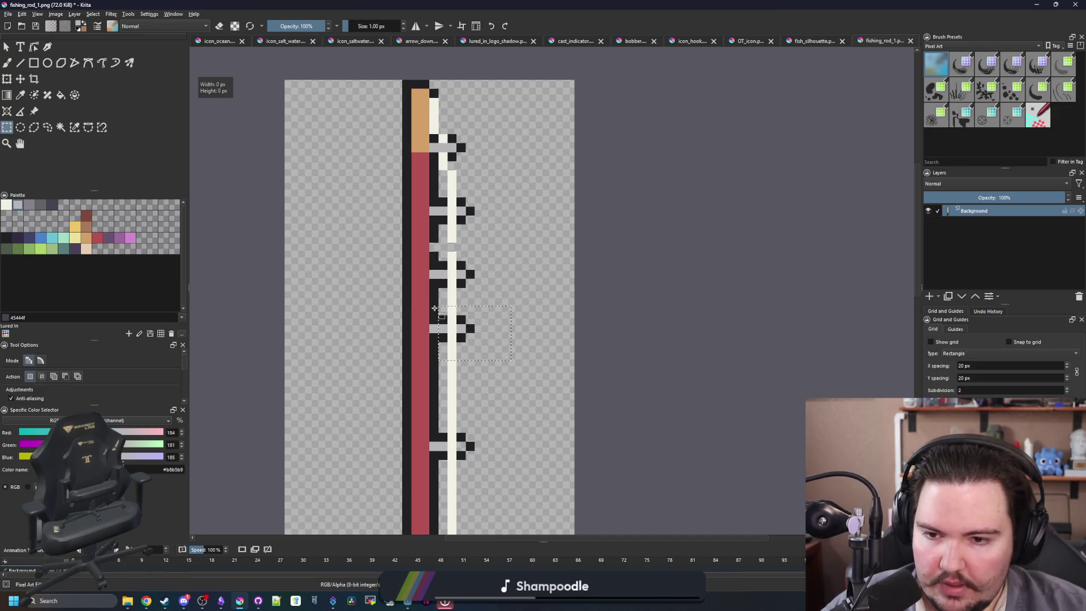
pyautogui.click(21, 79)
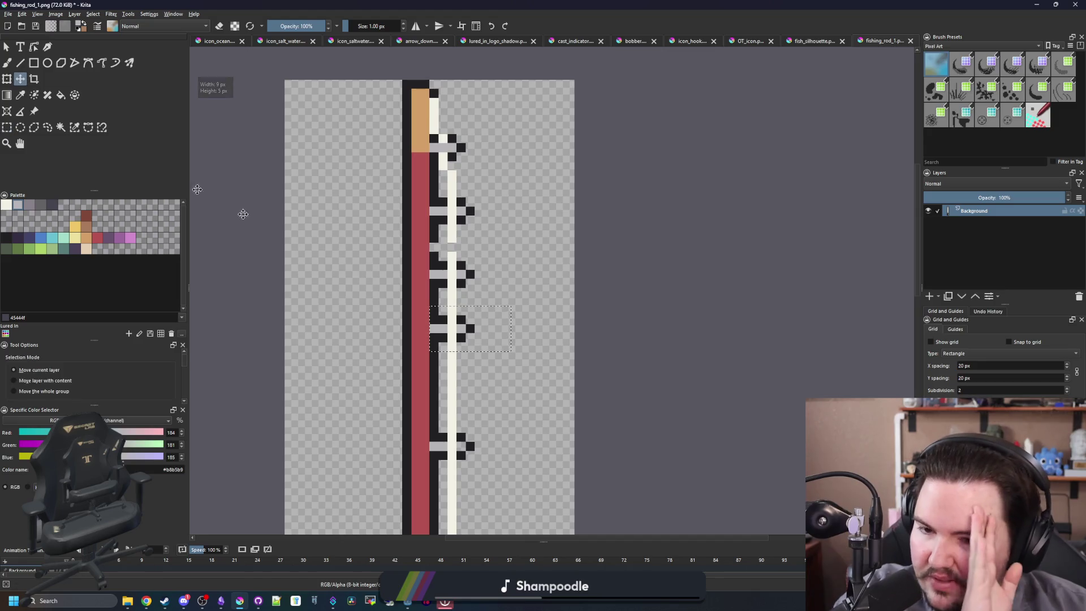
pyautogui.moveTo(497, 331); pyautogui.dragTo(492, 359)
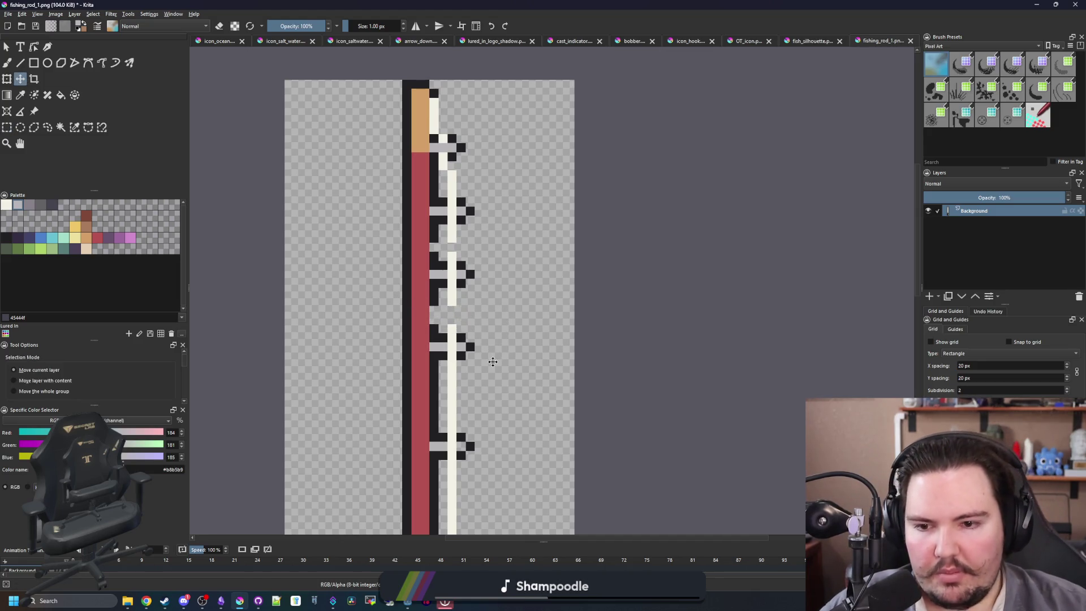
# Step: Fill the two gaps in the black rod edge and the gaps in the white line
pyautogui.scroll(2, 446, 351)
pyautogui.press('b')
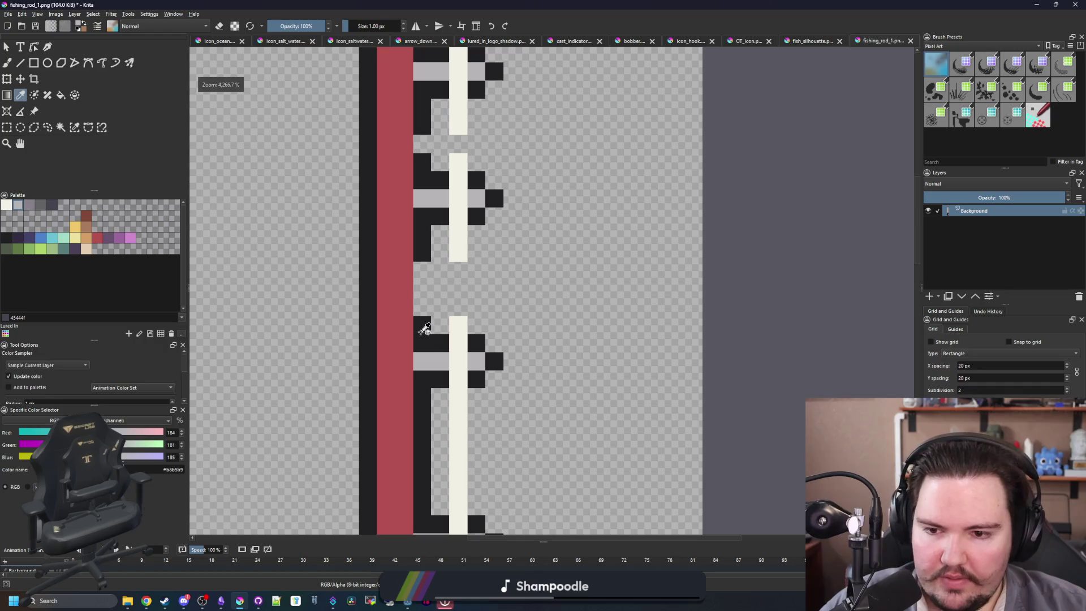
pyautogui.click(416, 272)
pyautogui.click(428, 139)
pyautogui.keyDown('ctrl'); pyautogui.click(458, 170); pyautogui.keyUp('ctrl')
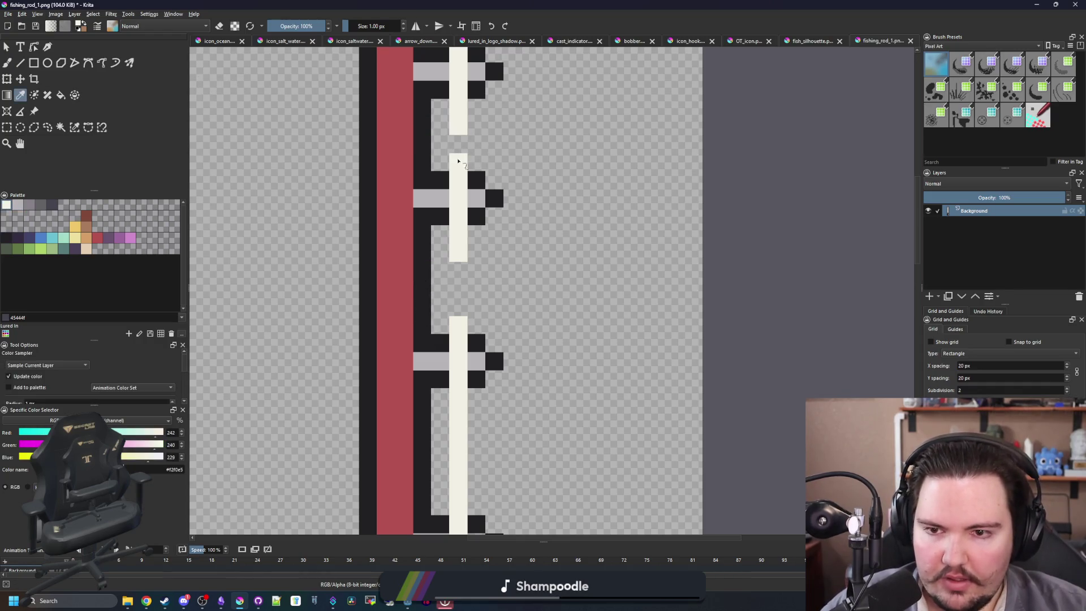
pyautogui.click(458, 143)
pyautogui.moveTo(458, 271); pyautogui.dragTo(458, 307)
# Step: Select another guide and nudge it down one pixel
pyautogui.scroll(-5, 508, 221)
pyautogui.scroll(-2, 507, 221)
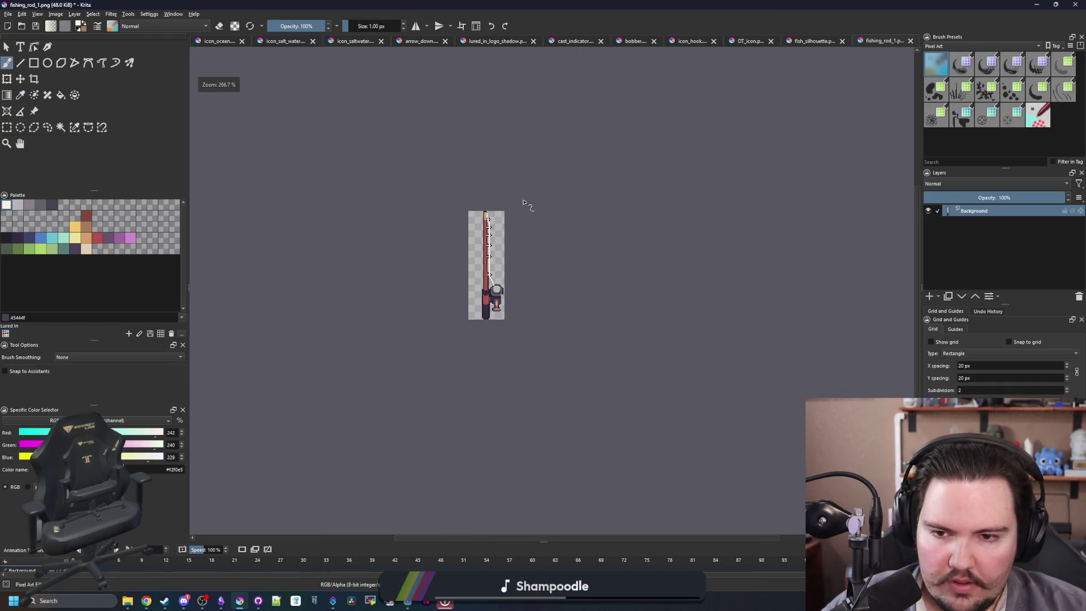
pyautogui.scroll(6, 420, 312)
pyautogui.click(8, 127)
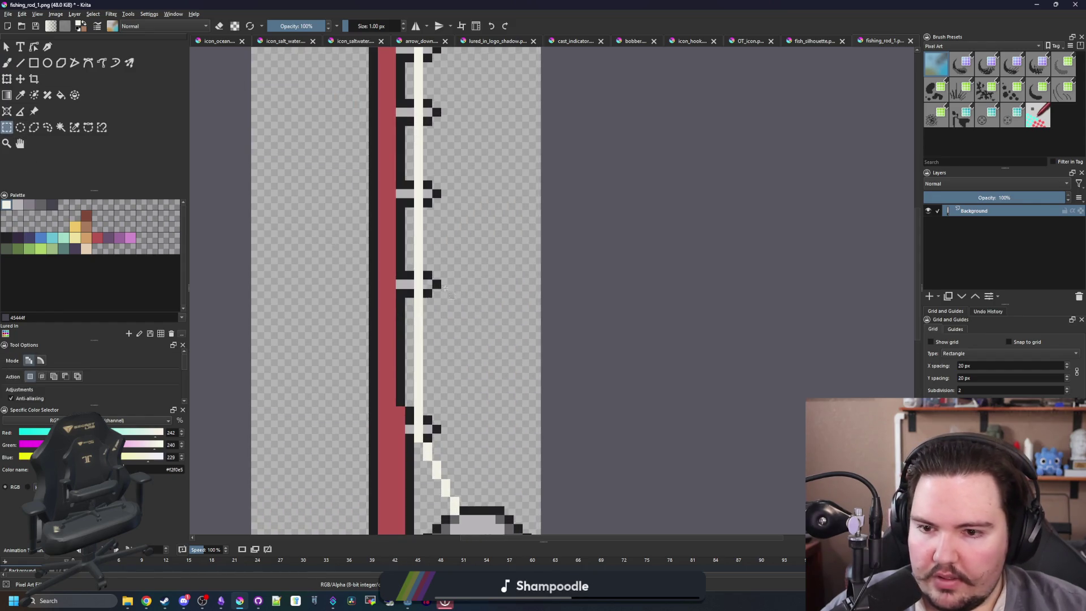
pyautogui.moveTo(414, 272)
pyautogui.mouseDown()
pyautogui.moveTo(467, 307)
pyautogui.moveTo(455, 295)
pyautogui.mouseUp()
pyautogui.press('t')
# Step: Fill the gap pixel on the rod edge and sample the grey guide colour
pyautogui.scroll(2, 414, 271)
pyautogui.press('b')
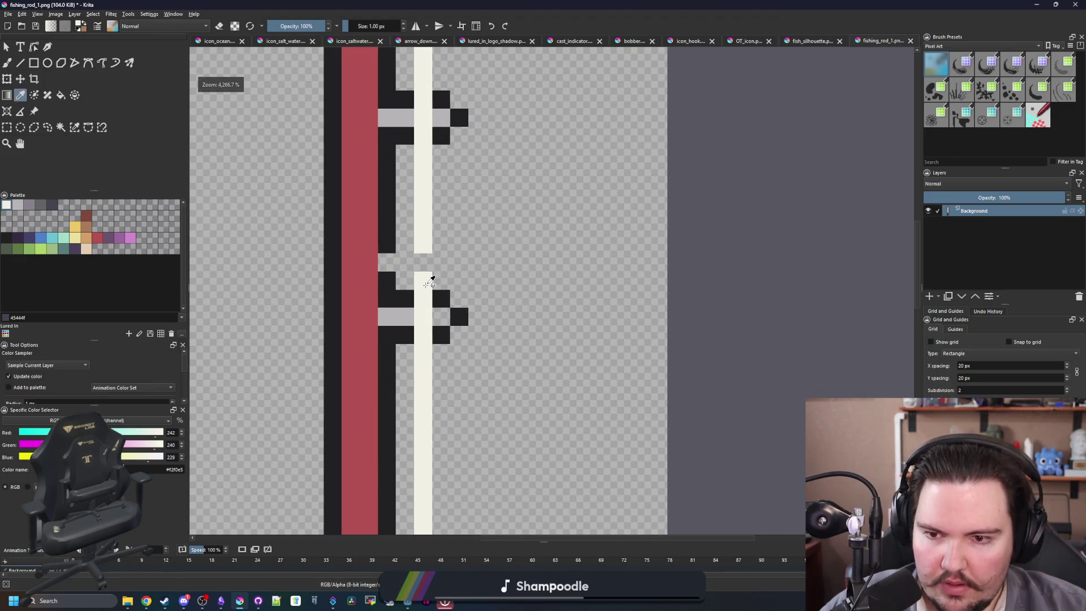
pyautogui.keyDown('ctrl'); pyautogui.click(387, 283); pyautogui.keyUp('ctrl')
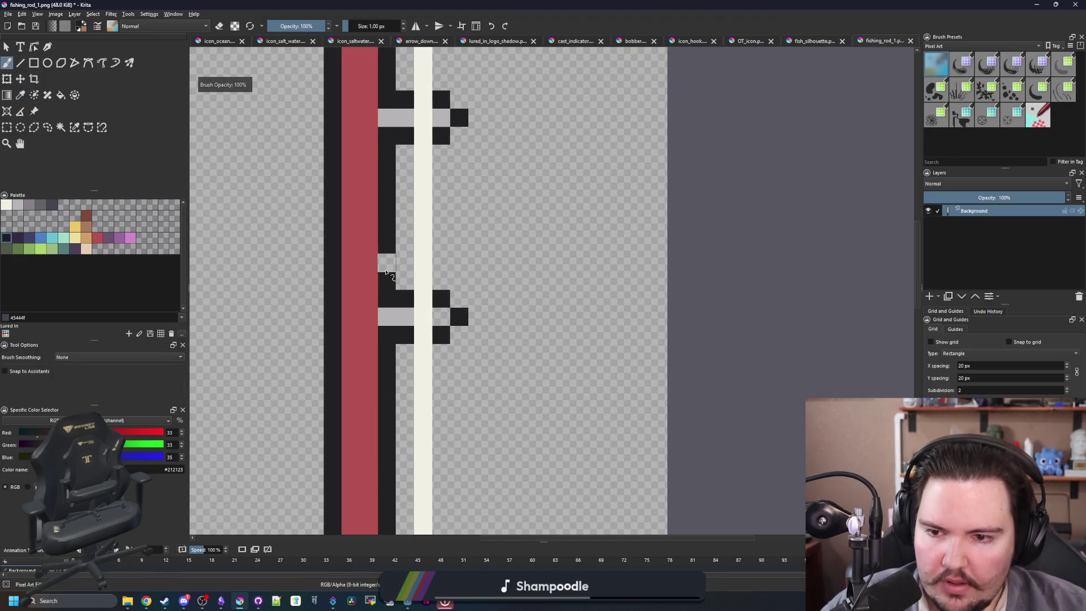
pyautogui.click(387, 262)
pyautogui.keyDown('ctrl'); pyautogui.click(396, 314); pyautogui.keyUp('ctrl')
# Step: Pick the black outline colour from the canvas for the pixel brush
pyautogui.scroll(-3, 472, 275)
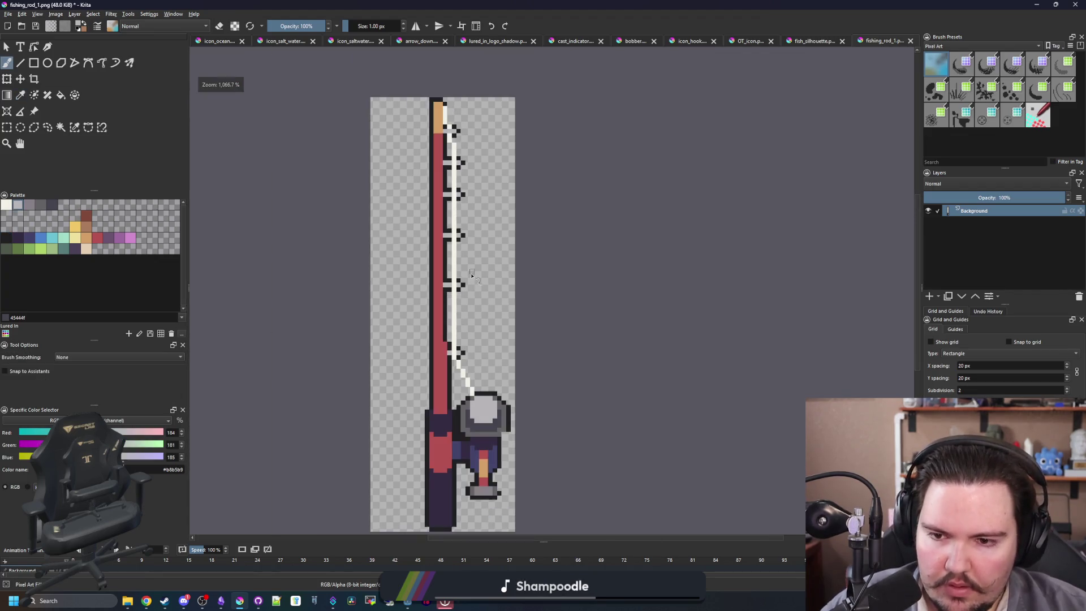
pyautogui.scroll(2, 469, 362)
pyautogui.scroll(-4, 453, 339)
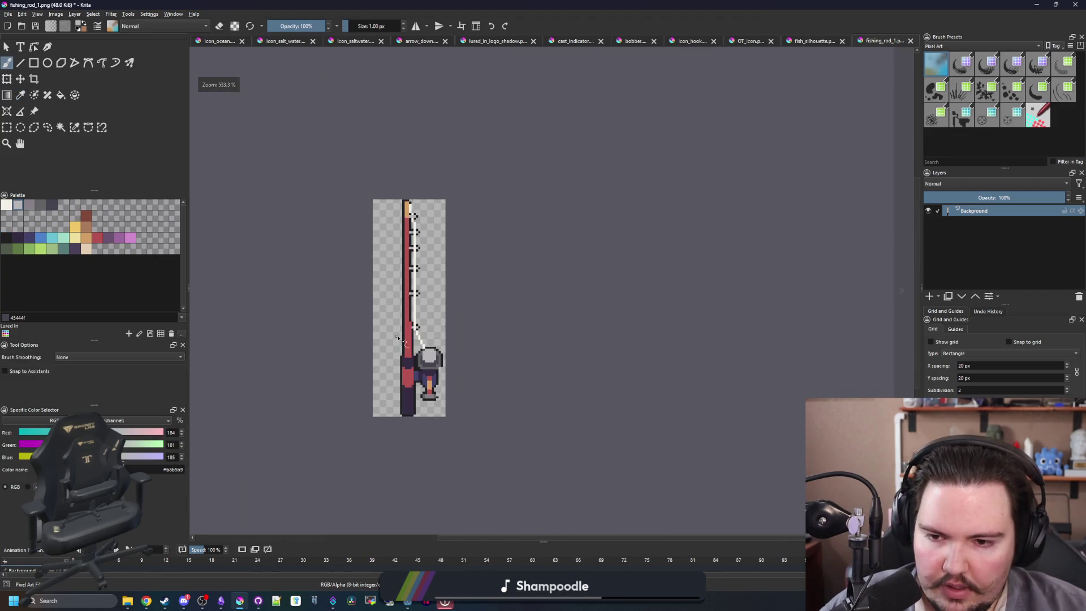
pyautogui.scroll(5, 444, 322)
pyautogui.scroll(-4, 444, 323)
pyautogui.scroll(4, 487, 368)
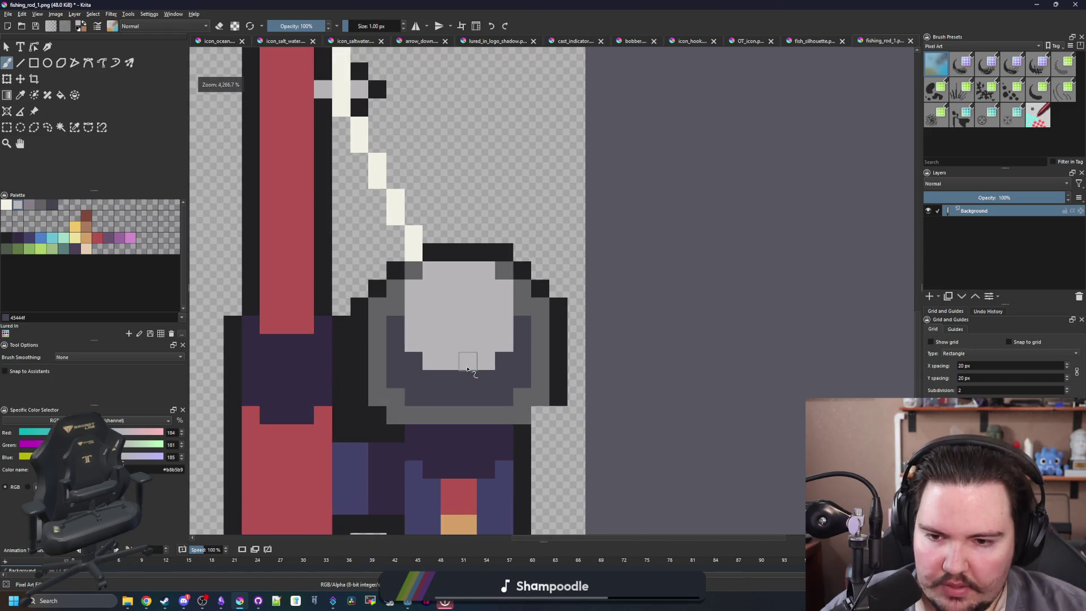
pyautogui.scroll(-4, 428, 324)
pyautogui.scroll(6, 453, 395)
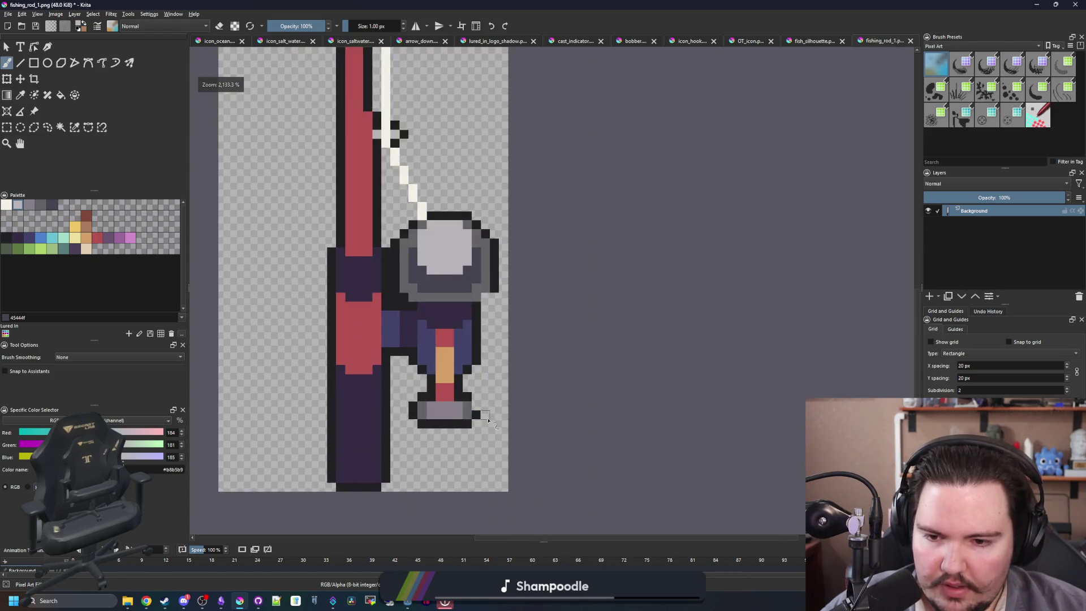
pyautogui.press('p')
pyautogui.click(463, 412)
pyautogui.press('b')
# Step: Pick the rod's red colour from the canvas
pyautogui.scroll(-8, 448, 383)
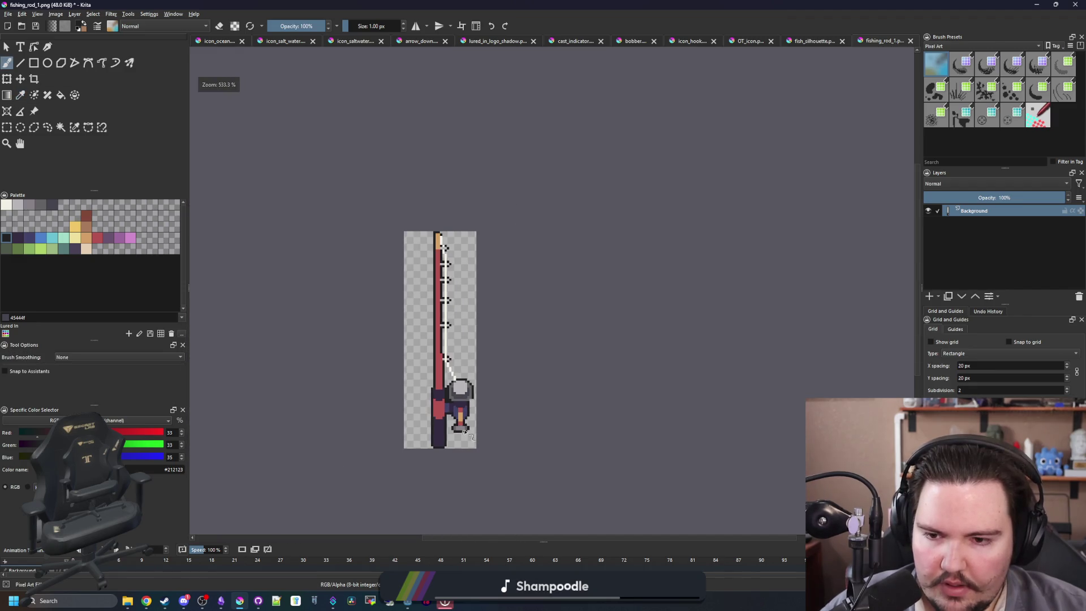
pyautogui.scroll(4, 425, 346)
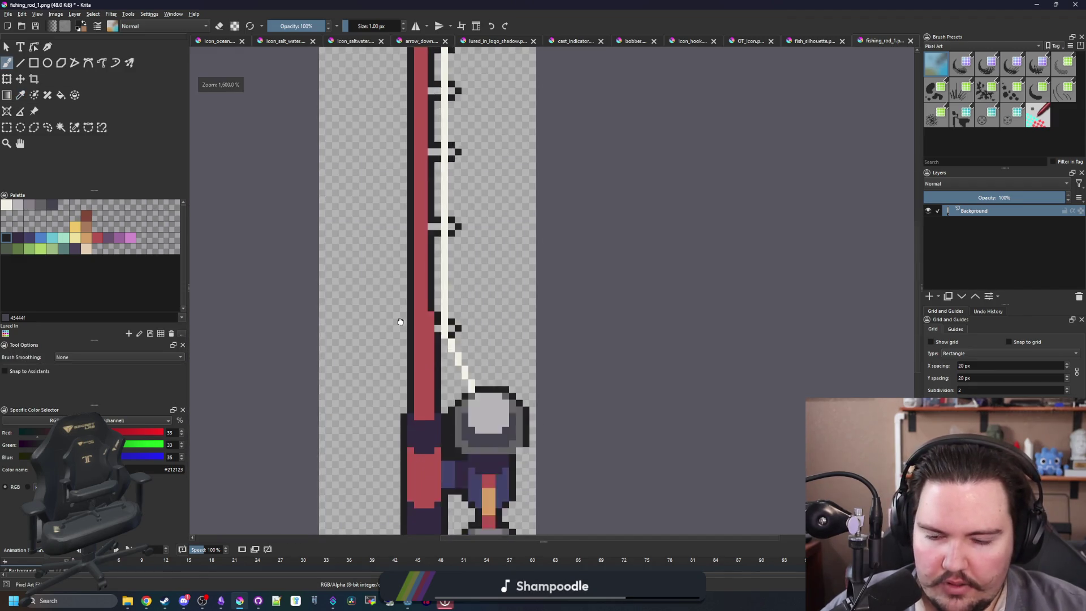
pyautogui.scroll(2, 435, 316)
pyautogui.press('p')
pyautogui.click(465, 283)
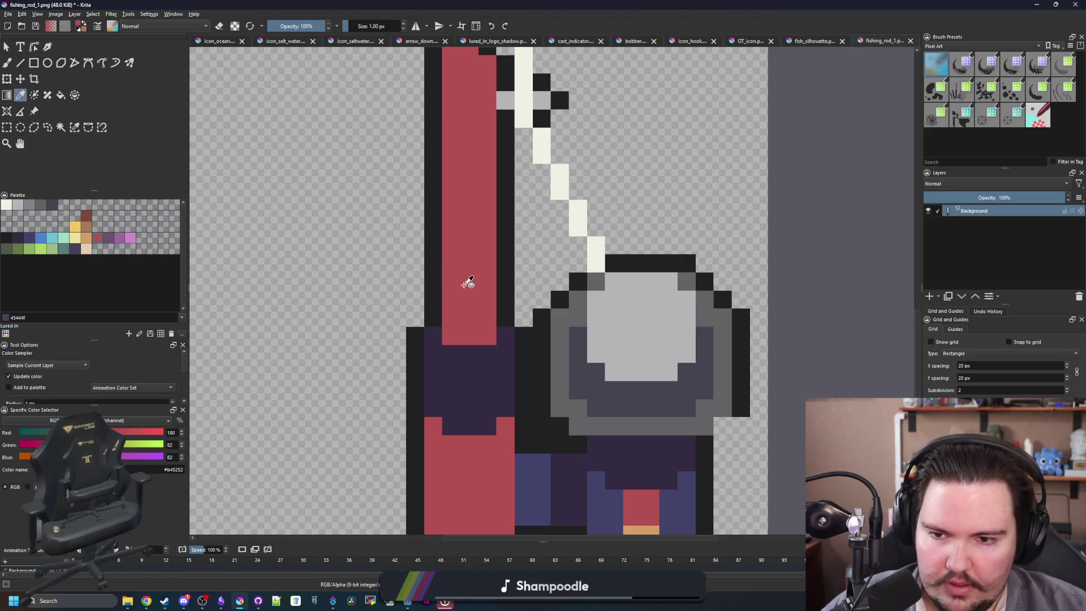
# Step: Try painting red up the rod's left outline, then undo both strokes to restore the black edge
pyautogui.scroll(1, 429, 375)
pyautogui.press('b')
pyautogui.moveTo(417, 427)
pyautogui.mouseDown()
pyautogui.moveTo(416, 177)
pyautogui.moveTo(431, 104)
pyautogui.mouseUp()
pyautogui.scroll(-1, 410, 386)
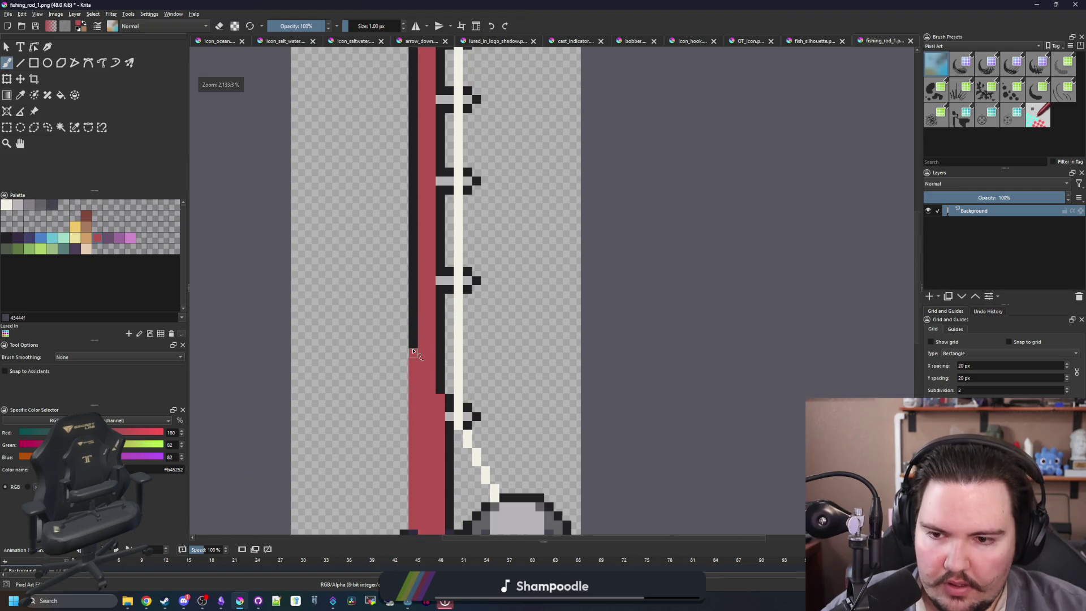
pyautogui.moveTo(414, 351); pyautogui.dragTo(413, 243)
pyautogui.scroll(-1, 413, 243)
pyautogui.hotkey('ctrl', 'z')
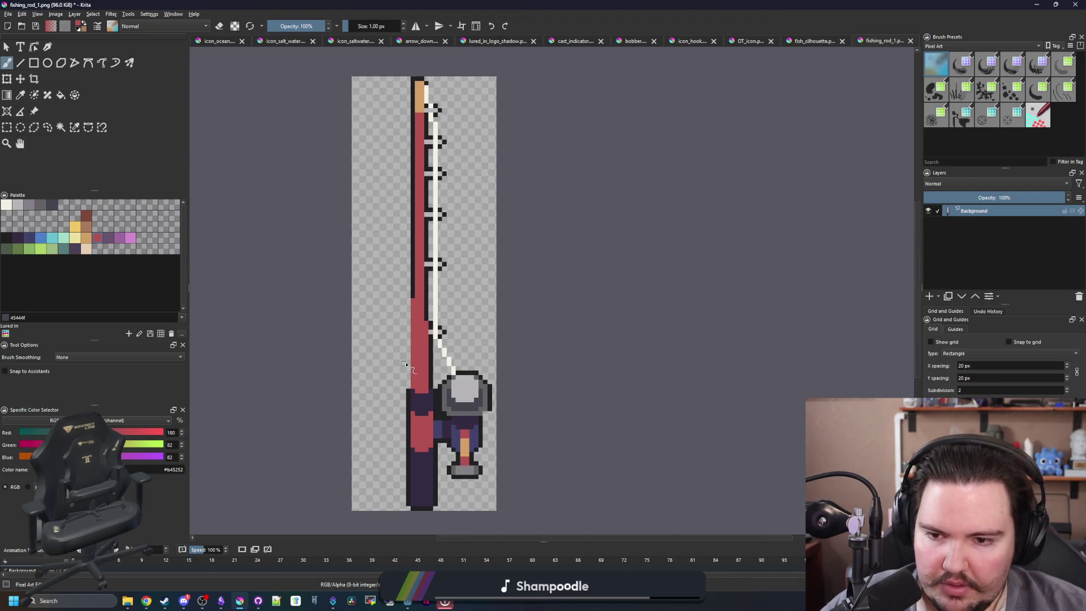
pyautogui.hotkey('ctrl', 'z')
pyautogui.scroll(5, 410, 362)
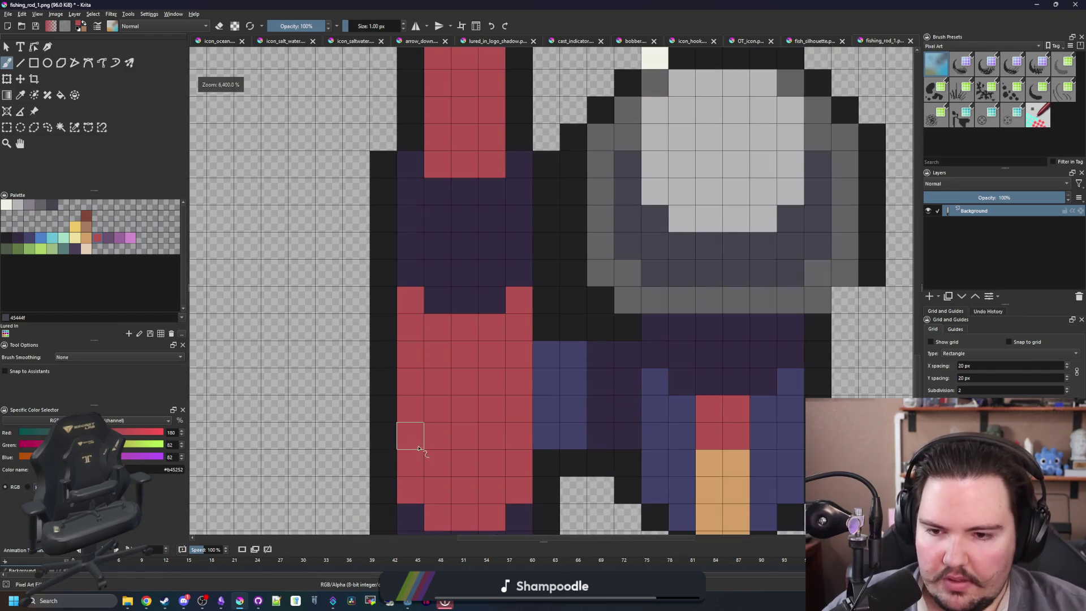
# Step: Erase a column of the red grip and paint the grip's edge columns black
pyautogui.press('e')
pyautogui.moveTo(401, 427)
pyautogui.mouseDown()
pyautogui.moveTo(403, 241)
pyautogui.moveTo(402, 418)
pyautogui.mouseUp()
pyautogui.press('e')
pyautogui.keyDown('ctrl'); pyautogui.click(381, 238); pyautogui.keyUp('ctrl')
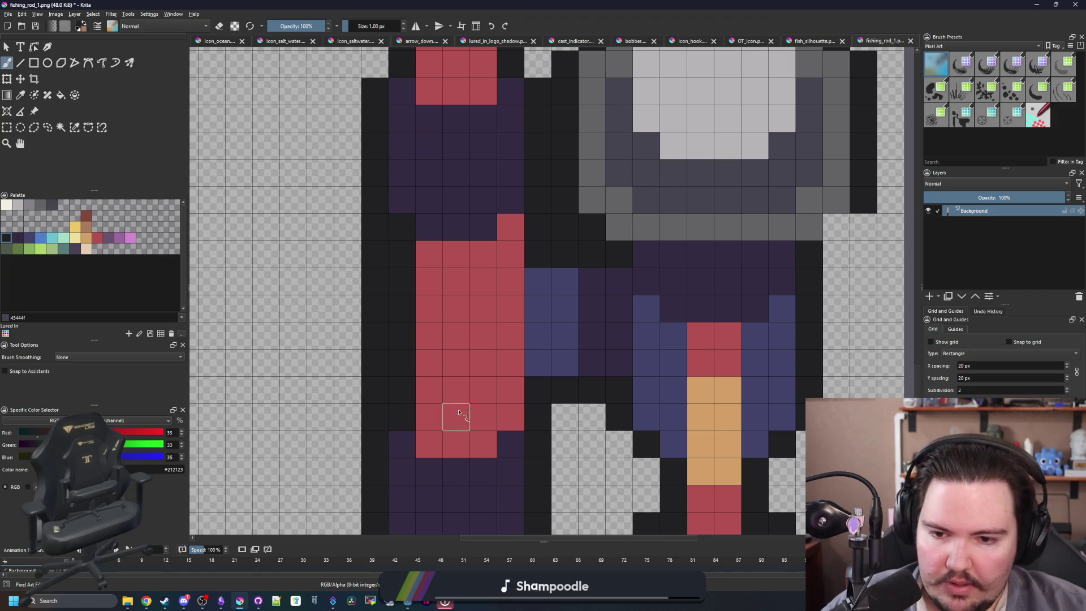
pyautogui.moveTo(510, 418); pyautogui.dragTo(510, 226)
# Step: Erase the column beside the grip and bring the grip and reel area into view
pyautogui.press('e')
pyautogui.moveTo(372, 226); pyautogui.dragTo(375, 399)
pyautogui.scroll(-3, 406, 371)
pyautogui.scroll(-5, 406, 370)
pyautogui.scroll(8, 433, 326)
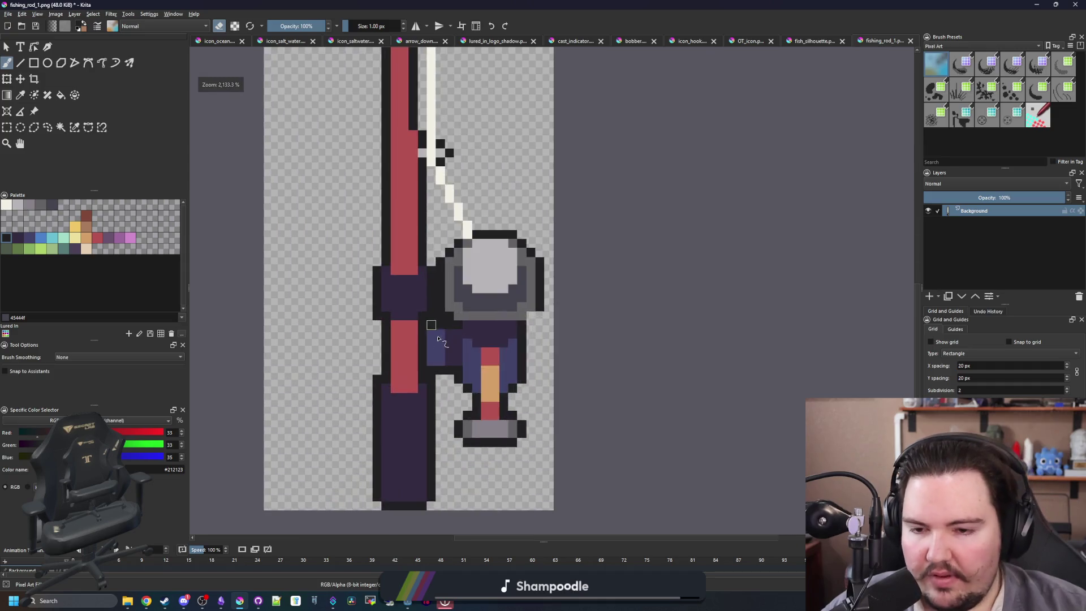
pyautogui.press('e')
pyautogui.moveTo(348, 338); pyautogui.dragTo(456, 333)
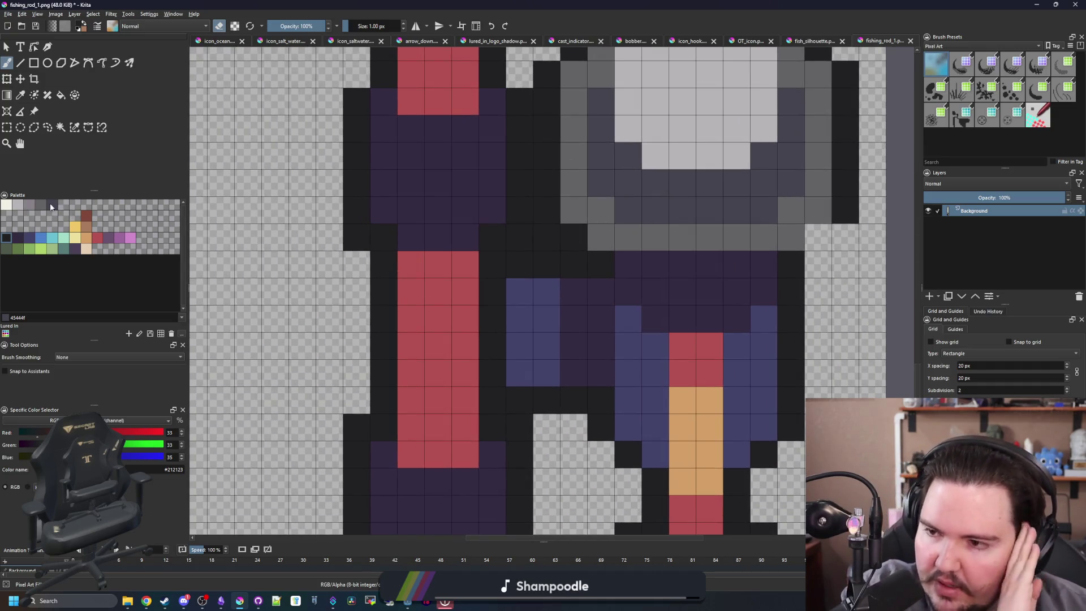
# Step: Draw the grey bracket shape across the rod and fill it with grey
pyautogui.moveTo(464, 392)
pyautogui.mouseDown()
pyautogui.moveTo(438, 396)
pyautogui.moveTo(438, 315)
pyautogui.moveTo(465, 391)
pyautogui.mouseUp()
pyautogui.moveTo(487, 354)
pyautogui.mouseDown()
pyautogui.moveTo(492, 292)
pyautogui.moveTo(549, 291)
pyautogui.moveTo(599, 362)
pyautogui.moveTo(532, 357)
pyautogui.moveTo(517, 311)
pyautogui.mouseUp()
pyautogui.moveTo(491, 373); pyautogui.dragTo(424, 387)
pyautogui.moveTo(424, 277); pyautogui.dragTo(424, 387)
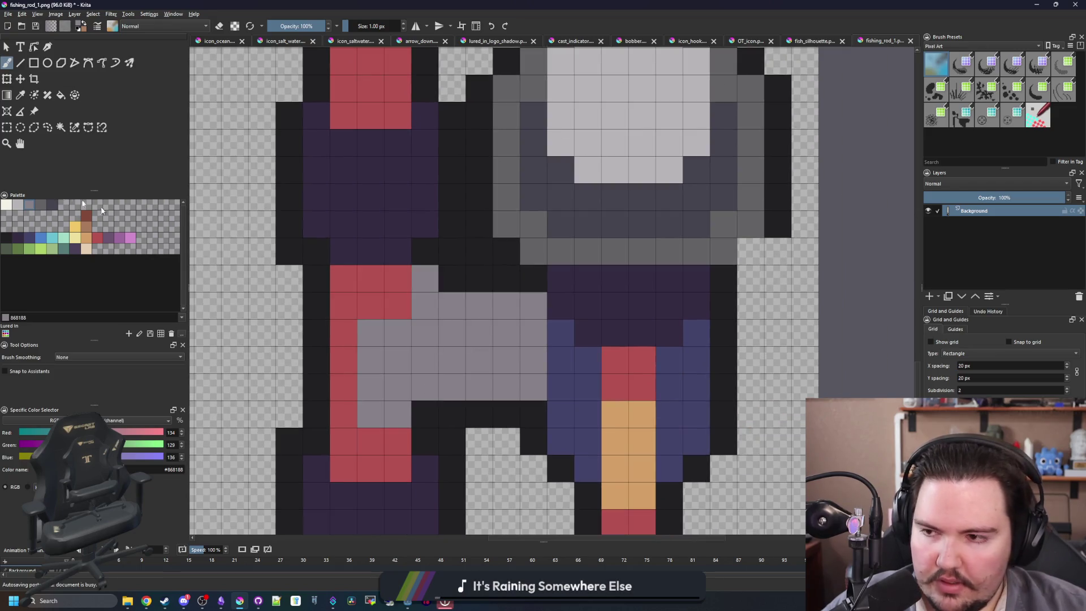
# Step: Add light grey highlights and a highlight row to the bracket
pyautogui.click(21, 205)
pyautogui.moveTo(424, 279)
pyautogui.mouseDown()
pyautogui.moveTo(412, 322)
pyautogui.moveTo(371, 333)
pyautogui.mouseUp()
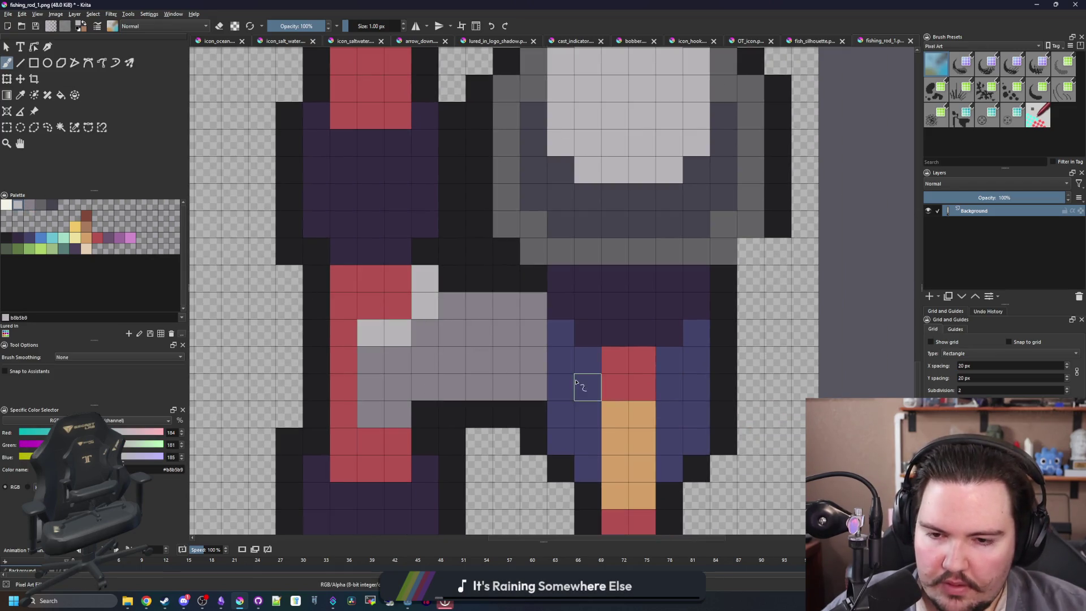
pyautogui.moveTo(501, 342)
pyautogui.mouseDown()
pyautogui.moveTo(532, 334)
pyautogui.moveTo(452, 340)
pyautogui.mouseUp()
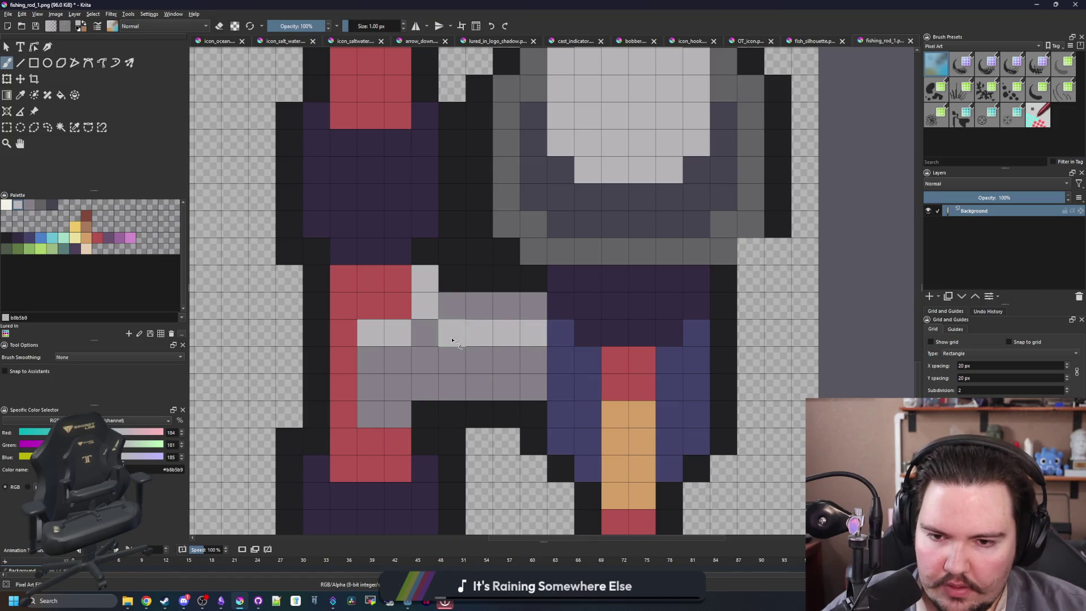
# Step: Shade two bracket columns and the lower row darker grey, deepening one column with the darkest grey
pyautogui.click(48, 203)
pyautogui.click(45, 207)
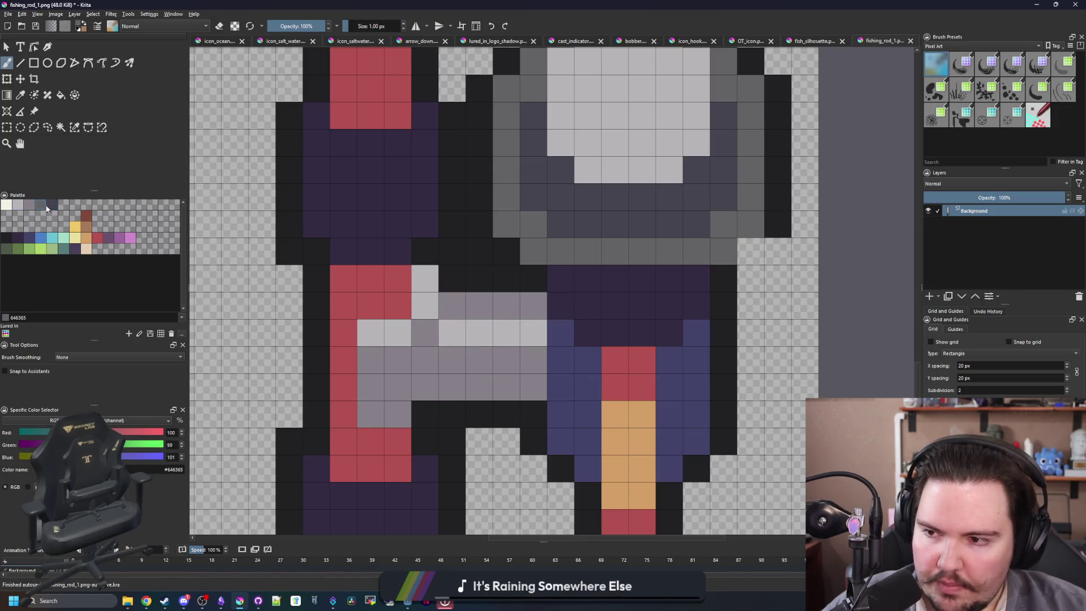
pyautogui.moveTo(533, 314); pyautogui.dragTo(539, 382)
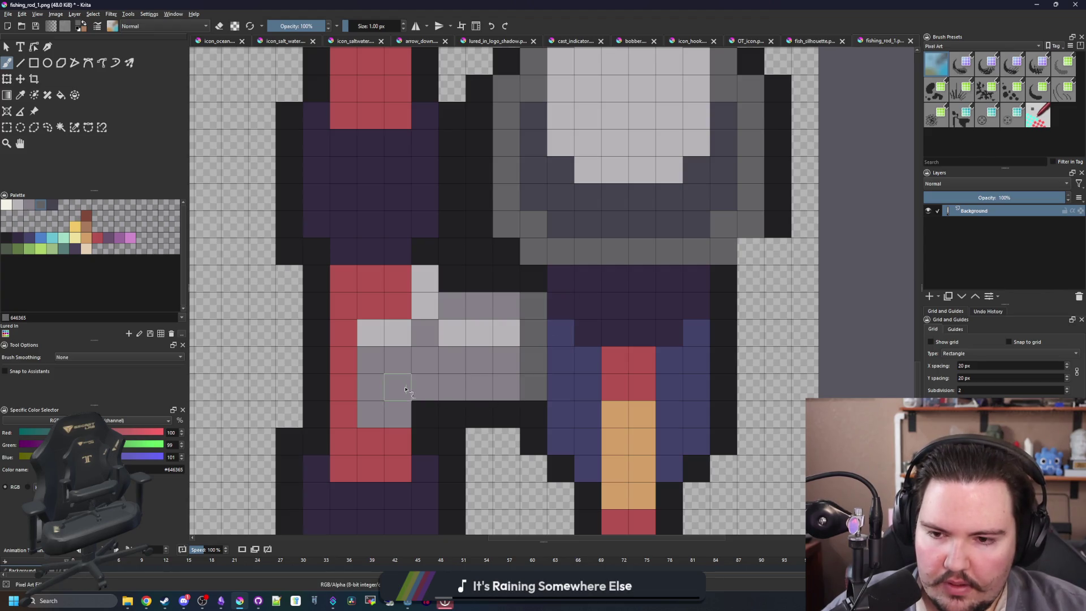
pyautogui.moveTo(423, 390)
pyautogui.mouseDown()
pyautogui.moveTo(430, 352)
pyautogui.moveTo(399, 417)
pyautogui.mouseUp()
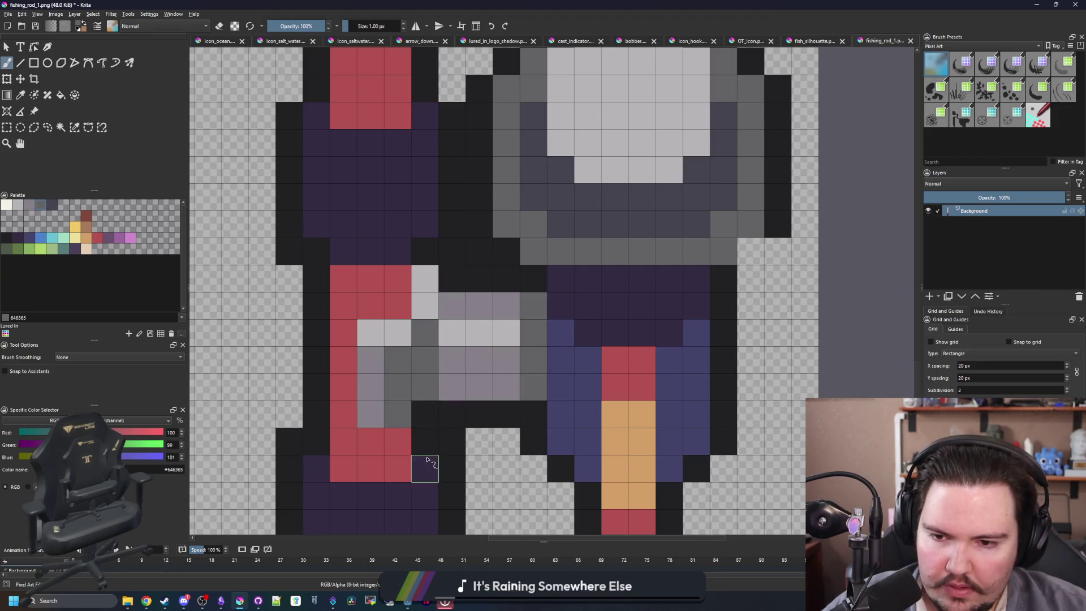
pyautogui.moveTo(455, 393); pyautogui.dragTo(512, 389)
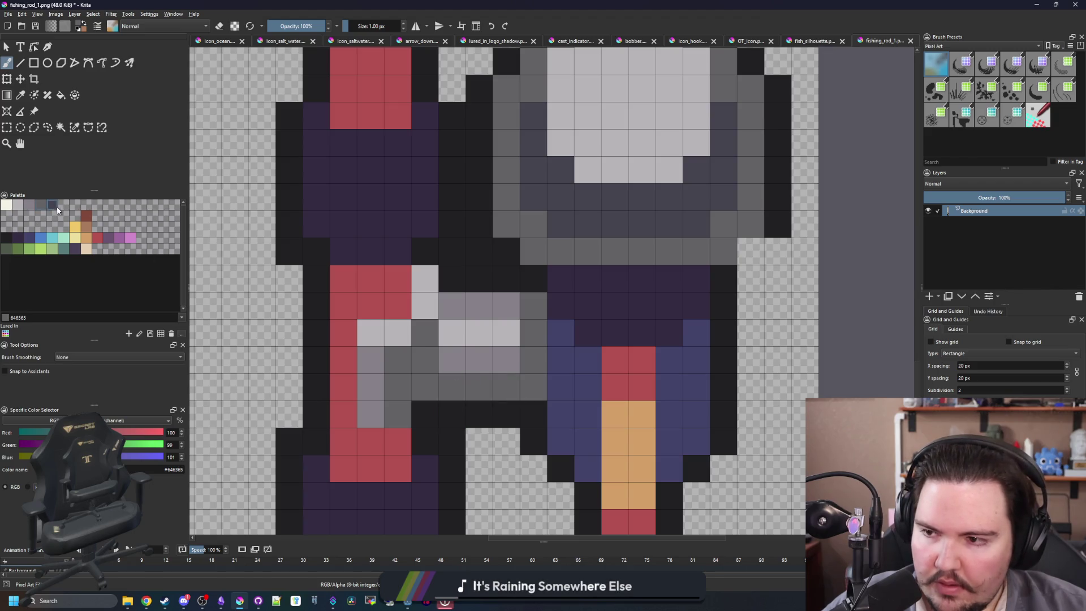
pyautogui.click(57, 207)
pyautogui.moveTo(425, 391); pyautogui.dragTo(425, 328)
pyautogui.scroll(-5, 451, 307)
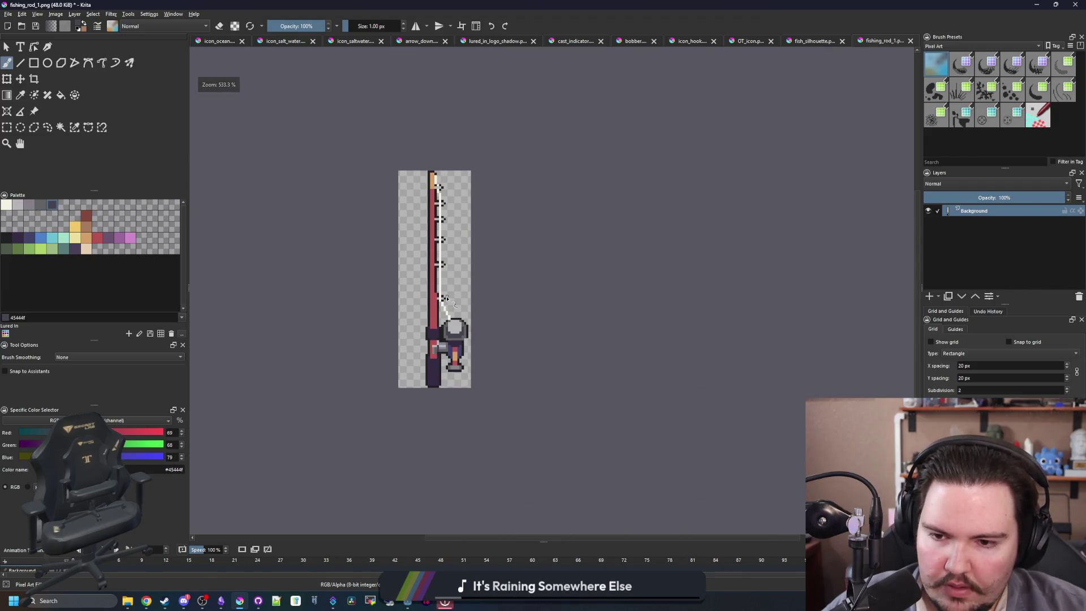
# Step: Turn red rod cells under the bracket mid grey, including a row of four
pyautogui.scroll(5, 447, 298)
pyautogui.keyDown('ctrl'); pyautogui.click(503, 303); pyautogui.keyUp('ctrl')
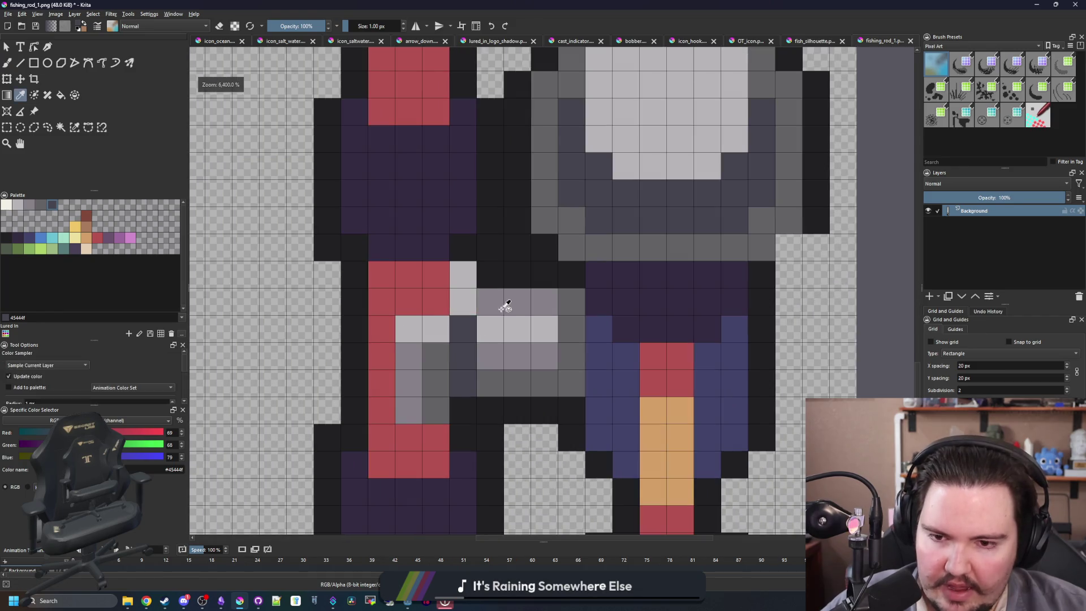
pyautogui.click(432, 313)
pyautogui.click(17, 204)
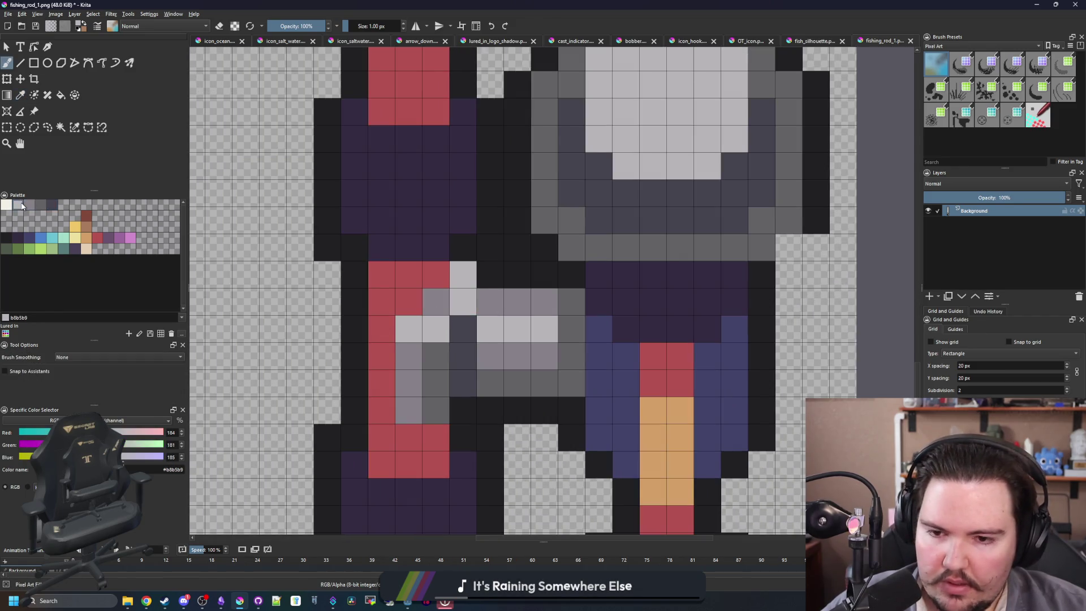
pyautogui.scroll(-5, 477, 296)
pyautogui.scroll(6, 464, 329)
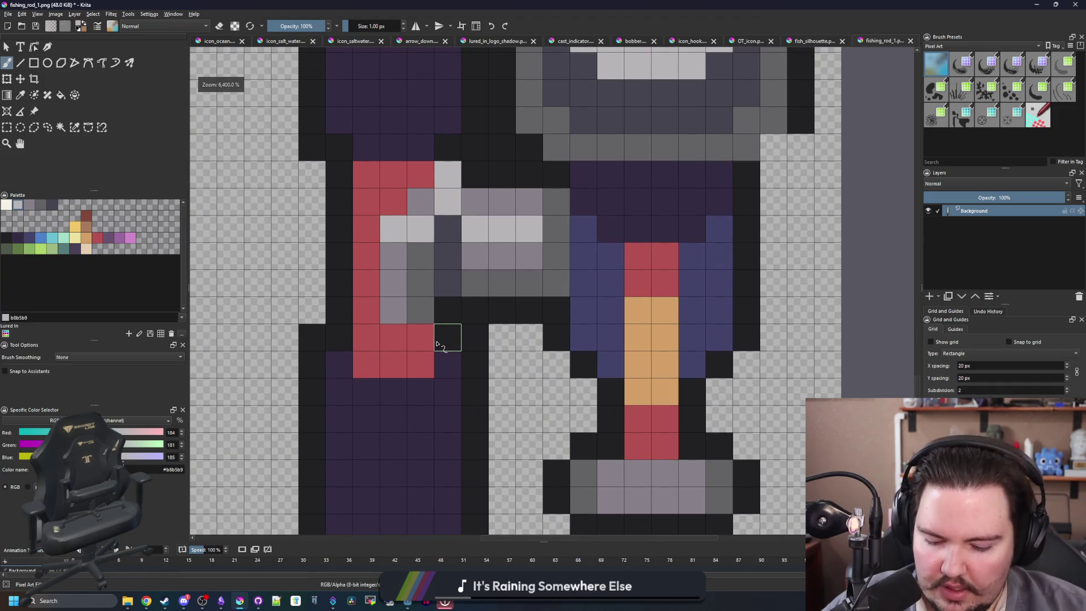
pyautogui.keyDown('ctrl'); pyautogui.click(400, 305); pyautogui.keyUp('ctrl')
pyautogui.moveTo(393, 337)
pyautogui.mouseDown()
pyautogui.moveTo(395, 364)
pyautogui.moveTo(415, 346)
pyautogui.mouseUp()
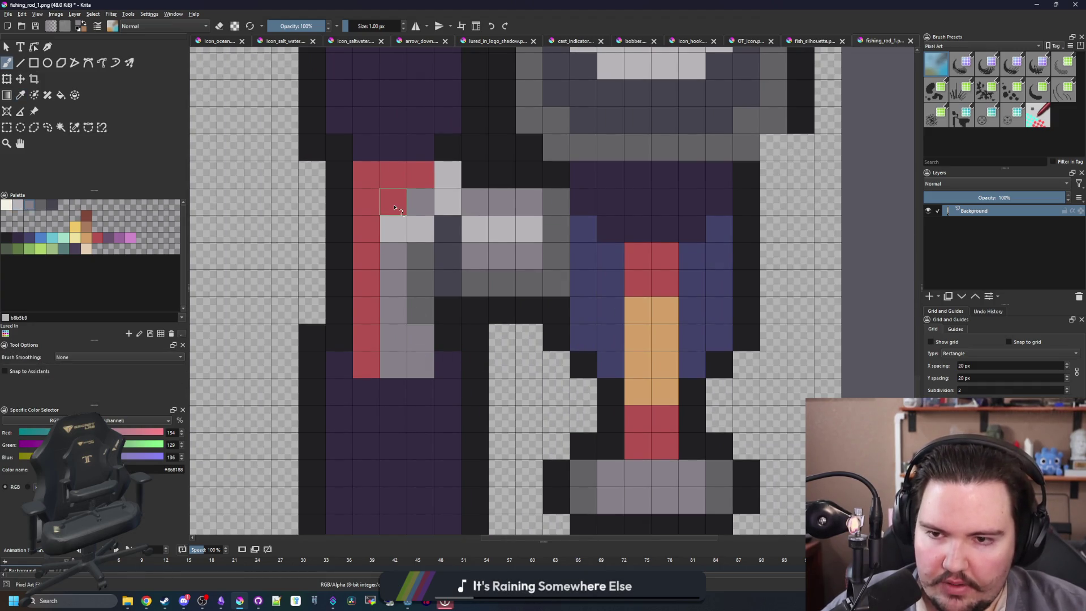
# Step: Repaint the lower bracket with light grey on top and mid grey cells beneath
pyautogui.scroll(-5, 399, 221)
pyautogui.scroll(6, 405, 353)
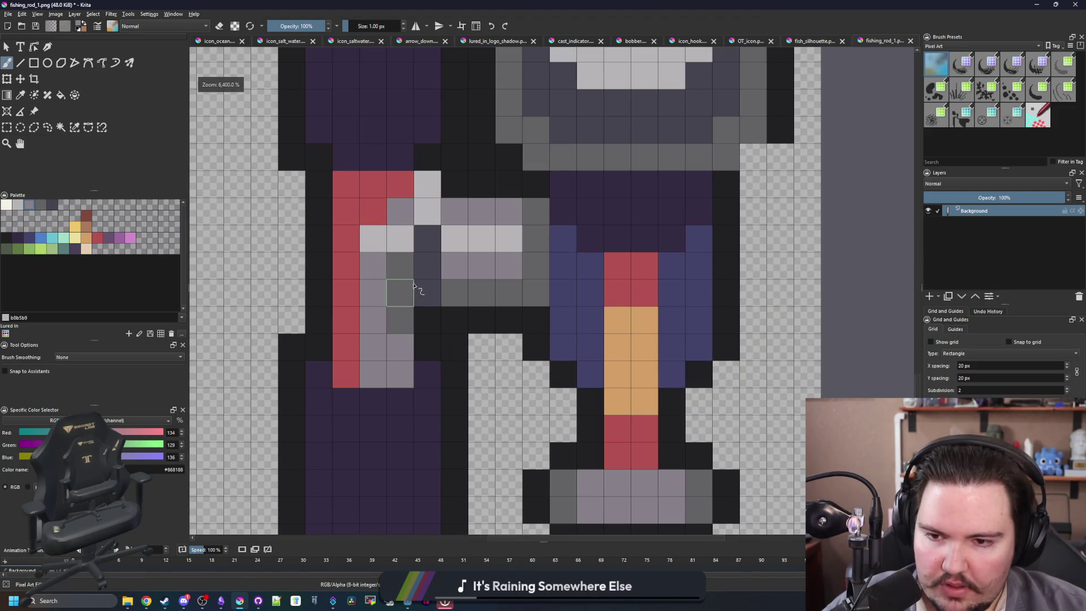
pyautogui.moveTo(440, 229); pyautogui.dragTo(444, 290)
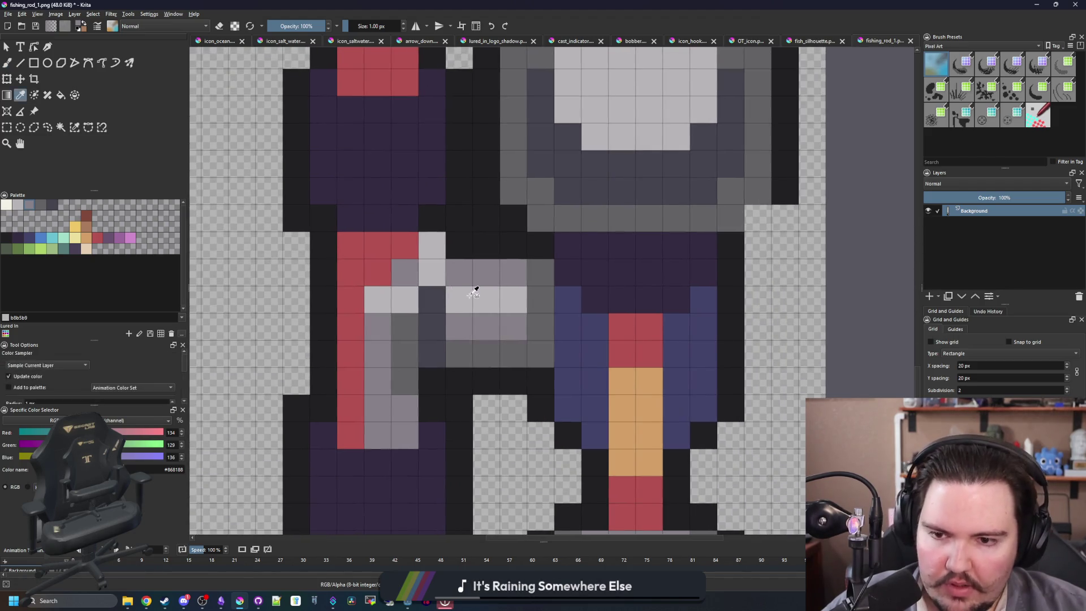
pyautogui.keyDown('ctrl'); pyautogui.click(469, 289); pyautogui.keyUp('ctrl')
pyautogui.moveTo(376, 327)
pyautogui.mouseDown()
pyautogui.moveTo(452, 281)
pyautogui.moveTo(531, 271)
pyautogui.moveTo(457, 298)
pyautogui.mouseUp()
pyautogui.keyDown('ctrl'); pyautogui.click(516, 318); pyautogui.keyUp('ctrl')
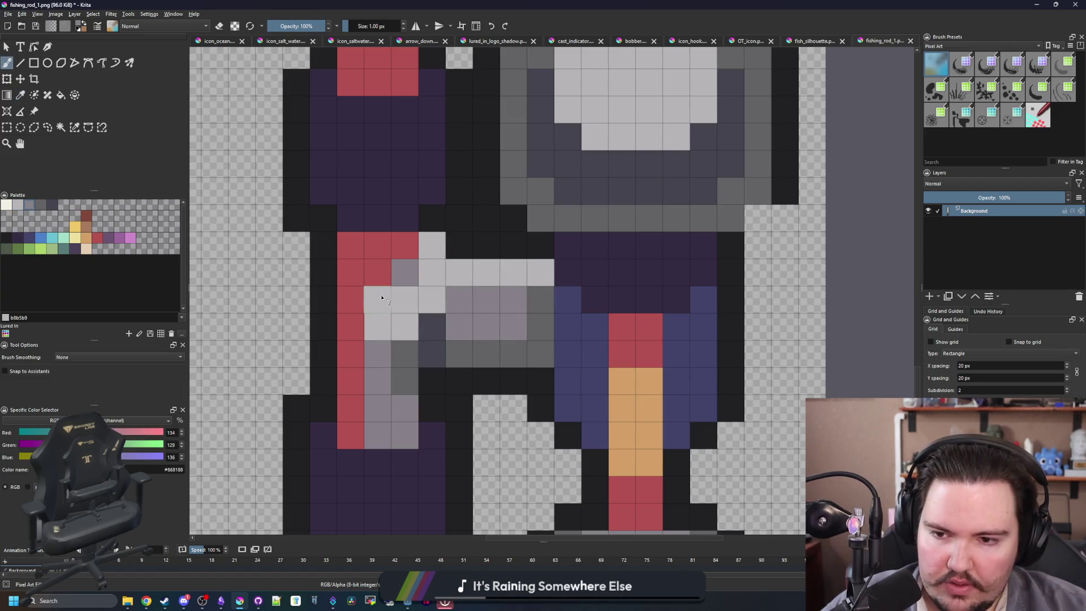
pyautogui.moveTo(381, 298)
pyautogui.mouseDown()
pyautogui.moveTo(422, 283)
pyautogui.moveTo(433, 258)
pyautogui.mouseUp()
pyautogui.keyDown('ctrl'); pyautogui.click(435, 292); pyautogui.keyUp('ctrl')
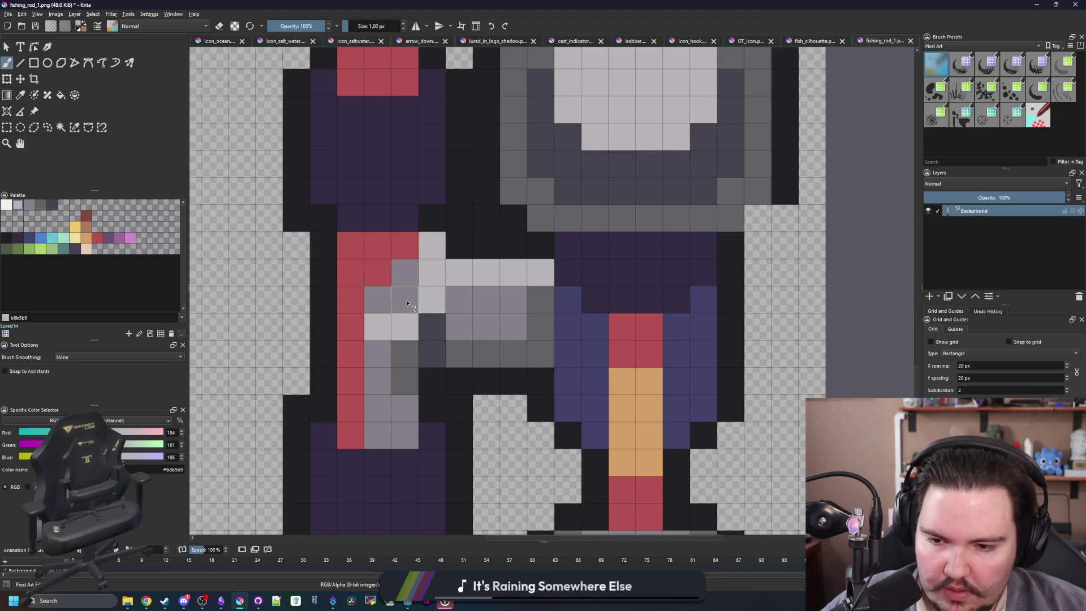
# Step: Restore the rod edge cells to red and lighten the bracket's dark lower row to mid grey
pyautogui.keyDown('ctrl'); pyautogui.click(356, 294); pyautogui.keyUp('ctrl')
pyautogui.moveTo(378, 300); pyautogui.dragTo(404, 272)
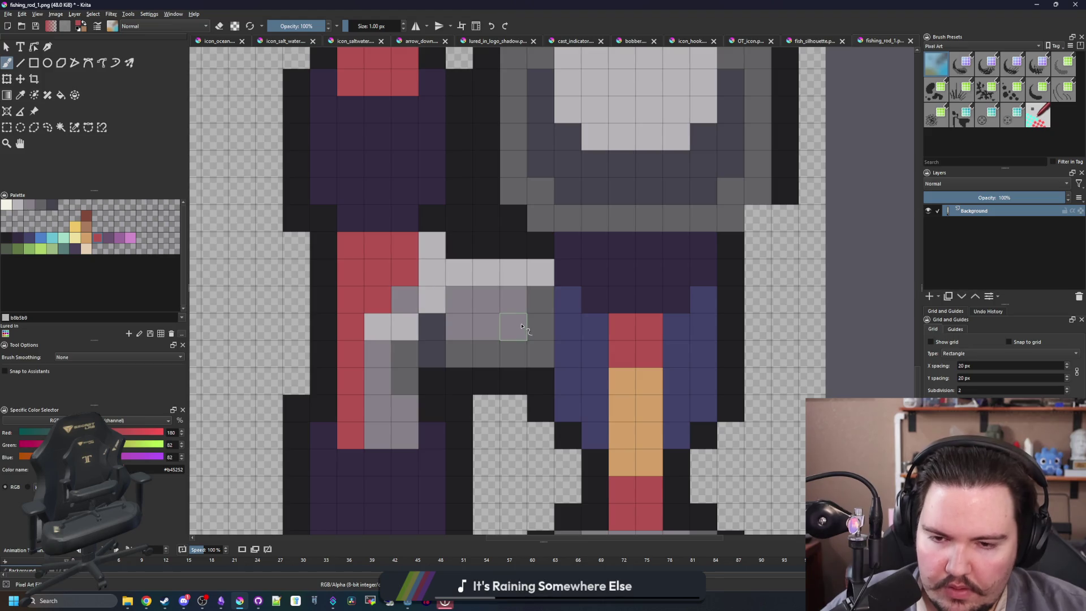
pyautogui.keyDown('ctrl'); pyautogui.click(468, 329); pyautogui.keyUp('ctrl')
pyautogui.moveTo(455, 353); pyautogui.dragTo(506, 354)
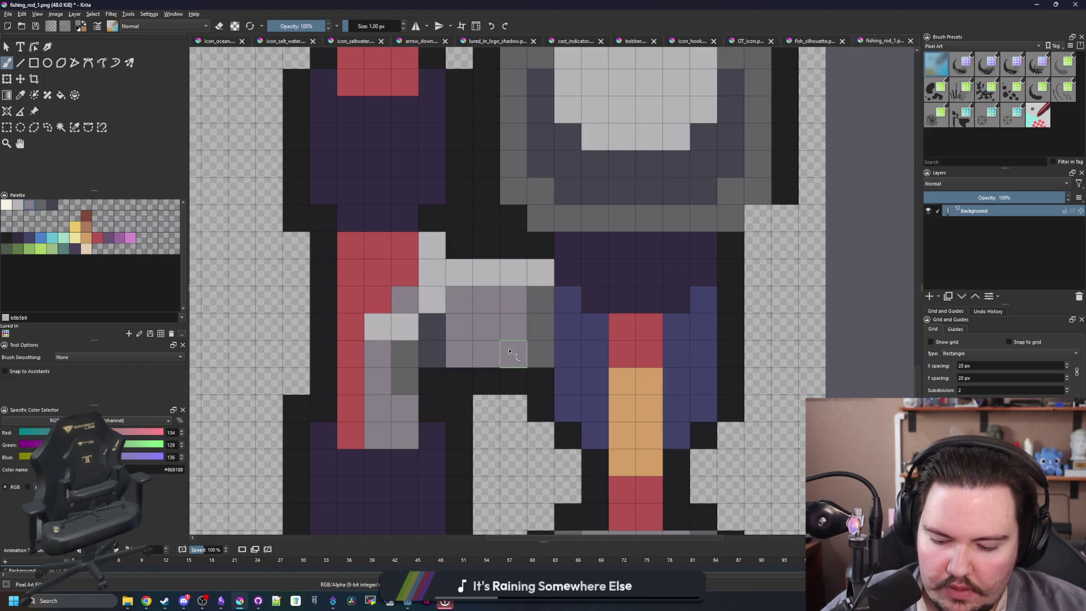
# Step: Add three darkest-grey shadow cells under the bracket, one darker cell, and two mid-grey lower cells
pyautogui.keyDown('ctrl'); pyautogui.click(435, 360); pyautogui.keyUp('ctrl')
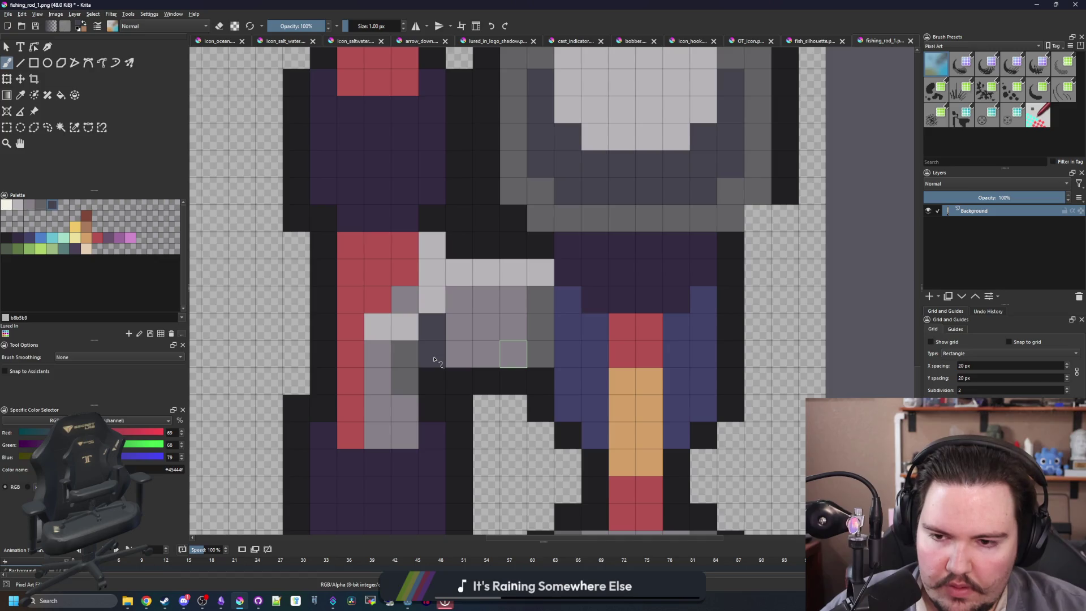
pyautogui.moveTo(426, 390)
pyautogui.mouseDown()
pyautogui.moveTo(405, 408)
pyautogui.moveTo(438, 385)
pyautogui.mouseUp()
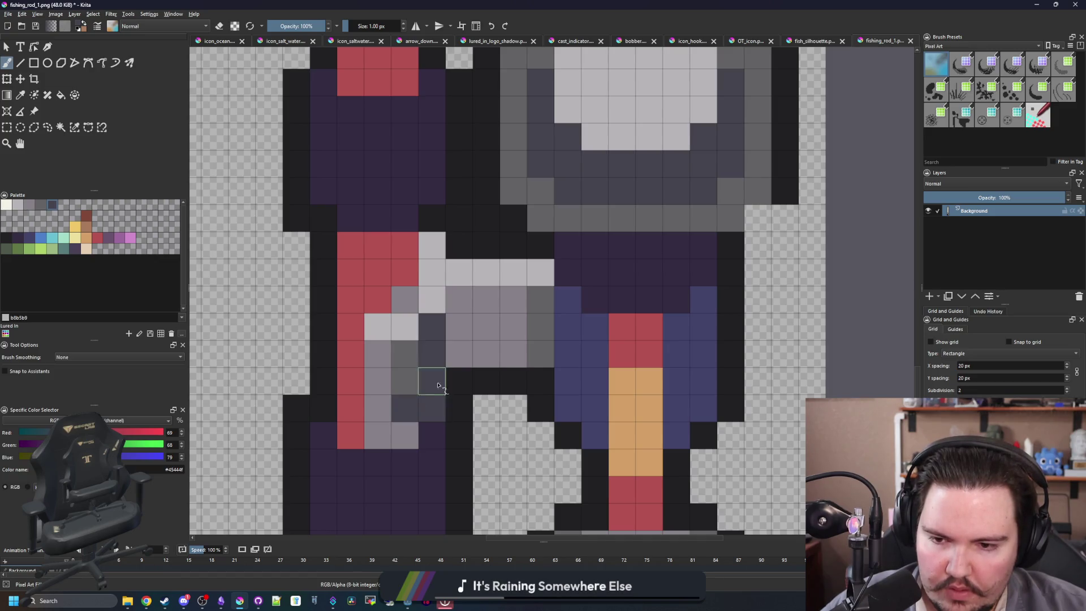
pyautogui.keyDown('ctrl'); pyautogui.click(408, 383); pyautogui.keyUp('ctrl')
pyautogui.click(410, 417)
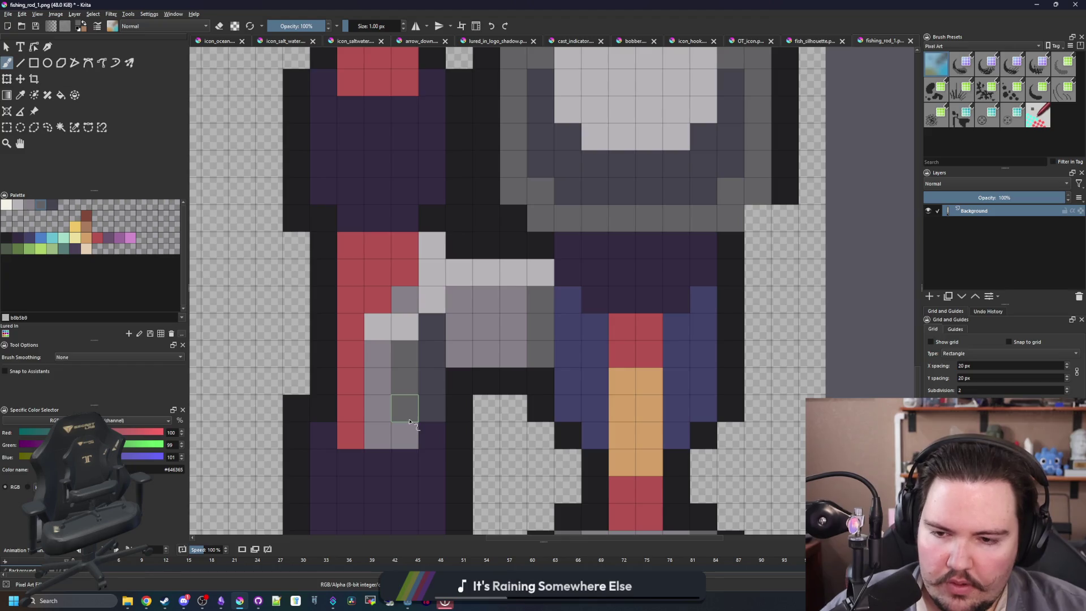
pyautogui.keyDown('ctrl'); pyautogui.click(389, 362); pyautogui.keyUp('ctrl')
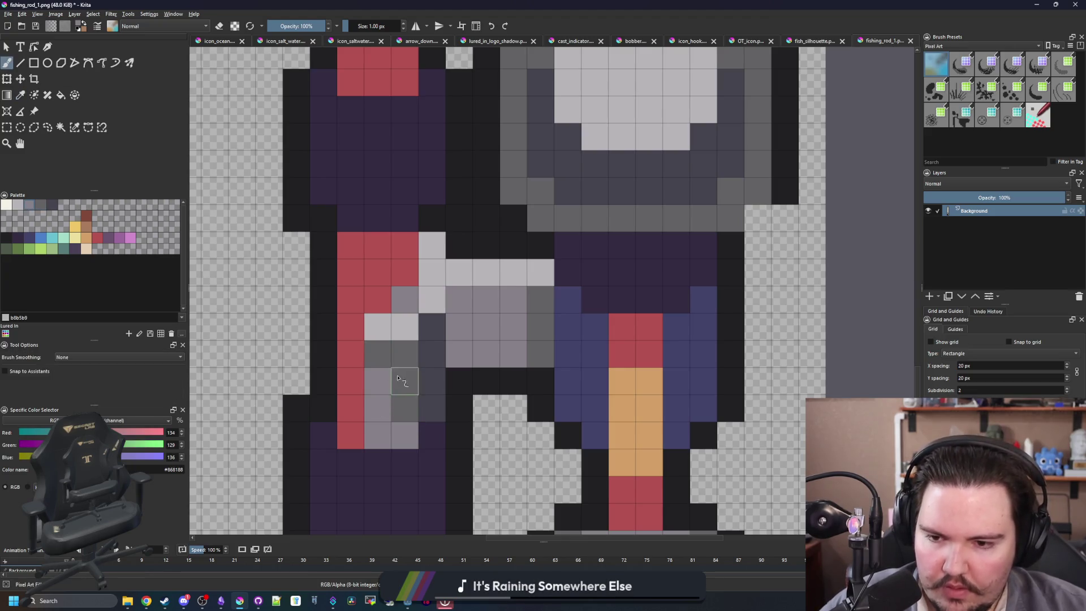
pyautogui.moveTo(405, 380); pyautogui.dragTo(405, 409)
pyautogui.scroll(-6, 436, 291)
pyautogui.scroll(-1, 430, 273)
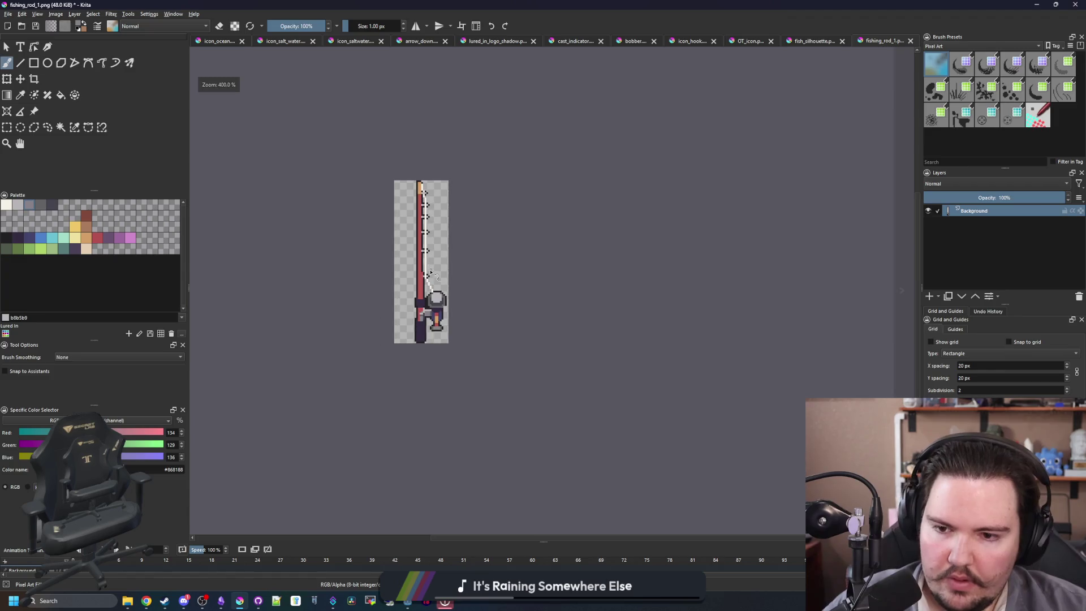
pyautogui.scroll(6, 422, 317)
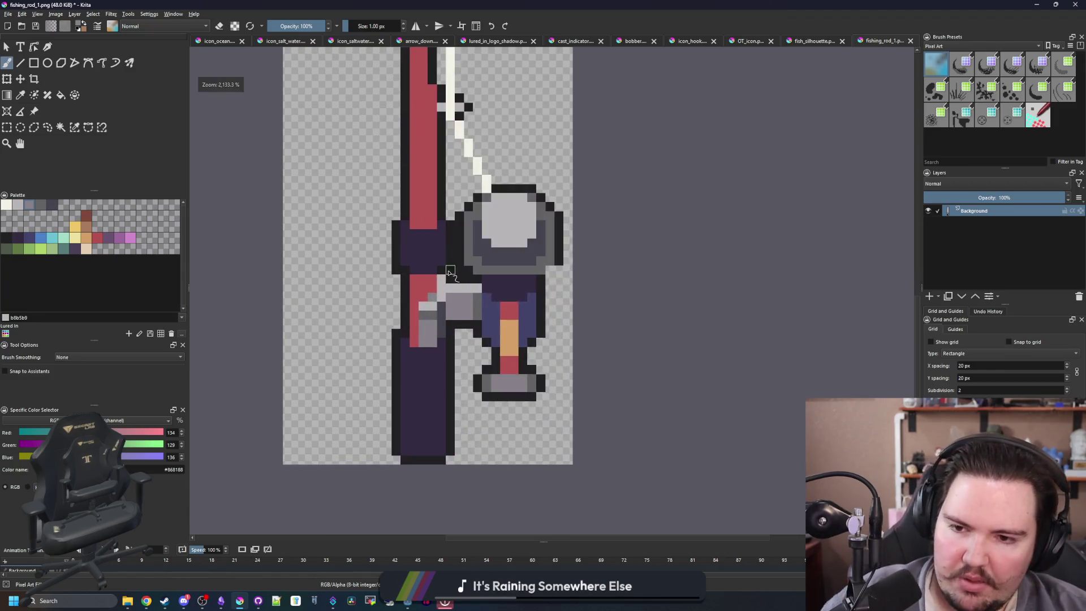
pyautogui.scroll(-1, 421, 355)
pyautogui.press('p')
pyautogui.scroll(3, 422, 356)
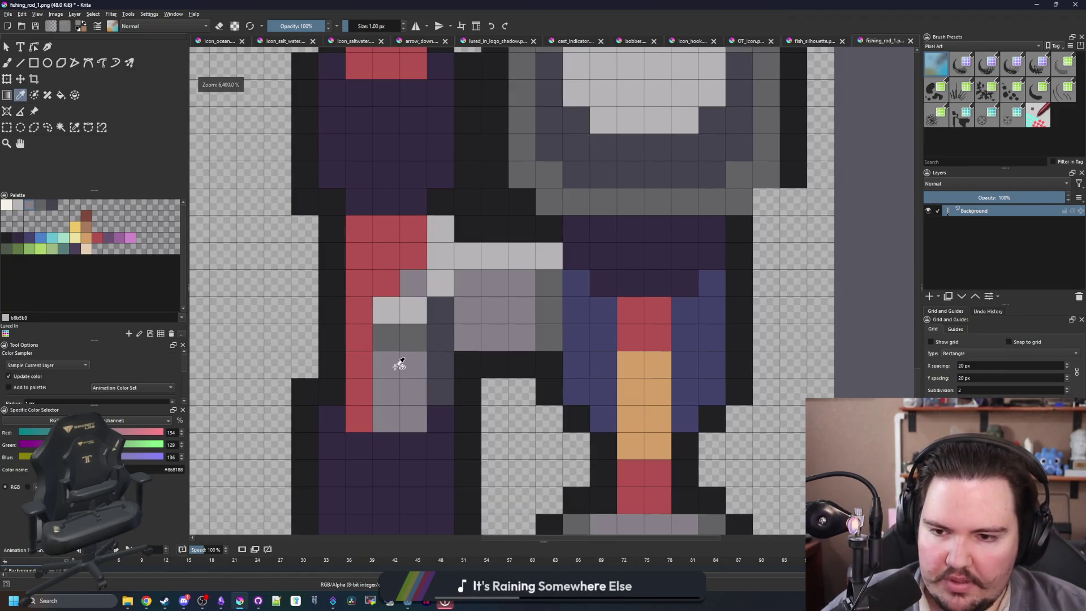
pyautogui.scroll(-5, 395, 364)
pyautogui.scroll(2, 432, 323)
pyautogui.scroll(-2, 433, 324)
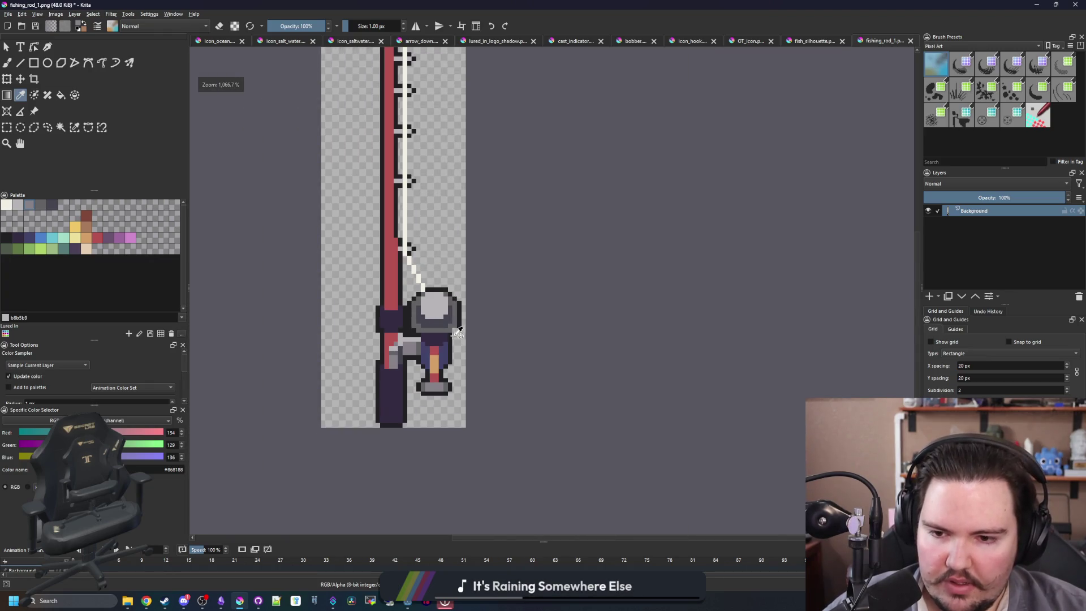
pyautogui.scroll(-3, 459, 339)
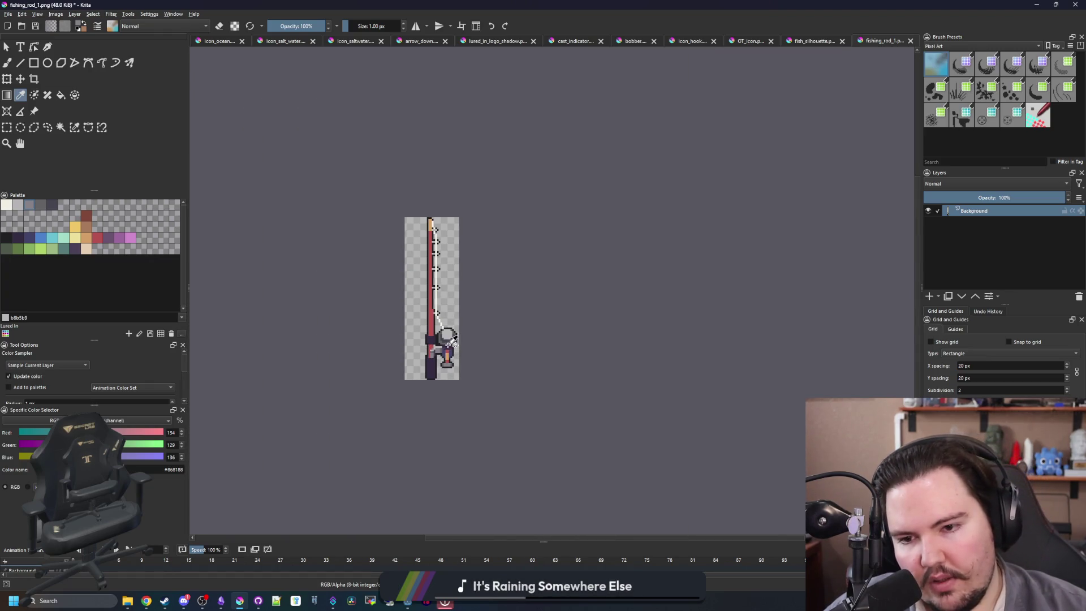
pyautogui.scroll(5, 454, 343)
pyautogui.scroll(-2, 452, 342)
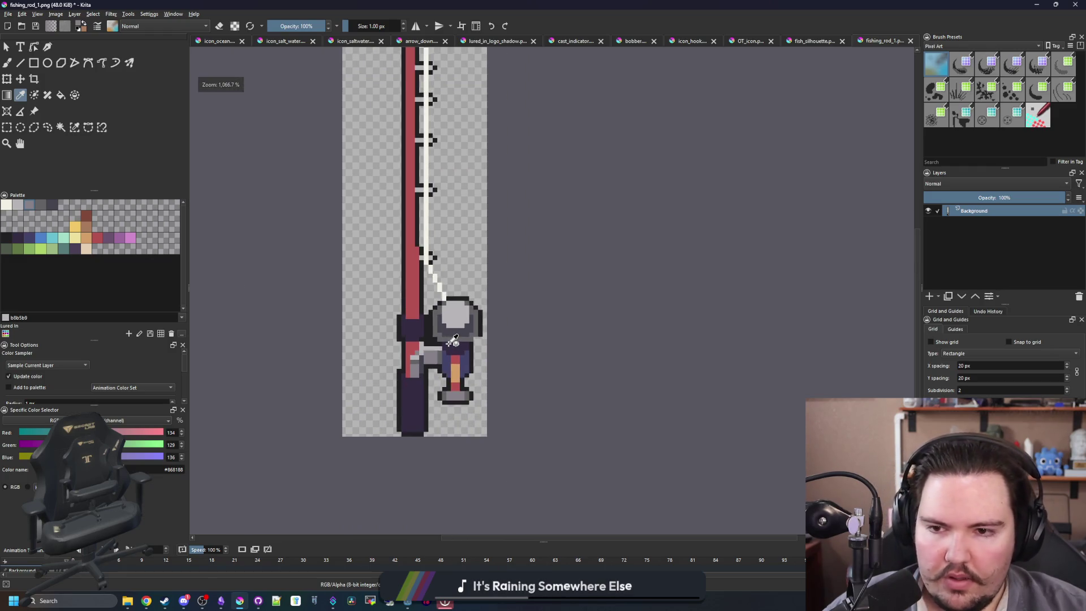
pyautogui.scroll(1, 452, 339)
pyautogui.scroll(1, 452, 339)
pyautogui.scroll(-3, 452, 338)
pyautogui.scroll(3, 452, 337)
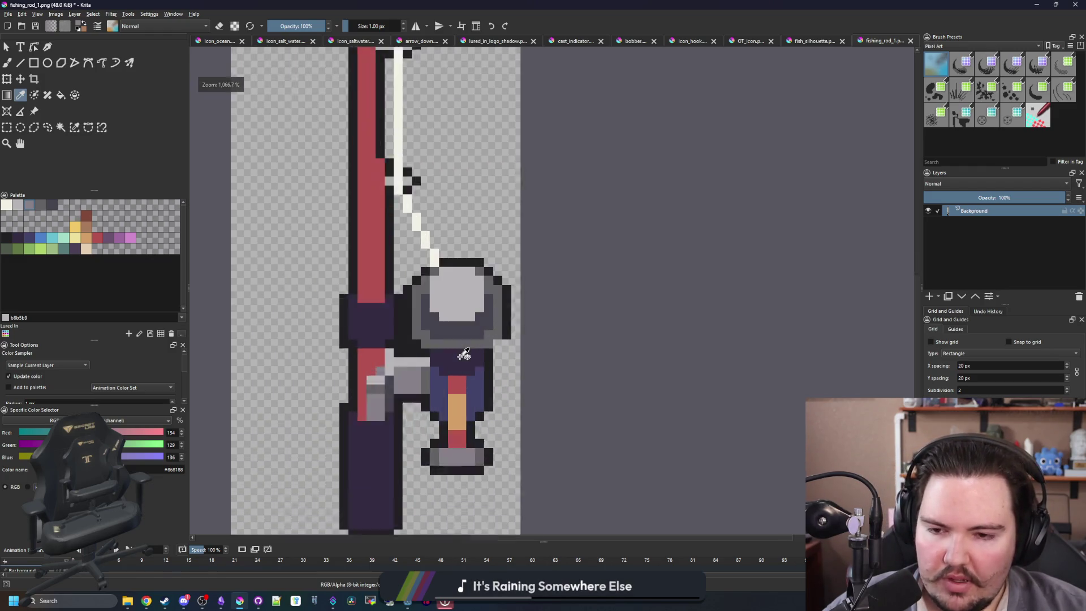
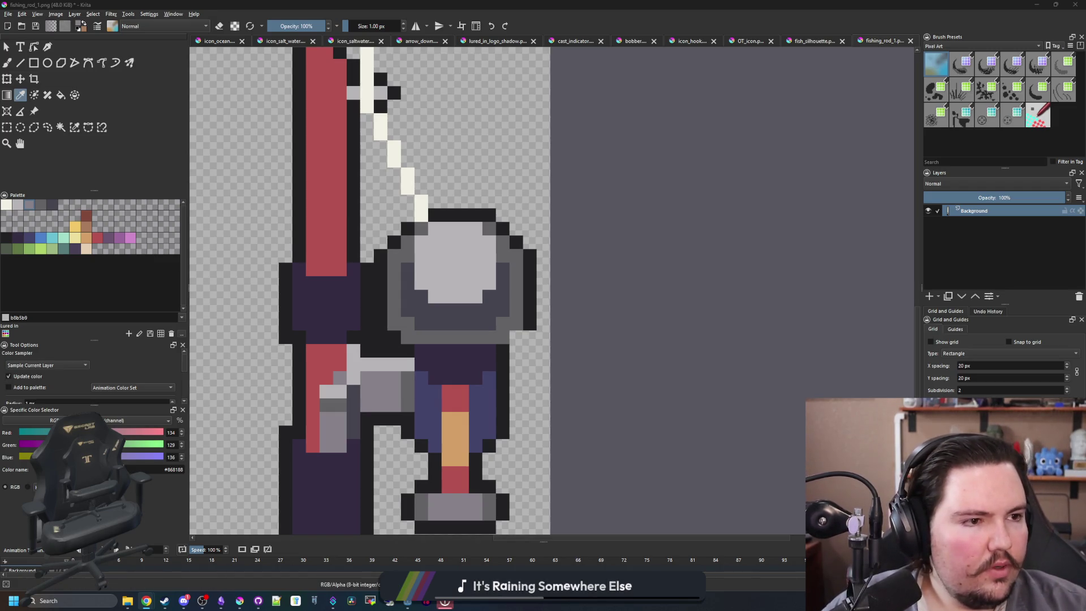
# Step: Look at a spinning reel reference photo before returning to the fishing rod sprite
pyautogui.hotkey('alt', 'Tab')
pyautogui.click(386, 186)
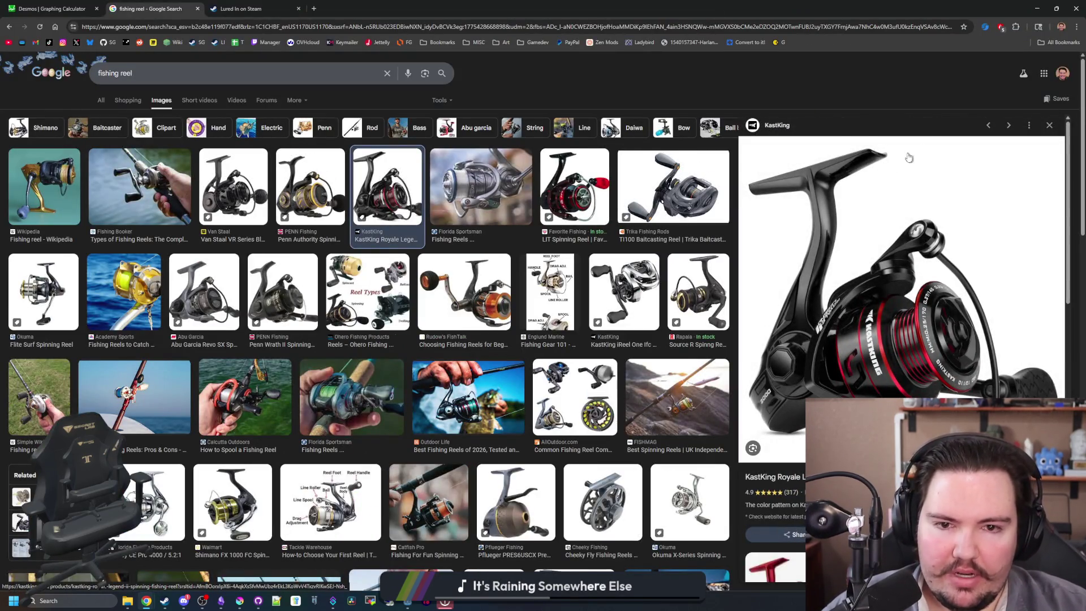
pyautogui.hotkey('alt', 'Tab')
pyautogui.scroll(3, 351, 390)
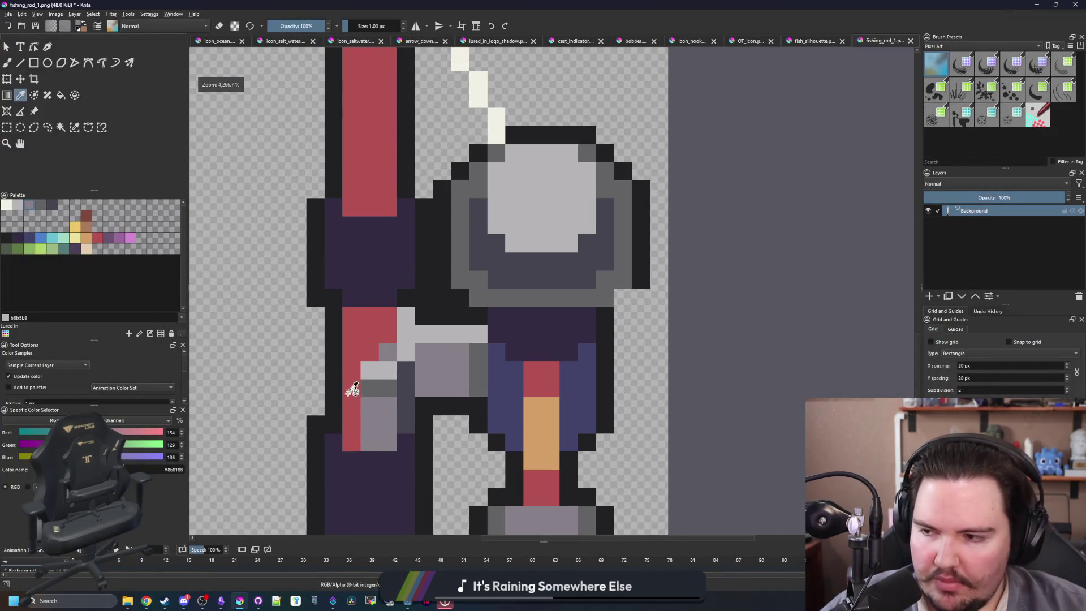
pyautogui.scroll(1, 352, 390)
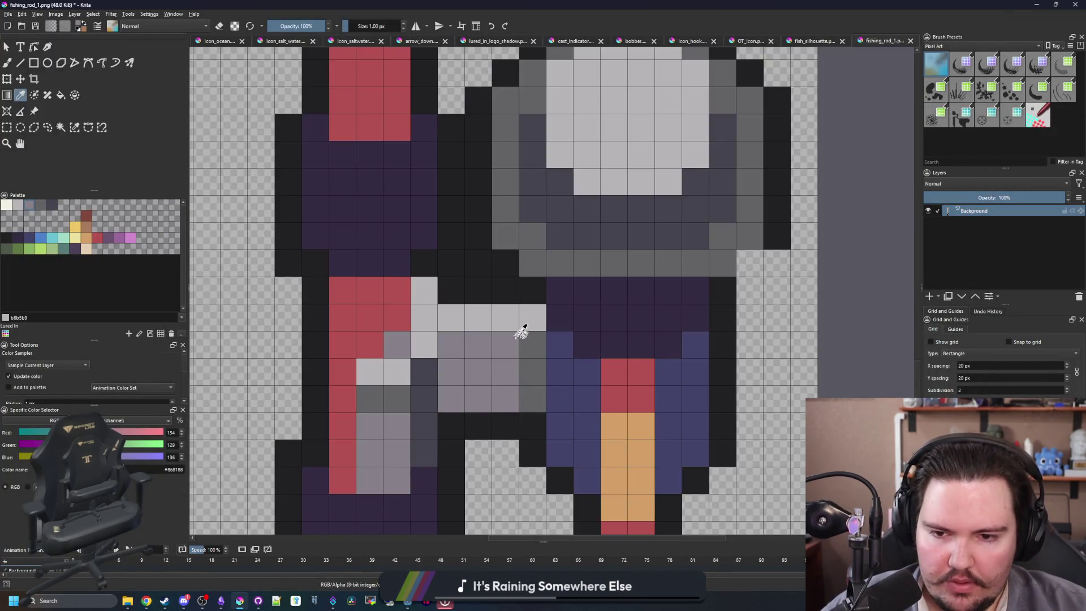
# Step: Repaint the reel seat pixels mid-grey and paint over the red column below it
pyautogui.press('b')
pyautogui.moveTo(531, 317)
pyautogui.mouseDown()
pyautogui.moveTo(452, 317)
pyautogui.moveTo(533, 398)
pyautogui.mouseUp()
pyautogui.keyDown('ctrl'); pyautogui.click(339, 424); pyautogui.keyUp('ctrl')
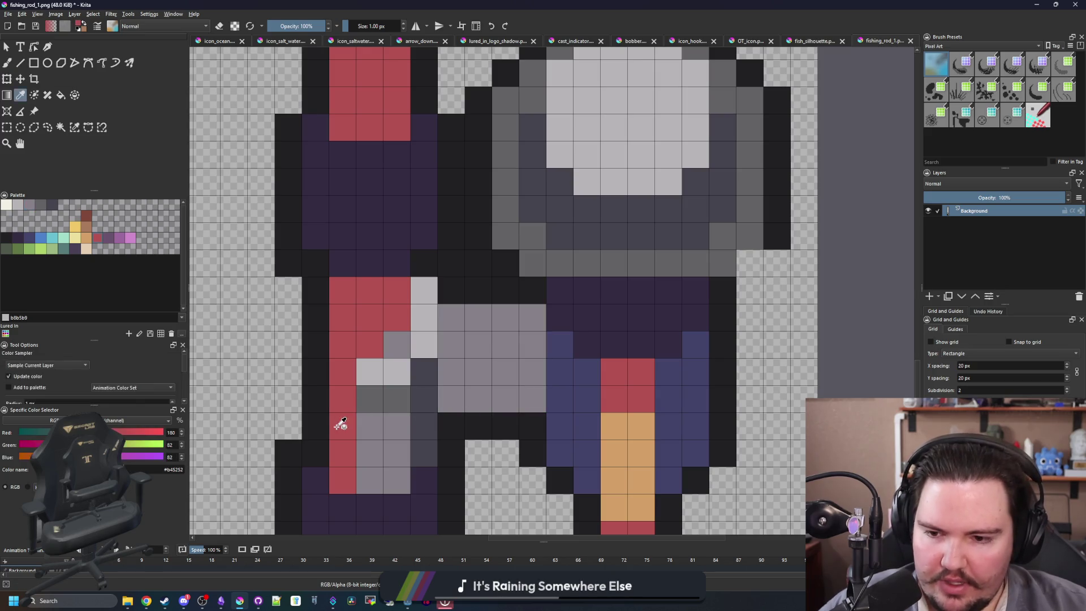
pyautogui.moveTo(367, 469)
pyautogui.mouseDown()
pyautogui.moveTo(417, 439)
pyautogui.moveTo(410, 394)
pyautogui.moveTo(424, 346)
pyautogui.moveTo(412, 348)
pyautogui.mouseUp()
pyautogui.keyDown('ctrl'); pyautogui.click(424, 263); pyautogui.keyUp('ctrl')
pyautogui.moveTo(424, 291)
pyautogui.mouseDown()
pyautogui.moveTo(424, 451)
pyautogui.moveTo(446, 461)
pyautogui.mouseUp()
# Step: Extend the mid-grey block, narrow the red stripe to one column, and blacken the row beneath
pyautogui.keyDown('ctrl'); pyautogui.click(487, 379); pyautogui.keyUp('ctrl')
pyautogui.moveTo(424, 401); pyautogui.dragTo(425, 324)
pyautogui.click(425, 320)
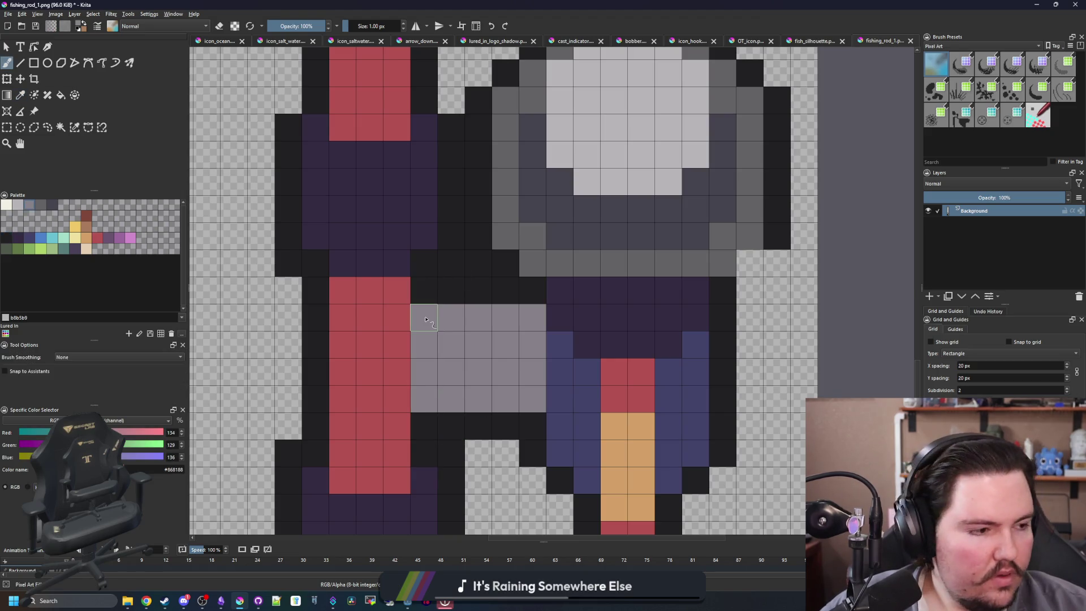
pyautogui.moveTo(396, 386)
pyautogui.mouseDown()
pyautogui.moveTo(397, 481)
pyautogui.moveTo(372, 312)
pyautogui.mouseUp()
pyautogui.keyDown('ctrl'); pyautogui.click(478, 418); pyautogui.keyUp('ctrl')
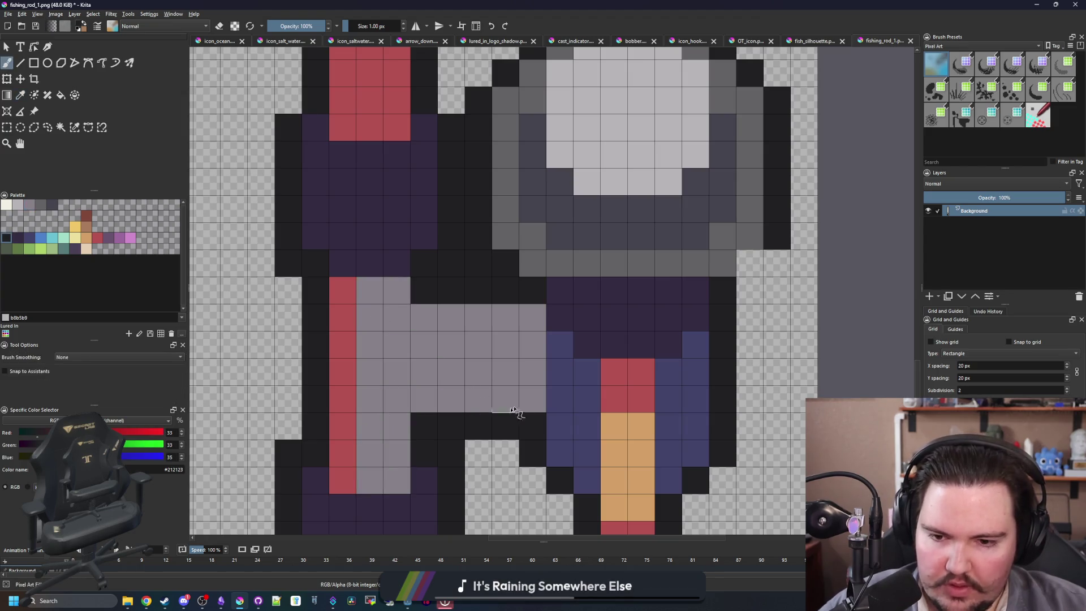
pyautogui.moveTo(492, 399); pyautogui.dragTo(419, 399)
# Step: Shade the reel seat with two darker grey #646365 shadow segments
pyautogui.press('e')
pyautogui.scroll(-4, 509, 363)
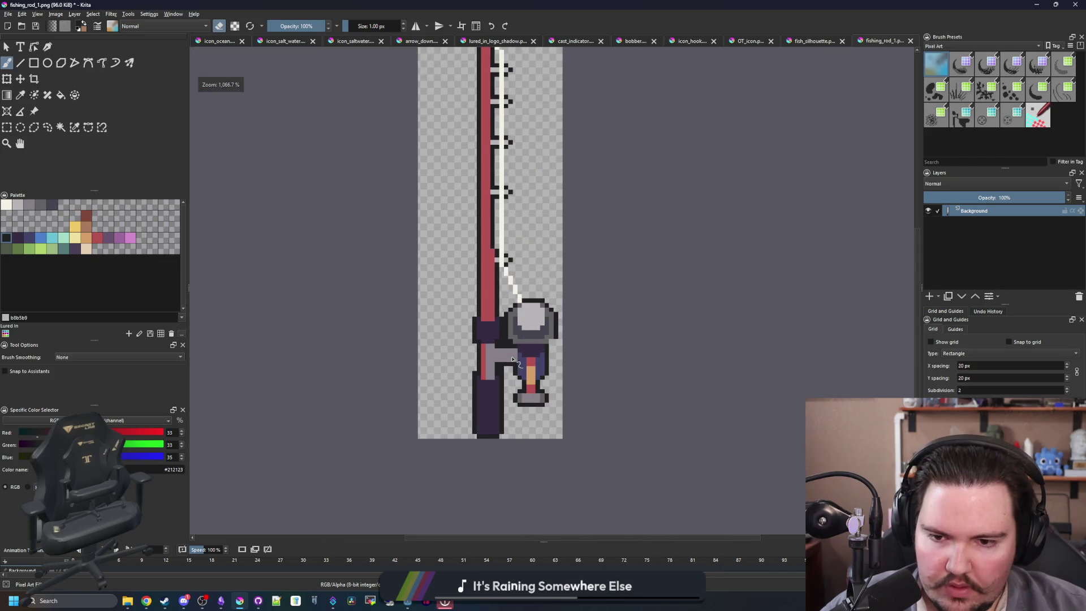
pyautogui.scroll(5, 496, 371)
pyautogui.press('p')
pyautogui.click(500, 317)
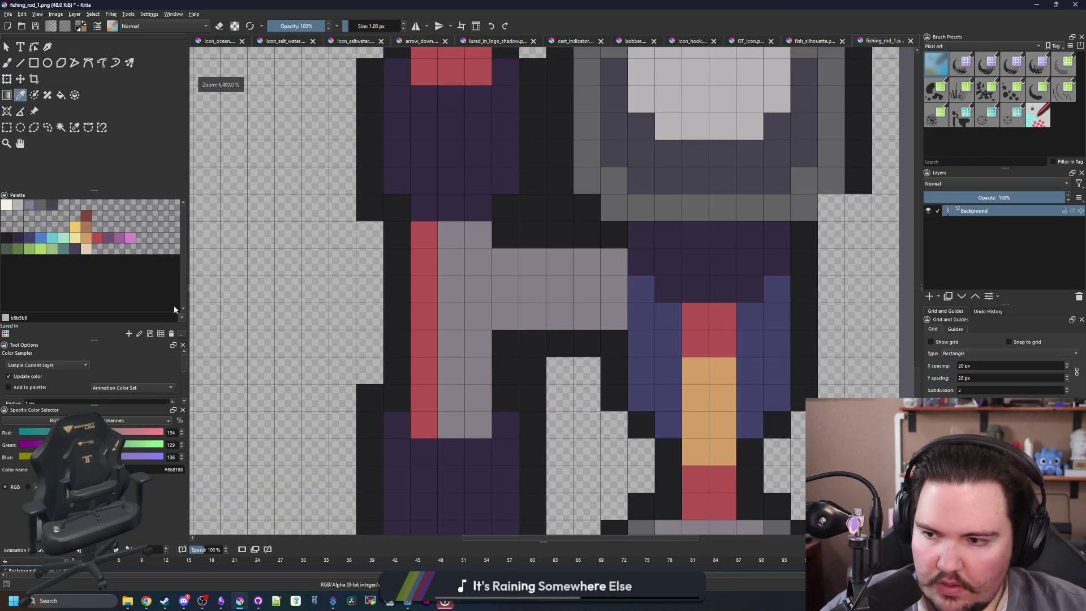
pyautogui.click(41, 204)
pyautogui.press('b')
pyautogui.moveTo(509, 395); pyautogui.dragTo(506, 339)
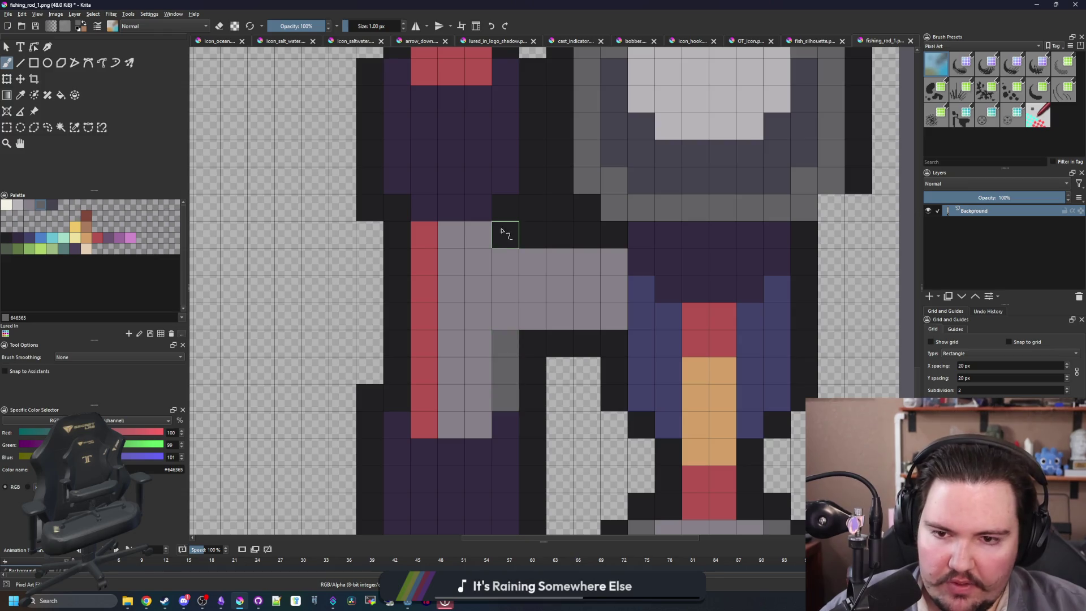
pyautogui.moveTo(504, 236); pyautogui.dragTo(505, 206)
pyautogui.scroll(-6, 458, 353)
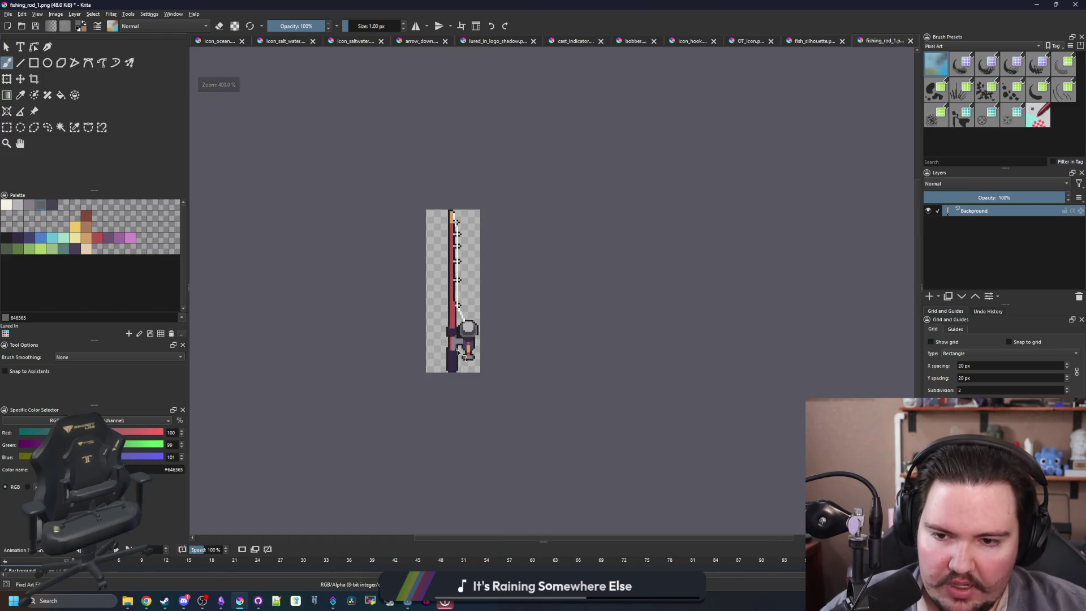
# Step: Repaint the reel's lower dark rows grey and fill the empty cell beside it black
pyautogui.scroll(6, 469, 350)
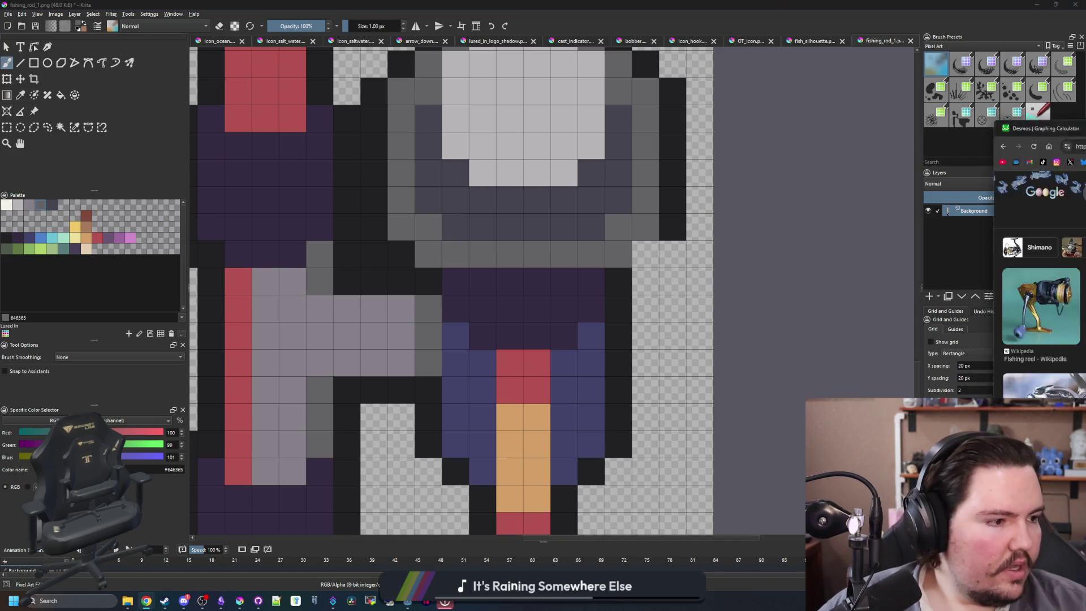
pyautogui.scroll(-5, 495, 256)
pyautogui.scroll(5, 496, 256)
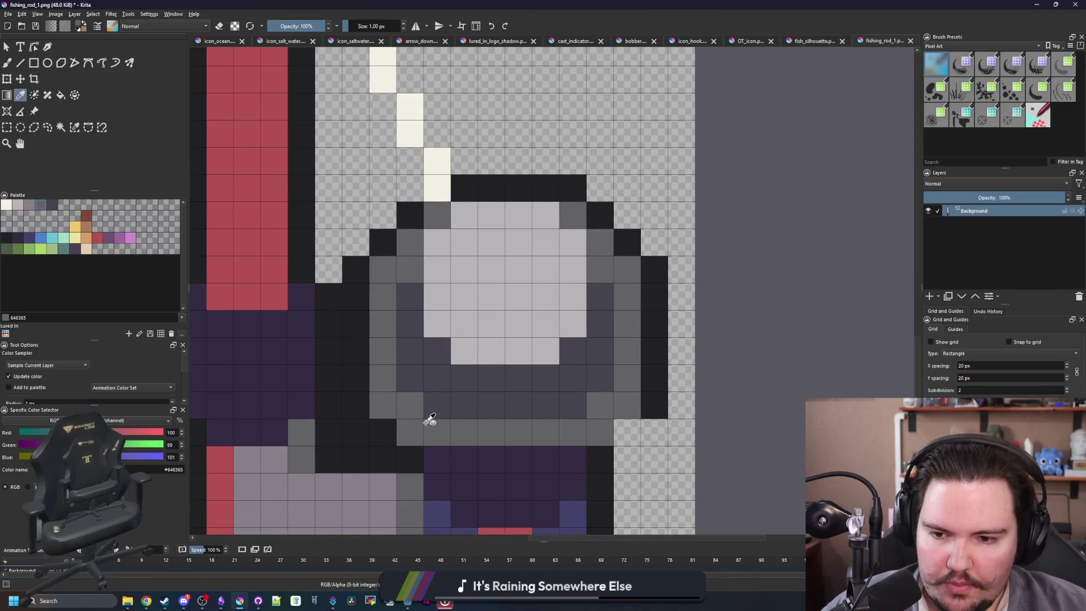
pyautogui.moveTo(429, 416)
pyautogui.mouseDown()
pyautogui.moveTo(545, 405)
pyautogui.moveTo(413, 349)
pyautogui.moveTo(589, 358)
pyautogui.moveTo(596, 300)
pyautogui.mouseUp()
pyautogui.press('-')
pyautogui.press('+')
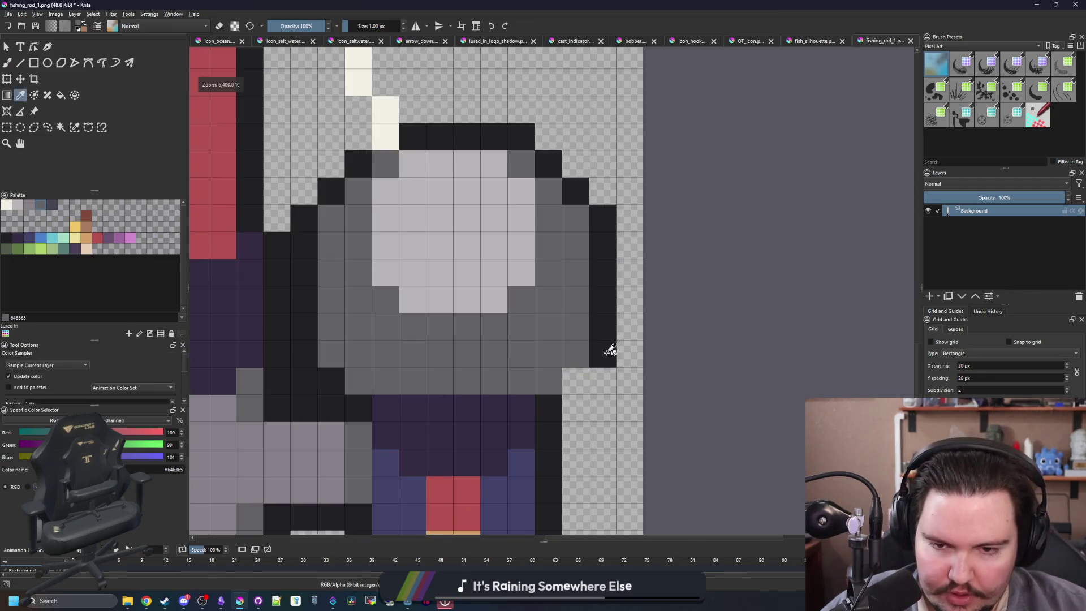
pyautogui.keyDown('ctrl'); pyautogui.click(602, 356); pyautogui.keyUp('ctrl')
pyautogui.click(575, 381)
# Step: Try darker grey on the reel's lower row, then undo those grey edits
pyautogui.scroll(-5, 530, 298)
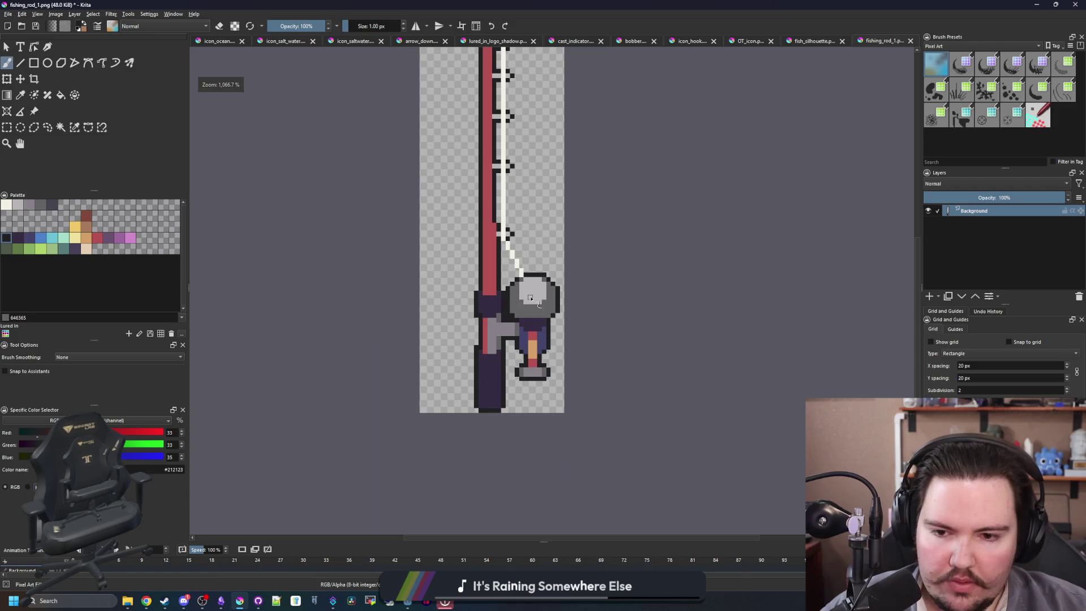
pyautogui.scroll(5, 539, 321)
pyautogui.keyDown('ctrl'); pyautogui.click(432, 303); pyautogui.keyUp('ctrl')
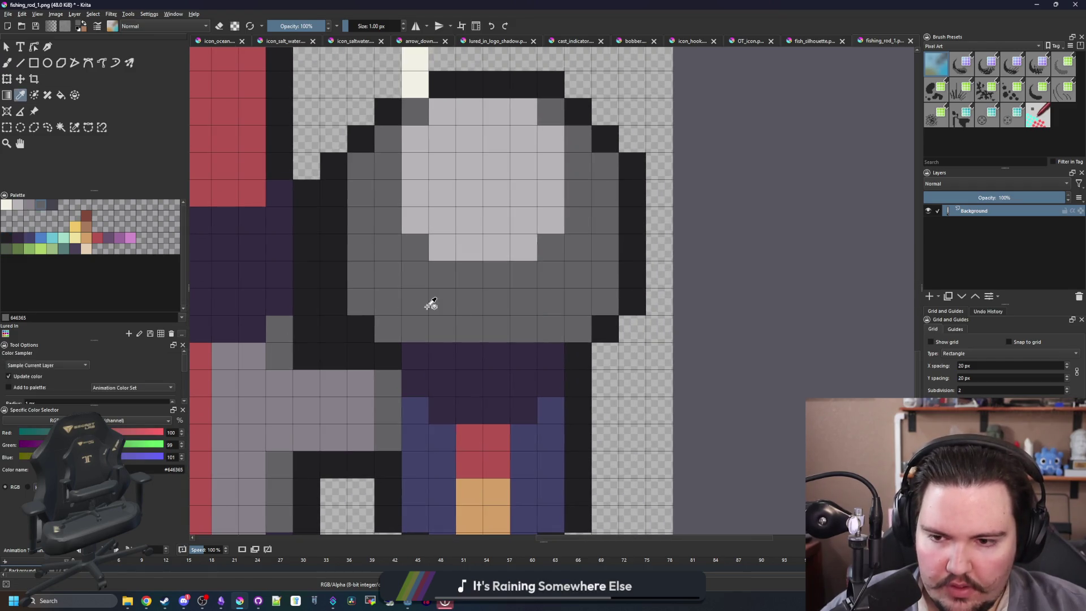
pyautogui.moveTo(403, 353)
pyautogui.mouseDown()
pyautogui.moveTo(572, 354)
pyautogui.moveTo(549, 328)
pyautogui.mouseUp()
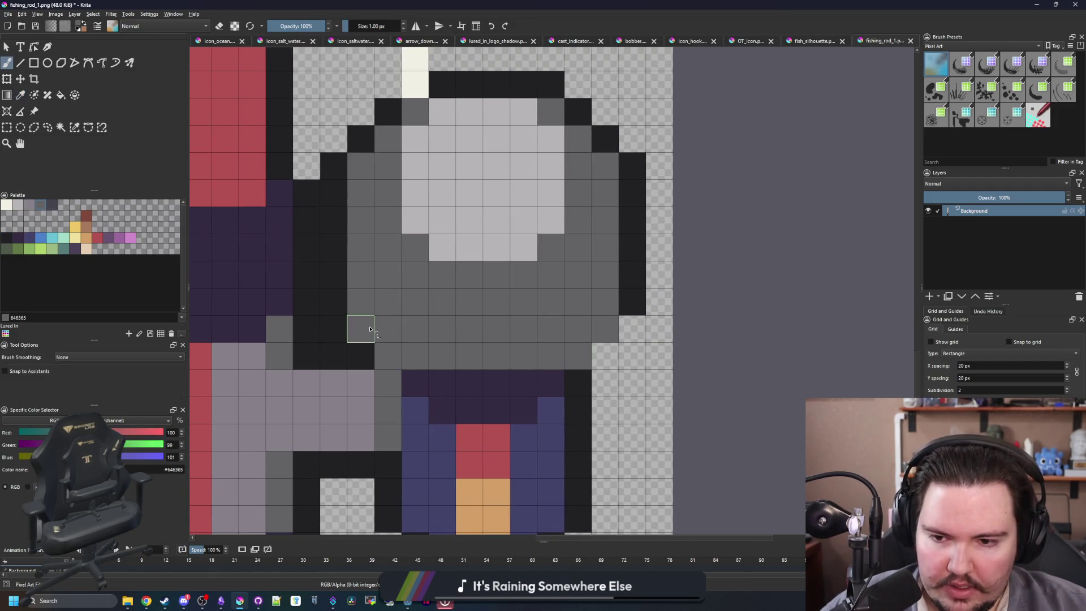
pyautogui.hotkey('ctrl', 'z')
pyautogui.hotkey('ctrl', 'z')
pyautogui.hotkey('ctrl', 'z')
pyautogui.scroll(-2, 425, 345)
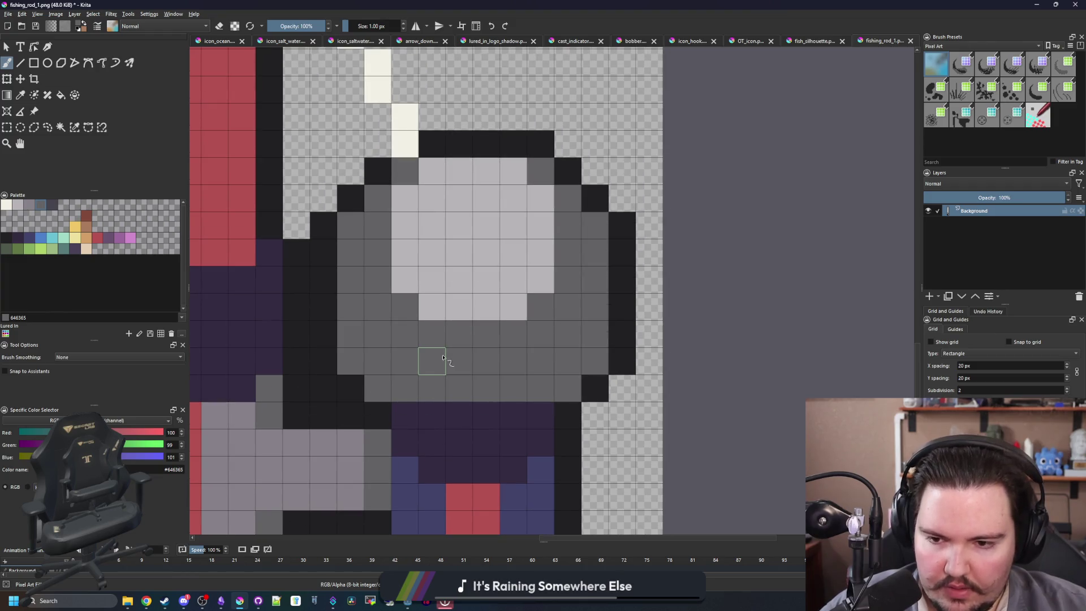
pyautogui.press('p')
pyautogui.scroll(2, 421, 346)
# Step: Paint the reel's bottom row, right edge, corner cells and left column mid-grey
pyautogui.click(235, 290)
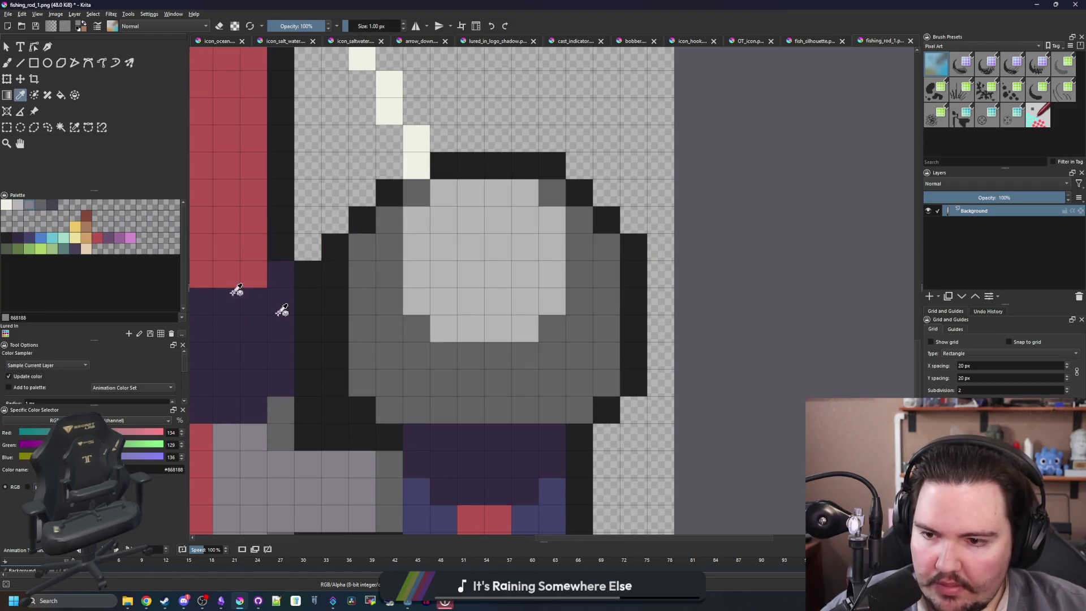
pyautogui.press('b')
pyautogui.moveTo(419, 394)
pyautogui.mouseDown()
pyautogui.moveTo(553, 385)
pyautogui.moveTo(577, 238)
pyautogui.moveTo(548, 356)
pyautogui.moveTo(388, 356)
pyautogui.moveTo(364, 296)
pyautogui.moveTo(362, 240)
pyautogui.mouseUp()
pyautogui.moveTo(394, 371)
pyautogui.mouseDown()
pyautogui.moveTo(606, 384)
pyautogui.moveTo(606, 243)
pyautogui.mouseUp()
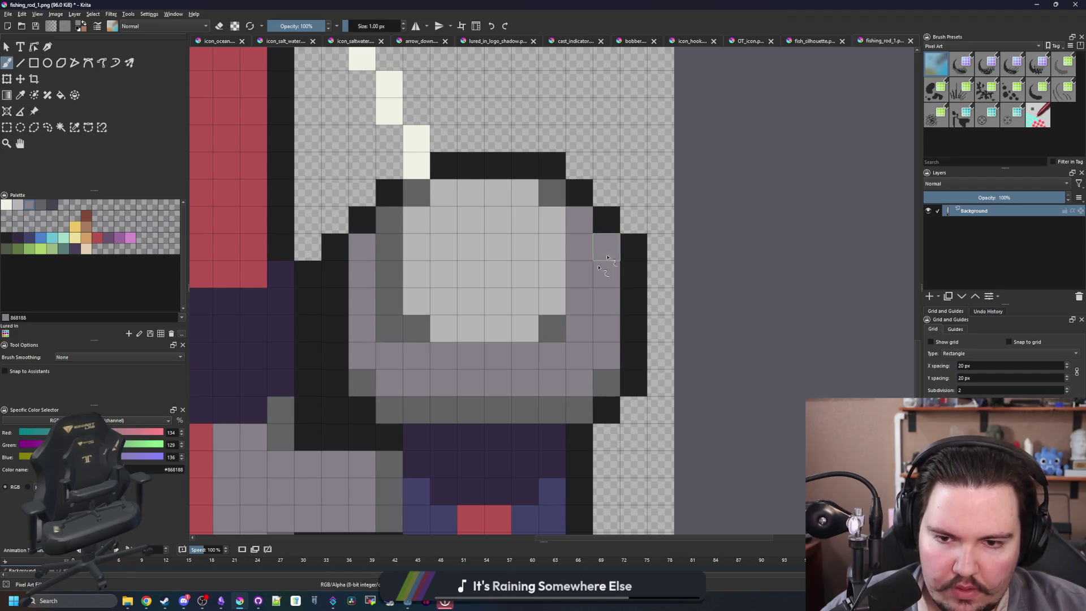
pyautogui.click(552, 328)
pyautogui.click(576, 213)
pyautogui.click(552, 192)
pyautogui.click(417, 192)
pyautogui.moveTo(389, 219); pyautogui.dragTo(422, 334)
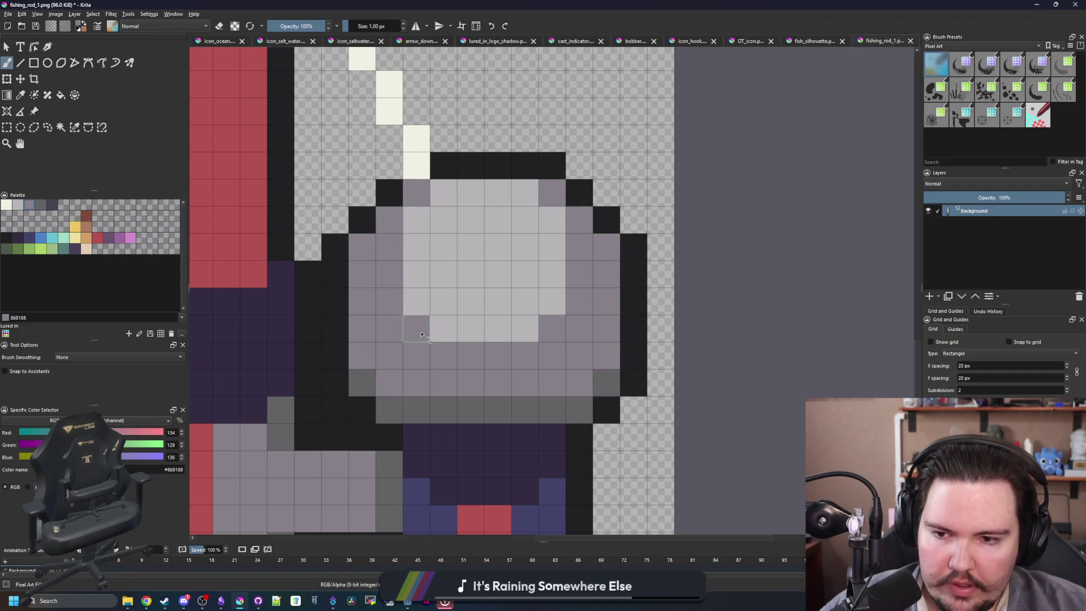
# Step: Flood-fill the reel's light-grey centre with the same mid-grey
pyautogui.press('f')
pyautogui.click(442, 332)
pyautogui.scroll(-3, 471, 301)
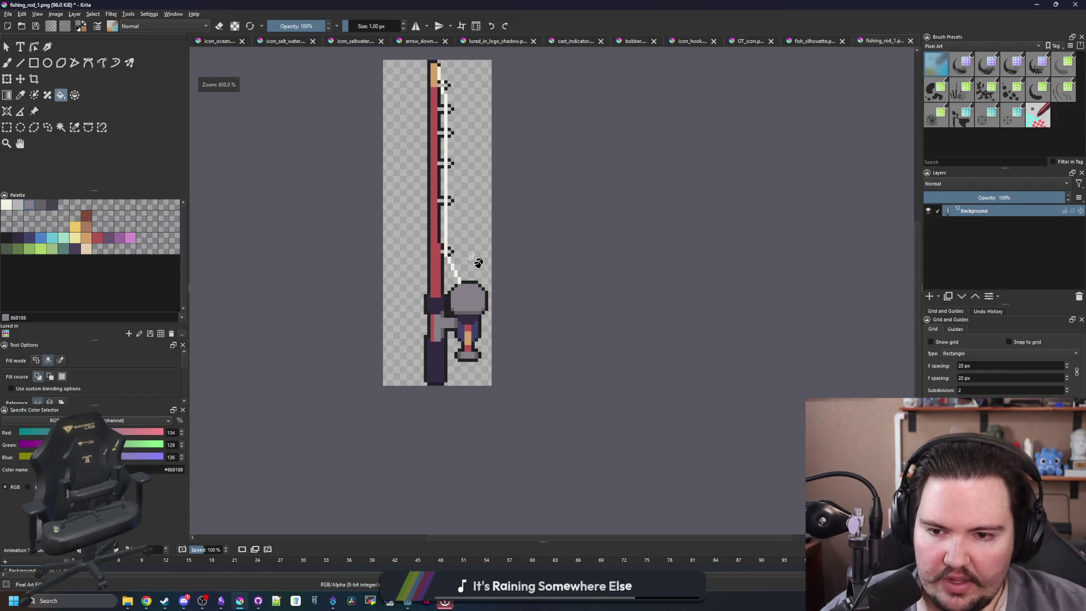
# Step: Erase the fishing line's lowest diagonal pixels above the reel
pyautogui.scroll(2, 478, 299)
pyautogui.scroll(2, 483, 300)
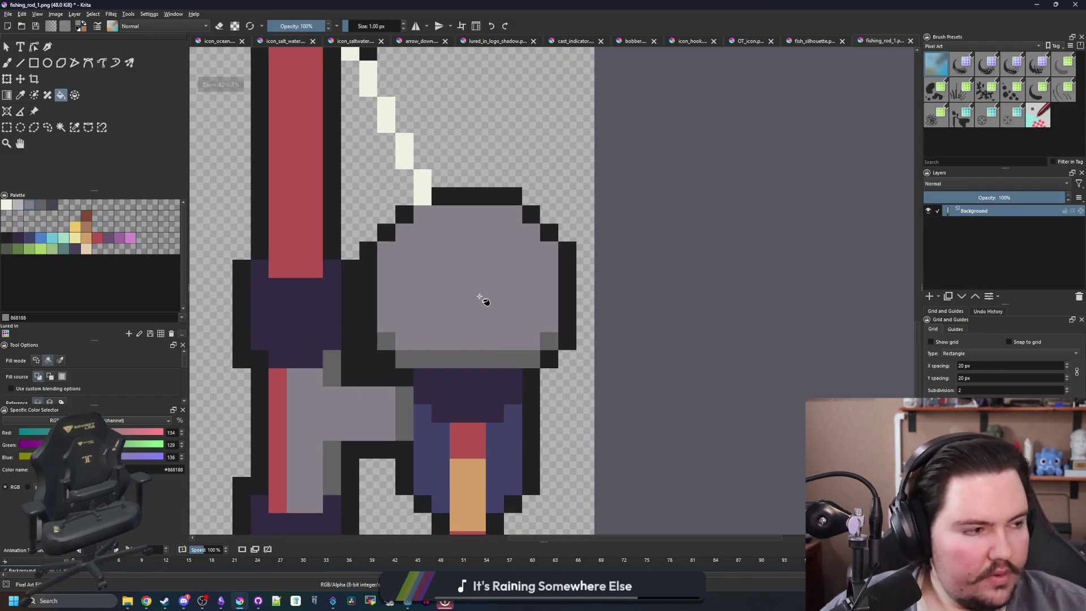
pyautogui.scroll(1, 482, 299)
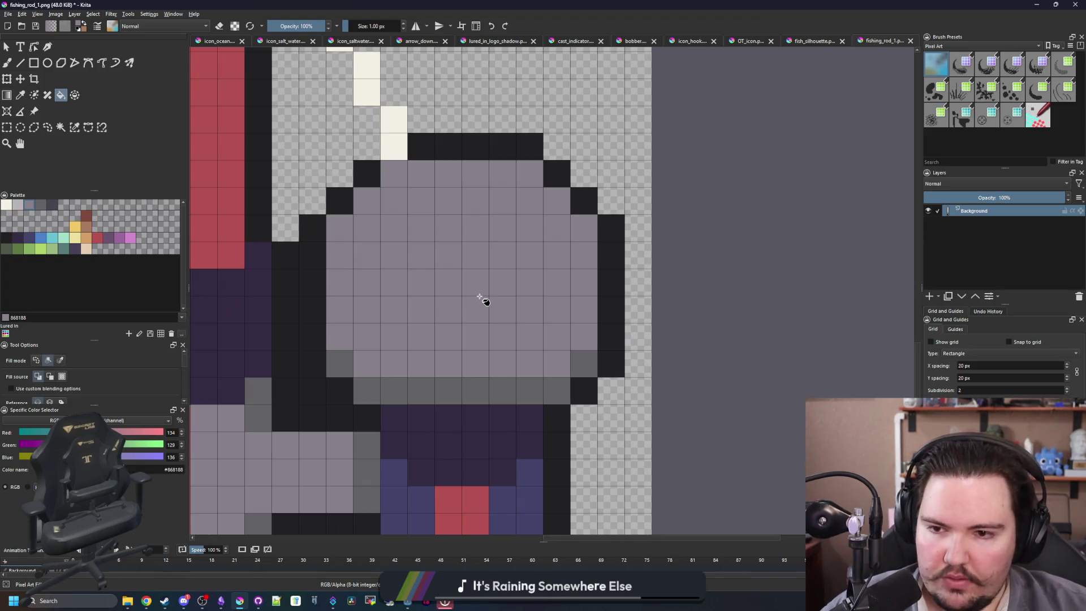
pyautogui.scroll(1, 446, 303)
pyautogui.press('b')
pyautogui.press('e')
pyautogui.moveTo(396, 225); pyautogui.dragTo(343, 92)
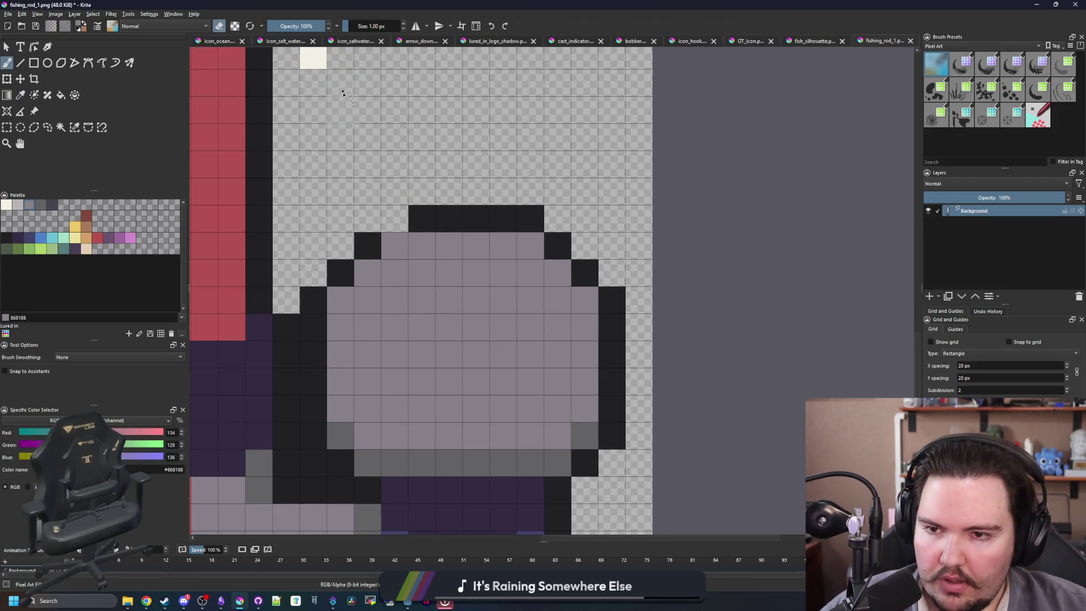
# Step: Draw a light-grey ellipse cap on the reel top and fill its interior
pyautogui.click(47, 62)
pyautogui.moveTo(391, 208); pyautogui.dragTo(551, 329)
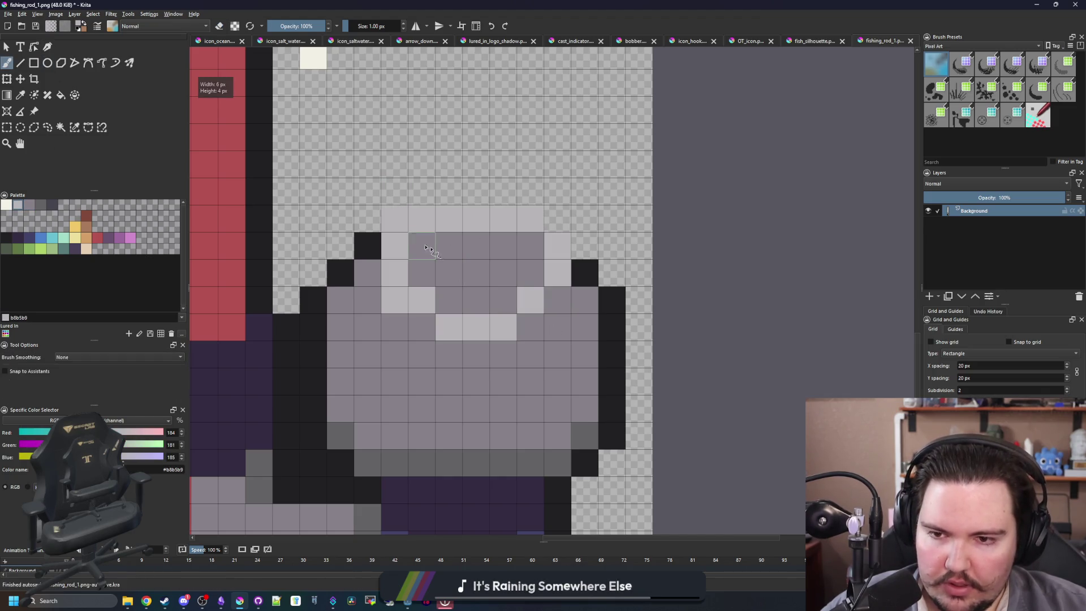
pyautogui.moveTo(428, 249)
pyautogui.mouseDown()
pyautogui.moveTo(520, 300)
pyautogui.moveTo(497, 259)
pyautogui.moveTo(543, 222)
pyautogui.moveTo(396, 324)
pyautogui.mouseUp()
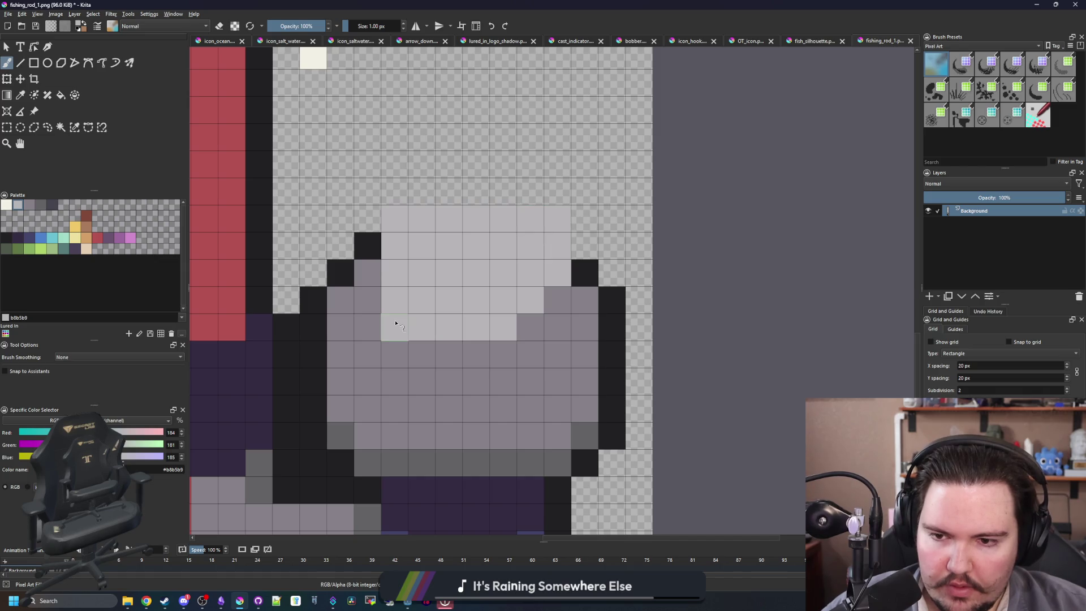
pyautogui.moveTo(540, 335)
pyautogui.mouseDown()
pyautogui.moveTo(368, 303)
pyautogui.moveTo(369, 231)
pyautogui.mouseUp()
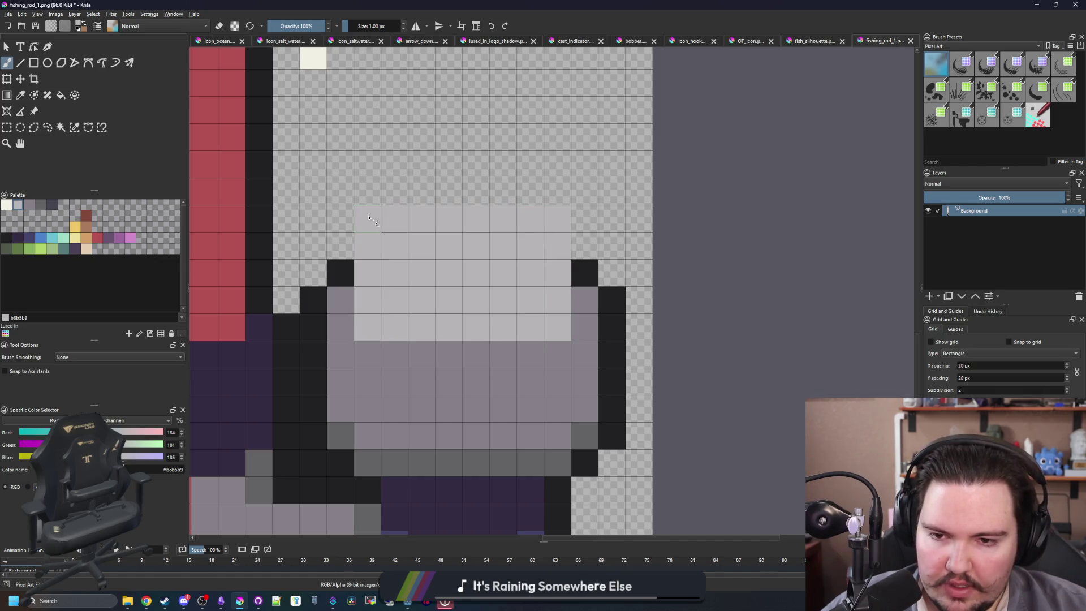
pyautogui.moveTo(470, 205); pyautogui.dragTo(526, 203)
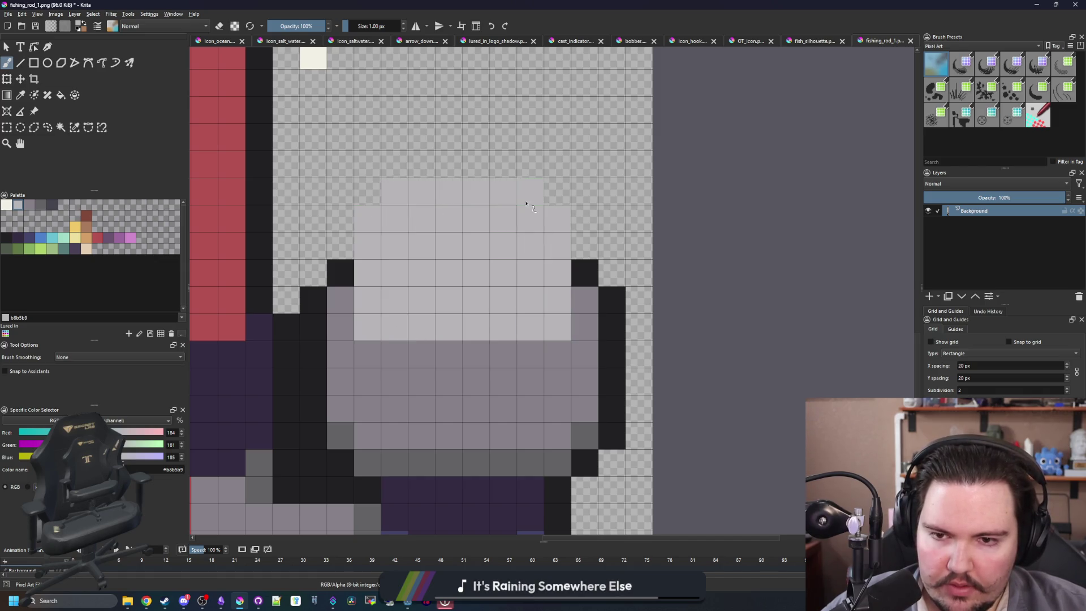
# Step: Restore the cap's corner cells mid-grey and add #646365 shadow pixels beneath it
pyautogui.keyDown('ctrl'); pyautogui.click(392, 350); pyautogui.keyUp('ctrl')
pyautogui.click(364, 327)
pyautogui.click(557, 327)
pyautogui.scroll(-1, 478, 379)
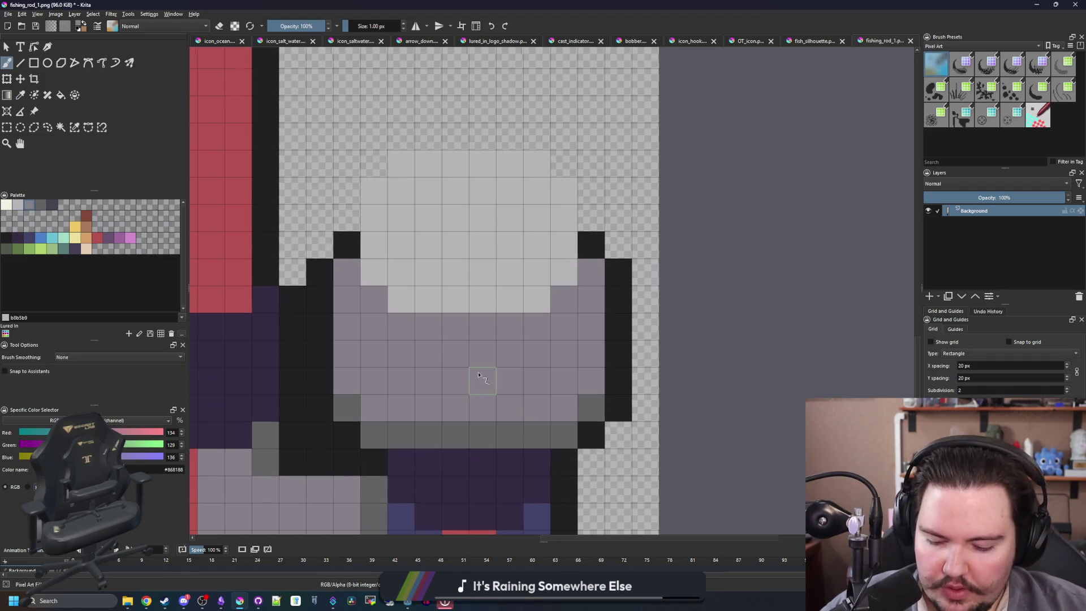
pyautogui.keyDown('ctrl'); pyautogui.click(502, 425); pyautogui.keyUp('ctrl')
pyautogui.click(373, 298)
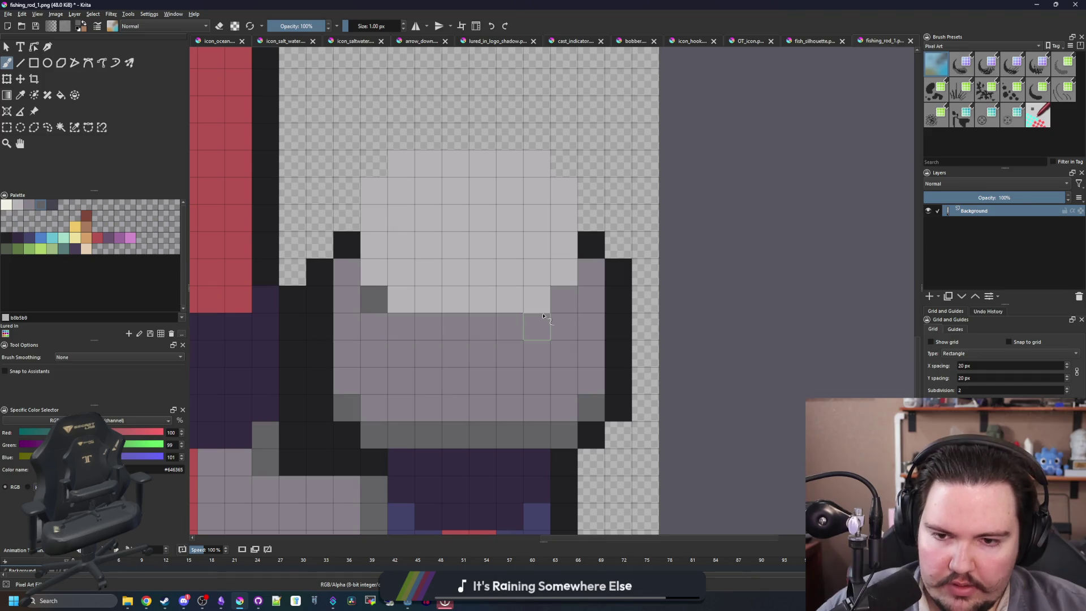
pyautogui.moveTo(543, 316); pyautogui.dragTo(412, 326)
pyautogui.click(561, 299)
pyautogui.scroll(-5, 445, 253)
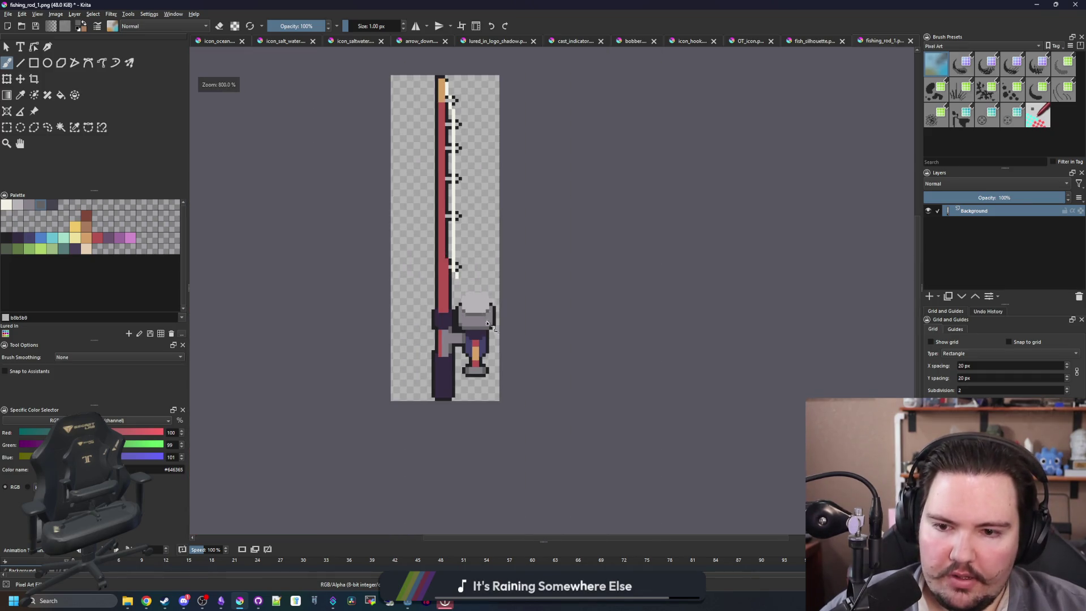
# Step: Paint a cream highlight column and row across the reel
pyautogui.scroll(5, 487, 324)
pyautogui.click(6, 204)
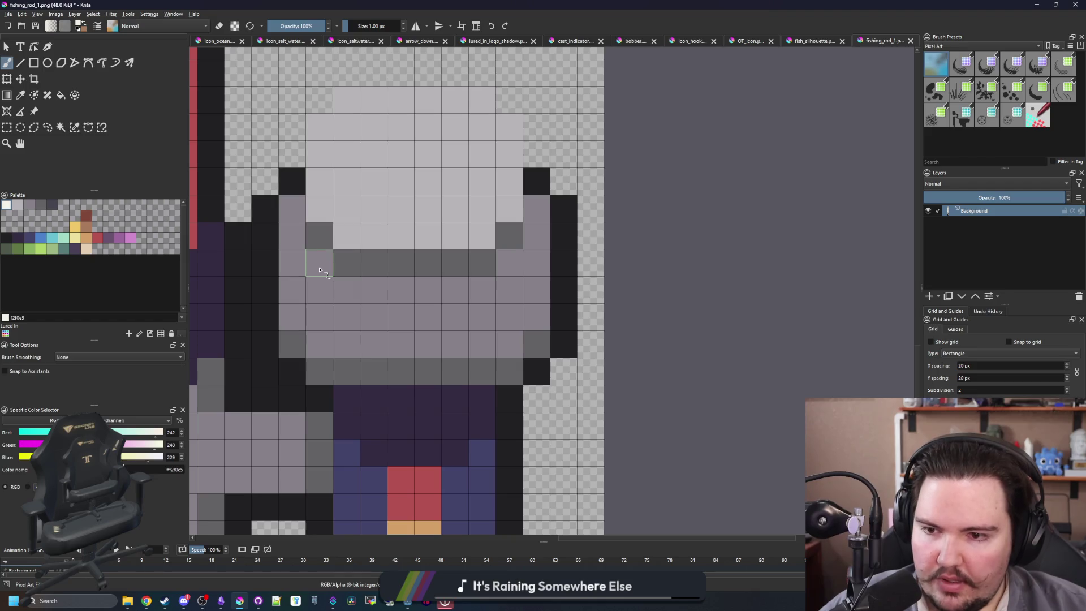
pyautogui.moveTo(320, 270); pyautogui.dragTo(315, 338)
pyautogui.hotkey('ctrl', 'z')
pyautogui.moveTo(320, 290); pyautogui.dragTo(318, 262)
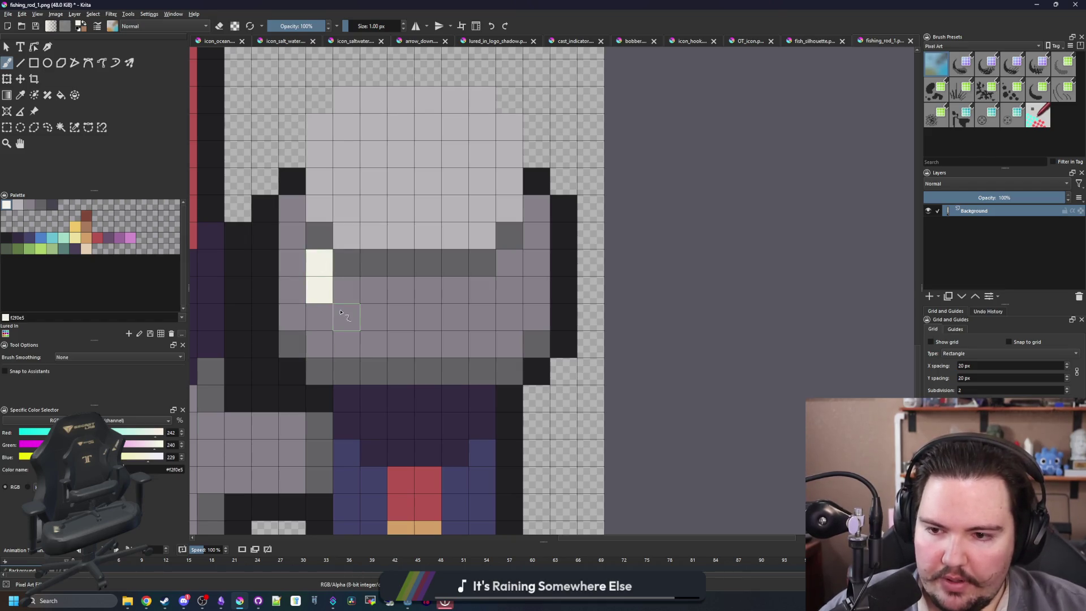
pyautogui.moveTo(347, 314)
pyautogui.mouseDown()
pyautogui.moveTo(487, 317)
pyautogui.moveTo(447, 289)
pyautogui.moveTo(339, 289)
pyautogui.mouseUp()
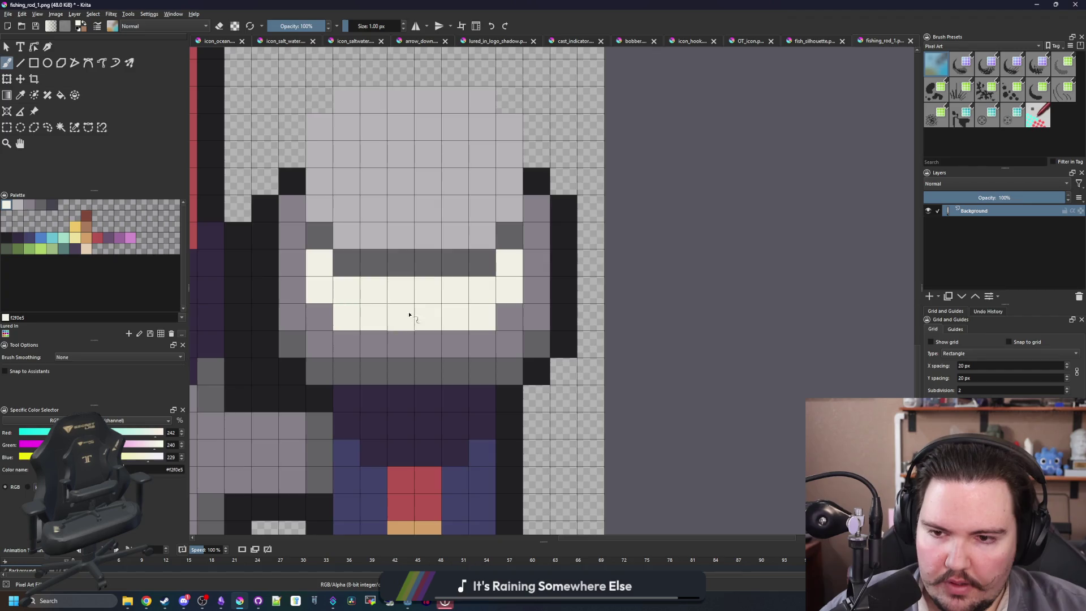
# Step: Extend the cream highlight up two columns beside the reel and erase a stray pixel
pyautogui.scroll(-6, 409, 312)
pyautogui.scroll(5, 417, 308)
pyautogui.scroll(1, 417, 308)
pyautogui.moveTo(426, 274); pyautogui.dragTo(401, 161)
pyautogui.scroll(-3, 412, 330)
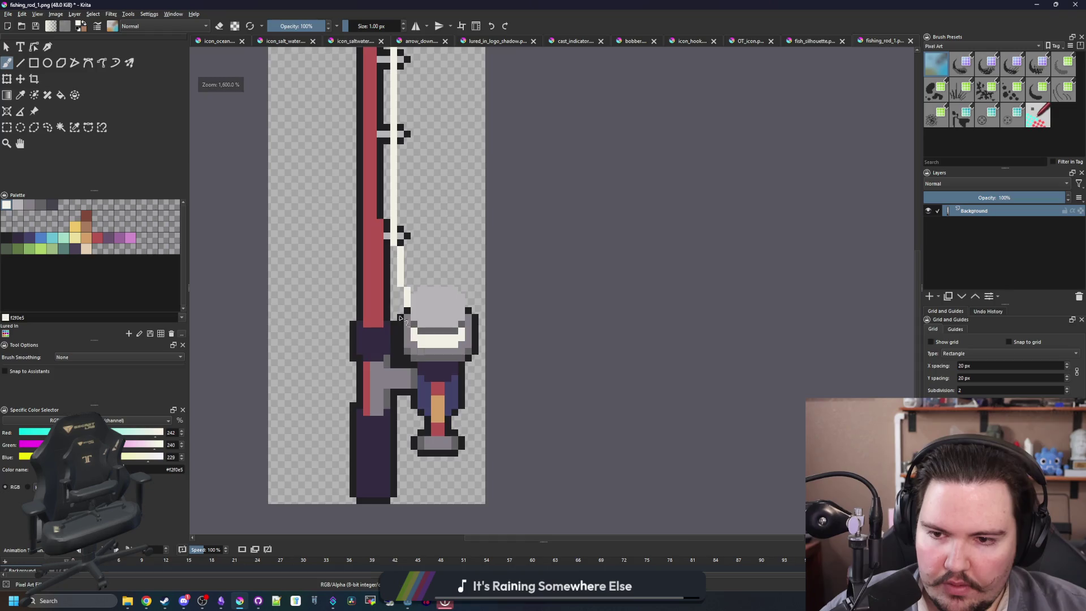
pyautogui.scroll(4, 400, 318)
pyautogui.click(378, 207)
pyautogui.press('e')
pyautogui.click(405, 205)
pyautogui.scroll(-2, 446, 407)
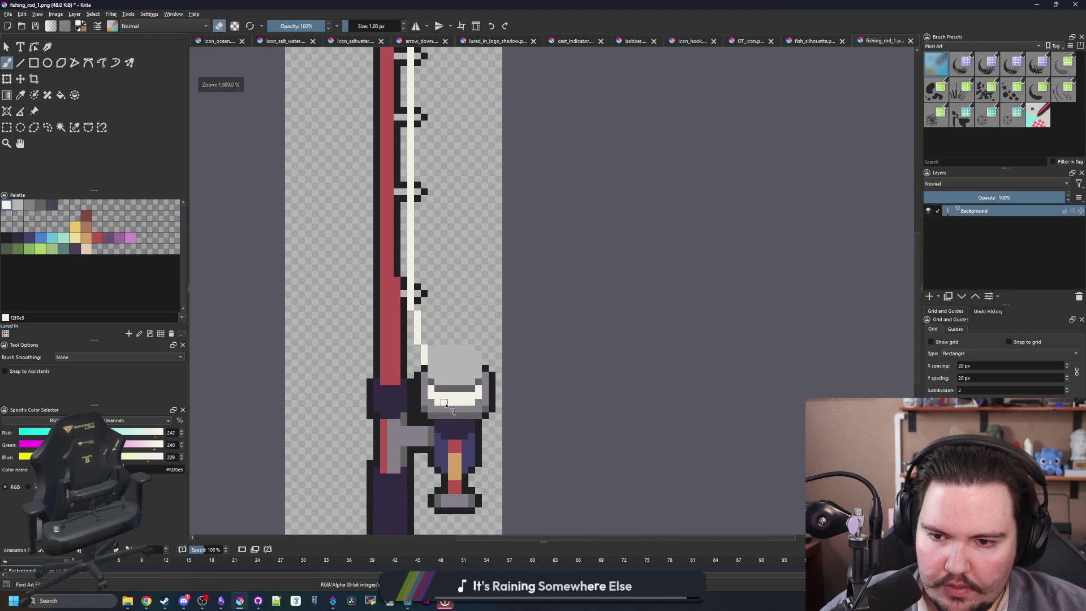
pyautogui.scroll(1, 433, 383)
# Step: Darken the reel's left edge column with near-black #212123
pyautogui.moveTo(433, 382); pyautogui.dragTo(440, 354)
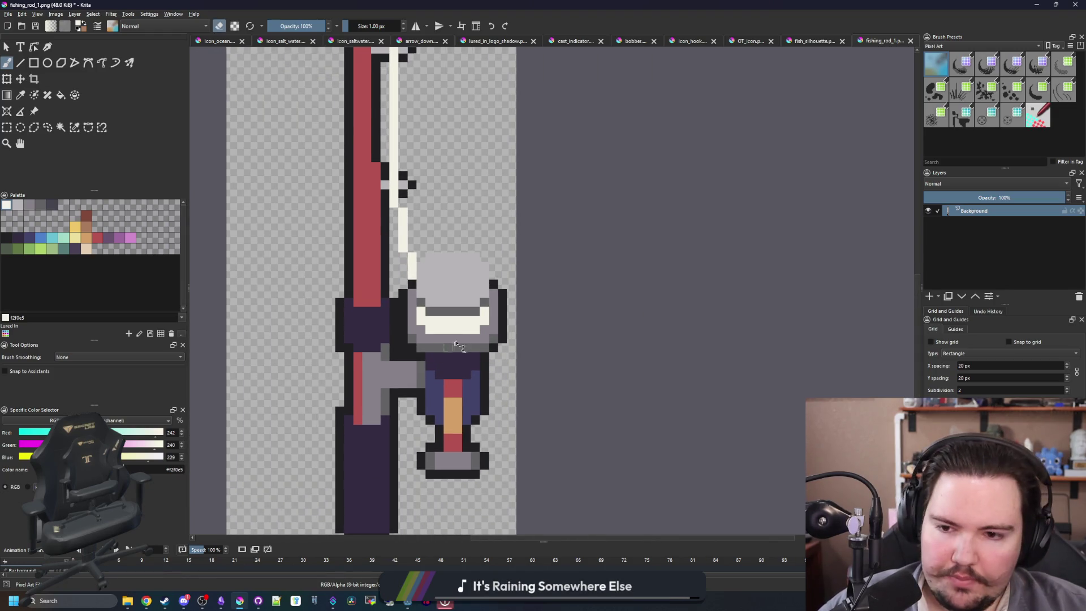
pyautogui.scroll(3, 457, 344)
pyautogui.press('p')
pyautogui.click(429, 242)
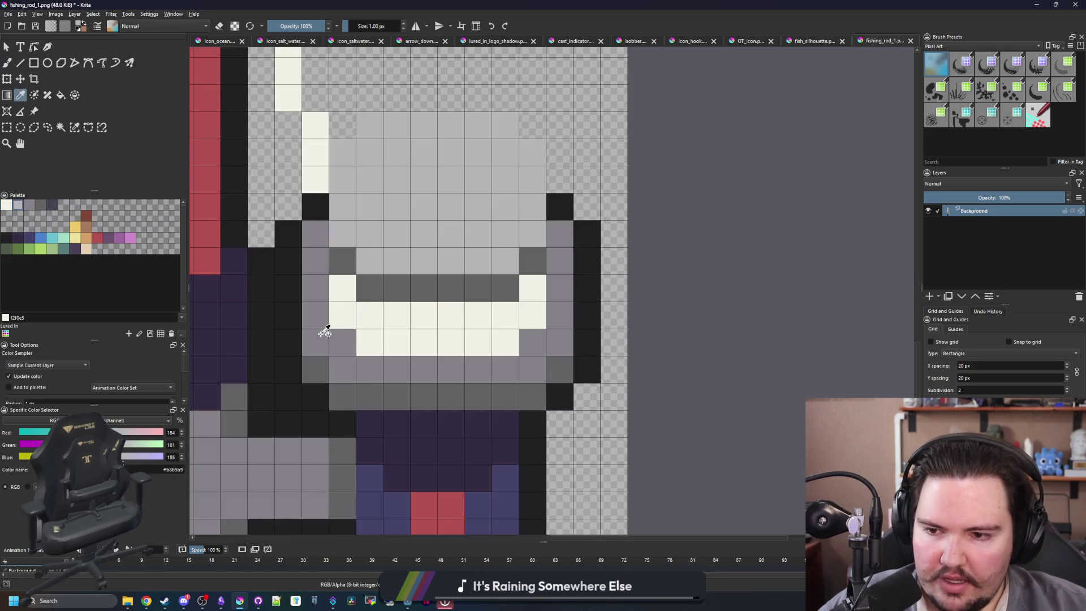
pyautogui.press('b')
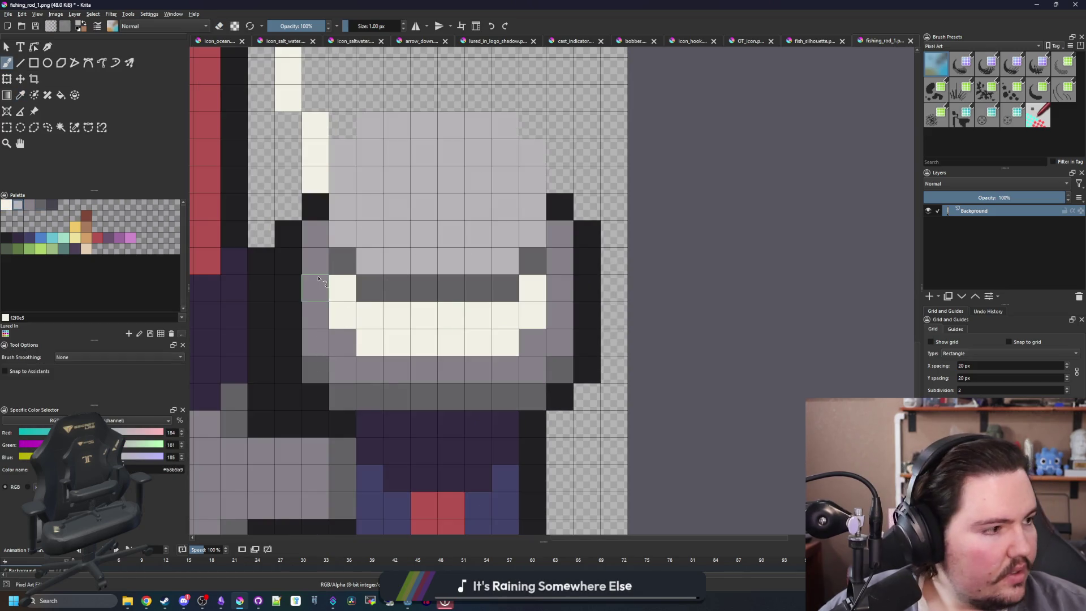
pyautogui.moveTo(325, 247); pyautogui.dragTo(374, 337)
pyautogui.press('e')
pyautogui.scroll(-3, 434, 319)
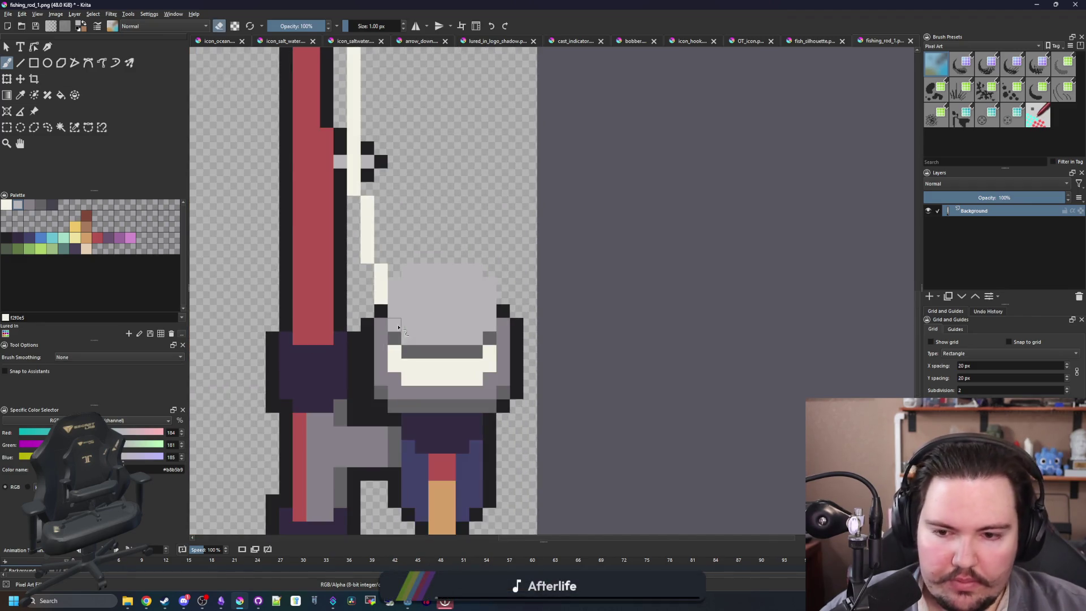
pyautogui.scroll(3, 394, 399)
pyautogui.press('e')
pyautogui.keyDown('ctrl'); pyautogui.click(342, 393); pyautogui.keyUp('ctrl')
pyautogui.moveTo(368, 390); pyautogui.dragTo(368, 243)
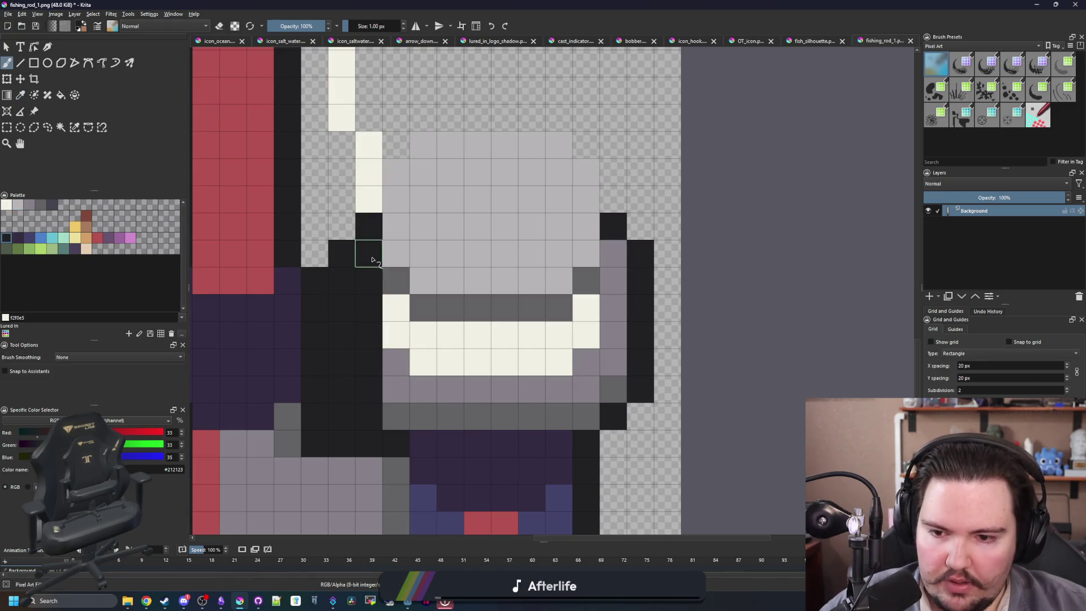
# Step: Outline the reel's lower and right edges in #212123 and erase the old outer columns
pyautogui.click(396, 416)
pyautogui.click(586, 416)
pyautogui.moveTo(613, 396); pyautogui.dragTo(613, 226)
pyautogui.press('e')
pyautogui.moveTo(640, 226); pyautogui.dragTo(640, 419)
pyautogui.click(624, 424)
pyautogui.click(612, 226)
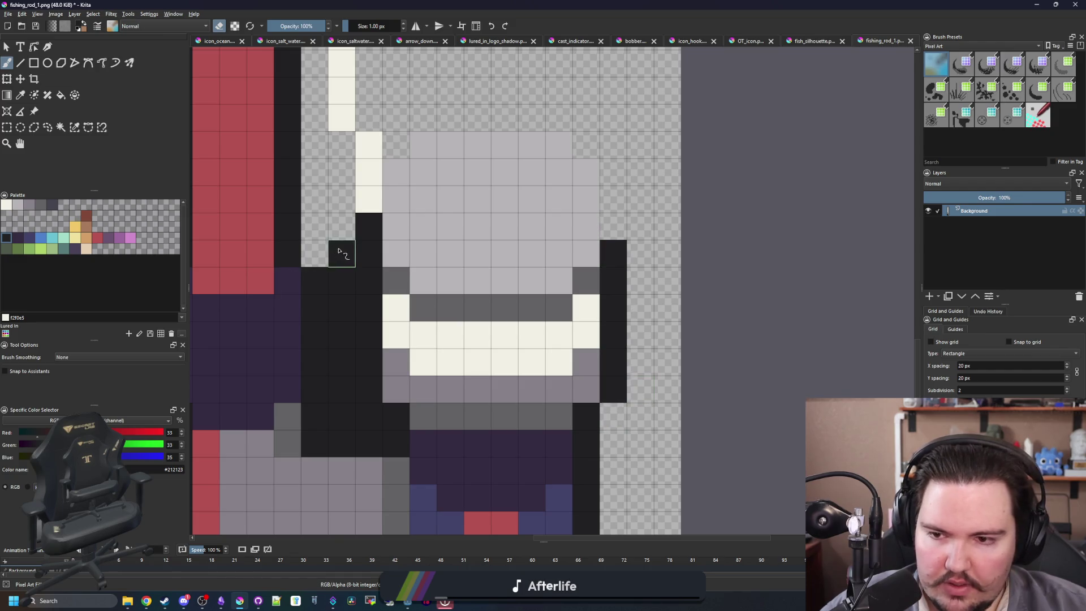
pyautogui.moveTo(342, 254); pyautogui.dragTo(336, 406)
pyautogui.press('e')
# Step: Test painting a dark outline pixel light grey, then undo it
pyautogui.scroll(1, 470, 322)
pyautogui.keyDown('ctrl'); pyautogui.click(497, 277); pyautogui.keyUp('ctrl')
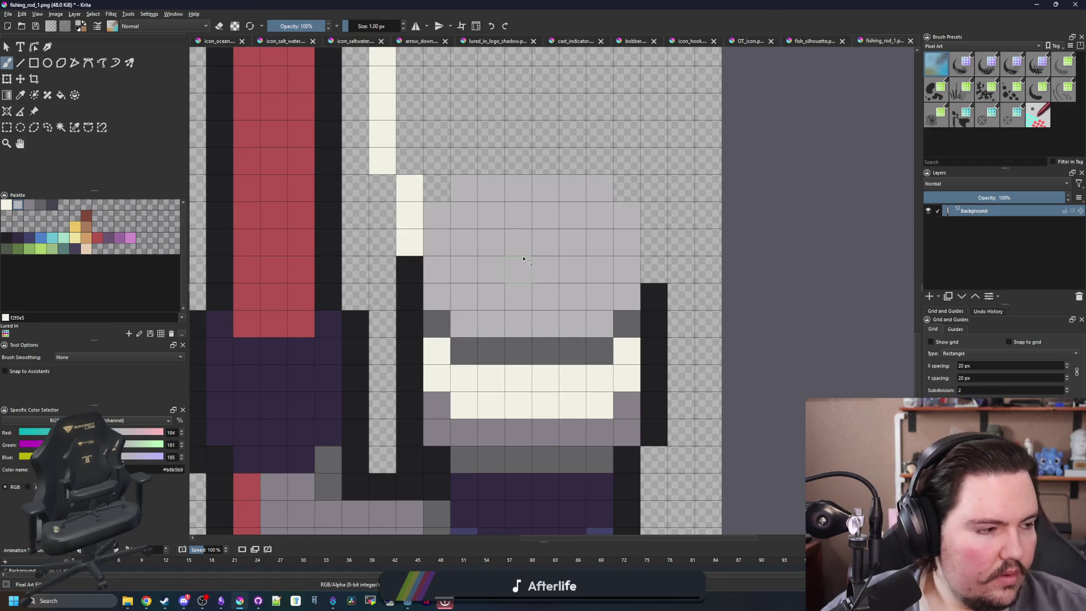
pyautogui.scroll(-2, 531, 305)
pyautogui.scroll(1, 554, 394)
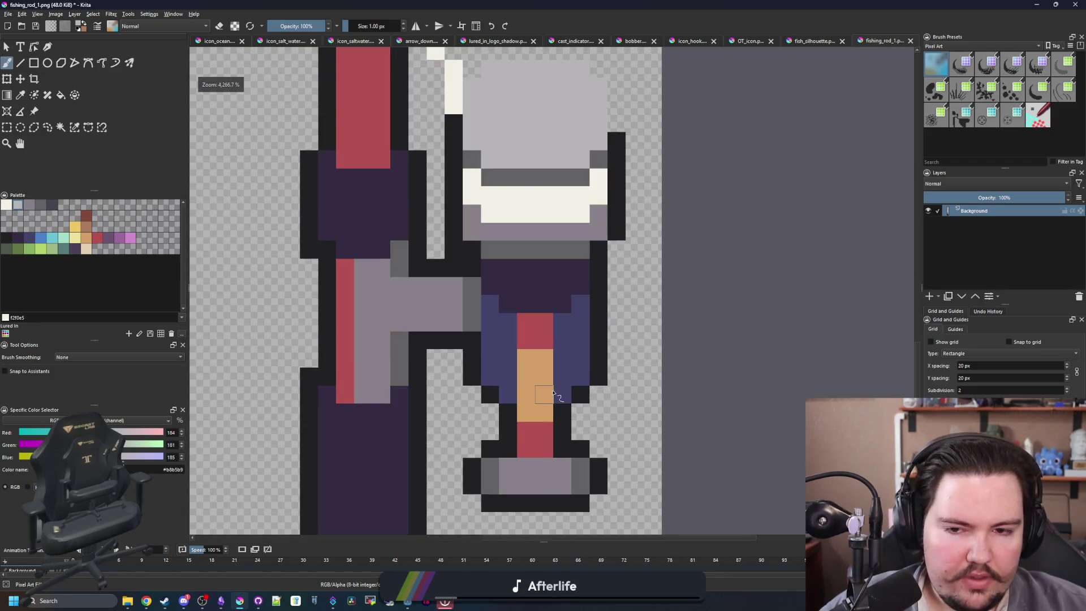
pyautogui.scroll(2, 553, 394)
pyautogui.click(390, 246)
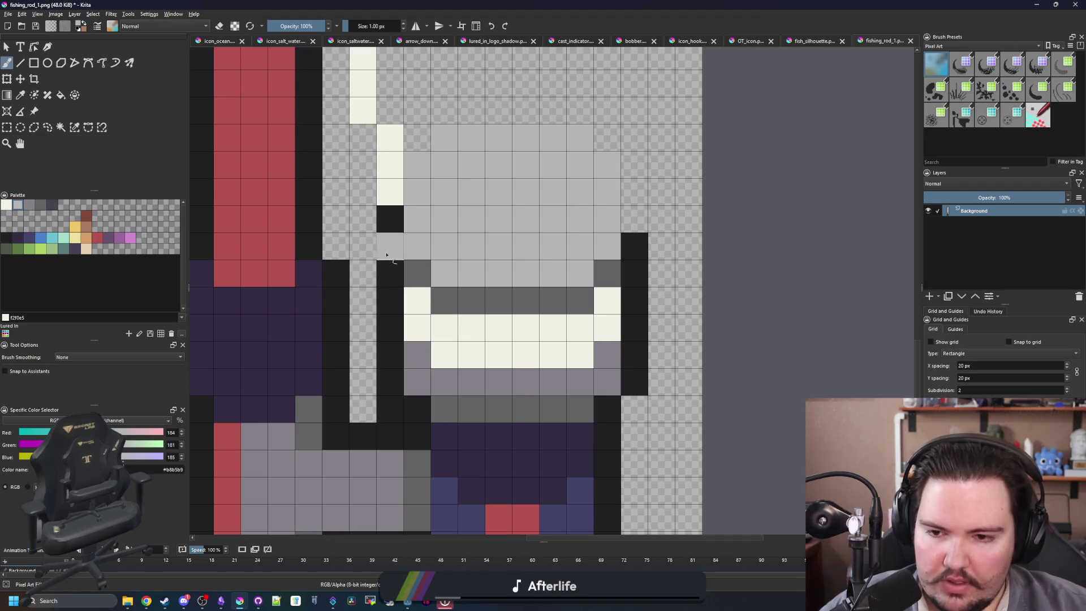
pyautogui.hotkey('ctrl', 'z')
# Step: Paint a red #b45252 column left of the reel with a corner pixel
pyautogui.click(6, 206)
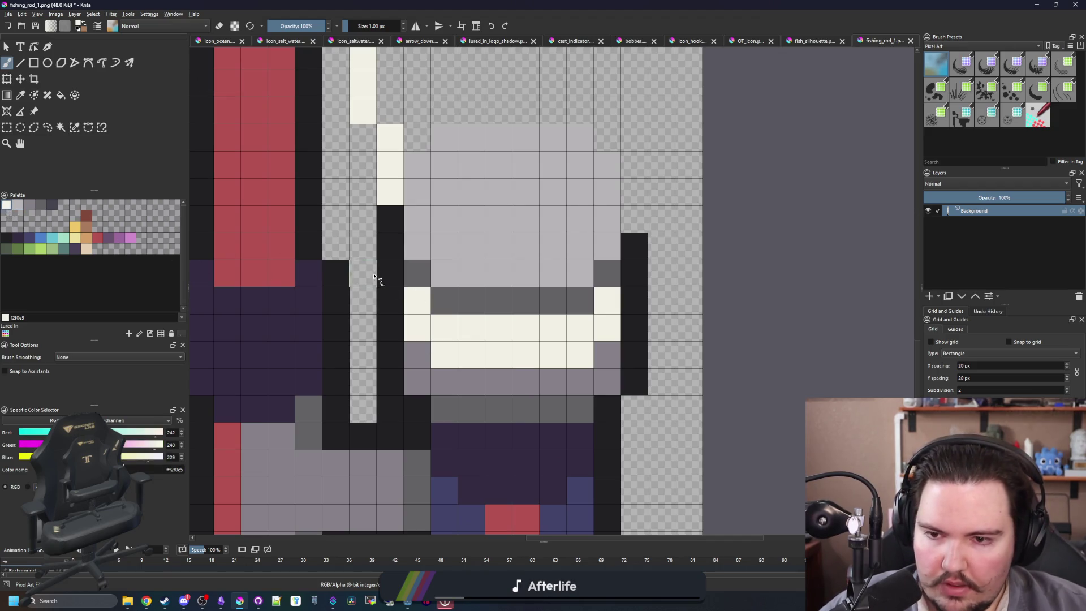
pyautogui.click(96, 240)
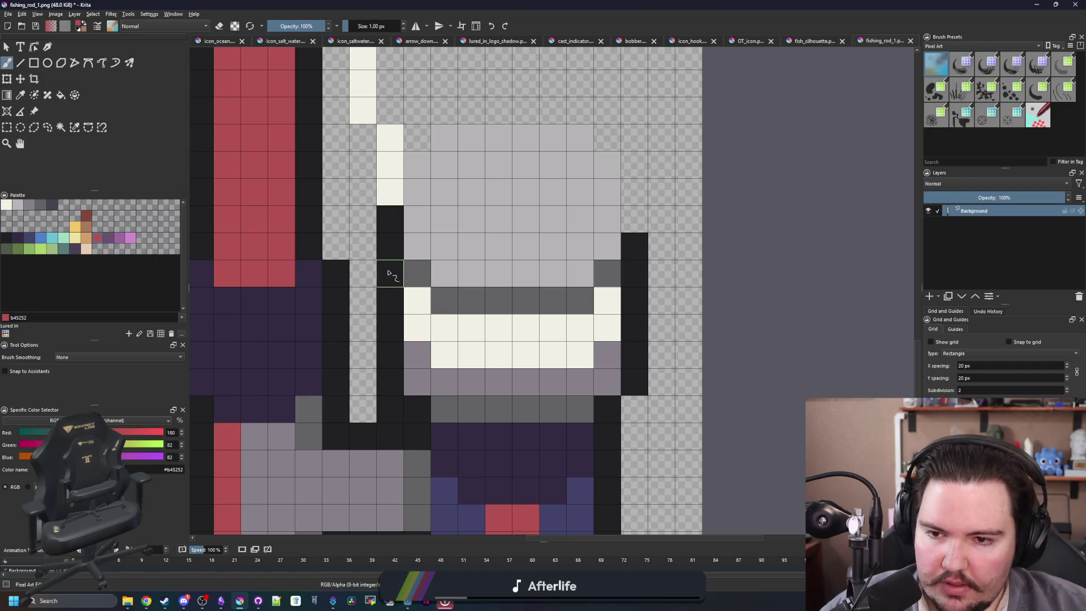
pyautogui.moveTo(389, 274); pyautogui.dragTo(393, 327)
pyautogui.hotkey('ctrl', 'z')
pyautogui.hotkey('ctrl', 'z')
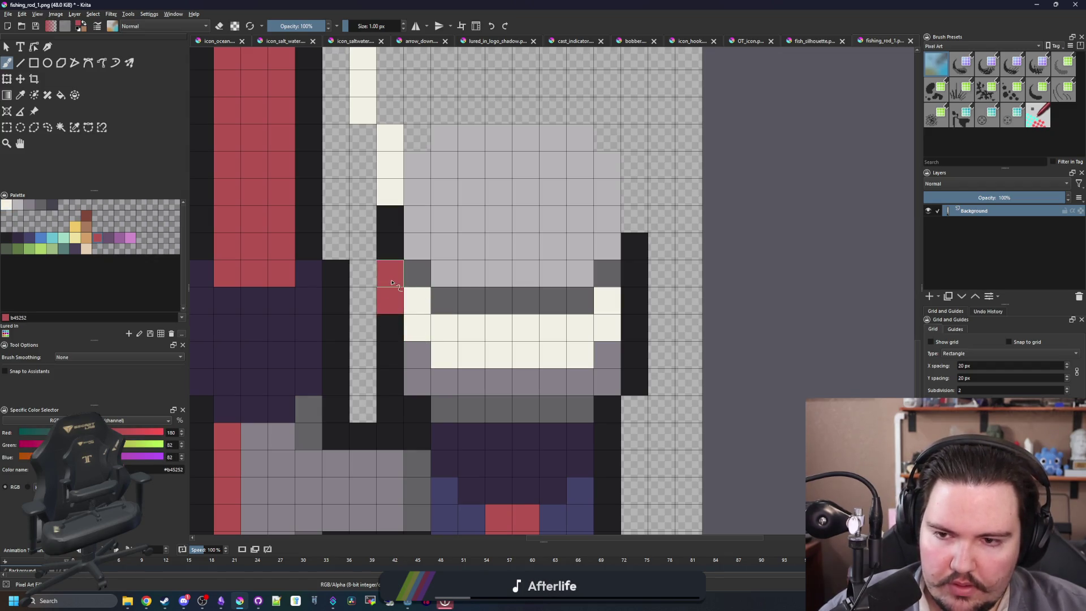
pyautogui.moveTo(389, 244)
pyautogui.mouseDown()
pyautogui.moveTo(390, 301)
pyautogui.moveTo(429, 341)
pyautogui.moveTo(573, 363)
pyautogui.mouseUp()
pyautogui.hotkey('ctrl', 'z')
pyautogui.hotkey('ctrl', 'z')
pyautogui.hotkey('ctrl', 'z')
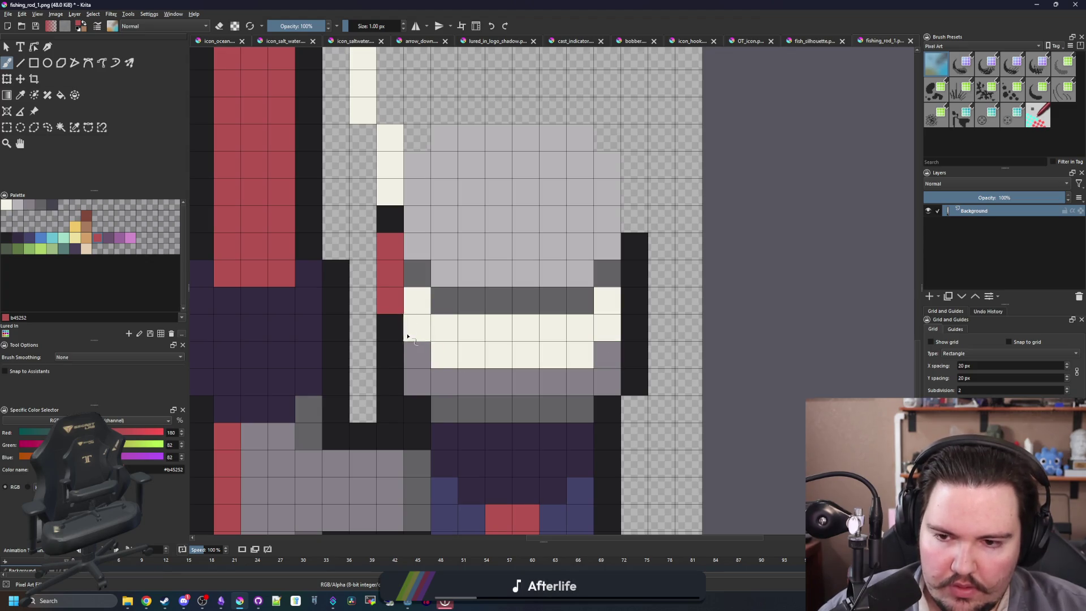
pyautogui.moveTo(362, 246)
pyautogui.mouseDown()
pyautogui.moveTo(372, 339)
pyautogui.moveTo(390, 354)
pyautogui.mouseUp()
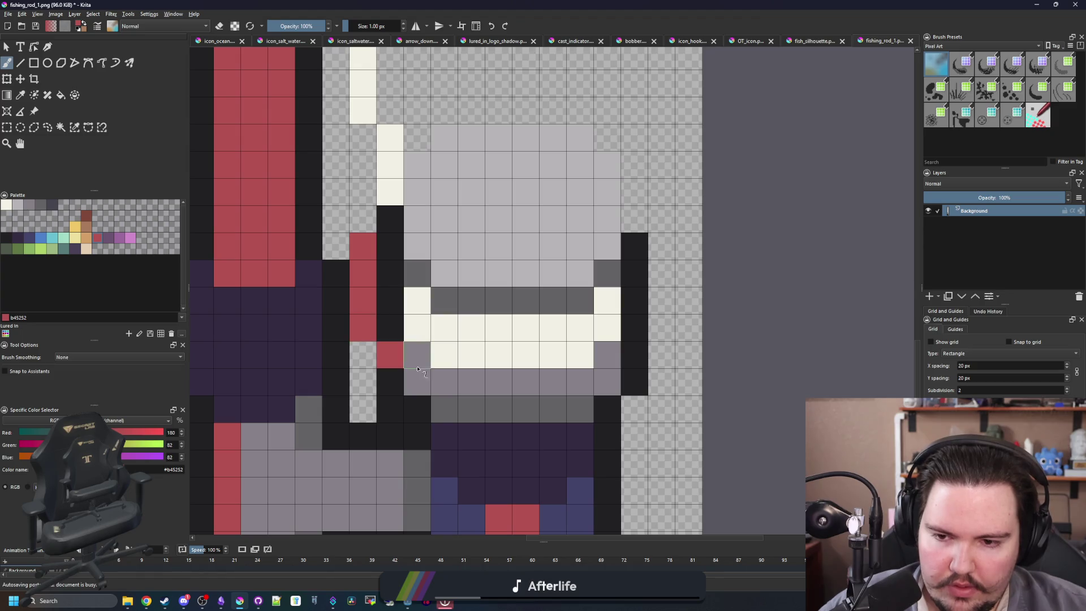
pyautogui.hotkey('ctrl', 'z')
pyautogui.hotkey('ctrl', 'z')
pyautogui.moveTo(362, 246)
pyautogui.mouseDown()
pyautogui.moveTo(364, 300)
pyautogui.moveTo(390, 327)
pyautogui.moveTo(610, 355)
pyautogui.moveTo(661, 300)
pyautogui.moveTo(666, 225)
pyautogui.mouseUp()
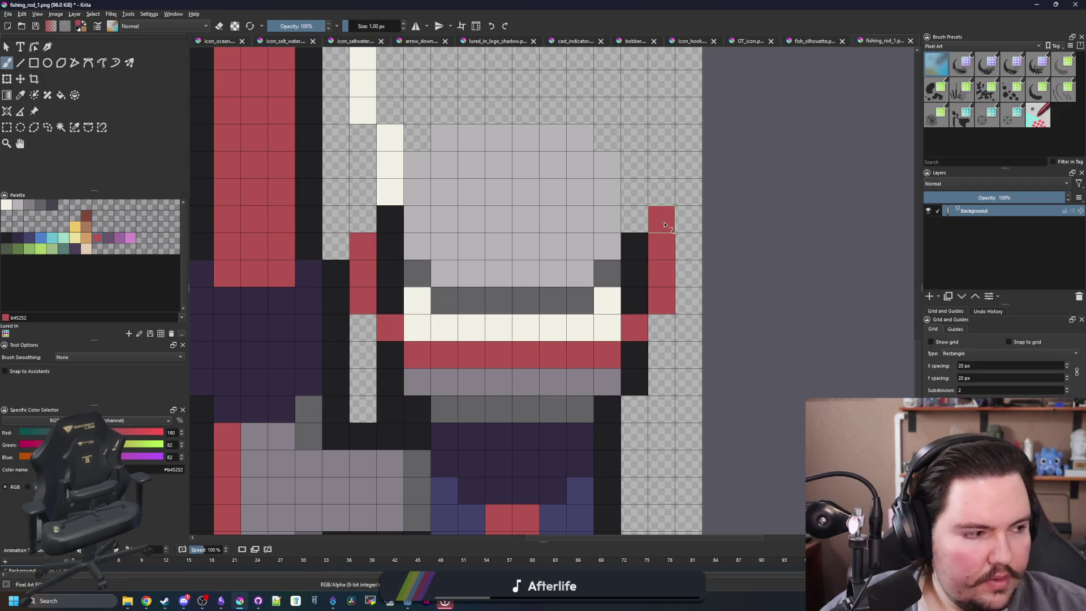
# Step: Extend the red accents upward and onto both upper corners of the reel
pyautogui.moveTo(368, 228); pyautogui.dragTo(366, 204)
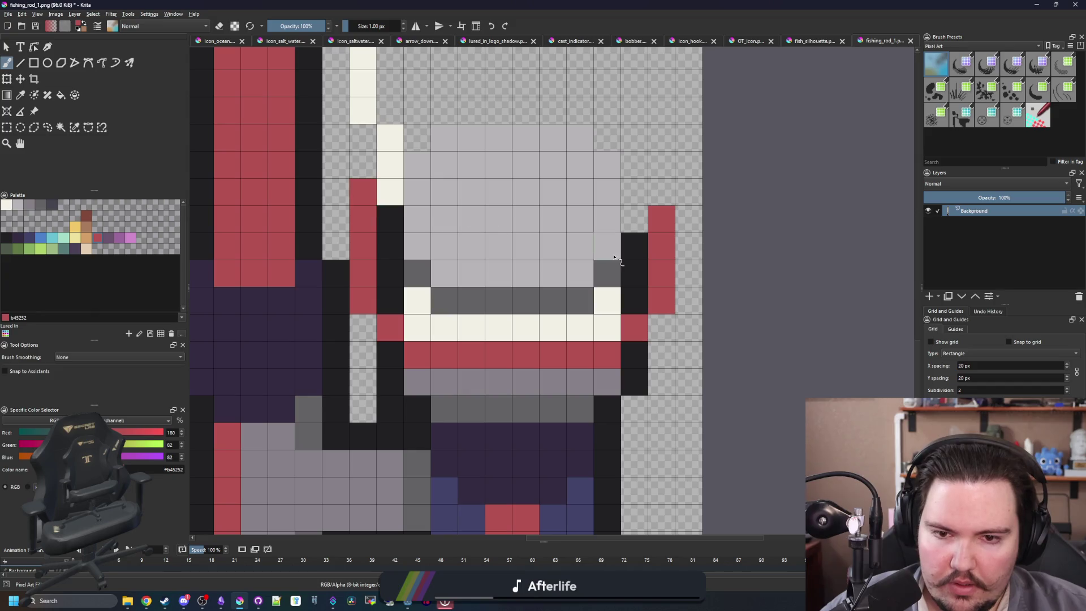
pyautogui.moveTo(661, 191)
pyautogui.mouseDown()
pyautogui.moveTo(644, 194)
pyautogui.moveTo(634, 220)
pyautogui.mouseUp()
pyautogui.moveTo(390, 191); pyautogui.dragTo(396, 218)
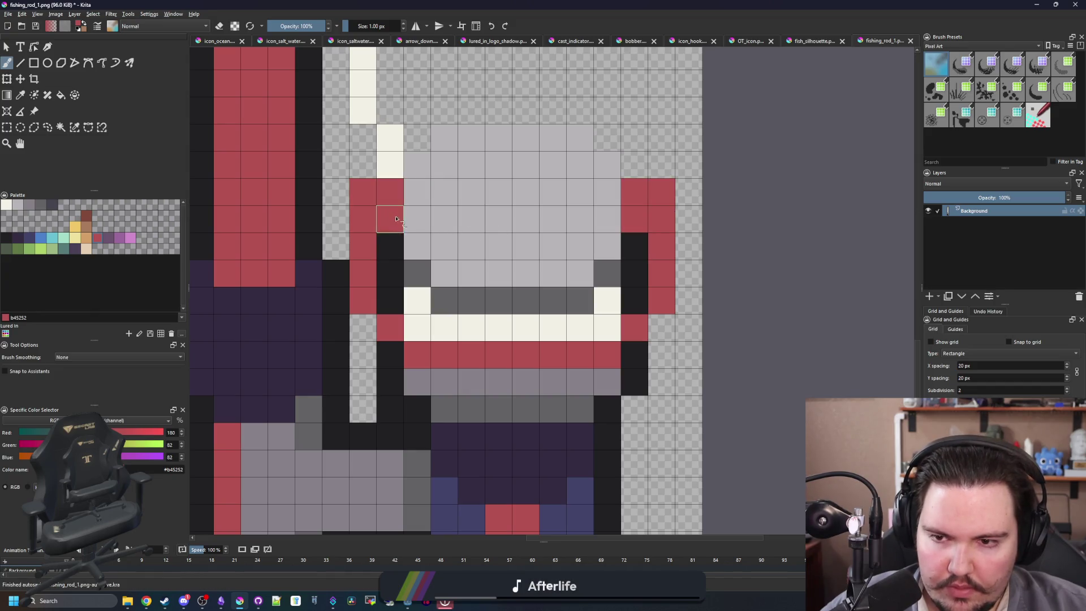
pyautogui.click(395, 219)
# Step: Paint a purple row under the red band and purple pixels at the reel's corner
pyautogui.press('p')
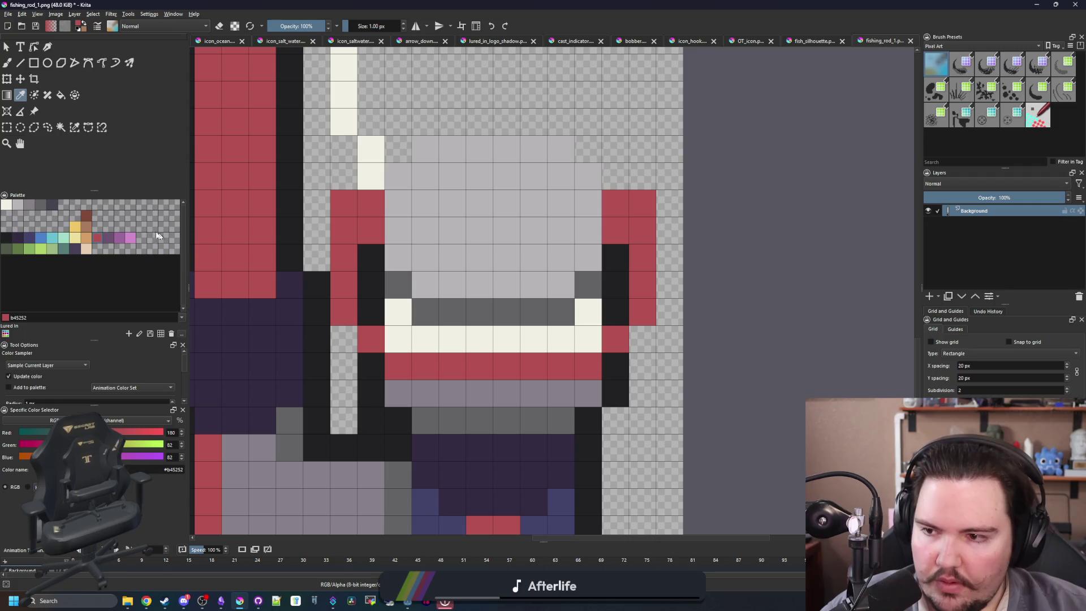
pyautogui.click(109, 242)
pyautogui.press('b')
pyautogui.moveTo(398, 394)
pyautogui.mouseDown()
pyautogui.moveTo(584, 390)
pyautogui.moveTo(642, 339)
pyautogui.mouseUp()
pyautogui.moveTo(373, 376); pyautogui.dragTo(344, 339)
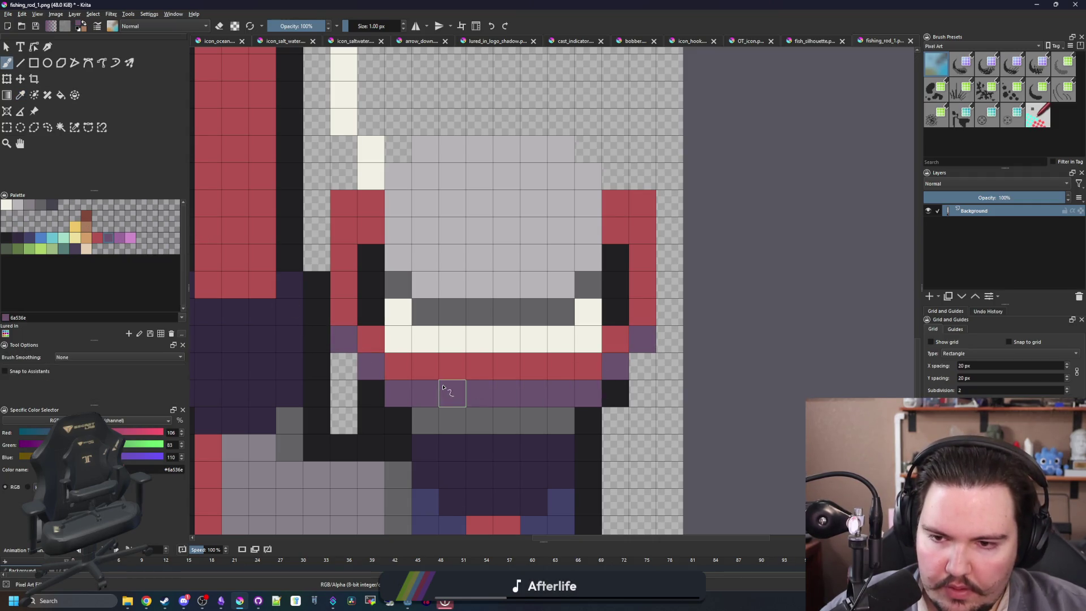
# Step: Repaint the red row under the cream band and the right red strip tan
pyautogui.click(86, 247)
pyautogui.moveTo(452, 366); pyautogui.dragTo(561, 366)
pyautogui.moveTo(642, 291); pyautogui.dragTo(647, 245)
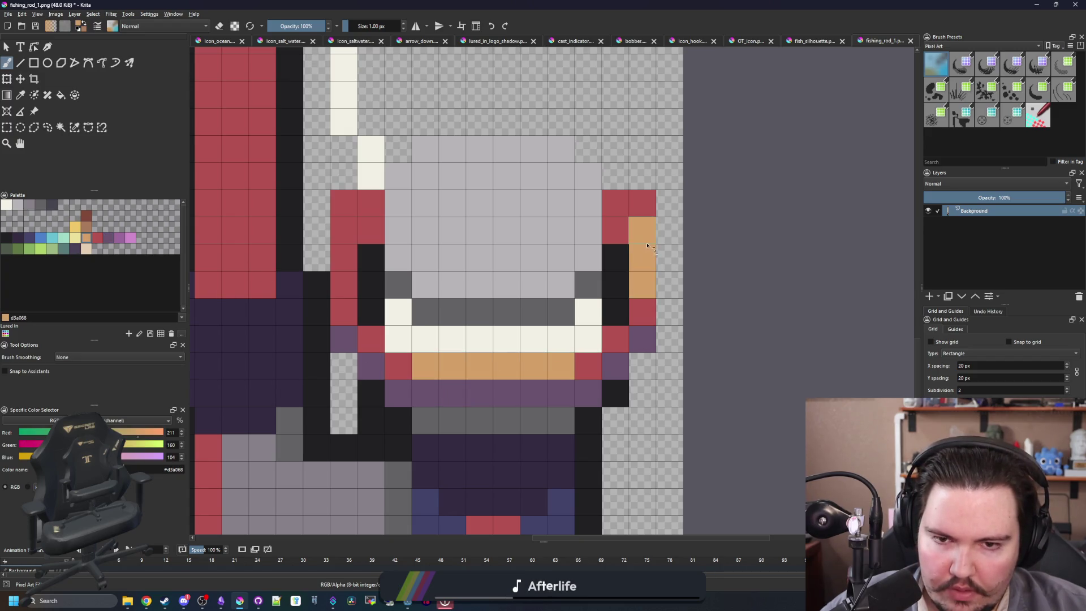
# Step: Darken the cream cells flanking the band at both ends near-black
pyautogui.scroll(-6, 405, 250)
pyautogui.scroll(5, 449, 223)
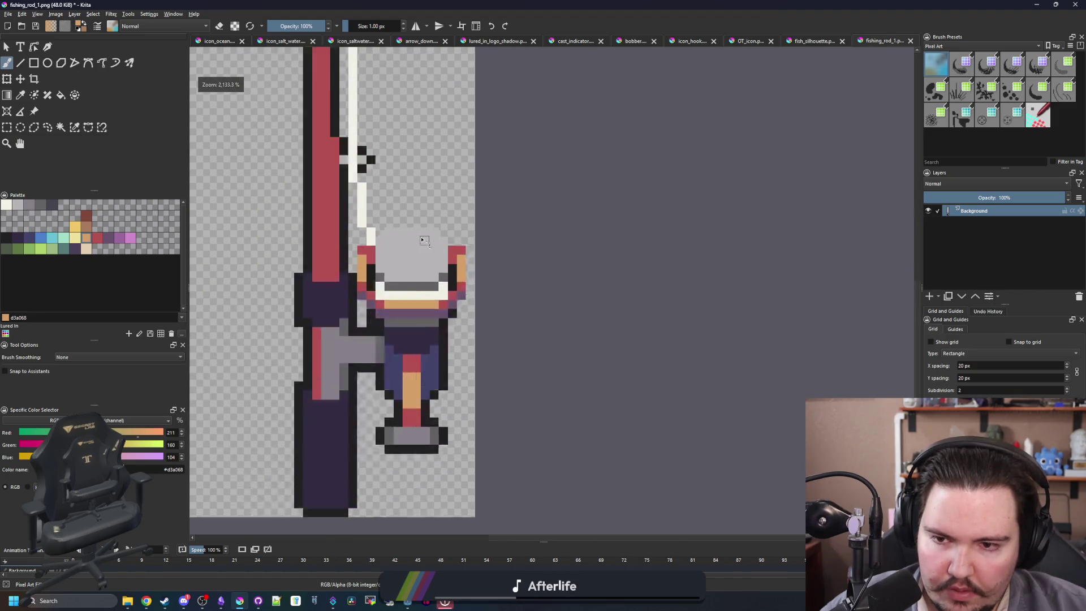
pyautogui.scroll(2, 370, 278)
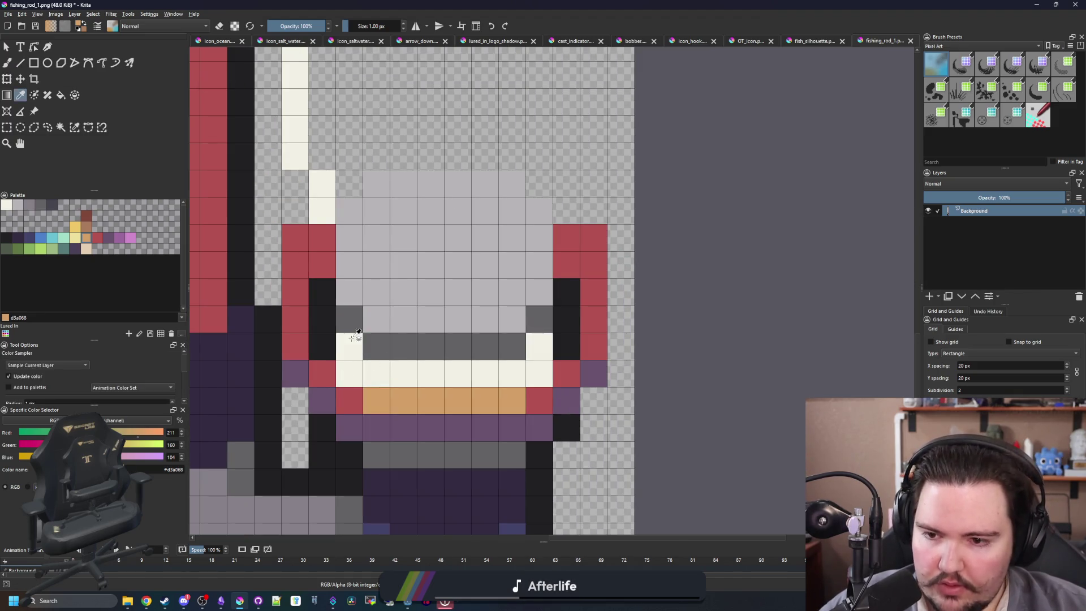
pyautogui.keyDown('ctrl'); pyautogui.click(327, 338); pyautogui.keyUp('ctrl')
pyautogui.moveTo(347, 347); pyautogui.dragTo(350, 374)
pyautogui.moveTo(538, 373); pyautogui.dragTo(538, 346)
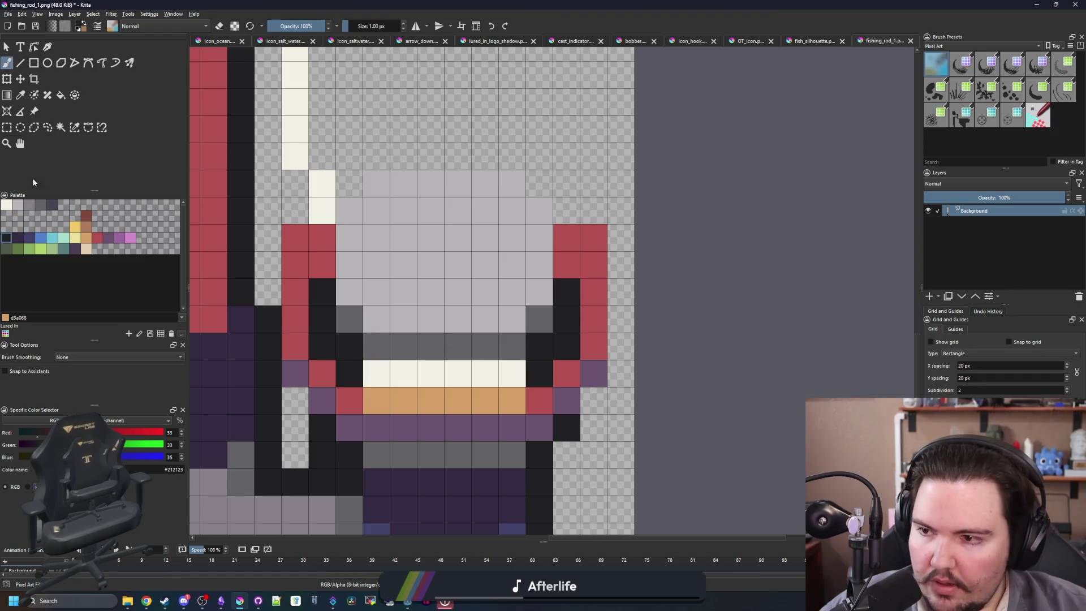
# Step: Try the cream row in dark grey, undo it, and paint it dark green instead
pyautogui.click(40, 204)
pyautogui.moveTo(373, 373); pyautogui.dragTo(511, 373)
pyautogui.hotkey('ctrl', 'z')
pyautogui.click(9, 250)
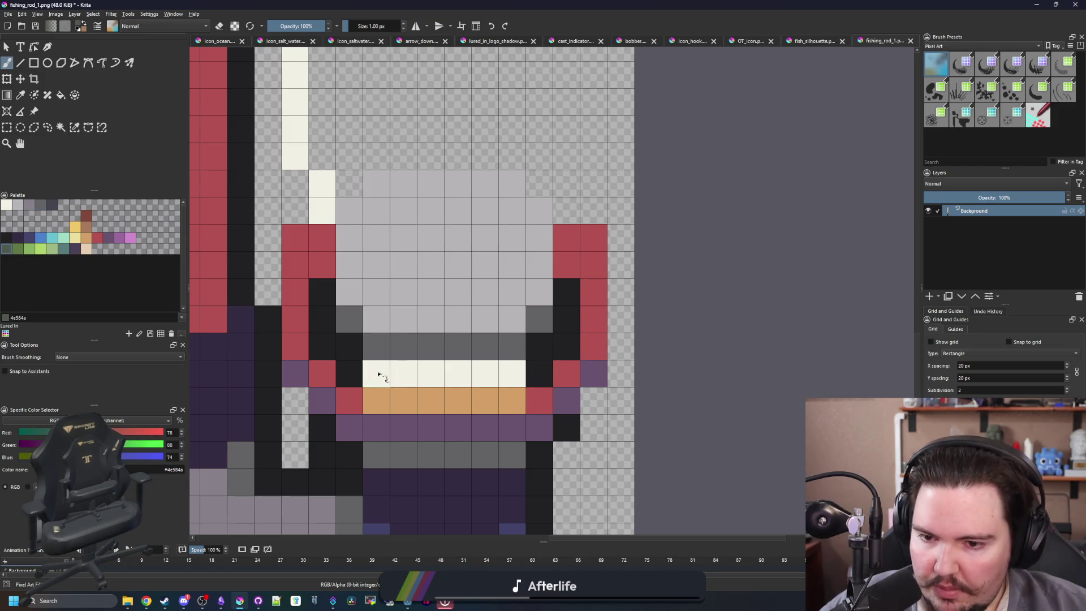
pyautogui.moveTo(375, 375); pyautogui.dragTo(543, 374)
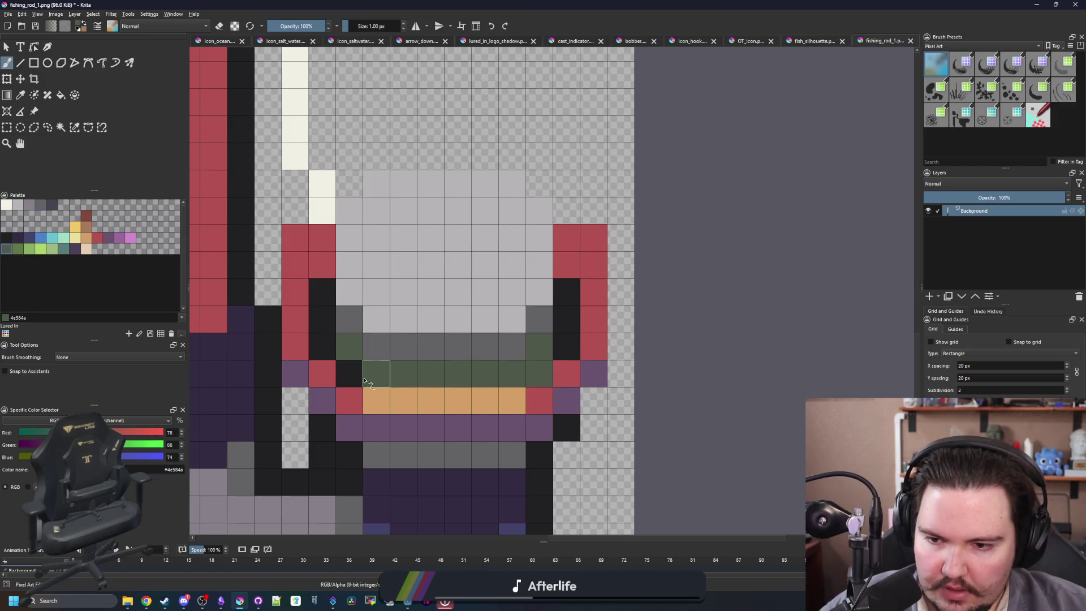
pyautogui.click(350, 373)
# Step: Repaint the green cells across the reel face light grey
pyautogui.scroll(-5, 339, 314)
pyautogui.scroll(5, 333, 311)
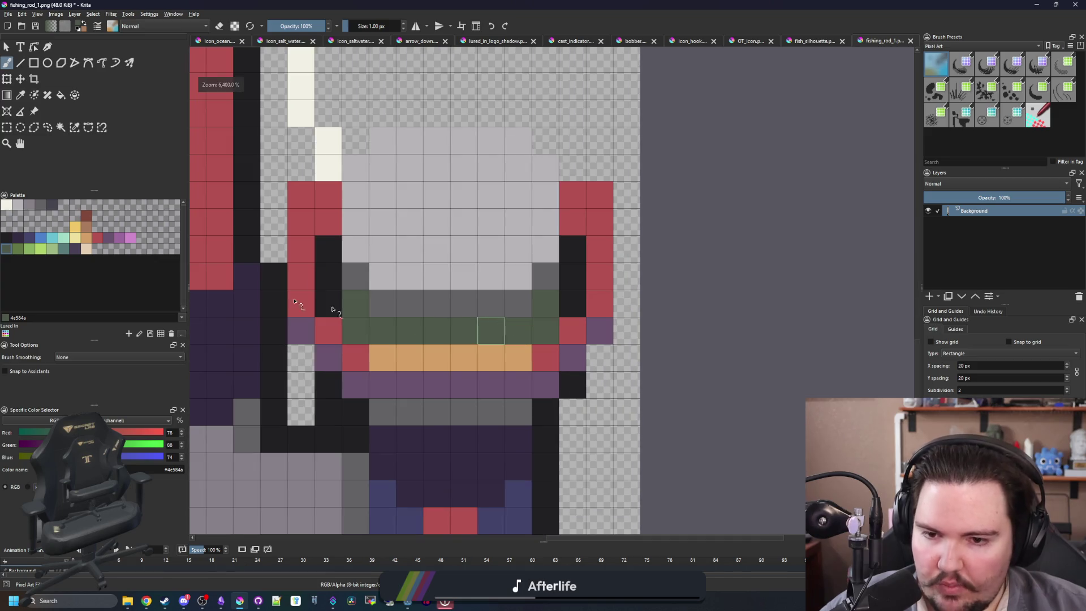
pyautogui.click(17, 204)
pyautogui.moveTo(355, 302)
pyautogui.mouseDown()
pyautogui.moveTo(375, 339)
pyautogui.moveTo(545, 331)
pyautogui.moveTo(545, 303)
pyautogui.mouseUp()
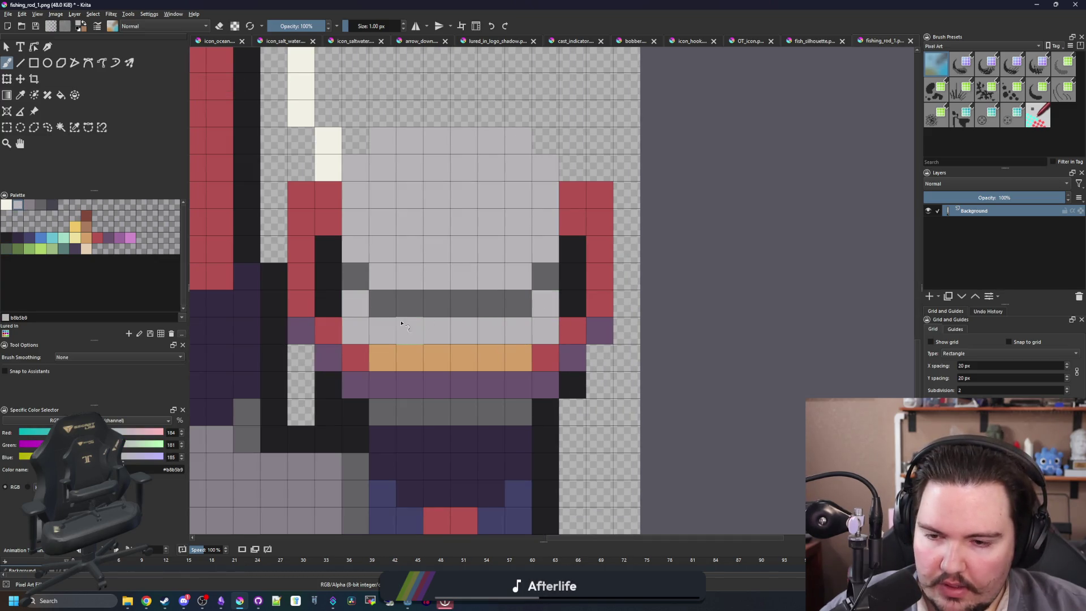
pyautogui.click(34, 207)
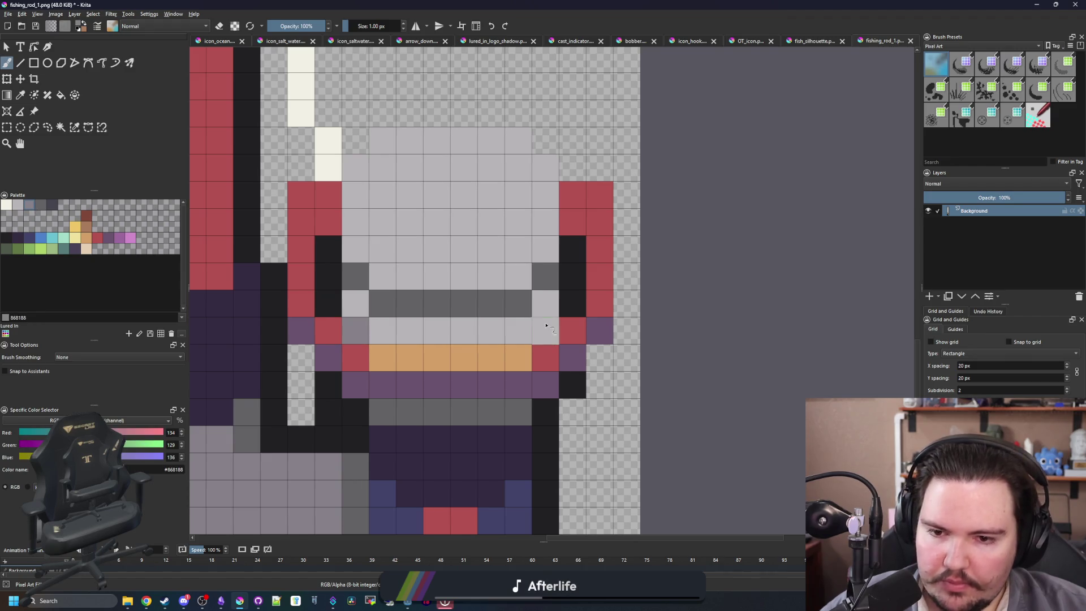
pyautogui.scroll(-5, 505, 294)
pyautogui.scroll(5, 460, 362)
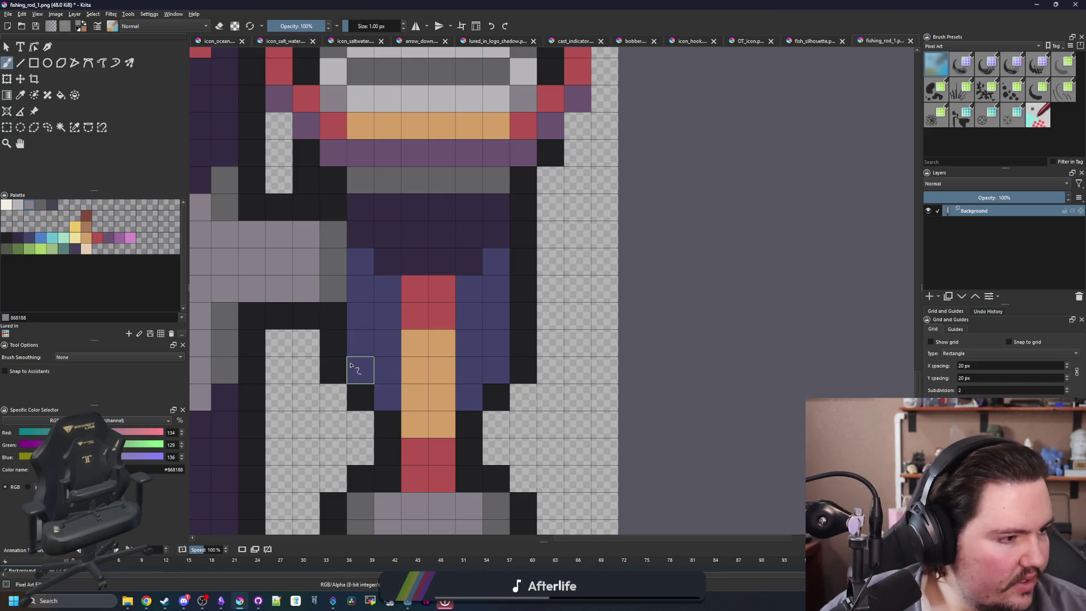
# Step: Extend the red column up two rows and add red pixels on both sides to form a cross
pyautogui.scroll(-5, 361, 375)
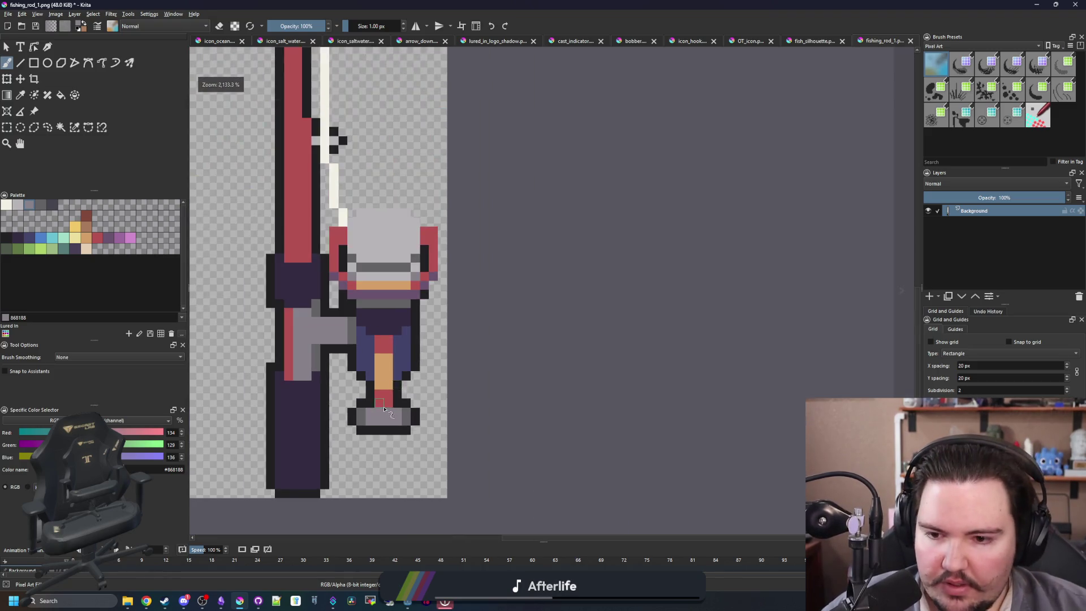
pyautogui.scroll(5, 373, 350)
pyautogui.moveTo(380, 321); pyautogui.dragTo(445, 379)
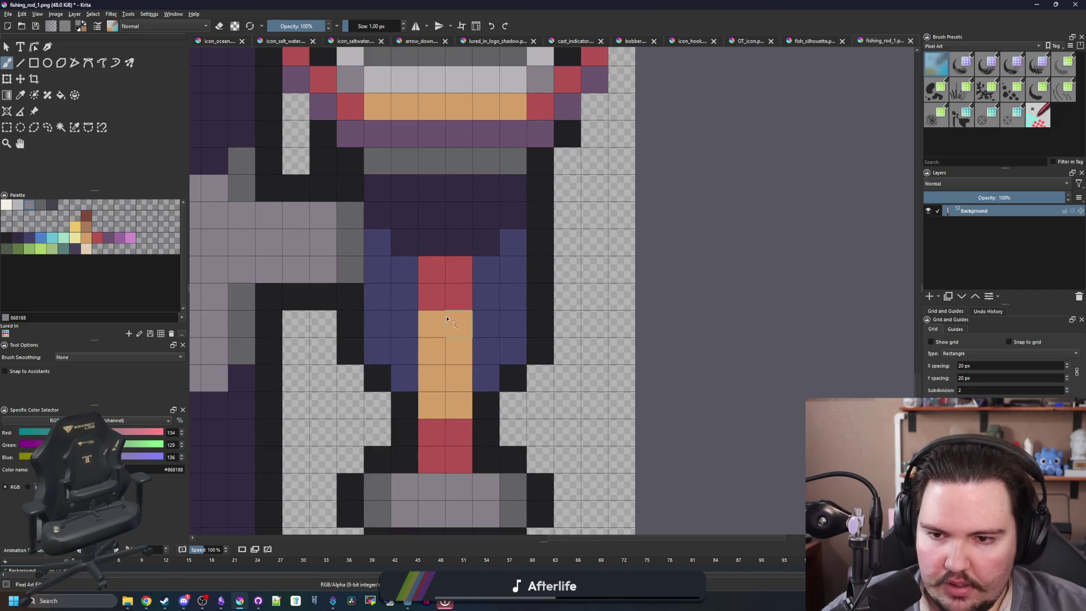
pyautogui.keyDown('ctrl'); pyautogui.click(449, 290); pyautogui.keyUp('ctrl')
pyautogui.moveTo(433, 249)
pyautogui.mouseDown()
pyautogui.moveTo(456, 214)
pyautogui.moveTo(431, 213)
pyautogui.moveTo(415, 269)
pyautogui.mouseUp()
pyautogui.moveTo(485, 242); pyautogui.dragTo(485, 269)
# Step: Repaint the orange centre column of the handle red
pyautogui.scroll(-2, 468, 315)
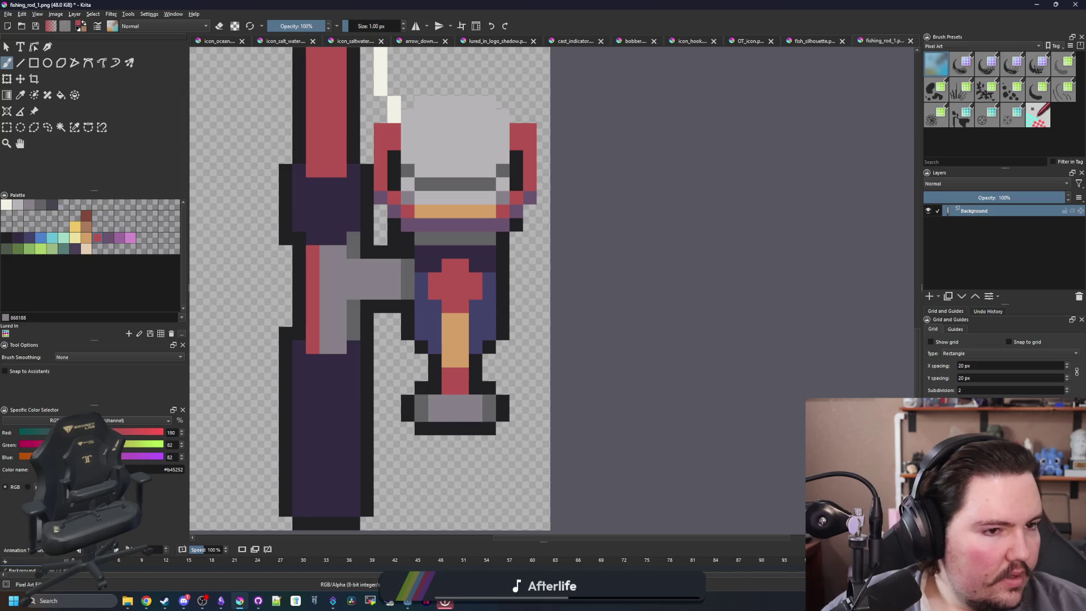
pyautogui.hotkey('alt', 'Tab')
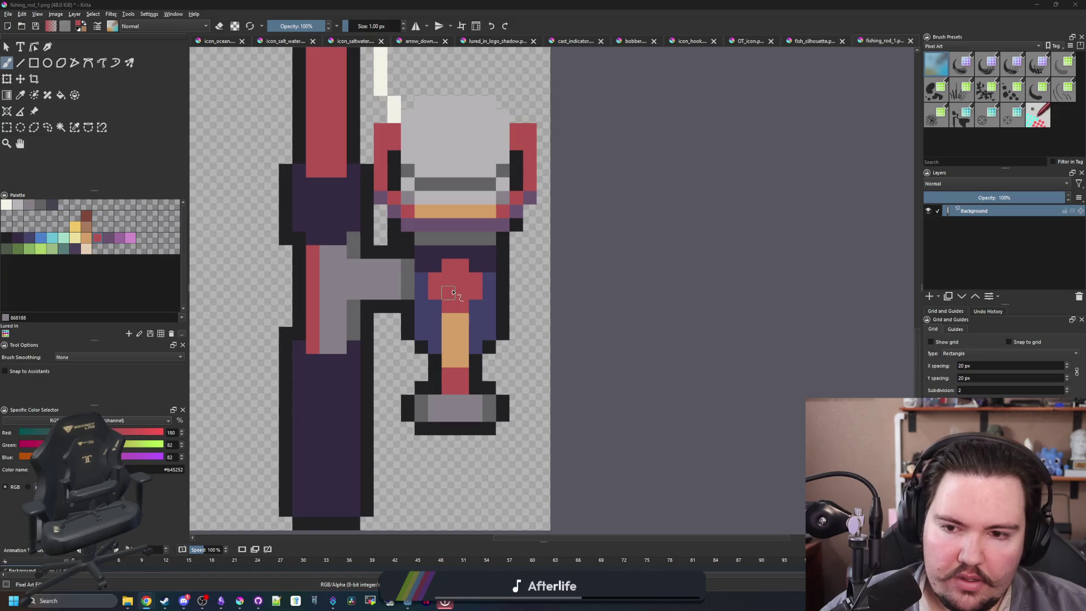
pyautogui.scroll(2, 453, 291)
pyautogui.scroll(-1, 451, 259)
pyautogui.moveTo(452, 298); pyautogui.dragTo(438, 322)
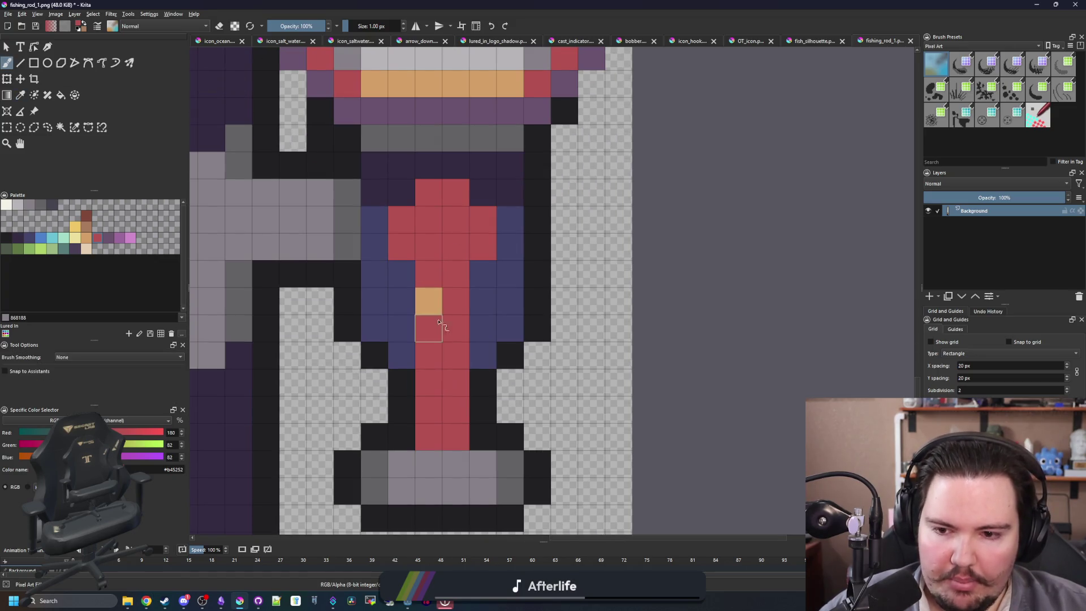
pyautogui.click(431, 305)
pyautogui.moveTo(428, 380); pyautogui.dragTo(432, 324)
# Step: Add four orange pixels on the handle and an orange arc above the red block
pyautogui.press('p')
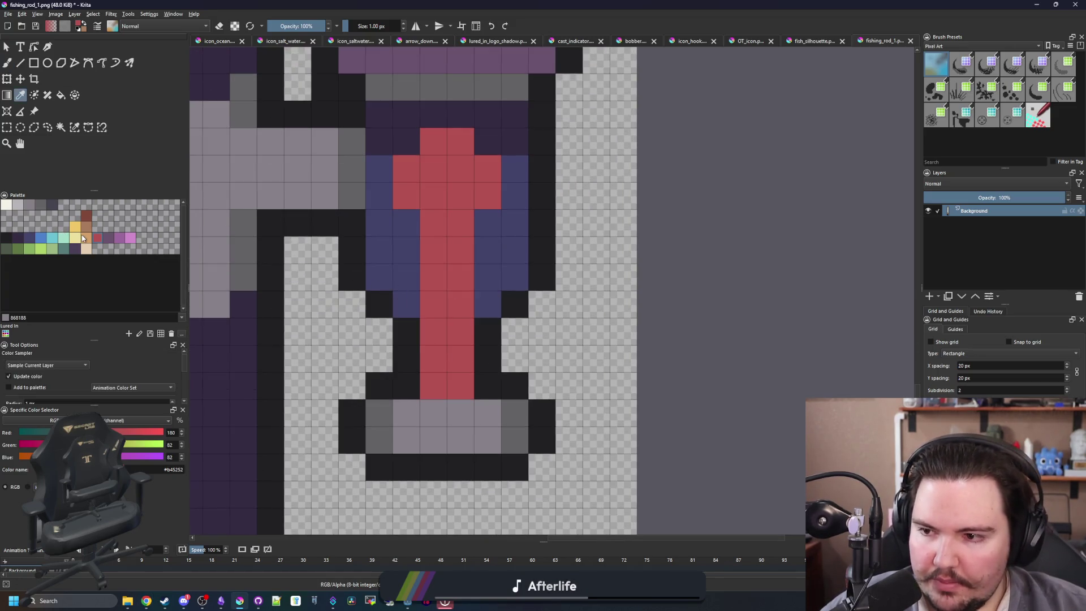
pyautogui.click(83, 238)
pyautogui.press('b')
pyautogui.moveTo(432, 362)
pyautogui.mouseDown()
pyautogui.moveTo(463, 361)
pyautogui.moveTo(453, 329)
pyautogui.mouseUp()
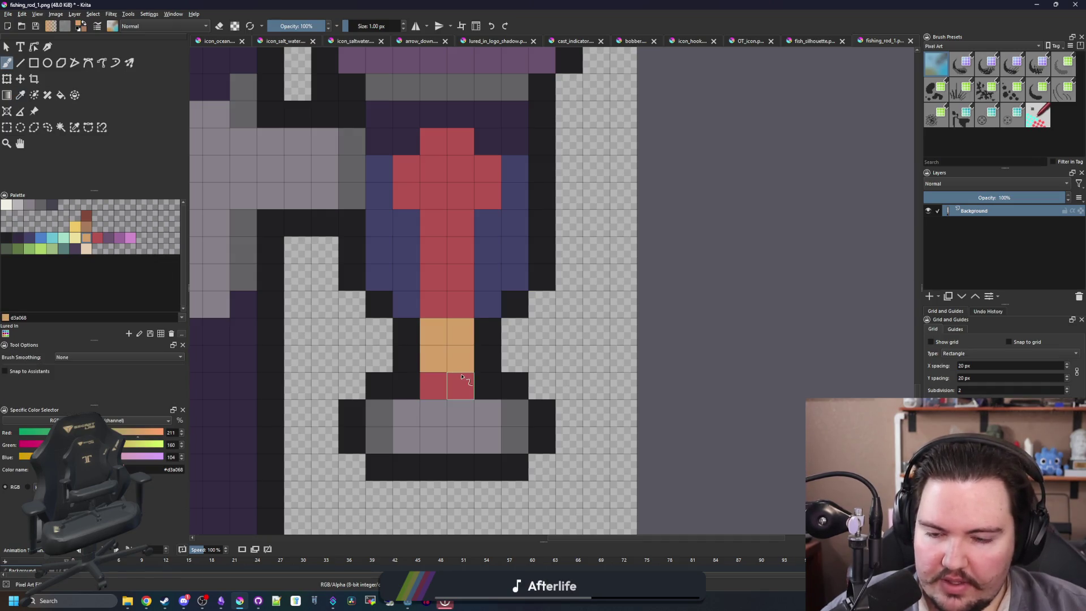
pyautogui.click(108, 238)
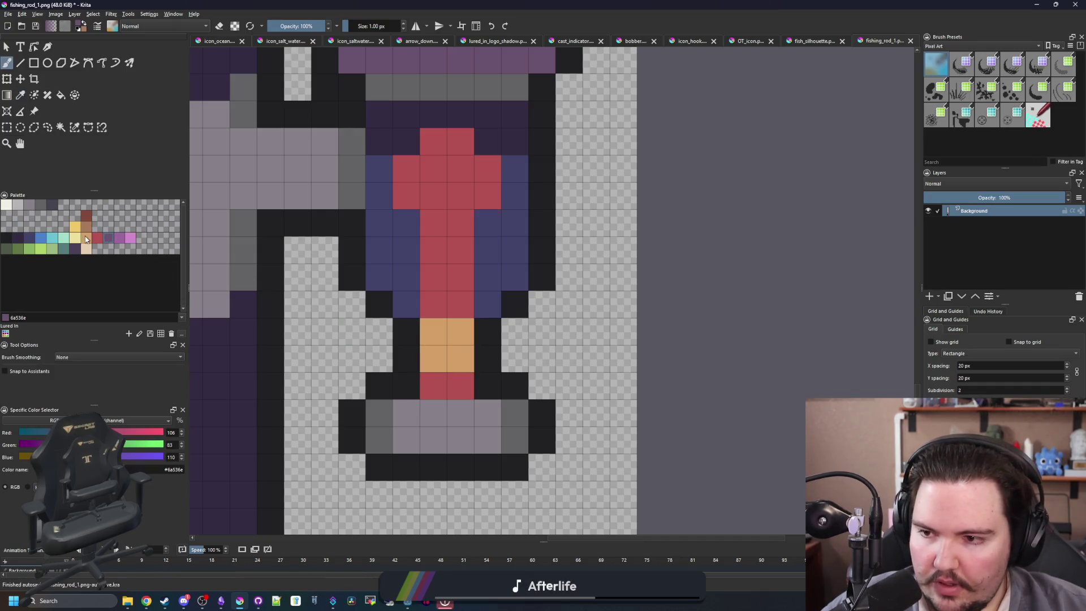
pyautogui.scroll(3, 108, 262)
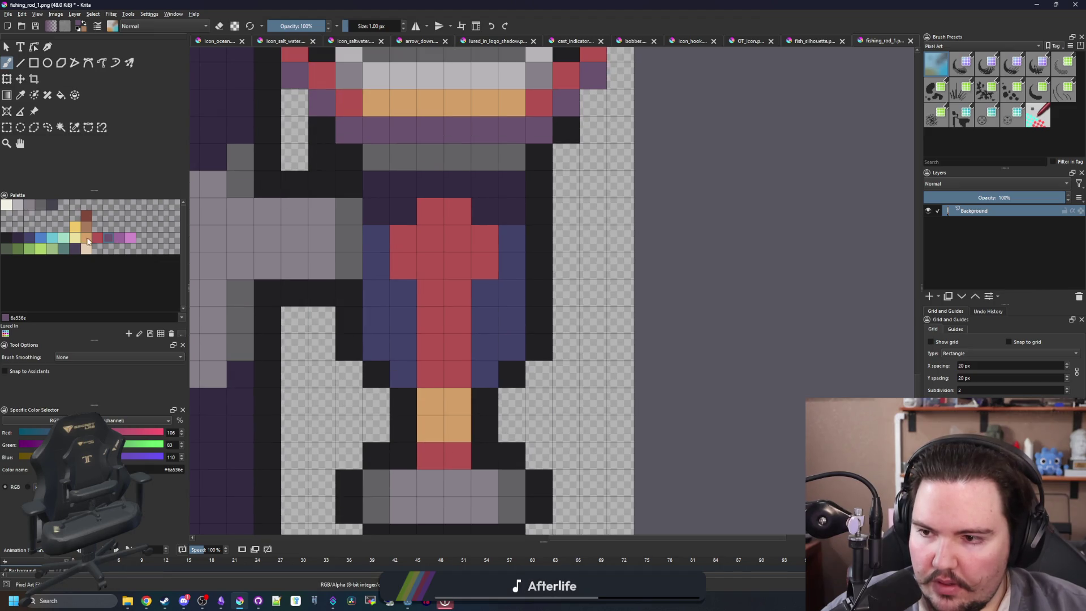
pyautogui.click(88, 239)
pyautogui.moveTo(404, 211)
pyautogui.mouseDown()
pyautogui.moveTo(457, 184)
pyautogui.moveTo(484, 211)
pyautogui.mouseUp()
# Step: Place a 2x2 light grey block in the centre of the red
pyautogui.click(29, 204)
pyautogui.moveTo(457, 265)
pyautogui.mouseDown()
pyautogui.moveTo(429, 265)
pyautogui.moveTo(456, 237)
pyautogui.moveTo(457, 266)
pyautogui.mouseUp()
pyautogui.click(17, 205)
pyautogui.scroll(-5, 435, 332)
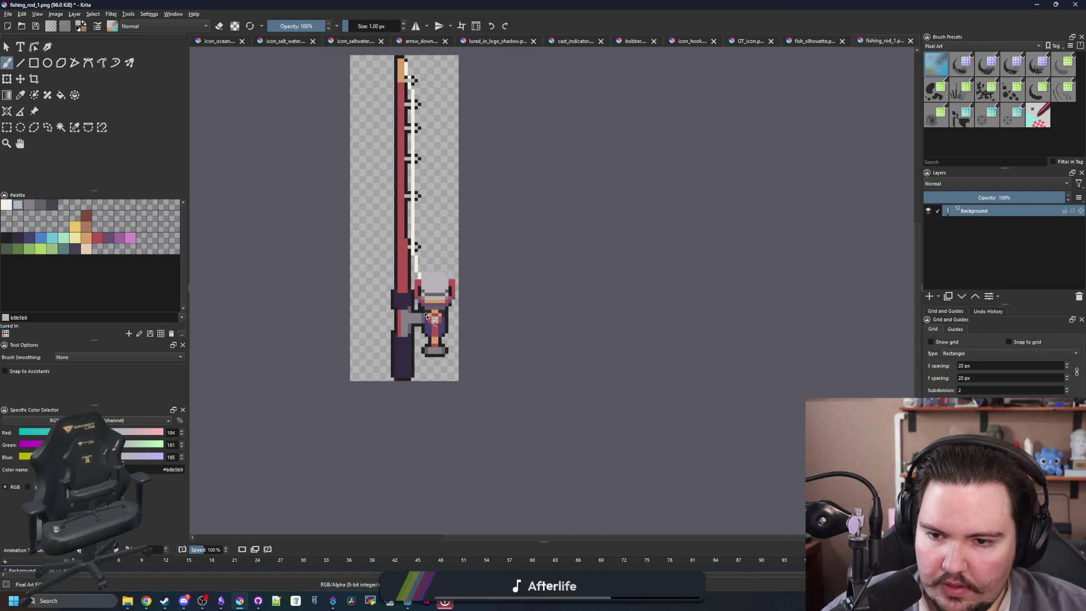
pyautogui.scroll(6, 423, 271)
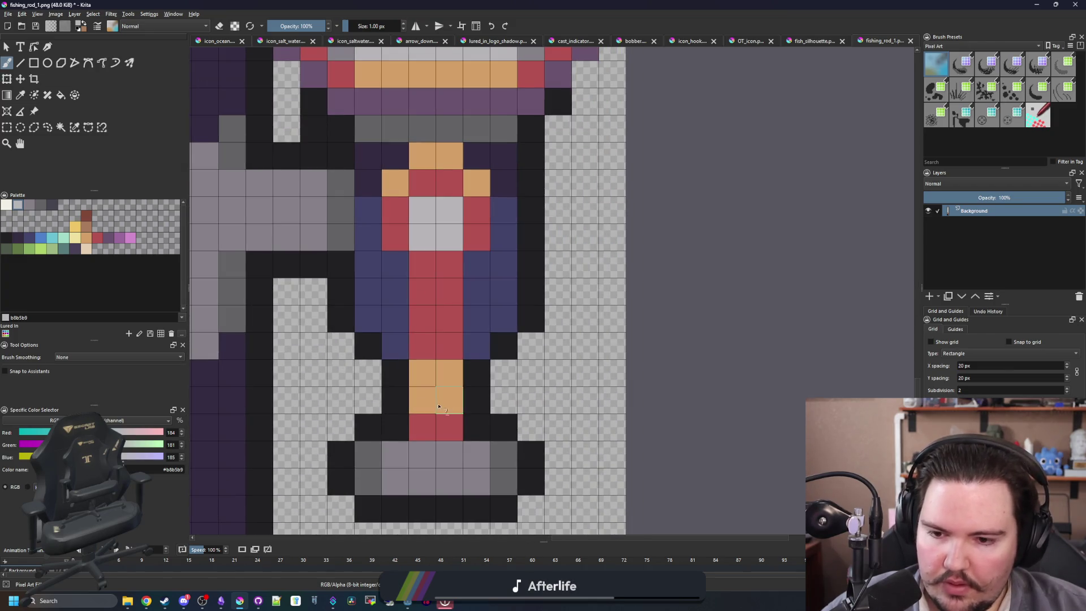
pyautogui.scroll(-3, 438, 339)
pyautogui.scroll(3, 436, 362)
# Step: Paint two pixels beside the column red and shade the pixels below the centre purple
pyautogui.keyDown('ctrl'); pyautogui.click(431, 331); pyautogui.keyUp('ctrl')
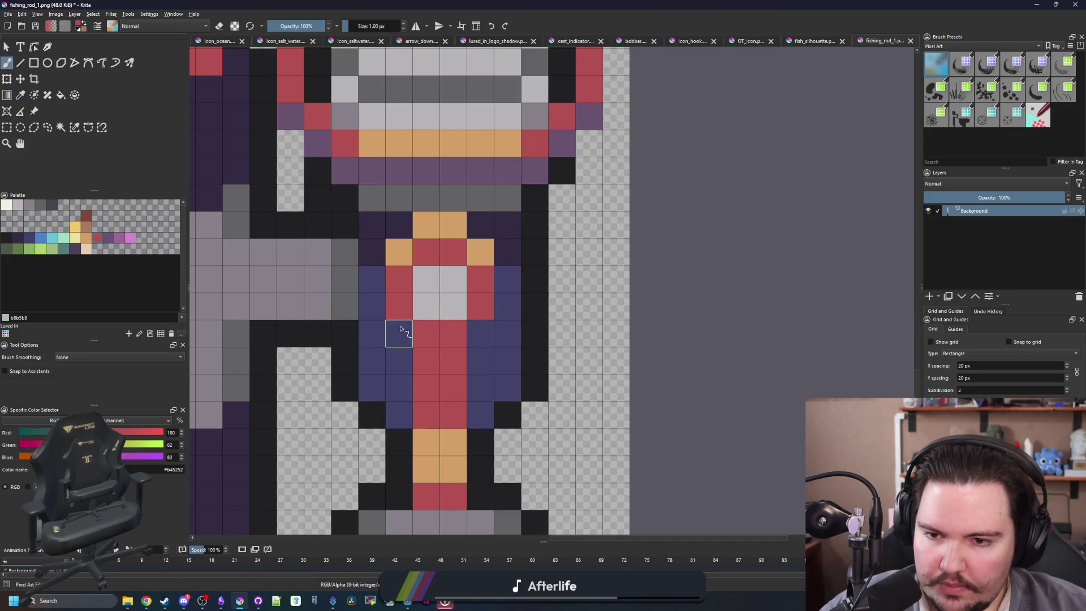
pyautogui.moveTo(396, 333)
pyautogui.mouseDown()
pyautogui.moveTo(479, 334)
pyautogui.moveTo(431, 359)
pyautogui.mouseUp()
pyautogui.click(107, 238)
pyautogui.scroll(-5, 362, 283)
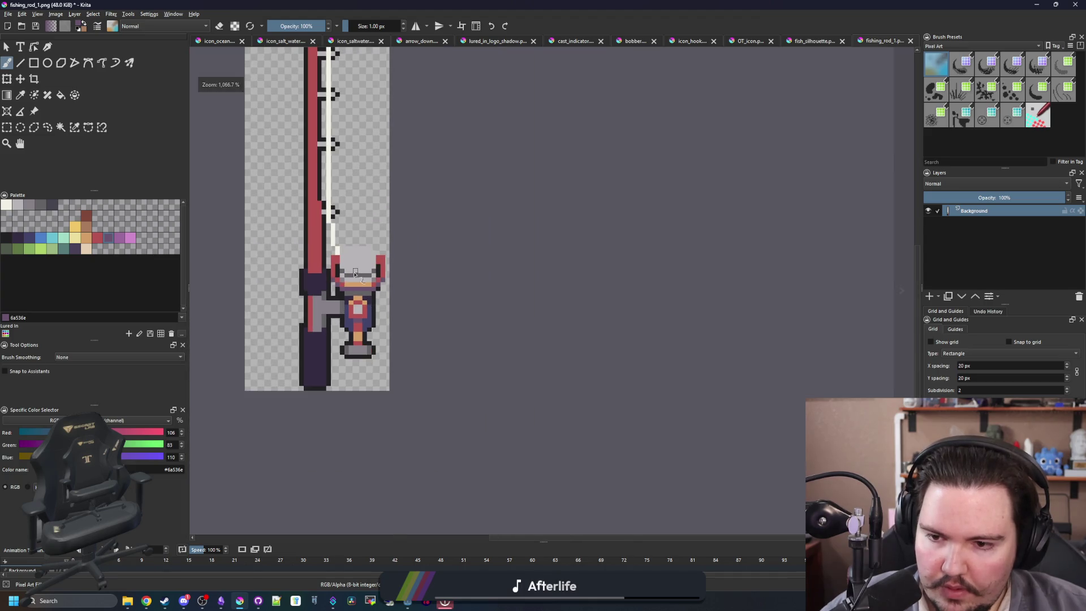
pyautogui.scroll(4, 356, 277)
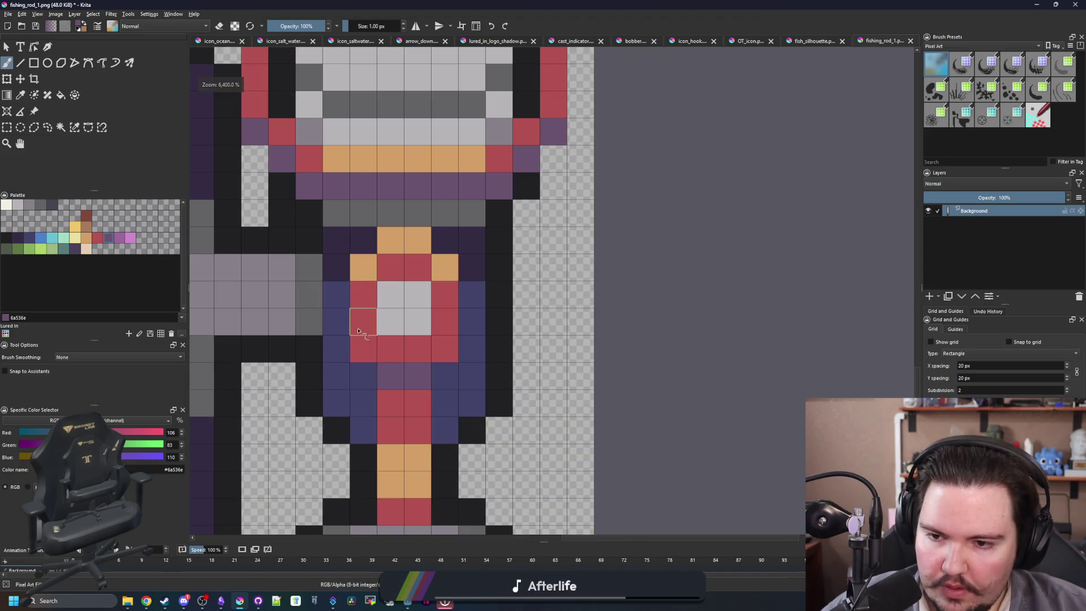
pyautogui.click(441, 348)
# Step: Darken the top row of the light grey centre with dark grey
pyautogui.click(41, 207)
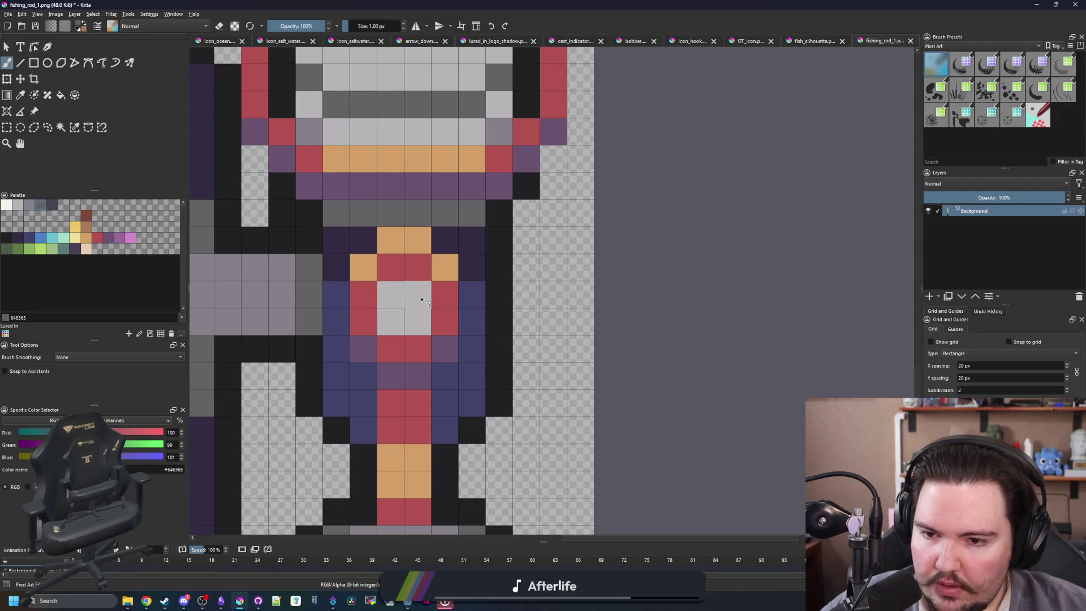
pyautogui.moveTo(417, 294); pyautogui.dragTo(390, 294)
pyautogui.scroll(-4, 364, 351)
pyautogui.scroll(4, 357, 382)
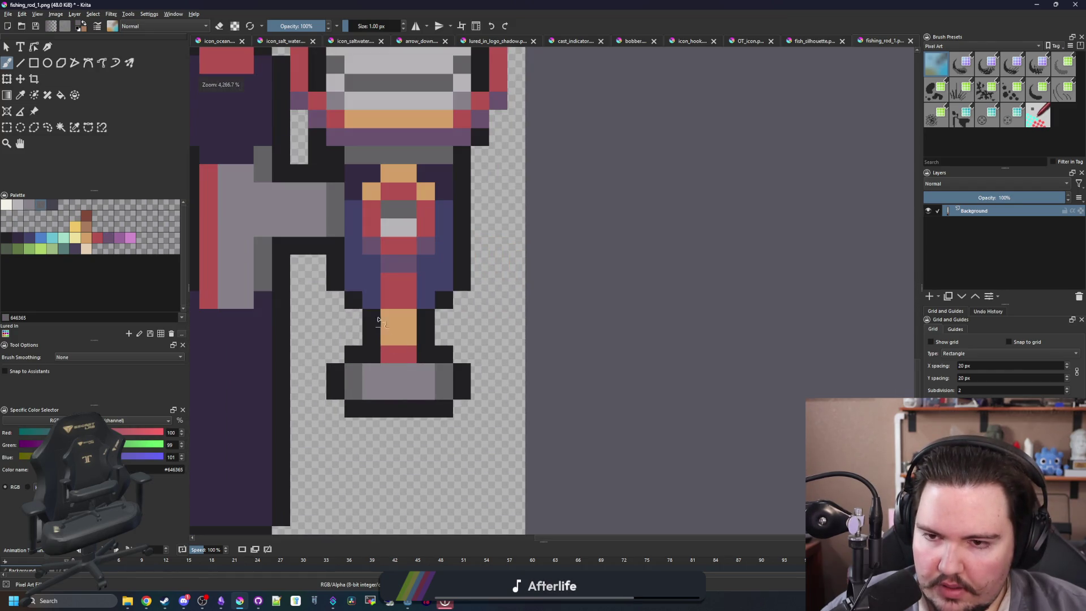
pyautogui.click(30, 204)
pyautogui.scroll(-2, 435, 334)
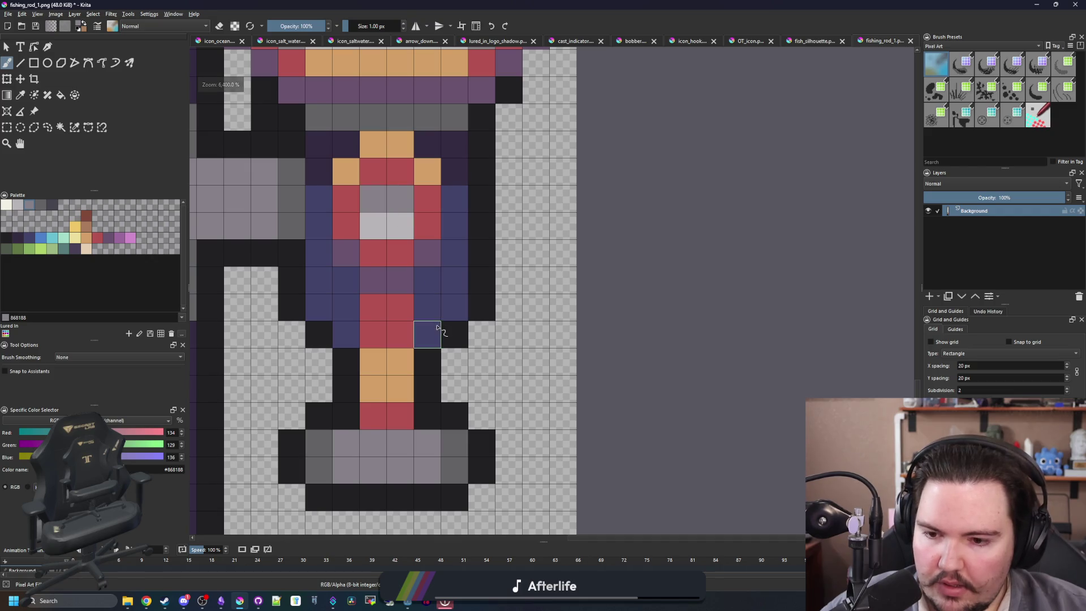
pyautogui.scroll(3, 409, 390)
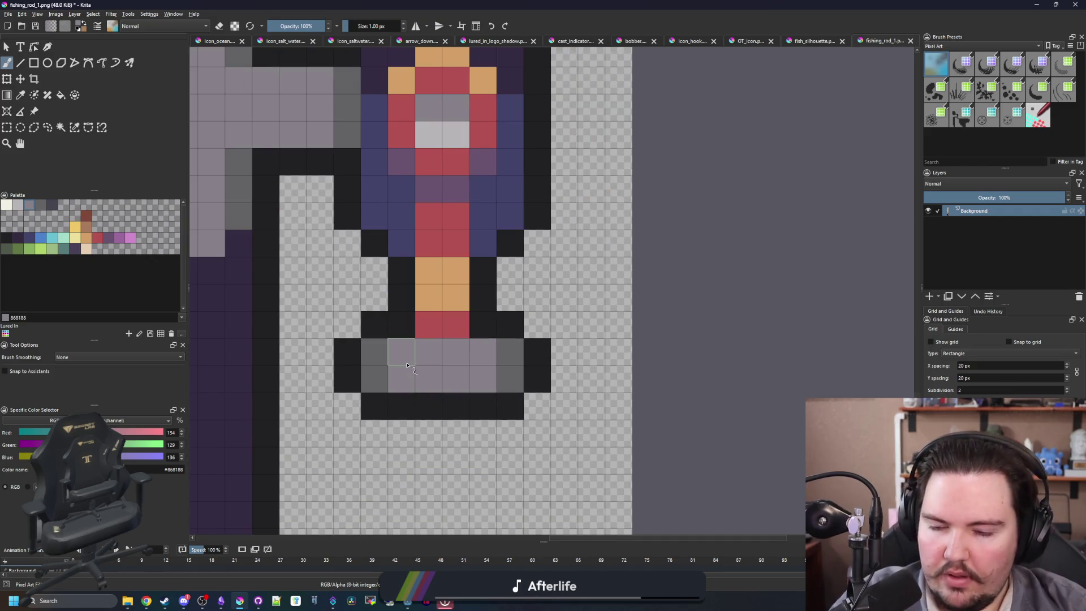
pyautogui.scroll(-3, 424, 363)
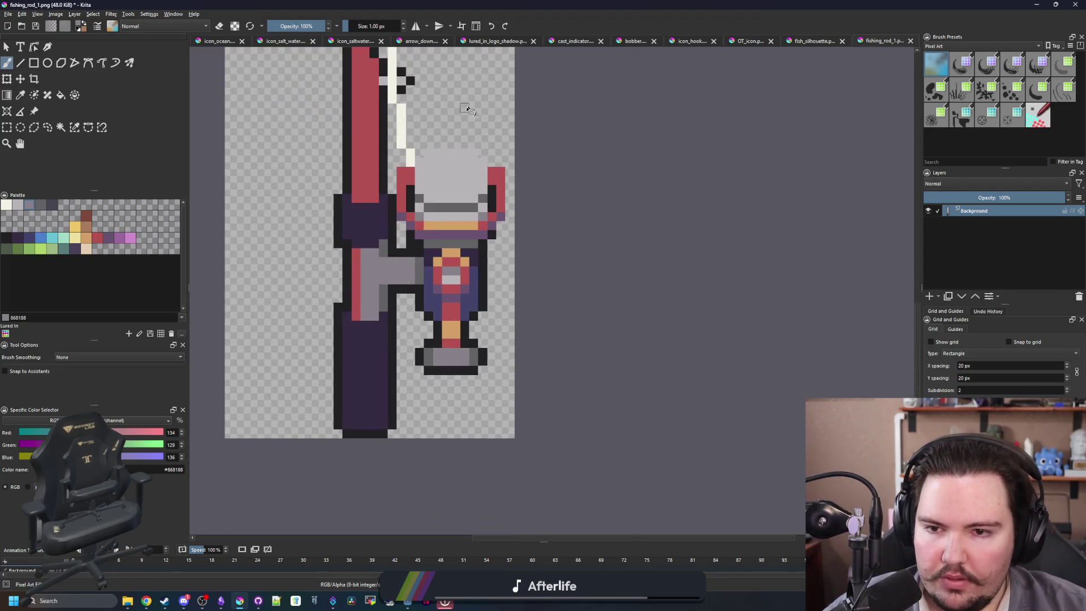
pyautogui.scroll(3, 467, 109)
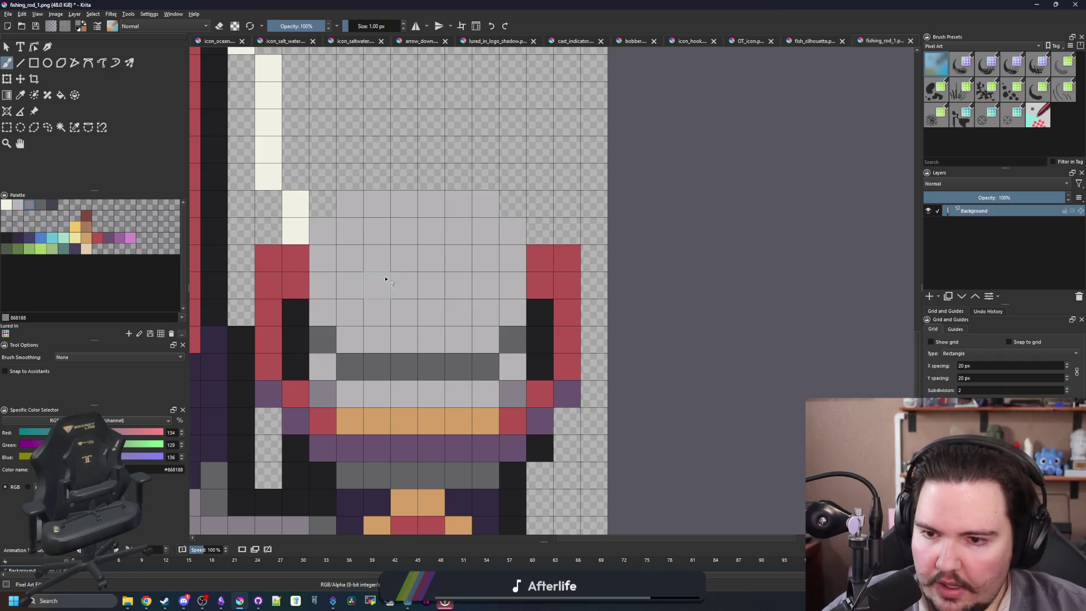
# Step: Try an off-white band on the reel top, then repaint that row light grey
pyautogui.click(7, 205)
pyautogui.moveTo(351, 286)
pyautogui.mouseDown()
pyautogui.moveTo(455, 284)
pyautogui.moveTo(446, 257)
pyautogui.moveTo(350, 283)
pyautogui.mouseUp()
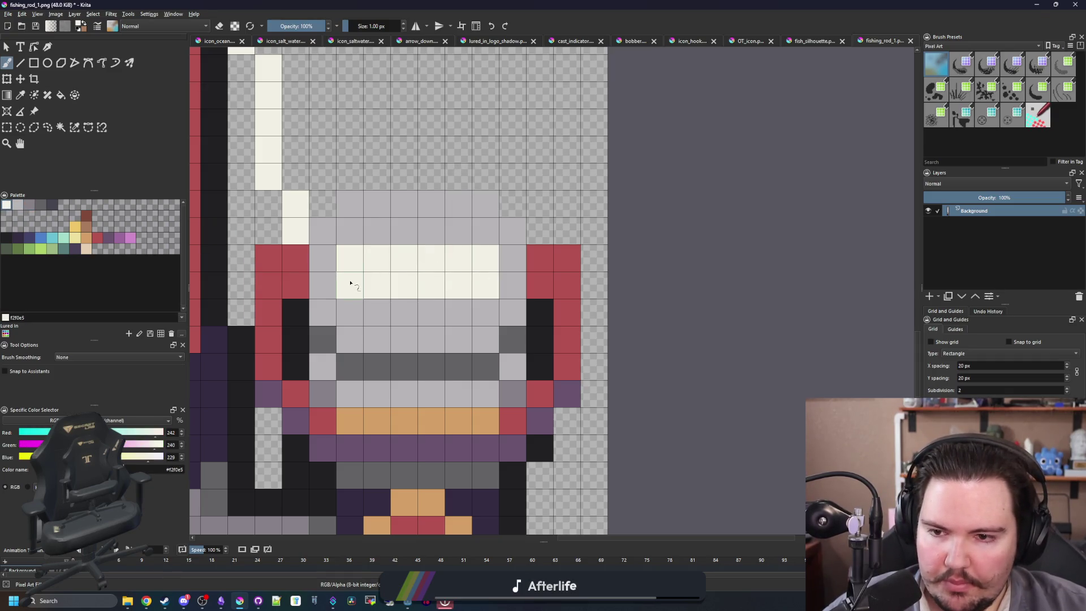
pyautogui.click(17, 204)
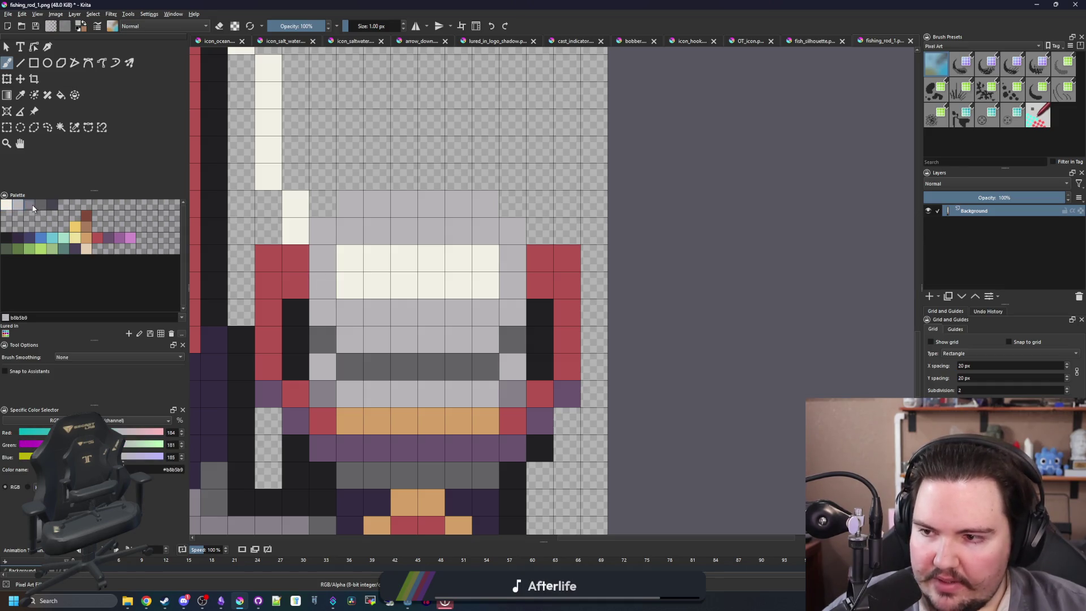
pyautogui.moveTo(345, 286)
pyautogui.mouseDown()
pyautogui.moveTo(493, 285)
pyautogui.moveTo(430, 257)
pyautogui.moveTo(355, 264)
pyautogui.moveTo(455, 242)
pyautogui.mouseUp()
# Step: Sample the medium and dark greys from the reel with the colour sampler
pyautogui.press('p')
pyautogui.click(476, 283)
pyautogui.press('b')
pyautogui.press('p')
pyautogui.click(354, 283)
pyautogui.press('b')
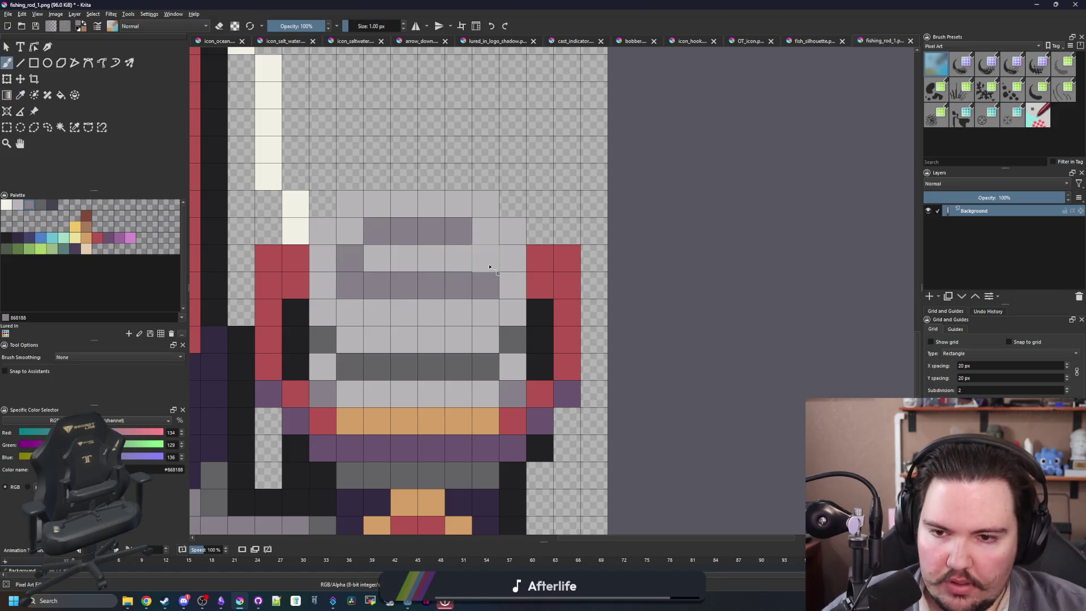
pyautogui.scroll(-6, 443, 270)
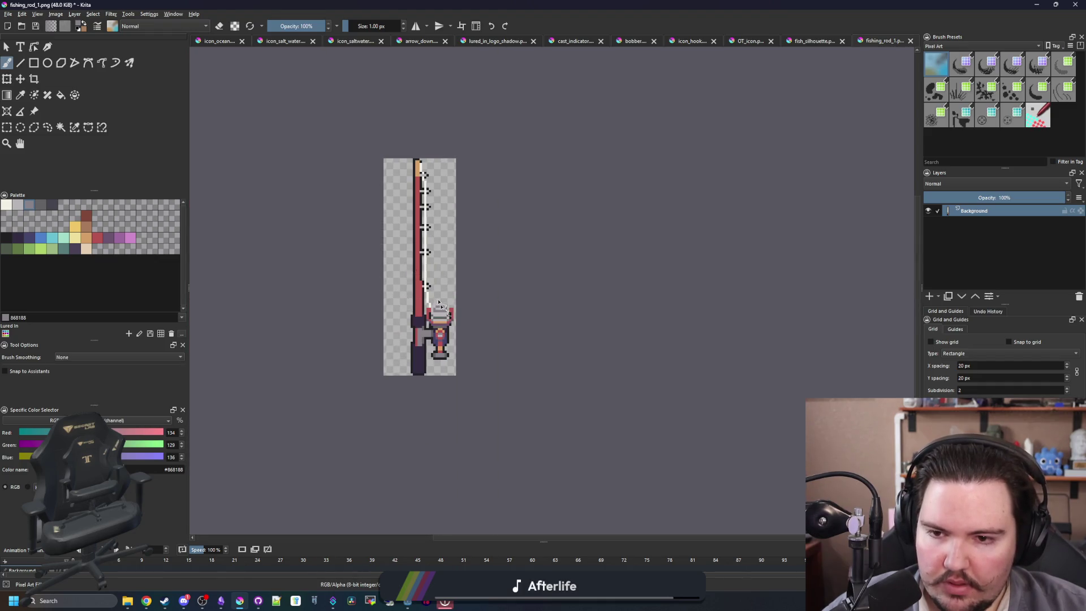
pyautogui.scroll(6, 439, 303)
pyautogui.scroll(-2, 317, 187)
# Step: Outline the reel's top and sides with near-black pixels
pyautogui.click(5, 238)
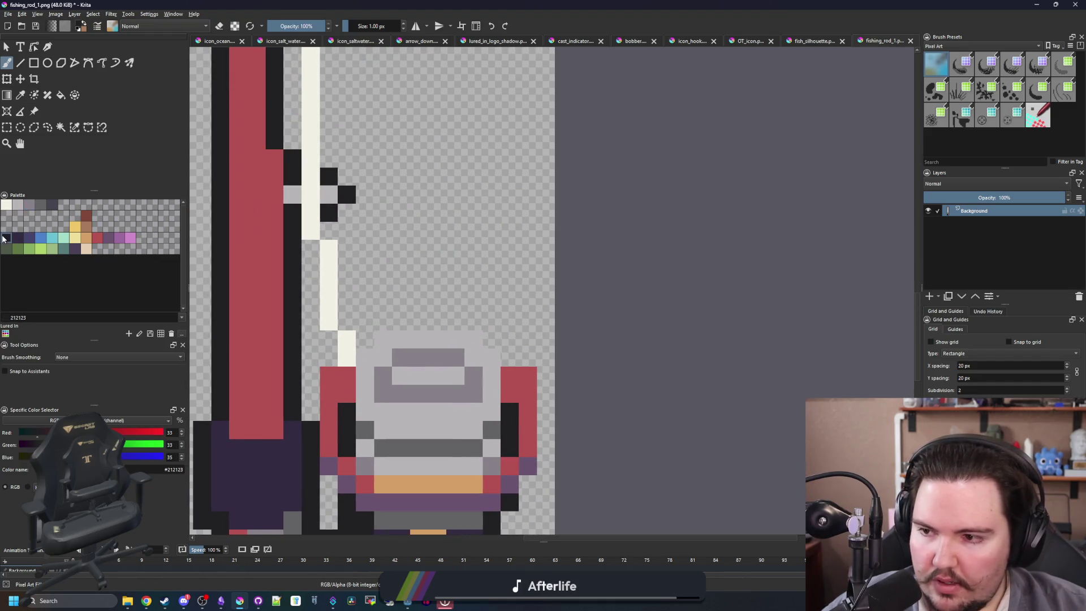
pyautogui.scroll(1, 493, 365)
pyautogui.moveTo(498, 348)
pyautogui.mouseDown()
pyautogui.moveTo(568, 350)
pyautogui.moveTo(566, 487)
pyautogui.mouseUp()
pyautogui.scroll(2, 575, 331)
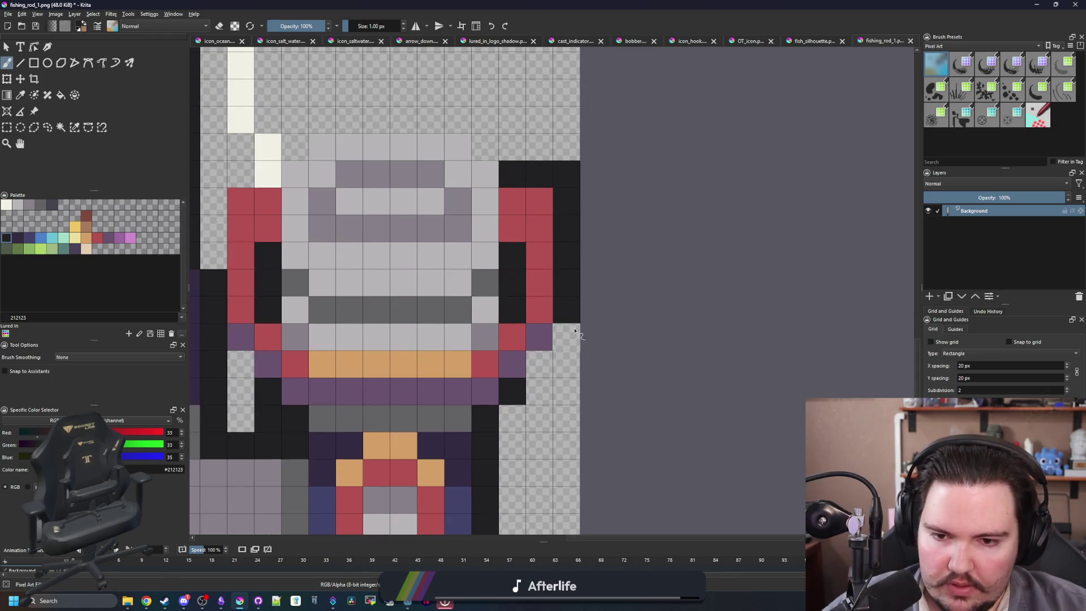
pyautogui.moveTo(575, 330)
pyautogui.mouseDown()
pyautogui.moveTo(540, 364)
pyautogui.moveTo(619, 426)
pyautogui.mouseUp()
pyautogui.click(320, 424)
pyautogui.moveTo(293, 316)
pyautogui.mouseDown()
pyautogui.moveTo(298, 244)
pyautogui.moveTo(492, 180)
pyautogui.moveTo(564, 206)
pyautogui.moveTo(403, 182)
pyautogui.mouseUp()
pyautogui.scroll(-5, 525, 266)
pyautogui.scroll(5, 524, 275)
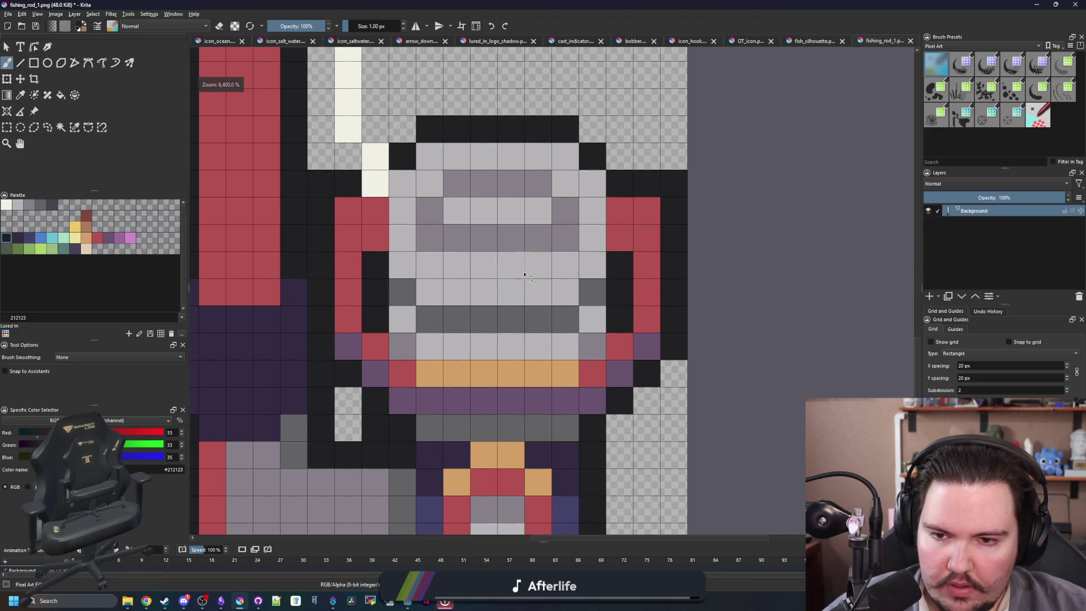
# Step: Sample medium grey #868188 from the reel and paint the light-grey row with it
pyautogui.press('p')
pyautogui.click(436, 268)
pyautogui.click(427, 307)
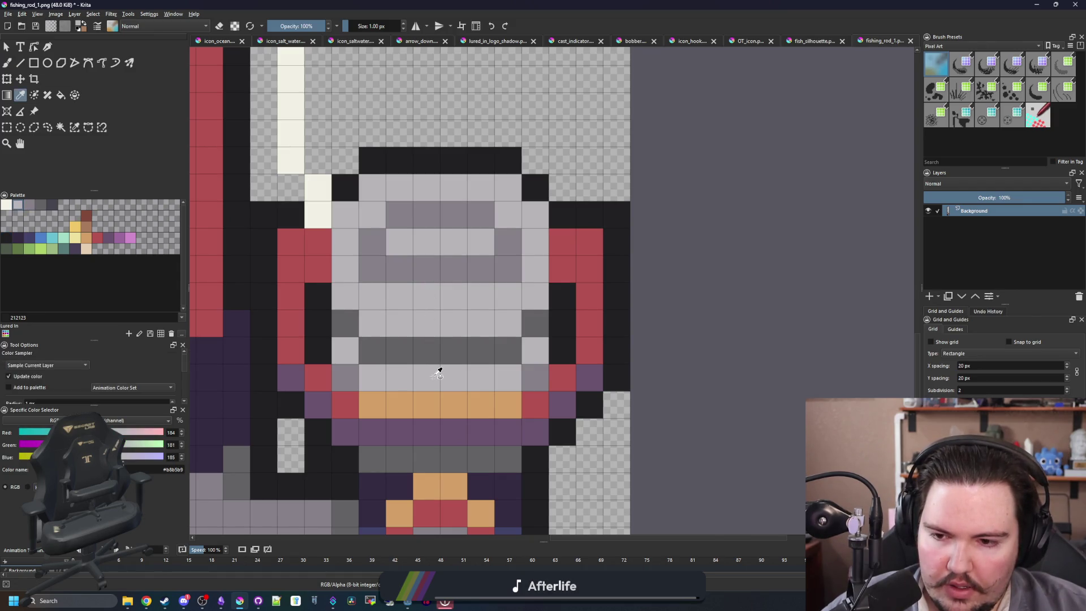
pyautogui.click(356, 338)
pyautogui.press('b')
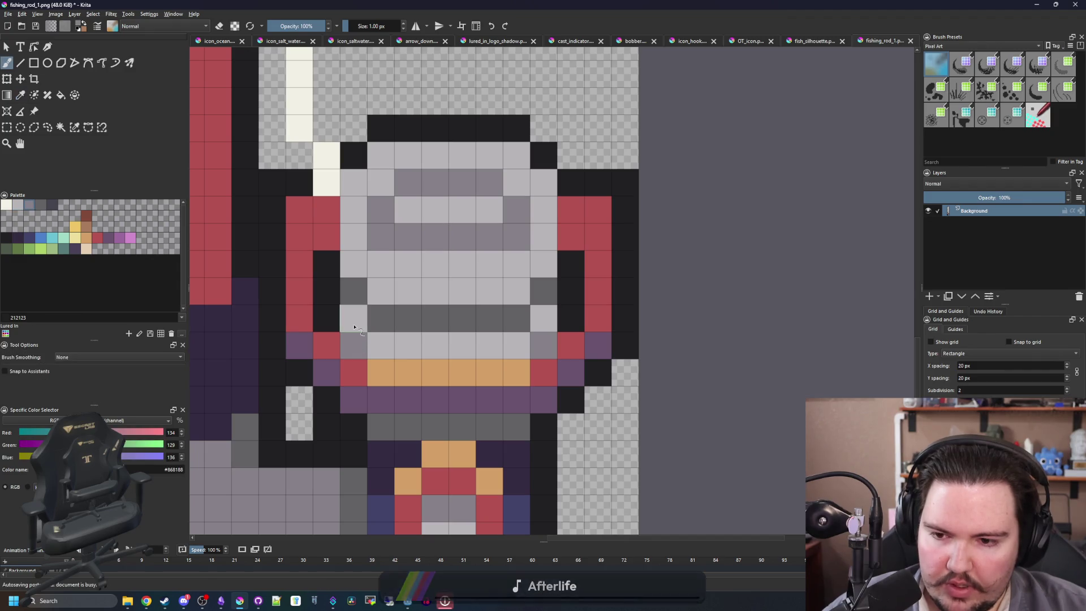
pyautogui.moveTo(373, 343); pyautogui.dragTo(498, 345)
pyautogui.scroll(-4, 372, 298)
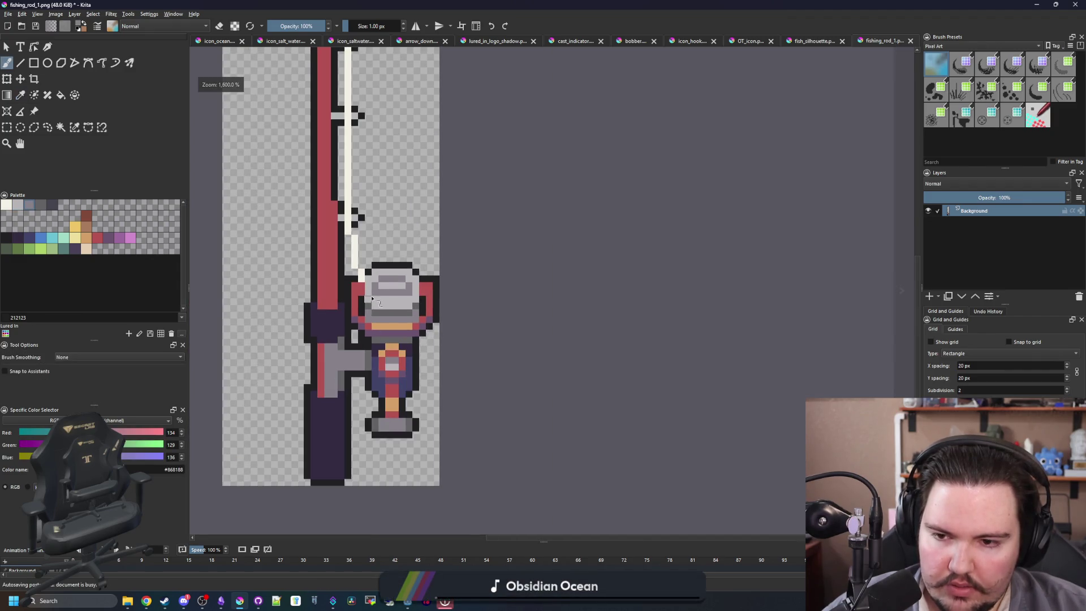
# Step: Paint the reel's lower rows dark grey #646365
pyautogui.scroll(4, 372, 300)
pyautogui.keyDown('ctrl'); pyautogui.click(331, 280); pyautogui.keyUp('ctrl')
pyautogui.moveTo(331, 306)
pyautogui.mouseDown()
pyautogui.moveTo(436, 333)
pyautogui.moveTo(516, 313)
pyautogui.mouseUp()
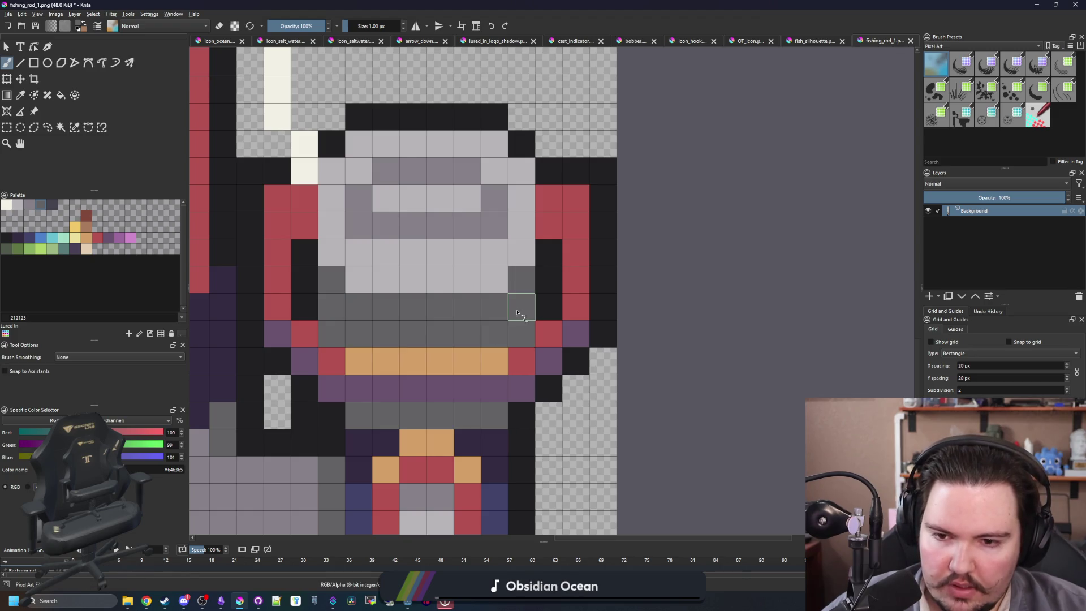
pyautogui.scroll(-4, 424, 328)
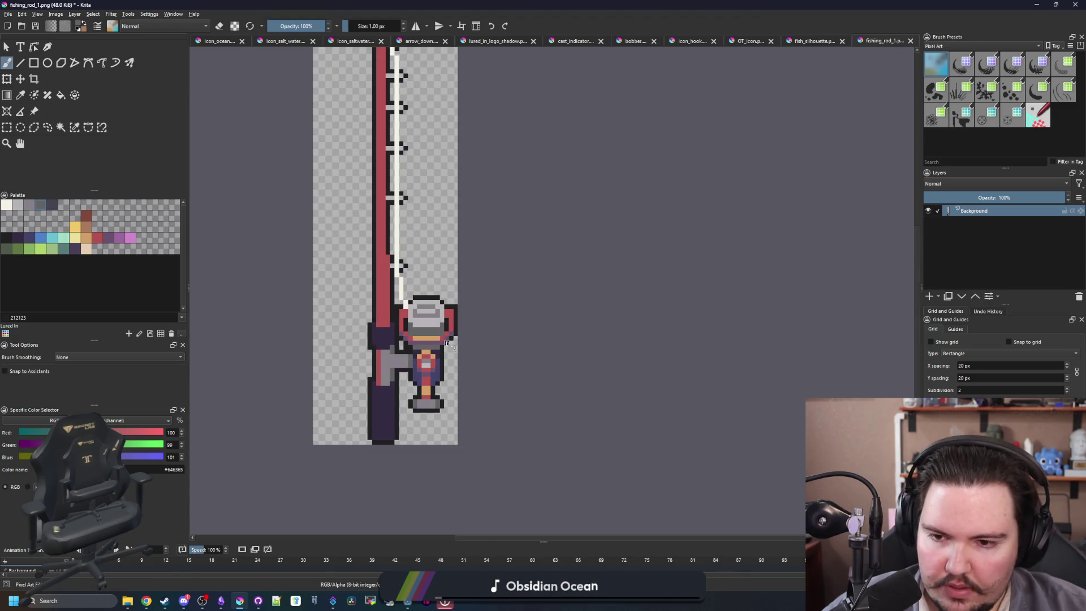
pyautogui.scroll(4, 429, 340)
pyautogui.scroll(-4, 315, 326)
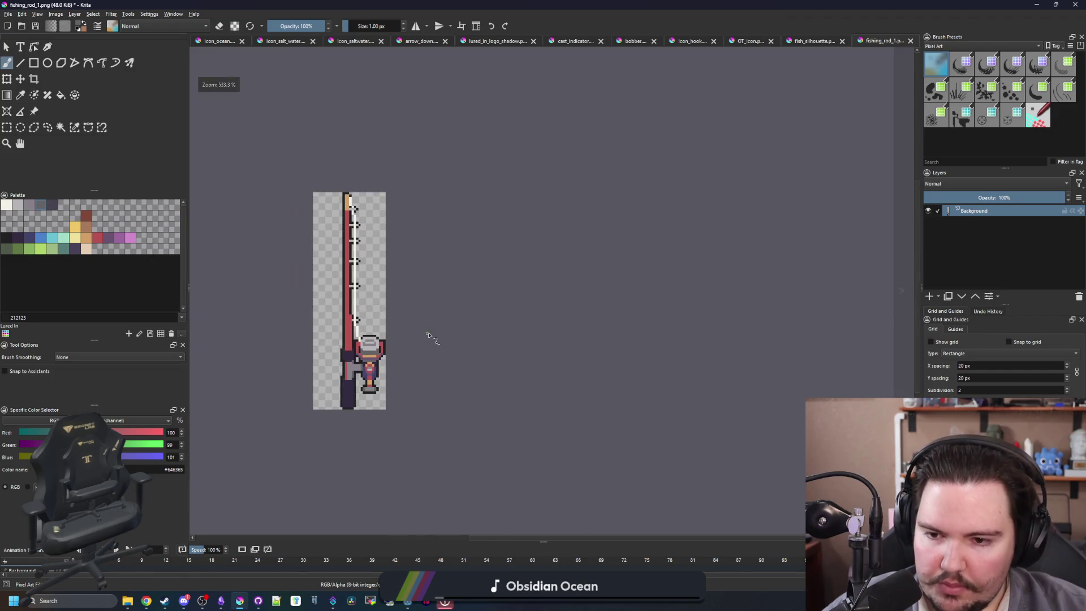
pyautogui.scroll(2, 315, 311)
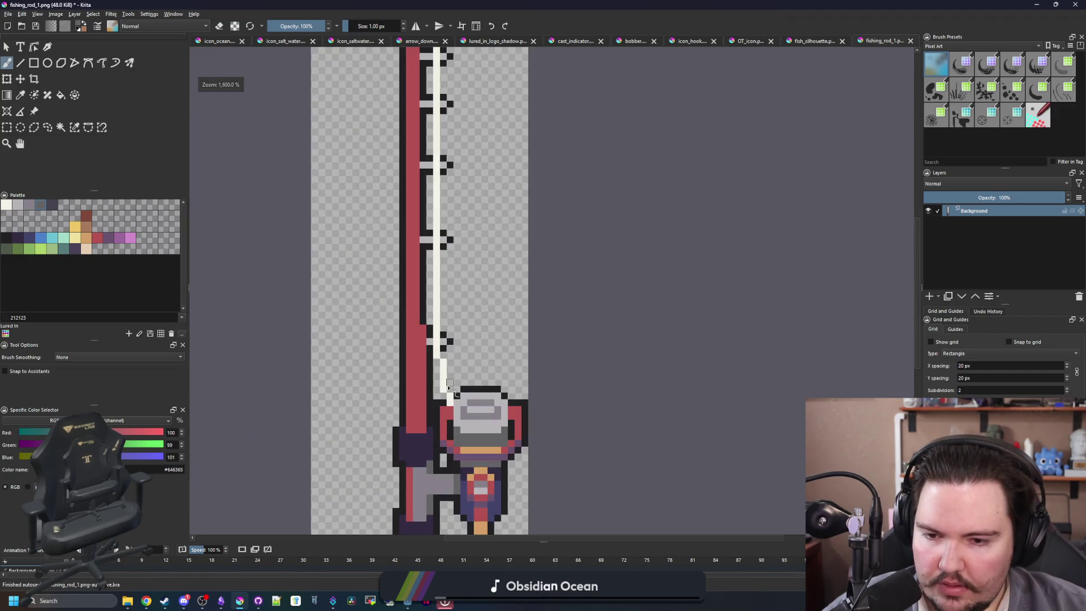
pyautogui.scroll(1, 448, 388)
pyautogui.scroll(-3, 455, 351)
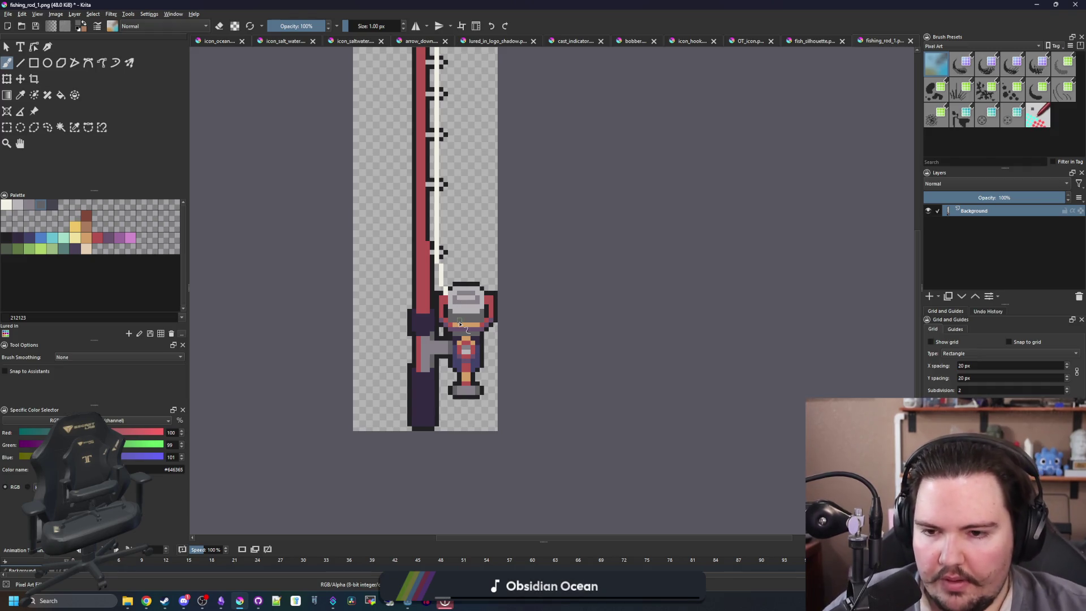
# Step: Erase the pixel column just inside the rod's left edge, undoing one misplaced erase
pyautogui.moveTo(427, 217); pyautogui.dragTo(414, 366)
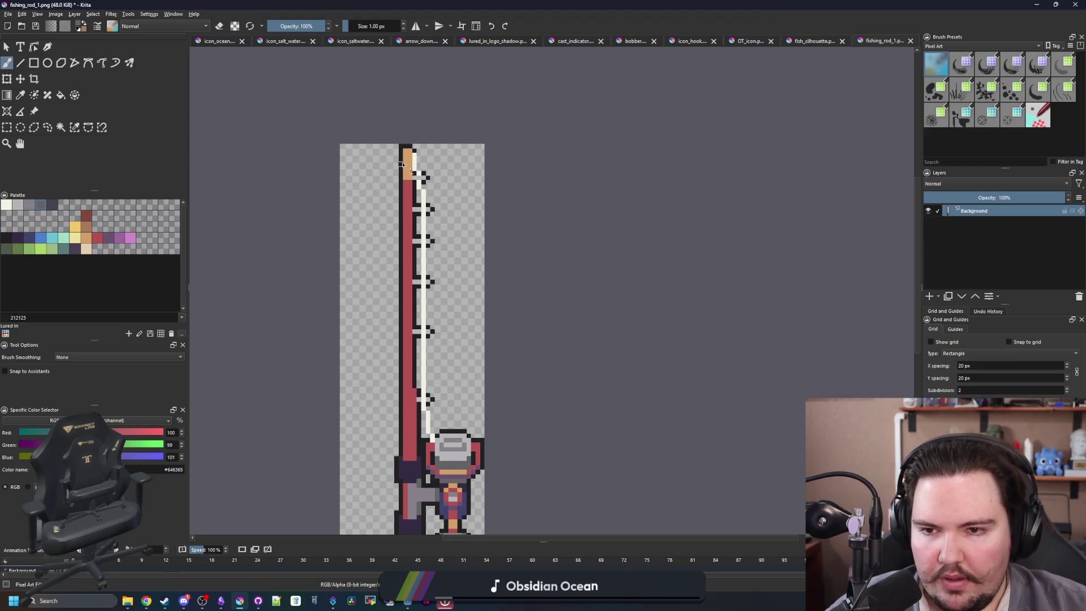
pyautogui.scroll(2, 402, 165)
pyautogui.press('e')
pyautogui.moveTo(431, 286); pyautogui.dragTo(432, 140)
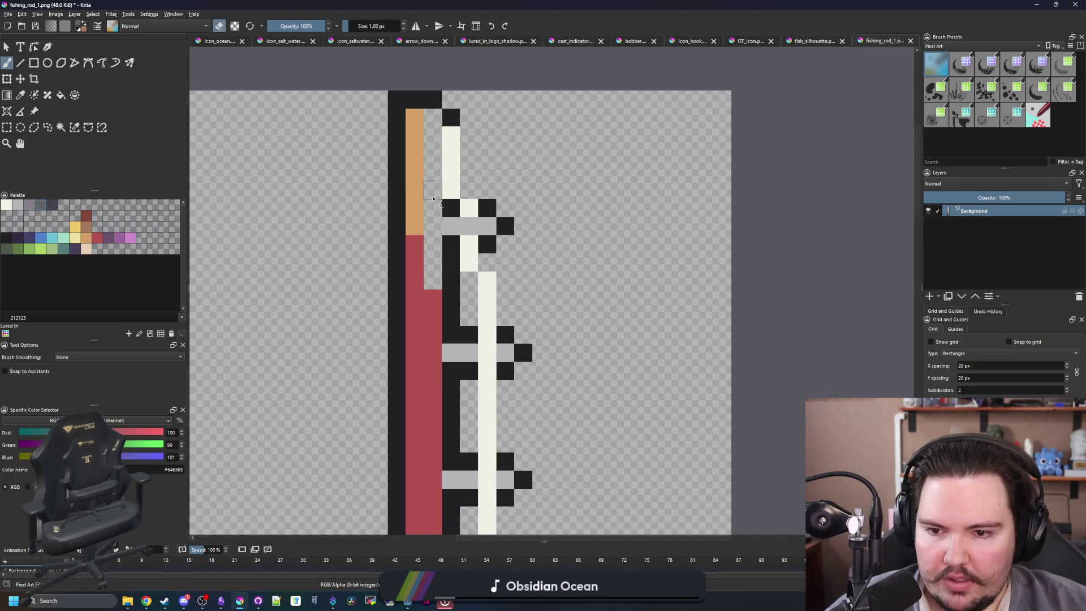
pyautogui.scroll(-3, 433, 198)
pyautogui.hotkey('ctrl', 'z')
pyautogui.scroll(2, 430, 229)
pyautogui.scroll(2, 430, 232)
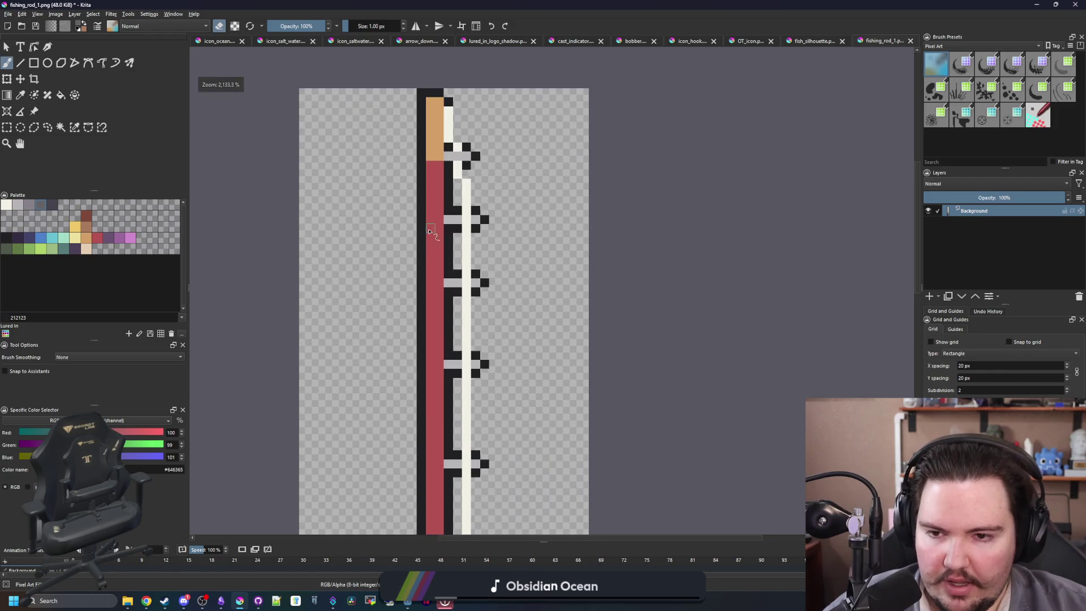
pyautogui.moveTo(428, 250); pyautogui.dragTo(429, 126)
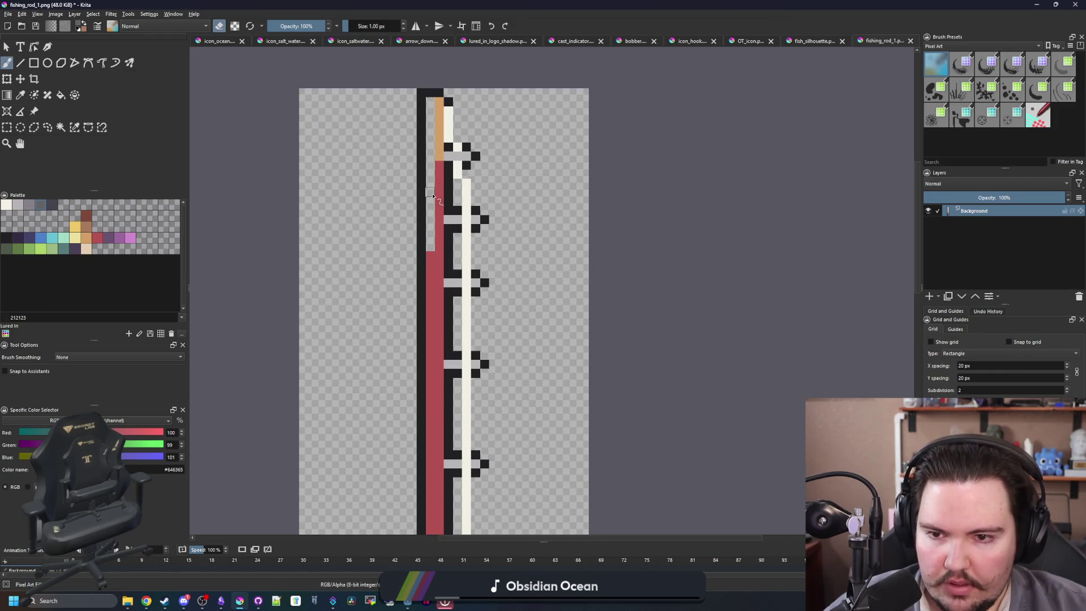
pyautogui.scroll(-2, 432, 195)
pyautogui.scroll(3, 433, 240)
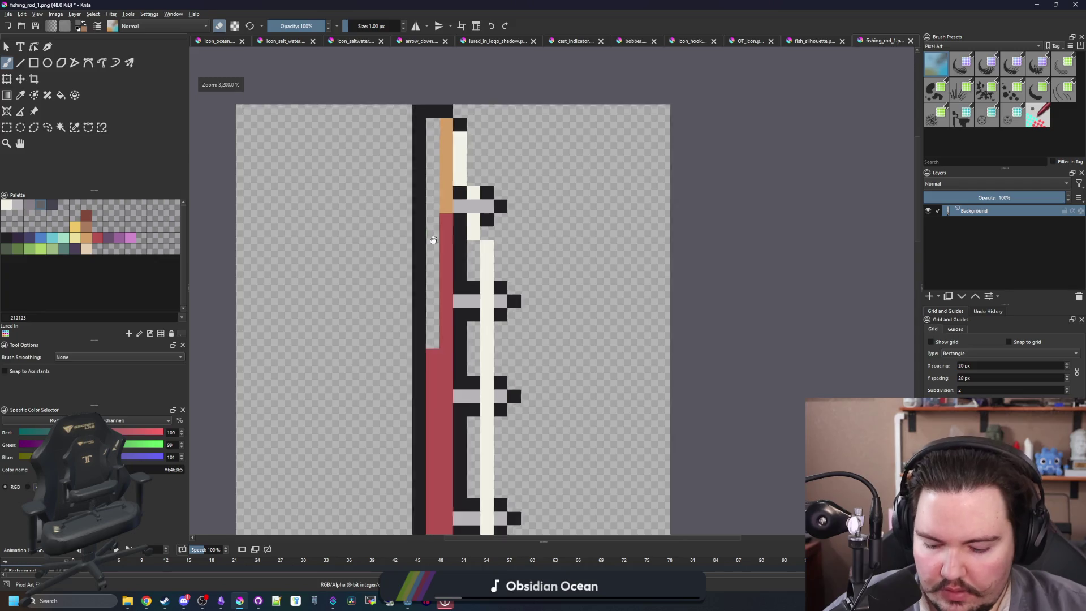
# Step: Repaint the erased column as the rod's near-black #212123 outline
pyautogui.moveTo(432, 239); pyautogui.dragTo(428, 250)
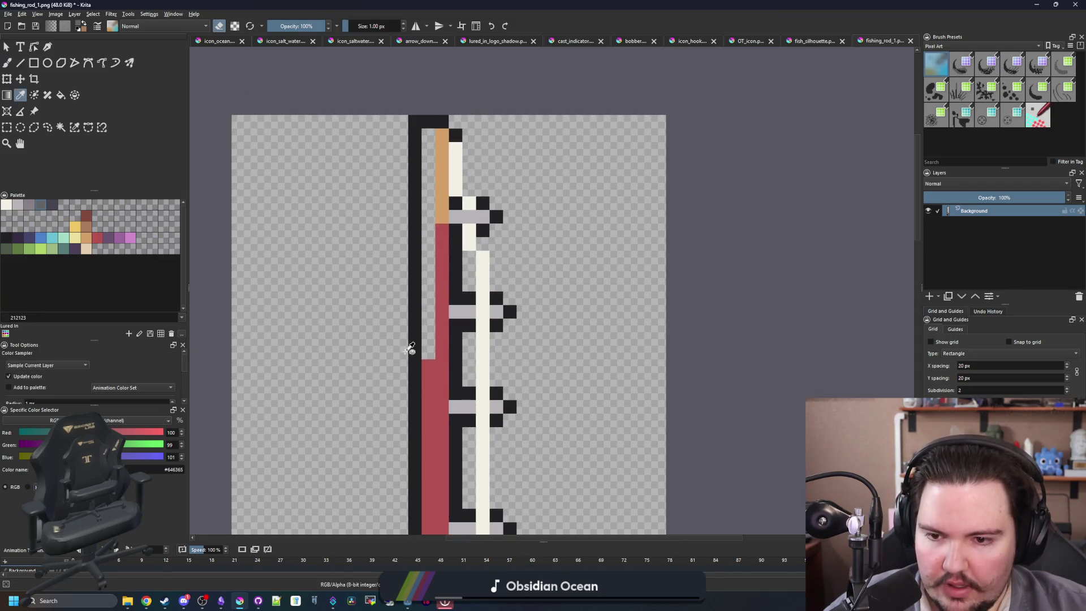
pyautogui.keyDown('ctrl'); pyautogui.click(419, 291); pyautogui.keyUp('ctrl')
pyautogui.press('e')
pyautogui.moveTo(428, 357)
pyautogui.mouseDown()
pyautogui.moveTo(425, 152)
pyautogui.moveTo(419, 344)
pyautogui.mouseUp()
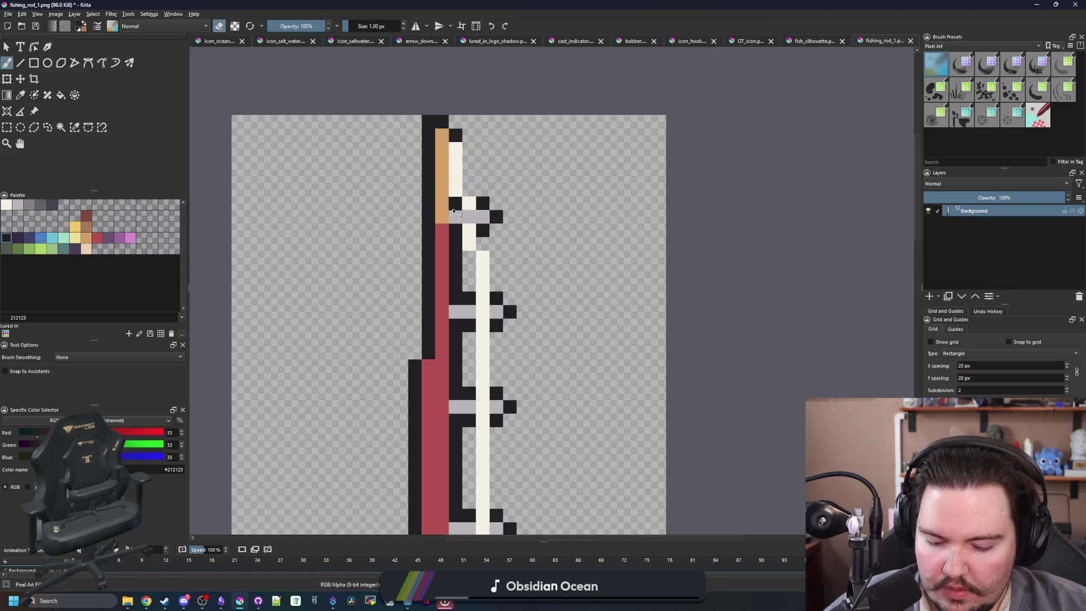
pyautogui.press('p')
pyautogui.click(439, 271)
# Step: Paint a dark-blue #43436a shading strip down the rod's left edge, replacing a trial purple one
pyautogui.moveTo(439, 271); pyautogui.dragTo(418, 151)
pyautogui.click(123, 244)
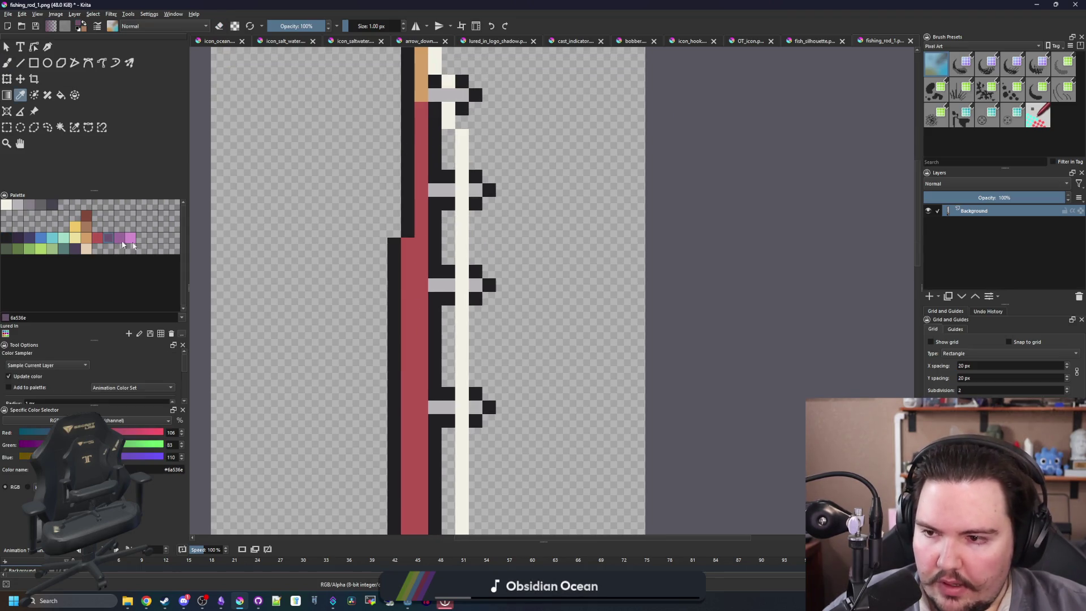
pyautogui.press('b')
pyautogui.moveTo(408, 237); pyautogui.dragTo(409, 348)
pyautogui.scroll(-5, 433, 249)
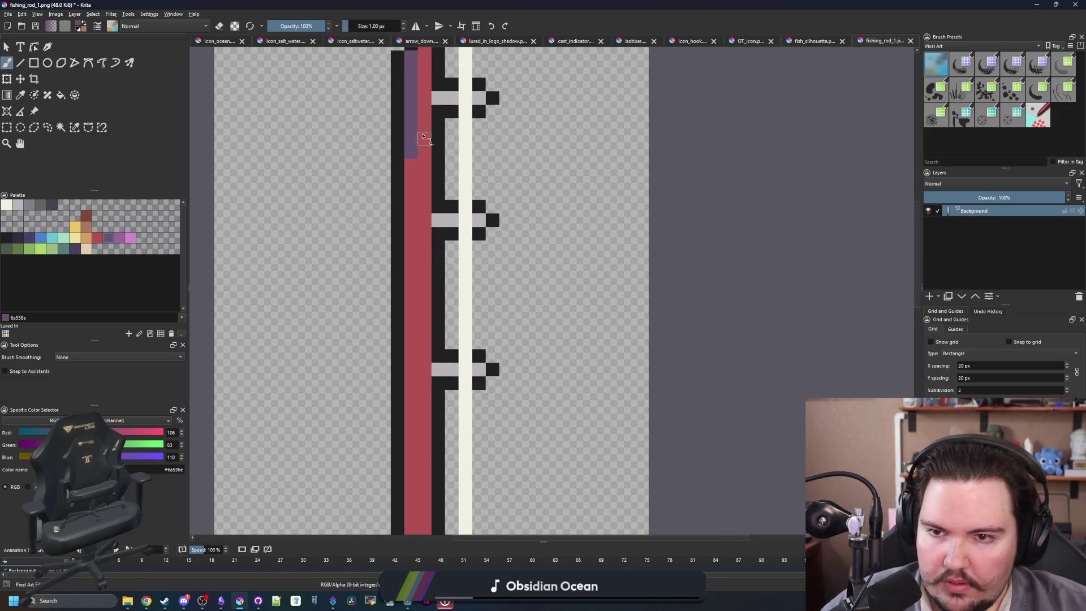
pyautogui.scroll(1, 423, 136)
pyautogui.hotkey('ctrl', 'z')
pyautogui.moveTo(399, 125); pyautogui.dragTo(399, 212)
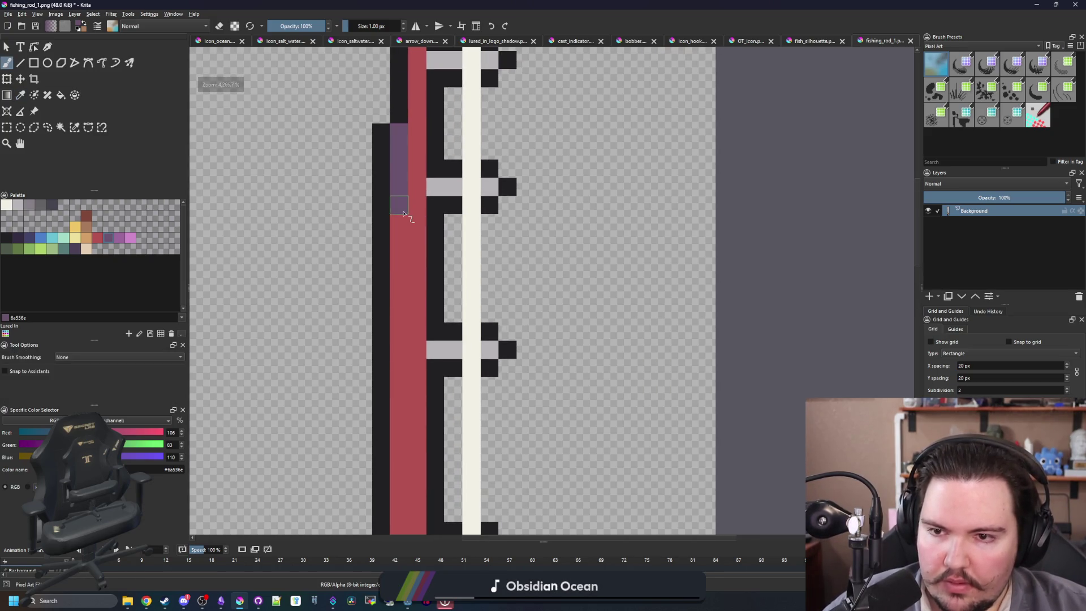
pyautogui.click(29, 238)
pyautogui.moveTo(399, 125); pyautogui.dragTo(399, 212)
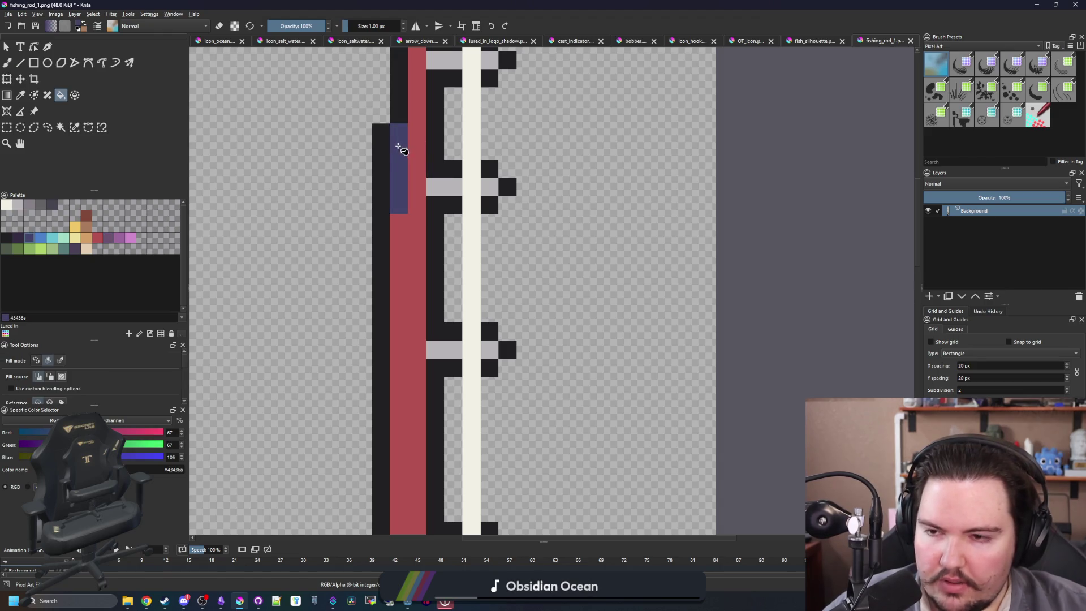
# Step: Add a second dark-blue strip beside the rod just above the reel
pyautogui.scroll(-2, 480, 188)
pyautogui.scroll(-2, 481, 189)
pyautogui.scroll(5, 486, 209)
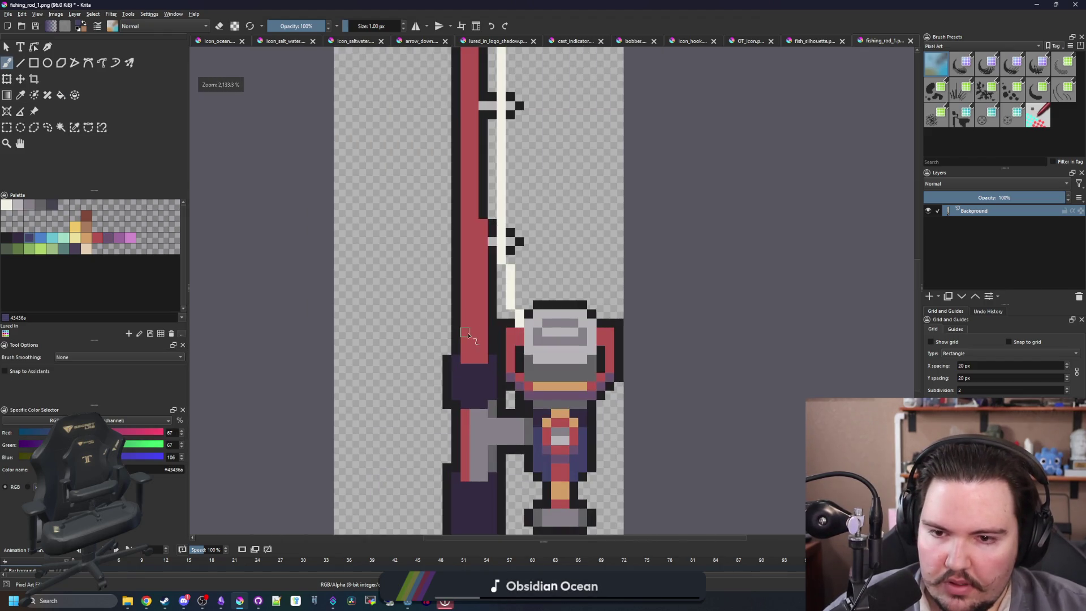
pyautogui.moveTo(489, 182); pyautogui.dragTo(492, 368)
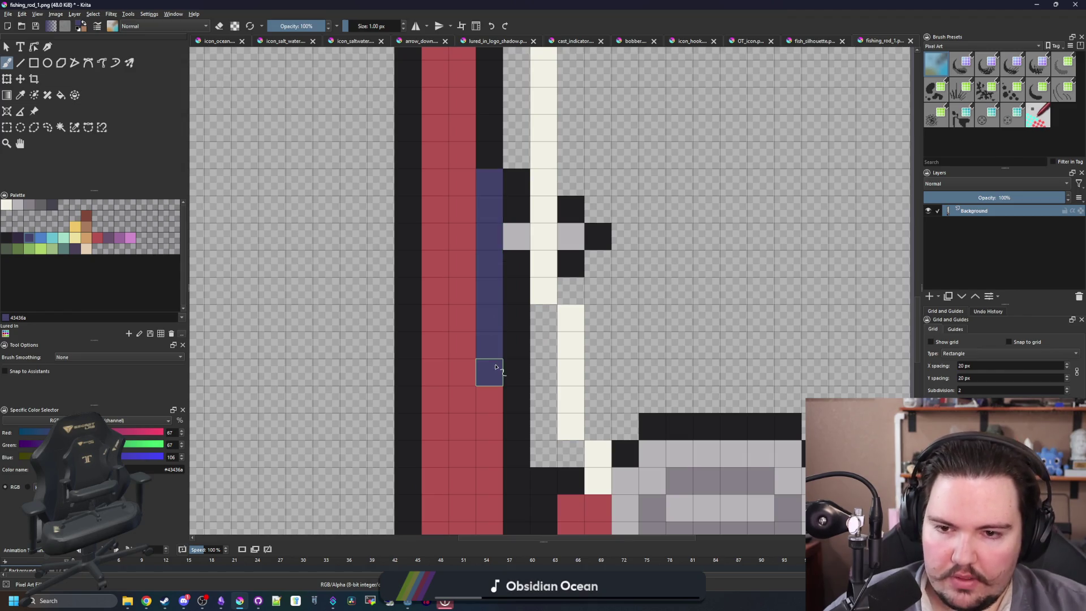
pyautogui.scroll(-6, 459, 311)
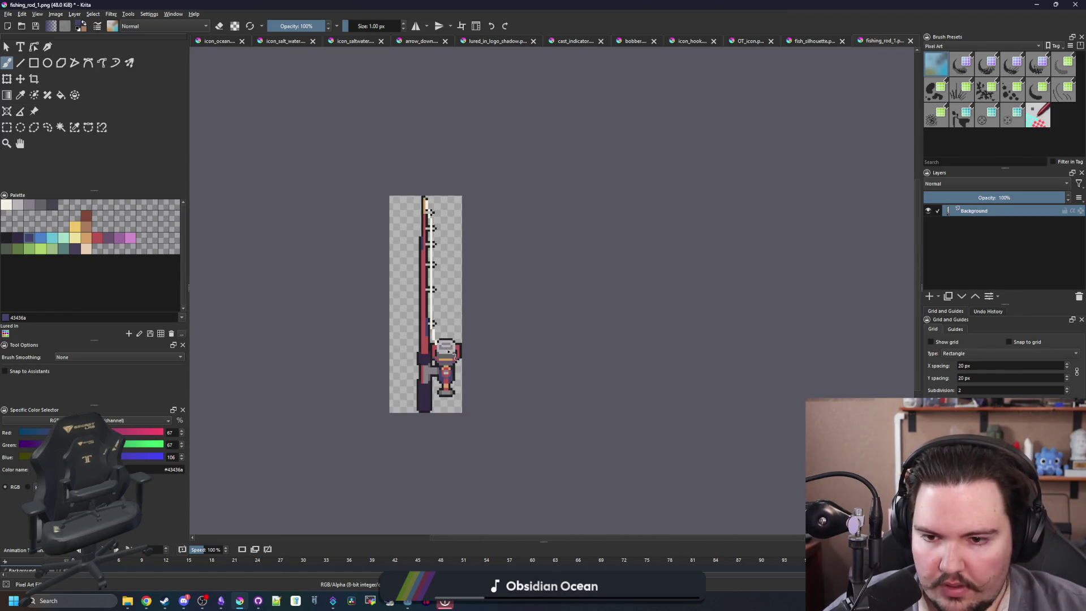
pyautogui.scroll(4, 442, 359)
# Step: Fill the purple row under the reel's orange band with dark blue #43436a
pyautogui.scroll(2, 396, 336)
pyautogui.press('f')
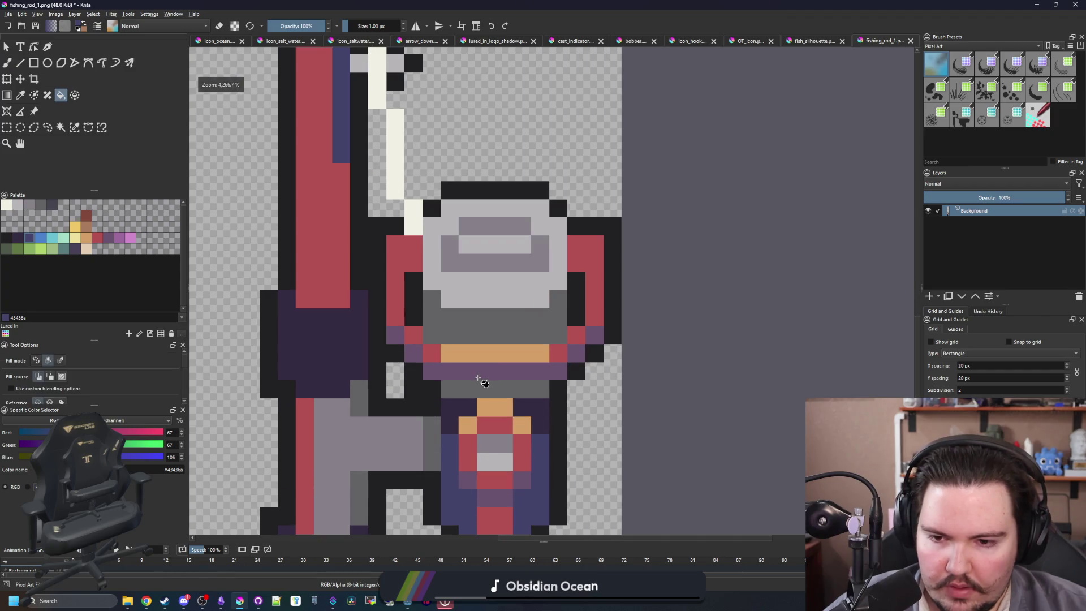
pyautogui.click(480, 374)
pyautogui.hotkey('ctrl', 'z')
pyautogui.click(59, 361)
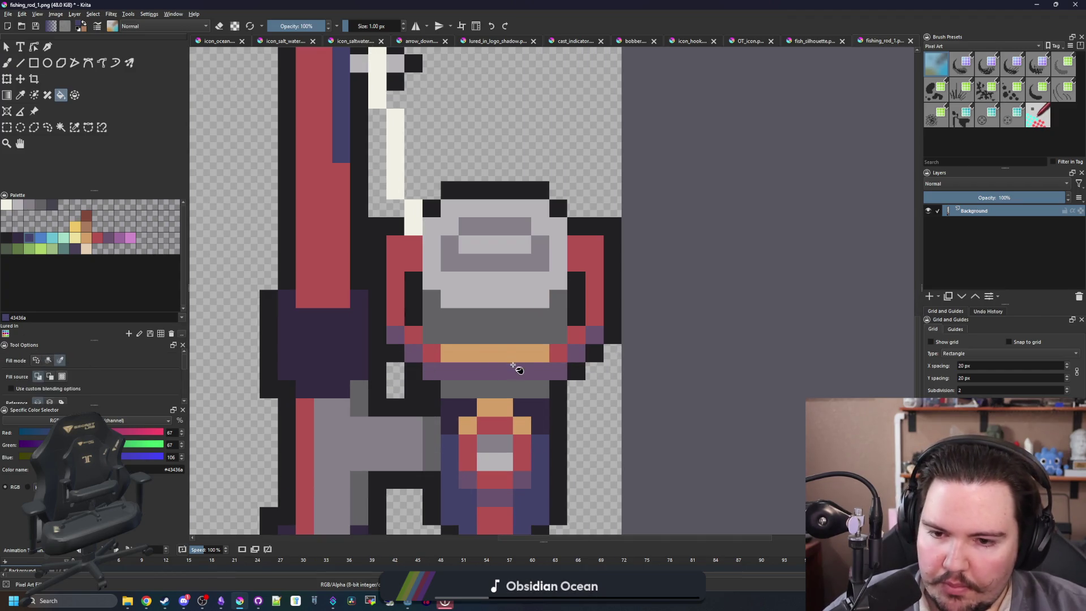
pyautogui.click(516, 368)
pyautogui.scroll(-5, 513, 376)
pyautogui.scroll(1, 514, 286)
# Step: Sample red #b45252 from the reel and repaint the two stray blue pixels in its stripe
pyautogui.press('b')
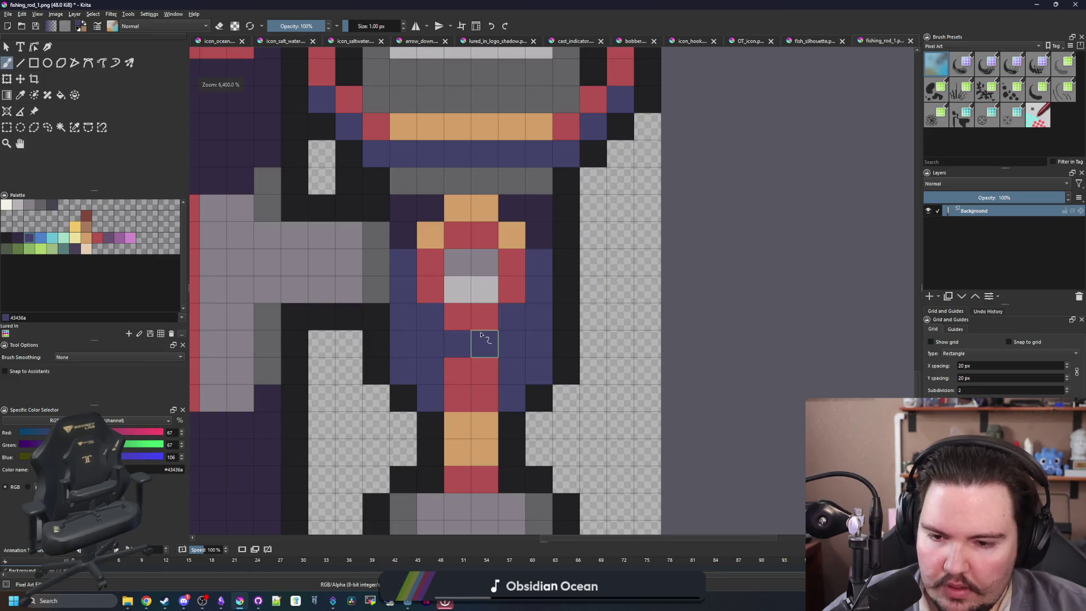
pyautogui.keyDown('ctrl'); pyautogui.click(485, 325); pyautogui.keyUp('ctrl')
pyautogui.moveTo(483, 342); pyautogui.dragTo(459, 345)
pyautogui.scroll(-3, 461, 361)
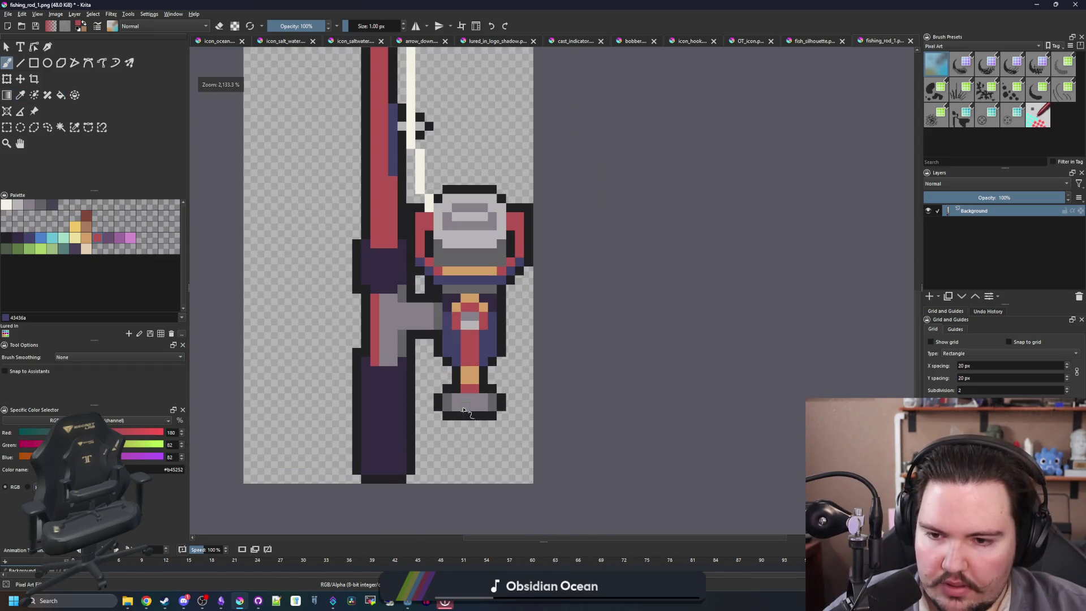
pyautogui.scroll(2, 461, 389)
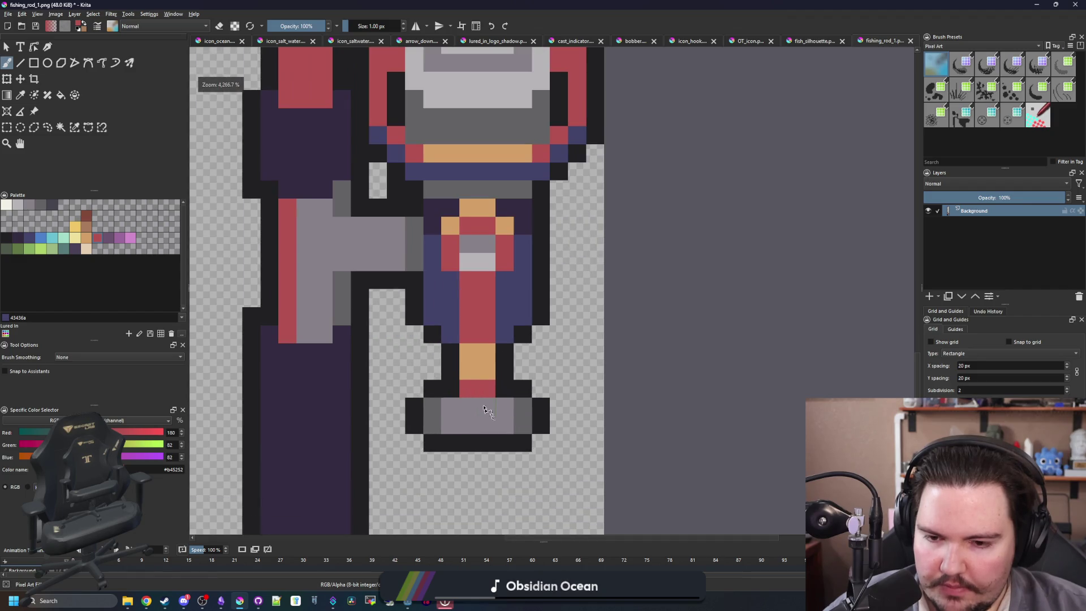
pyautogui.scroll(1, 484, 408)
# Step: Choose dark grey #45444f, then sample the rod's near-black outline colour
pyautogui.click(52, 205)
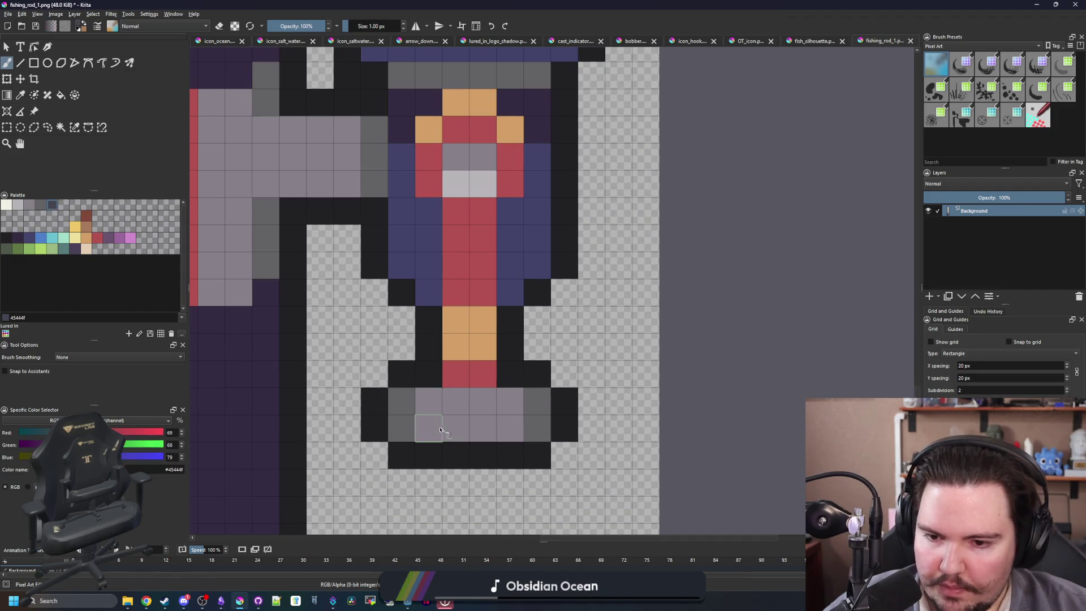
pyautogui.scroll(-4, 399, 343)
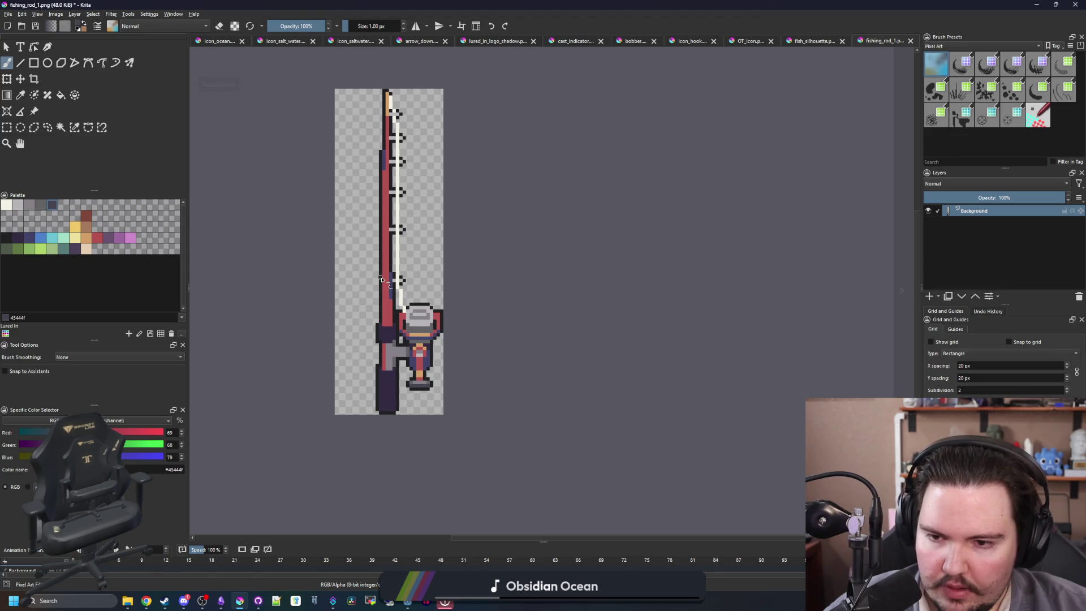
pyautogui.scroll(4, 381, 134)
pyautogui.scroll(-5, 368, 237)
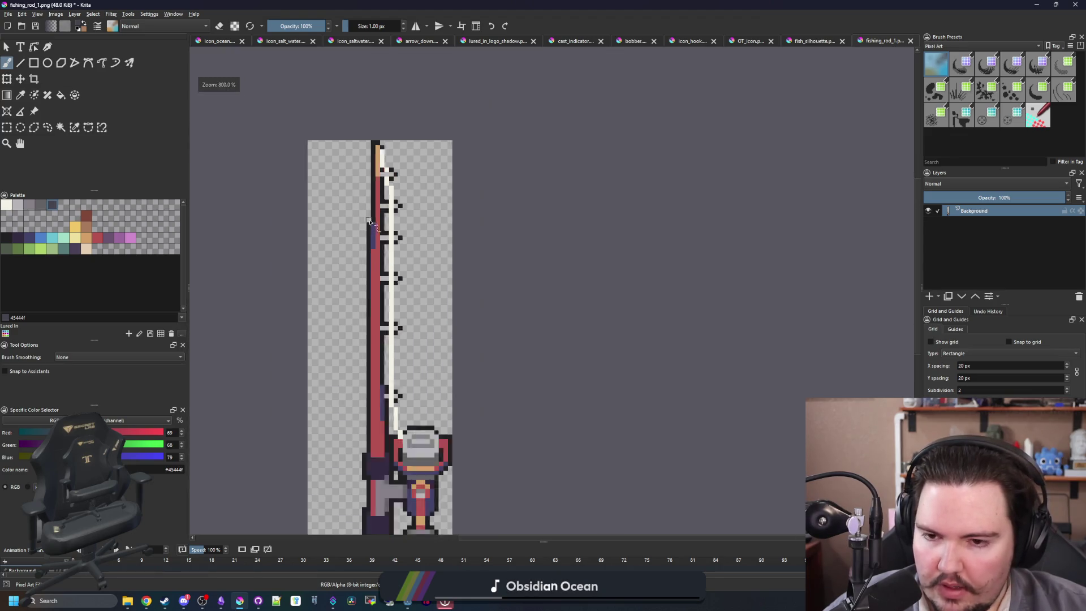
pyautogui.scroll(5, 368, 238)
pyautogui.keyDown('ctrl'); pyautogui.click(424, 255); pyautogui.keyUp('ctrl')
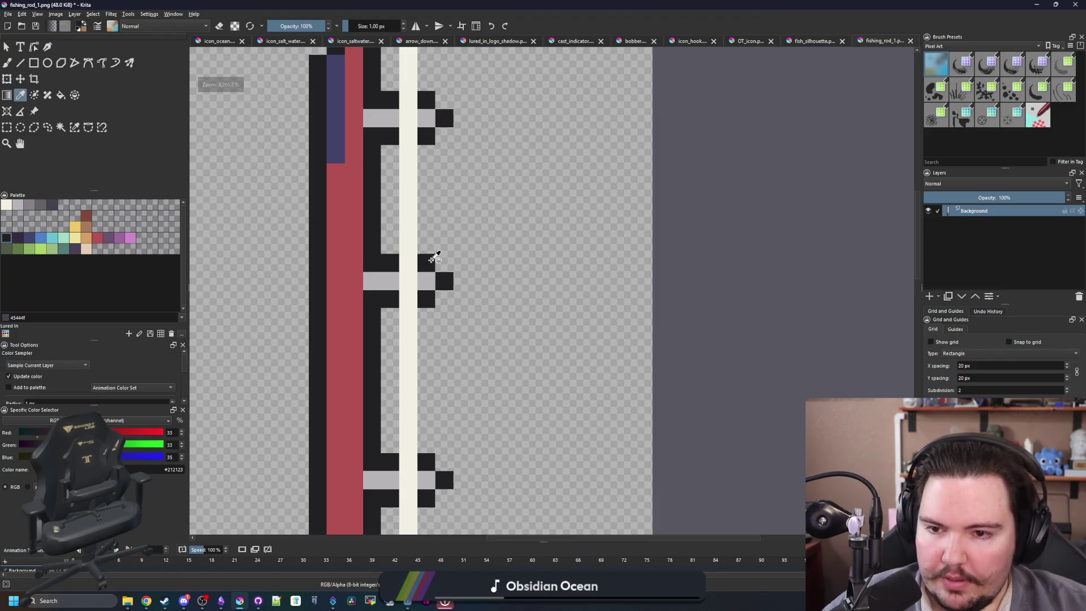
# Step: Set the brush opacity to 50%
pyautogui.scroll(-3, 428, 214)
pyautogui.scroll(1, 440, 343)
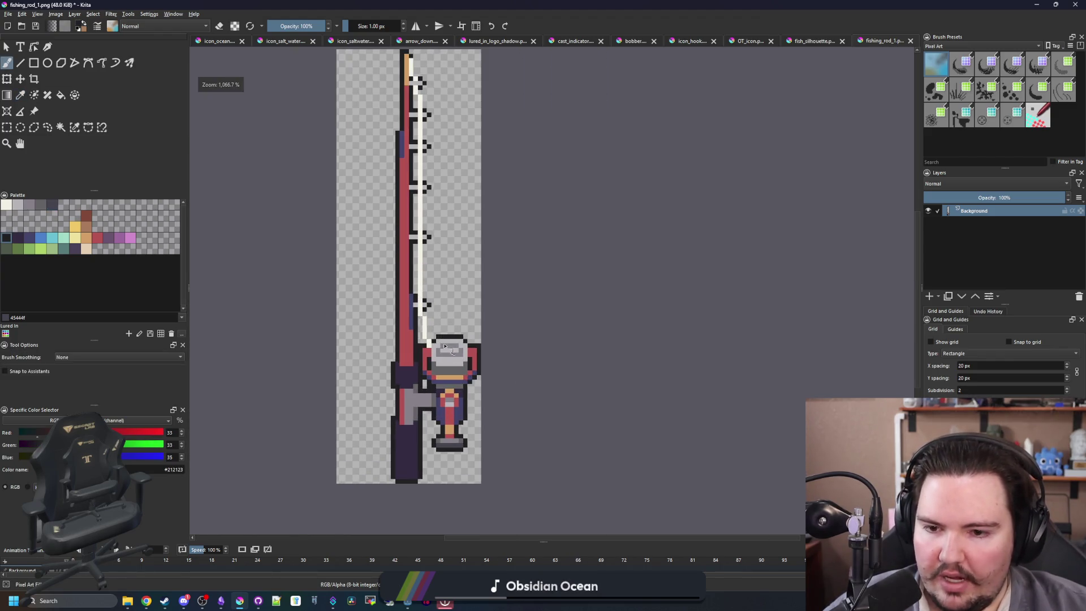
pyautogui.click(320, 30)
pyautogui.write('50')
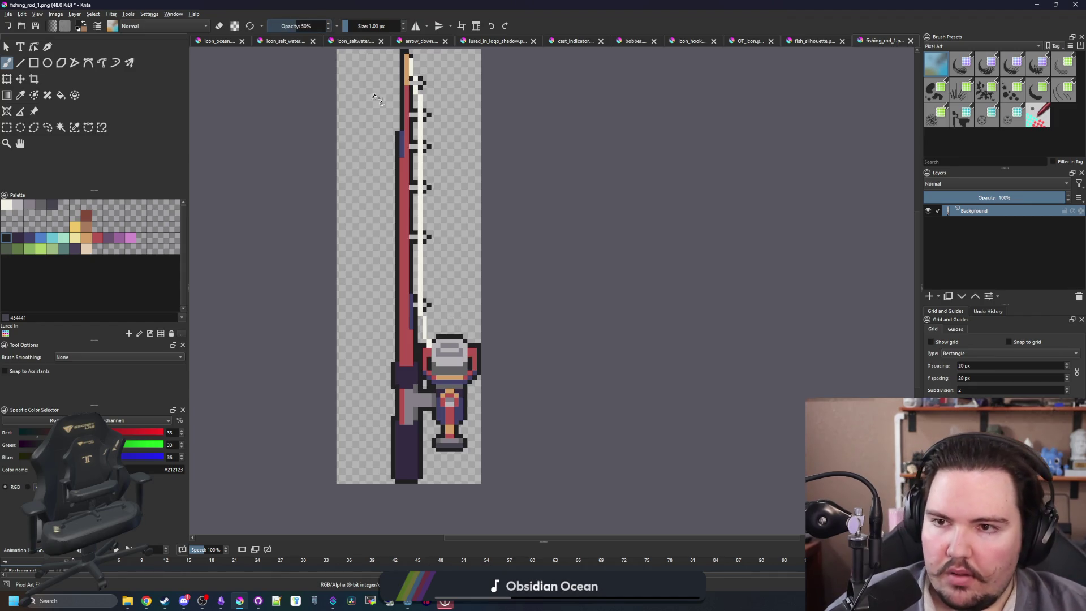
pyautogui.press('Return')
# Step: Paint a half-transparent dark strip left of the rod and a grey pixel beside the white line
pyautogui.scroll(6, 519, 368)
pyautogui.moveTo(366, 342); pyautogui.dragTo(366, 240)
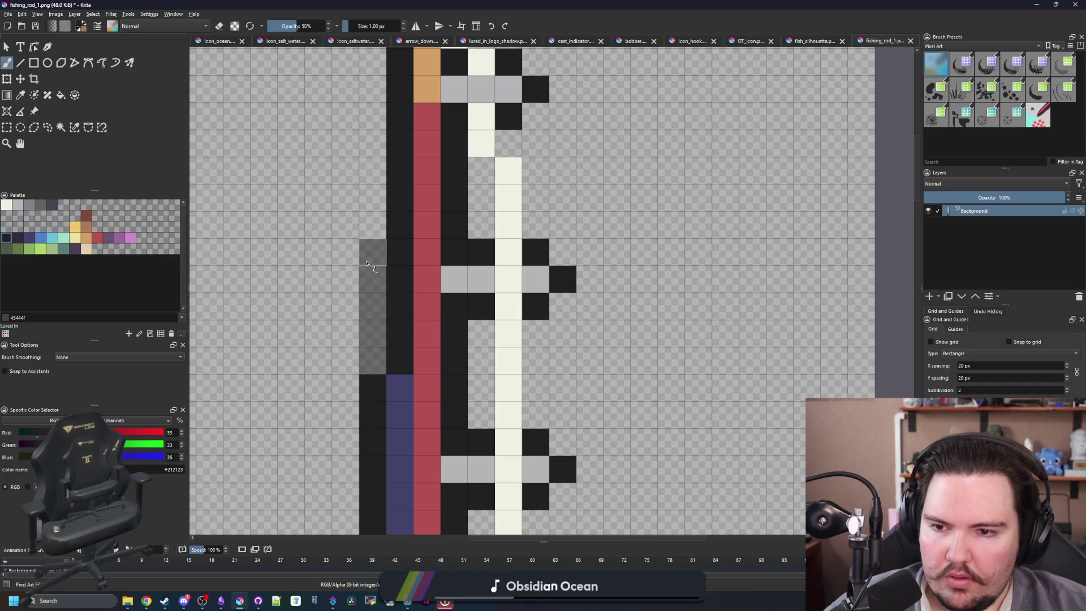
pyautogui.scroll(-6, 384, 305)
pyautogui.scroll(4, 391, 440)
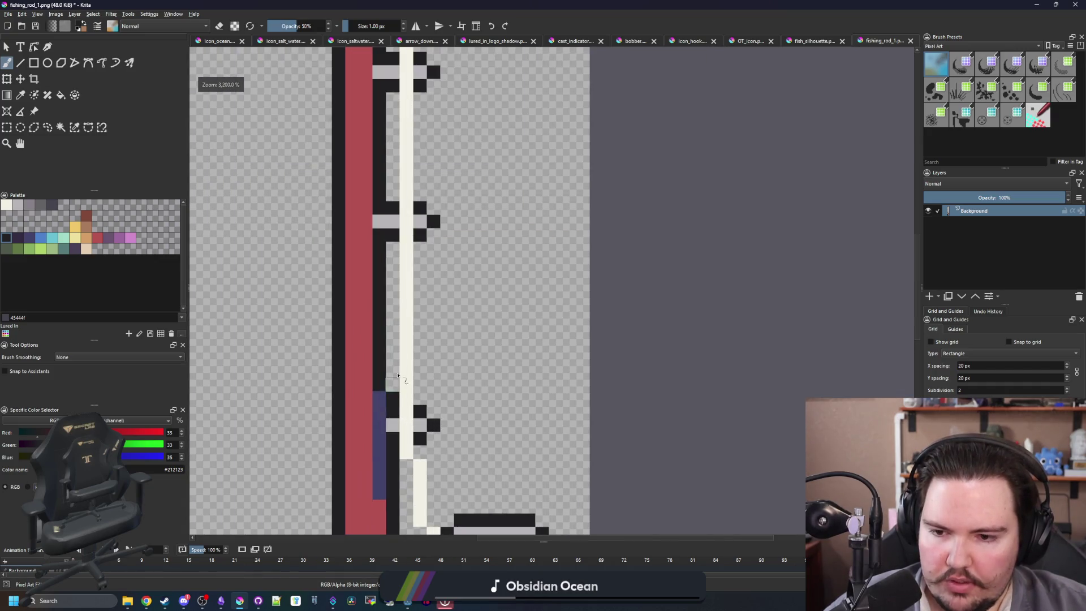
pyautogui.moveTo(388, 366); pyautogui.dragTo(389, 353)
pyautogui.scroll(2, 390, 354)
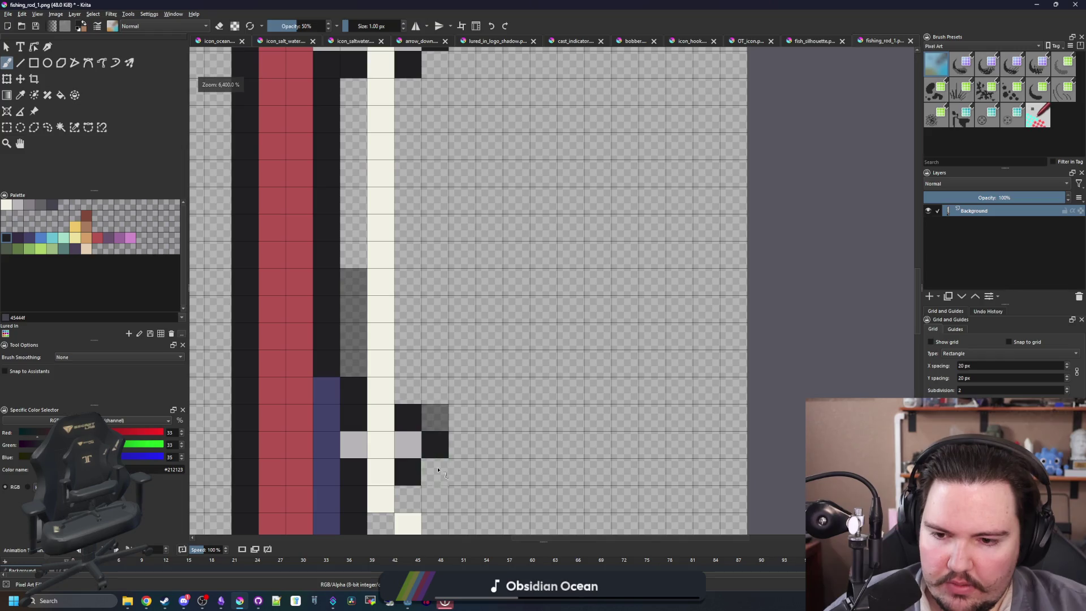
pyautogui.scroll(-3, 432, 322)
pyautogui.scroll(3, 432, 322)
# Step: Add shading pixels beside, above and below the rod's upper and lower line guides
pyautogui.click(445, 343)
pyautogui.scroll(-3, 441, 350)
pyautogui.scroll(3, 447, 260)
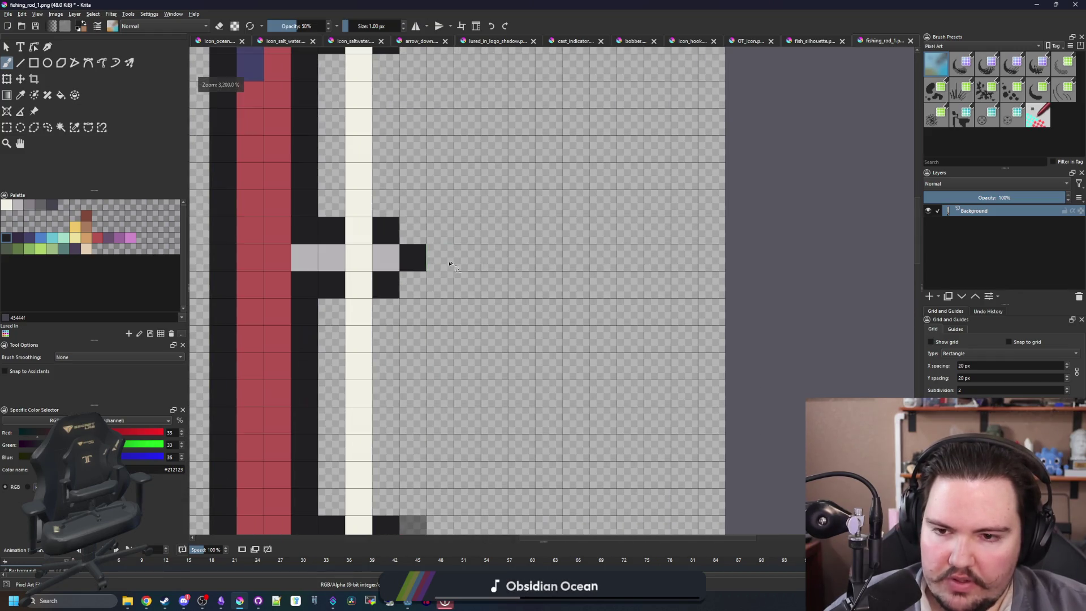
pyautogui.click(412, 284)
pyautogui.scroll(-3, 417, 239)
pyautogui.scroll(3, 417, 283)
pyautogui.click(417, 464)
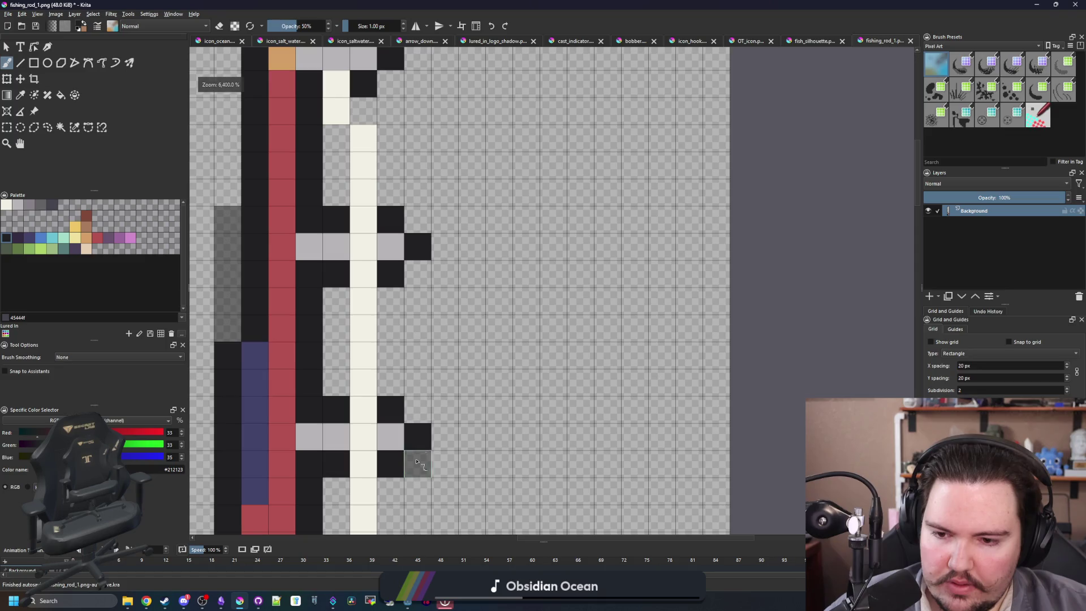
pyautogui.click(417, 410)
pyautogui.click(418, 273)
pyautogui.click(417, 219)
pyautogui.scroll(-3, 417, 226)
pyautogui.scroll(3, 407, 260)
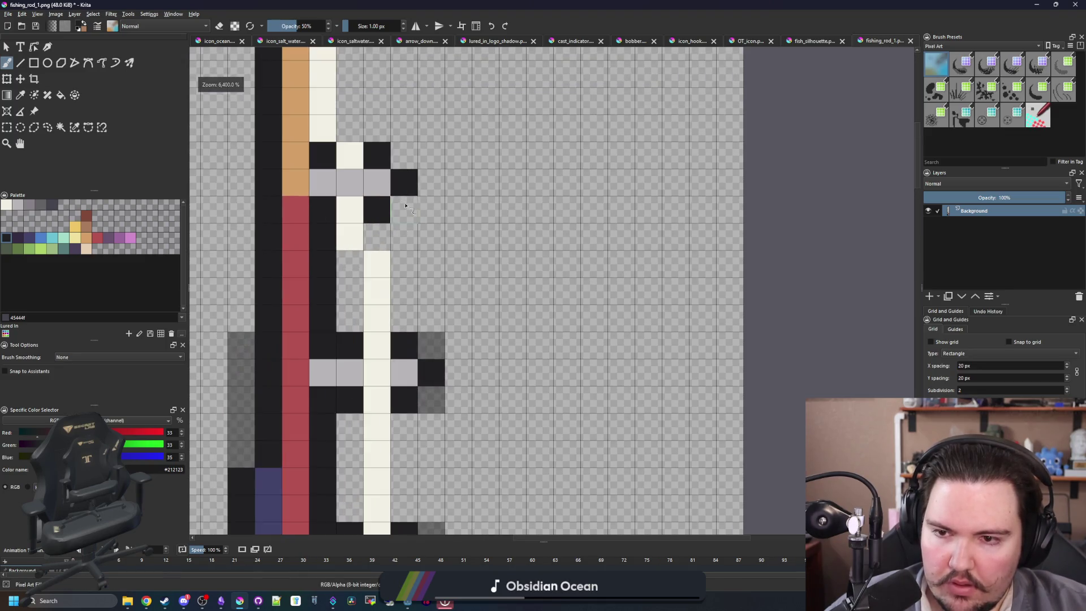
pyautogui.scroll(-5, 405, 264)
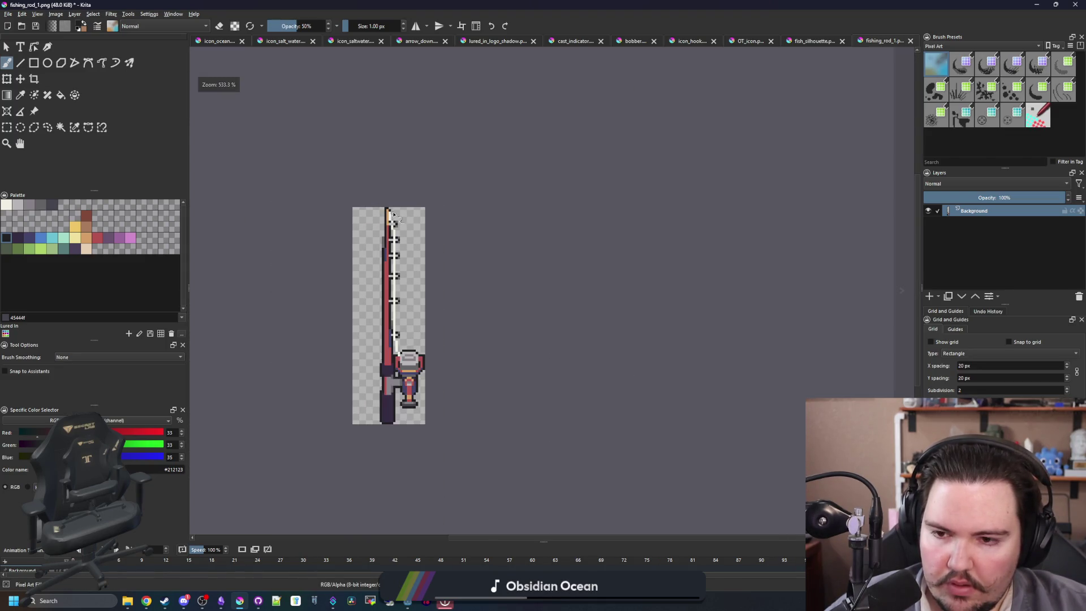
pyautogui.scroll(3, 391, 386)
pyautogui.scroll(3, 390, 396)
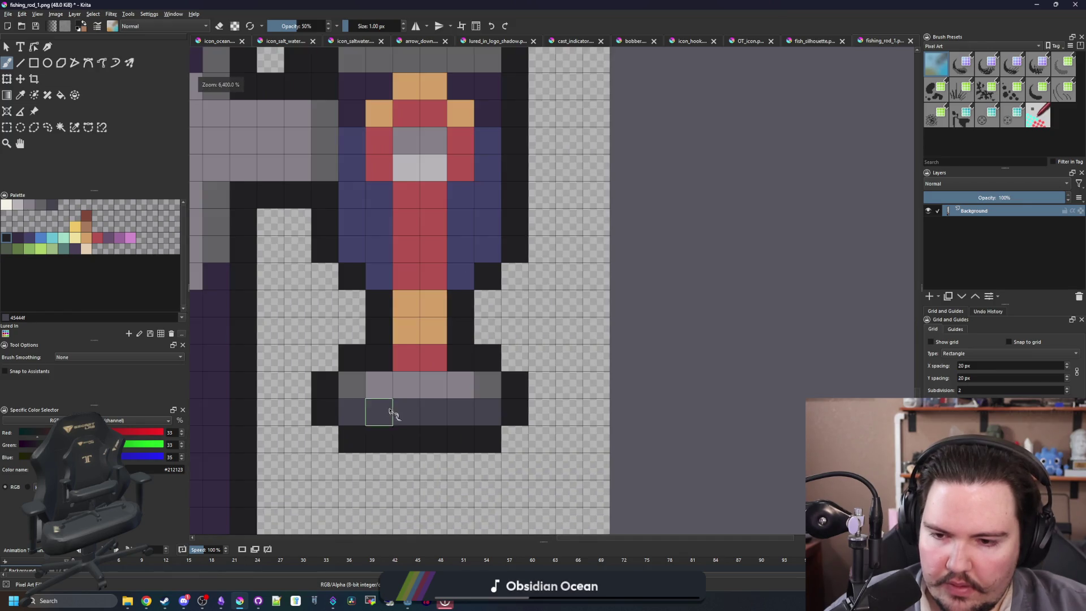
# Step: Shade the reel's four corners with grey pixels
pyautogui.click(324, 357)
pyautogui.click(324, 439)
pyautogui.click(514, 438)
pyautogui.click(514, 342)
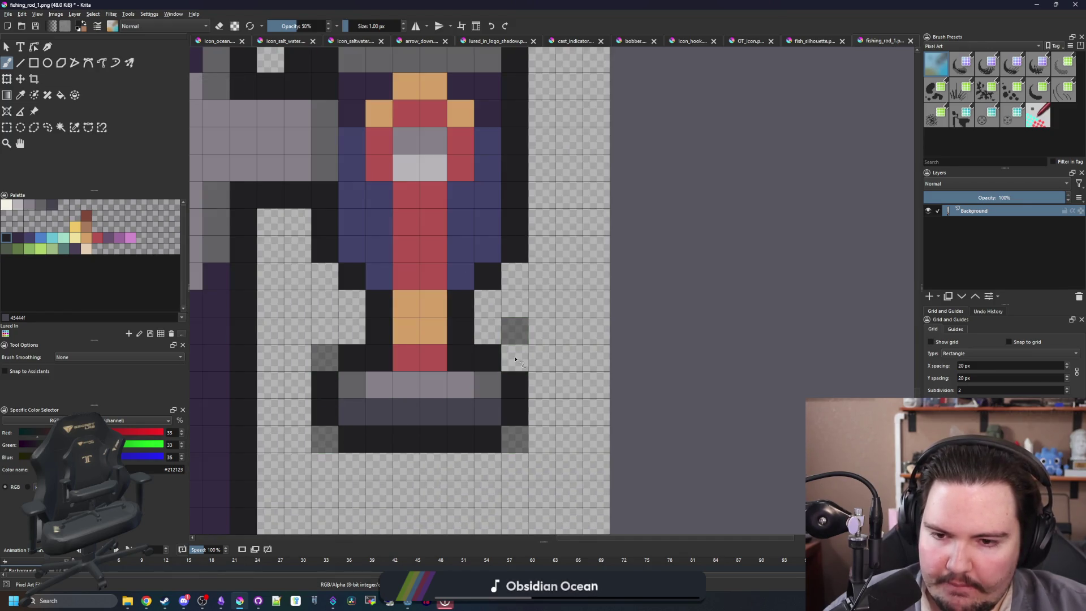
pyautogui.scroll(-5, 446, 431)
pyautogui.scroll(2, 457, 345)
pyautogui.scroll(-4, 449, 354)
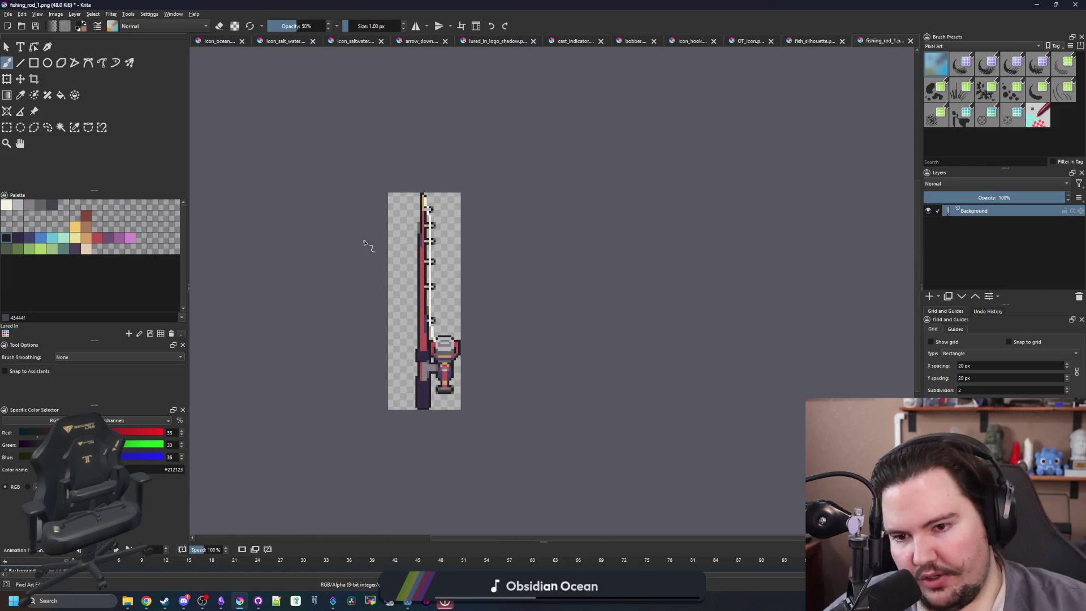
pyautogui.scroll(1, 350, 242)
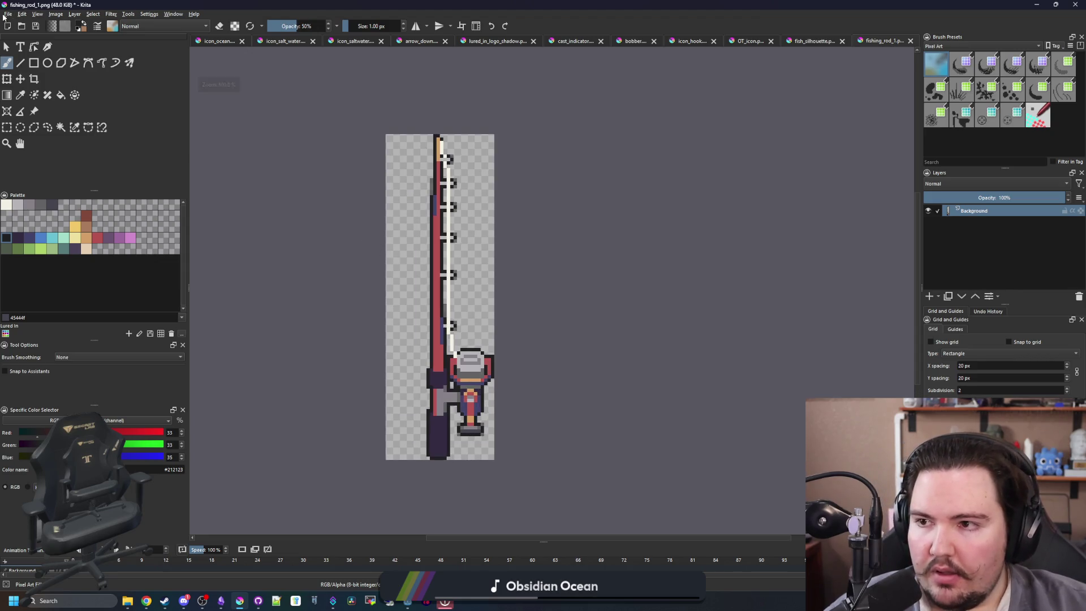
# Step: Save the rod as fishing_rod_1_hr.png with default PNG options, then minimize Krita
pyautogui.click(7, 14)
pyautogui.click(24, 63)
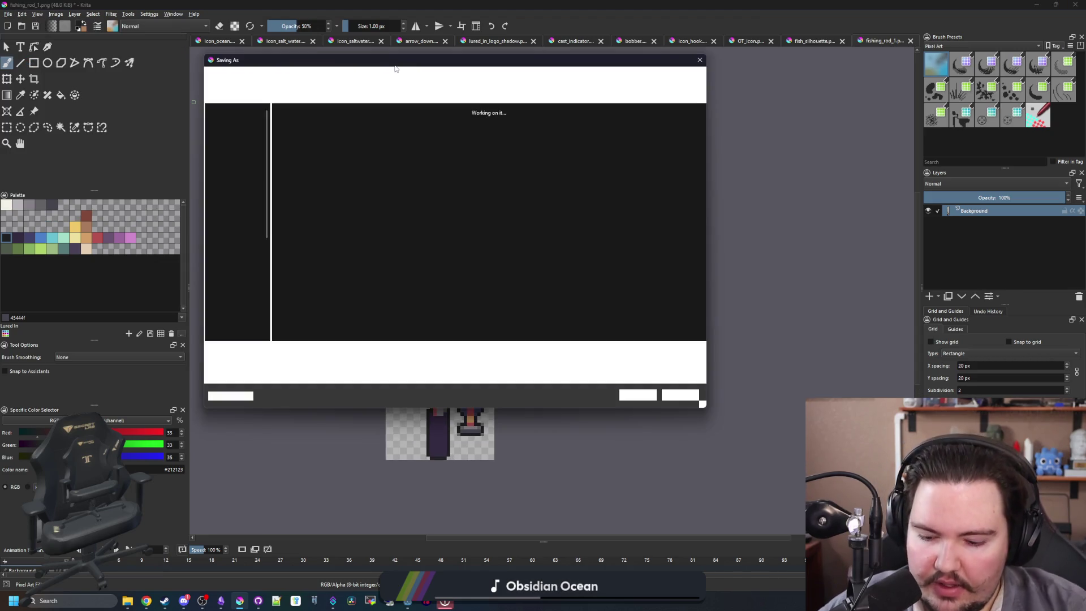
pyautogui.write('fishing_rod_1_hr')
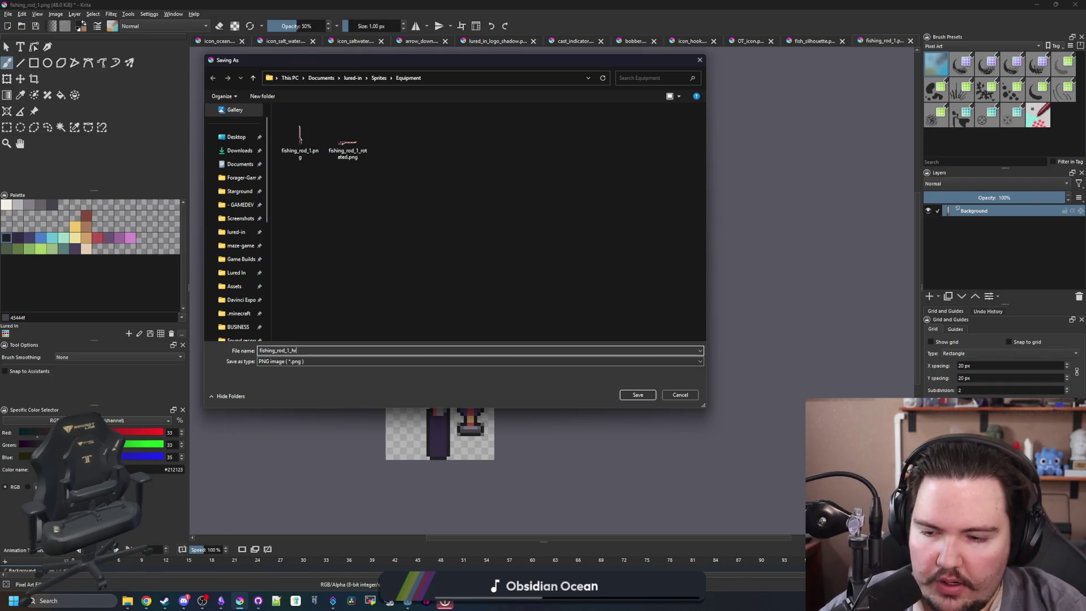
pyautogui.click(629, 391)
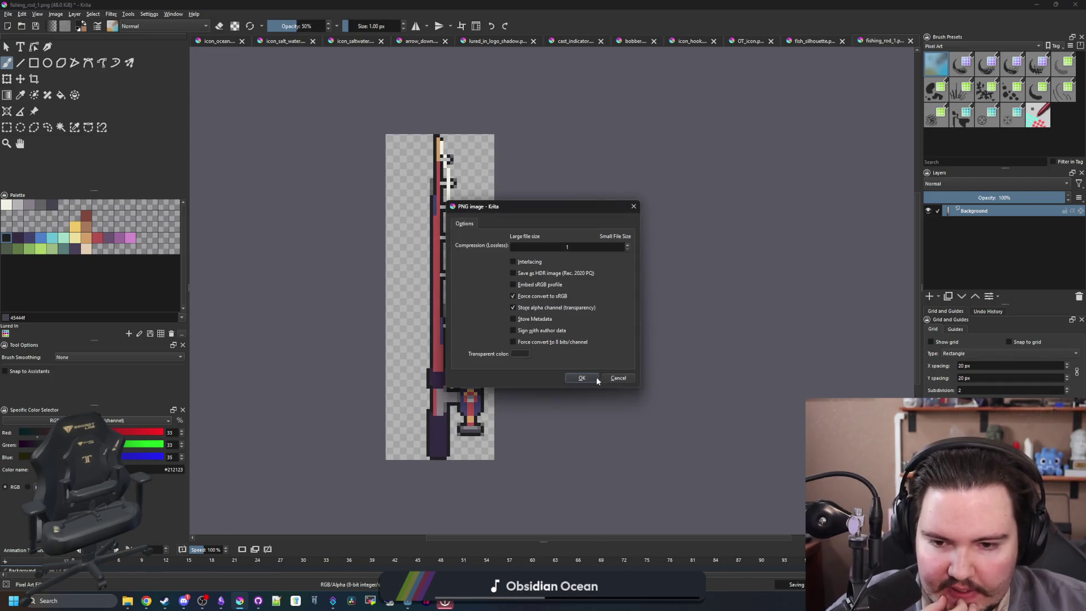
pyautogui.click(594, 376)
pyautogui.press('super+Down')
pyautogui.press('super+Down')
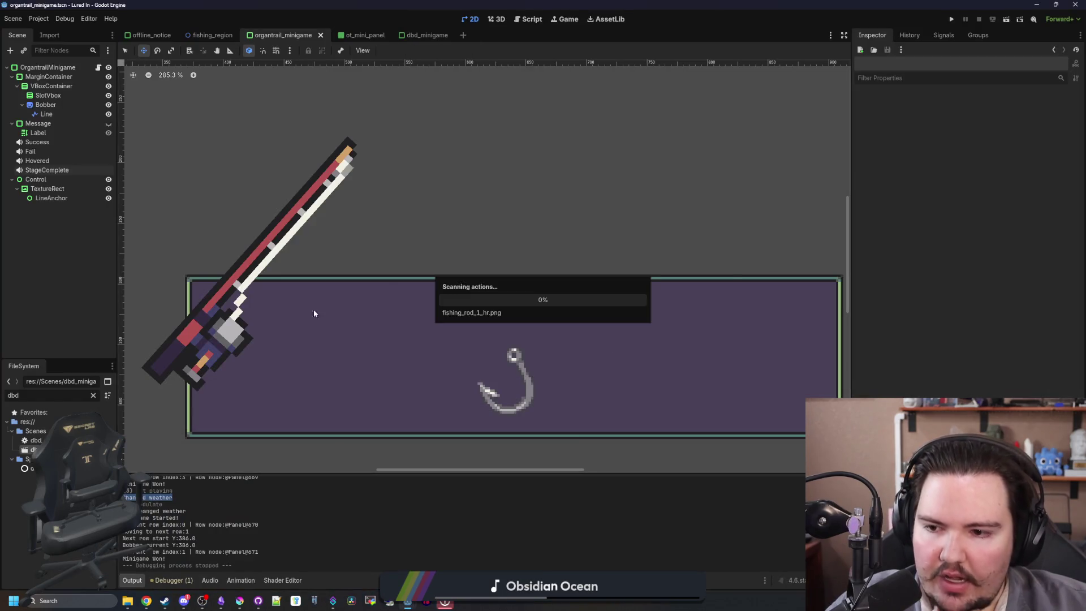
# Step: Assign fishing_rod_1_hr.png as the TextureRect's texture via Quick Load
pyautogui.scroll(-3, 387, 311)
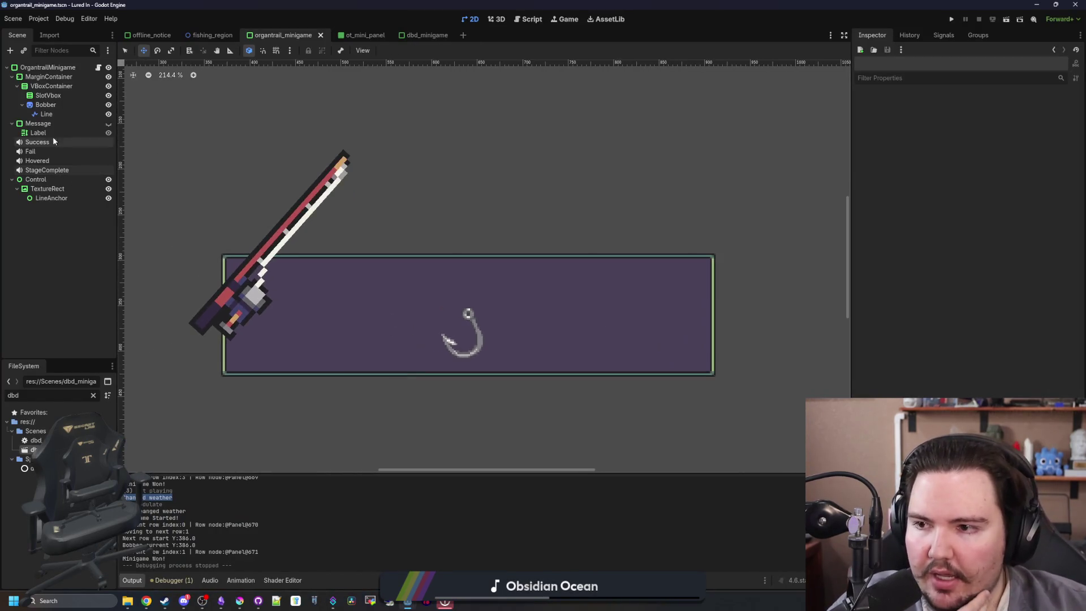
pyautogui.click(48, 189)
pyautogui.click(1029, 117)
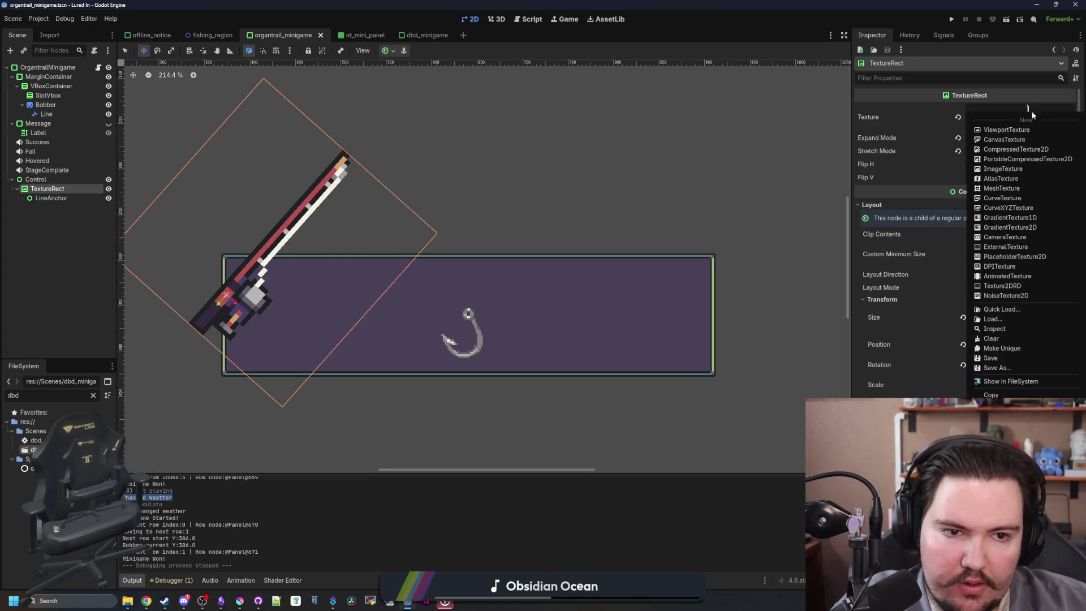
pyautogui.click(1002, 309)
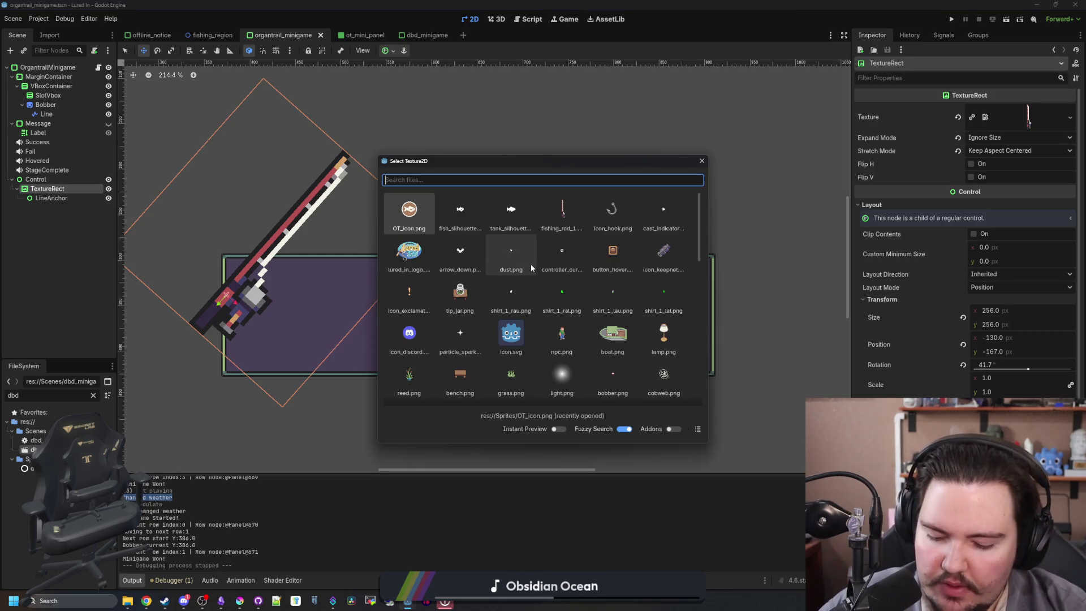
pyautogui.write('fishing')
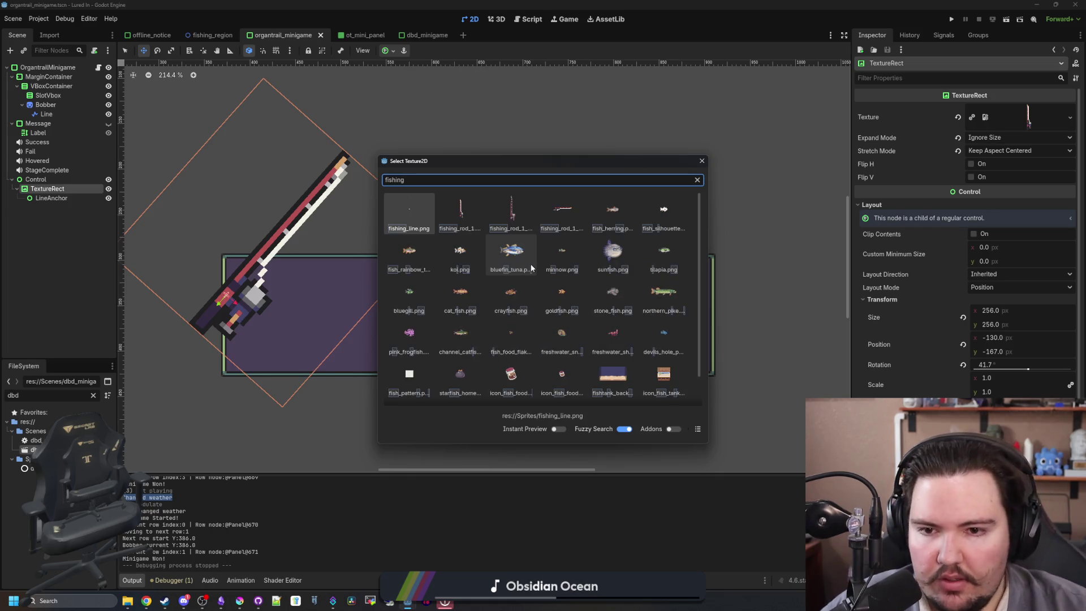
pyautogui.doubleClick(509, 211)
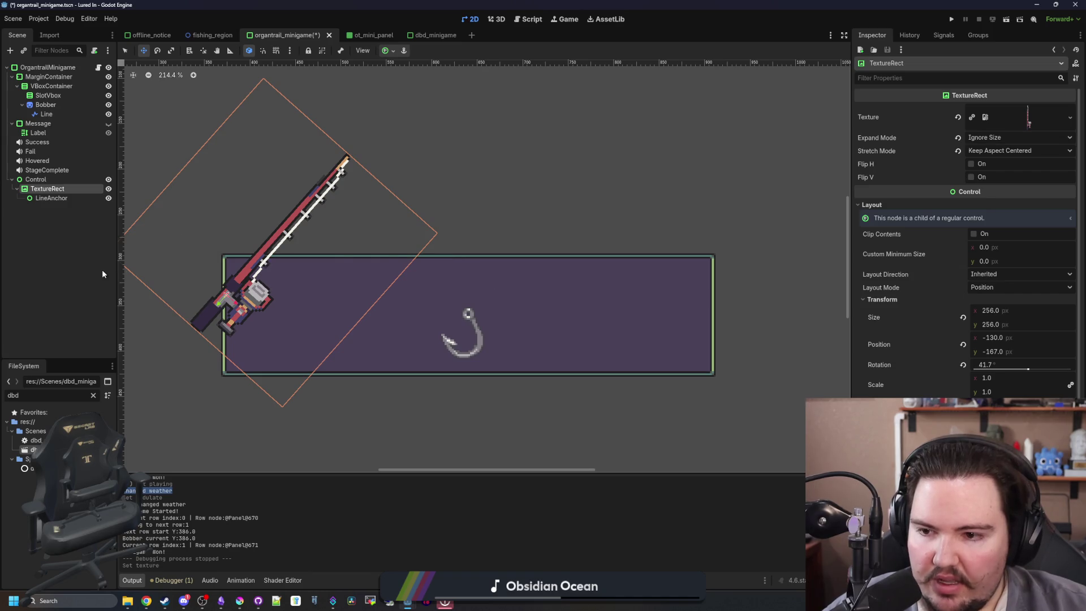
# Step: Deselect the TextureRect to preview the new rod, then switch back to Krita
pyautogui.click(80, 260)
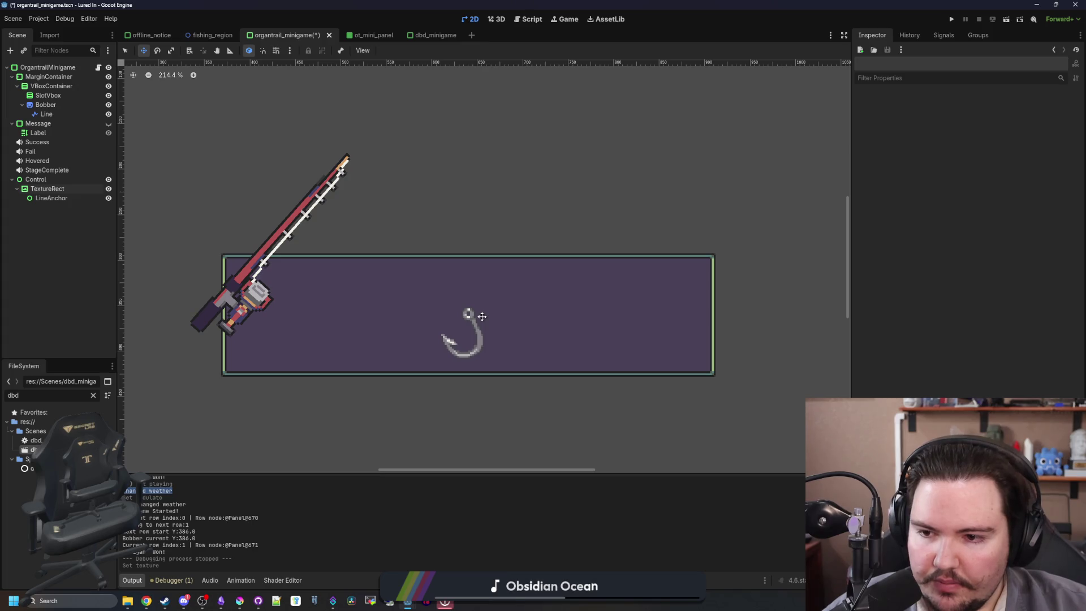
pyautogui.scroll(-2, 519, 329)
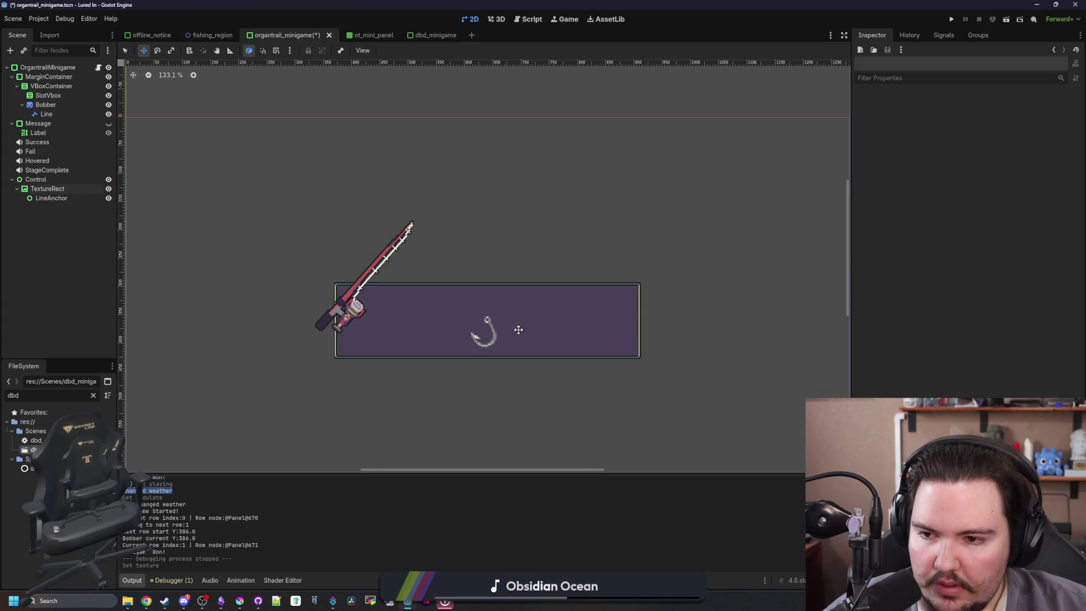
pyautogui.scroll(2, 402, 340)
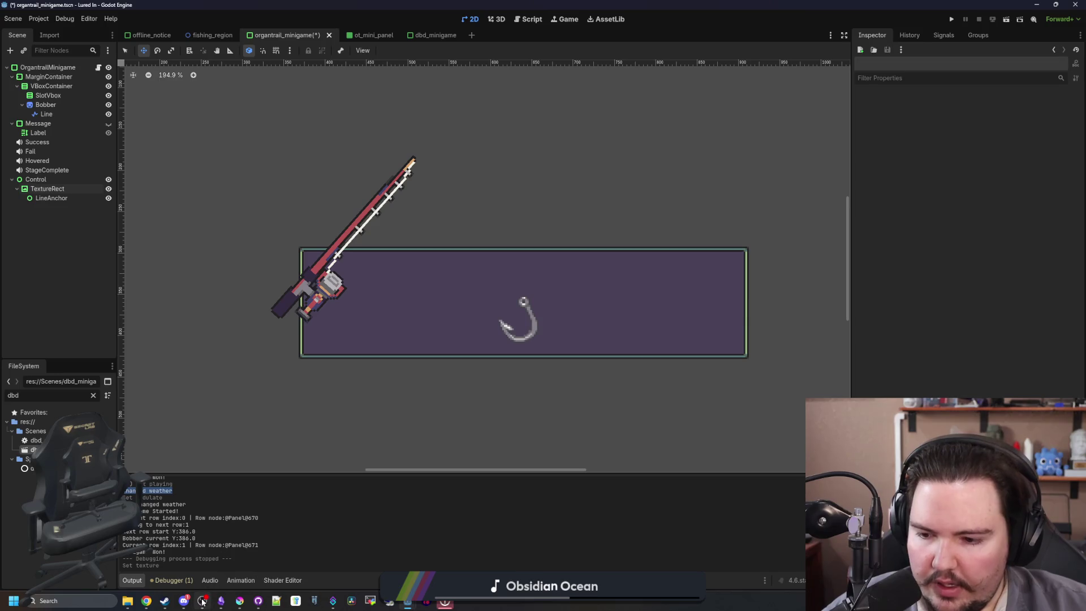
pyautogui.click(240, 601)
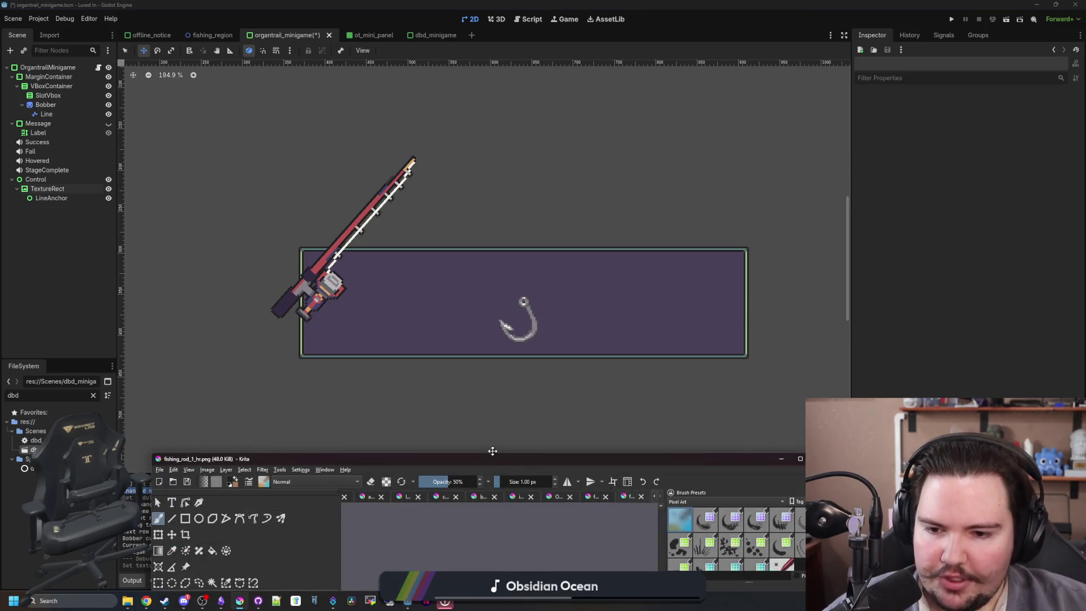
# Step: Repaint the reel's orange and brown pixels with the sampled dark purple
pyautogui.scroll(5, 523, 362)
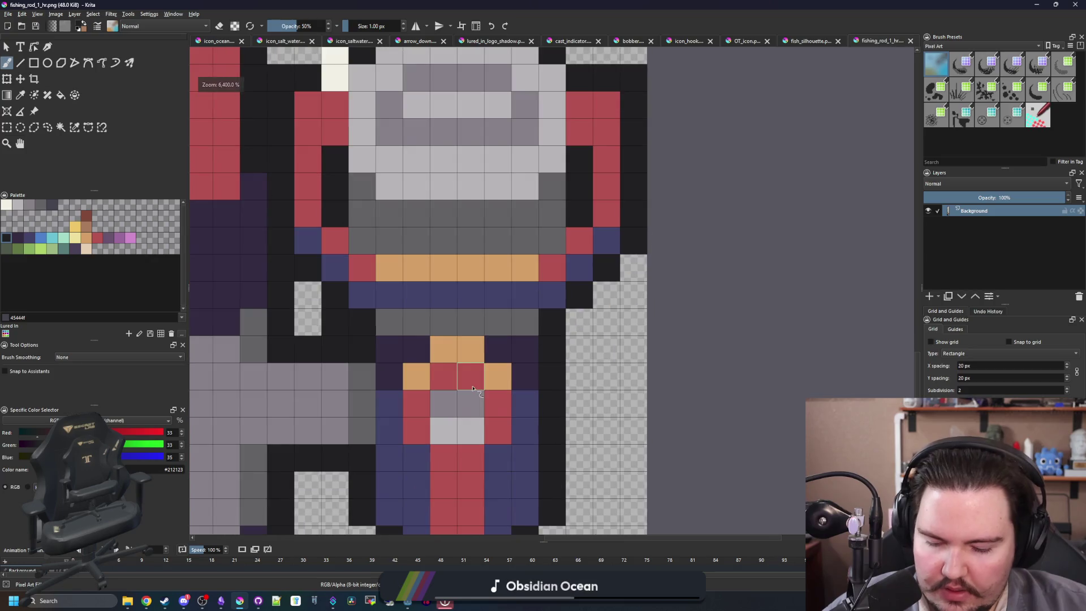
pyautogui.press('p')
pyautogui.click(523, 362)
pyautogui.press('b')
pyautogui.press('i')
pyautogui.press('i')
pyautogui.press('i')
pyautogui.moveTo(498, 375)
pyautogui.mouseDown()
pyautogui.moveTo(469, 348)
pyautogui.moveTo(436, 357)
pyautogui.moveTo(427, 373)
pyautogui.mouseUp()
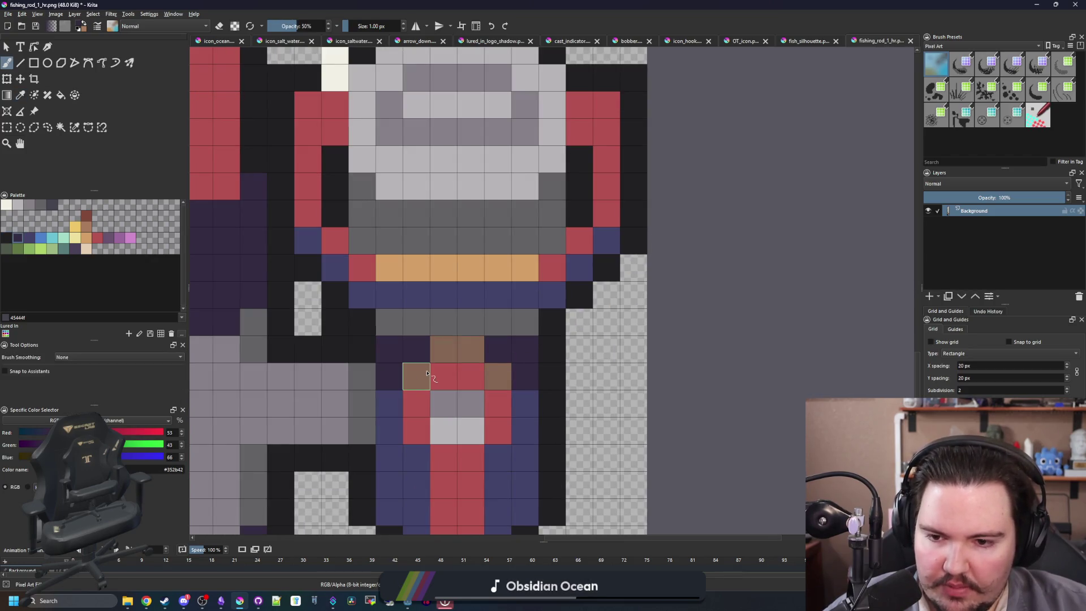
pyautogui.moveTo(509, 362)
pyautogui.mouseDown()
pyautogui.moveTo(463, 351)
pyautogui.moveTo(390, 373)
pyautogui.moveTo(460, 373)
pyautogui.mouseUp()
pyautogui.scroll(-5, 460, 373)
pyautogui.scroll(10, 464, 362)
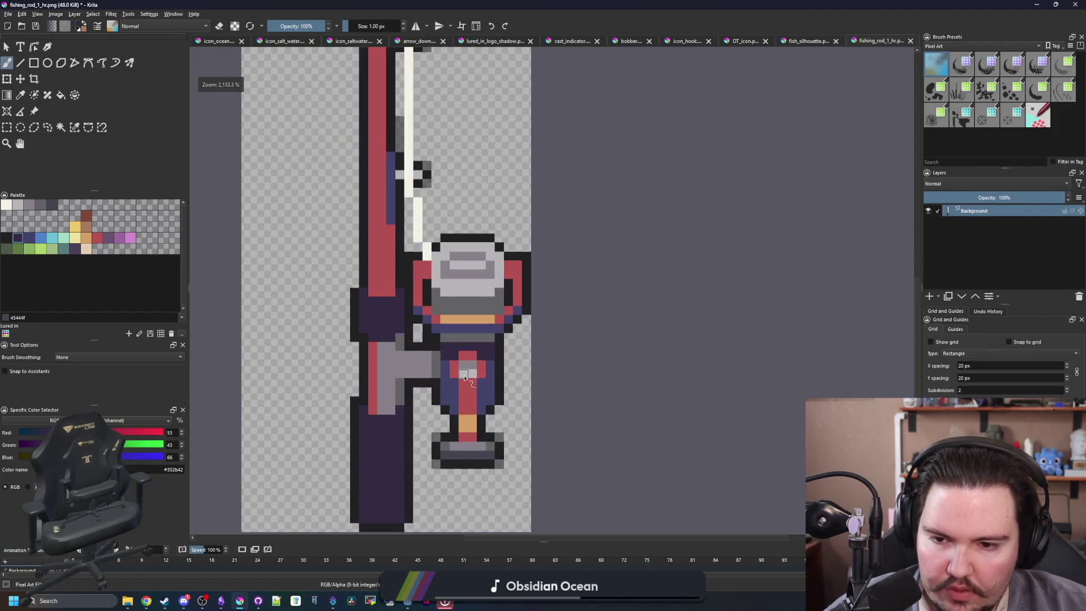
# Step: Recolour two dark-purple reel pixels blue and the blue reel-handle pixel red #b45252
pyautogui.press('p')
pyautogui.click(425, 350)
pyautogui.click(424, 406)
pyautogui.press('b')
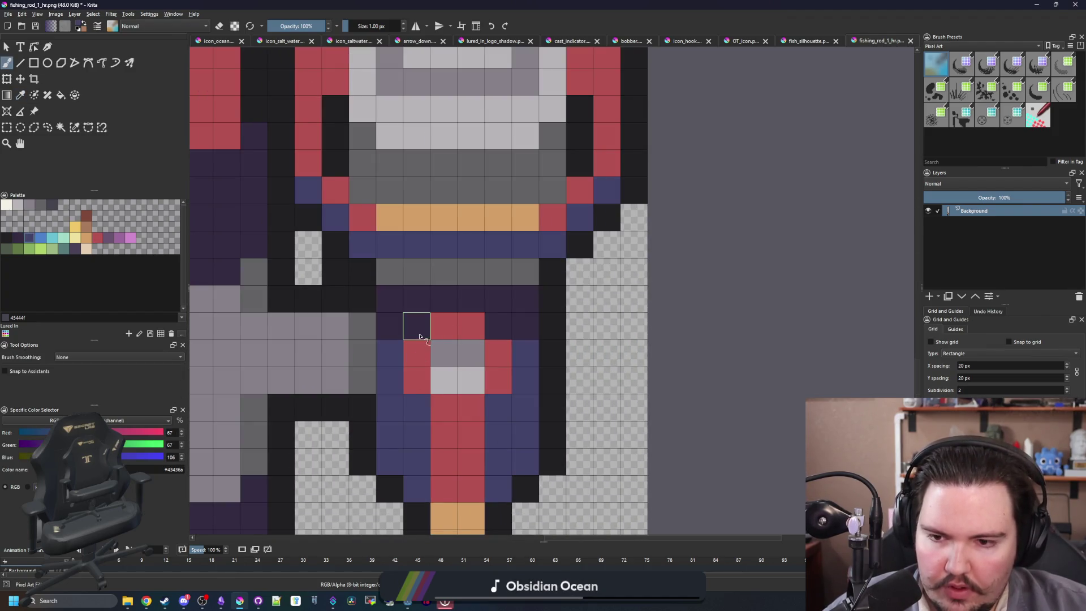
pyautogui.click(413, 325)
pyautogui.click(491, 334)
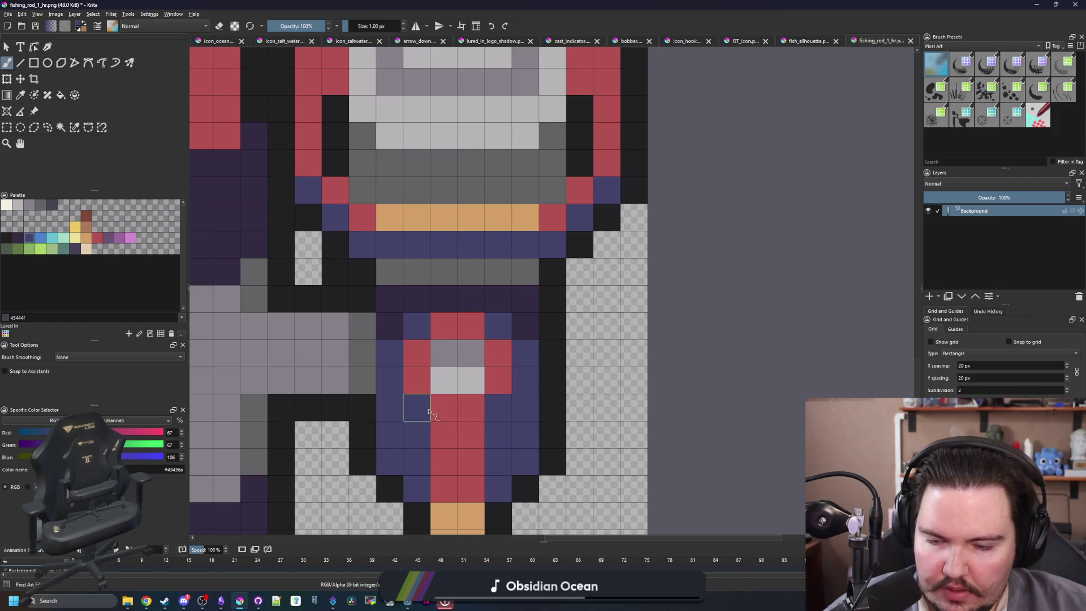
pyautogui.click(97, 237)
pyautogui.click(417, 326)
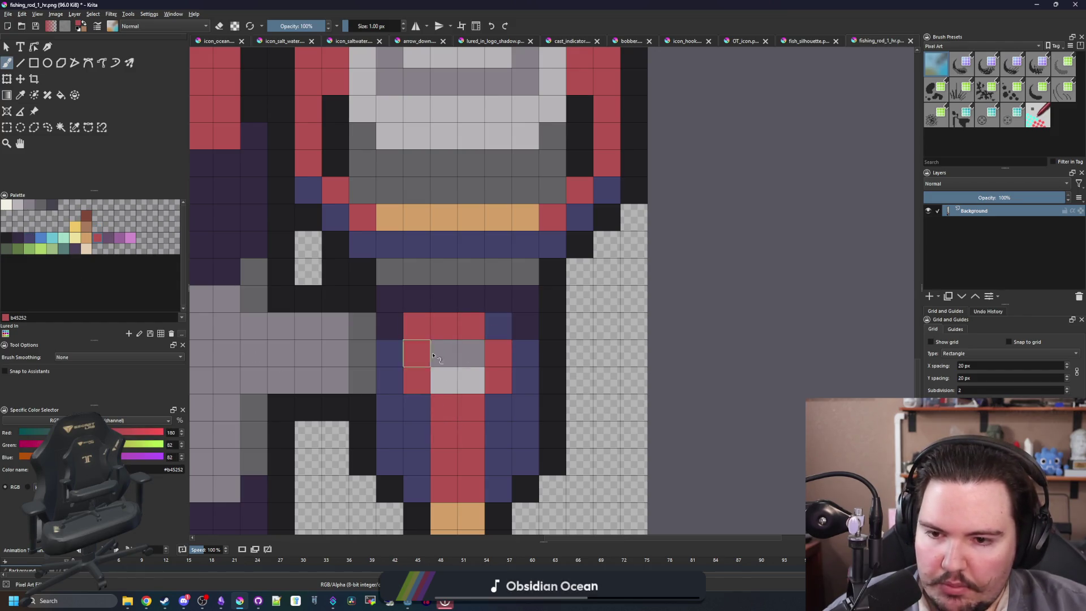
pyautogui.scroll(-6, 438, 390)
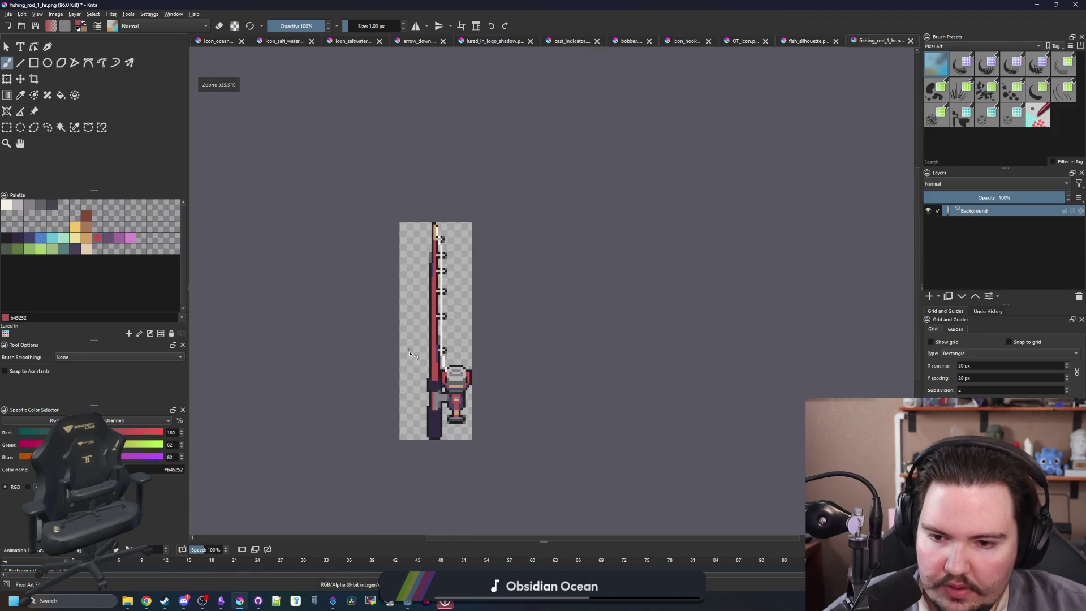
pyautogui.scroll(8, 458, 402)
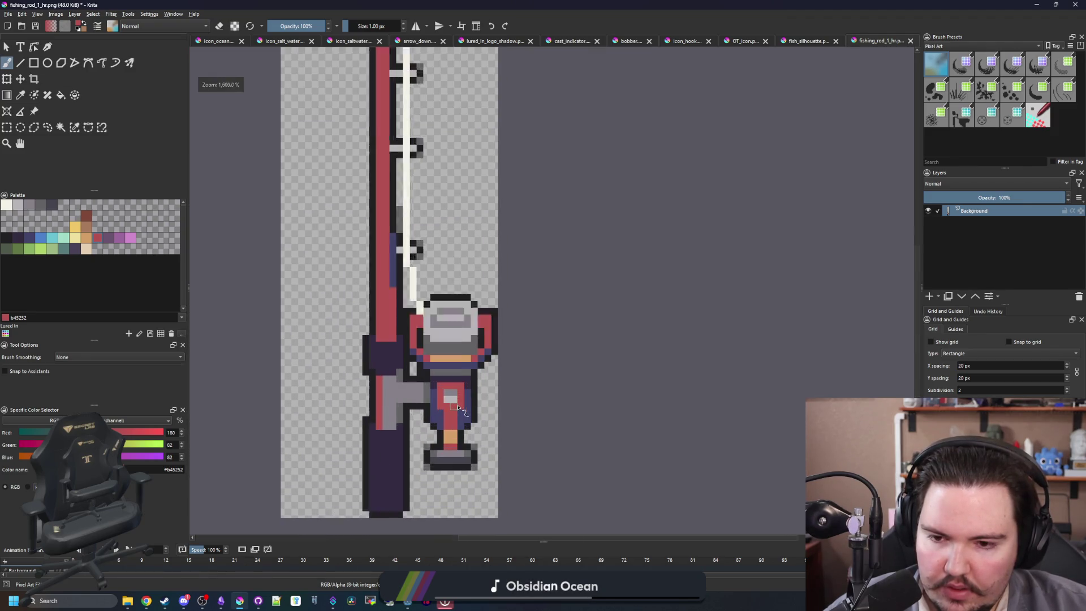
pyautogui.scroll(-8, 458, 407)
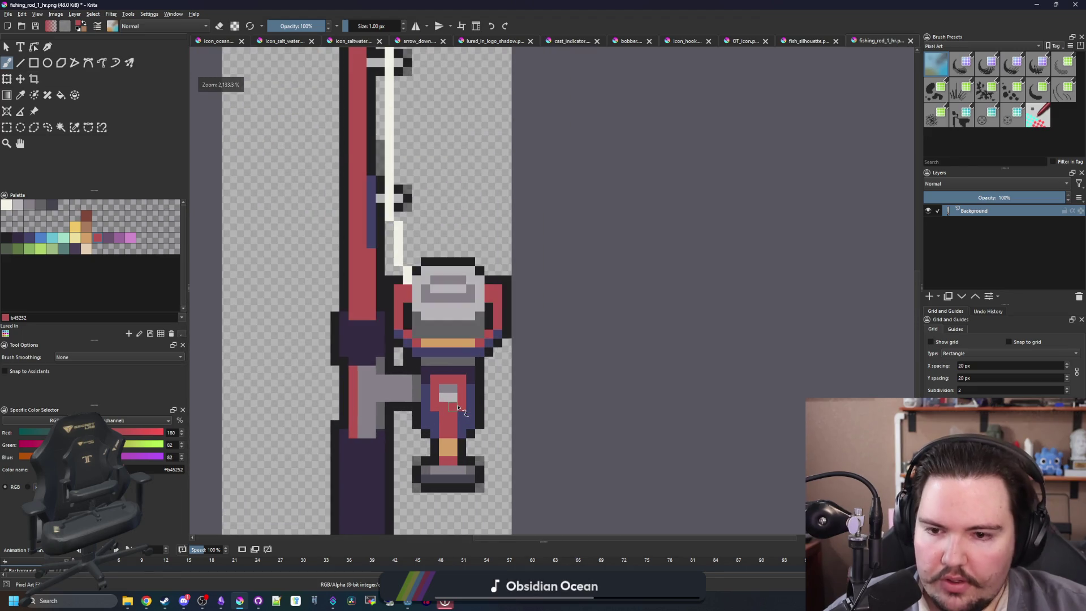
# Step: Re-save fishing_rod_1_hr.png with the PNG export settings and switch to Godot
pyautogui.hotkey('ctrl', 's')
pyautogui.press('Return')
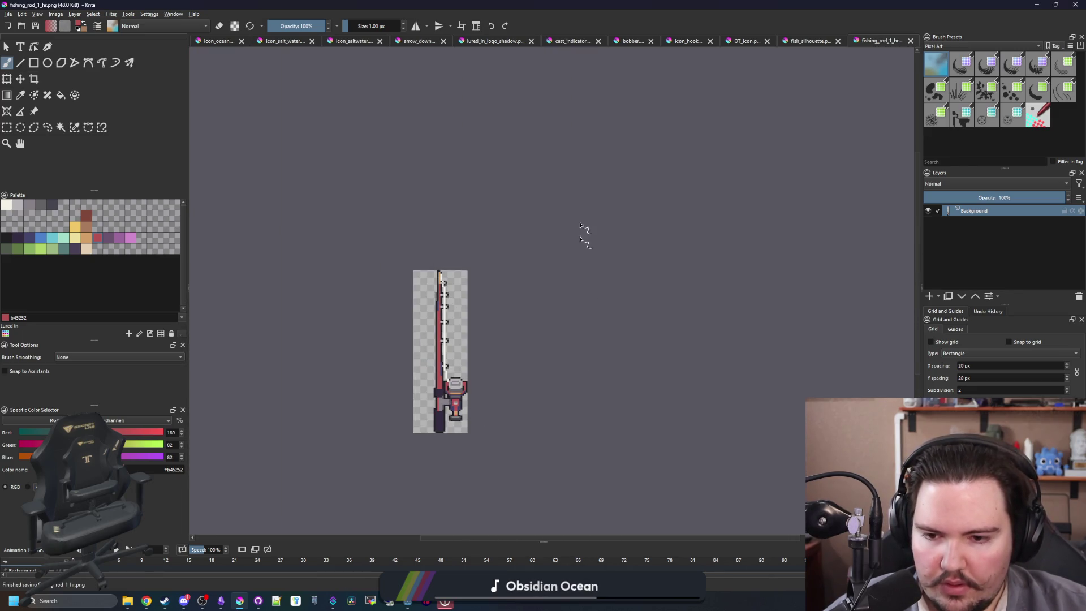
pyautogui.hotkey('alt', 'Tab')
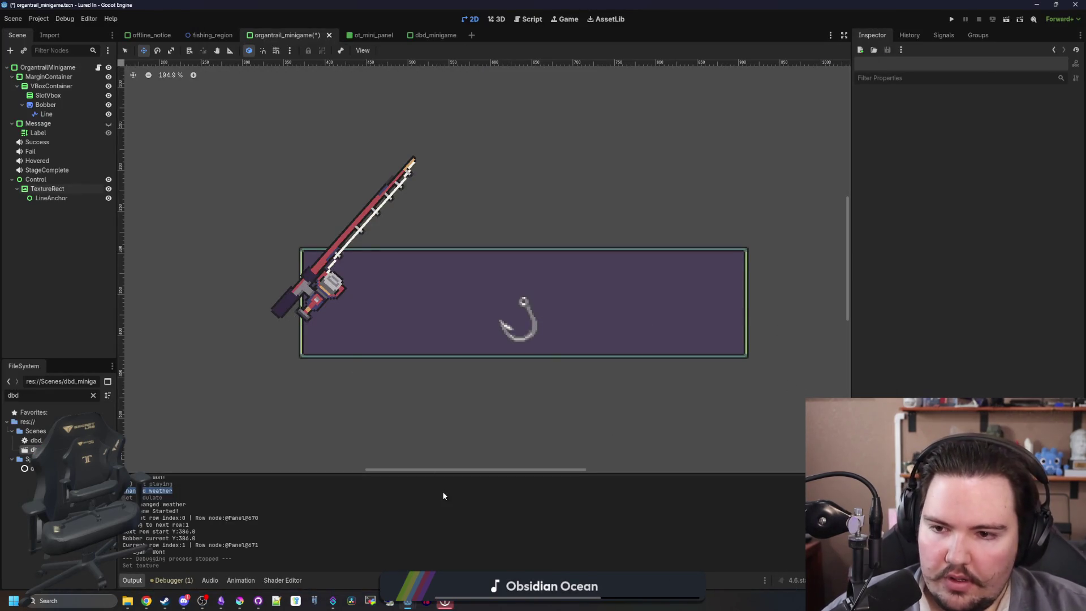
# Step: Save the minigame scene, inspect the updated rod, then bring Krita back maximized
pyautogui.hotkey('ctrl', 's')
pyautogui.scroll(5, 325, 366)
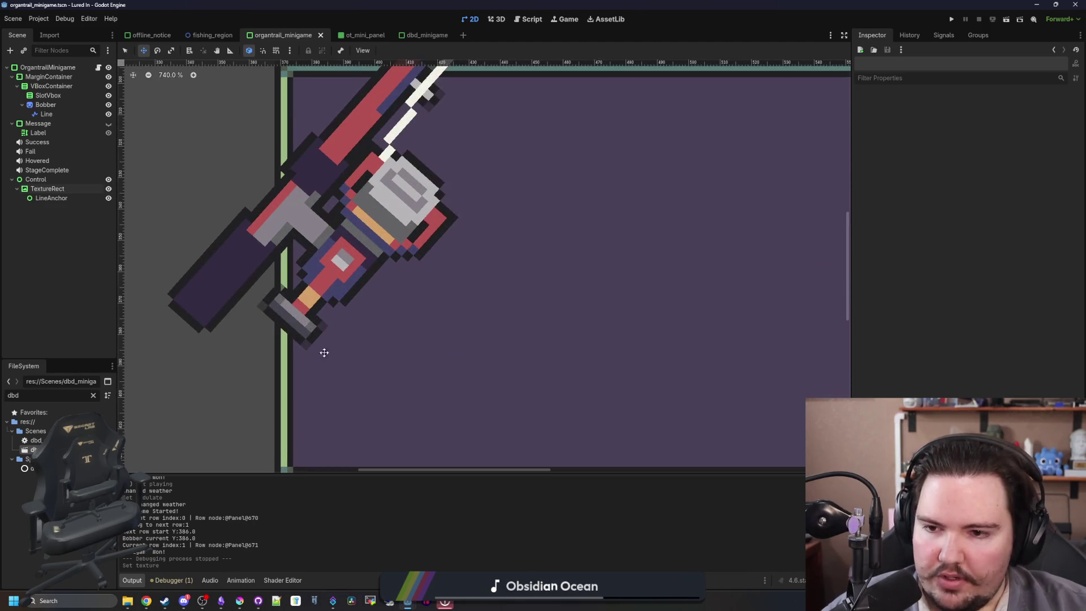
pyautogui.scroll(-9, 331, 315)
pyautogui.scroll(5, 193, 310)
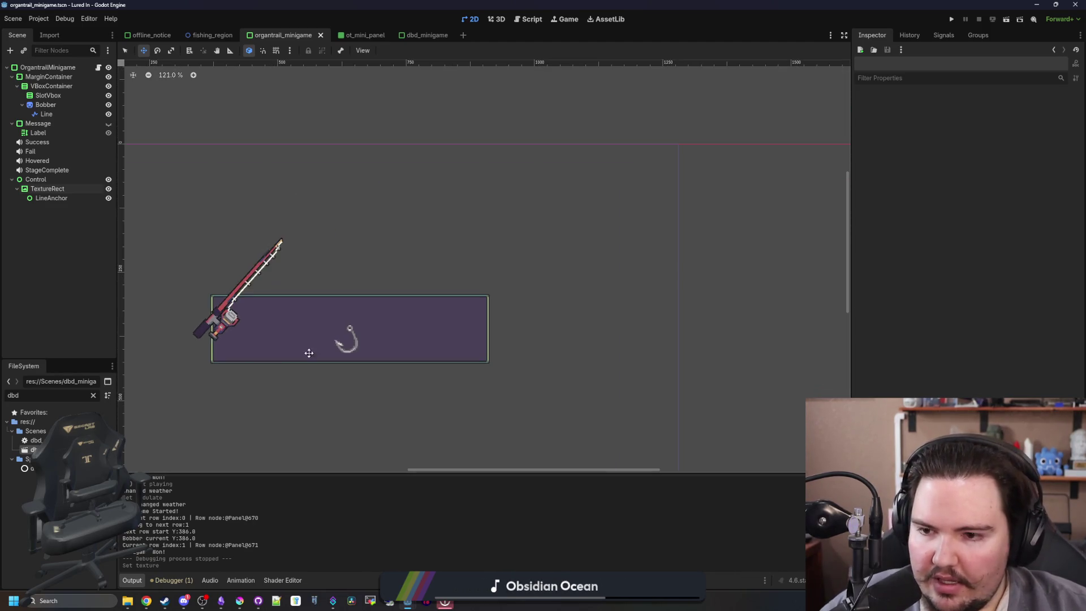
pyautogui.hotkey('ctrl', 's')
pyautogui.scroll(2, 283, 488)
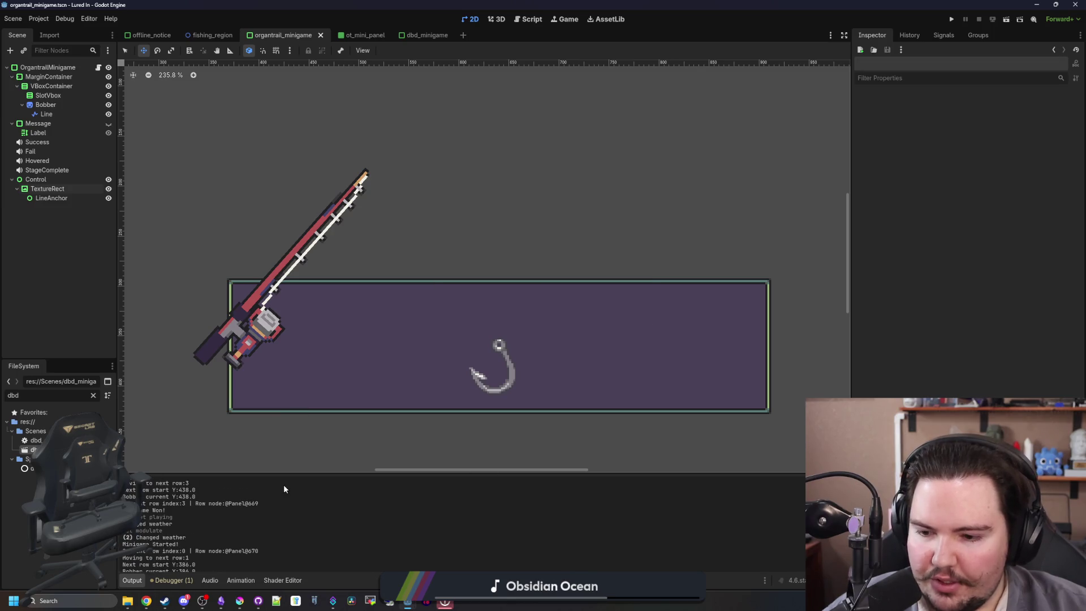
pyautogui.click(242, 601)
pyautogui.doubleClick(388, 501)
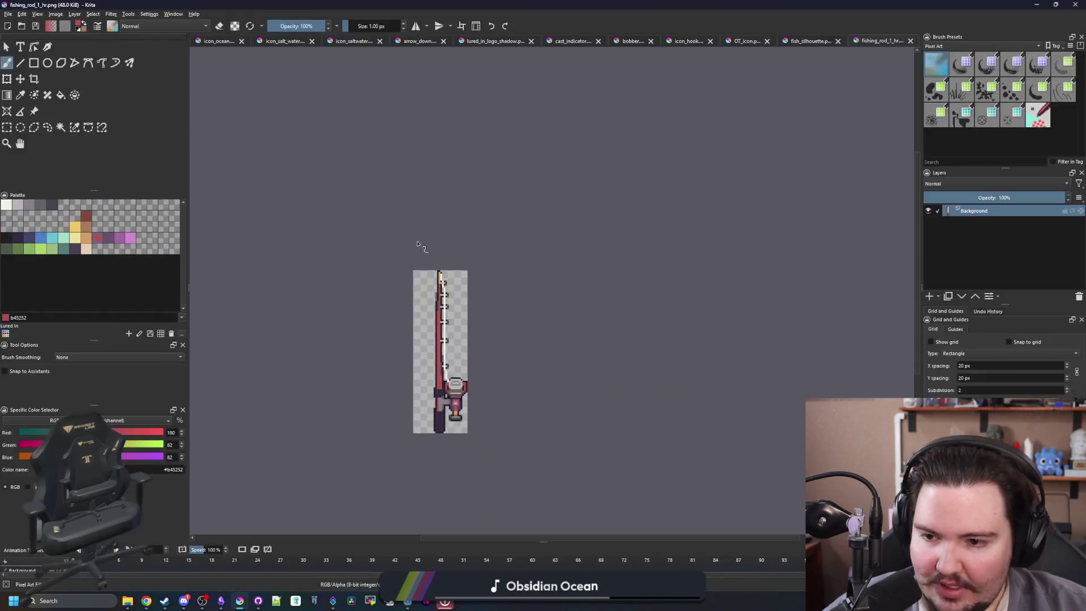
# Step: Paint 45444f dark grey shading pixels around the grip's red band
pyautogui.scroll(10, 411, 382)
pyautogui.click(31, 207)
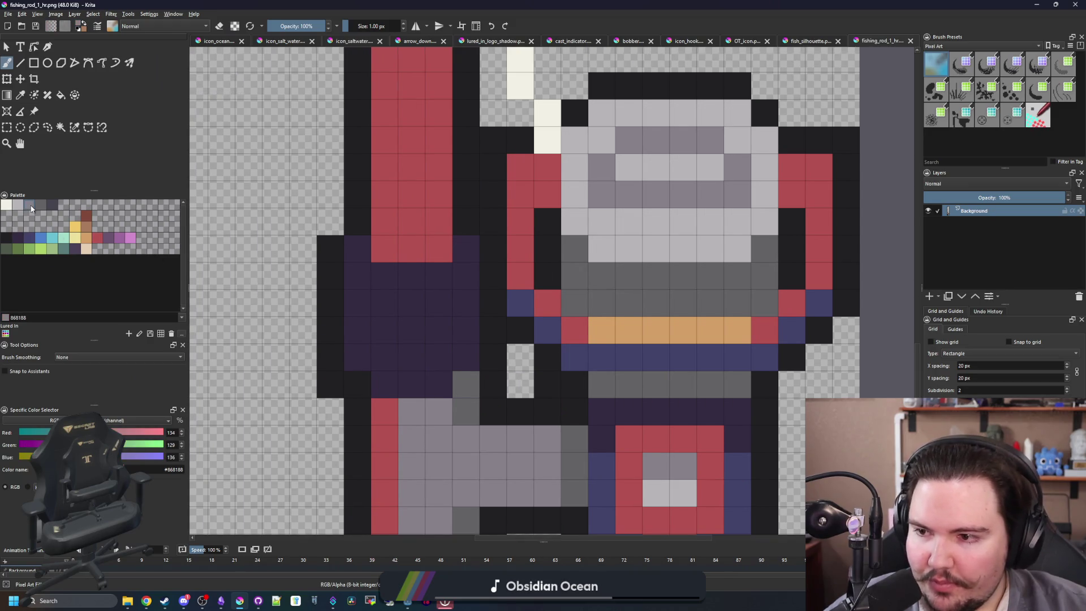
pyautogui.moveTo(349, 264)
pyautogui.mouseDown()
pyautogui.moveTo(438, 275)
pyautogui.moveTo(468, 220)
pyautogui.mouseUp()
pyautogui.hotkey('ctrl', 'z')
pyautogui.hotkey('ctrl', 'z')
pyautogui.keyDown('ctrl'); pyautogui.click(371, 250); pyautogui.keyUp('ctrl')
pyautogui.click(364, 252)
pyautogui.click(362, 223)
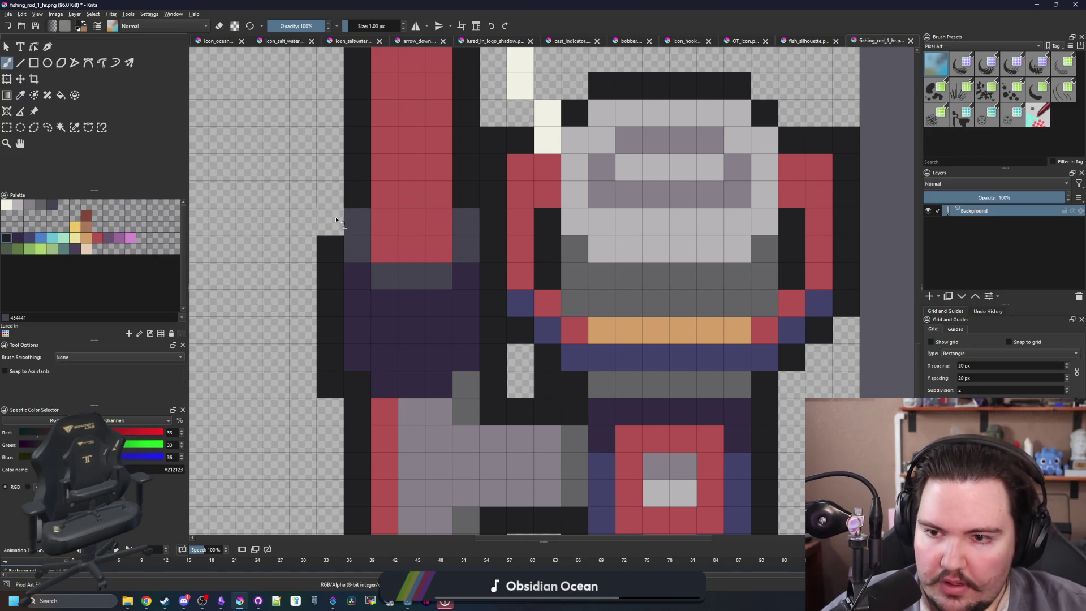
pyautogui.click(330, 221)
pyautogui.scroll(-2, 346, 222)
pyautogui.scroll(2, 386, 458)
# Step: Add a 45444f grey highlight line running down the grip
pyautogui.press('b')
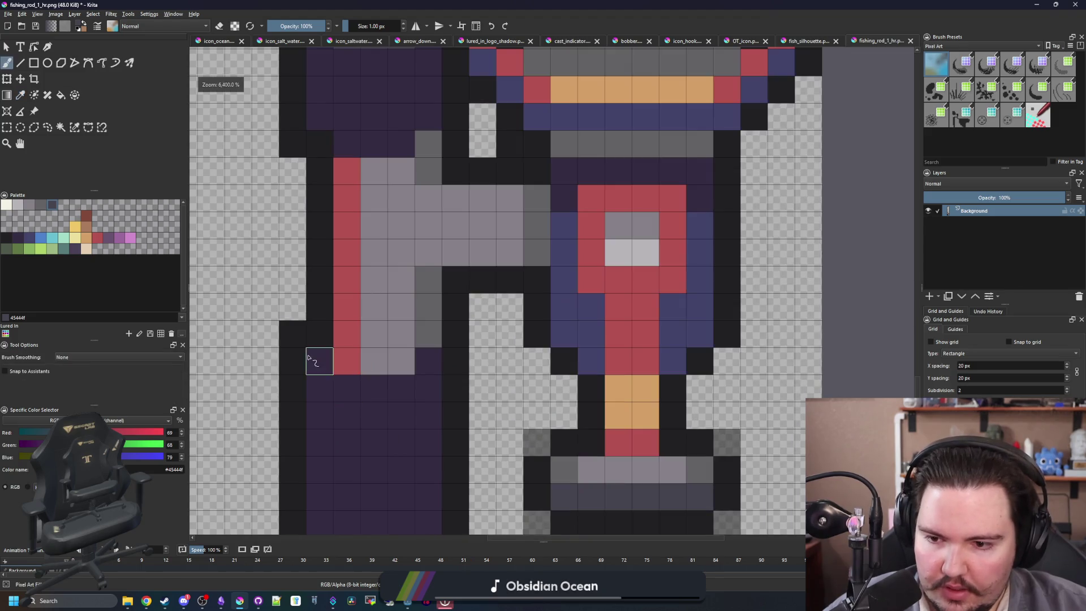
pyautogui.moveTo(317, 336)
pyautogui.mouseDown()
pyautogui.moveTo(376, 389)
pyautogui.moveTo(436, 345)
pyautogui.mouseUp()
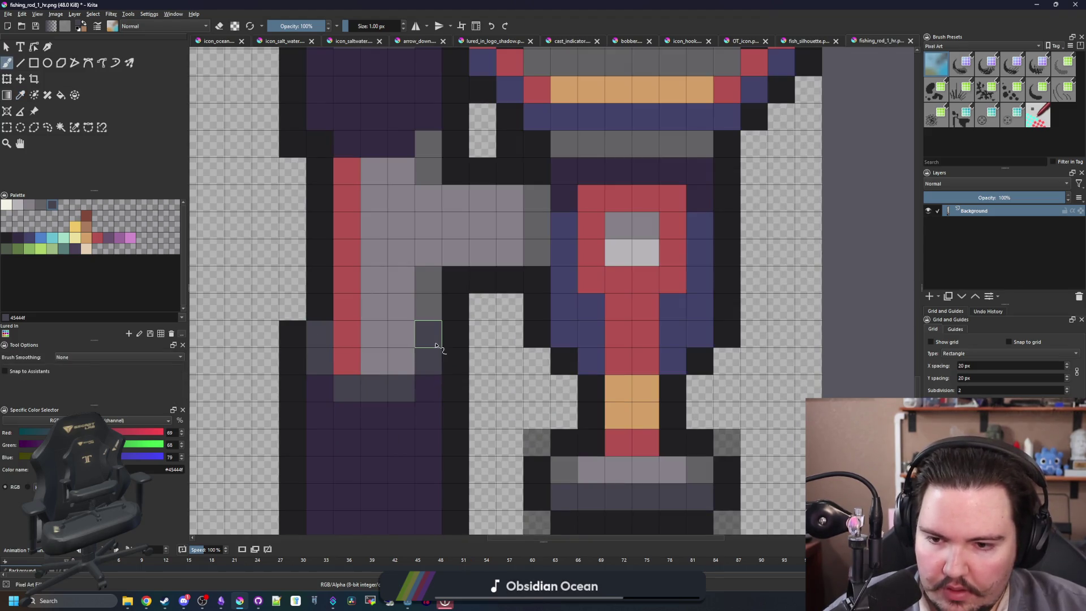
pyautogui.scroll(-3, 396, 385)
pyautogui.scroll(3, 395, 424)
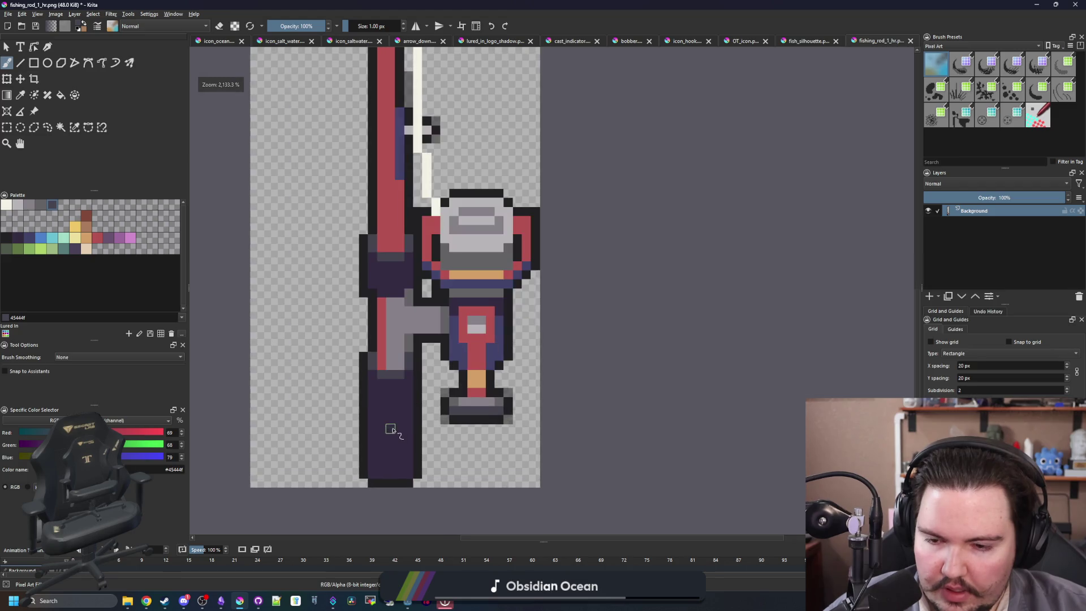
pyautogui.moveTo(373, 315)
pyautogui.mouseDown()
pyautogui.moveTo(376, 390)
pyautogui.moveTo(407, 416)
pyautogui.mouseUp()
pyautogui.scroll(-2, 407, 417)
pyautogui.hotkey('ctrl', 'z')
pyautogui.hotkey('ctrl', 'z')
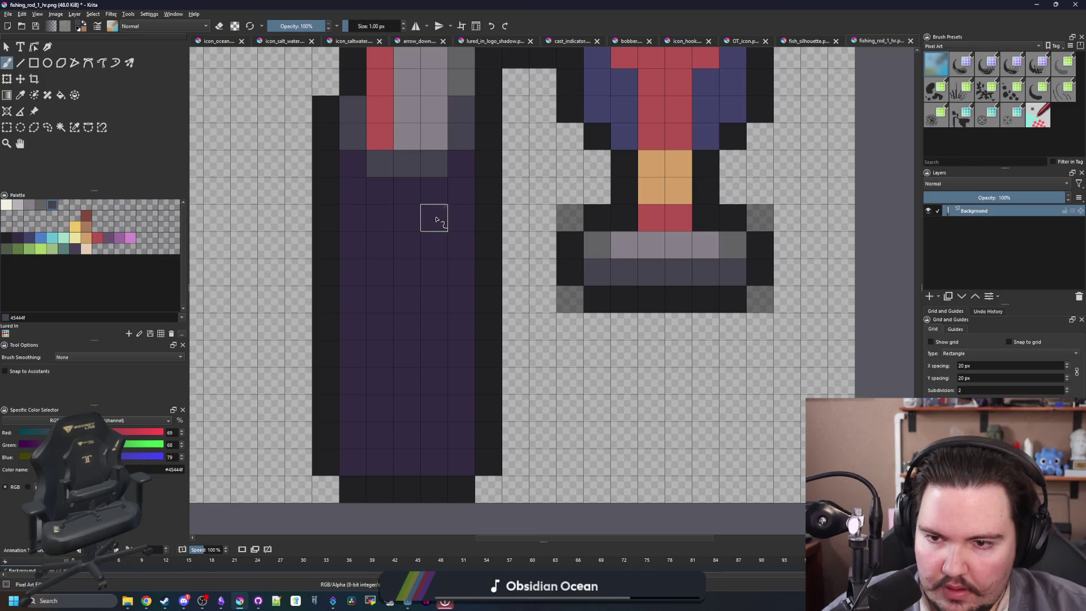
pyautogui.moveTo(433, 218)
pyautogui.mouseDown()
pyautogui.moveTo(411, 431)
pyautogui.moveTo(381, 354)
pyautogui.moveTo(380, 219)
pyautogui.moveTo(405, 435)
pyautogui.mouseUp()
pyautogui.hotkey('ctrl', 'z')
pyautogui.scroll(-4, 389, 419)
pyautogui.scroll(4, 400, 433)
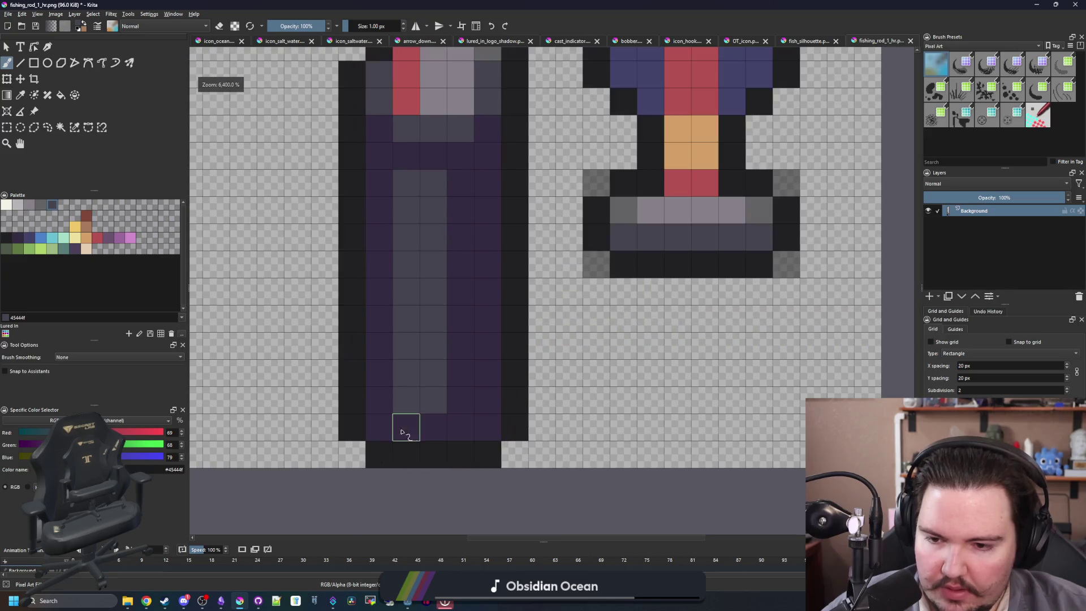
# Step: Darken the rod butt's bottom-row cells with 212123 and set painting opacity to 50% for softening the corners
pyautogui.click(7, 238)
pyautogui.click(379, 427)
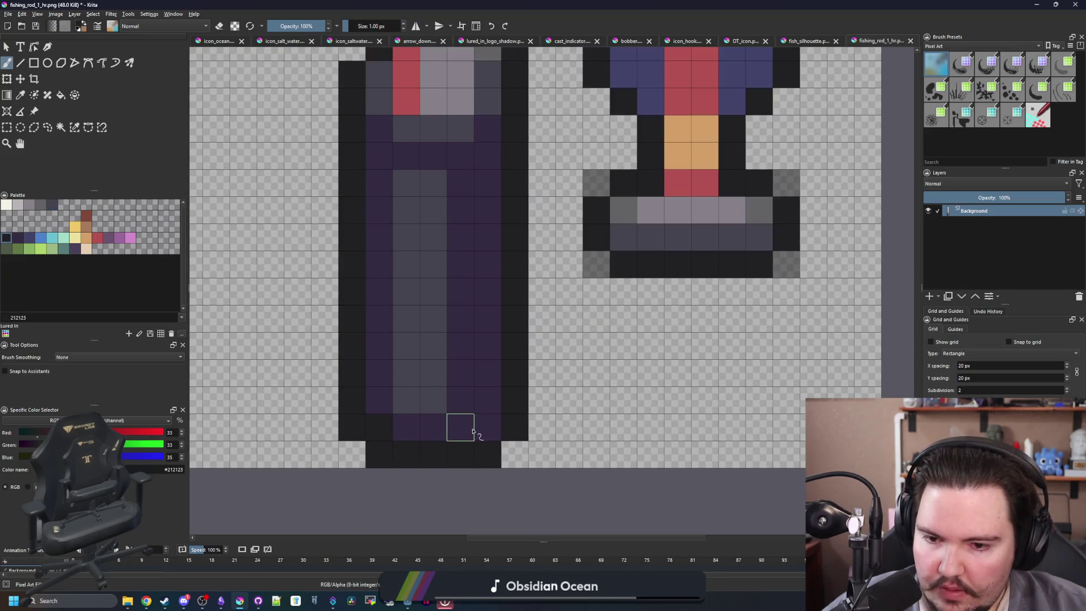
pyautogui.click(488, 426)
pyautogui.scroll(-6, 509, 424)
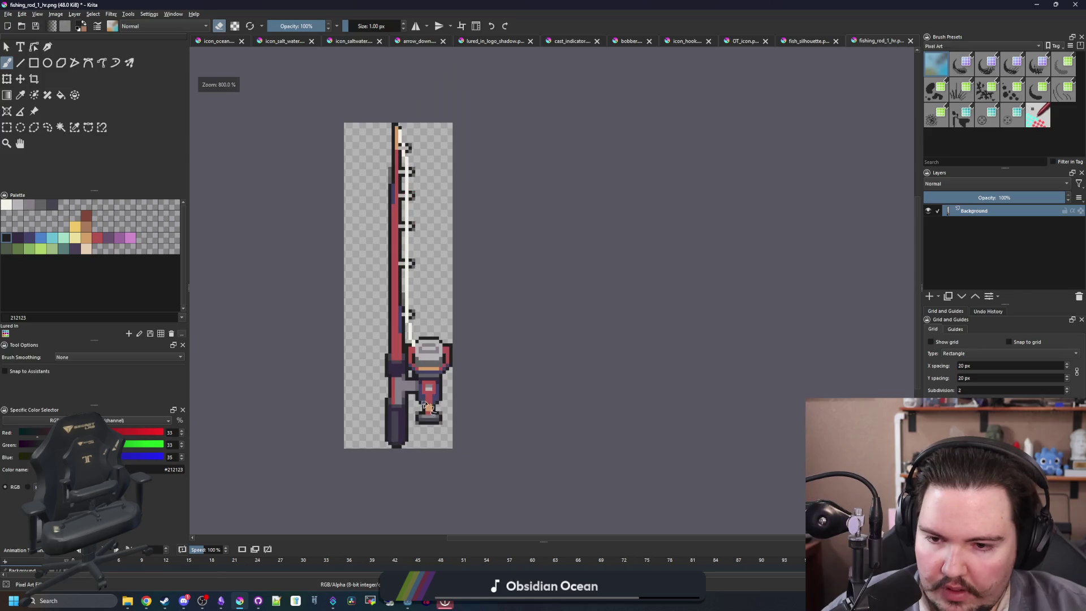
pyautogui.scroll(8, 428, 406)
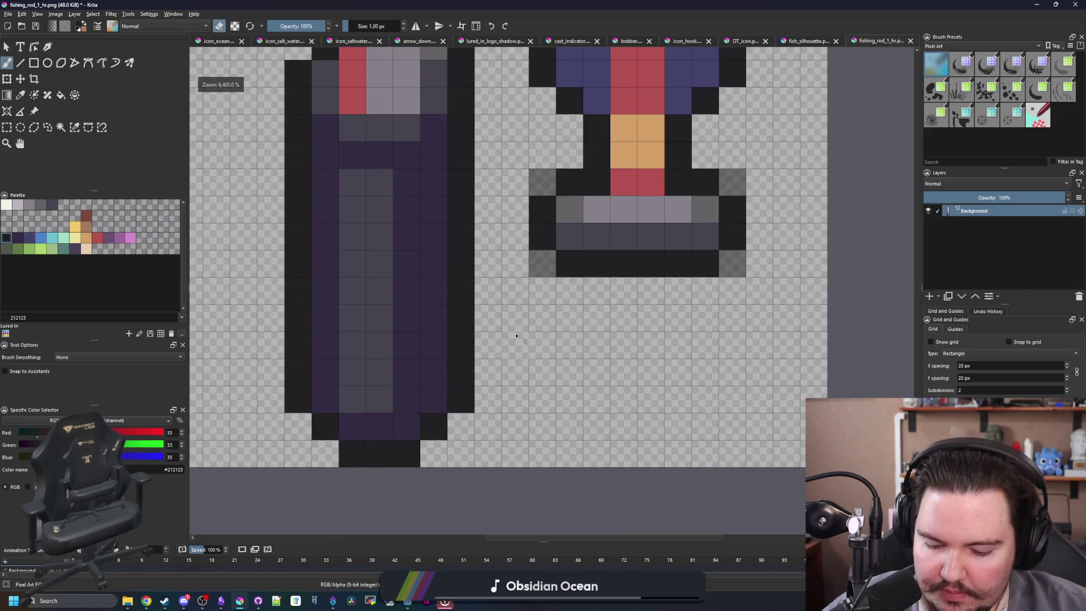
pyautogui.press('p')
pyautogui.click(310, 26)
pyautogui.write('5')
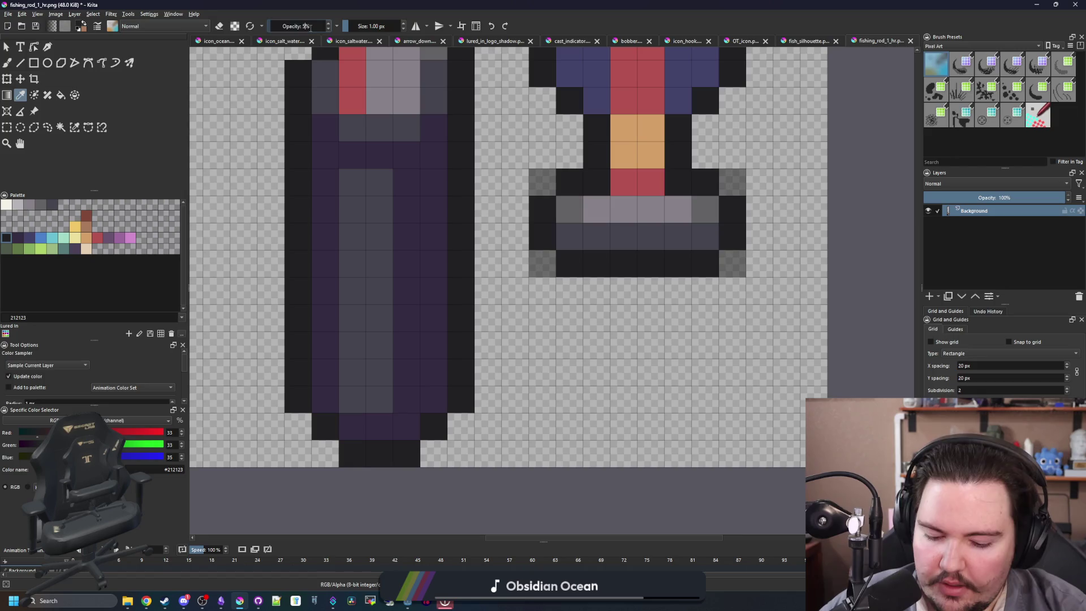
pyautogui.write('b')
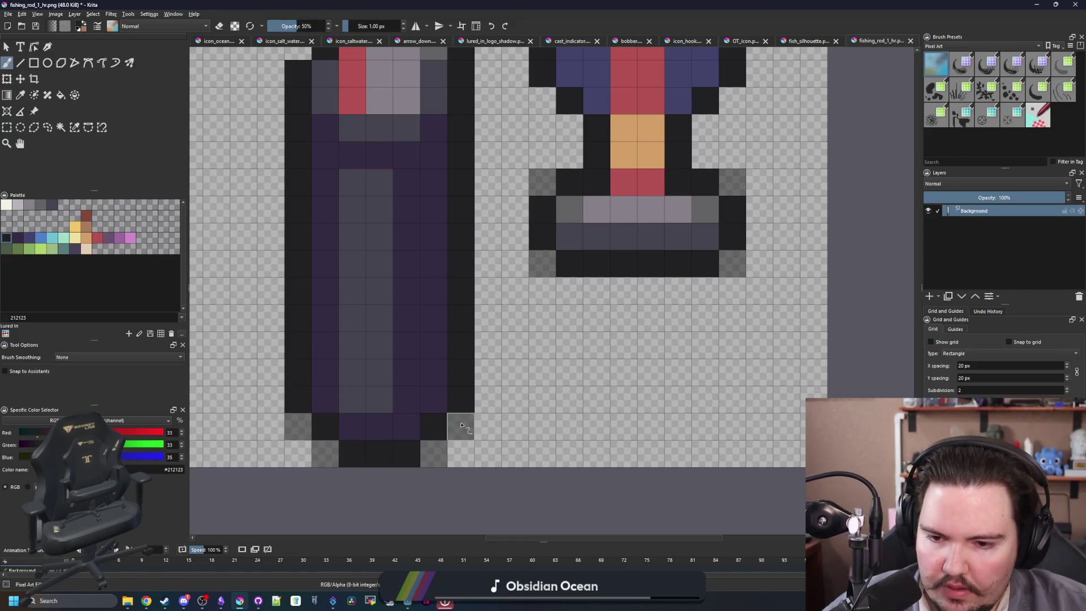
pyautogui.scroll(-8, 486, 430)
# Step: Save the rod sprite, confirm the PNG export, and switch back to Godot
pyautogui.hotkey('ctrl', 's')
pyautogui.click(588, 379)
pyautogui.hotkey('alt', 'Tab')
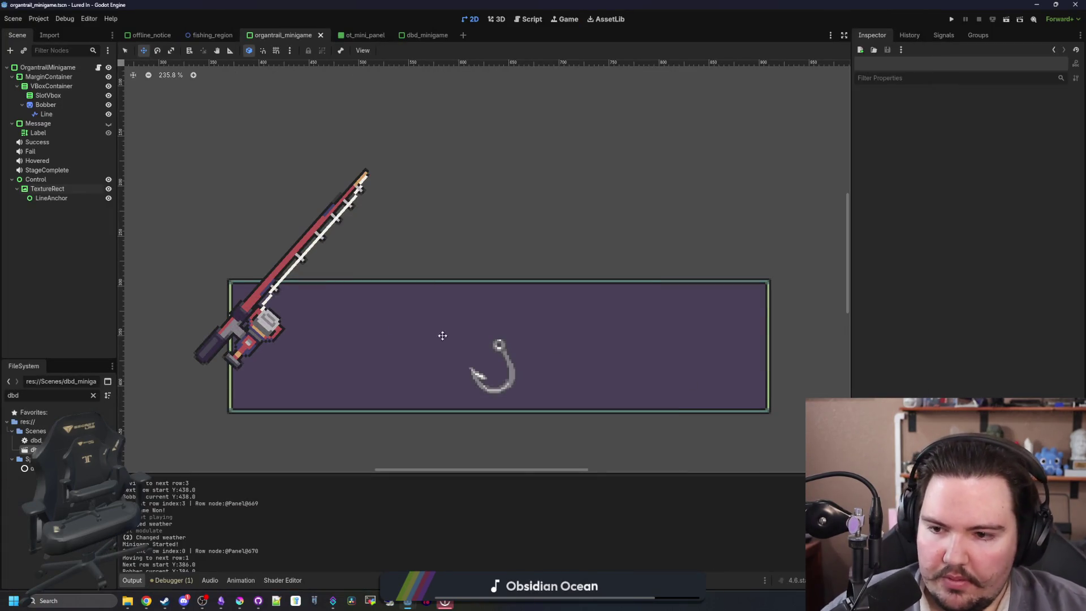
# Step: Save the minigame scene and select the VBoxContainer node in the scene tree
pyautogui.scroll(-3, 441, 334)
pyautogui.scroll(3, 422, 322)
pyautogui.hotkey('ctrl', 's')
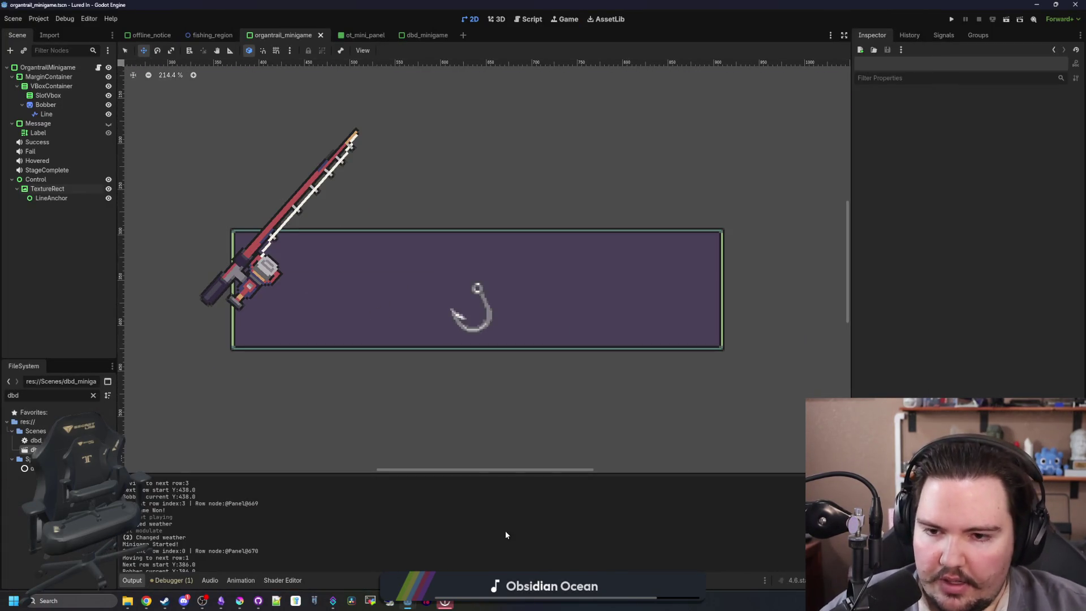
pyautogui.scroll(-2, 492, 391)
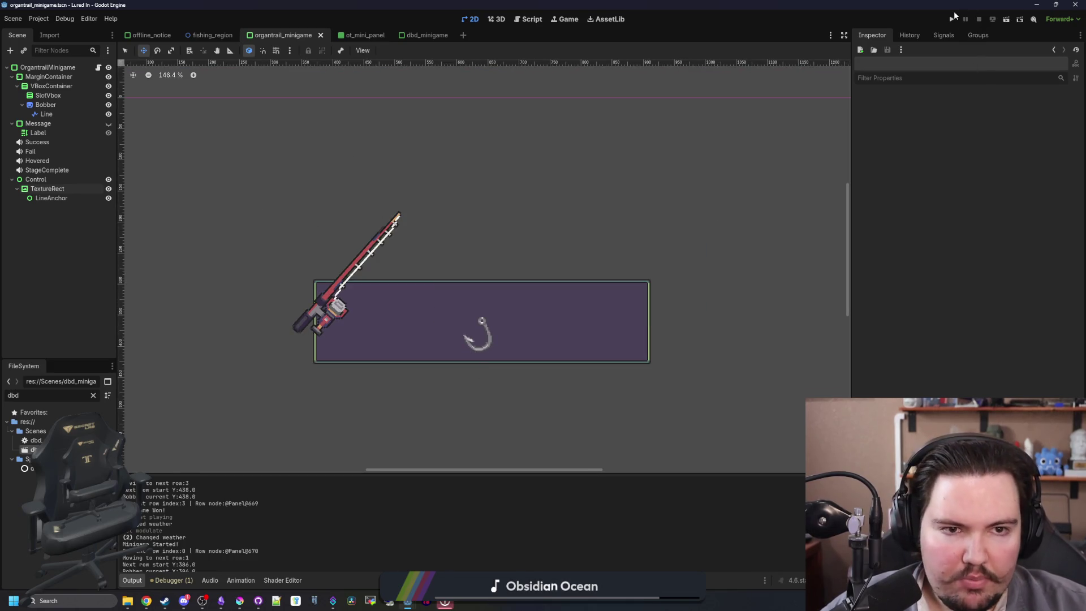
pyautogui.scroll(3, 509, 351)
pyautogui.hotkey('ctrl', 's')
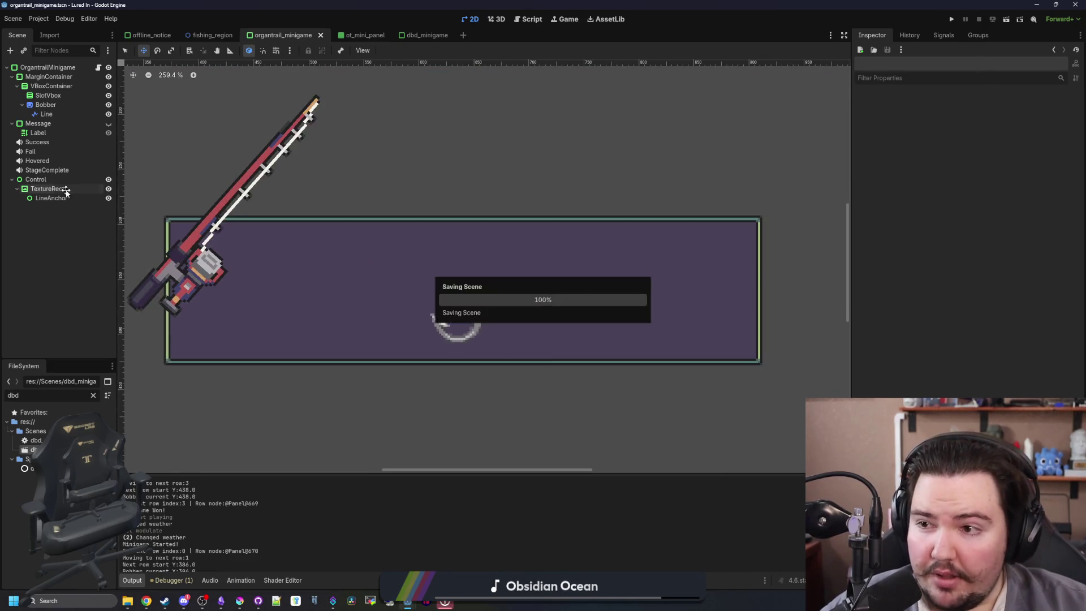
pyautogui.click(48, 95)
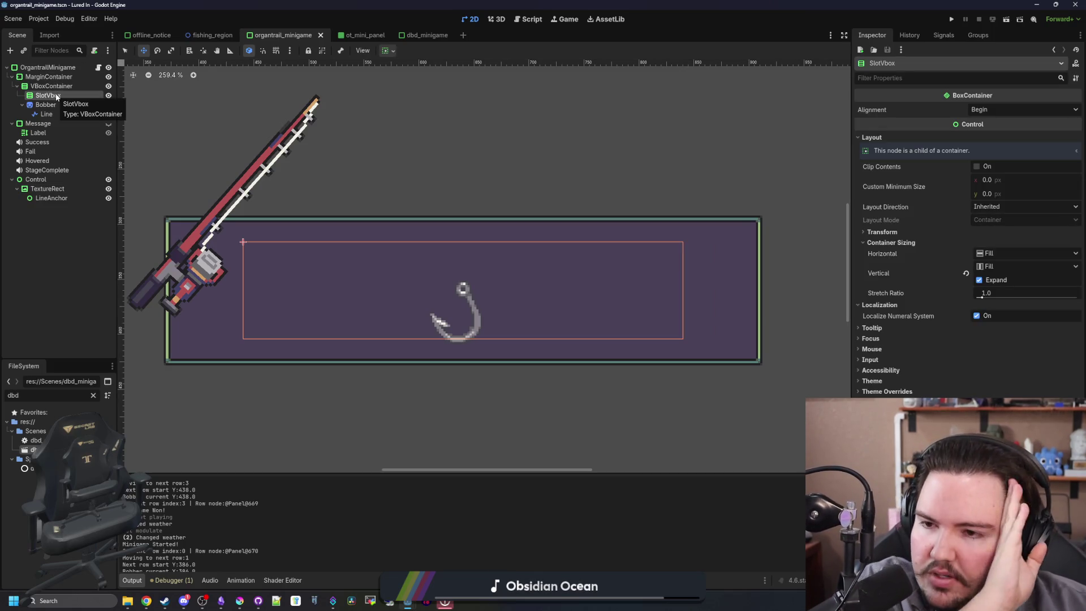
pyautogui.click(59, 105)
pyautogui.click(60, 88)
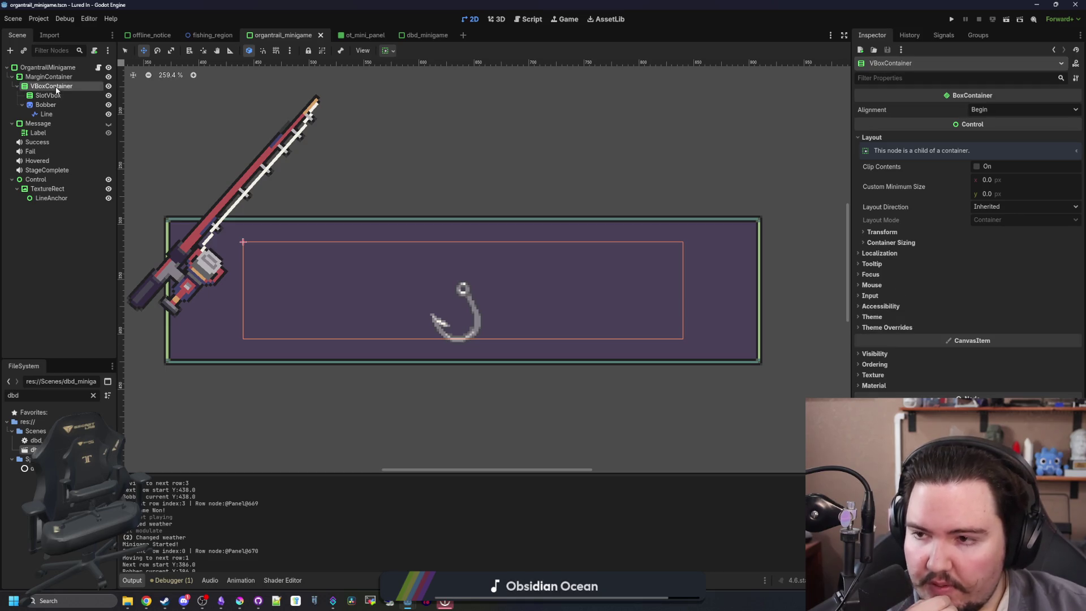
# Step: Add a Label child under VBoxContainer with its text set to 0/3
pyautogui.rightClick(55, 86)
pyautogui.click(78, 96)
pyautogui.write('label')
pyautogui.press('Return')
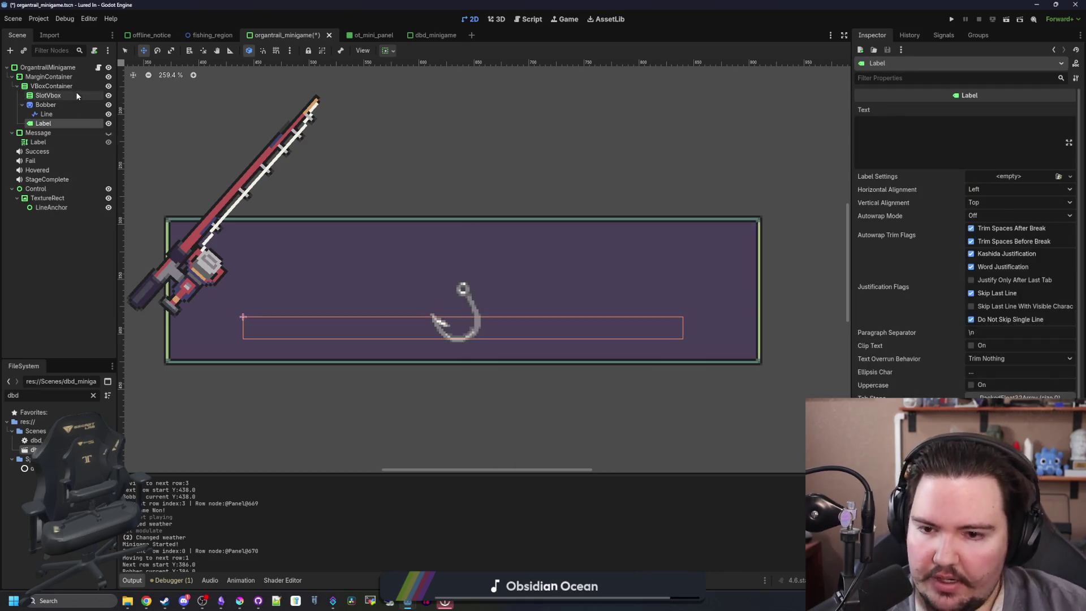
pyautogui.click(928, 155)
pyautogui.write('0/3')
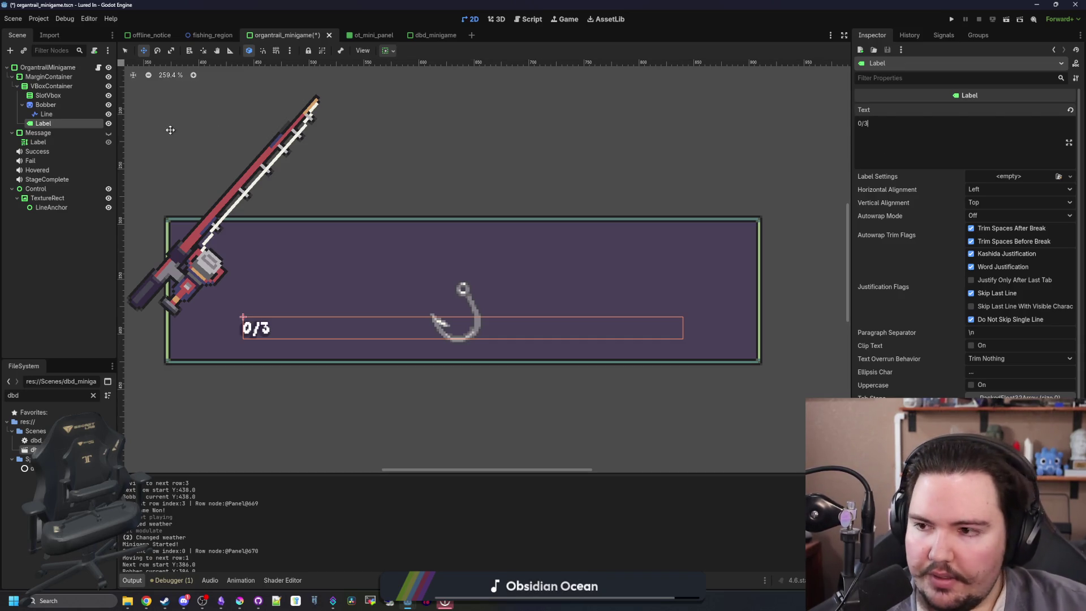
# Step: Duplicate the 0/3 Label and open the dbd_minigame scene for comparison
pyautogui.rightClick(60, 125)
pyautogui.click(107, 241)
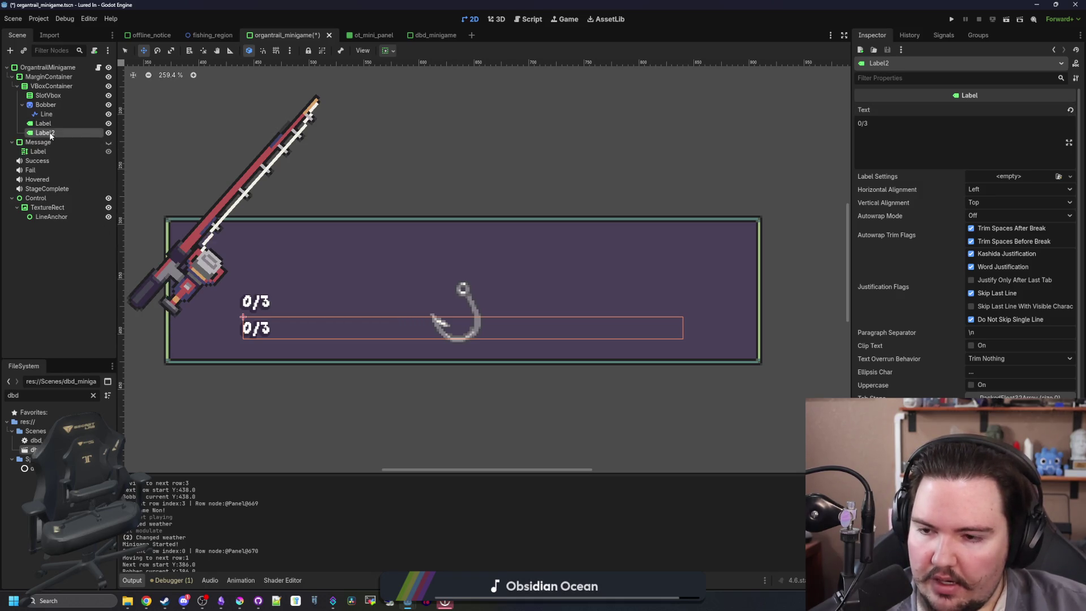
pyautogui.click(436, 34)
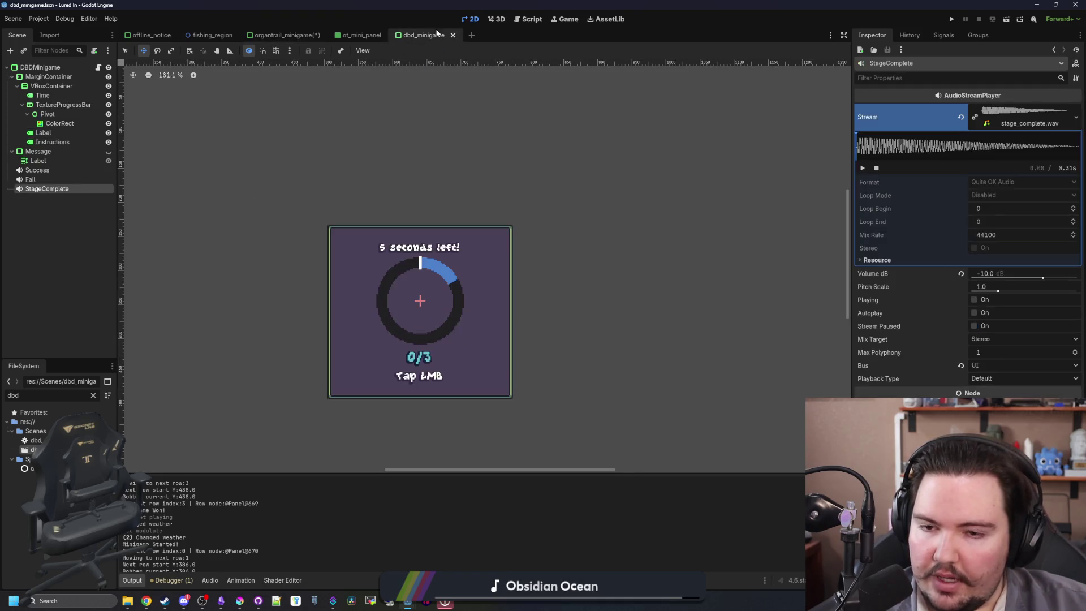
# Step: Select the Time, 0/3 Label and Instructions nodes in dbd_minigame for copying
pyautogui.doubleClick(52, 158)
pyautogui.click(54, 95)
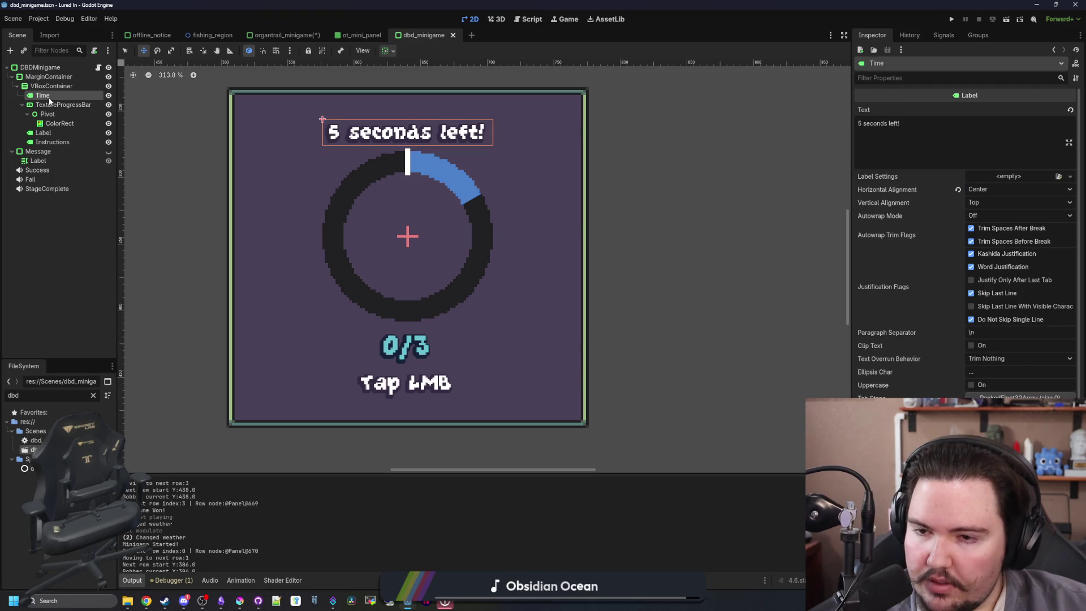
pyautogui.click(49, 142)
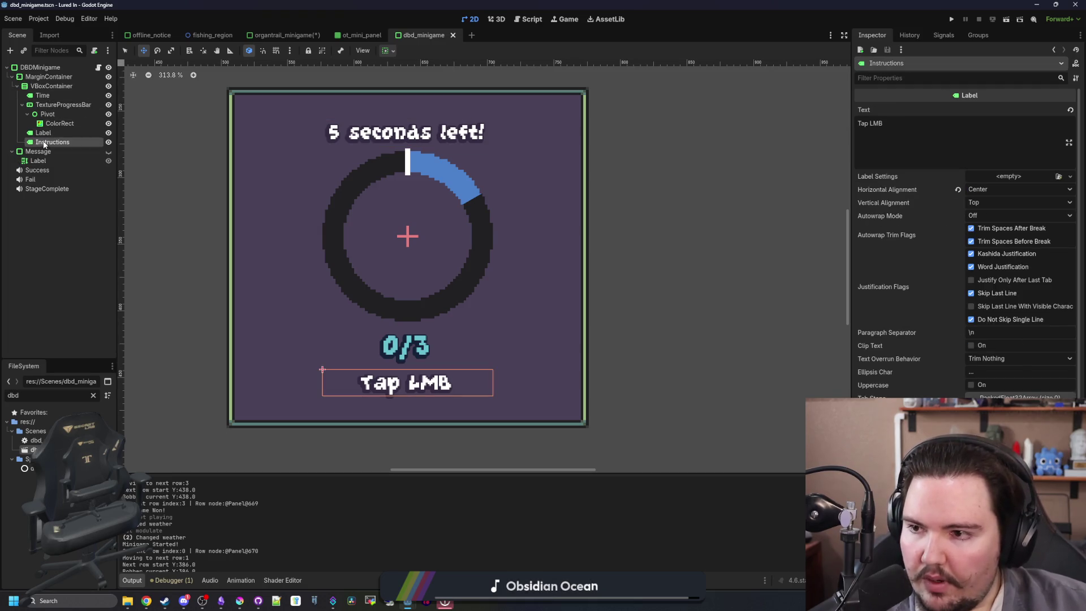
pyautogui.keyDown('ctrl'); pyautogui.click(43, 133); pyautogui.keyUp('ctrl')
pyautogui.keyDown('ctrl'); pyautogui.click(43, 95); pyautogui.keyUp('ctrl')
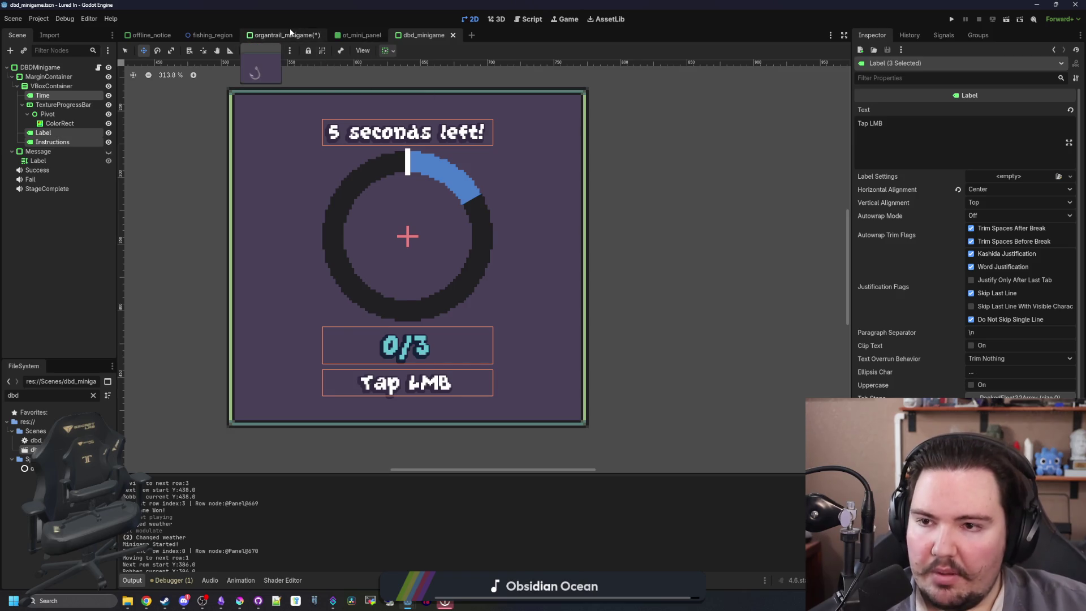
# Step: In organtrail_minigame, delete the two old 0/3 counter labels
pyautogui.click(286, 35)
pyautogui.keyDown('ctrl'); pyautogui.click(54, 132); pyautogui.keyUp('ctrl')
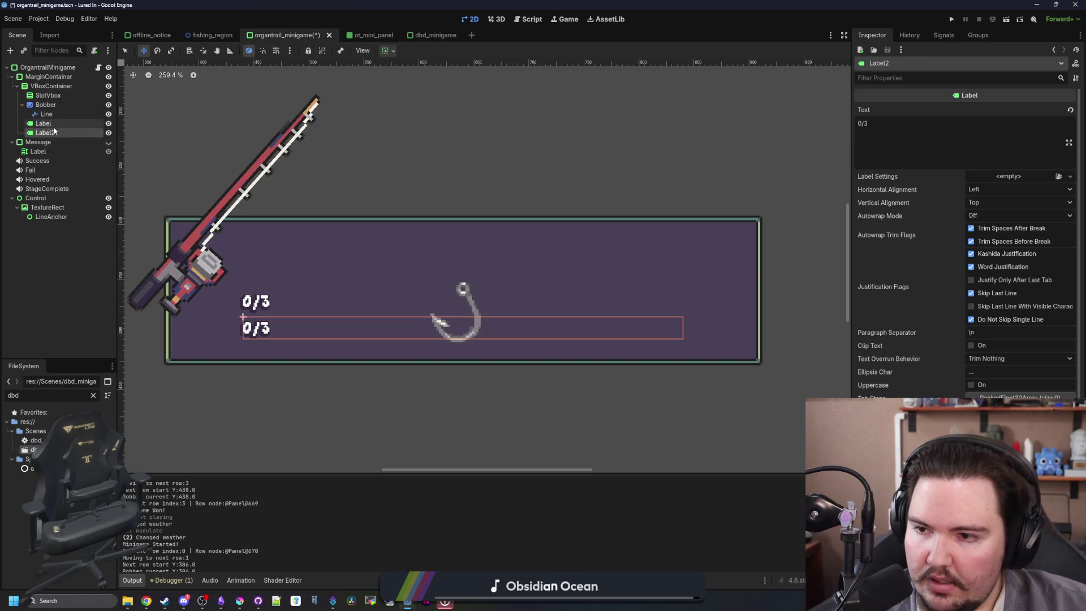
pyautogui.press('Delete')
pyautogui.click(526, 317)
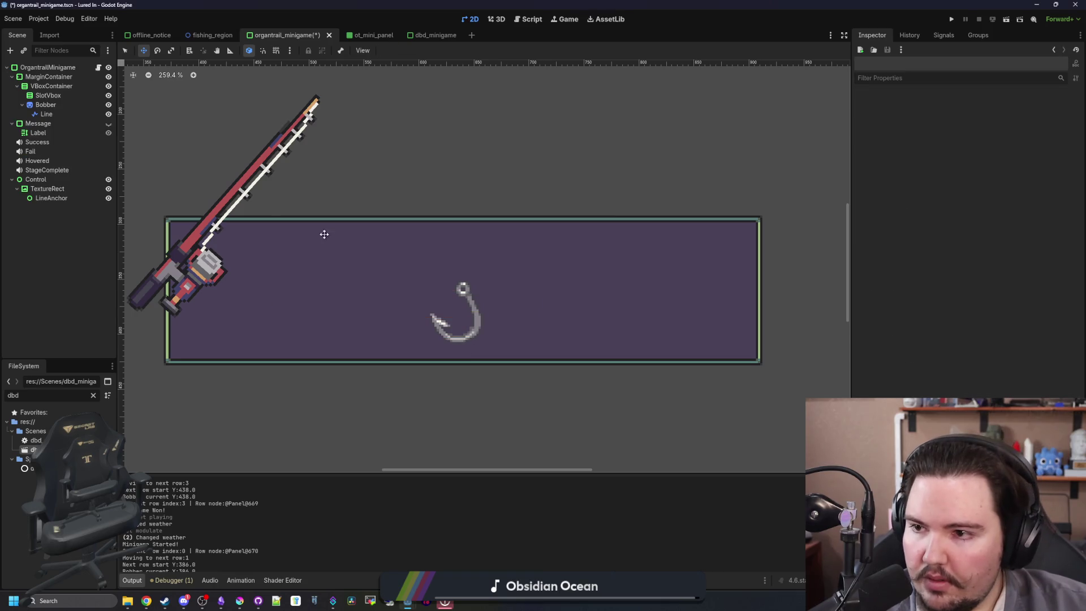
# Step: Paste the three labels into VBoxContainer and move Time above SlotVbox
pyautogui.hotkey('ctrl', 'v')
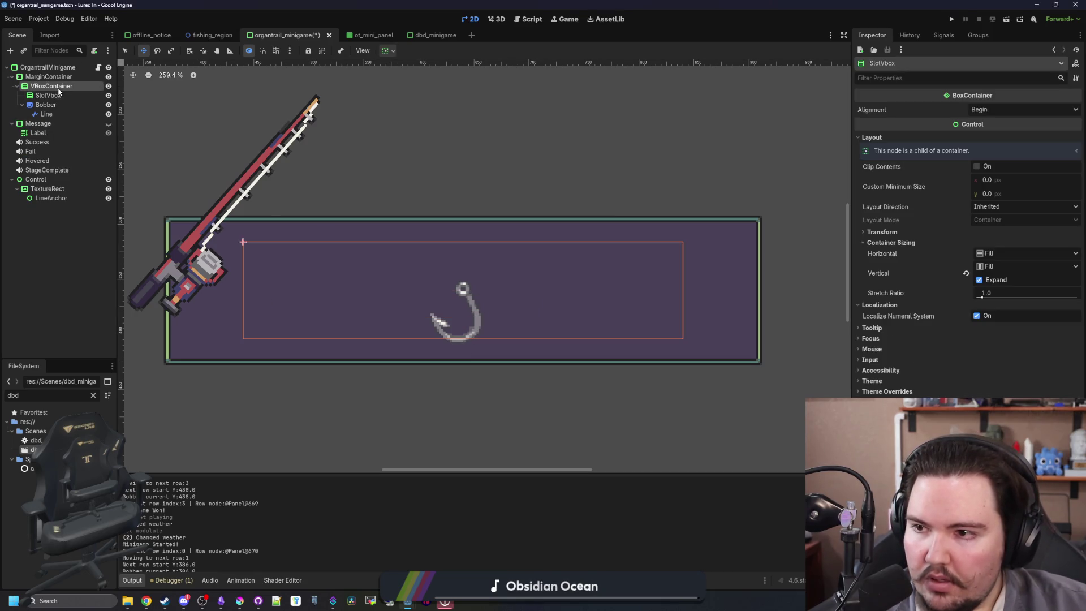
pyautogui.click(60, 123)
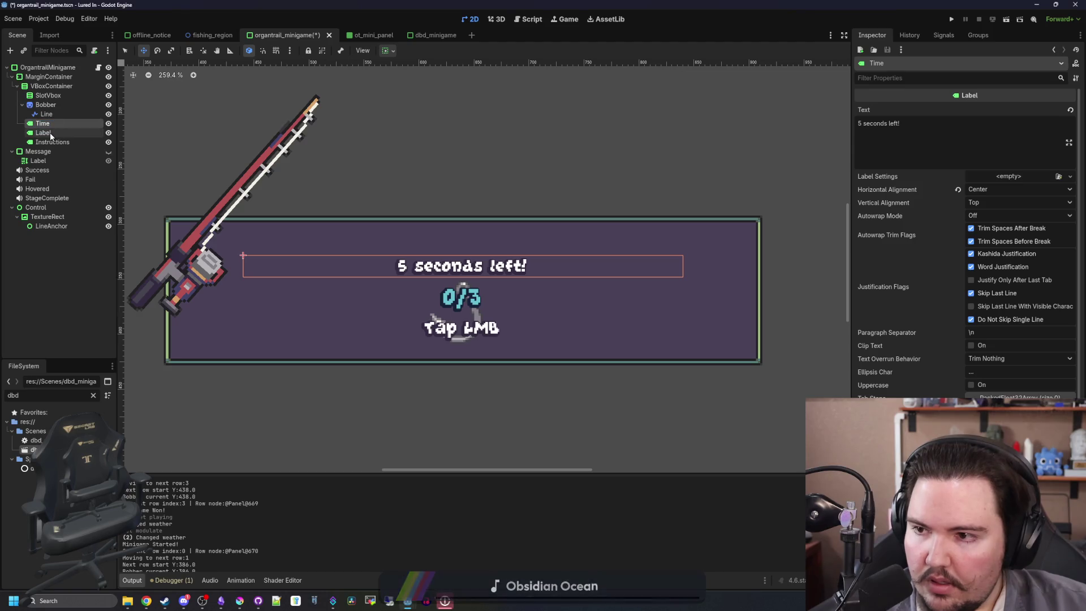
pyautogui.click(48, 132)
pyautogui.moveTo(48, 123); pyautogui.dragTo(57, 92)
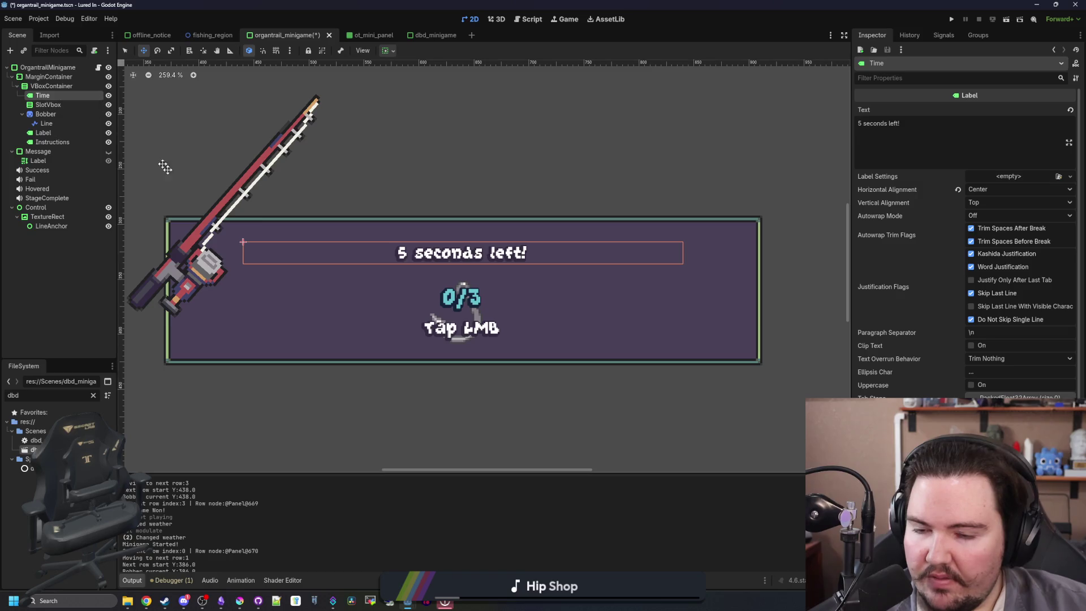
pyautogui.scroll(1, 334, 235)
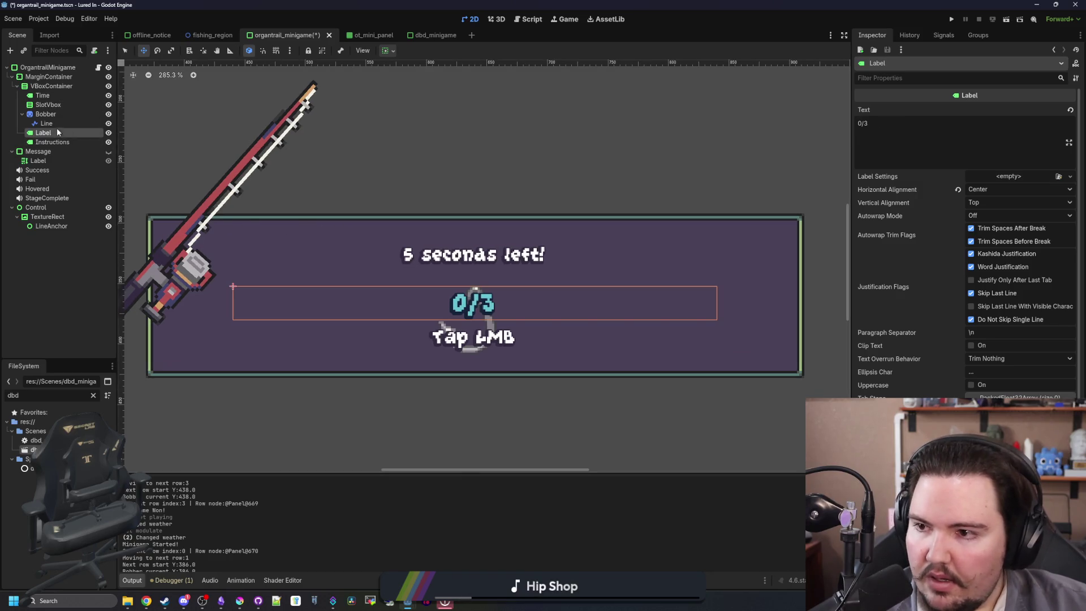
pyautogui.click(72, 142)
pyautogui.scroll(-1, 349, 240)
# Step: Save the scene, open the minigame script and select the 0/3 counter Label
pyautogui.hotkey('ctrl', 's')
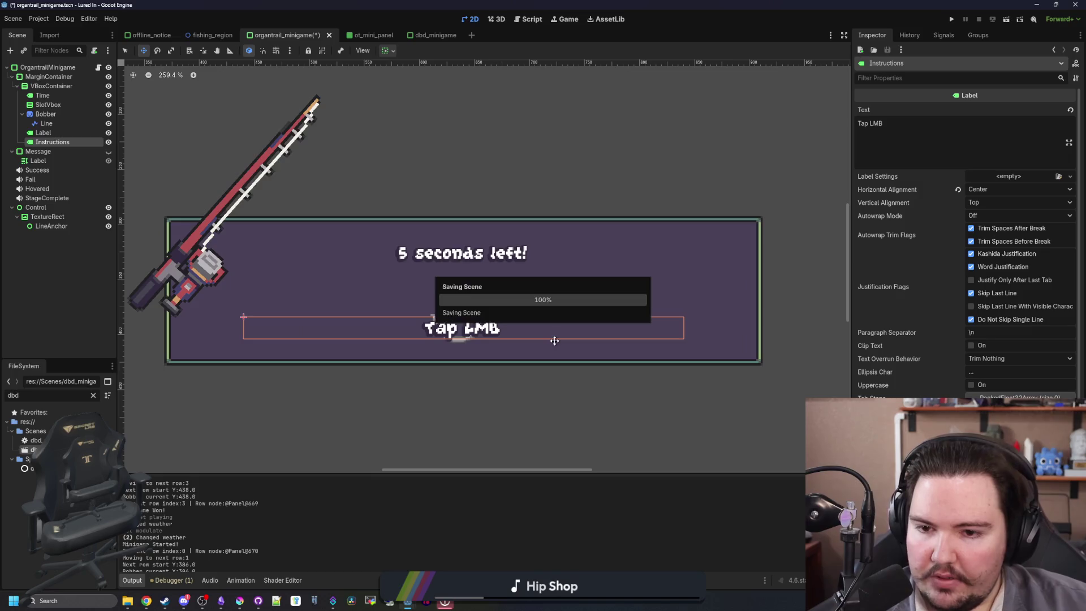
pyautogui.hotkey('ctrl', 's')
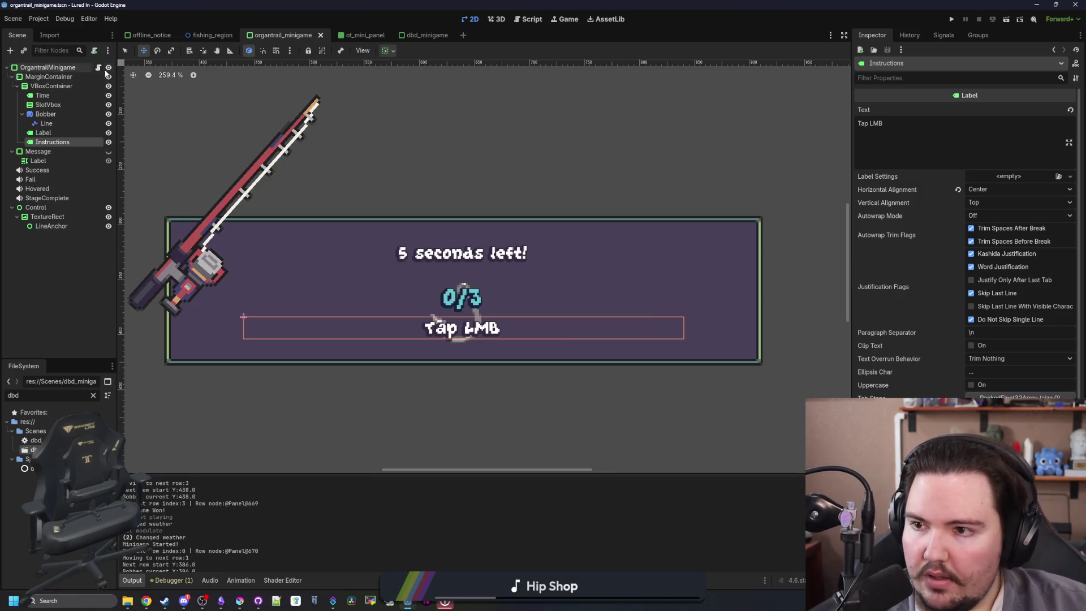
pyautogui.click(98, 67)
pyautogui.click(55, 134)
pyautogui.scroll(4, 465, 248)
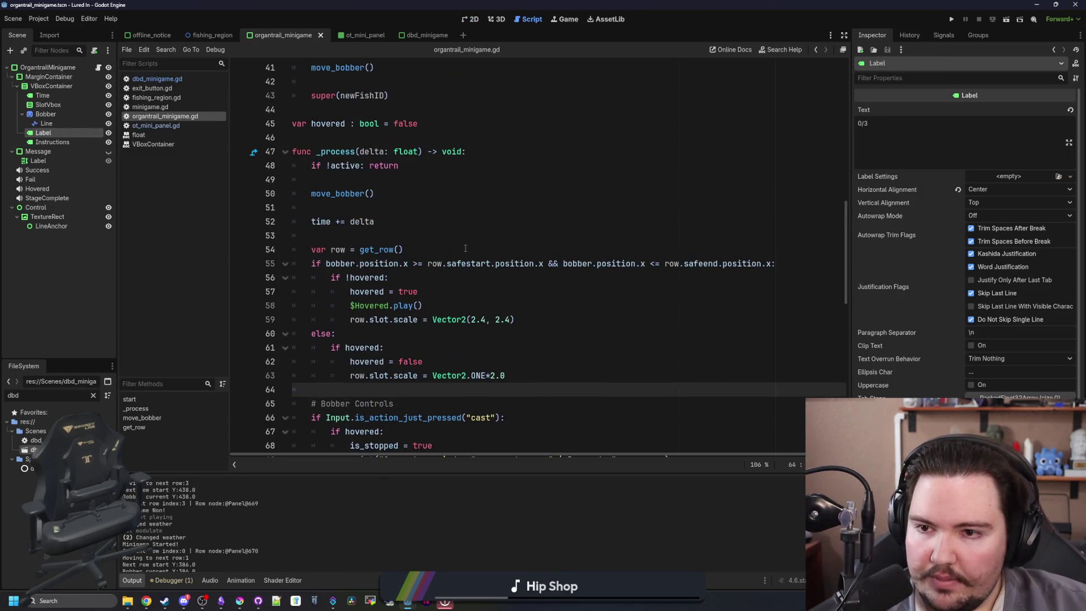
# Step: In _process, add a line assigning the counter Label's text from current_row
pyautogui.click(348, 231)
pyautogui.press('Return')
pyautogui.press('Return')
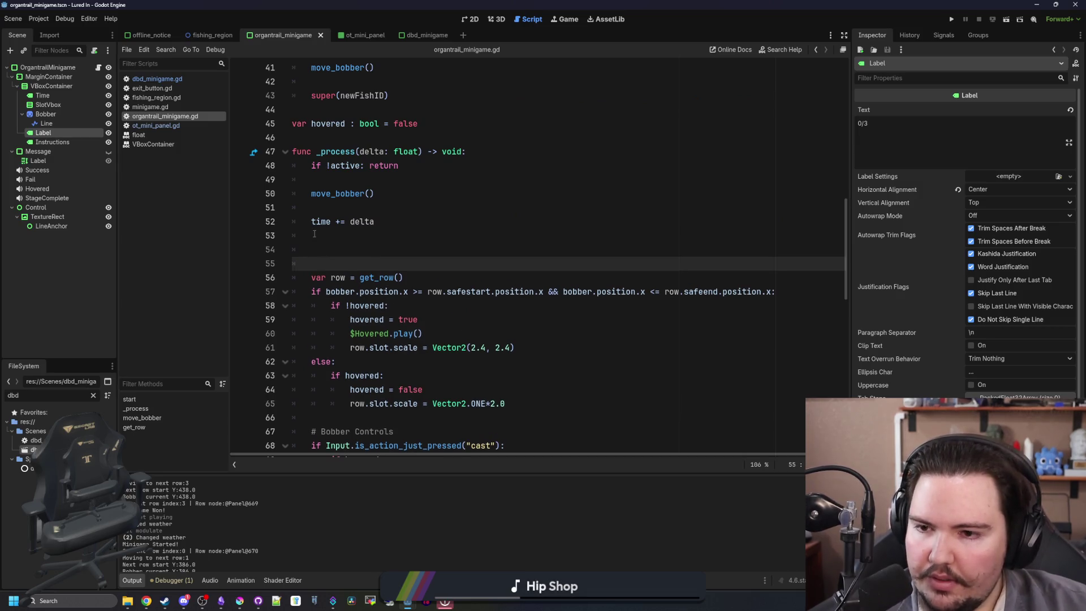
pyautogui.press('Up')
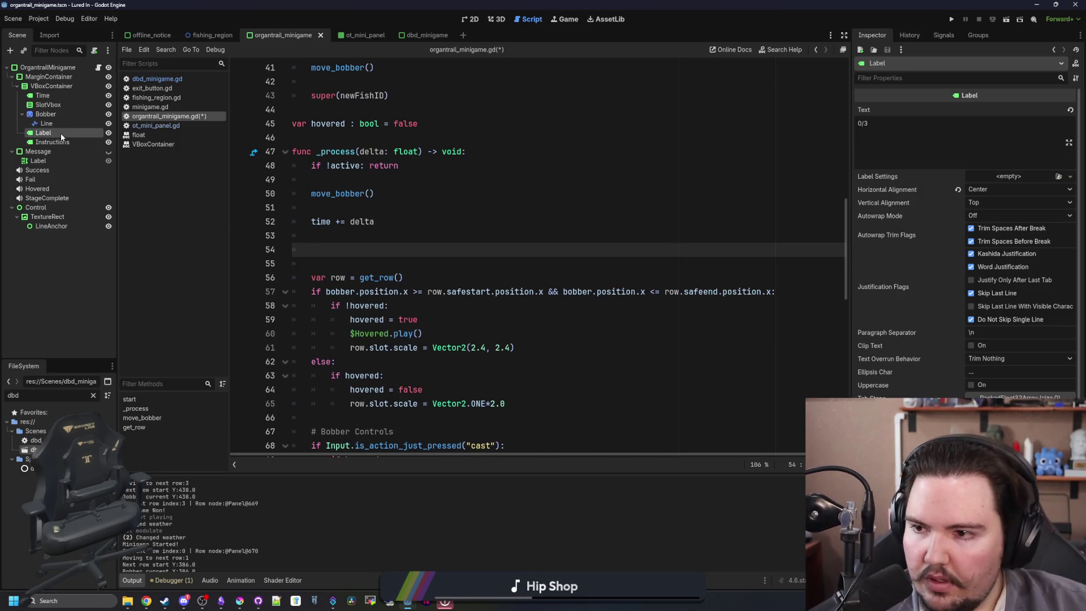
pyautogui.moveTo(368, 254); pyautogui.dragTo(533, 246)
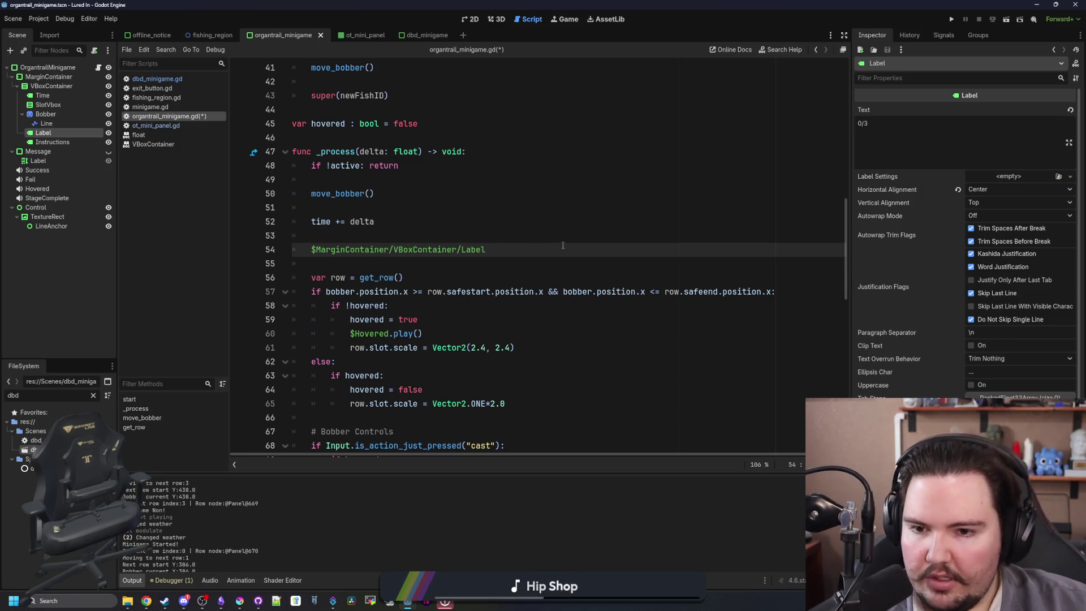
pyautogui.click(526, 248)
pyautogui.write('.TEXT =')
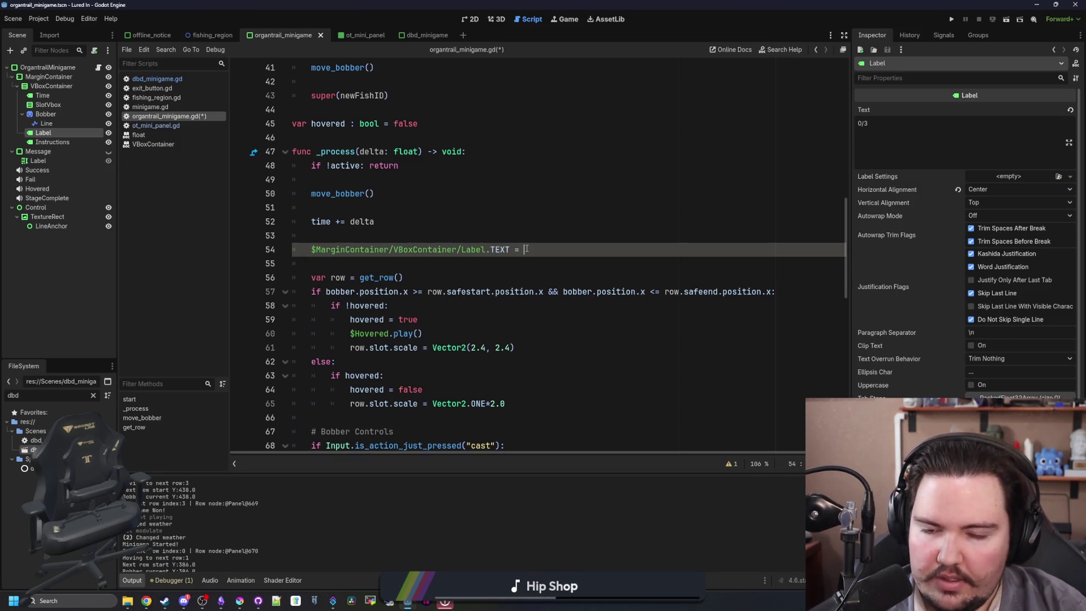
pyautogui.press('BackSpace')
pyautogui.press('BackSpace')
pyautogui.press('BackSpace')
pyautogui.write('text = ')
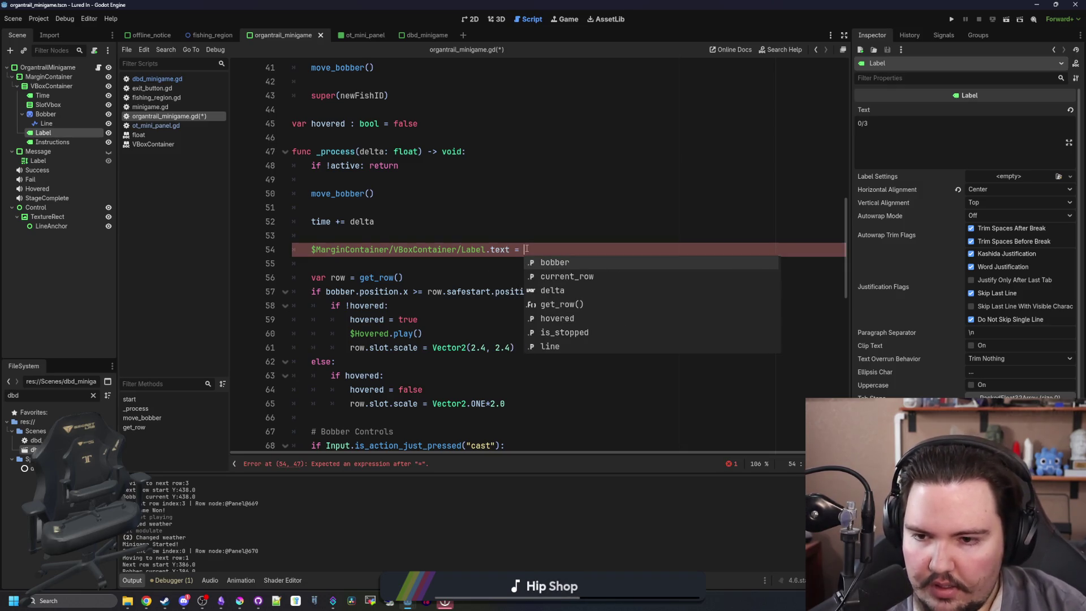
pyautogui.write('c')
pyautogui.press('Return')
pyautogui.keyDown('ctrl'); pyautogui.click(526, 250); pyautogui.keyUp('ctrl')
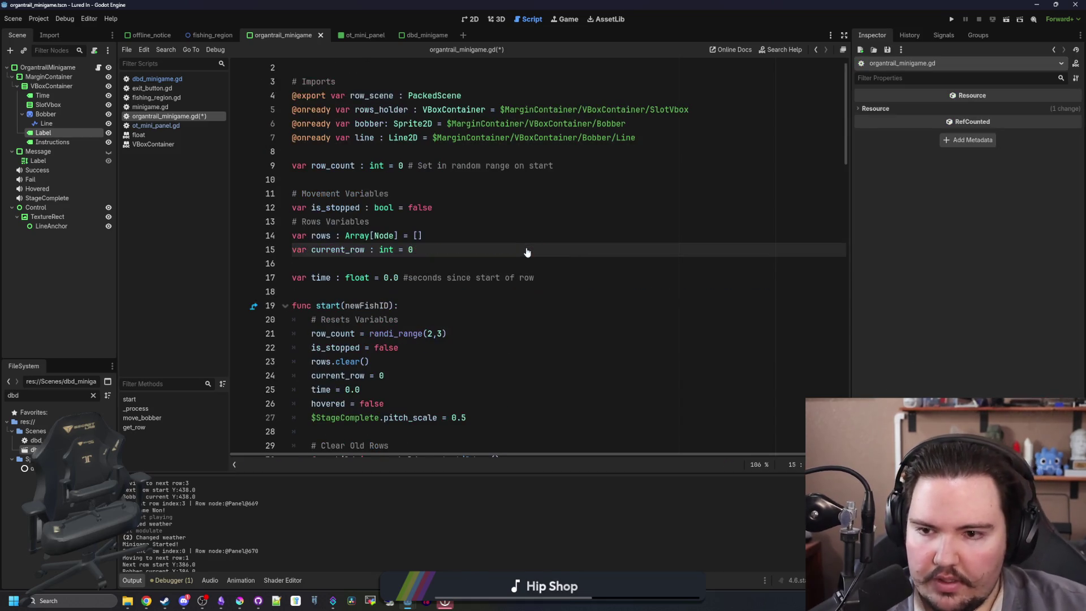
pyautogui.hotkey('alt', 'Left')
pyautogui.click(560, 240)
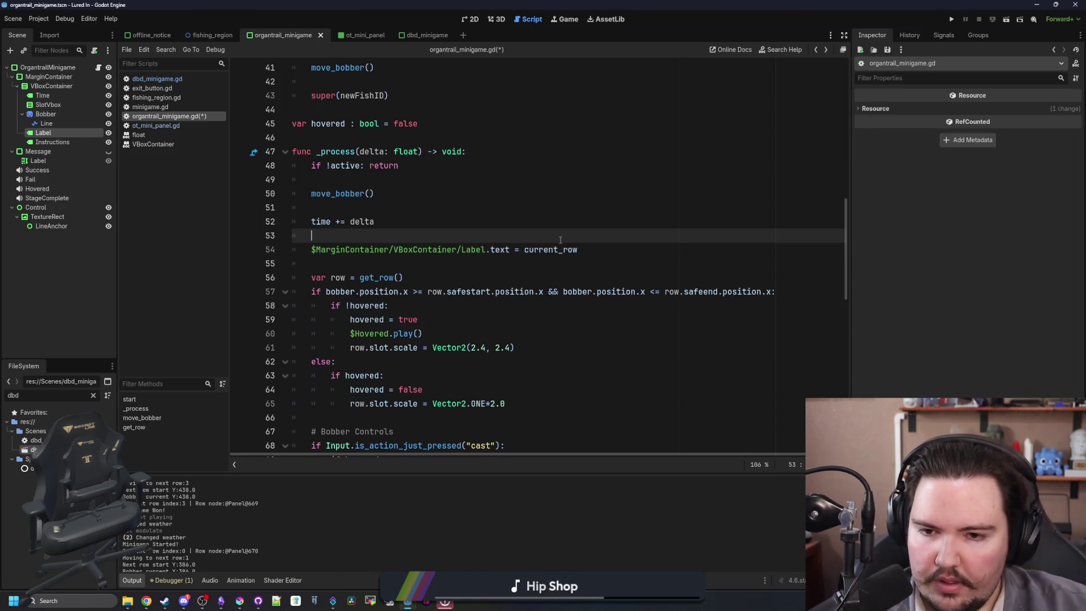
pyautogui.click(525, 250)
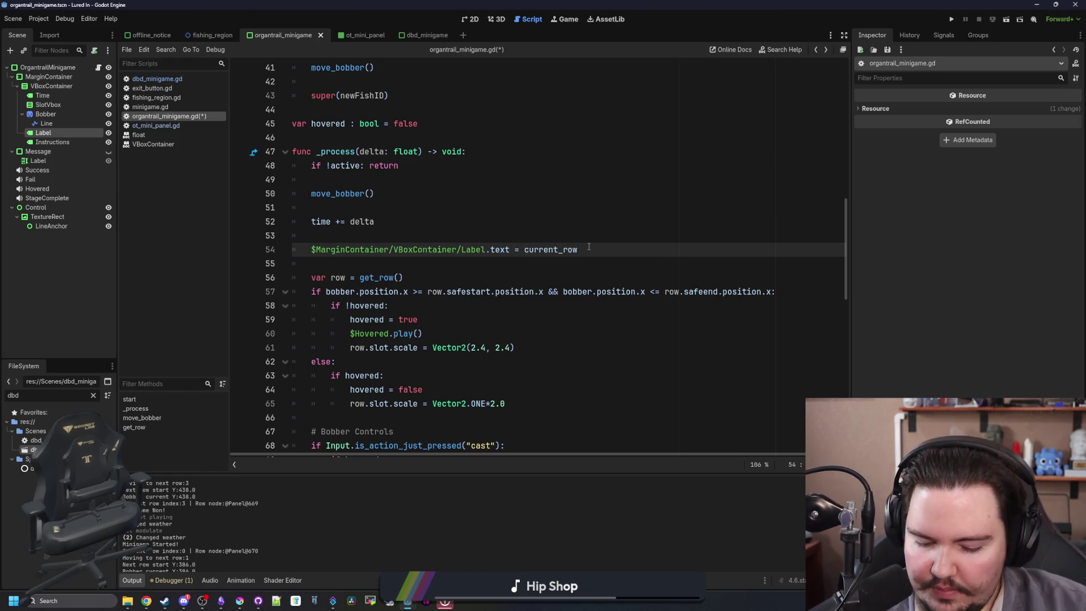
pyautogui.write('"".format([')
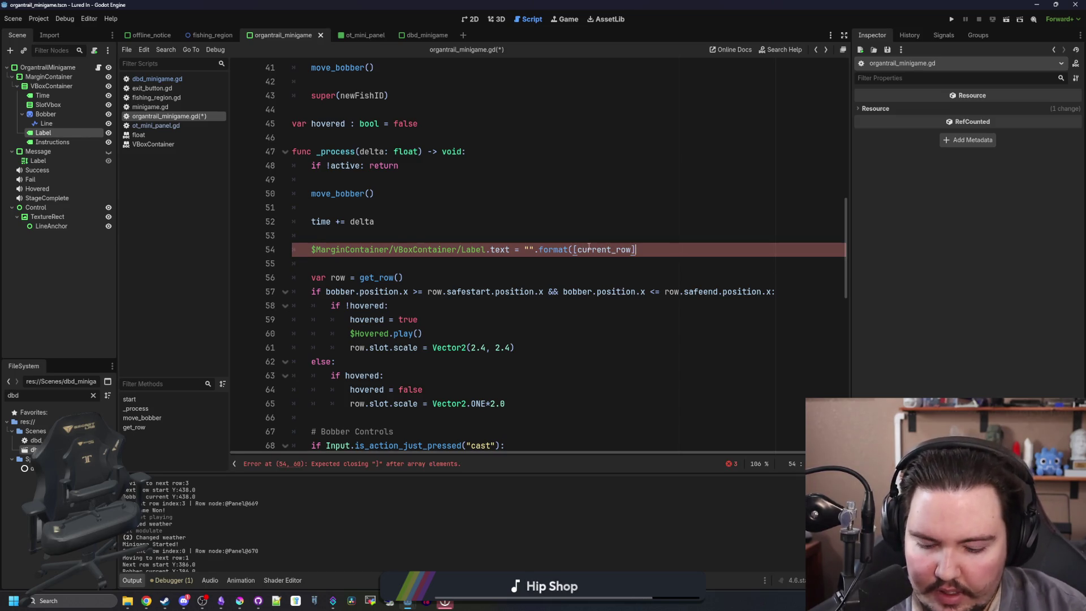
# Step: Format the counter text as a '{0}/{…}' string using current_row and row_count, then save the script
pyautogui.scroll(10, 600, 250)
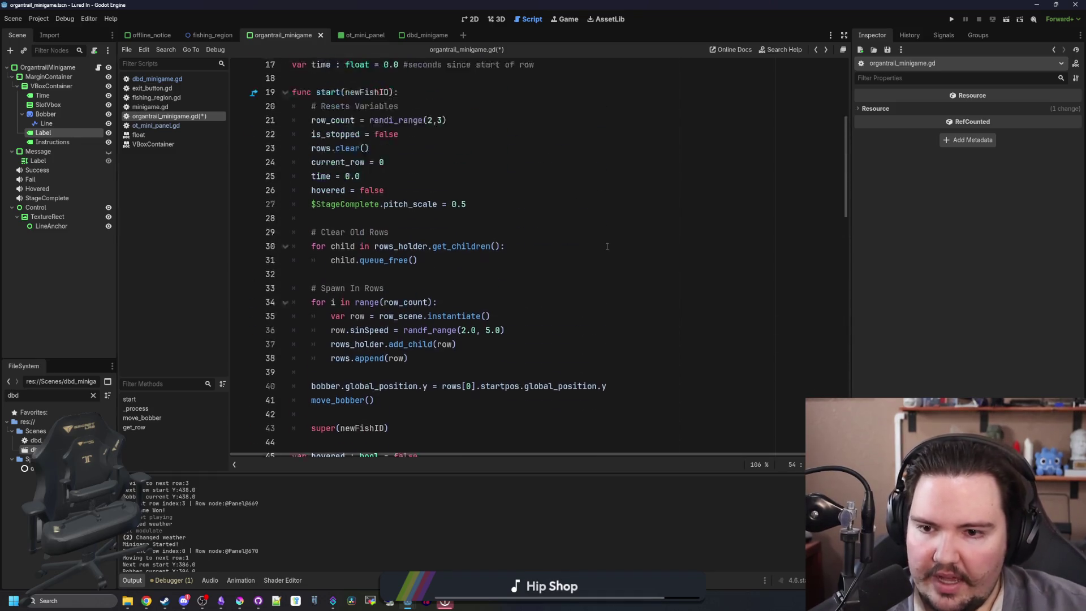
pyautogui.scroll(-3, 455, 320)
pyautogui.scroll(-7, 565, 305)
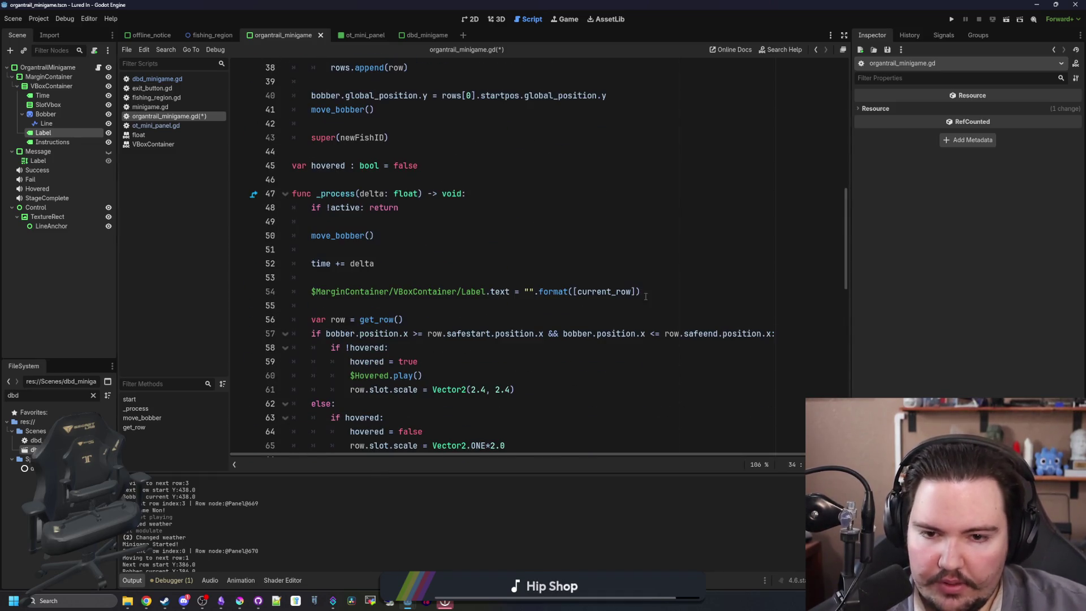
pyautogui.write('row_count')
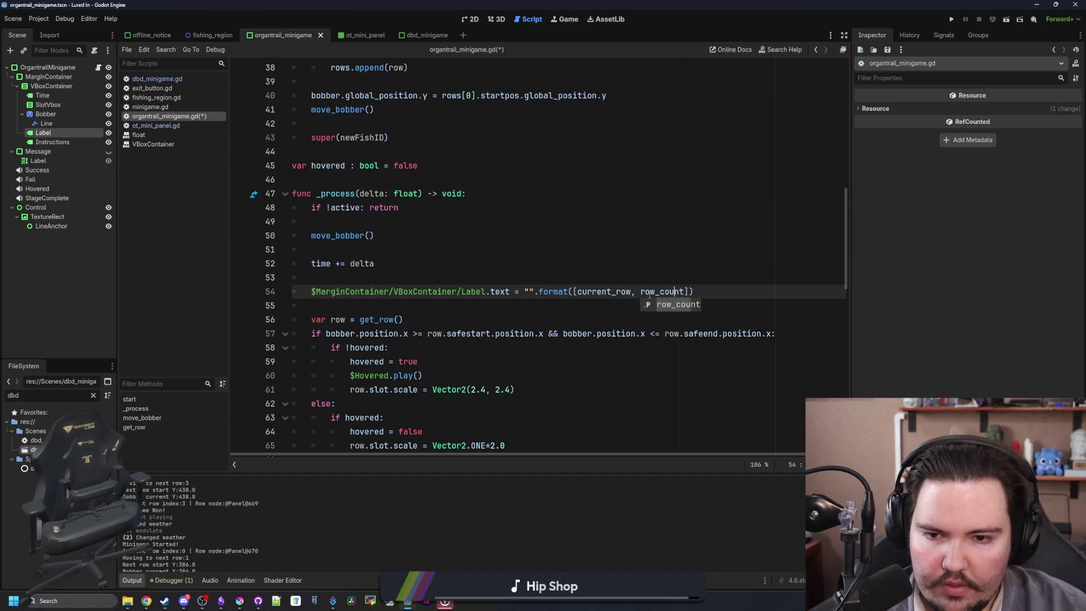
pyautogui.press('Left')
pyautogui.press('Left')
pyautogui.press('Left')
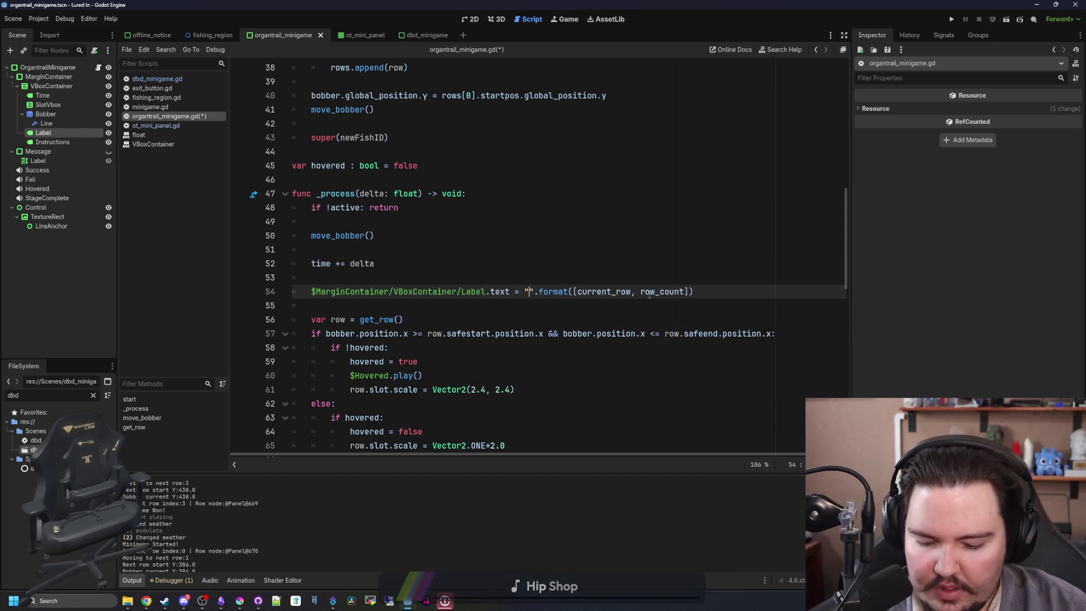
pyautogui.write('{0}/{1')
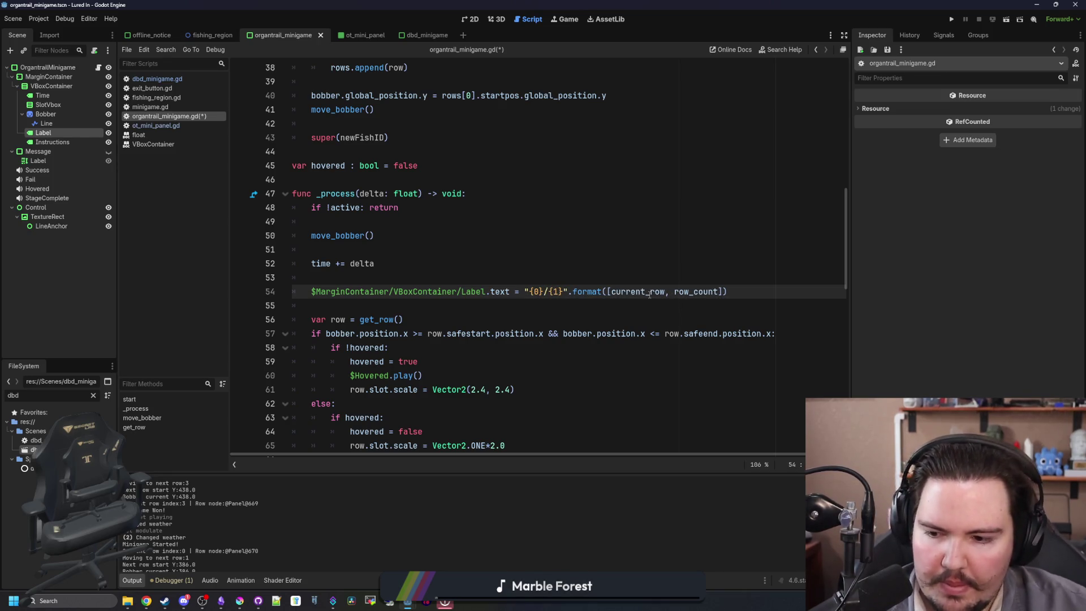
pyautogui.hotkey('ctrl', 's')
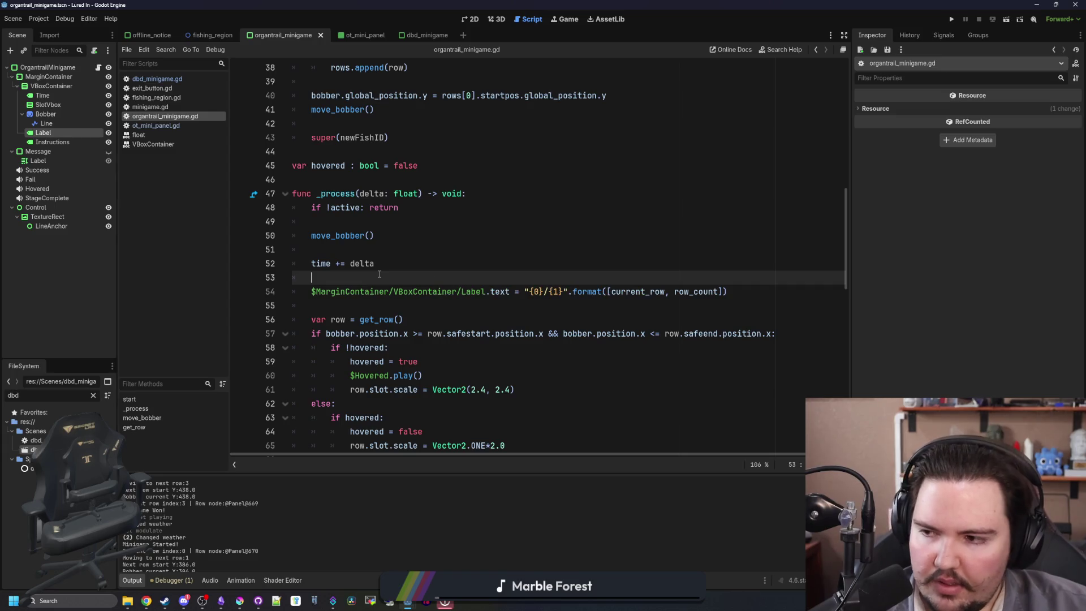
# Step: Review the row-increment code and run the project in the embedded Game view
pyautogui.click(463, 276)
pyautogui.scroll(-2, 379, 273)
pyautogui.scroll(-10, 379, 273)
pyautogui.scroll(7, 379, 273)
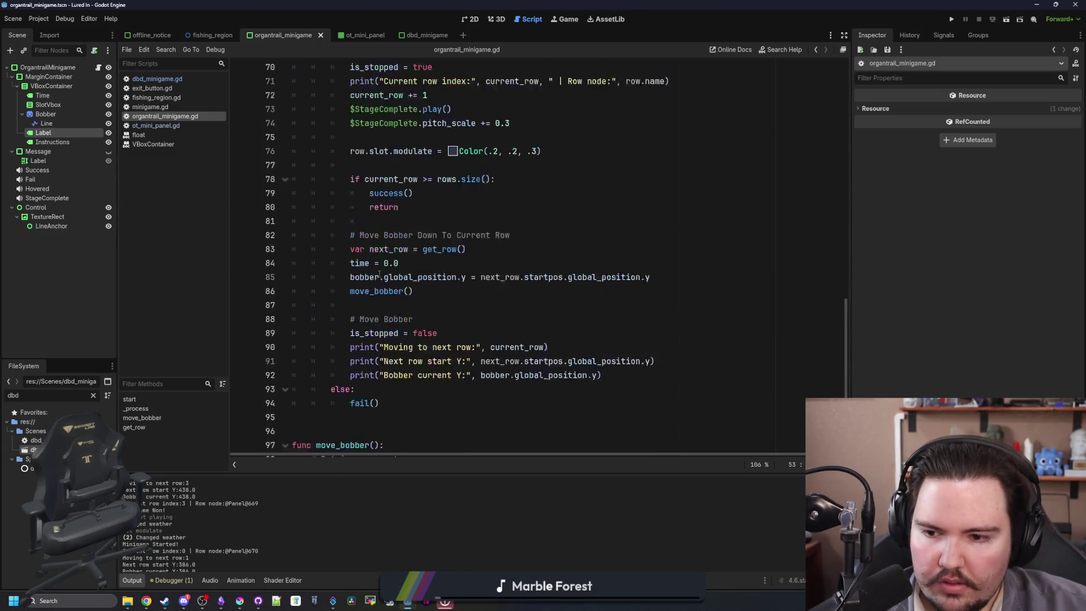
pyautogui.scroll(-11, 387, 274)
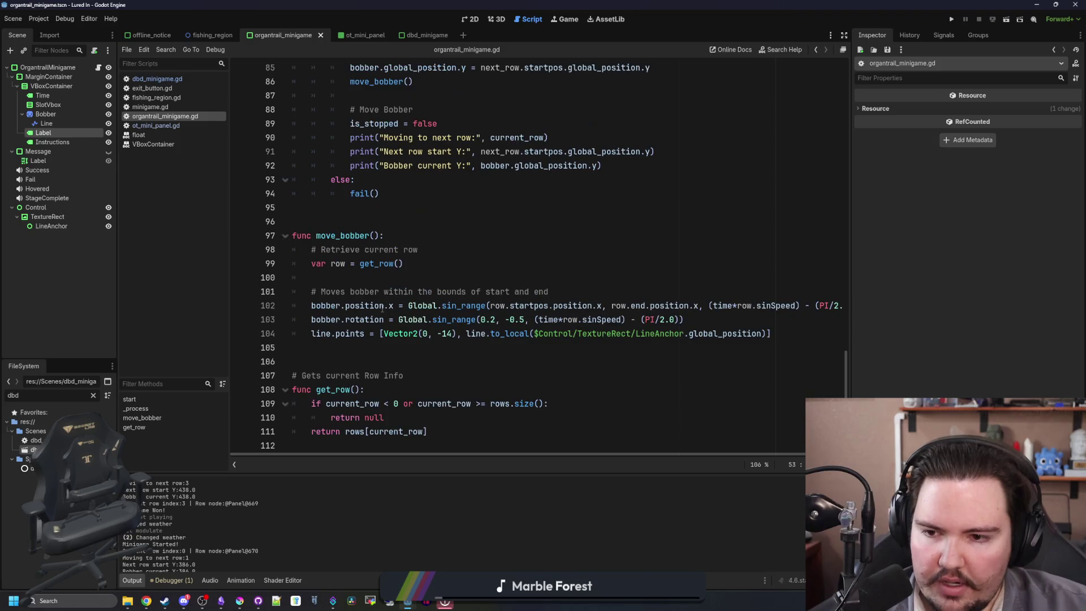
pyautogui.scroll(7, 443, 289)
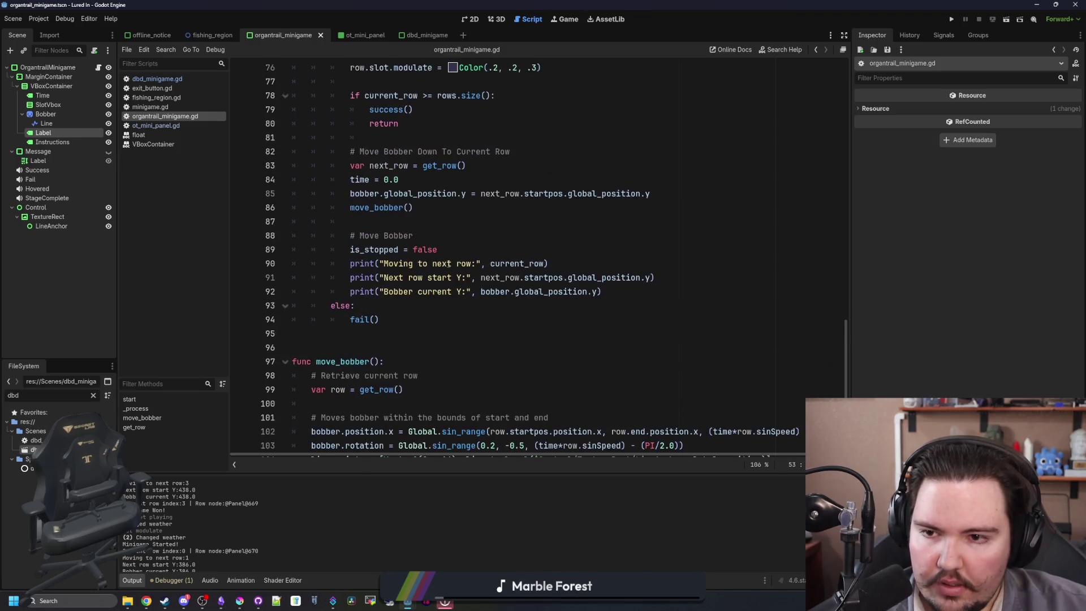
pyautogui.scroll(1, 444, 289)
pyautogui.click(444, 221)
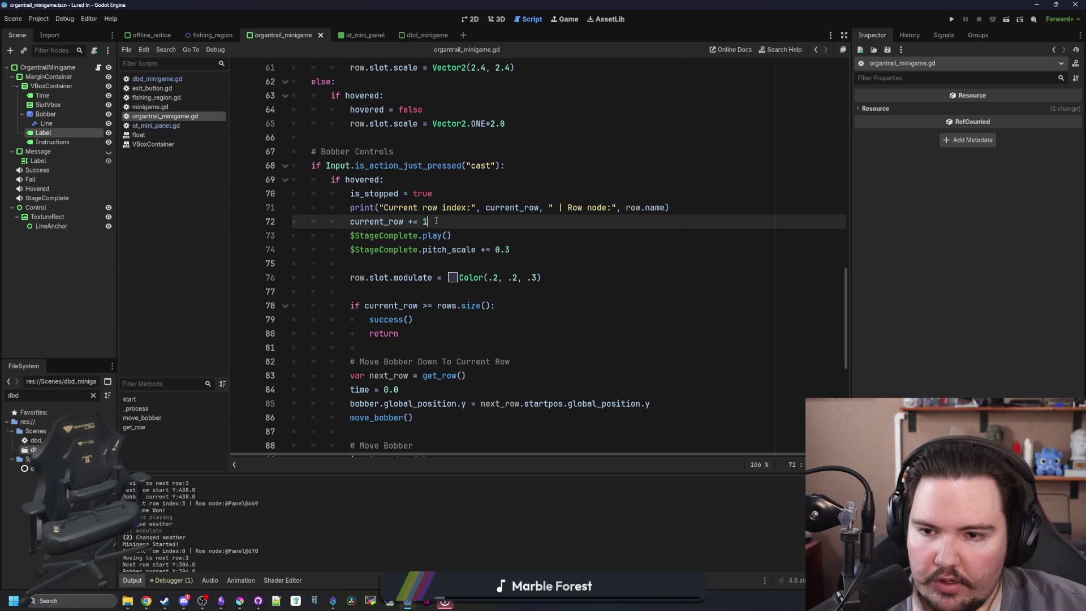
pyautogui.click(948, 17)
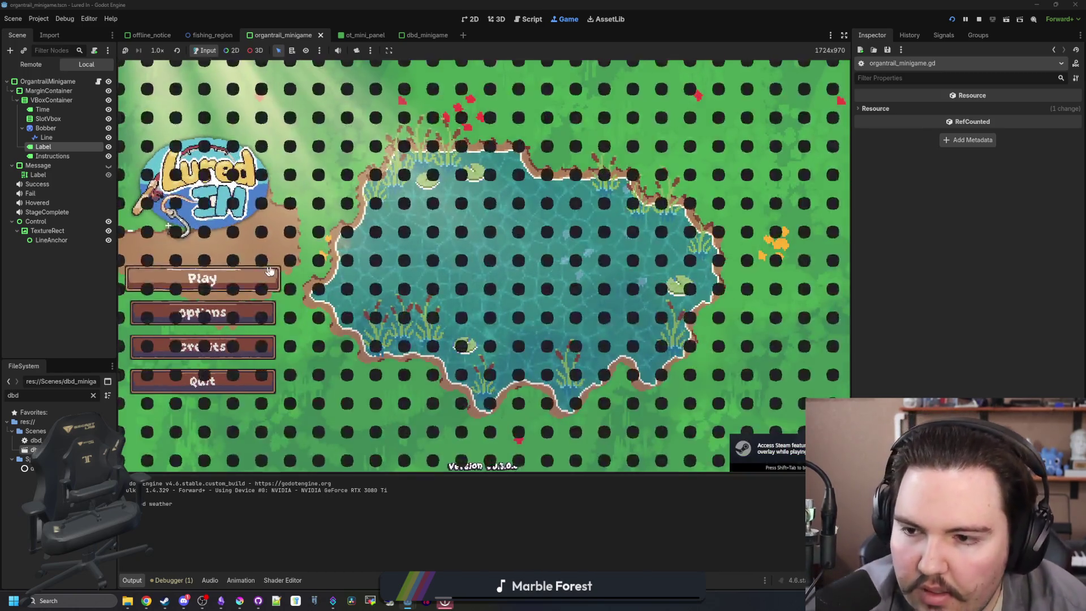
# Step: Travel to the pond, cast, and clear both reel rows to catch a Minnow, then return to the script
pyautogui.click(270, 274)
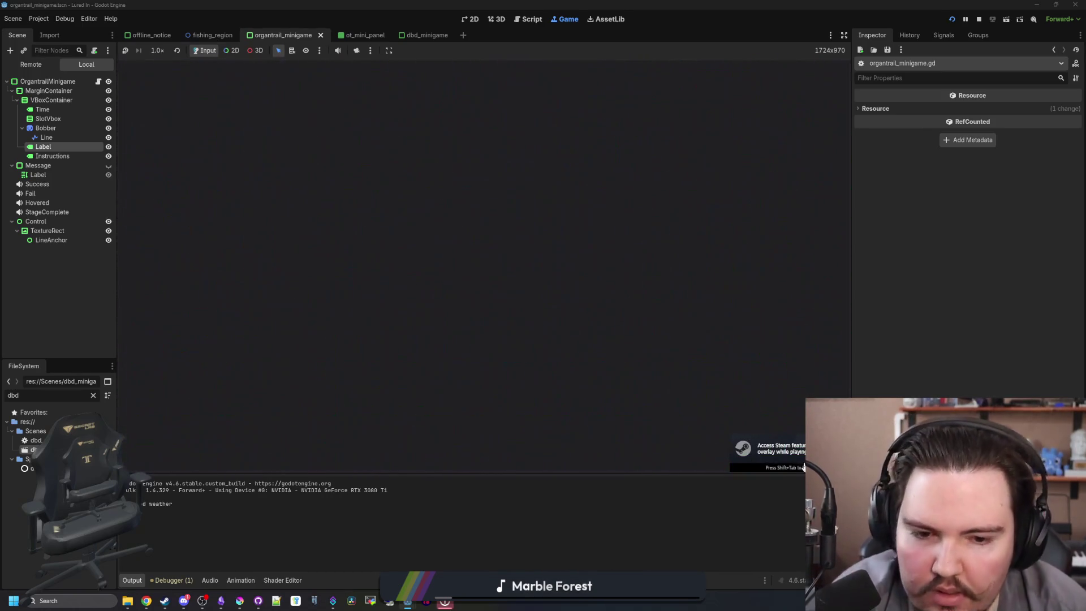
pyautogui.click(592, 217)
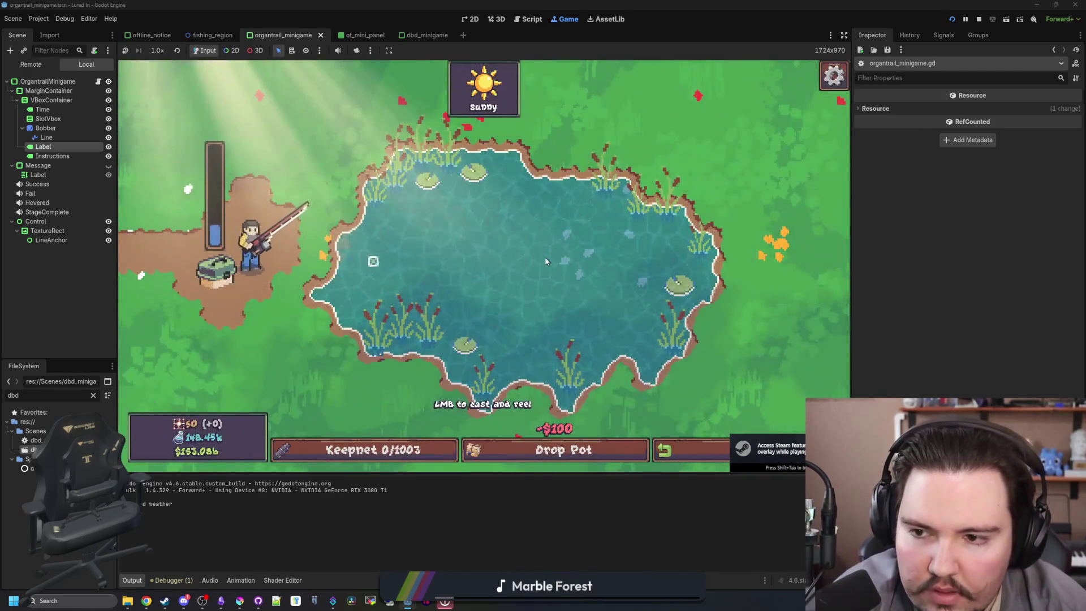
pyautogui.click(439, 250)
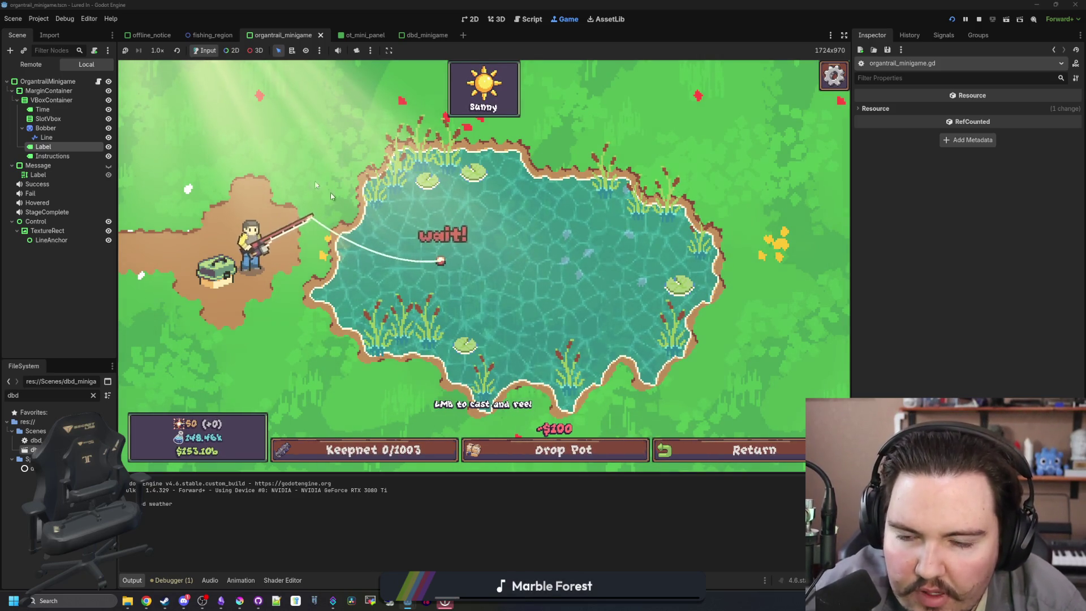
pyautogui.click(427, 256)
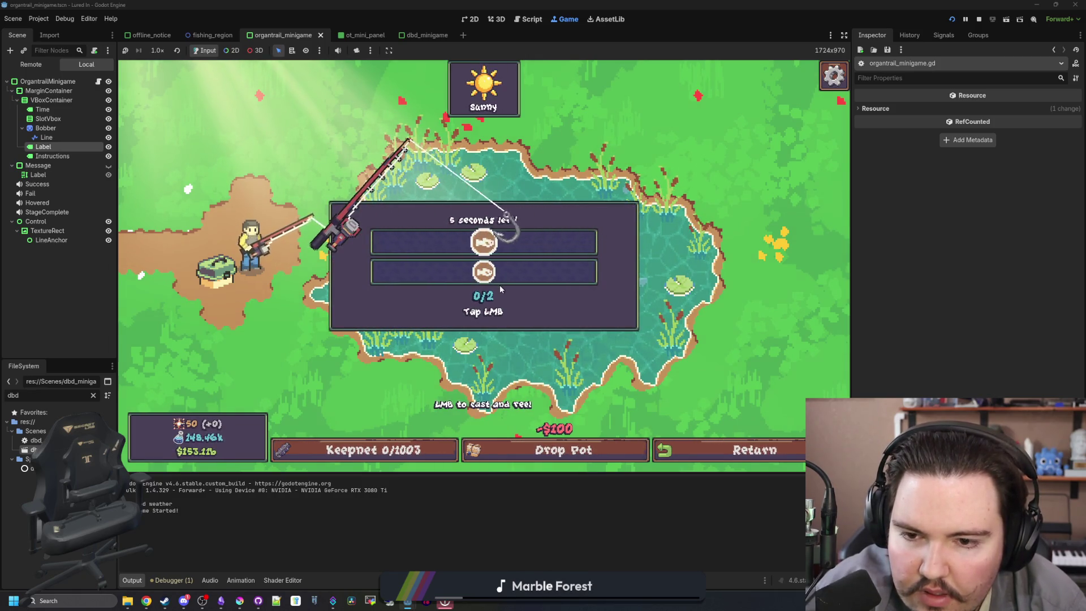
pyautogui.click(492, 260)
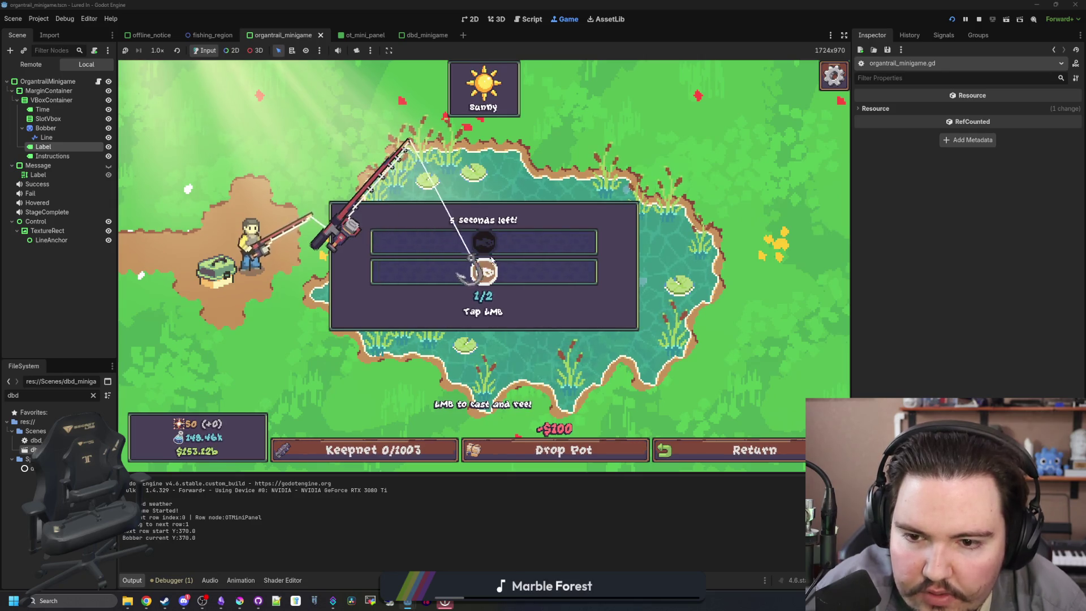
pyautogui.click(487, 272)
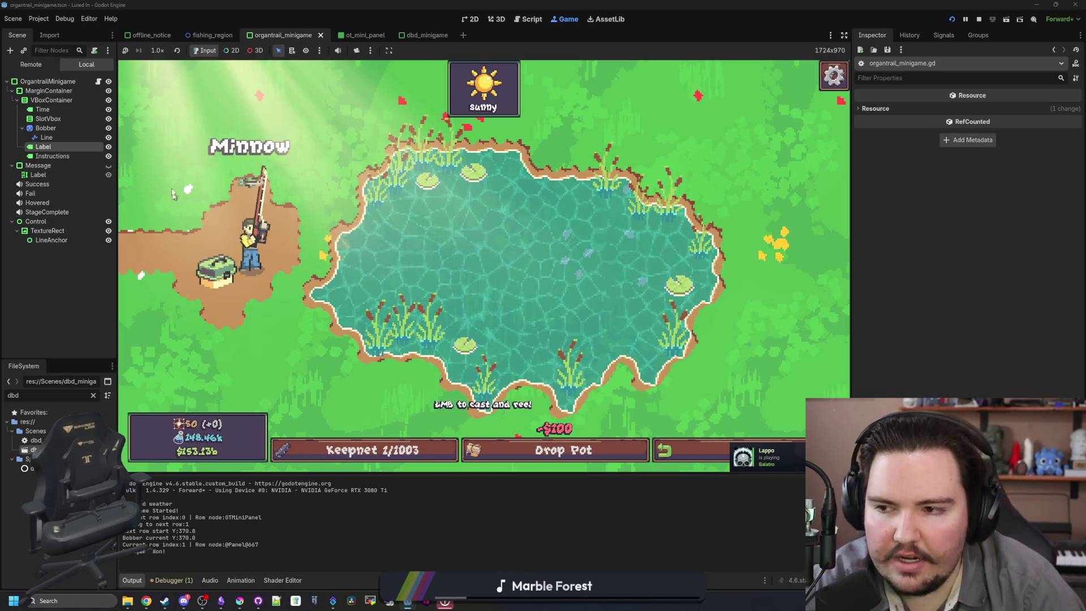
pyautogui.hotkey('ctrl', 'F3')
# Step: Cut the per-frame counter Label update line out of _process
pyautogui.scroll(5, 440, 225)
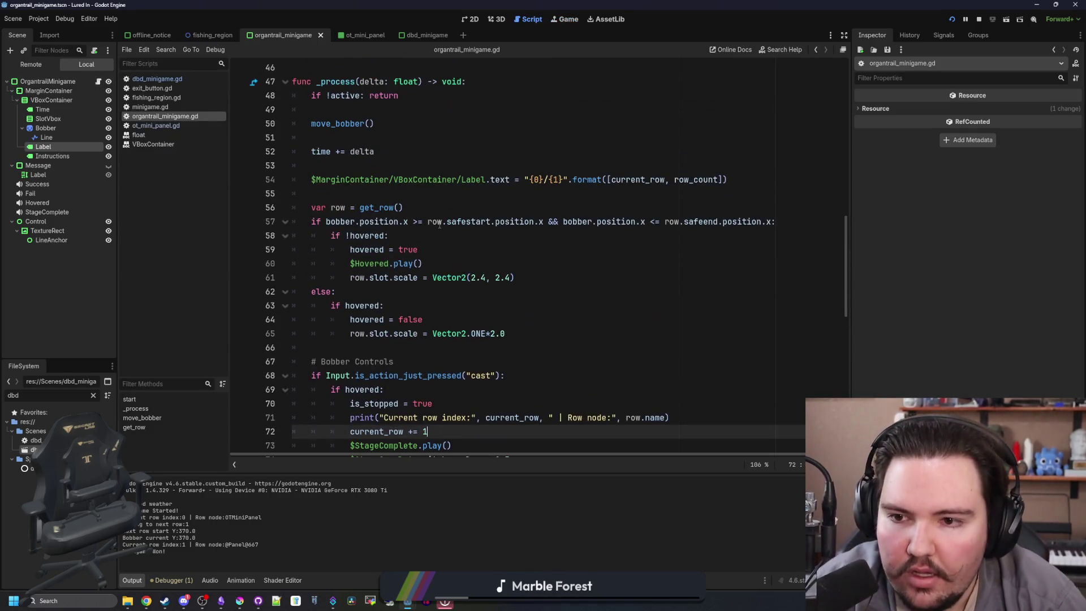
pyautogui.scroll(1, 439, 224)
pyautogui.click(455, 207)
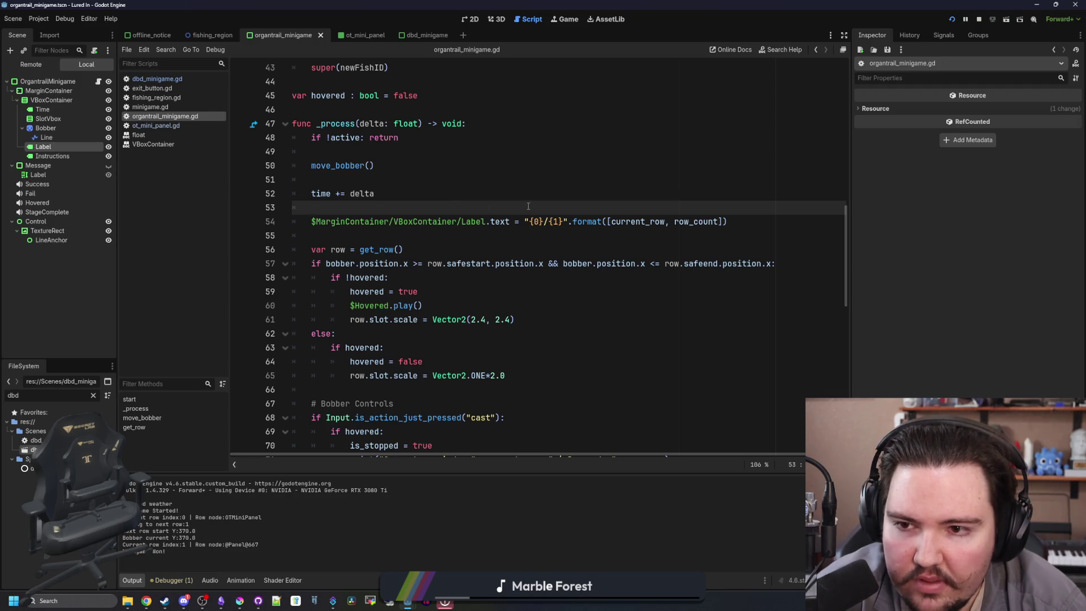
pyautogui.moveTo(736, 218); pyautogui.dragTo(311, 222)
pyautogui.hotkey('ctrl', 'c')
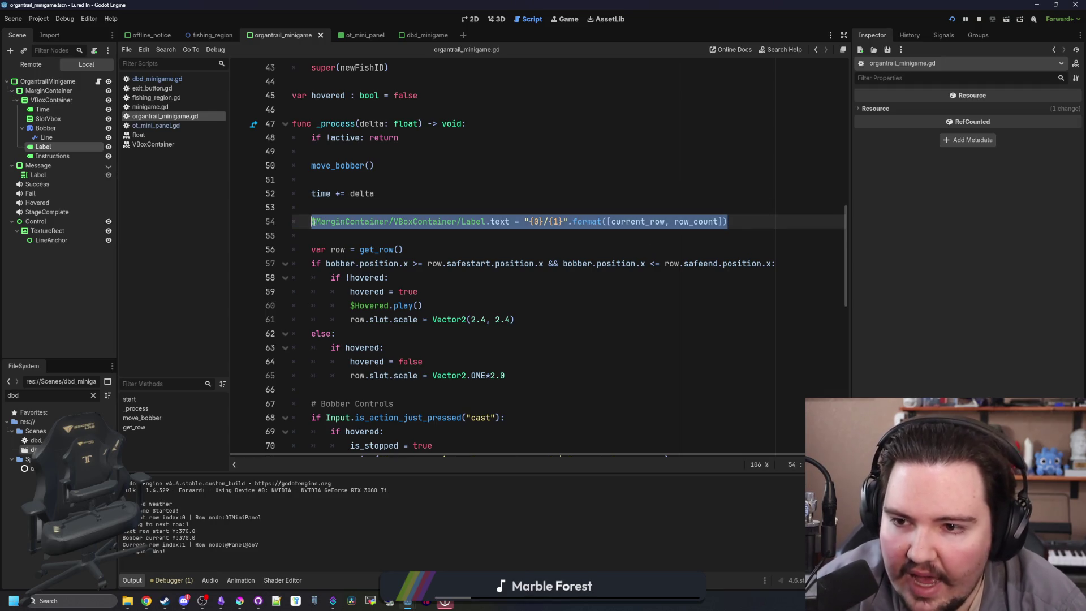
pyautogui.press('BackSpace')
pyautogui.press('BackSpace')
pyautogui.press('BackSpace')
pyautogui.press('BackSpace')
# Step: Paste the label update right after current_row += 1 in the row-clear code
pyautogui.scroll(-5, 350, 237)
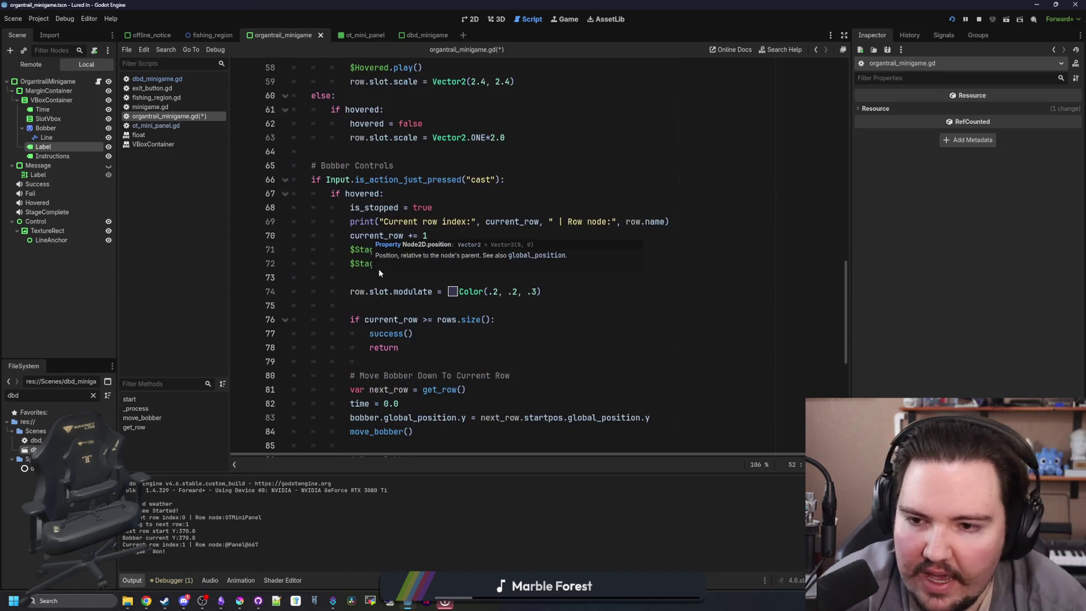
pyautogui.click(364, 277)
pyautogui.press('Return')
pyautogui.press('Return')
pyautogui.press('Up')
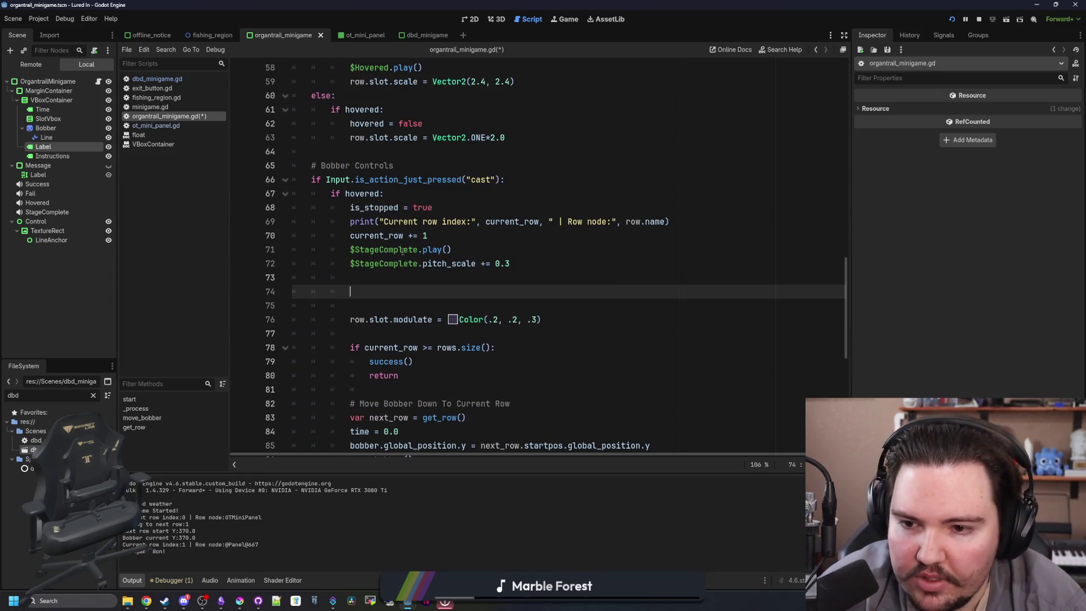
pyautogui.hotkey('ctrl', 'v')
pyautogui.moveTo(801, 298); pyautogui.dragTo(352, 291)
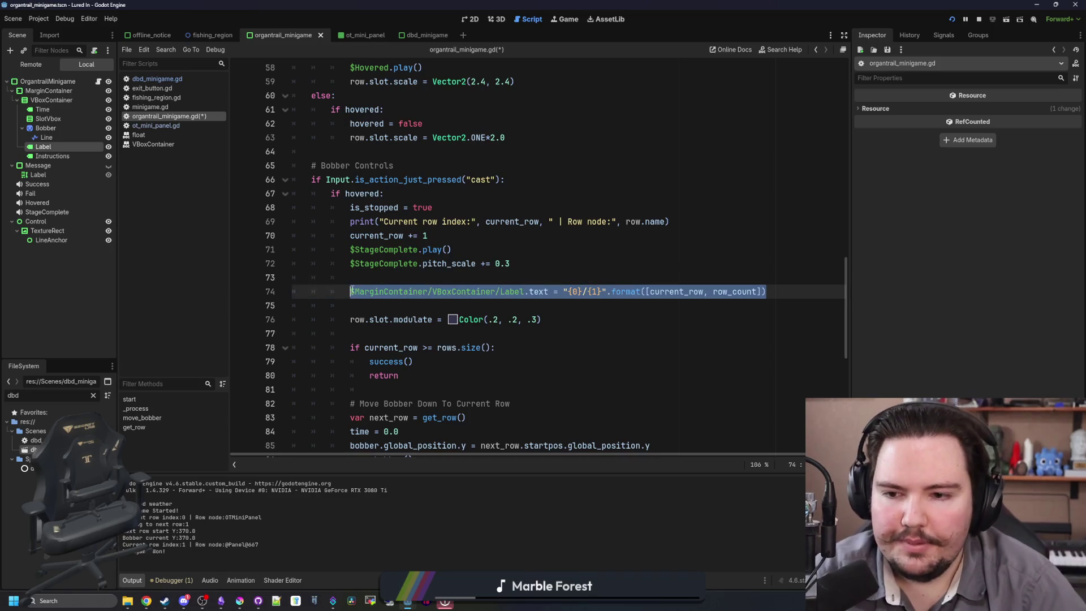
pyautogui.click(556, 310)
pyautogui.moveTo(765, 292); pyautogui.dragTo(350, 291)
pyautogui.scroll(9, 477, 257)
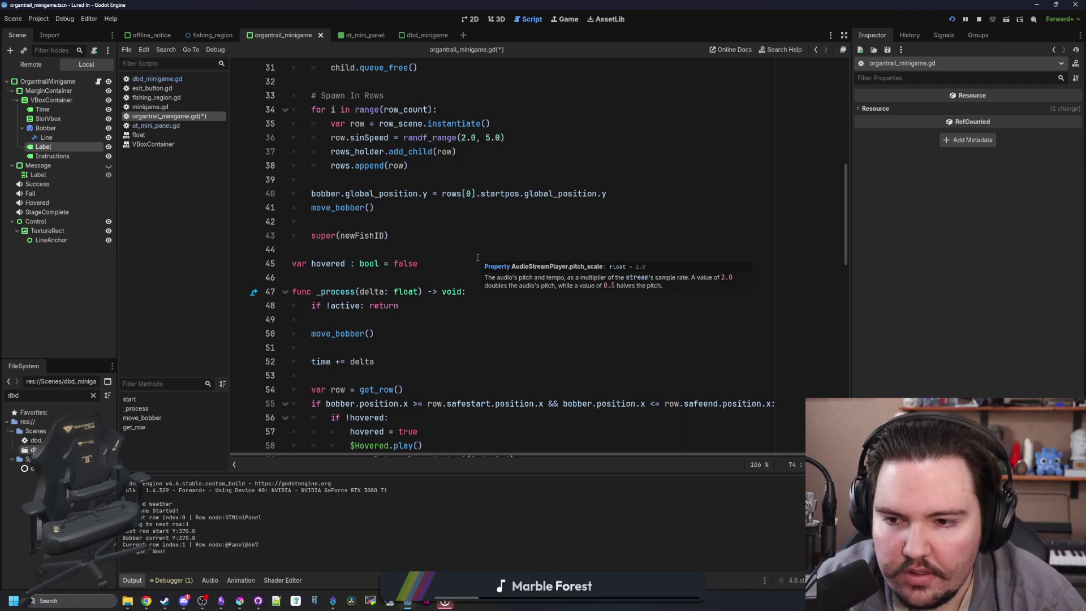
# Step: Copy the label update and paste it above super(newFishID) in the setup code
pyautogui.click(477, 277)
pyautogui.press('Return')
pyautogui.scroll(-9, 722, 349)
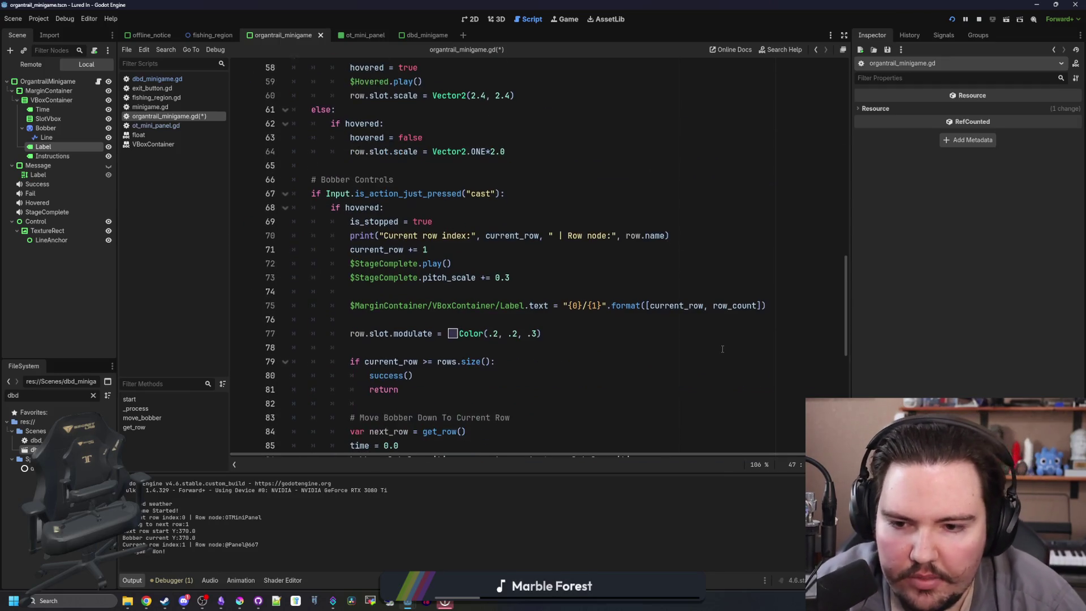
pyautogui.click(722, 349)
pyautogui.moveTo(766, 305)
pyautogui.mouseDown()
pyautogui.moveTo(332, 306)
pyautogui.moveTo(351, 305)
pyautogui.mouseUp()
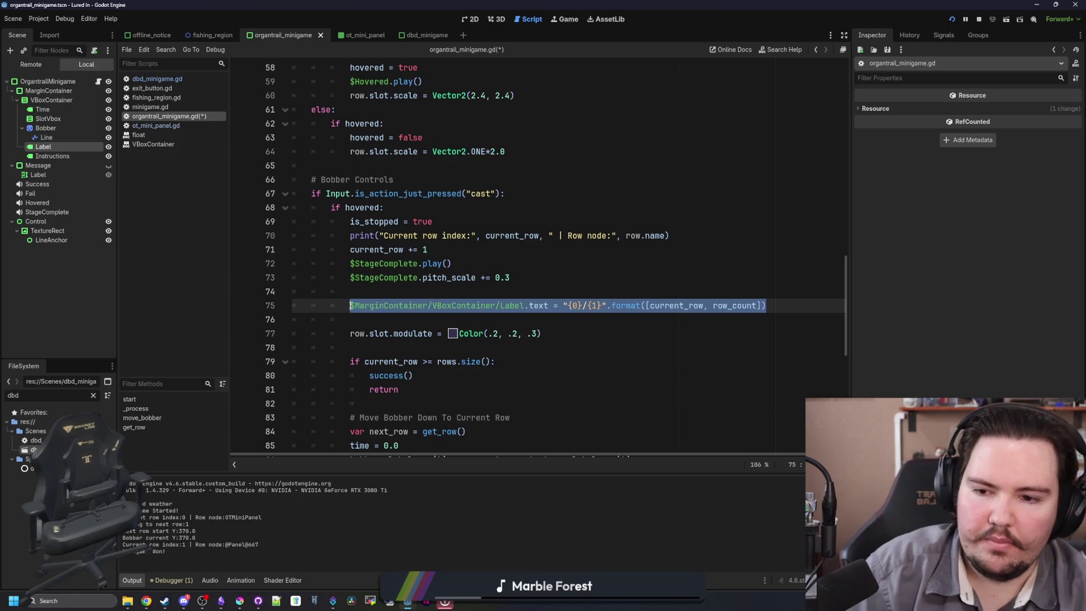
pyautogui.scroll(-7, 416, 297)
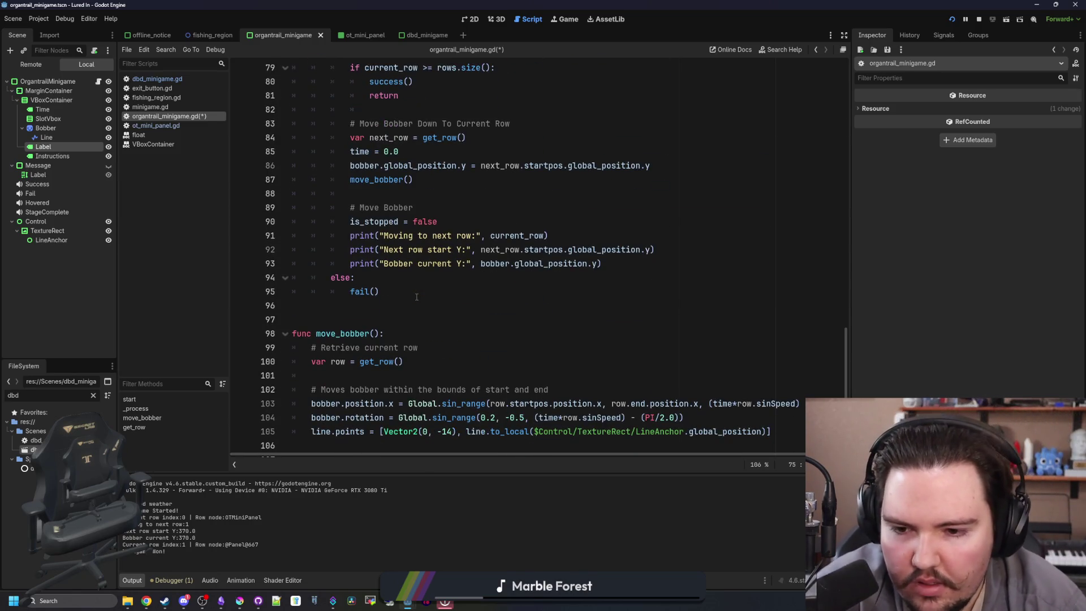
pyautogui.scroll(3, 484, 279)
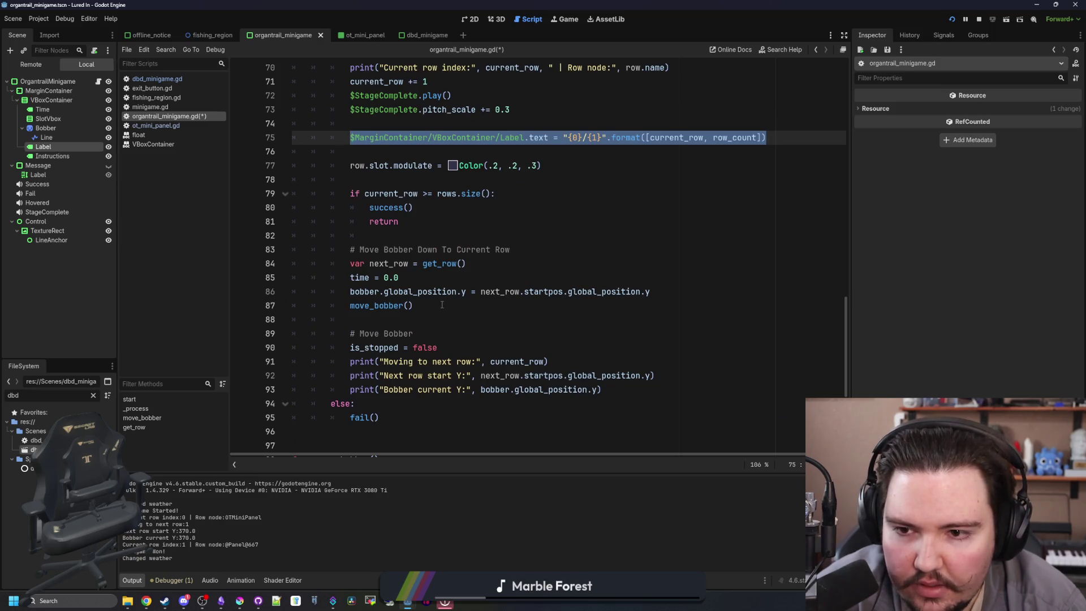
pyautogui.scroll(3, 442, 304)
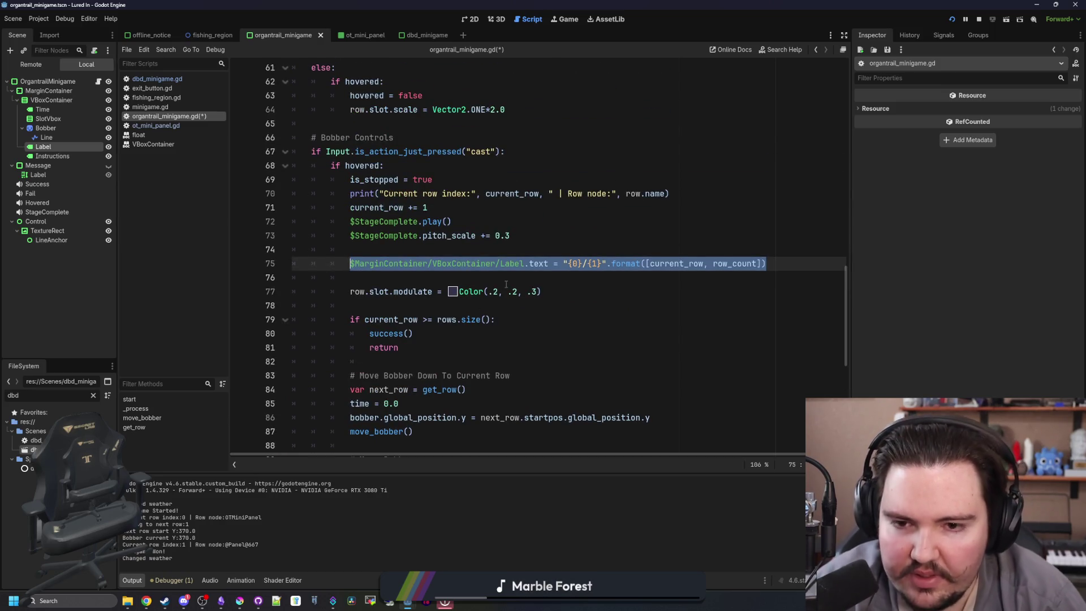
pyautogui.scroll(18, 494, 210)
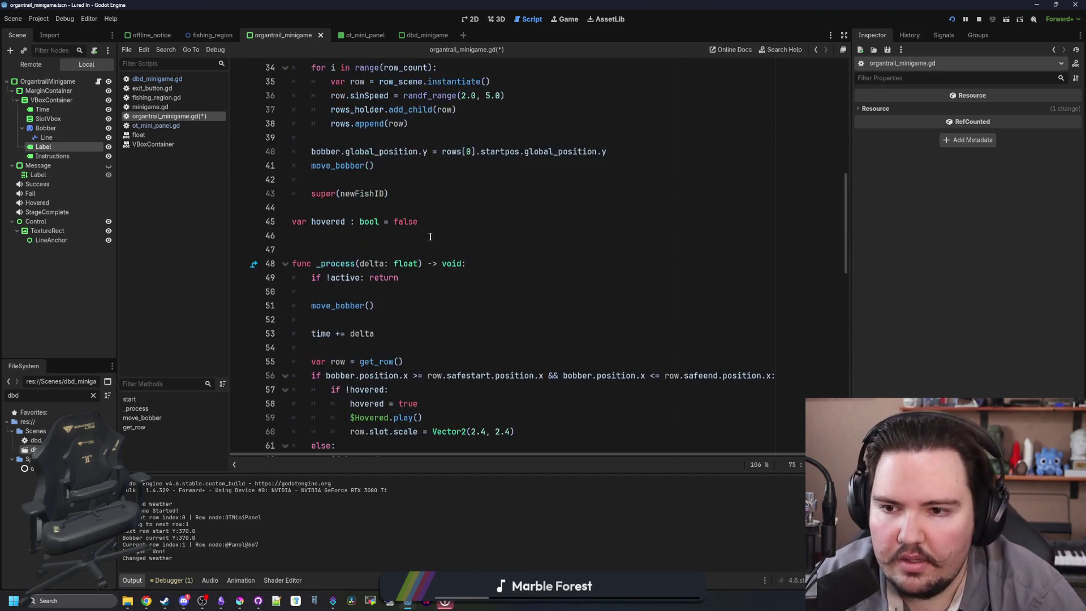
pyautogui.scroll(-6, 433, 245)
pyautogui.click(418, 318)
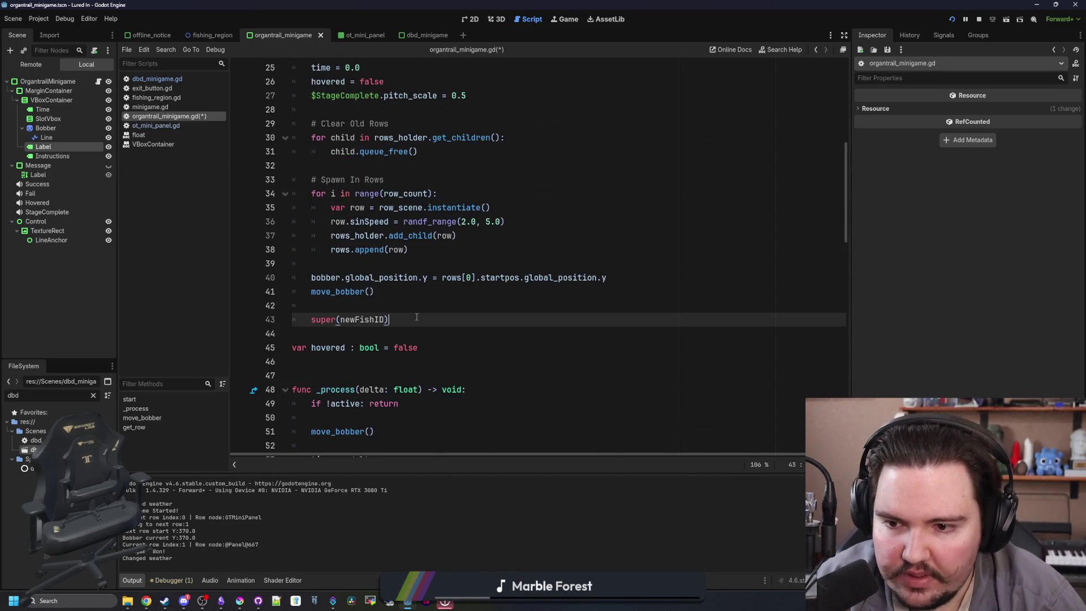
pyautogui.click(418, 305)
pyautogui.press('Return')
pyautogui.hotkey('ctrl', 'v')
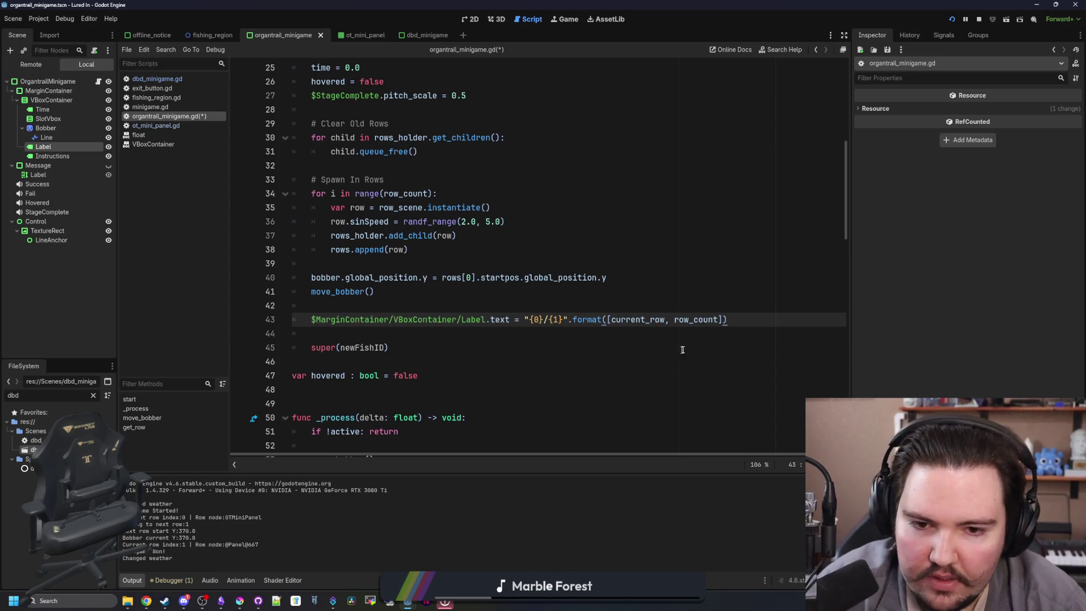
# Step: Save the script, return to the running game and cast the line
pyautogui.click(570, 306)
pyautogui.hotkey('ctrl', 's')
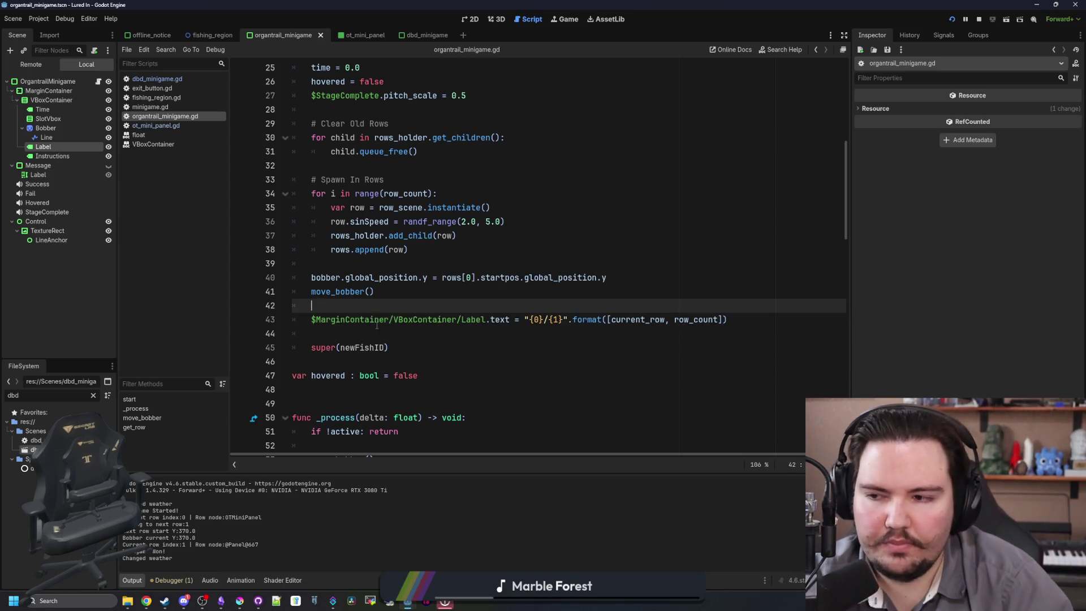
pyautogui.scroll(-6, 570, 308)
pyautogui.click(554, 20)
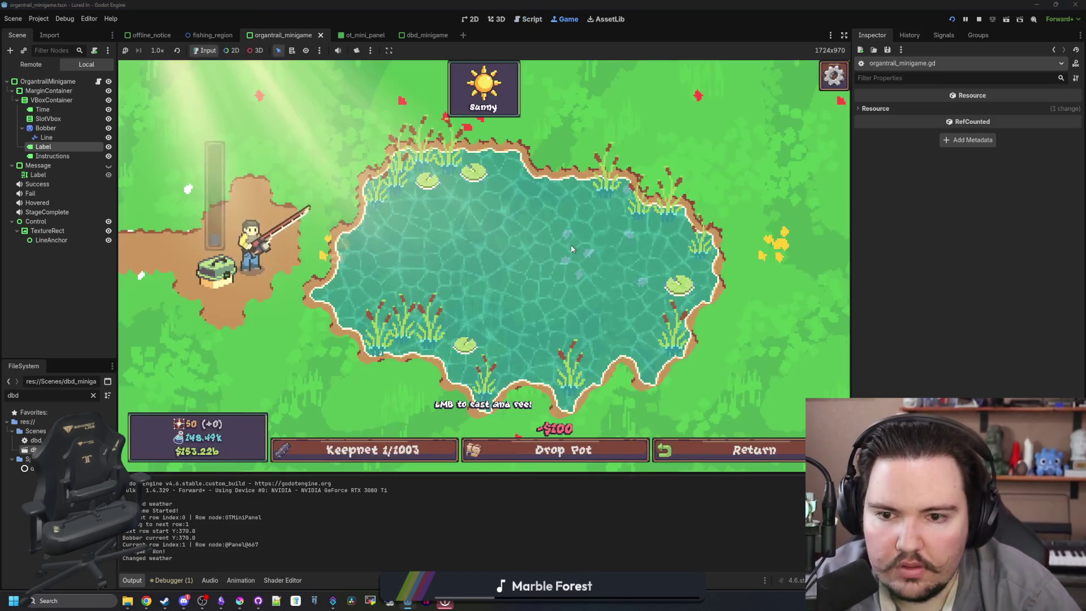
pyautogui.click(527, 265)
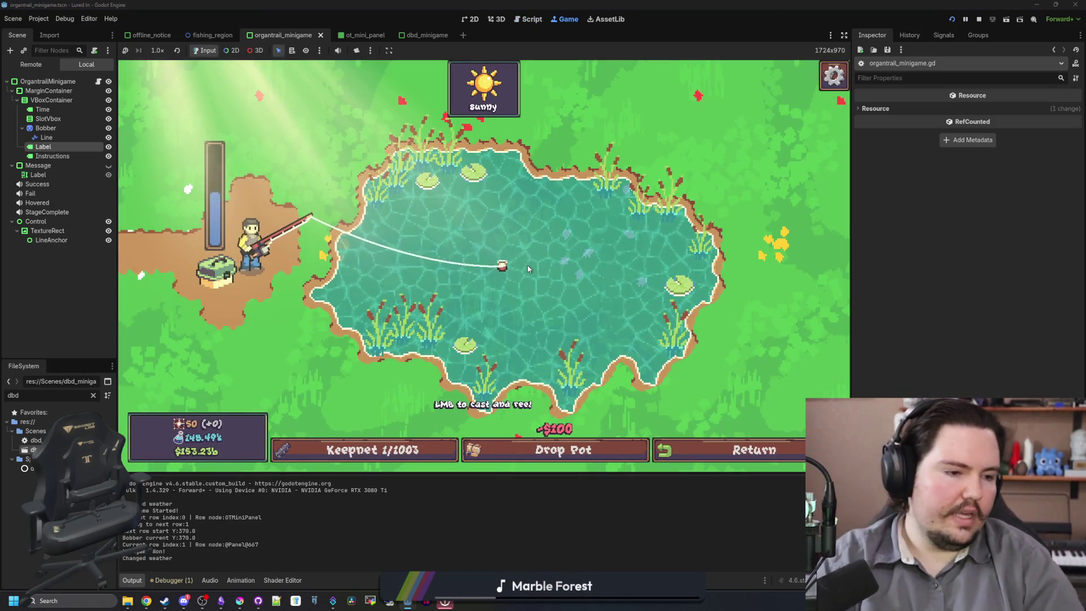
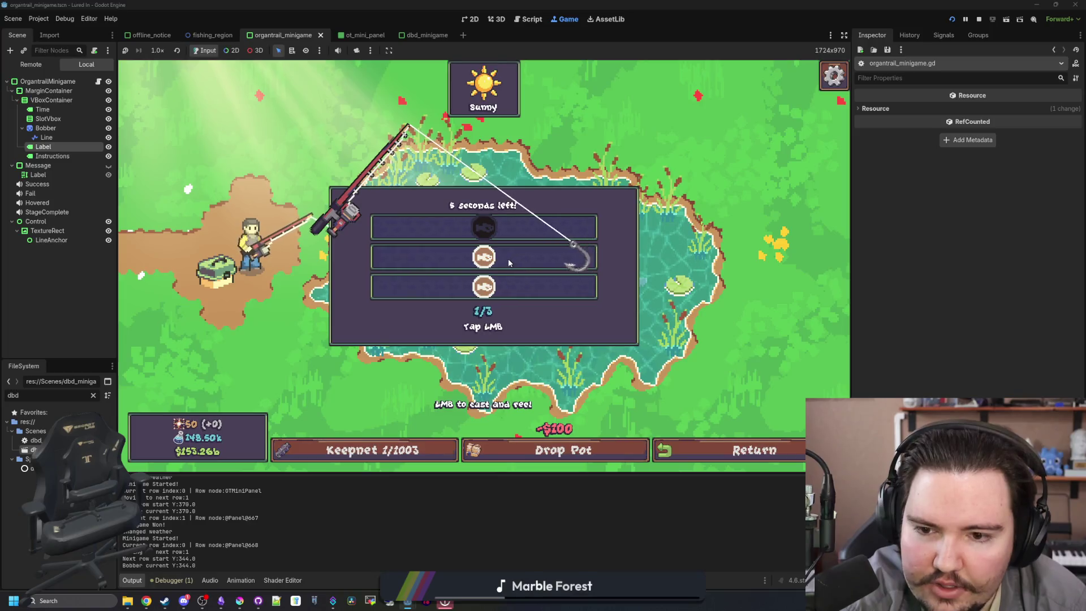
# Step: Reel through the three rows to land a Bluegill, then open organtrail_minigame.gd
pyautogui.click(508, 259)
pyautogui.click(509, 262)
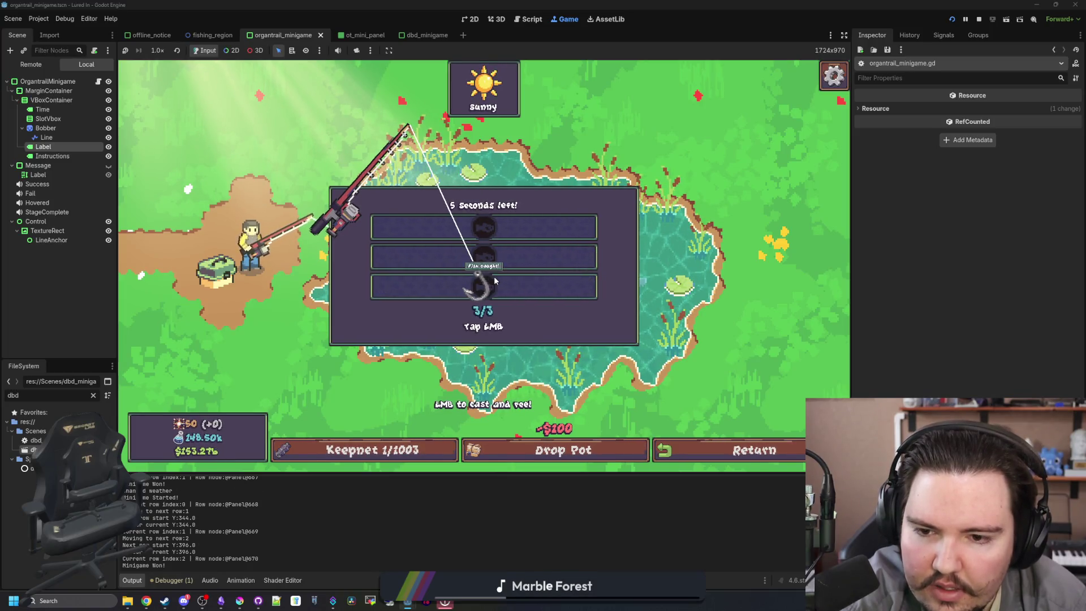
pyautogui.click(495, 279)
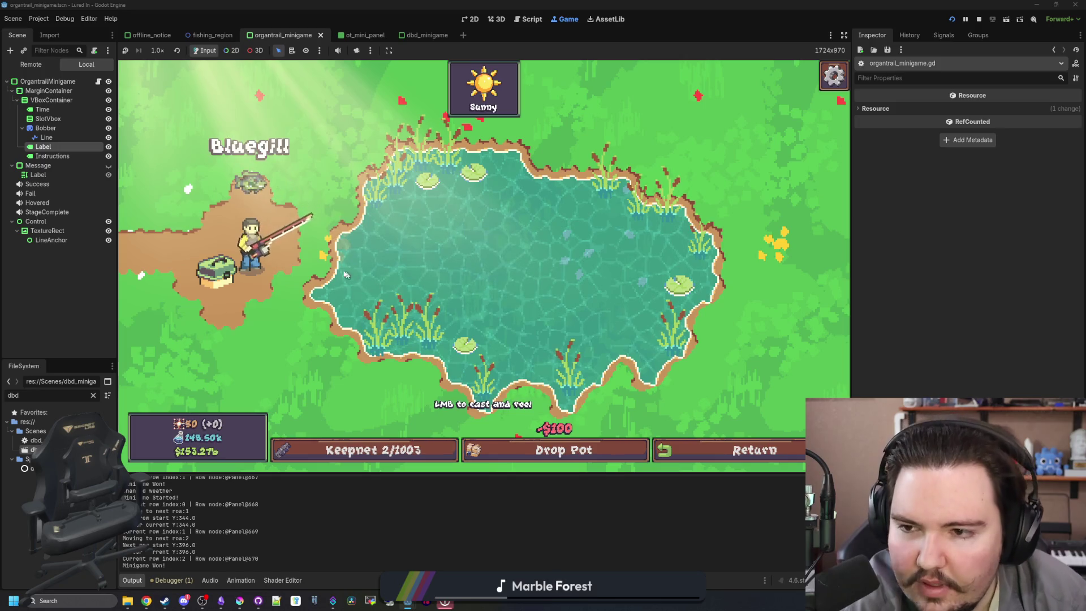
pyautogui.click(99, 81)
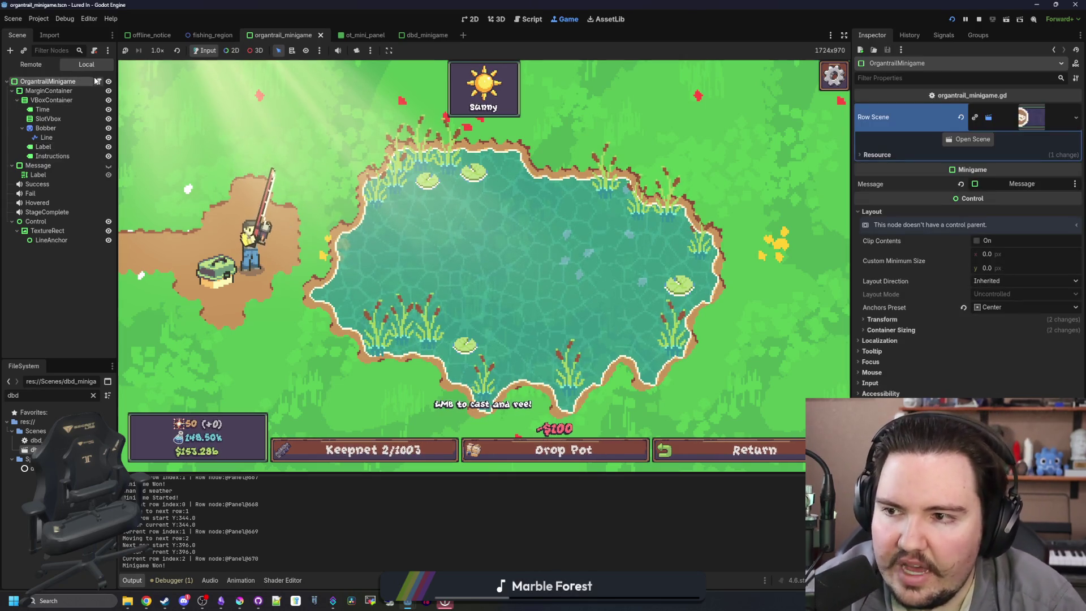
pyautogui.scroll(10, 406, 136)
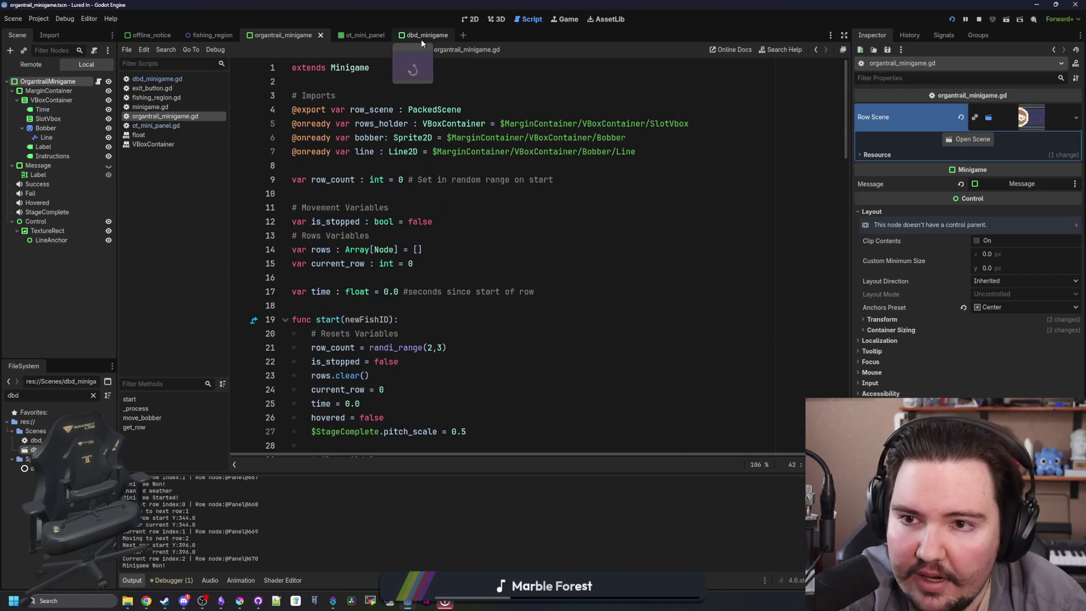
# Step: Copy the _ready and update_text functions from dbd_minigame.gd
pyautogui.click(420, 37)
pyautogui.click(386, 333)
pyautogui.click(386, 231)
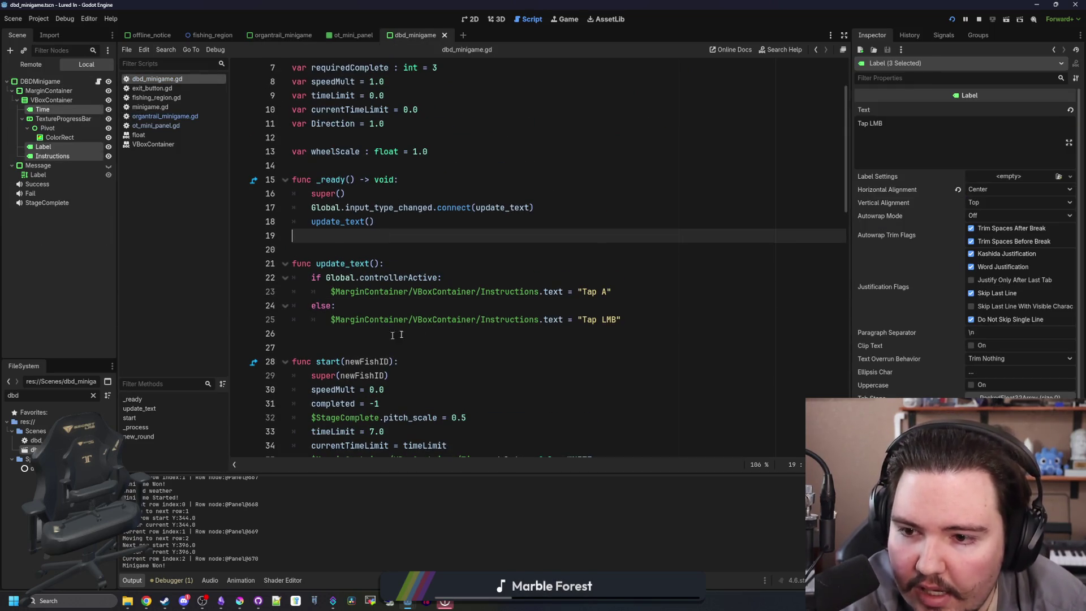
pyautogui.moveTo(621, 319); pyautogui.dragTo(292, 179)
pyautogui.hotkey('ctrl', 'c')
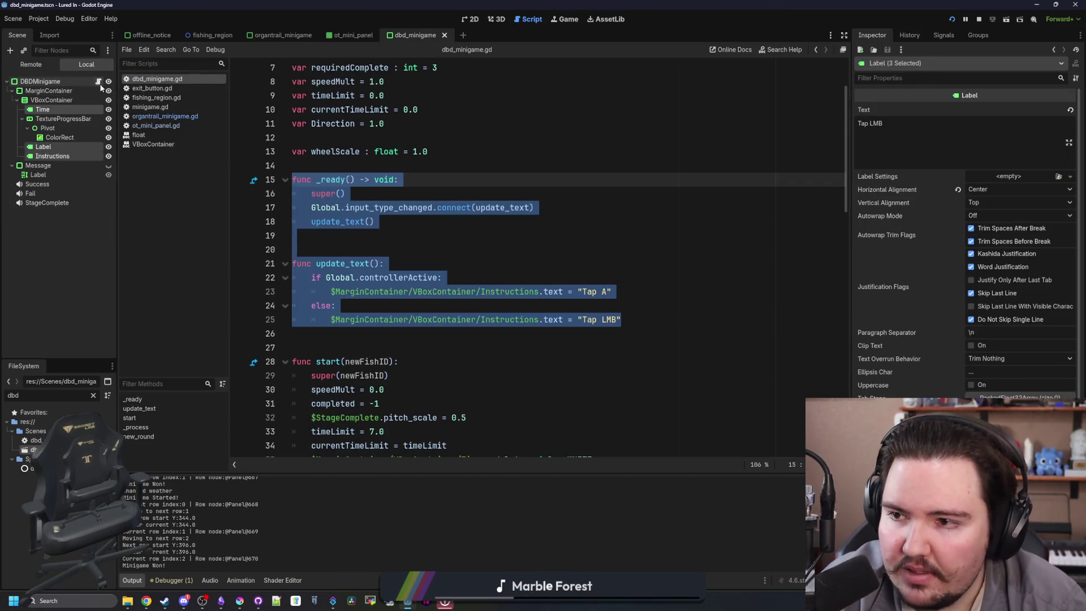
pyautogui.click(392, 237)
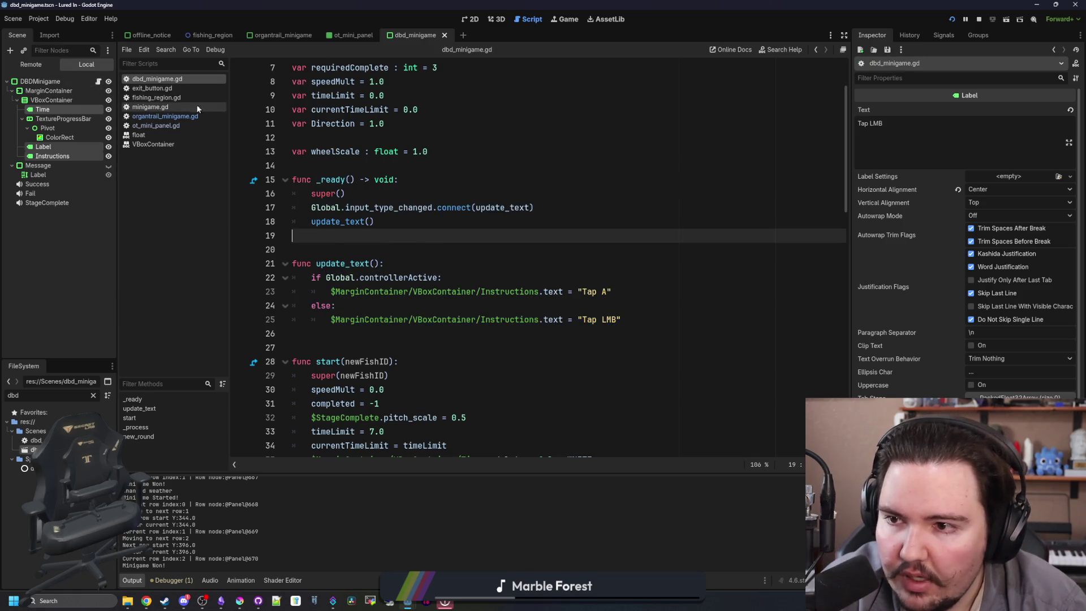
# Step: Paste the functions above func start in organtrail_minigame.gd
pyautogui.click(172, 116)
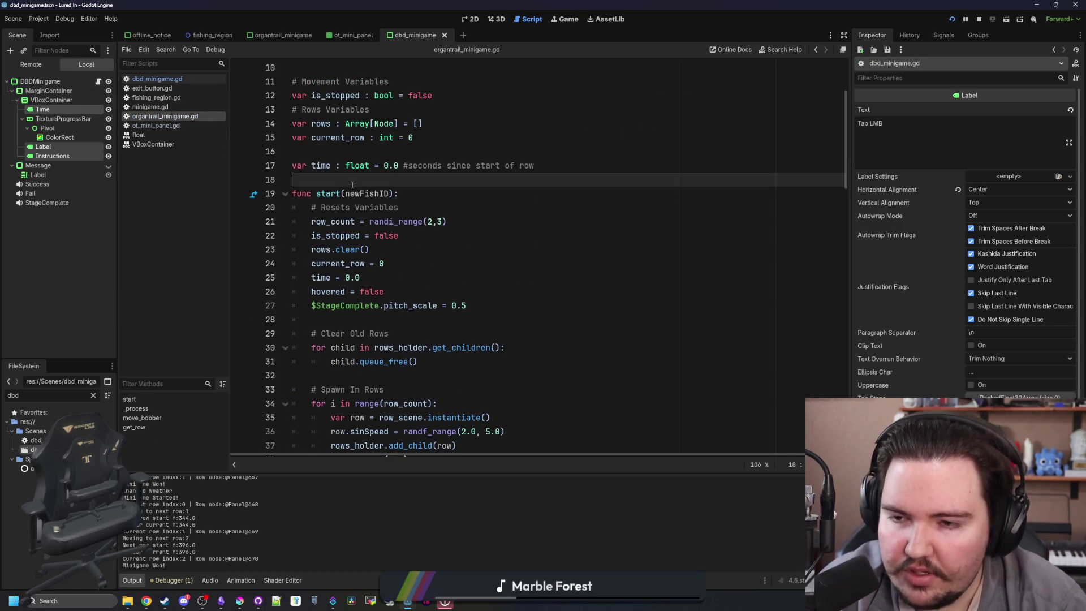
pyautogui.click(352, 185)
pyautogui.hotkey('ctrl', 'v')
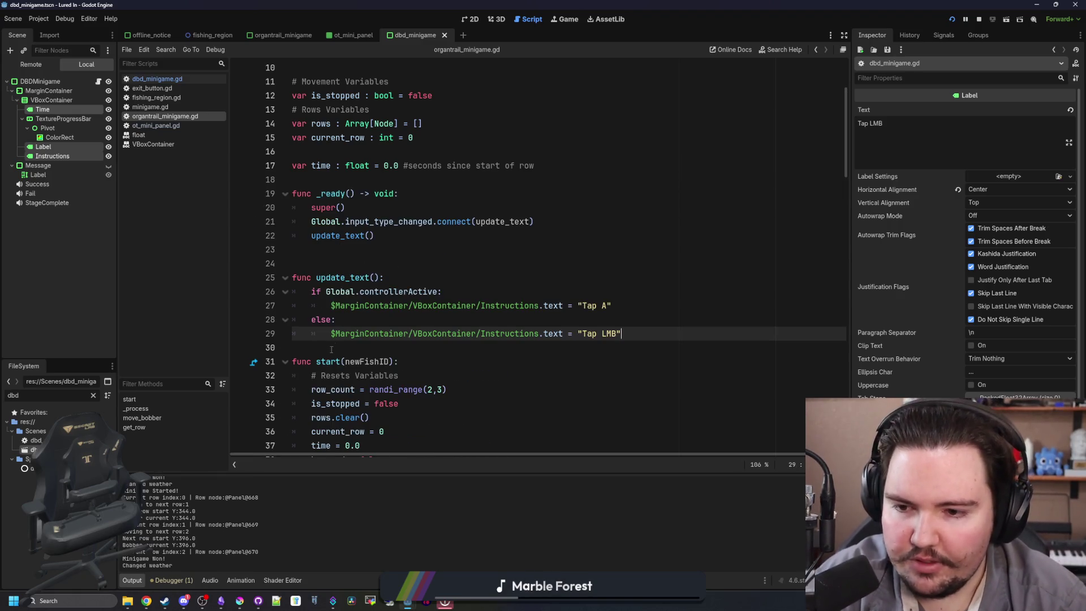
pyautogui.press('Return')
# Step: Drag the Instructions node path into update_text, then undo it
pyautogui.click(478, 275)
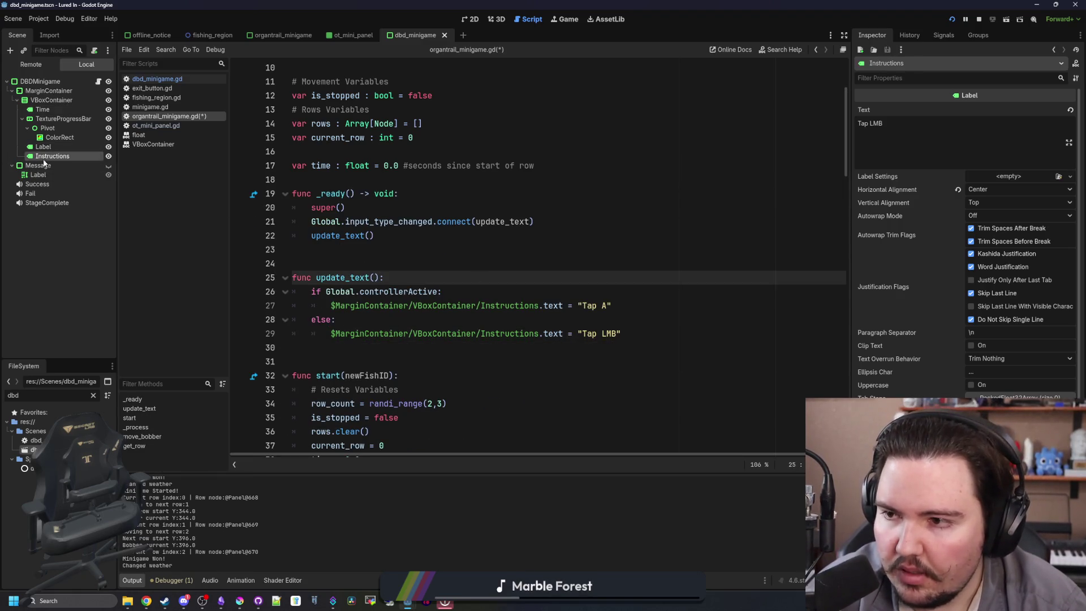
pyautogui.click(52, 166)
pyautogui.moveTo(52, 157); pyautogui.dragTo(461, 250)
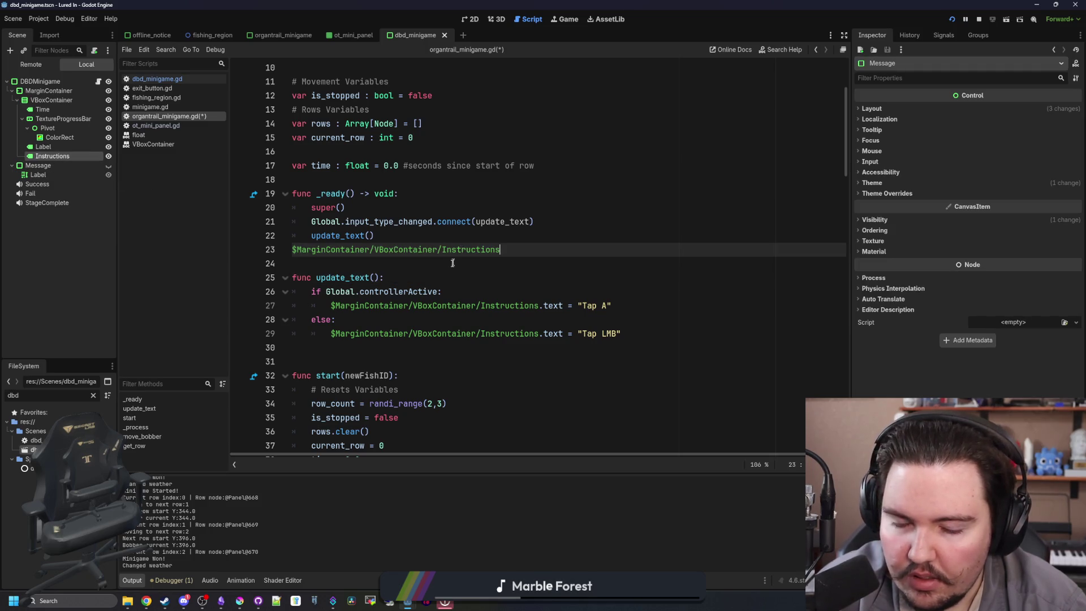
pyautogui.hotkey('ctrl', 'z')
pyautogui.click(412, 263)
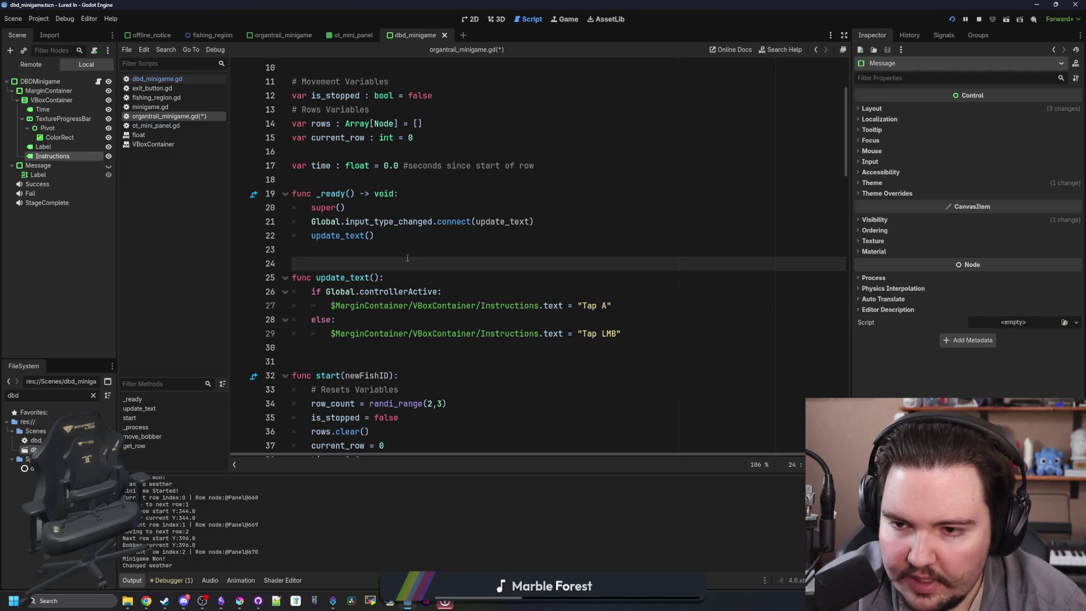
# Step: Review the pasted _ready and update_text code and save organtrail_minigame.gd
pyautogui.click(437, 234)
pyautogui.click(339, 207)
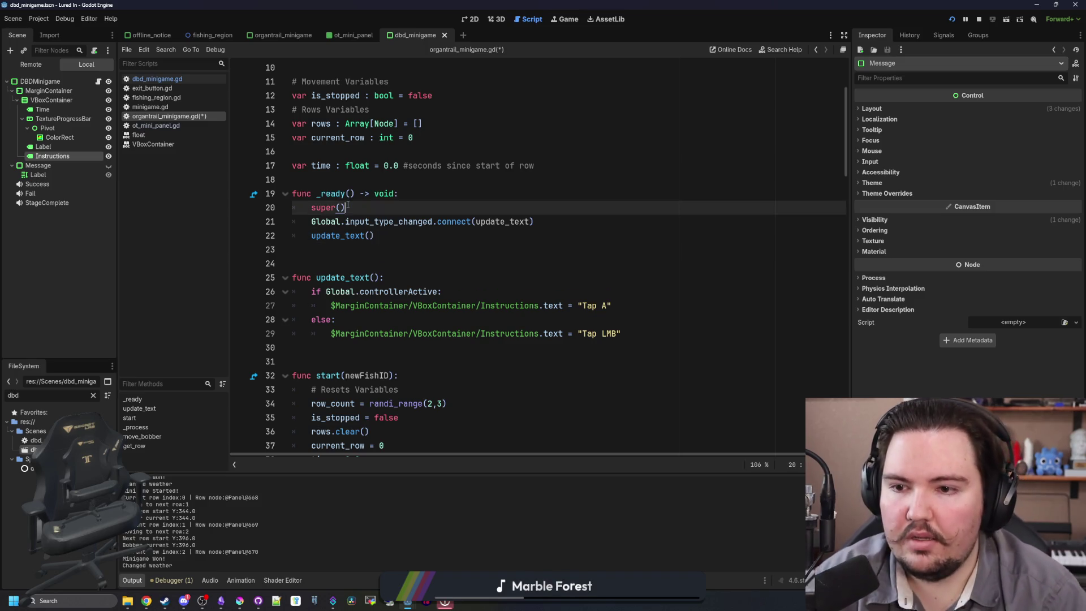
pyautogui.click(401, 255)
pyautogui.hotkey('ctrl', 's')
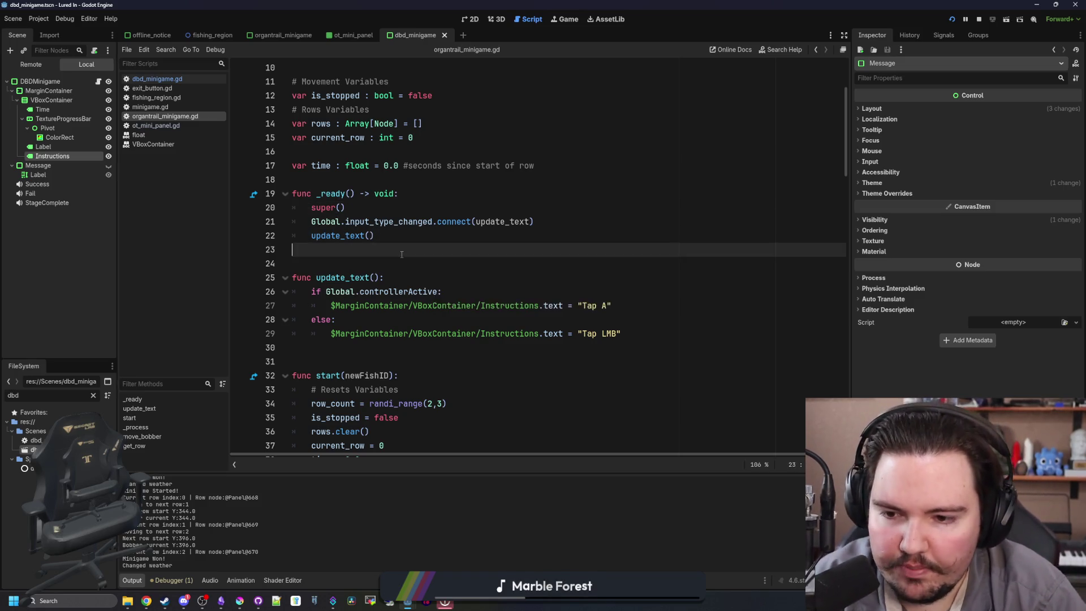
pyautogui.scroll(-2, 395, 257)
pyautogui.click(360, 272)
pyautogui.hotkey('ctrl', 's')
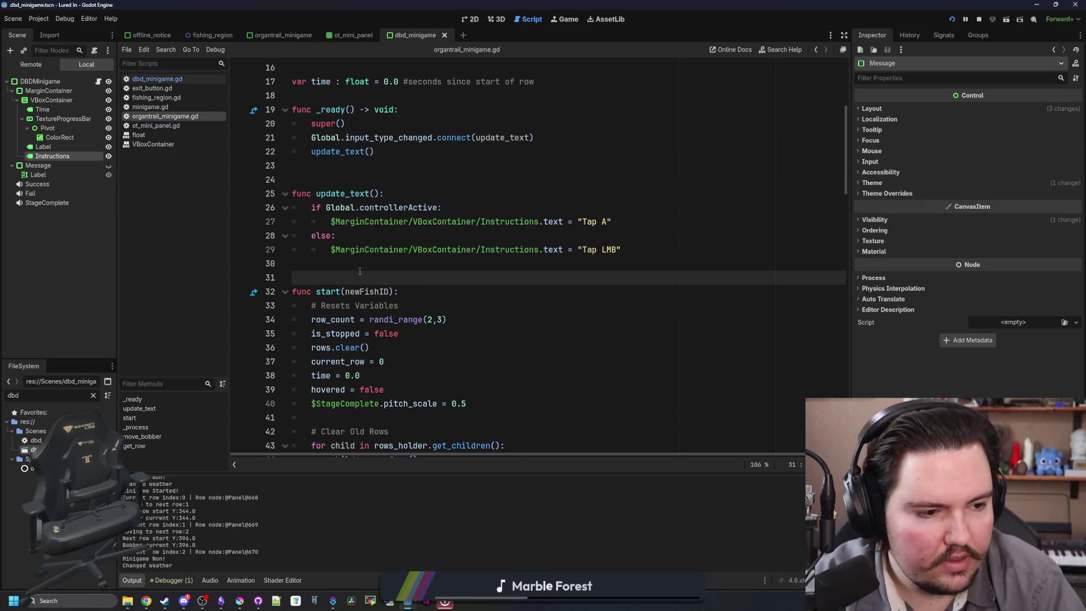
# Step: Switch to the dbd_minigame scene and view its layout in 2D
pyautogui.click(279, 36)
pyautogui.click(420, 36)
pyautogui.click(465, 18)
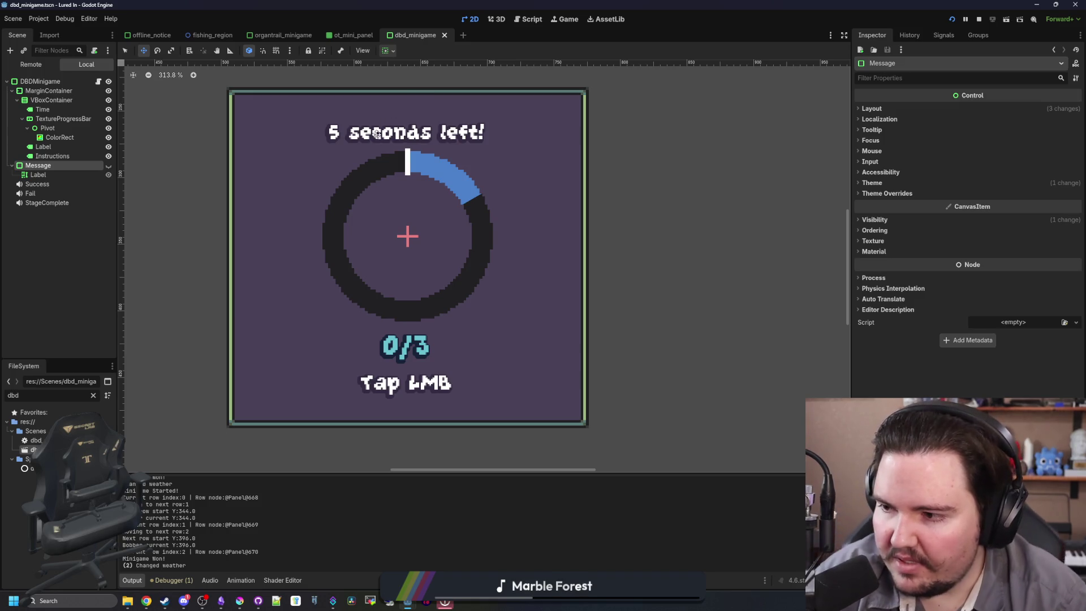
# Step: Open dbd_minigame.gd and scroll to the countdown code in _process
pyautogui.click(104, 260)
pyautogui.click(98, 82)
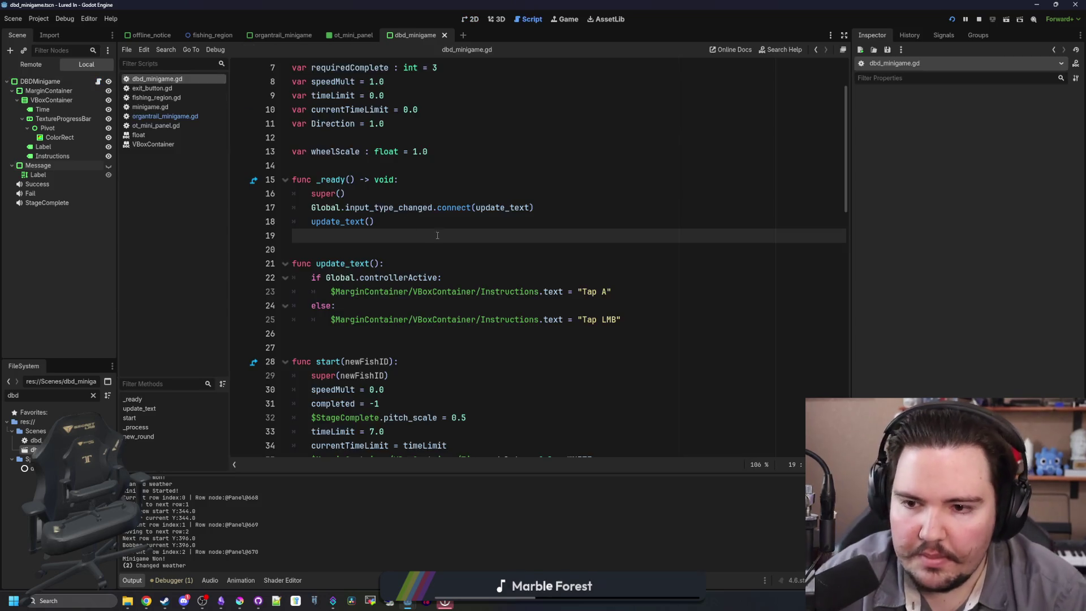
pyautogui.scroll(-3, 442, 238)
pyautogui.scroll(-5, 443, 238)
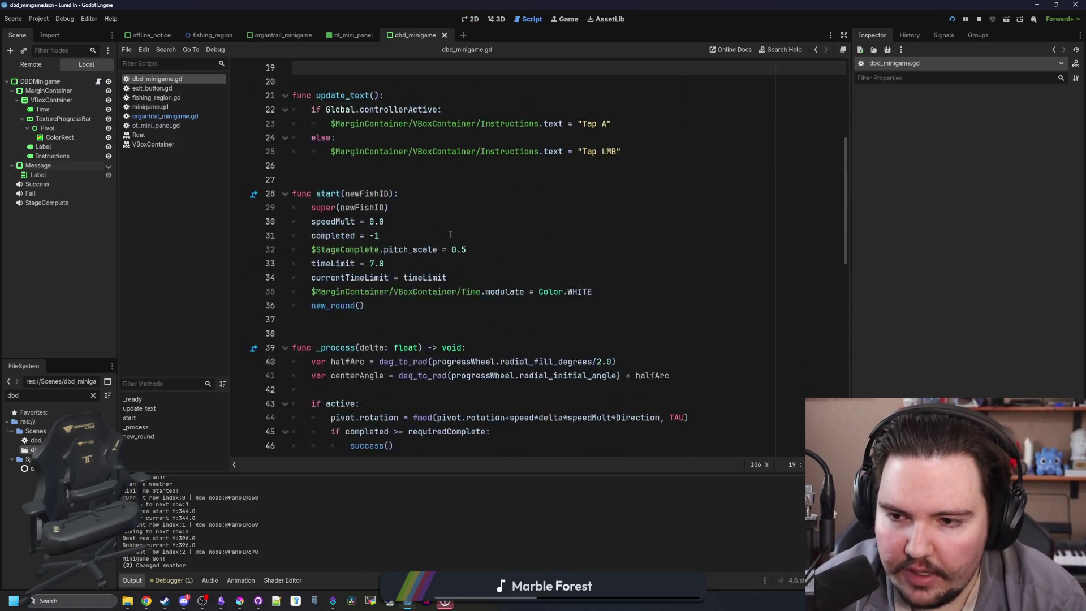
pyautogui.click(406, 221)
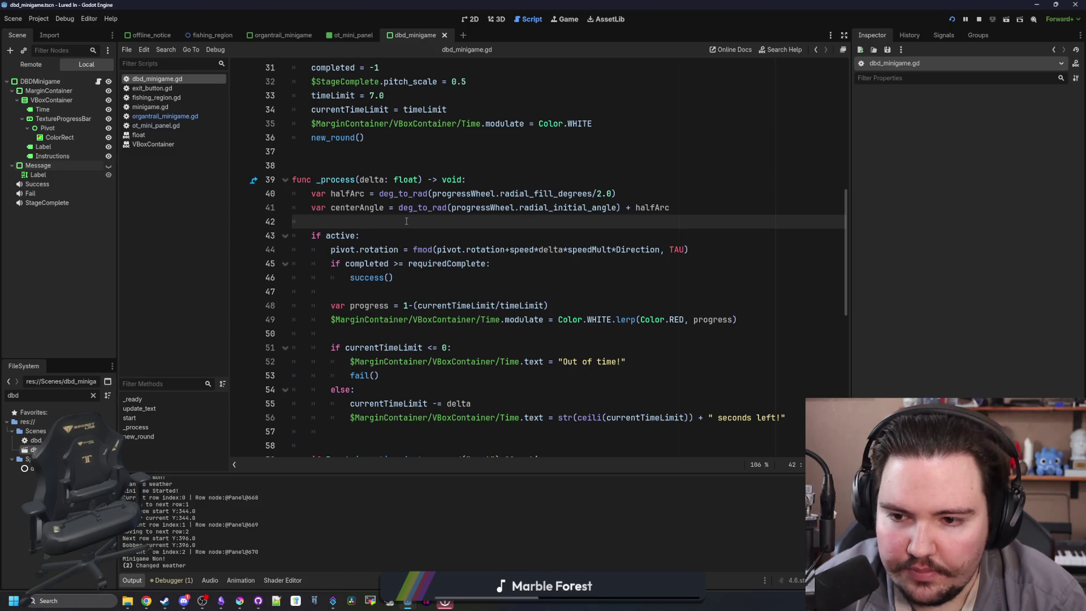
pyautogui.scroll(-2, 437, 232)
pyautogui.click(473, 222)
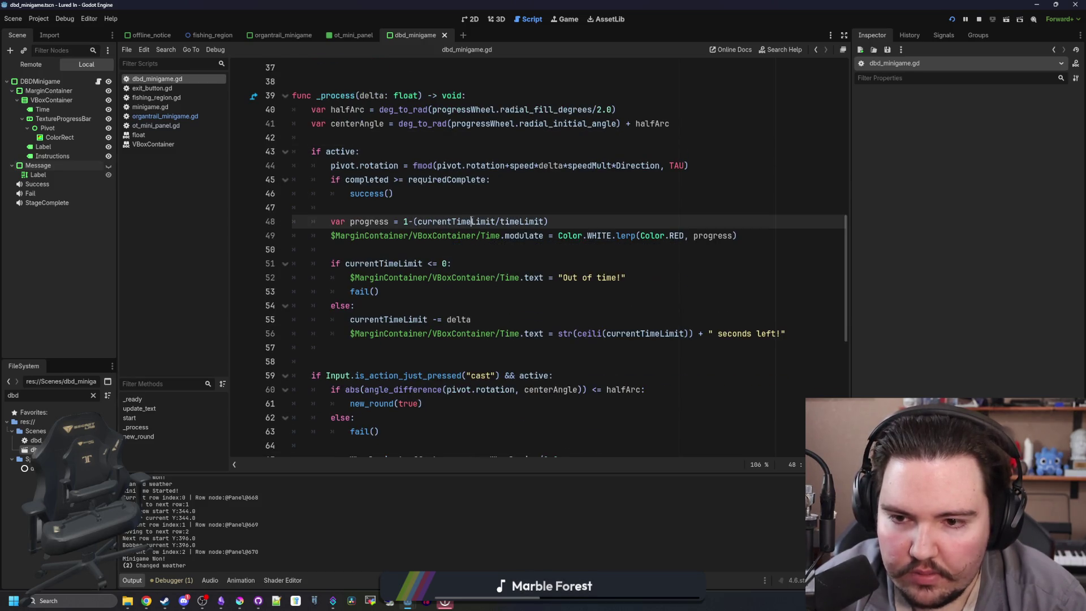
pyautogui.click(531, 254)
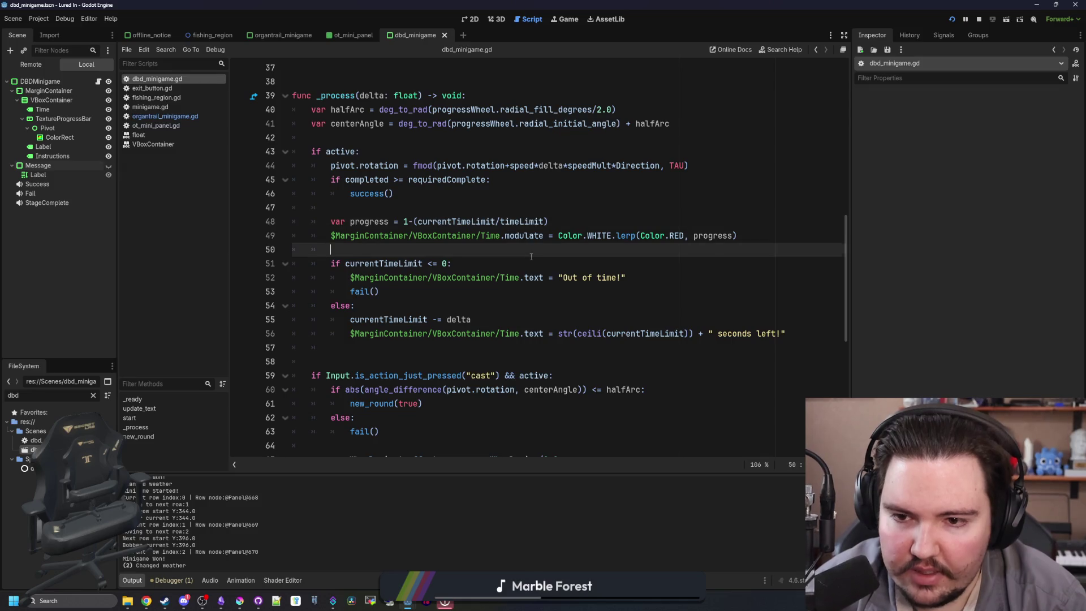
# Step: Select lines 48–56 with the progress colour and out-of-time fail code
pyautogui.moveTo(751, 237)
pyautogui.mouseDown()
pyautogui.moveTo(255, 232)
pyautogui.moveTo(331, 235)
pyautogui.mouseUp()
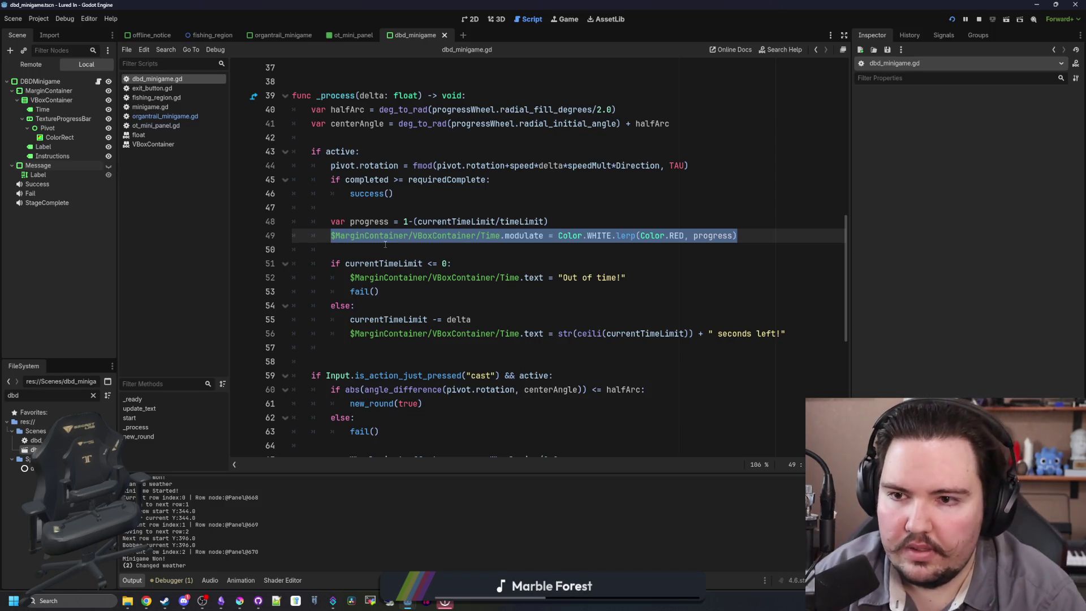
pyautogui.scroll(1, 531, 235)
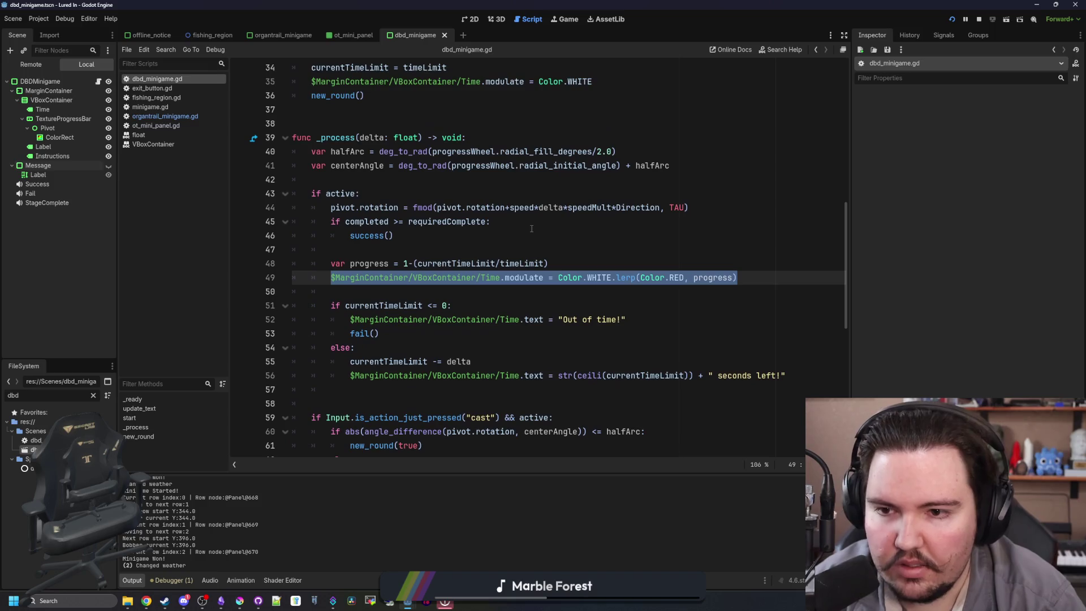
pyautogui.click(539, 249)
pyautogui.moveTo(756, 281); pyautogui.dragTo(262, 269)
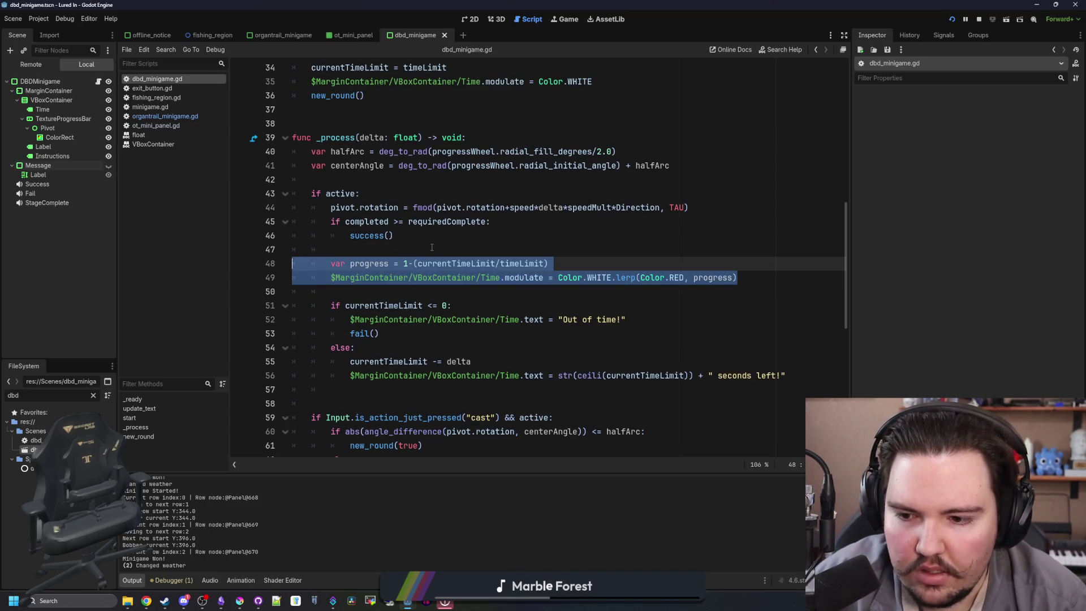
pyautogui.scroll(-1, 431, 247)
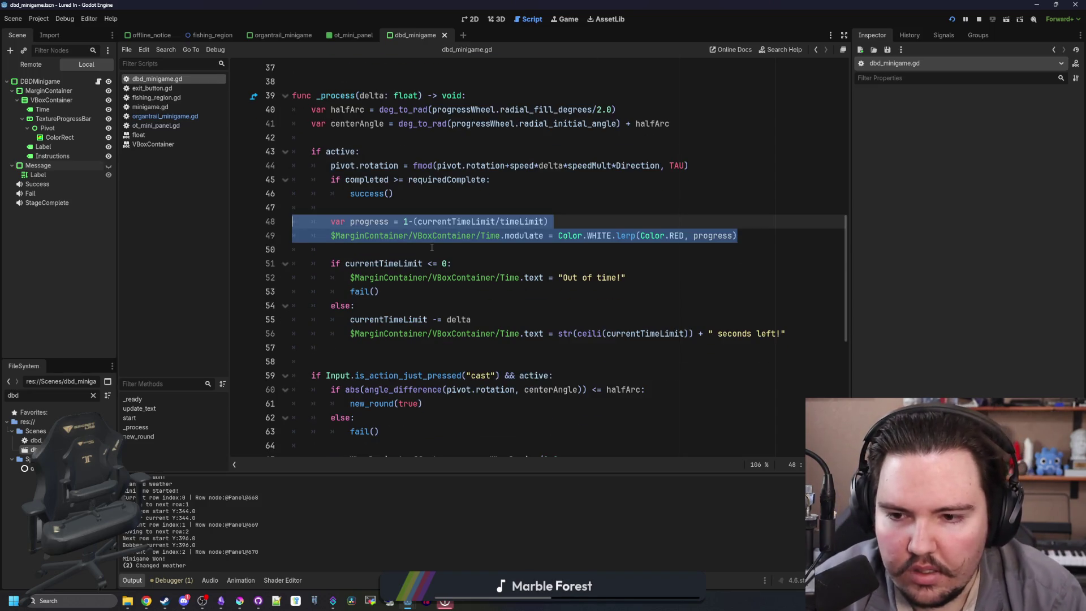
pyautogui.scroll(1, 490, 296)
pyautogui.moveTo(787, 375); pyautogui.dragTo(293, 263)
pyautogui.hotkey('ctrl', 'c')
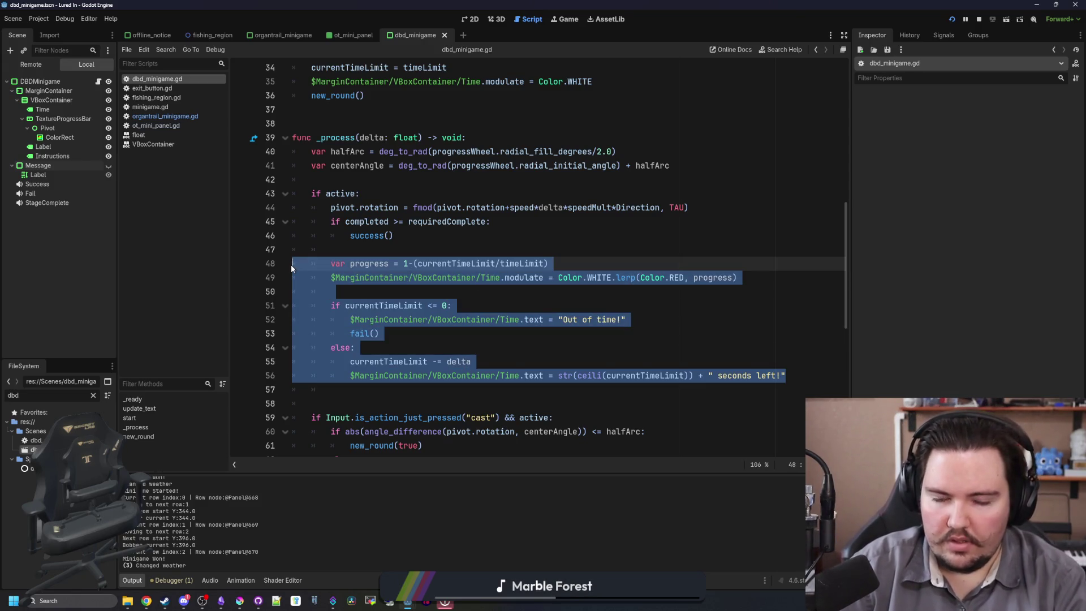
pyautogui.click(186, 117)
# Step: Paste the countdown timer code on a new line below the fail() branch
pyautogui.scroll(-8, 433, 238)
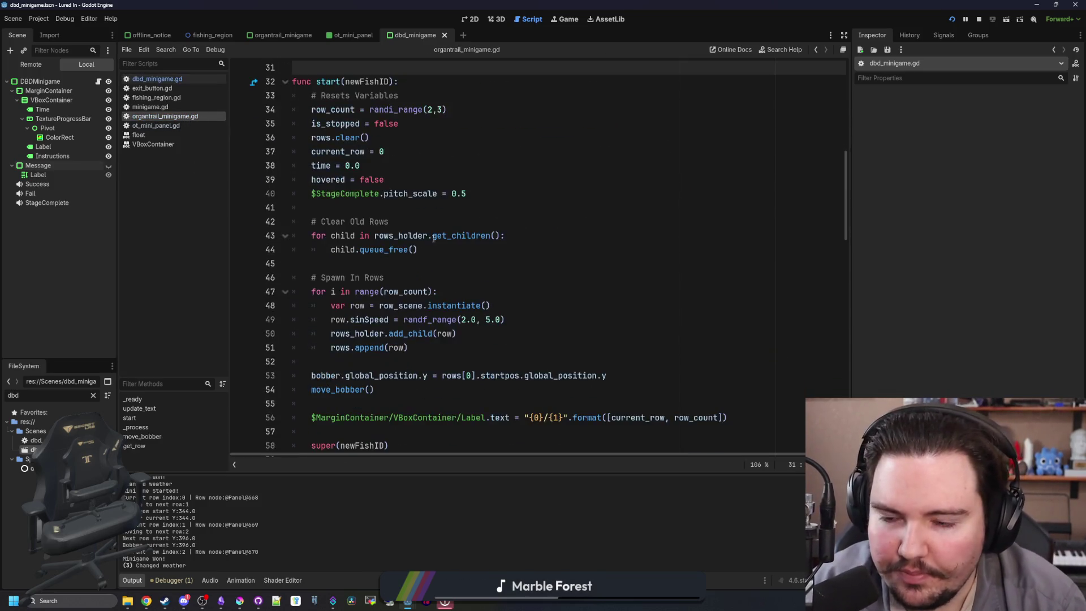
pyautogui.scroll(-4, 433, 238)
pyautogui.scroll(-12, 365, 209)
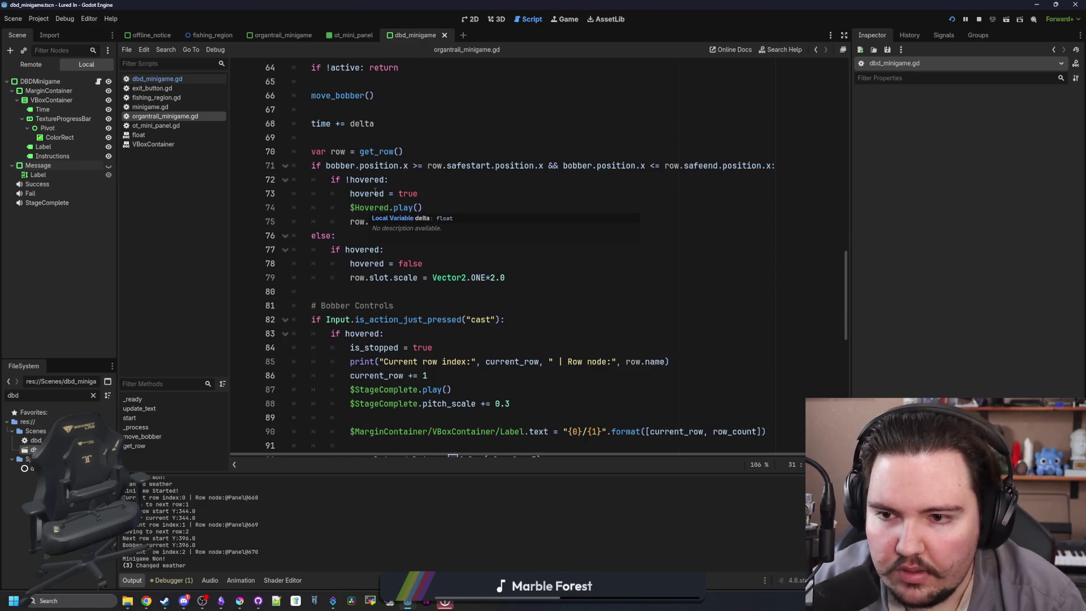
pyautogui.click(378, 305)
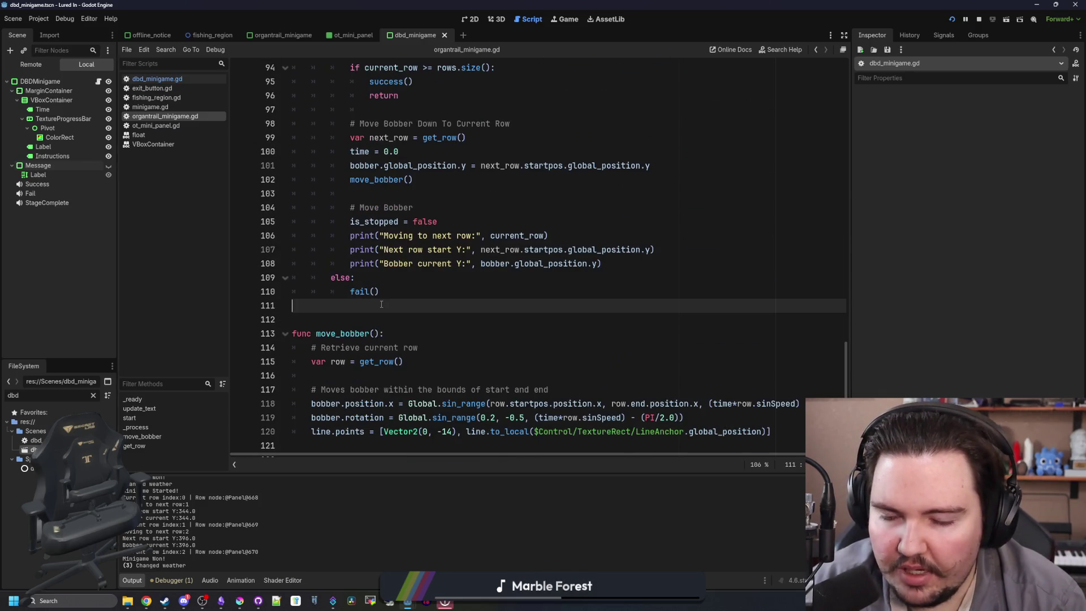
pyautogui.press('Return')
pyautogui.hotkey('ctrl', 'v')
pyautogui.click(354, 320)
pyautogui.hotkey('shift', 'Tab')
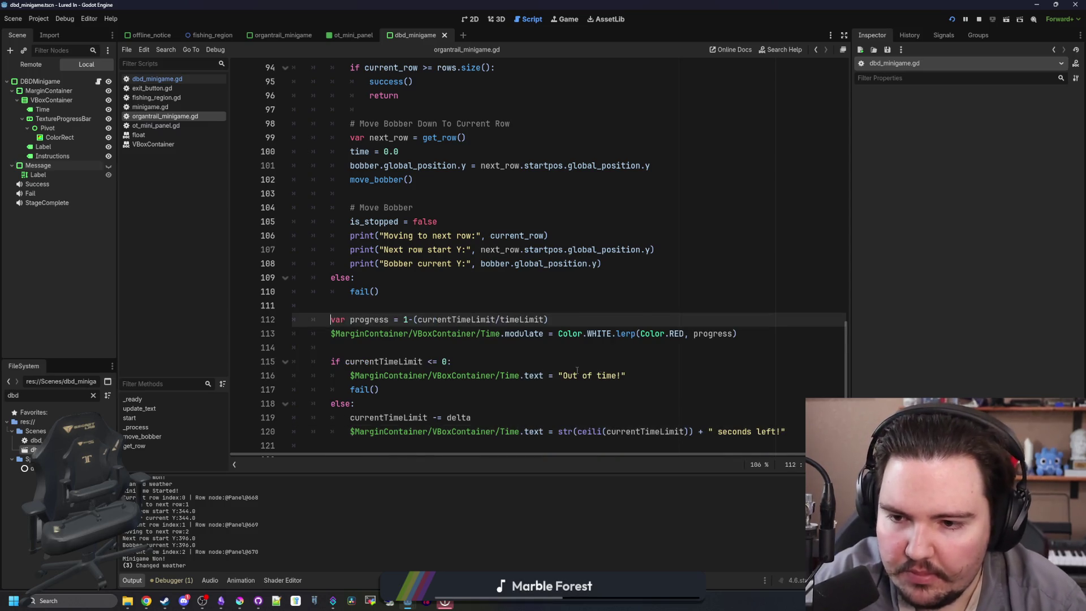
# Step: Outdent lines 112–120 so the timer block sits at the function's top level
pyautogui.scroll(-1, 354, 320)
pyautogui.moveTo(786, 389); pyautogui.dragTo(234, 290)
pyautogui.press('Tab')
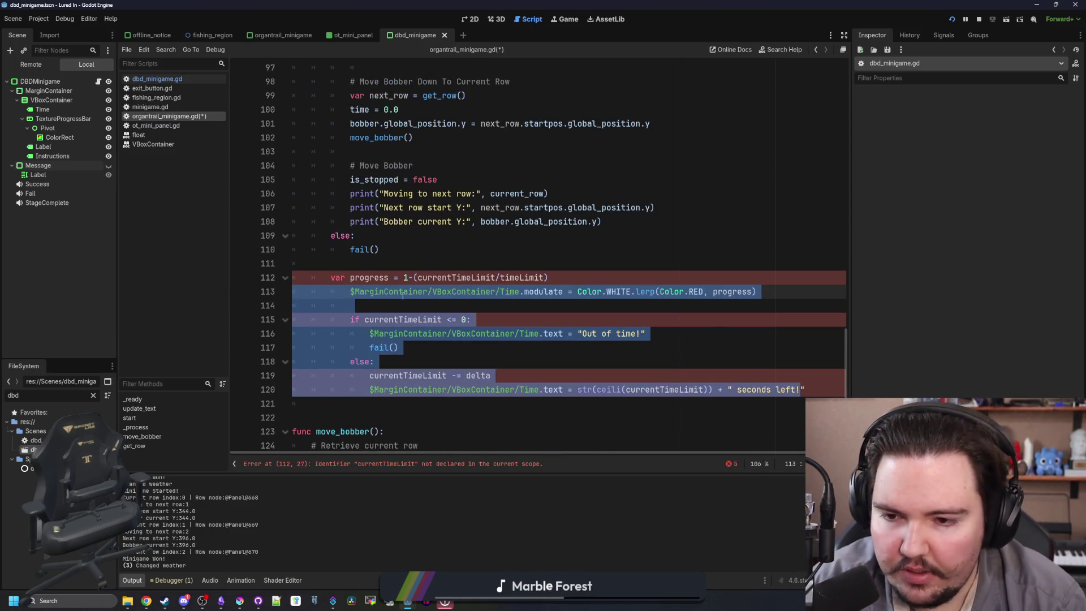
pyautogui.hotkey('shift', 'Tab')
pyautogui.keyDown('shift'); pyautogui.click(401, 262); pyautogui.keyUp('shift')
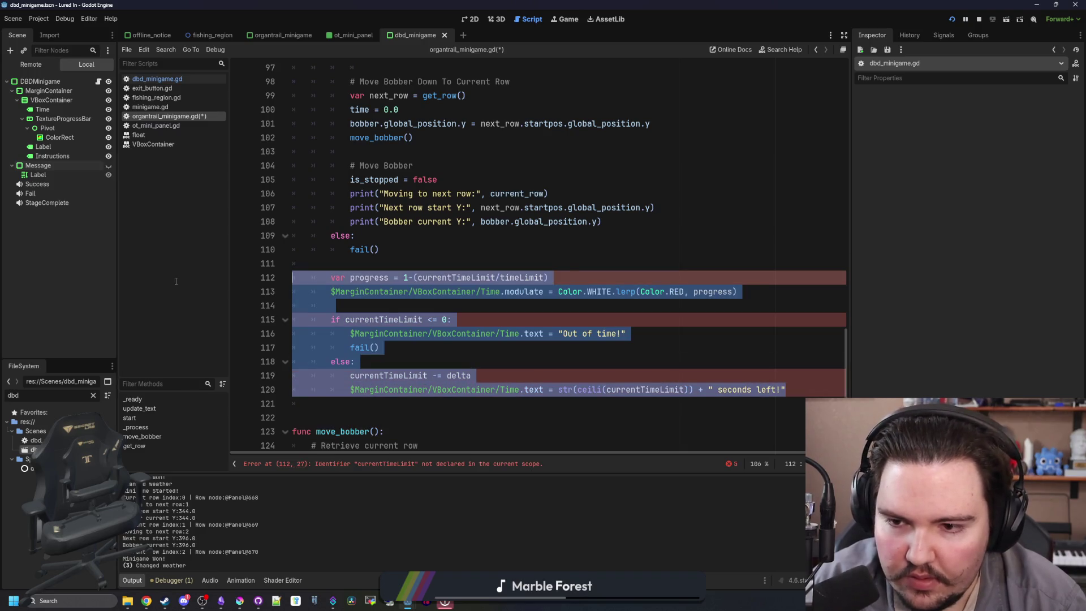
pyautogui.press('Tab')
pyautogui.click(402, 261)
pyautogui.moveTo(809, 389); pyautogui.dragTo(292, 278)
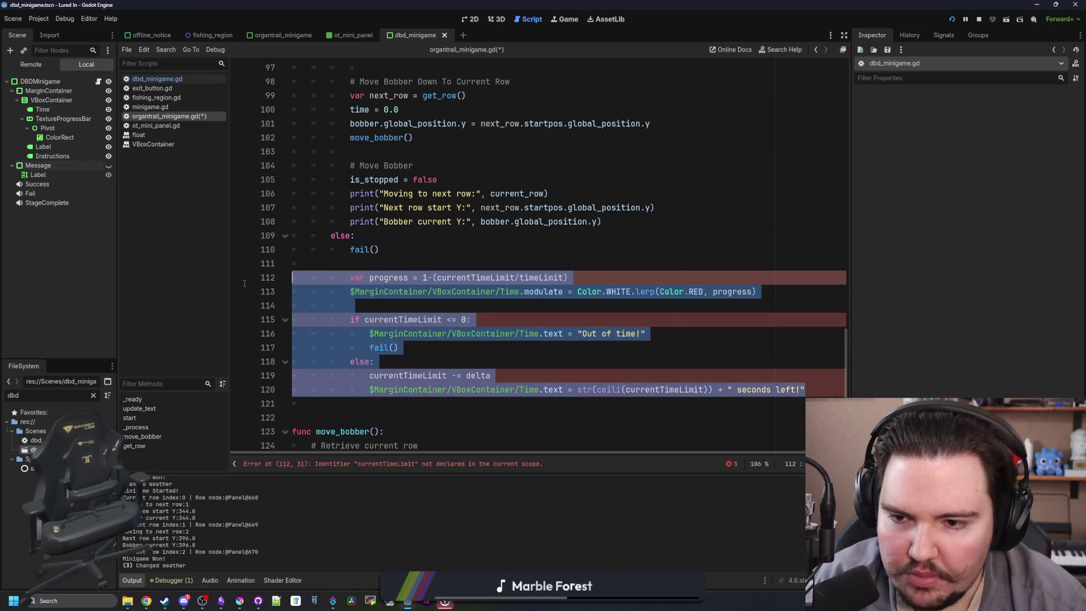
pyautogui.hotkey('shift', 'Tab')
pyautogui.hotkey('shift', 'Tab')
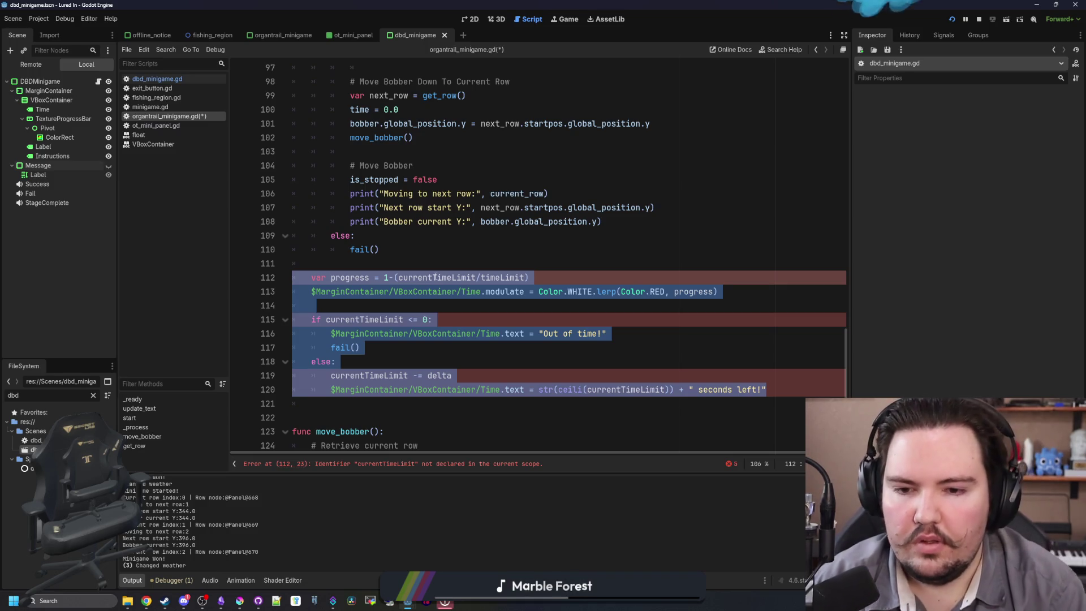
# Step: Inspect the undeclared currentTimeLimit references on lines 112 and 115
pyautogui.doubleClick(362, 319)
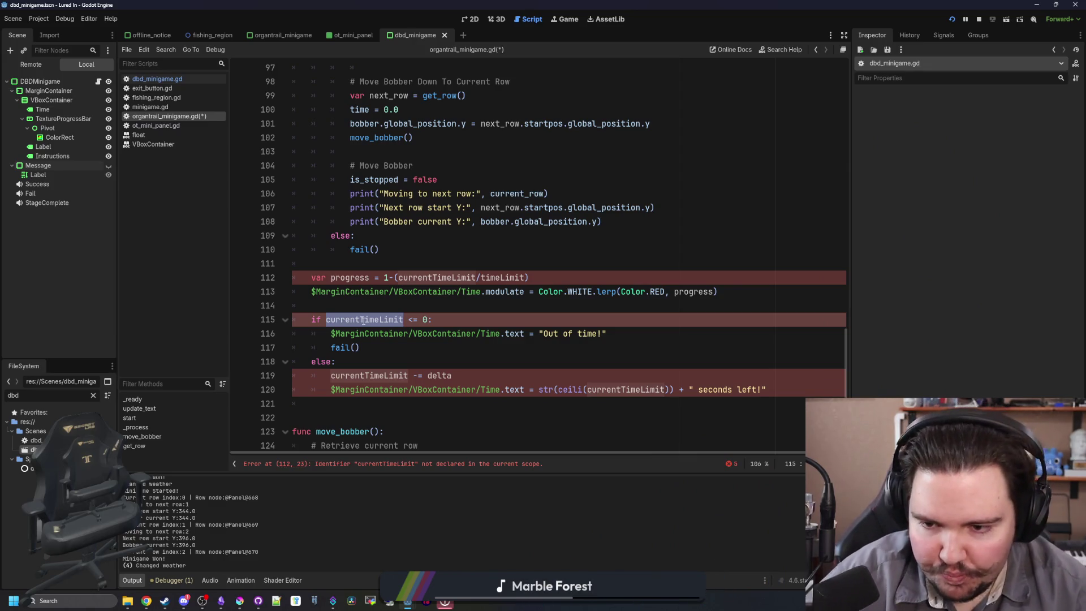
pyautogui.doubleClick(443, 277)
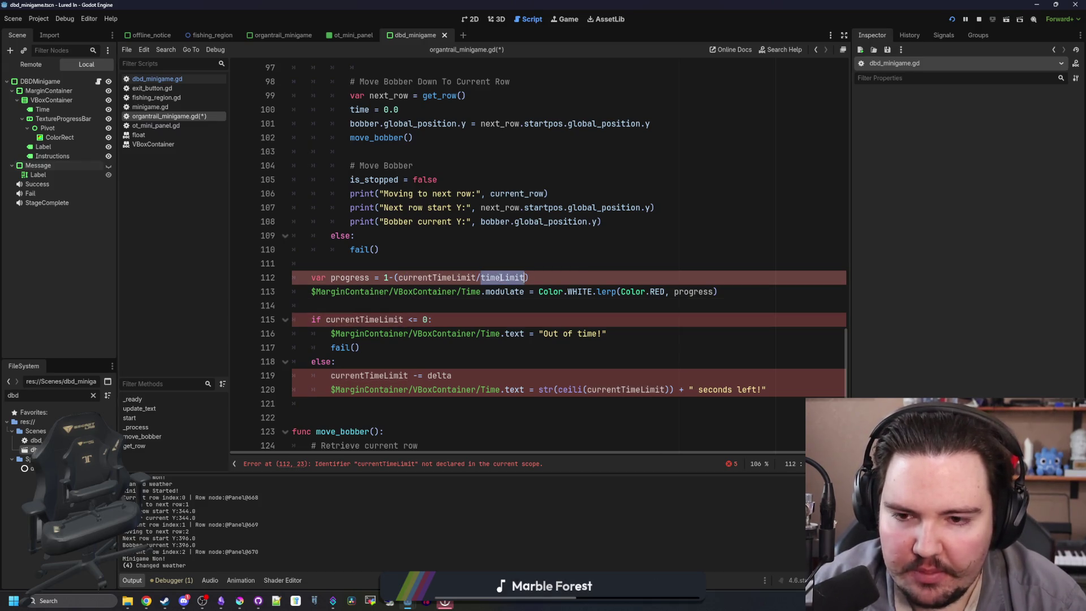
pyautogui.scroll(20, 584, 264)
pyautogui.scroll(10, 552, 266)
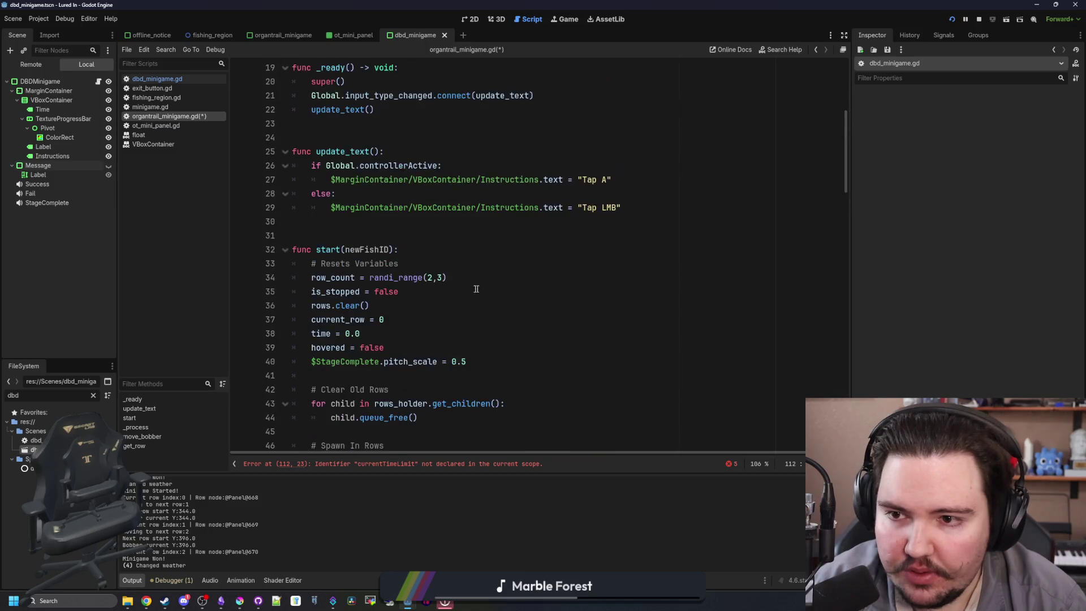
# Step: Add a var currentTimeLimit declaration among the top-of-script variables
pyautogui.scroll(-7, 448, 291)
pyautogui.scroll(-2, 448, 291)
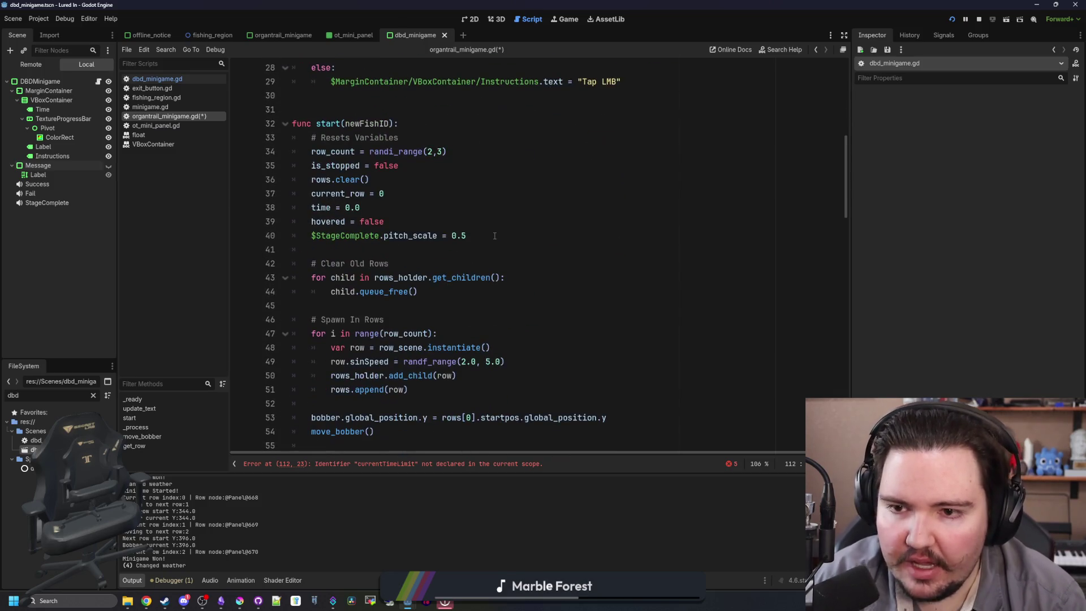
pyautogui.click(494, 235)
pyautogui.press('Return')
pyautogui.write('currentTimeLimit = 0.0')
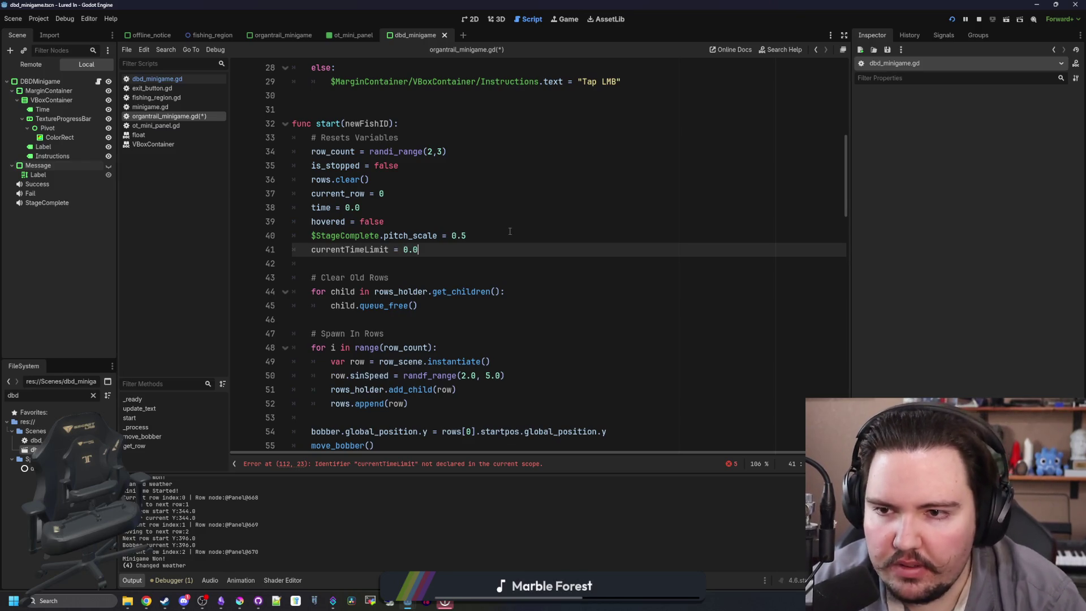
pyautogui.scroll(3, 509, 231)
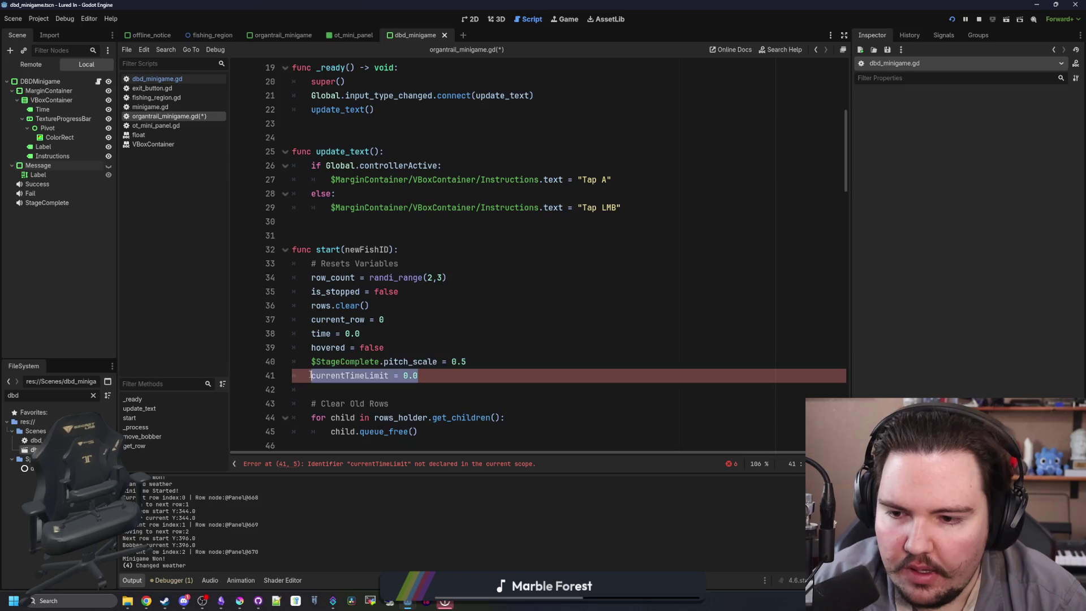
pyautogui.scroll(3, 347, 306)
pyautogui.scroll(2, 348, 306)
pyautogui.click(345, 265)
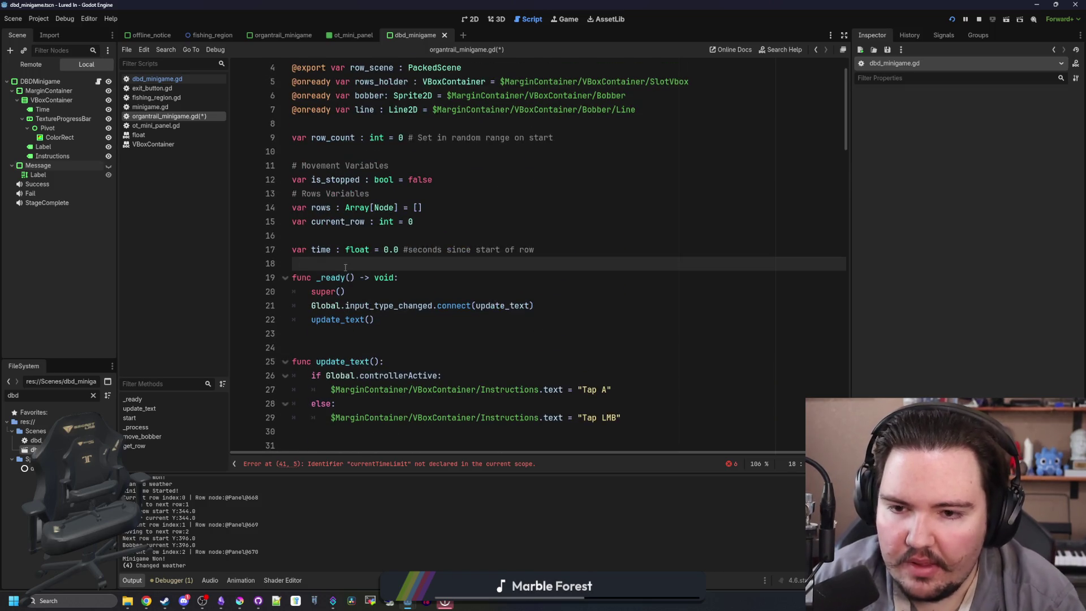
pyautogui.write('currentTimeLimit = 0.0')
pyautogui.write('var')
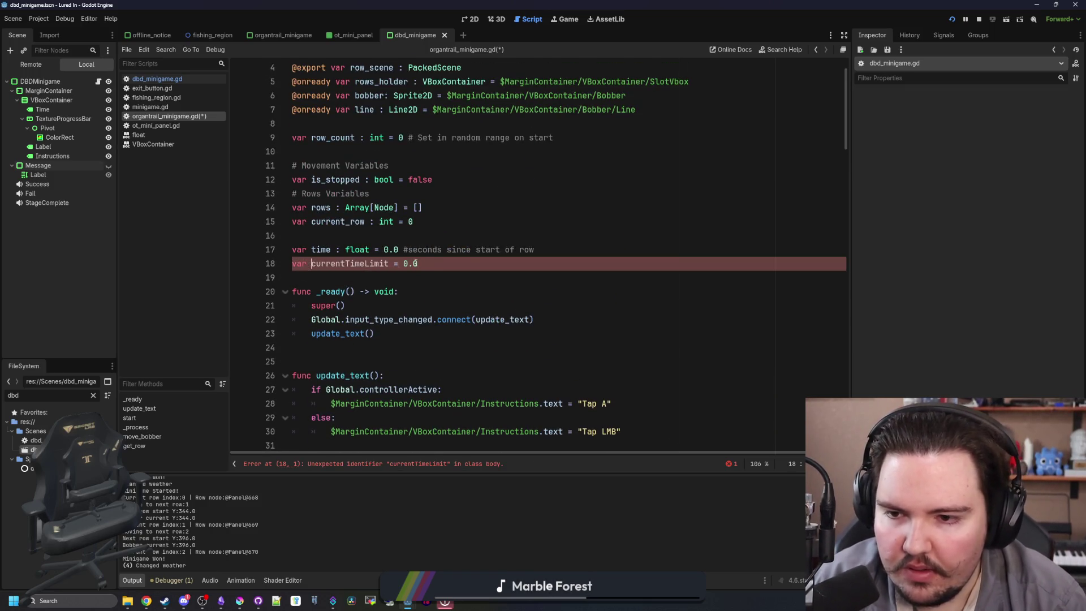
# Step: Duplicate the declaration as timeLimit with value 10.0
pyautogui.press('End')
pyautogui.hotkey('shift', 'Home')
pyautogui.hotkey('ctrl', 'shift', 'd')
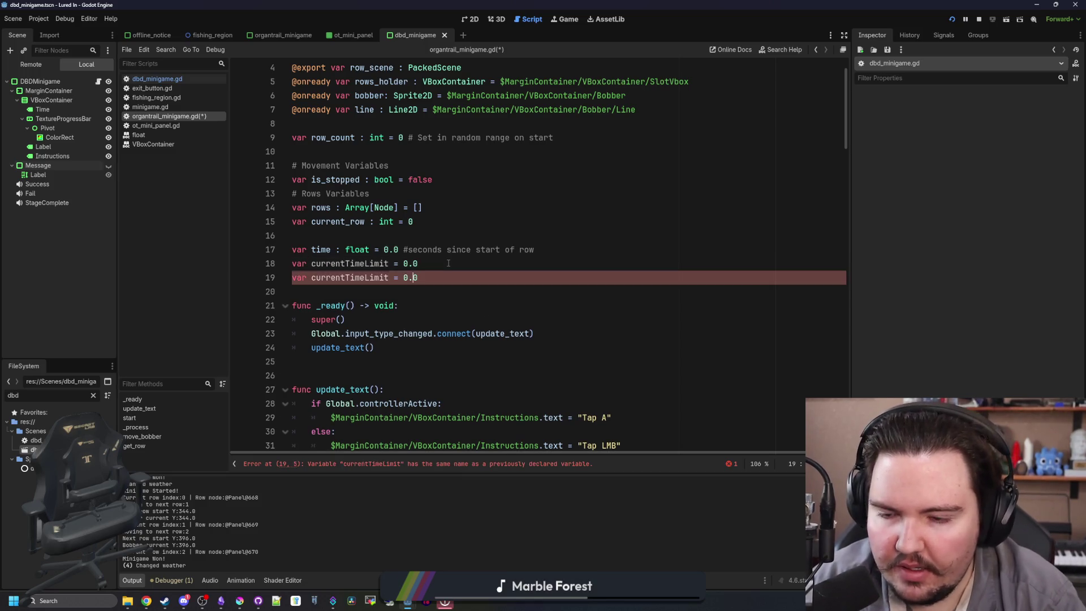
pyautogui.press('BackSpace')
pyautogui.press('BackSpace')
pyautogui.press('BackSpace')
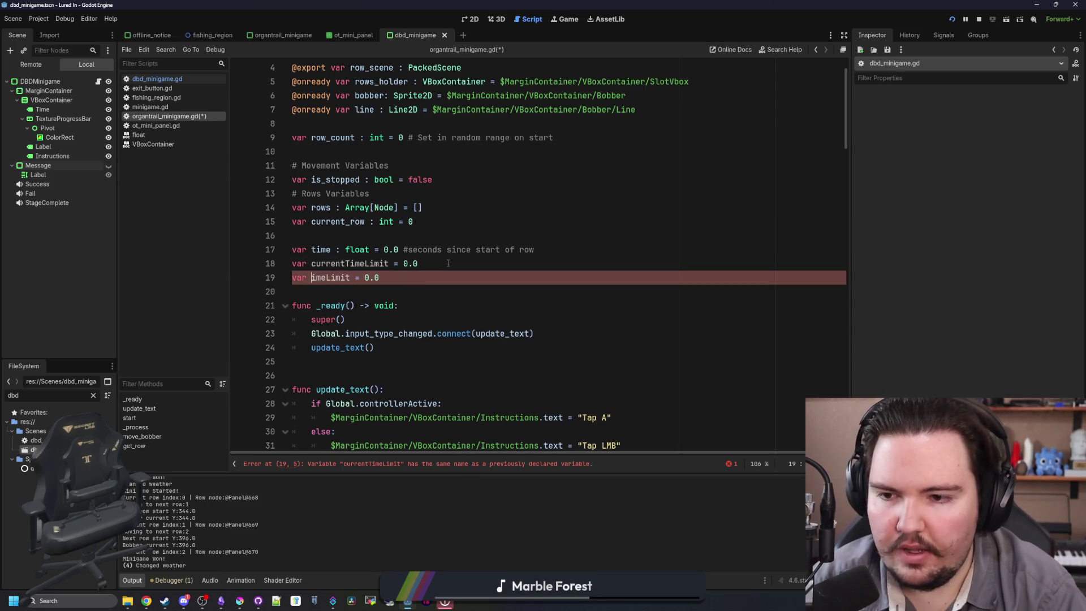
pyautogui.write('t')
pyautogui.press('BackSpace')
pyautogui.press('BackSpace')
pyautogui.press('BackSpace')
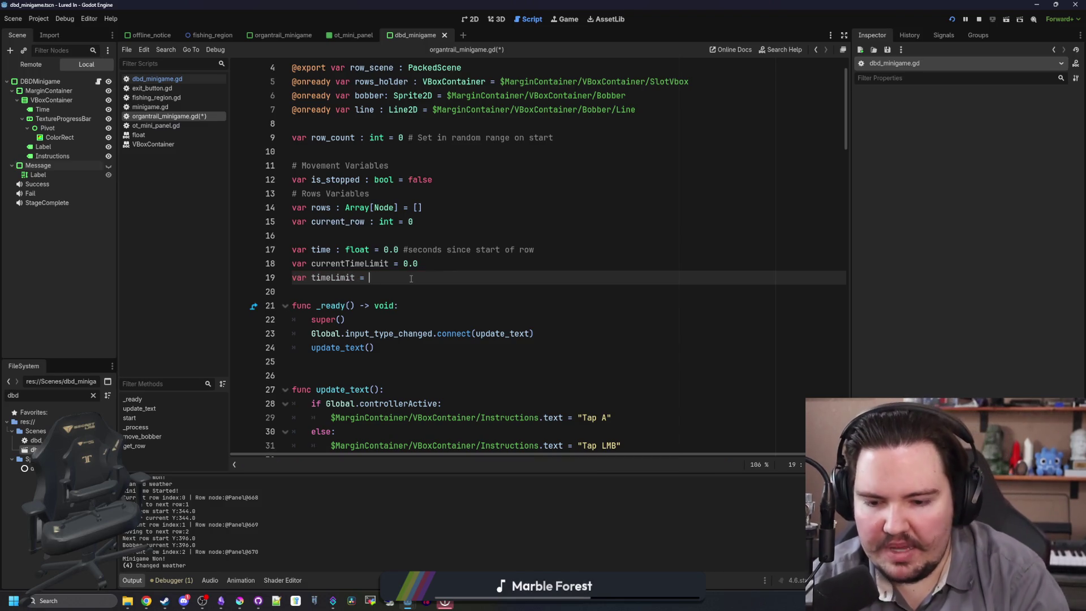
pyautogui.write('10.0')
# Step: Change timeLimit's initial value on line 19 to 0.0
pyautogui.scroll(-2, 430, 238)
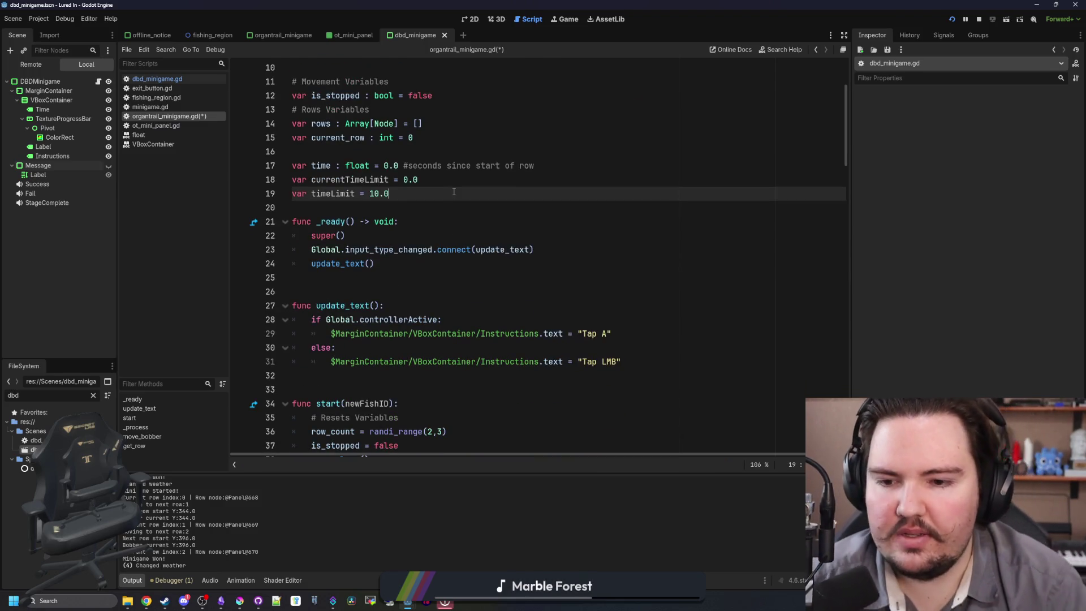
pyautogui.scroll(-2, 417, 304)
pyautogui.scroll(3, 416, 303)
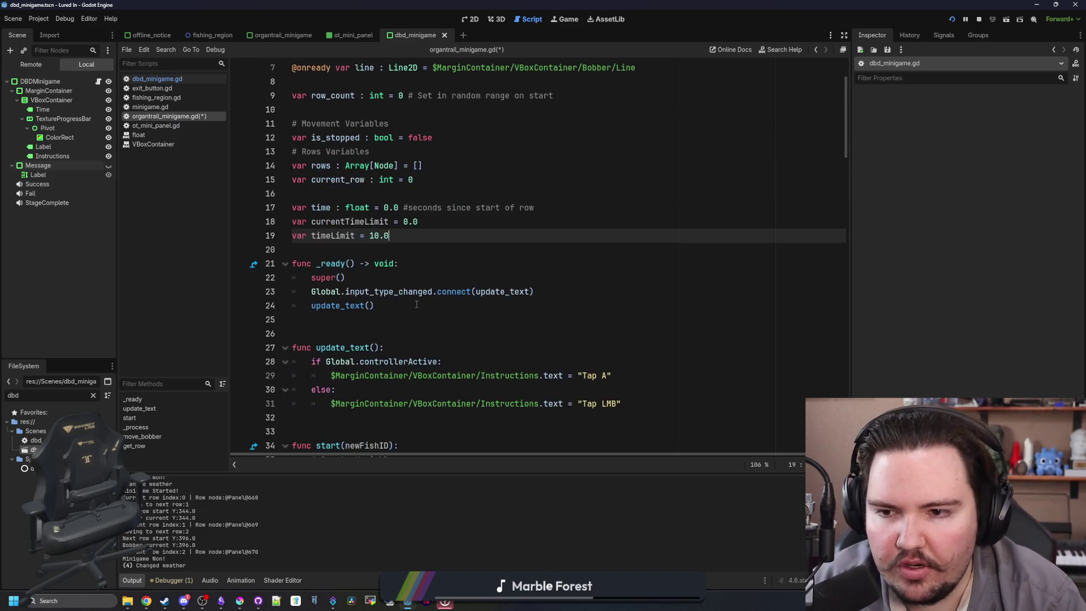
pyautogui.click(418, 221)
pyautogui.click(409, 236)
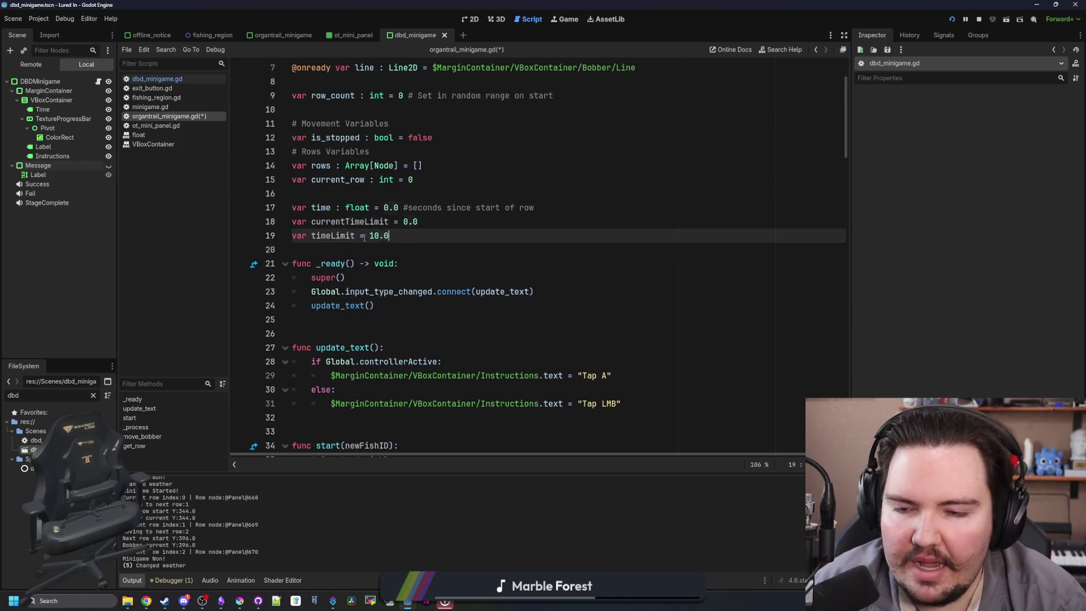
pyautogui.moveTo(295, 235); pyautogui.dragTo(388, 238)
pyautogui.click(393, 240)
pyautogui.press('BackSpace')
pyautogui.press('BackSpace')
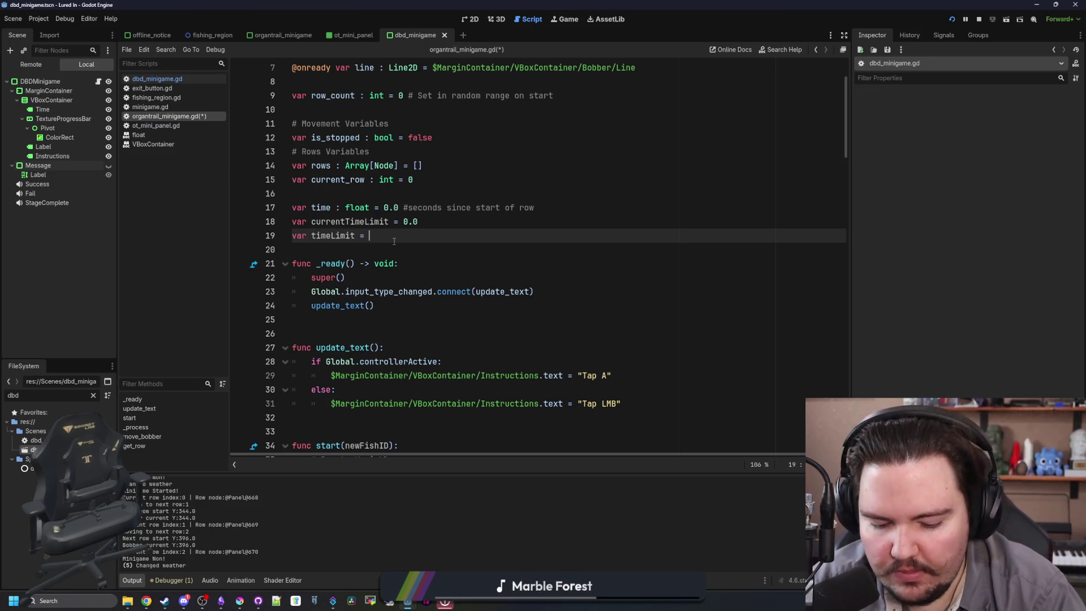
pyautogui.write('0.0')
pyautogui.doubleClick(334, 235)
pyautogui.hotkey('ctrl', 'c')
# Step: Set timeLimit = row_count * 4 in start() and save the script
pyautogui.scroll(-5, 562, 348)
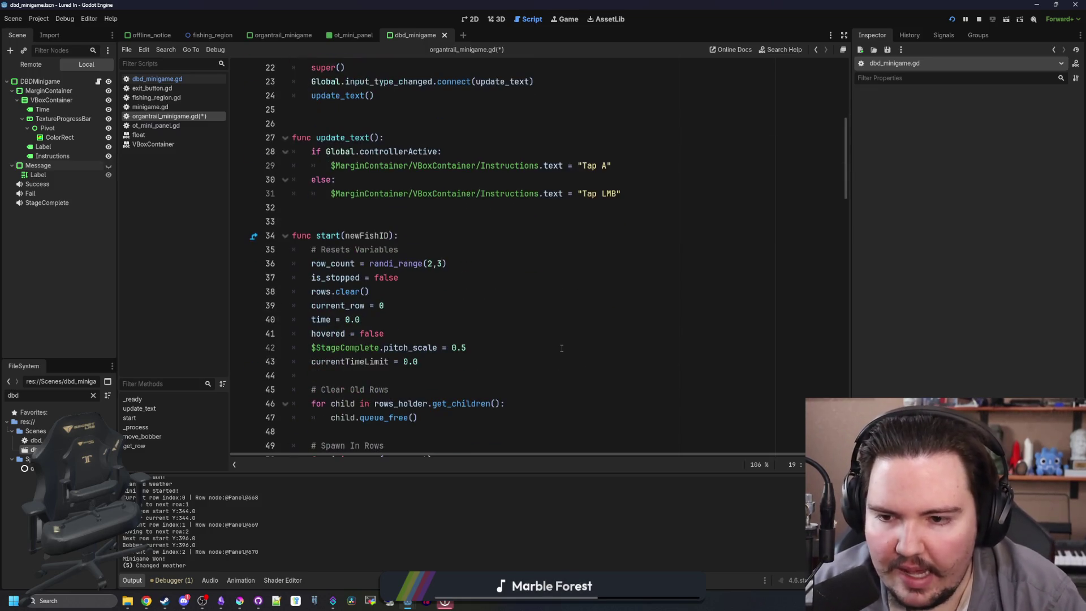
pyautogui.click(463, 257)
pyautogui.press('Return')
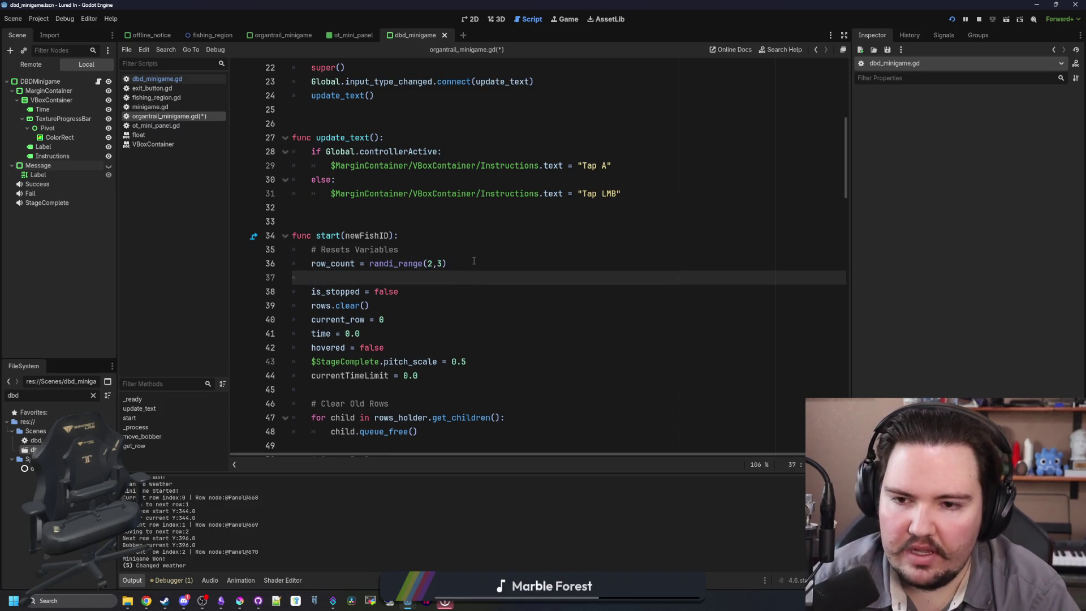
pyautogui.hotkey('ctrl', 'v')
pyautogui.write('row_COUN')
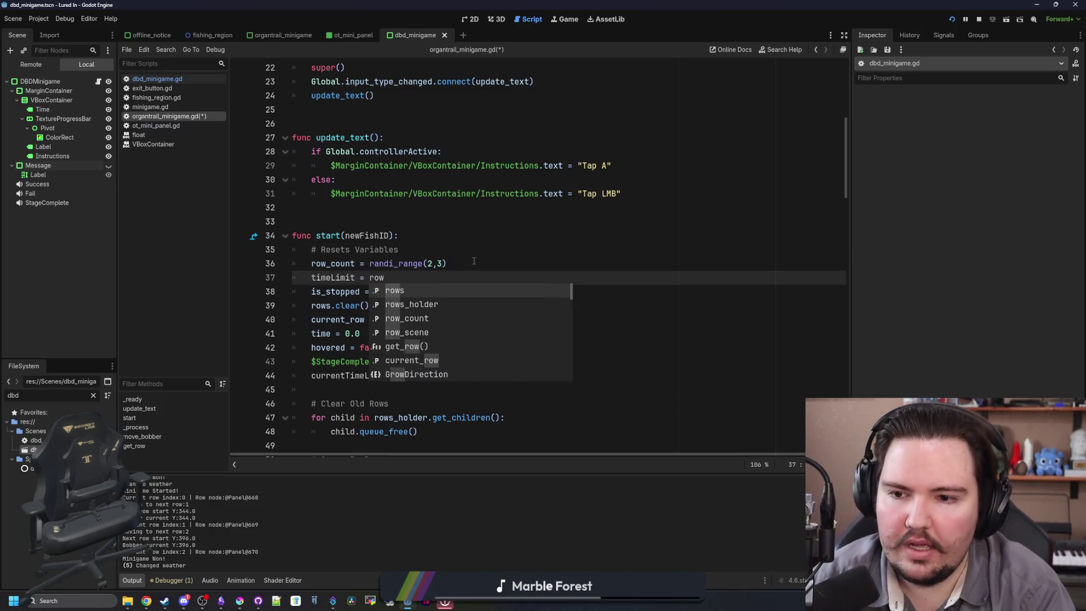
pyautogui.press('Return')
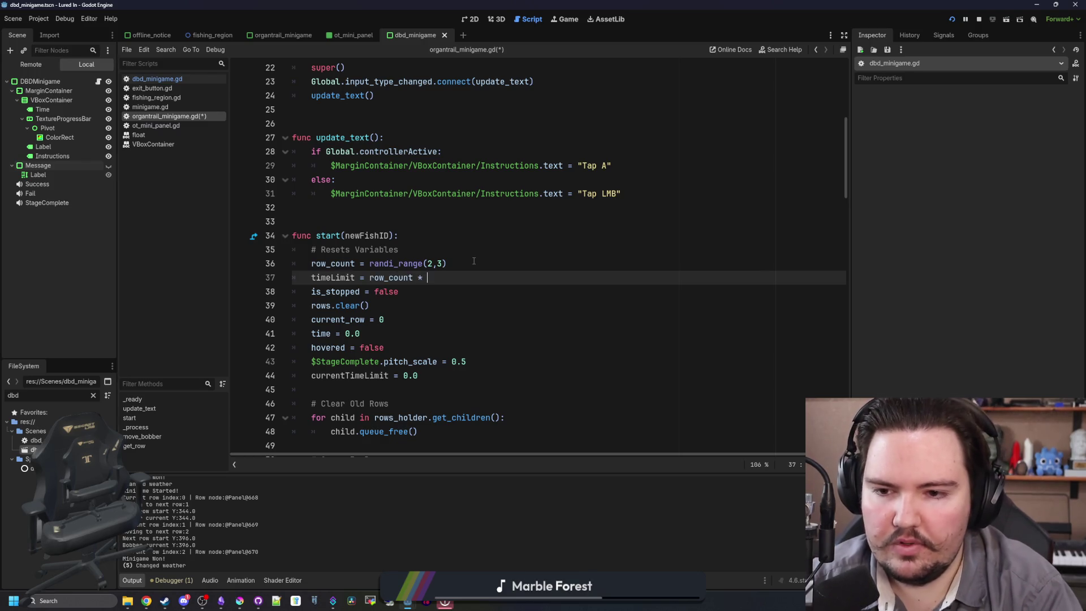
pyautogui.write('3')
pyautogui.click(473, 262)
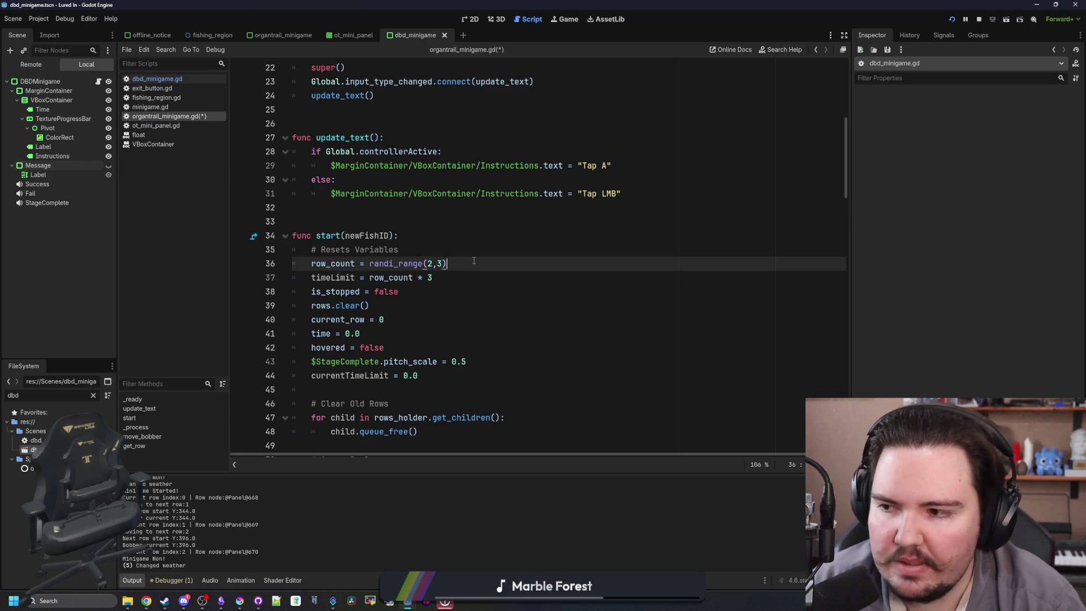
pyautogui.click(479, 233)
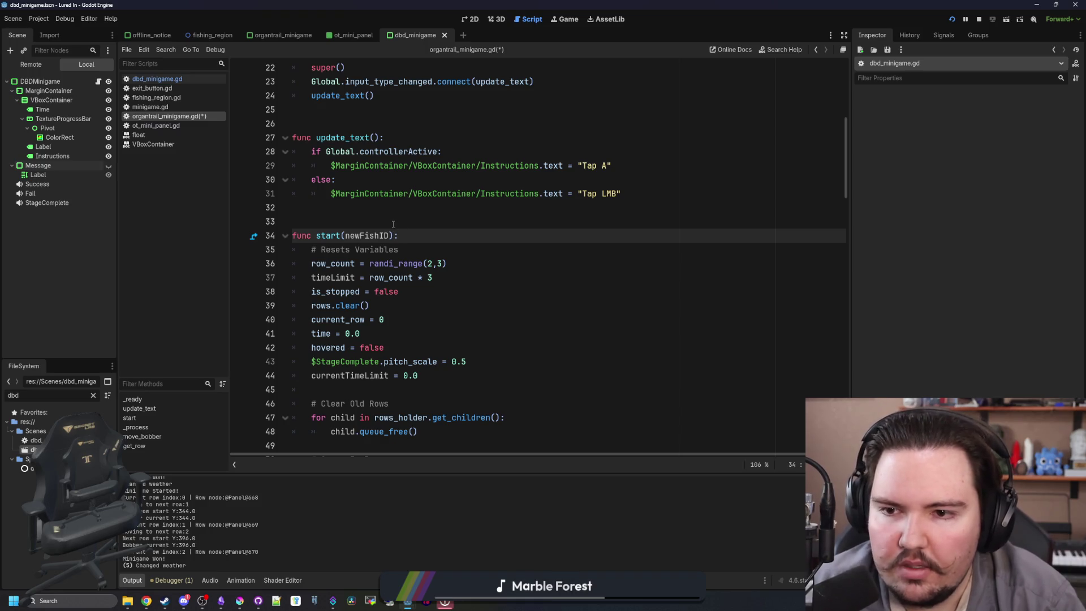
pyautogui.click(444, 276)
pyautogui.write('4')
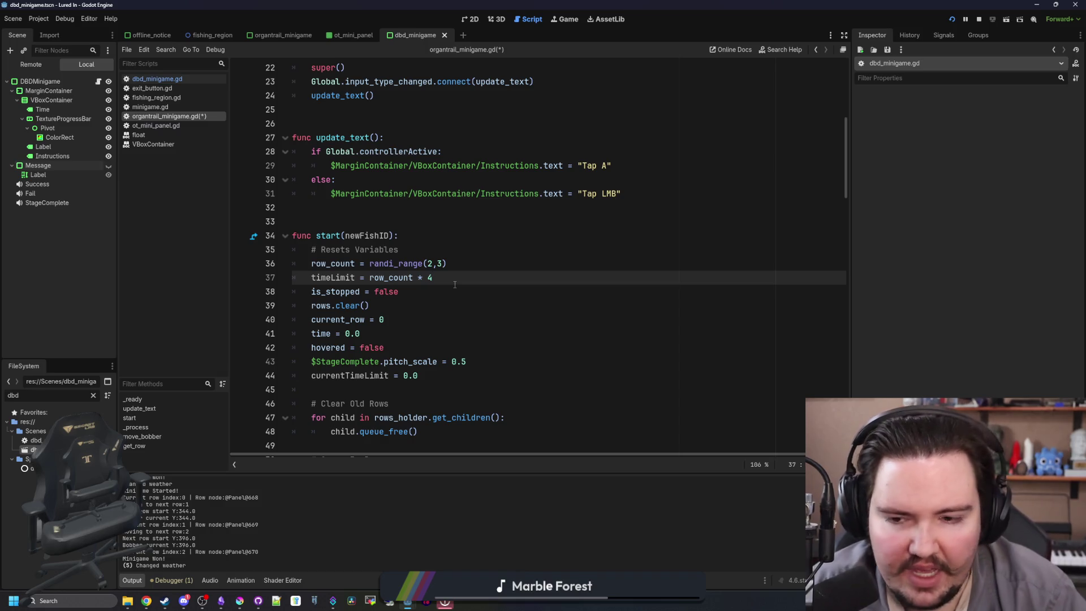
pyautogui.hotkey('ctrl', 's')
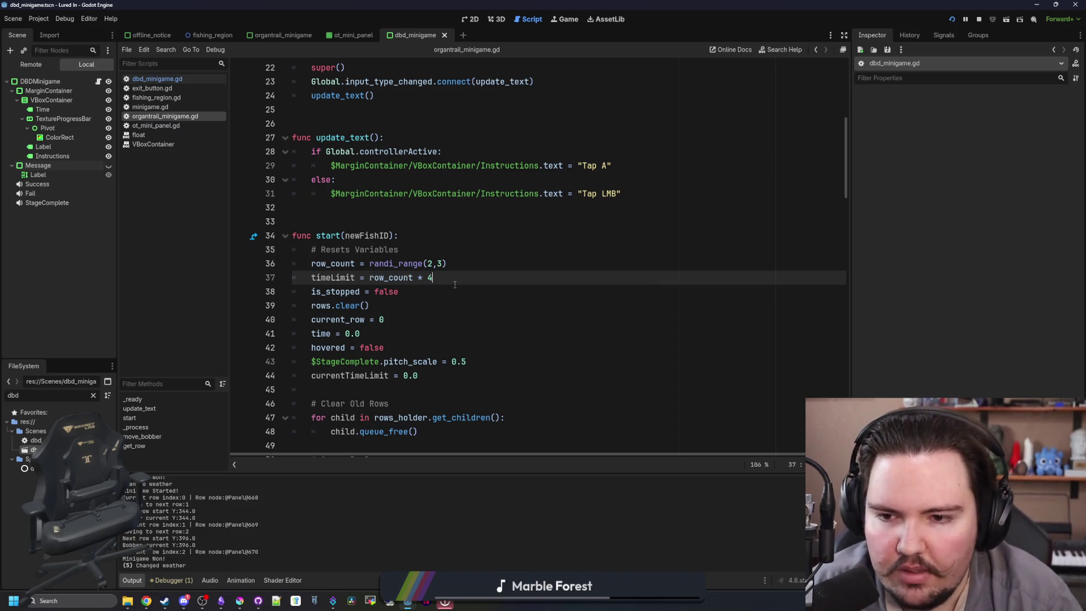
# Step: Inspect the Time label reading '5 seconds left!' beside the timeout fail() call on line 121
pyautogui.scroll(-9, 446, 280)
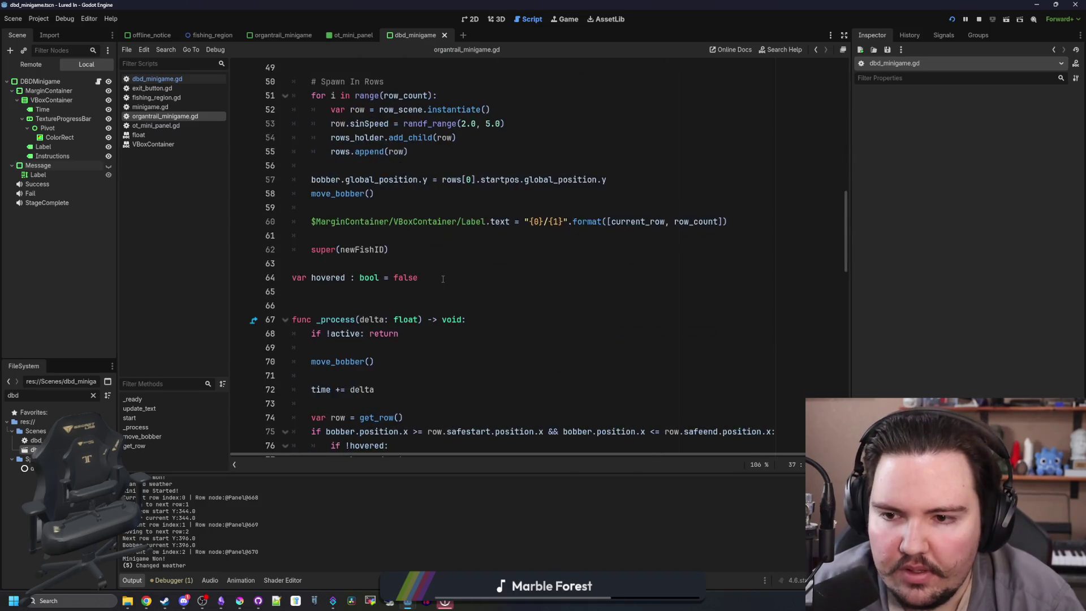
pyautogui.scroll(-17, 443, 279)
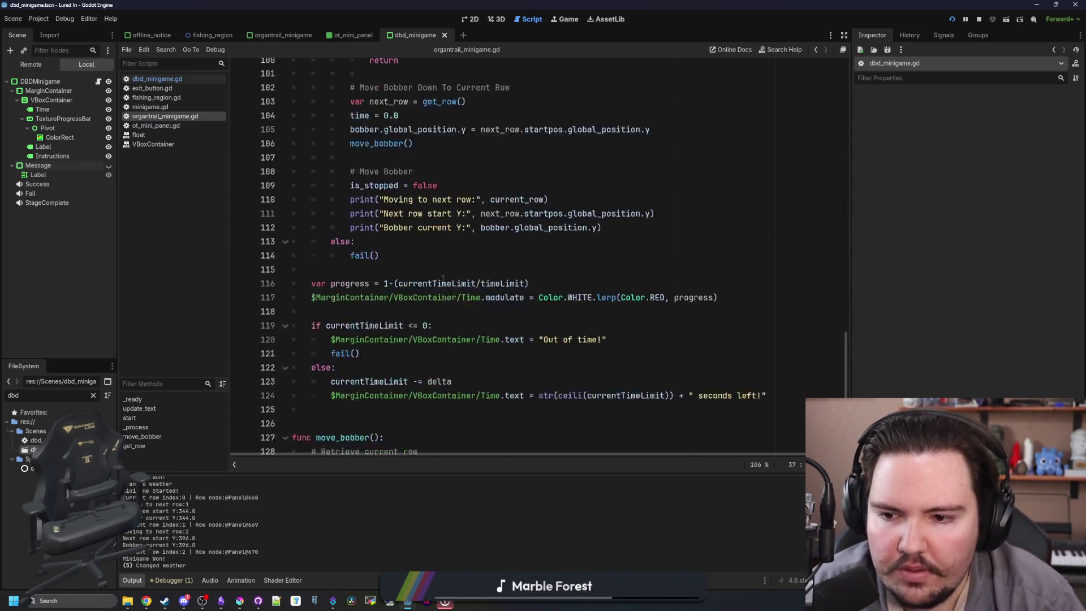
pyautogui.scroll(-2, 443, 279)
pyautogui.click(416, 234)
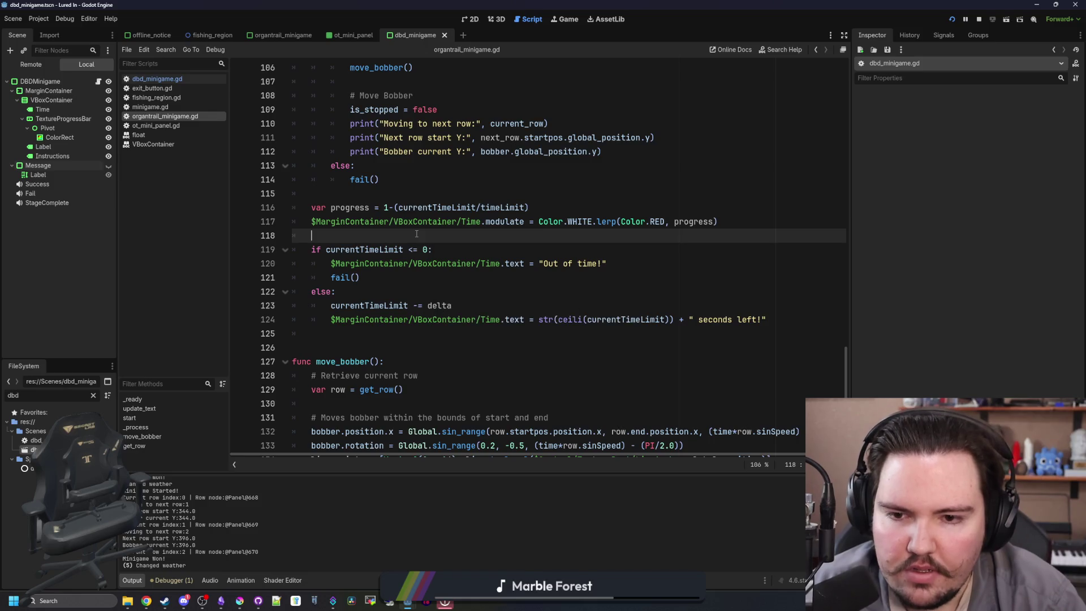
pyautogui.scroll(1, 420, 281)
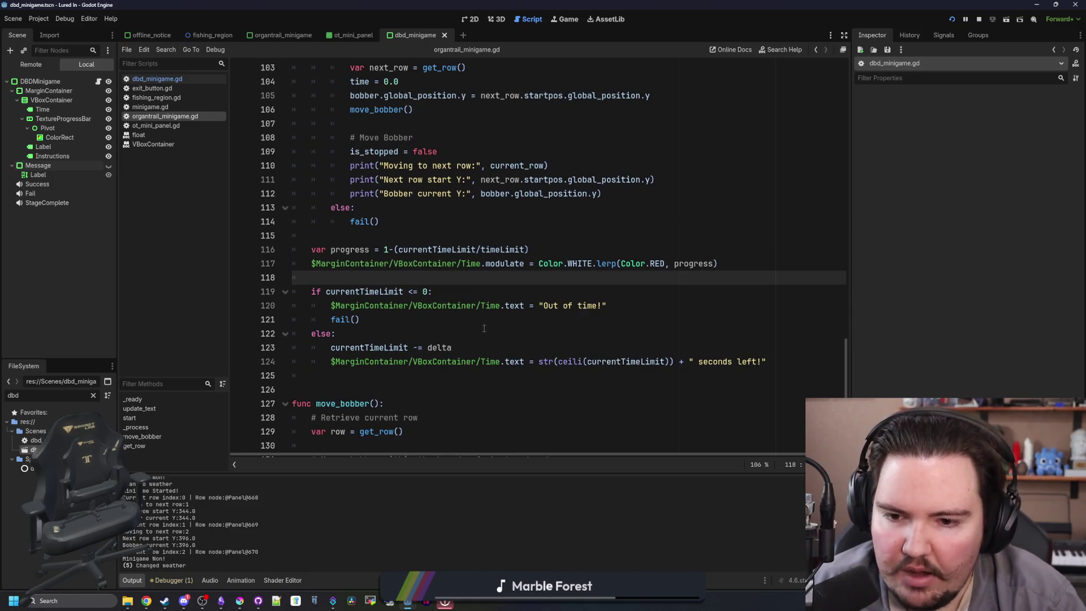
pyautogui.click(53, 147)
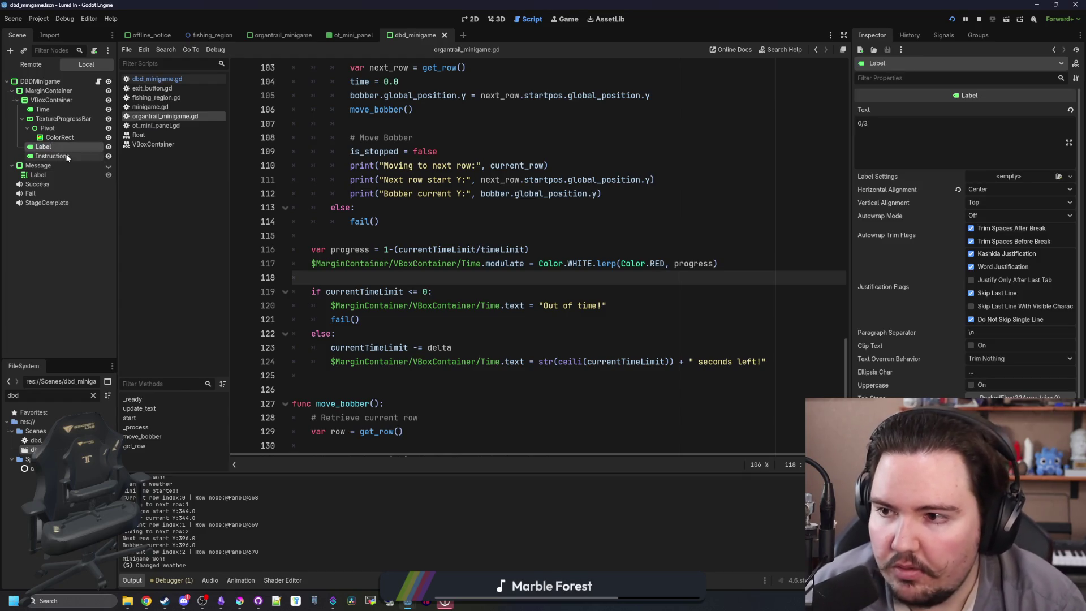
pyautogui.click(42, 109)
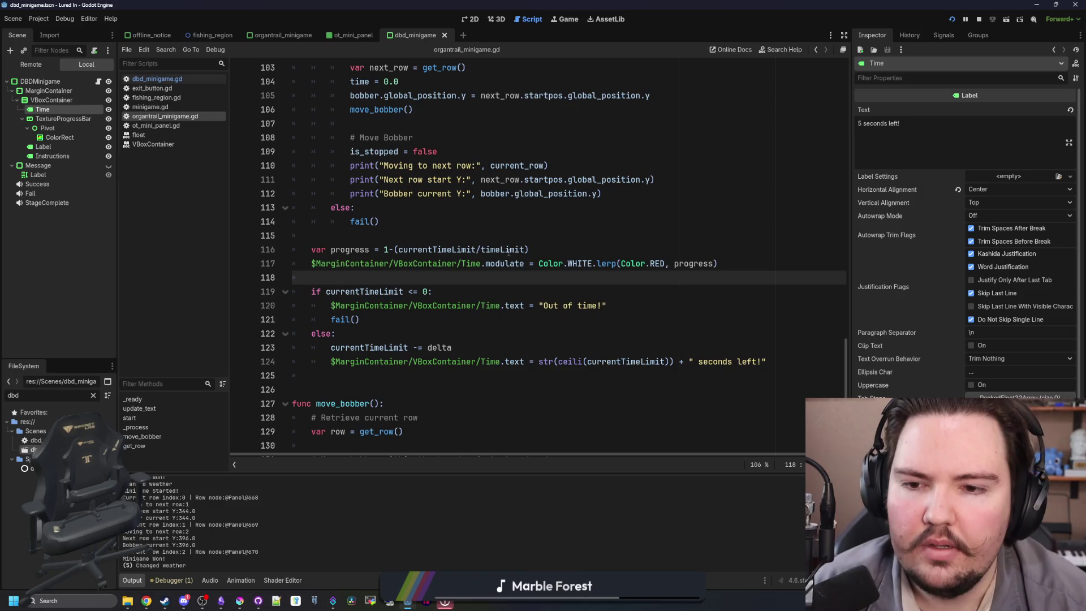
pyautogui.press('Up')
pyautogui.press('Up')
pyautogui.press('Up')
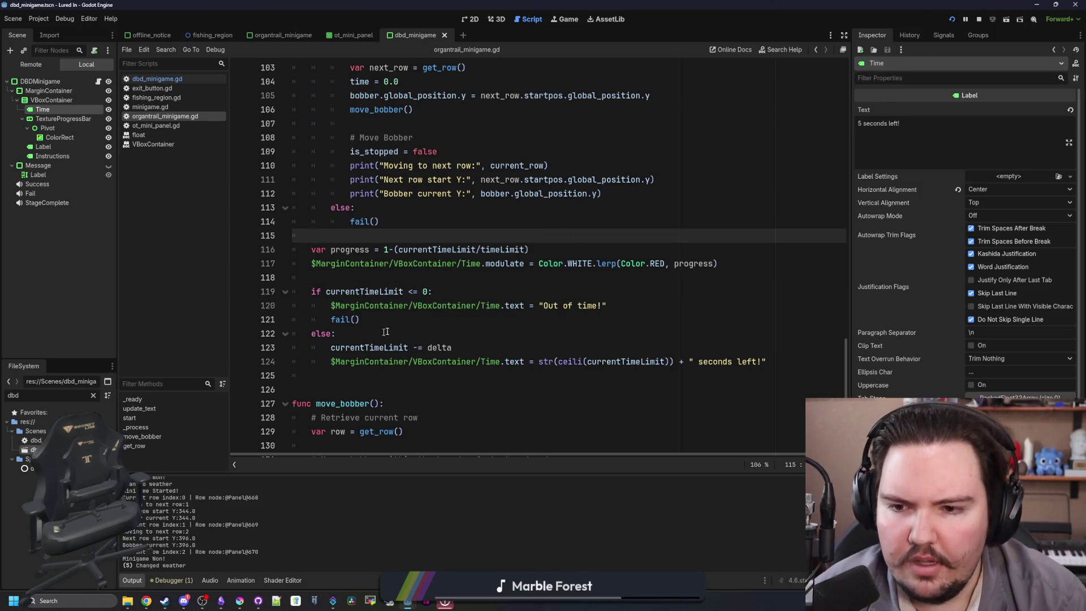
pyautogui.click(385, 320)
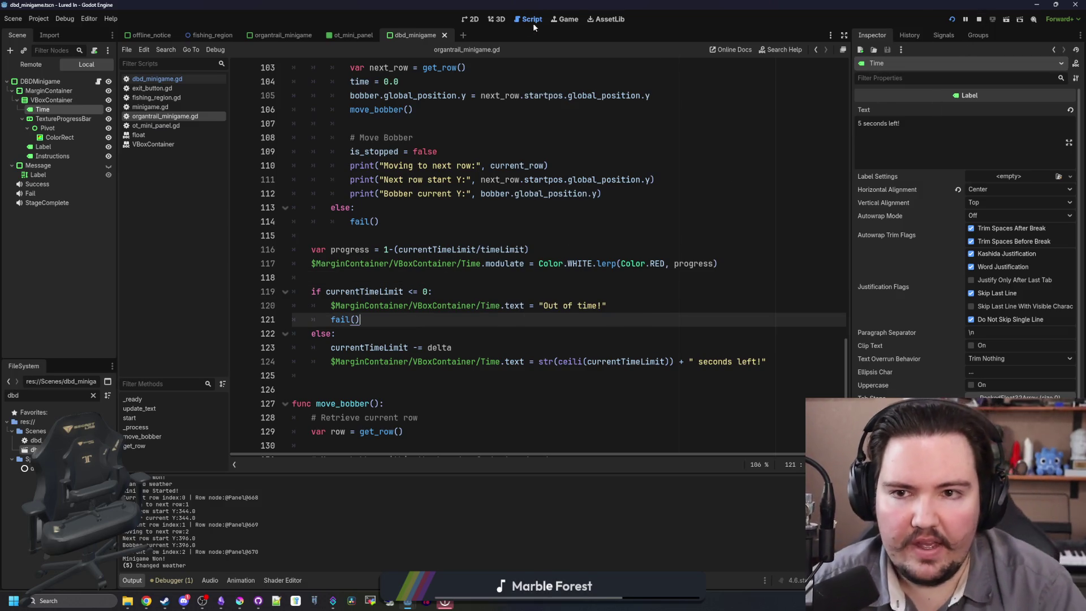
# Step: Play, travel to the pond, and hook a fish; the reel minigame fails with Out of time!
pyautogui.click(950, 22)
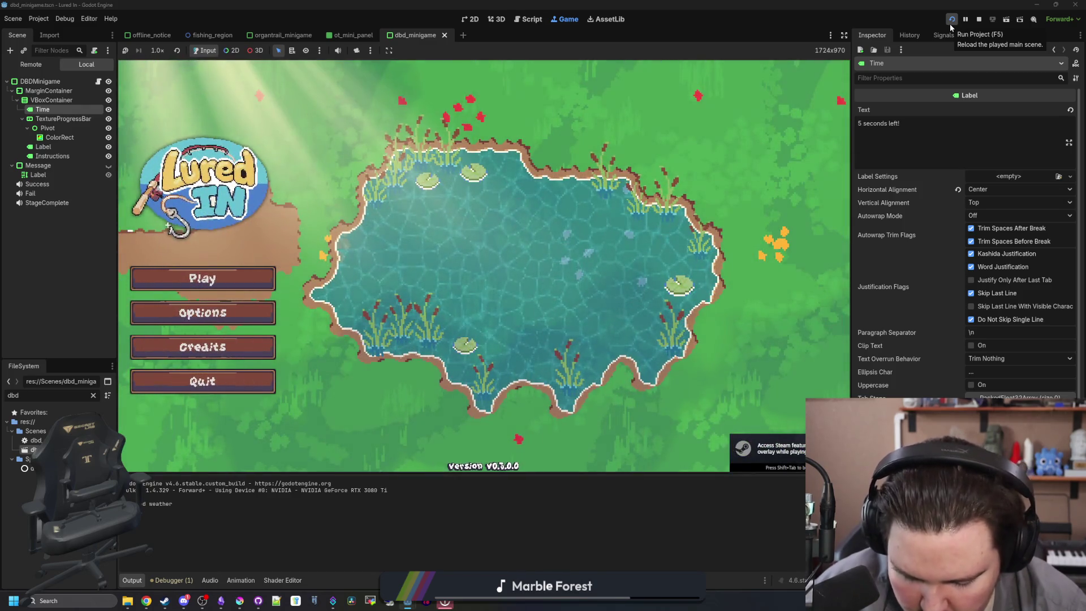
pyautogui.click(202, 278)
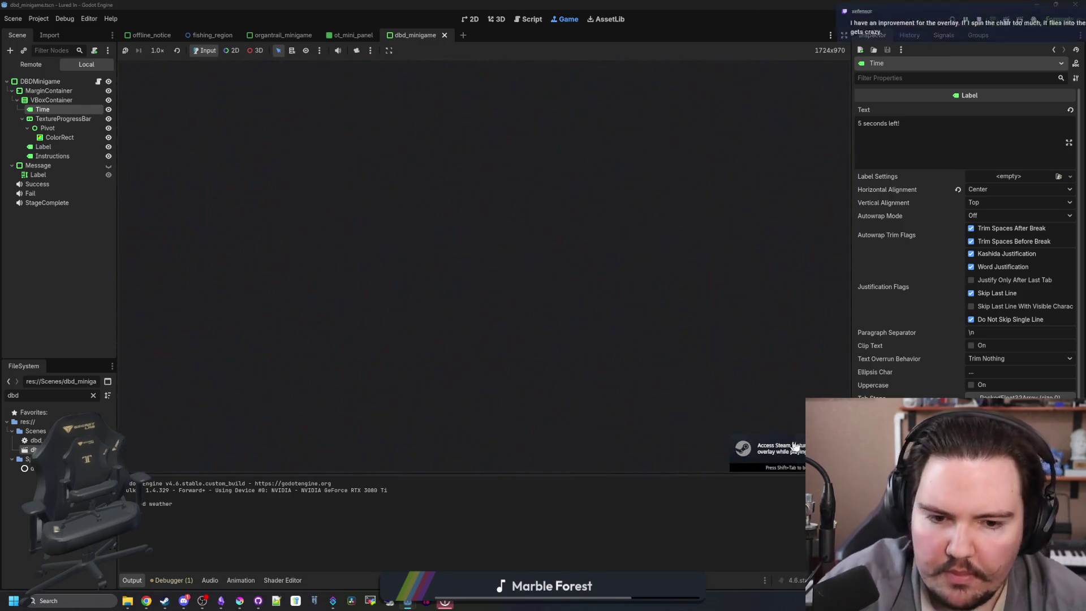
pyautogui.click(649, 194)
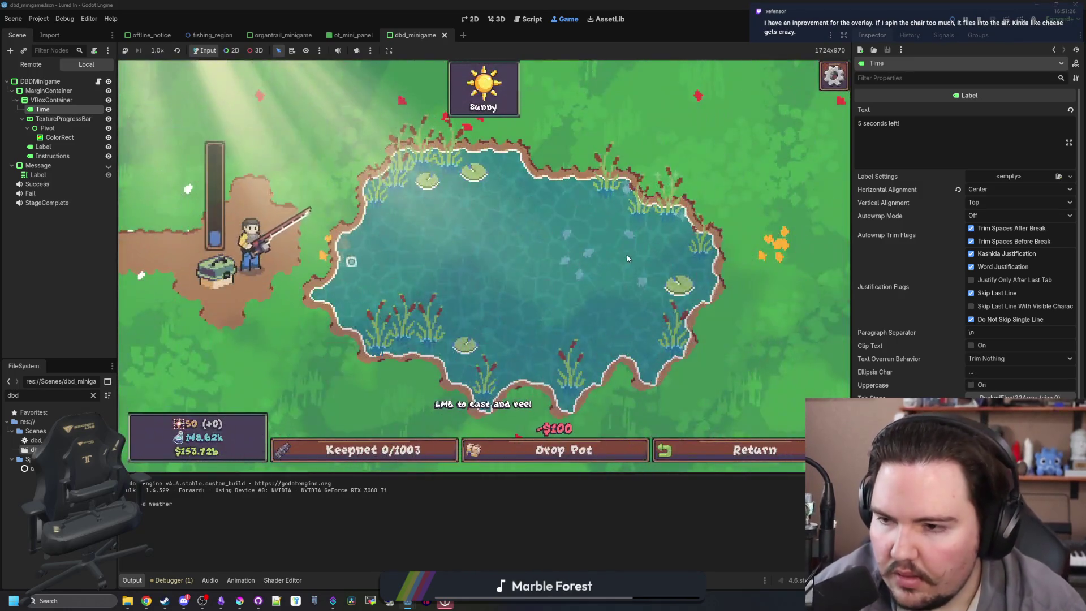
pyautogui.click(615, 250)
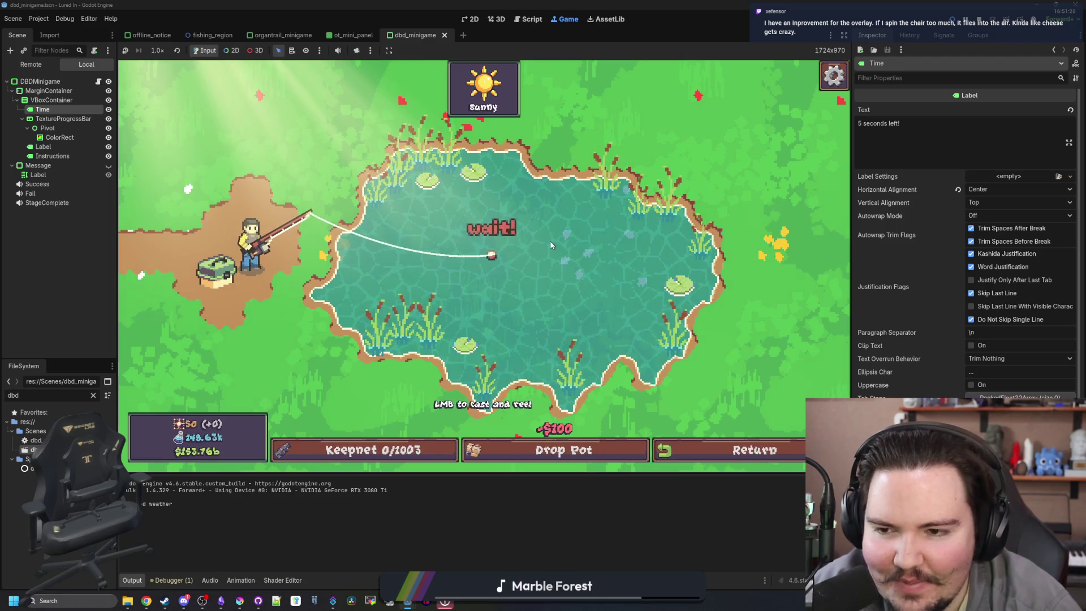
pyautogui.click(534, 255)
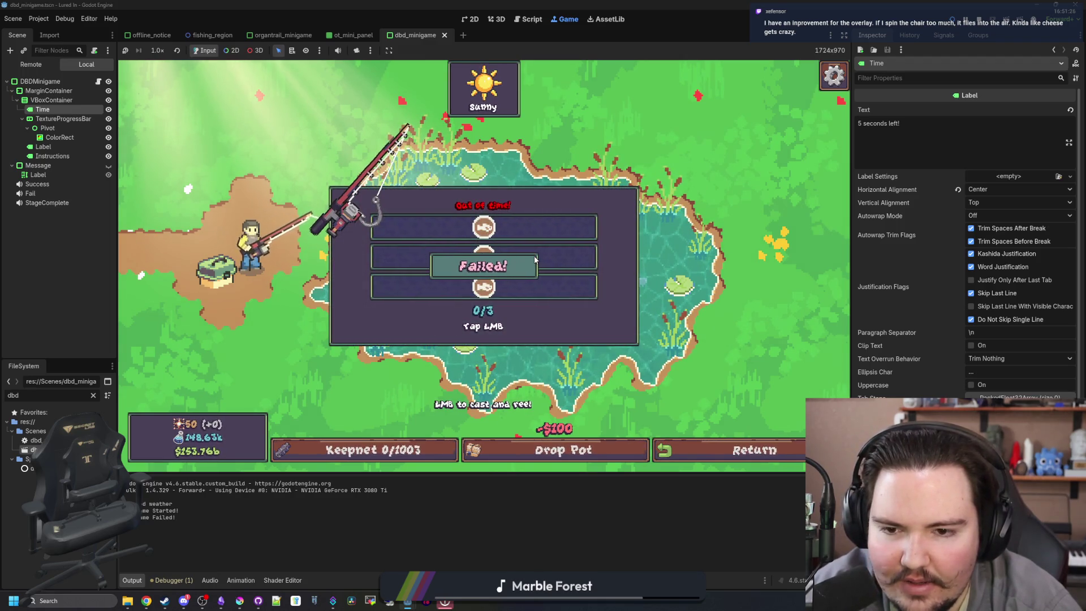
pyautogui.hotkey('ctrl', 'F3')
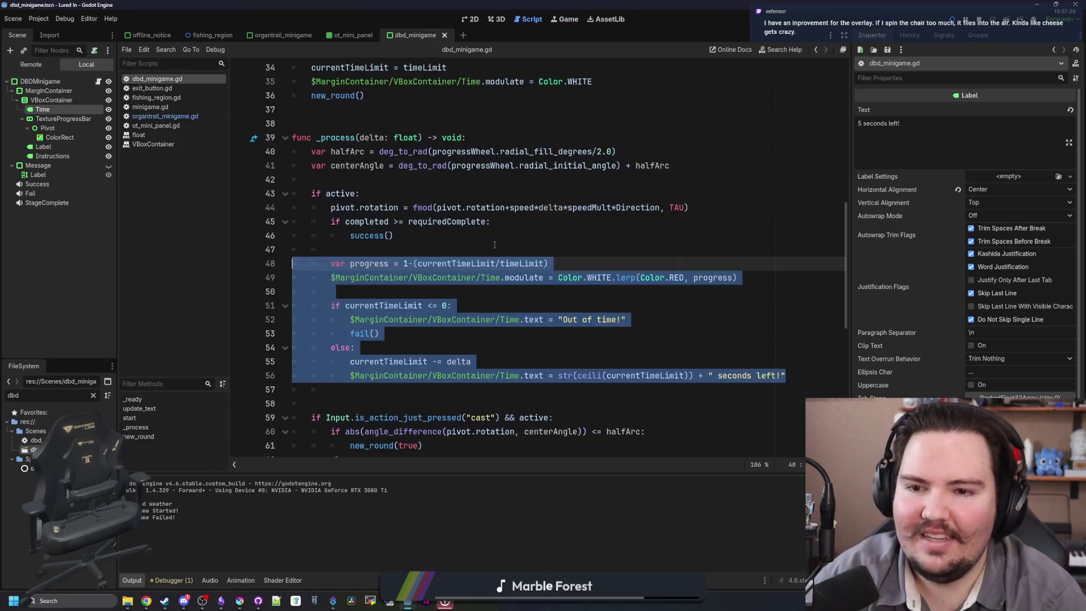
# Step: Add currentTimeLimit = timeLimit to start() and relaunch the game with F5
pyautogui.doubleClick(474, 263)
pyautogui.scroll(9, 466, 260)
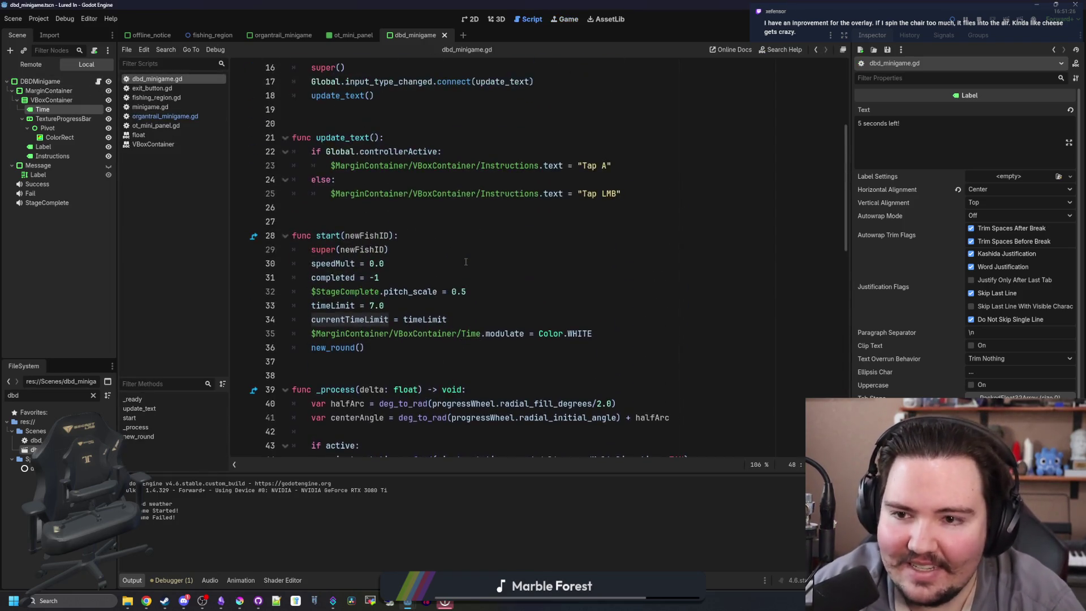
pyautogui.scroll(-2, 463, 262)
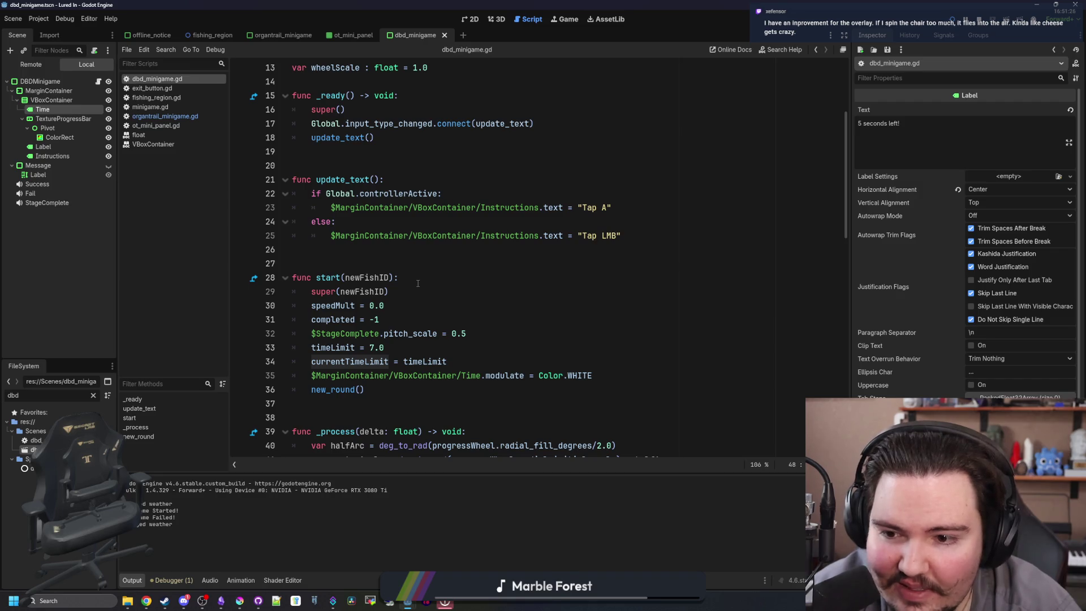
pyautogui.click(170, 116)
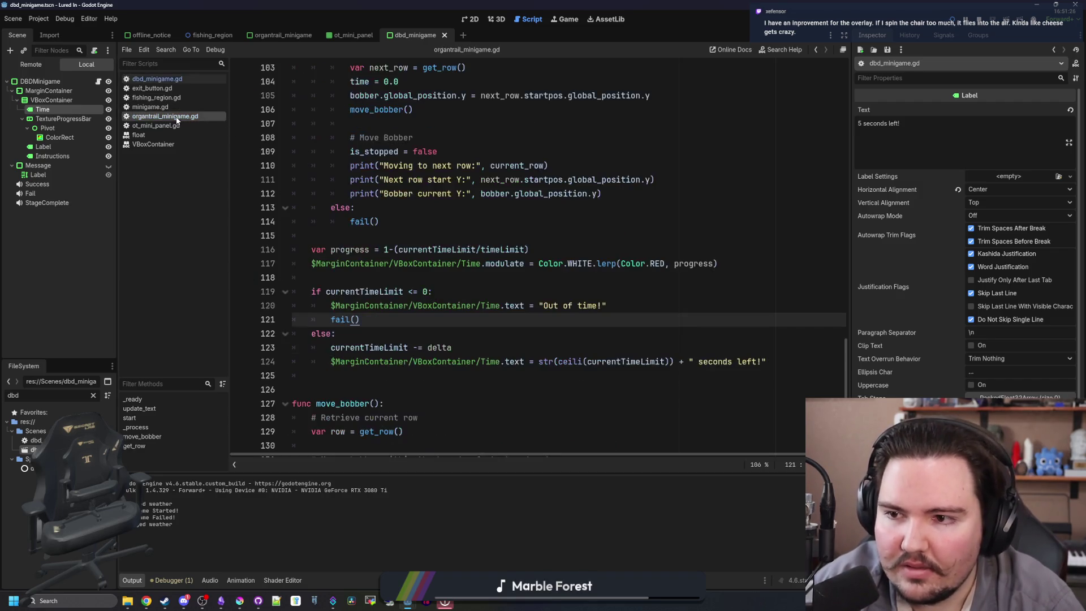
pyautogui.scroll(20, 450, 315)
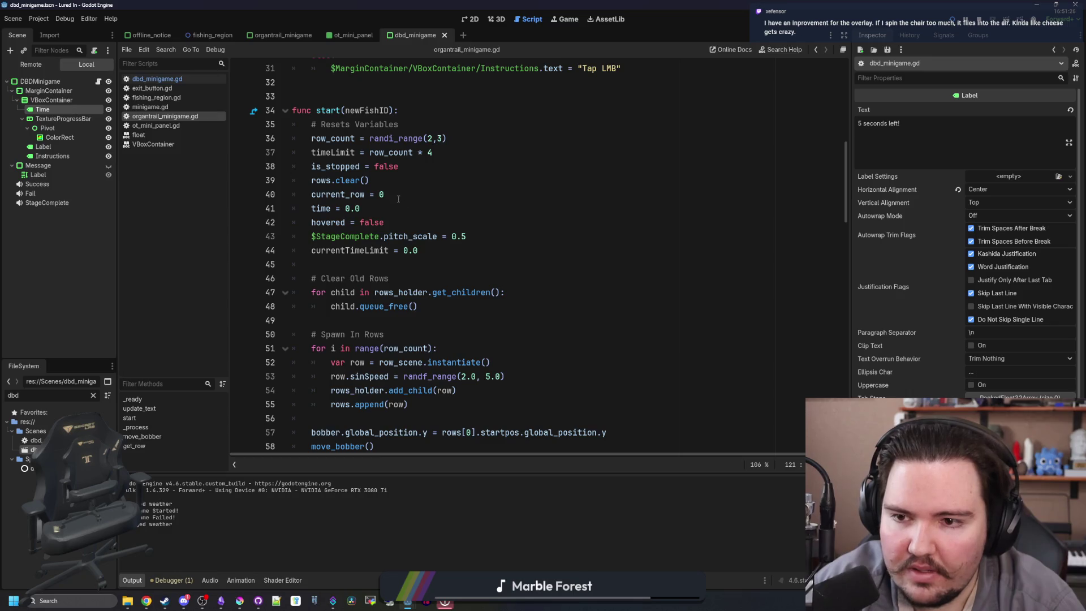
pyautogui.click(460, 154)
pyautogui.write('currentTimeLimit = timeLimit')
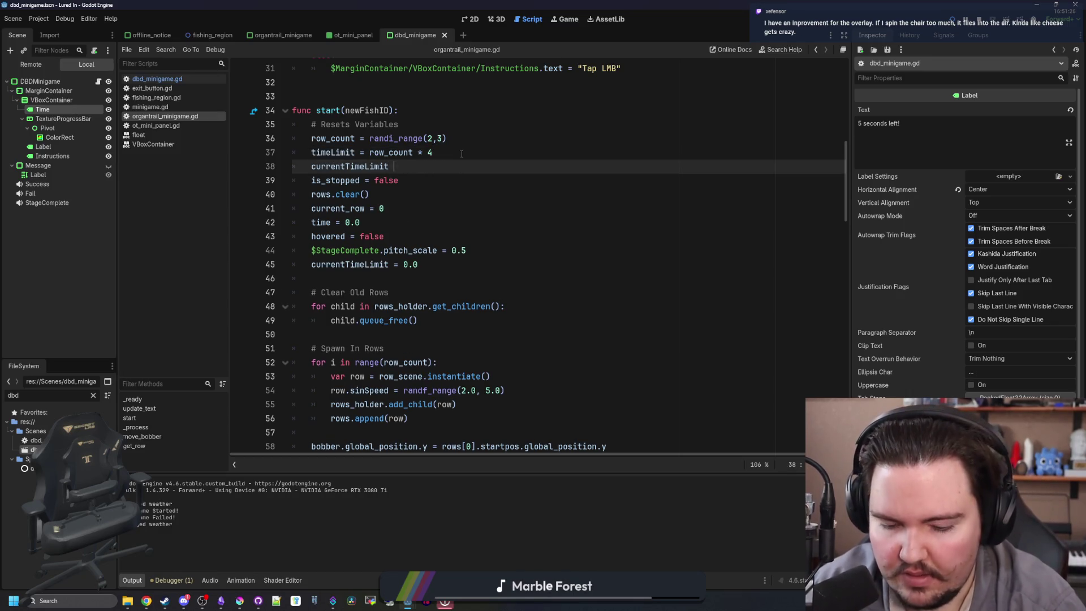
pyautogui.press('Return')
pyautogui.press('F5')
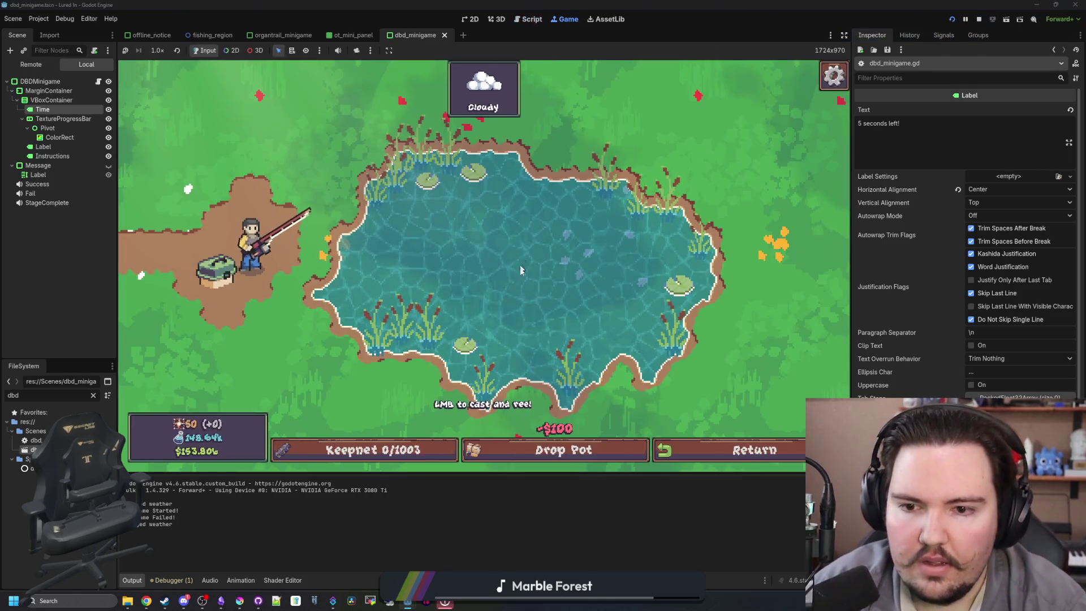
# Step: Cast a line to retest, then compare against dbd_minigame.gd's start code
pyautogui.click(520, 270)
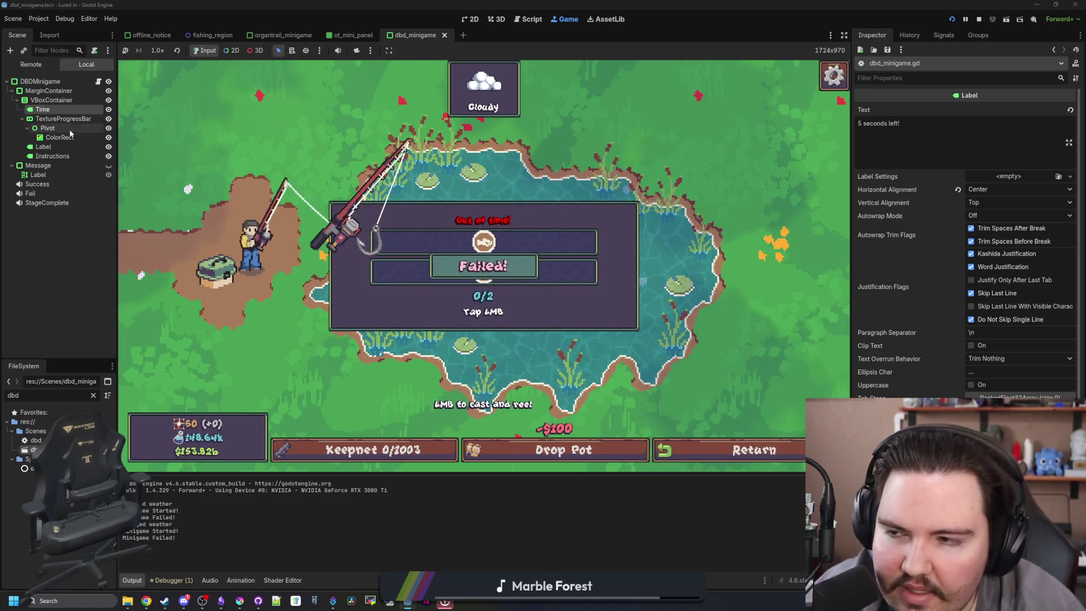
pyautogui.click(98, 81)
pyautogui.click(413, 263)
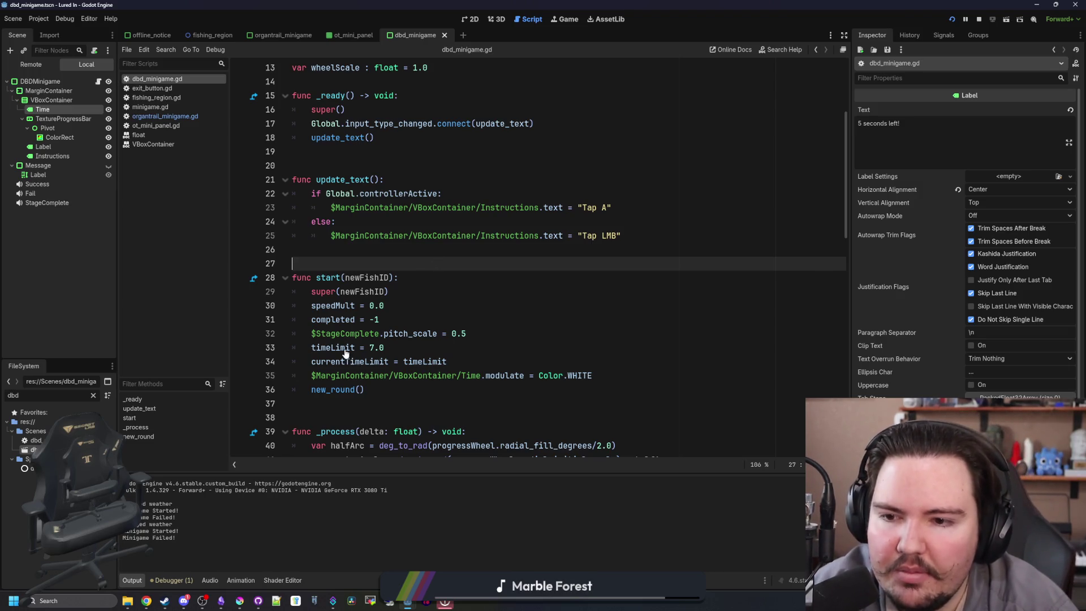
pyautogui.click(173, 116)
# Step: Delete the currentTimeLimit = 0.0 reset line from the start function in organtrail_minigame.gd
pyautogui.scroll(1, 435, 218)
pyautogui.click(459, 221)
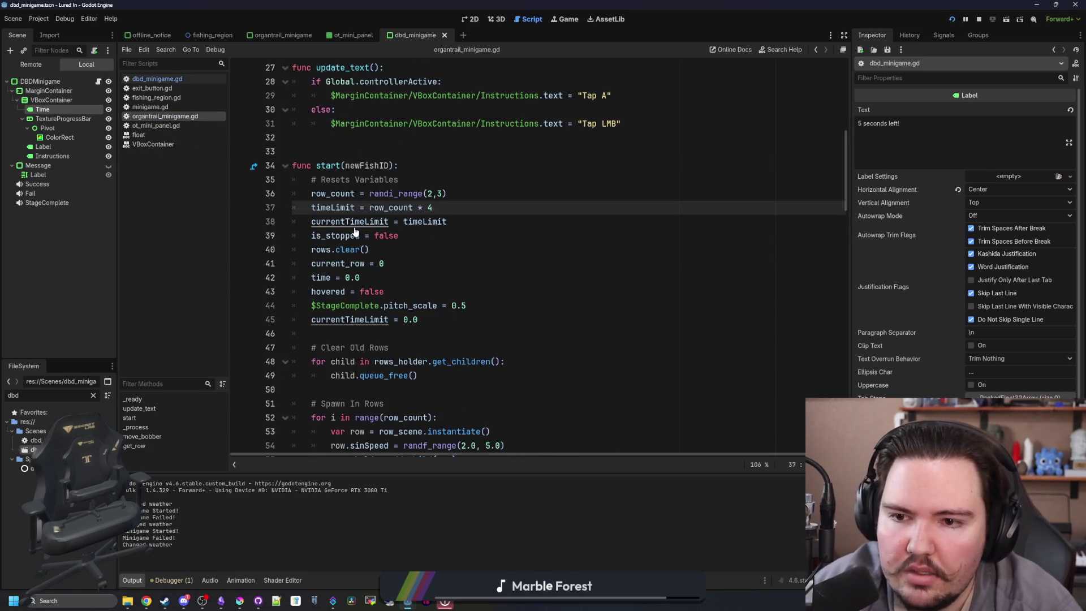
pyautogui.press('Return')
pyautogui.write("'")
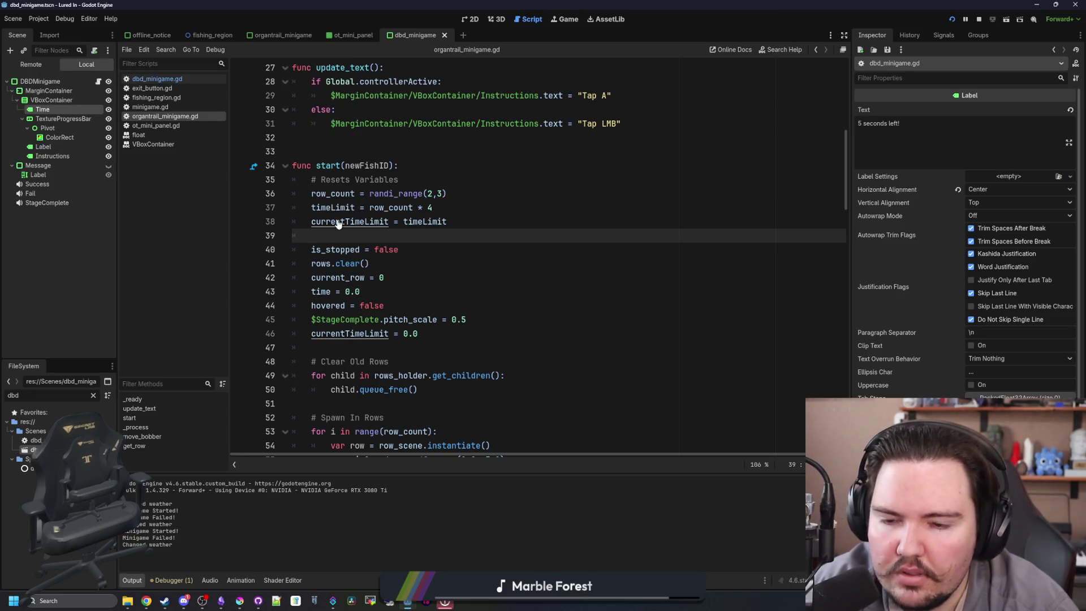
pyautogui.click(430, 334)
pyautogui.hotkey('shift', 'Home')
pyautogui.press('BackSpace')
pyautogui.press('BackSpace')
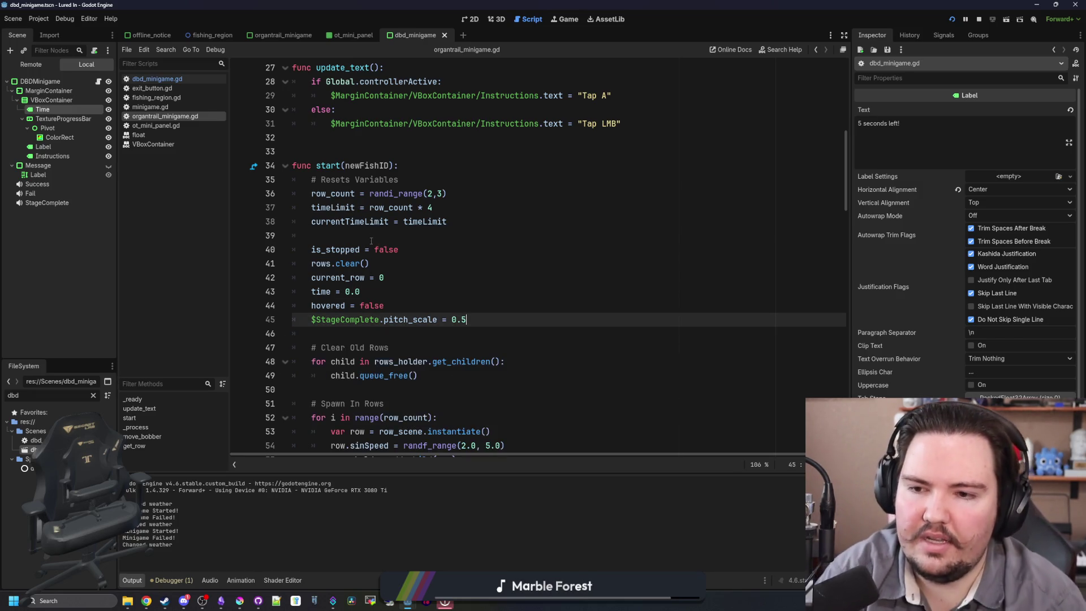
# Step: Save and run the game with F5, then cast the line into the pond
pyautogui.click(374, 238)
pyautogui.scroll(-9, 434, 232)
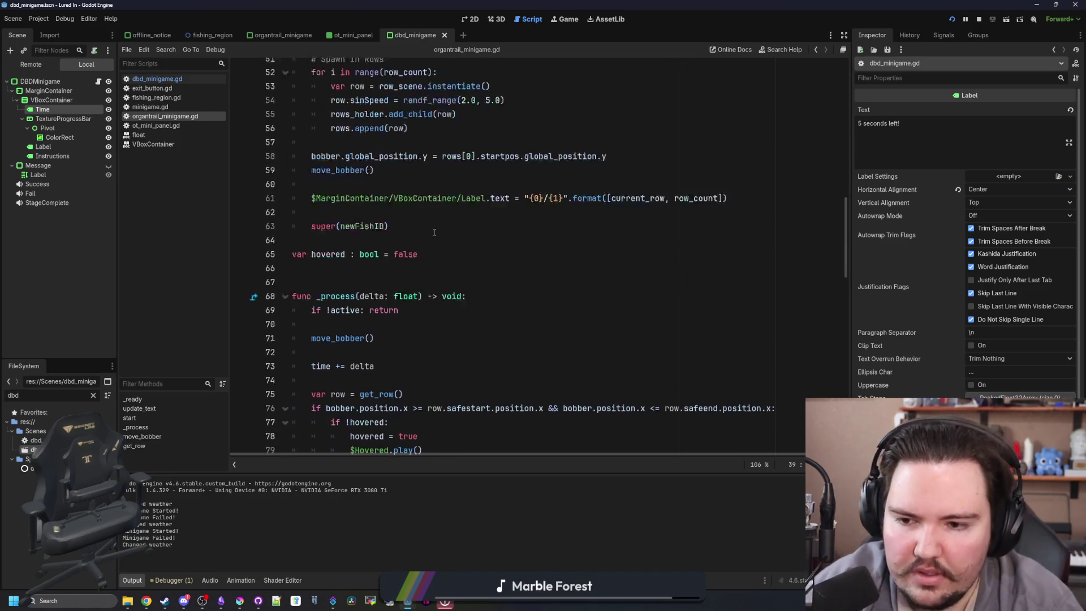
pyautogui.press('F5')
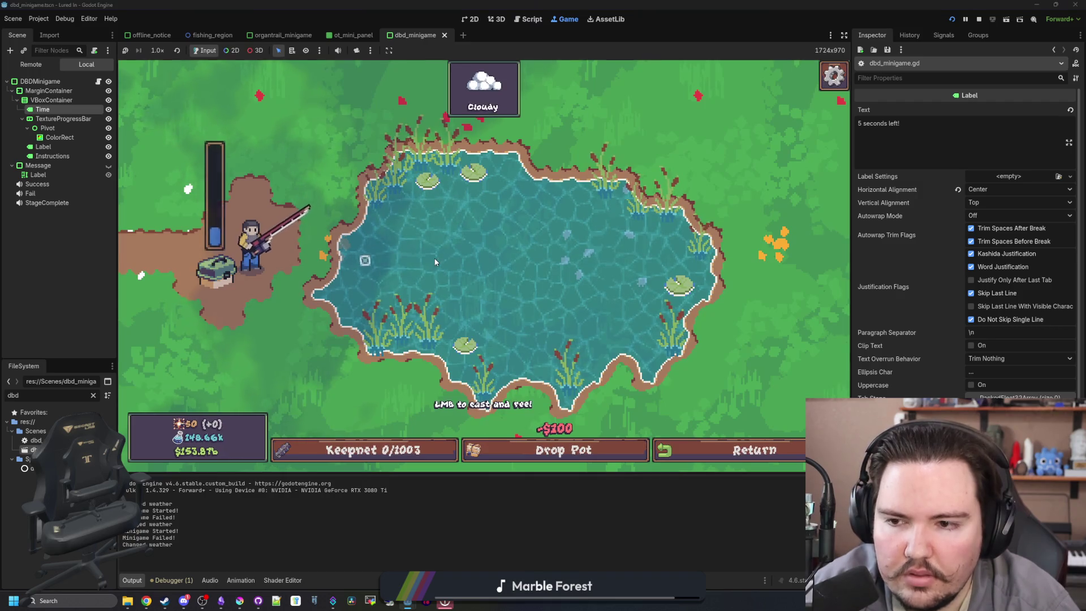
pyautogui.click(434, 261)
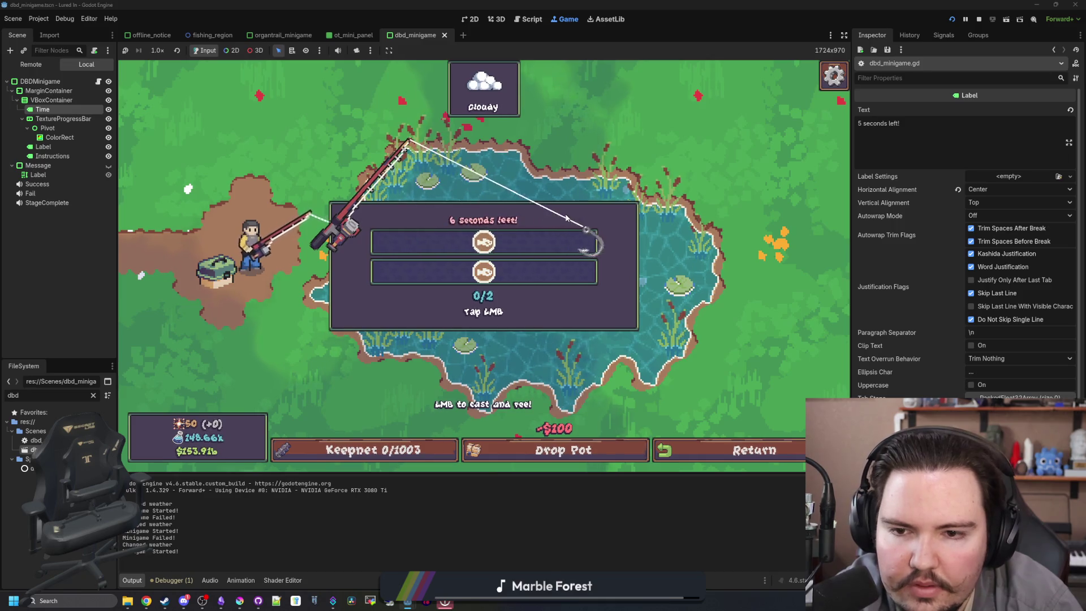
# Step: Clear both reel rows with LMB, recast, then clear all three rows of the next bite
pyautogui.click(565, 213)
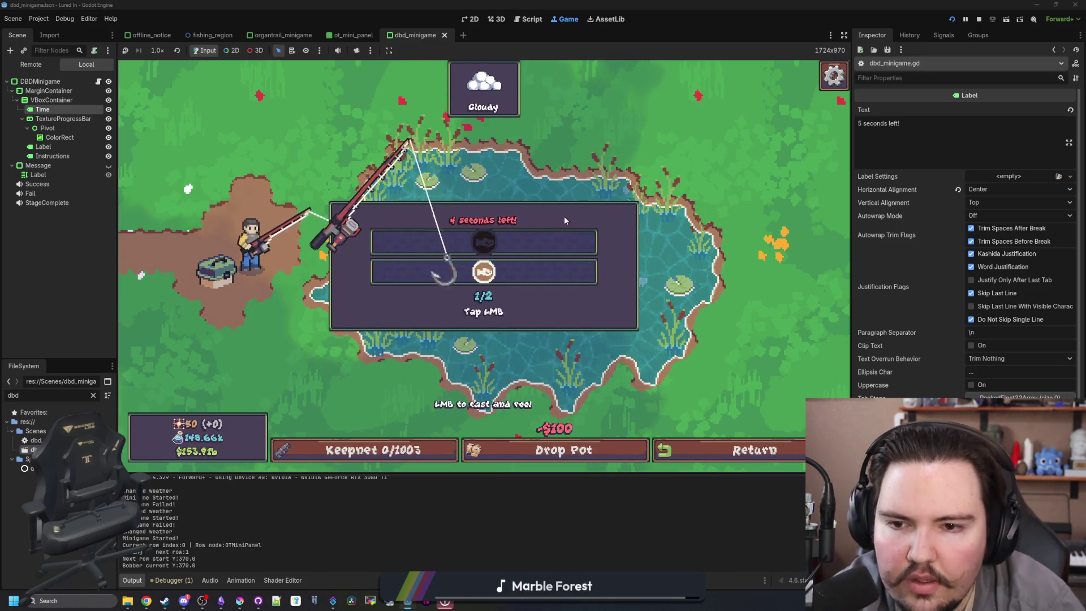
pyautogui.click(556, 226)
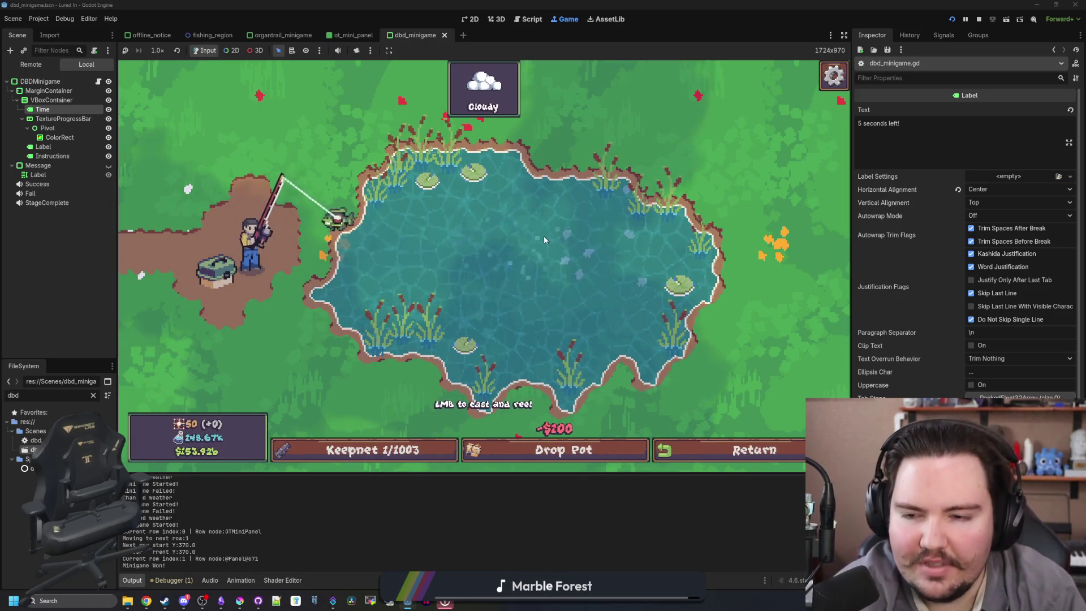
pyautogui.click(491, 265)
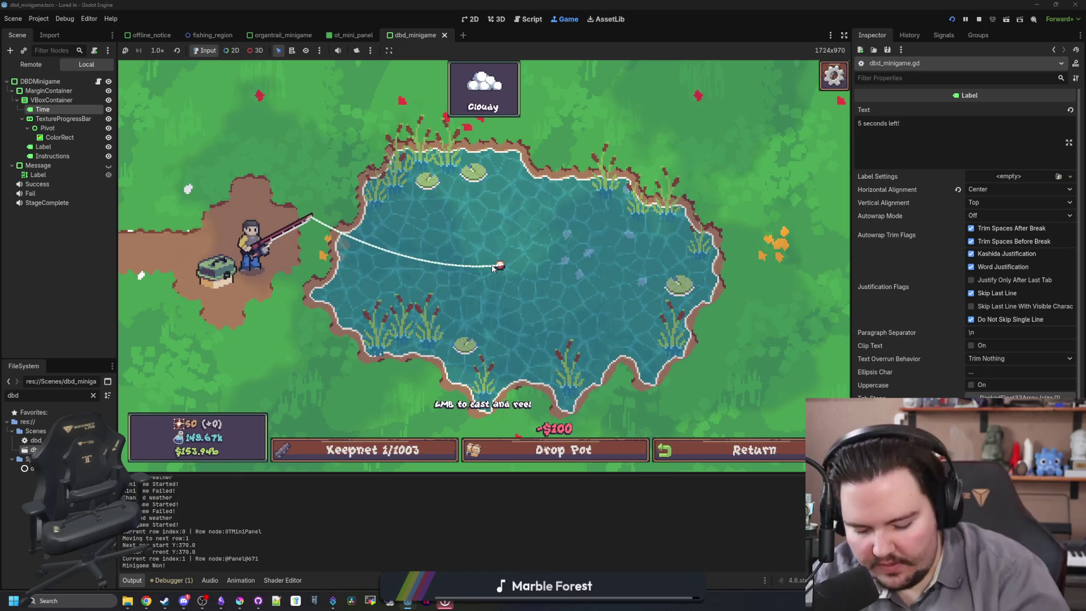
pyautogui.click(492, 267)
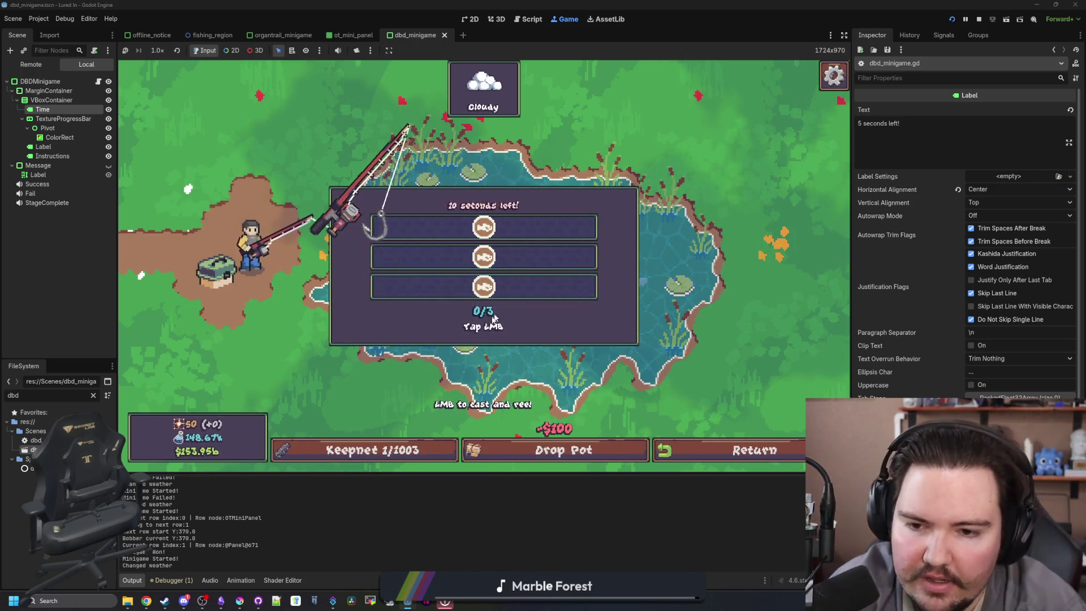
pyautogui.click(549, 240)
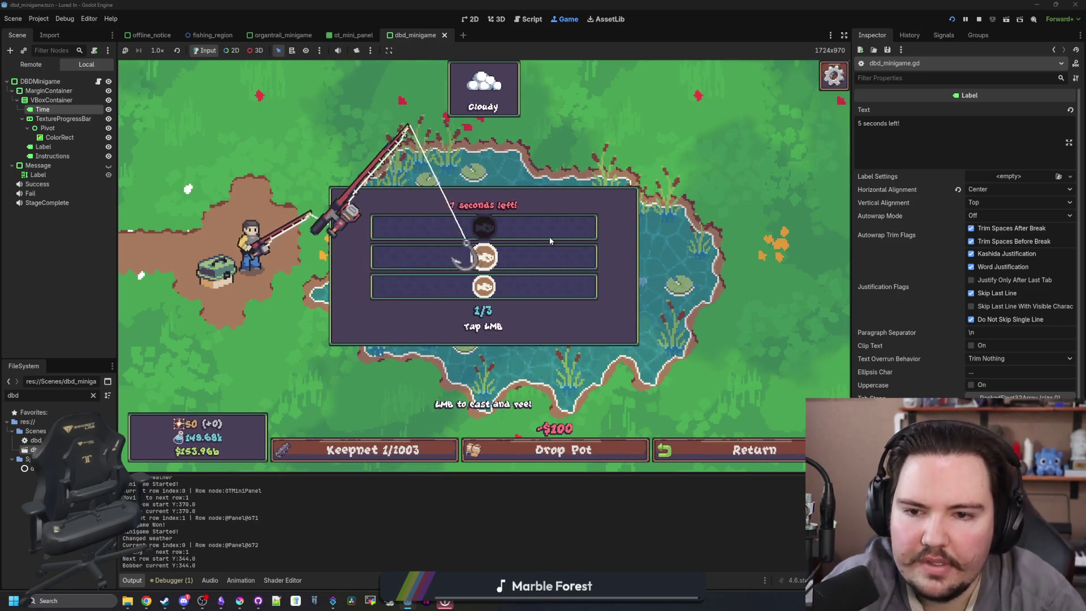
pyautogui.click(550, 240)
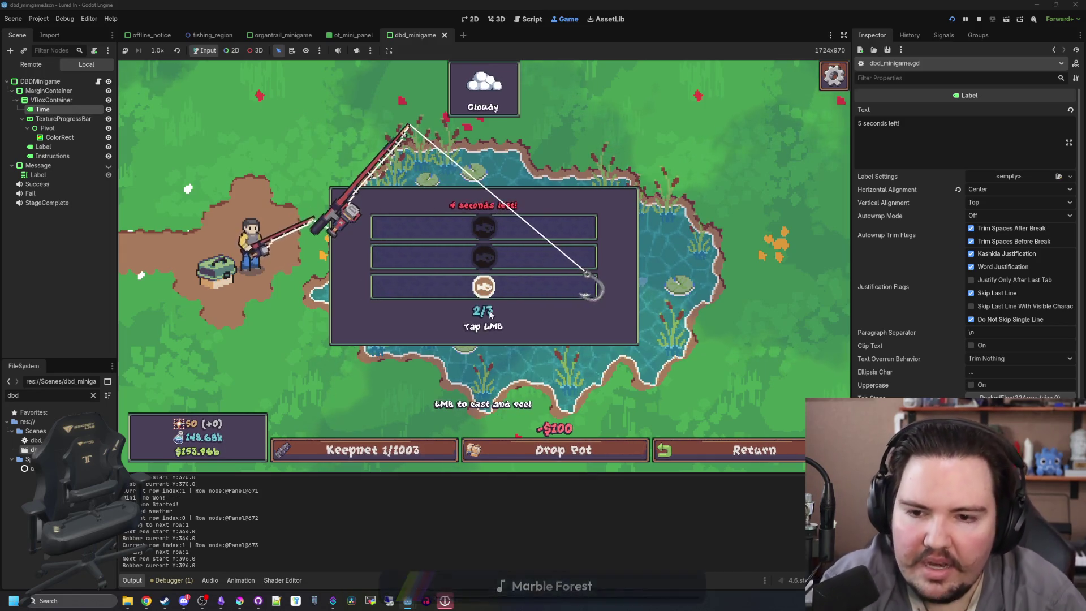
pyautogui.click(553, 285)
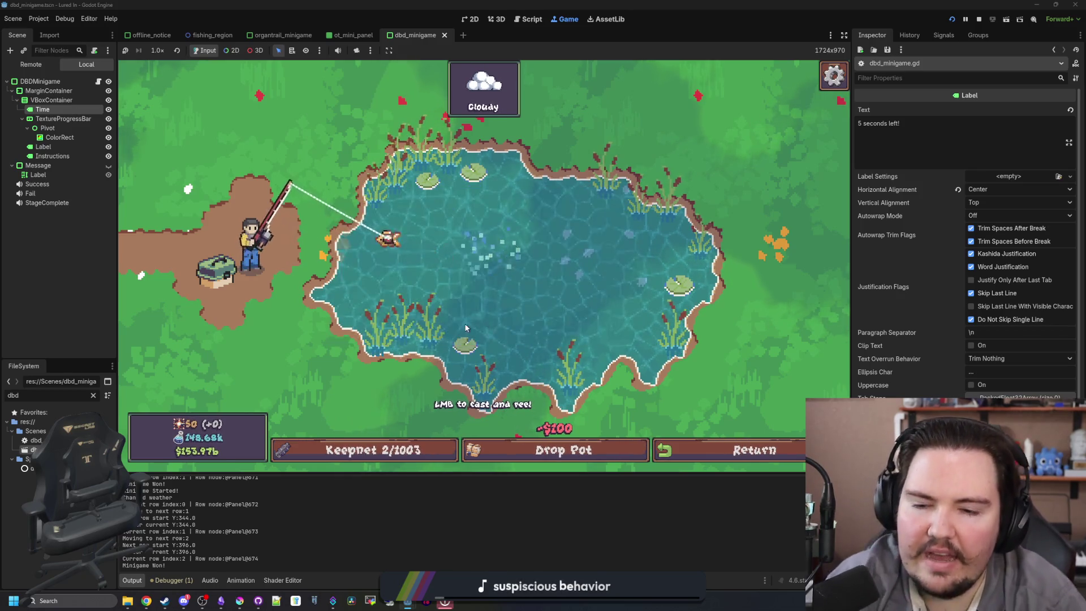
# Step: Cast again, hook the fish and clear its three reel rows with the mouse
pyautogui.click(504, 269)
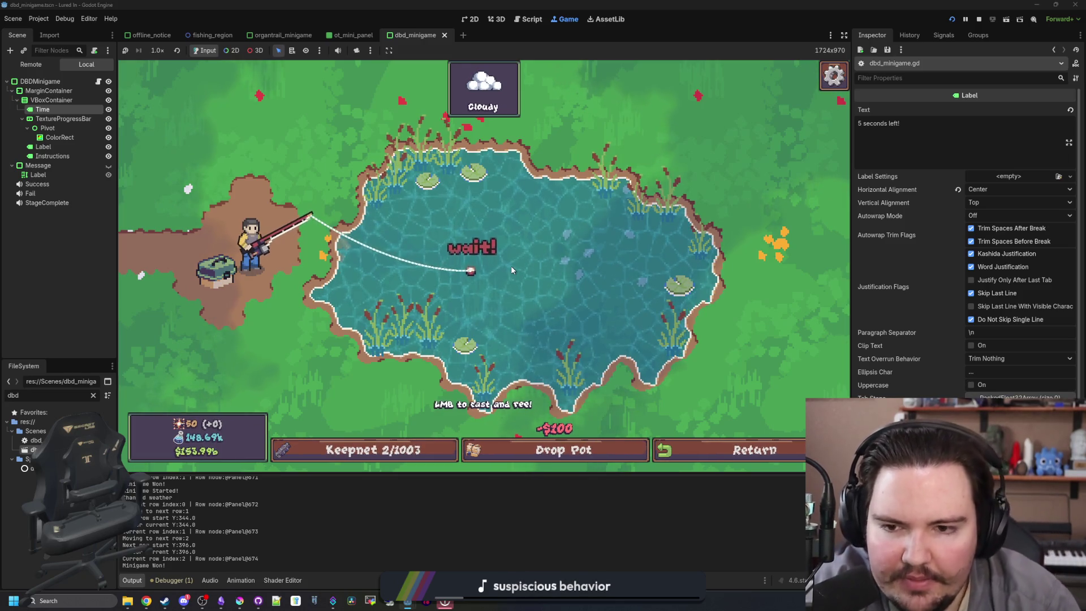
pyautogui.click(504, 249)
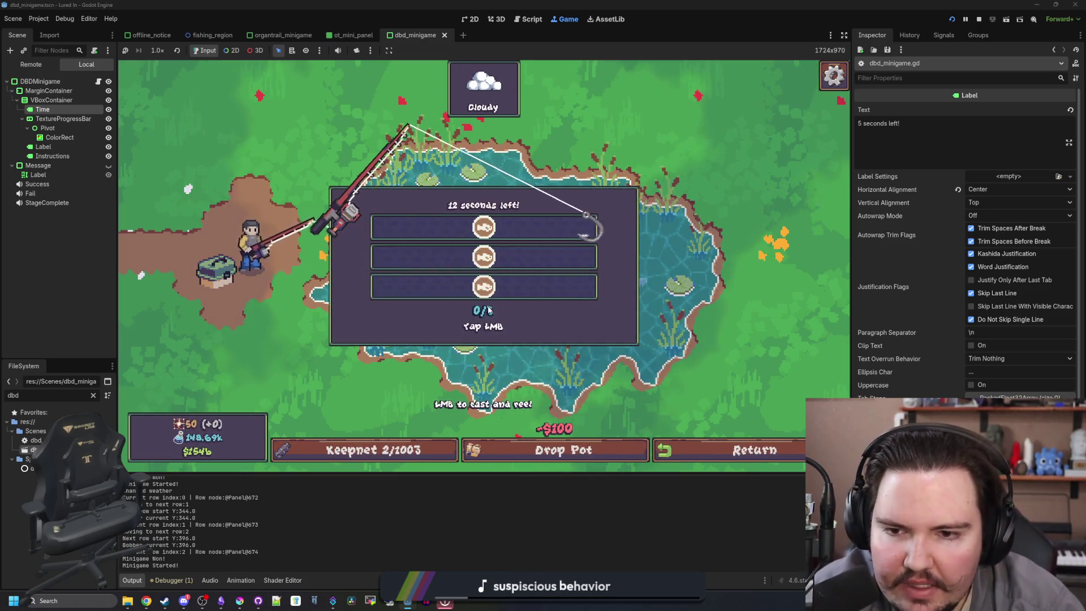
pyautogui.click(494, 232)
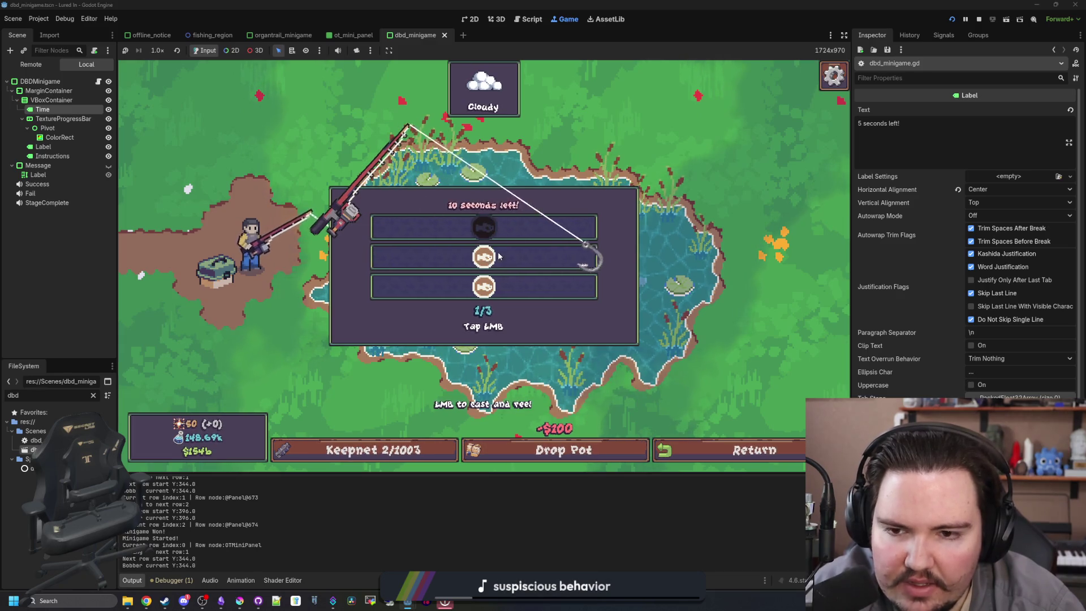
pyautogui.click(509, 270)
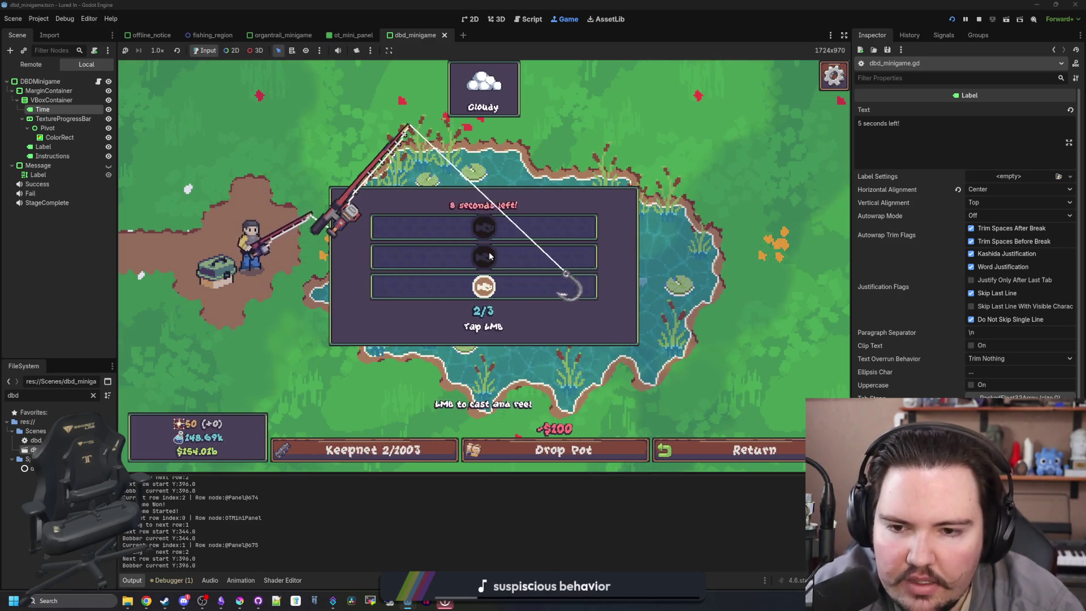
pyautogui.click(540, 282)
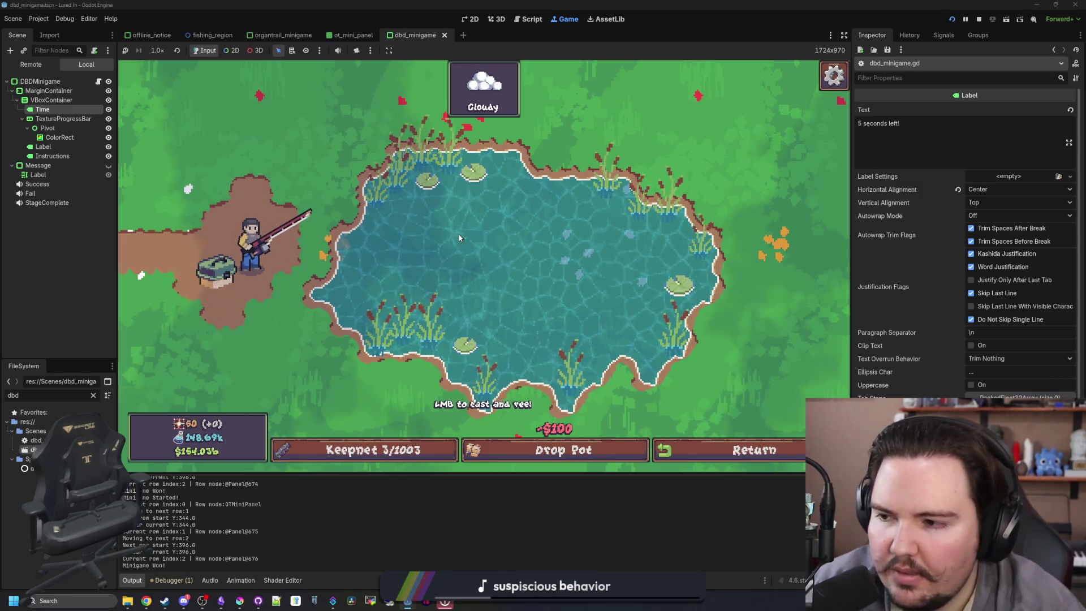
# Step: Cast once more, catch the fish with the controller's A button, and return to the 2D view
pyautogui.click(490, 252)
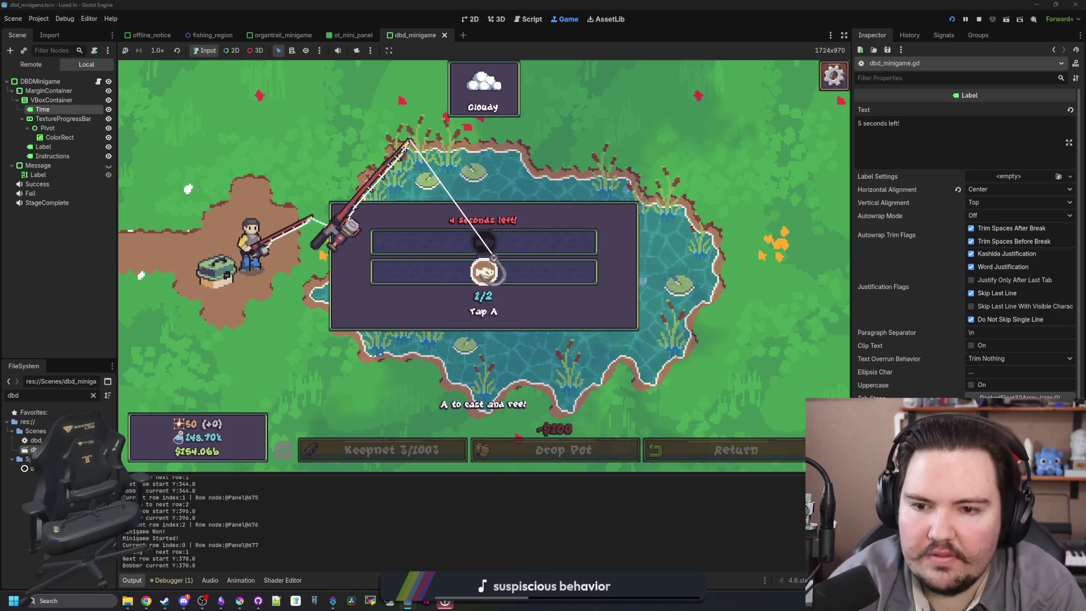
pyautogui.press('a')
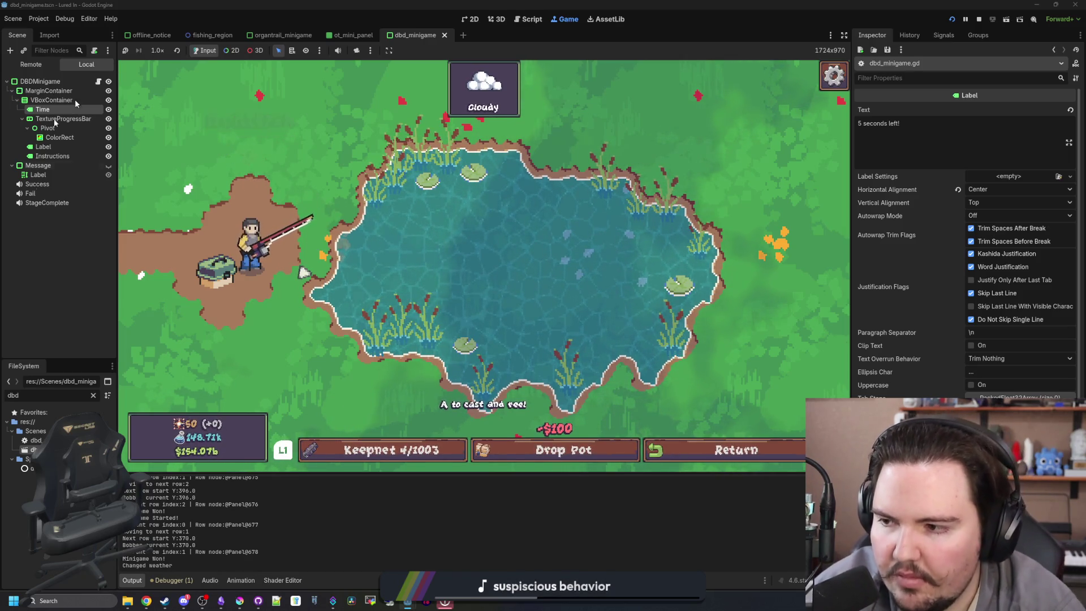
pyautogui.click(469, 20)
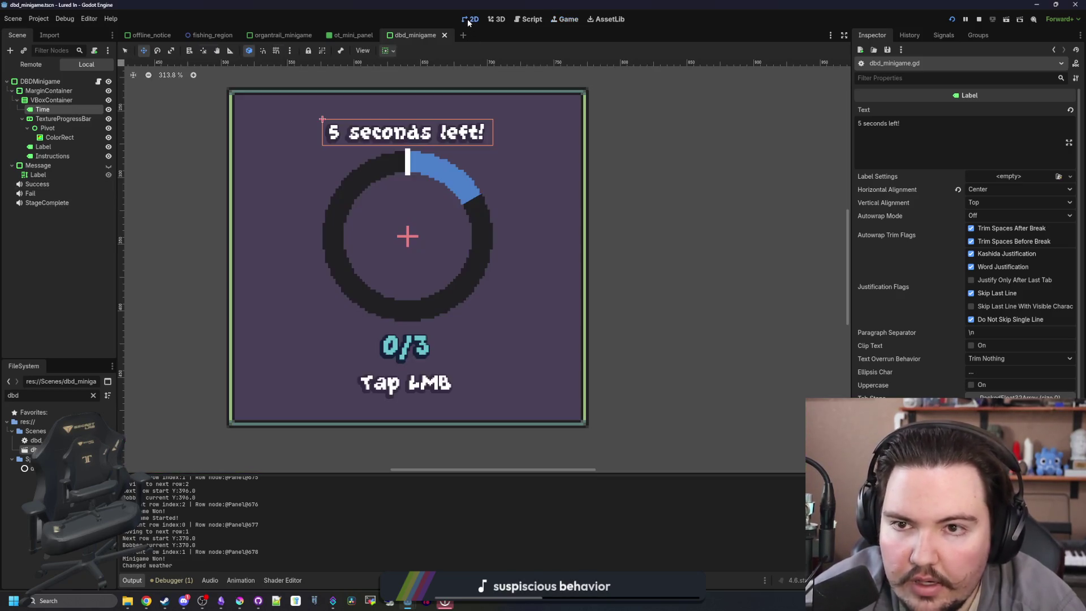
# Step: Save the current scene, then switch to the organtrail_minigame scene tab and save it
pyautogui.hotkey('ctrl', 's')
pyautogui.click(282, 35)
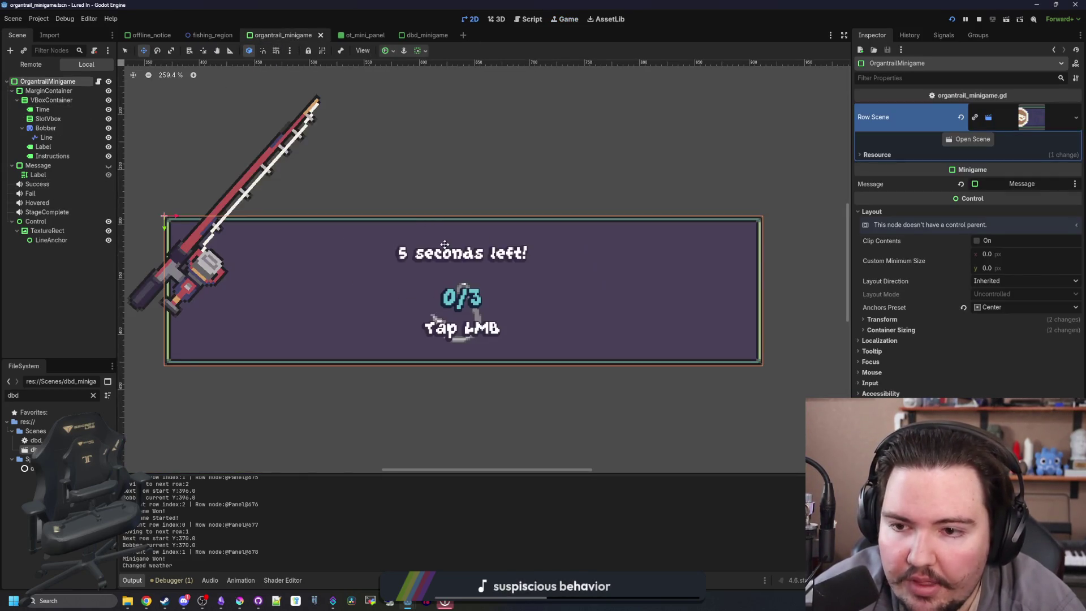
pyautogui.hotkey('ctrl', 's')
pyautogui.scroll(1, 537, 297)
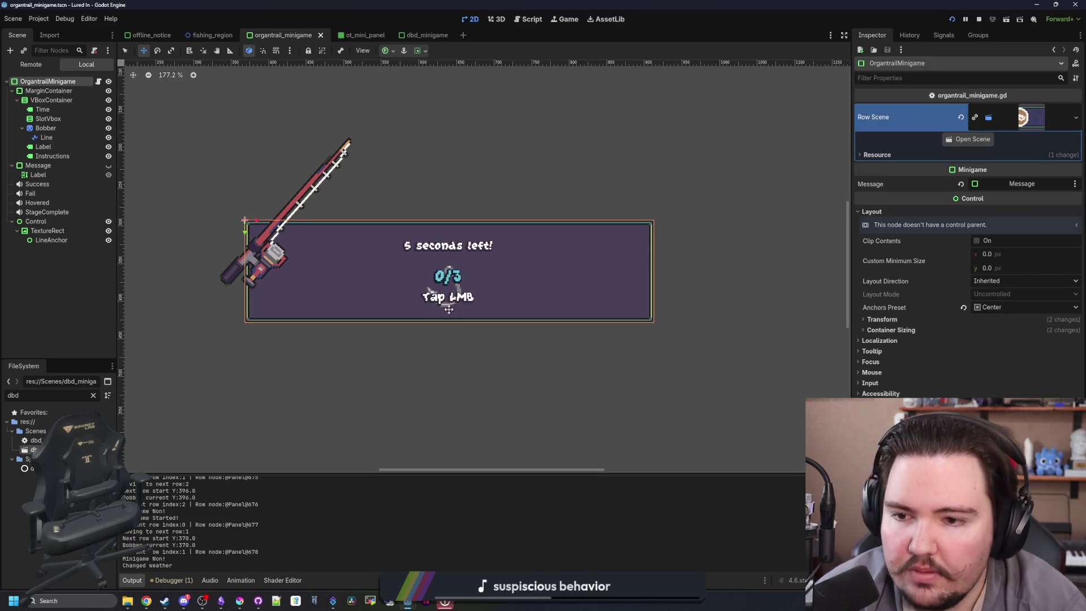
pyautogui.scroll(2, 470, 254)
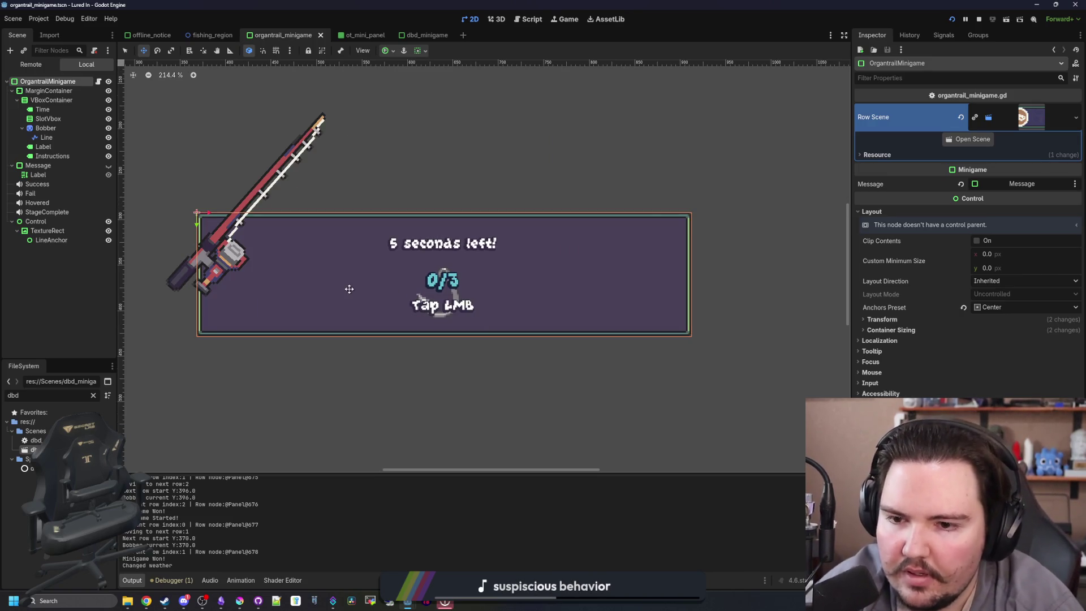
pyautogui.scroll(-2, 349, 289)
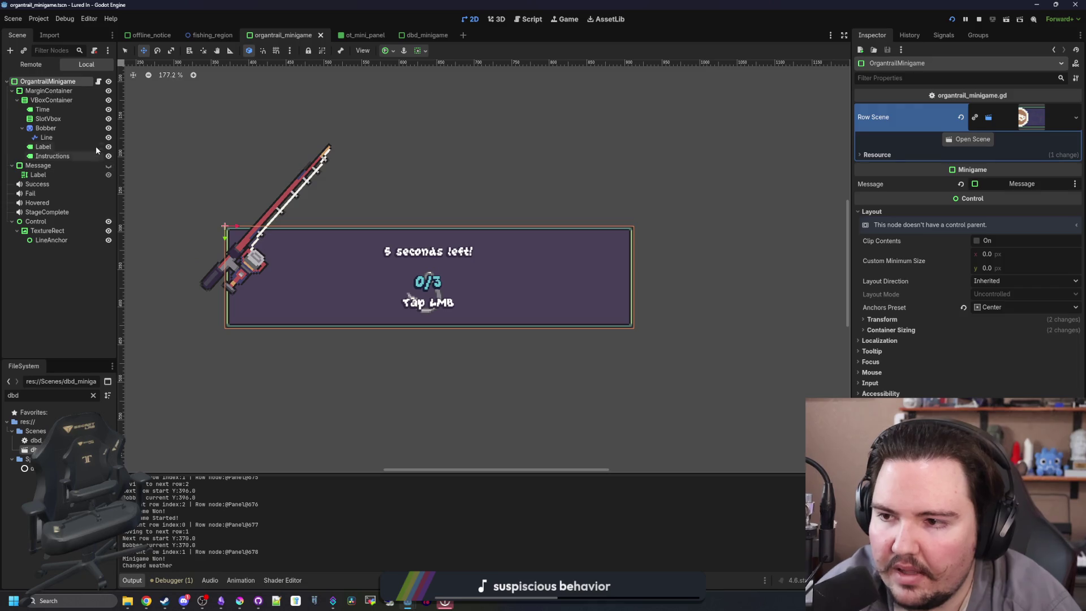
# Step: Open organtrail_minigame.gd from the scene's script icon, save it, and browse to _process
pyautogui.click(97, 82)
pyautogui.click(448, 308)
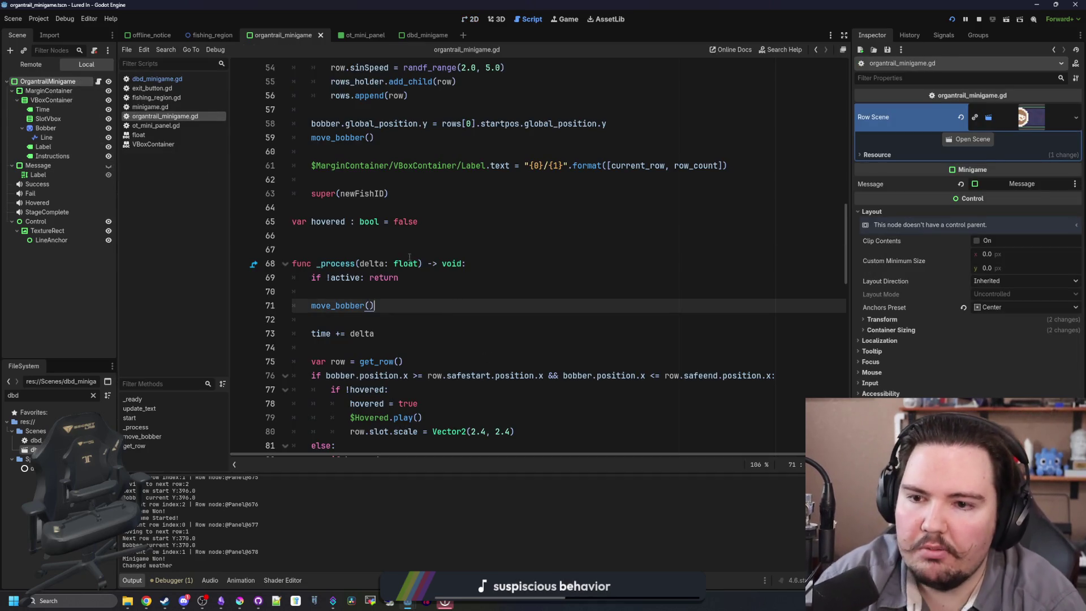
pyautogui.click(399, 251)
pyautogui.hotkey('ctrl', 's')
pyautogui.scroll(-3, 400, 251)
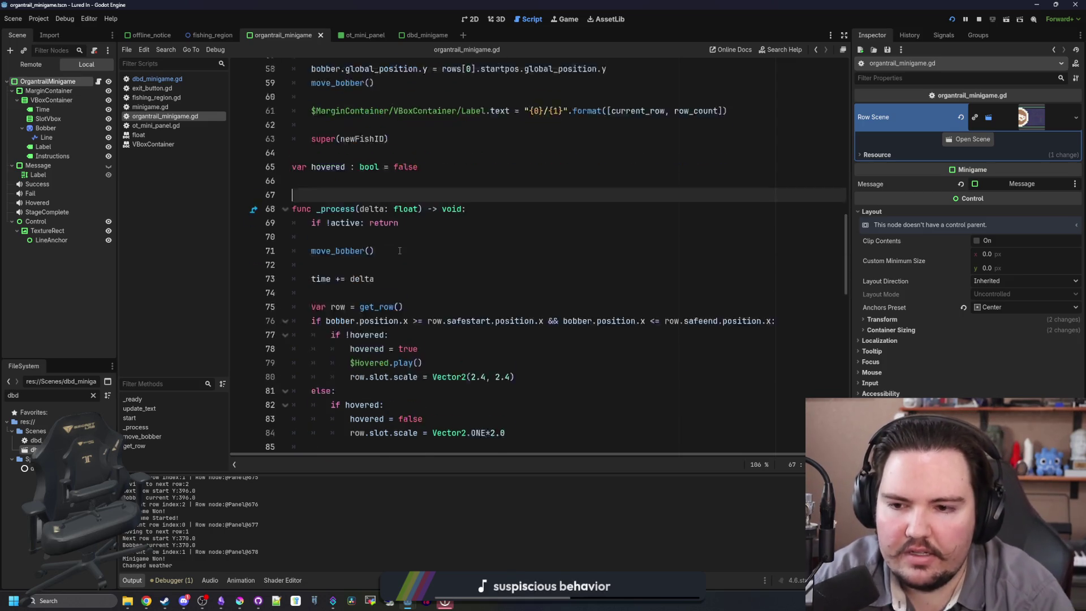
pyautogui.scroll(5, 388, 270)
pyautogui.press('Up')
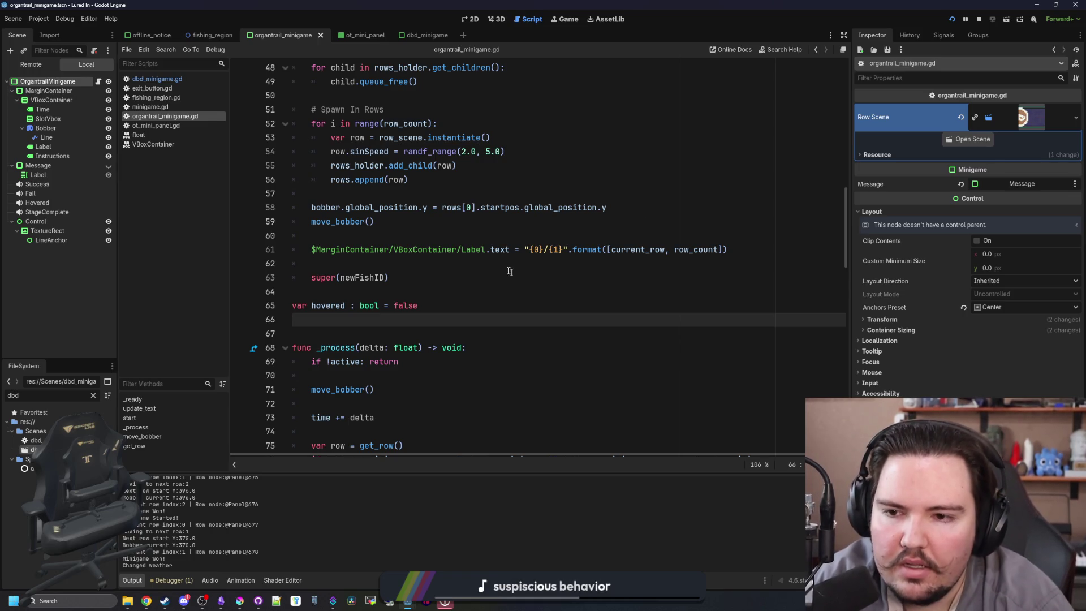
pyautogui.scroll(6, 510, 272)
pyautogui.scroll(-11, 468, 366)
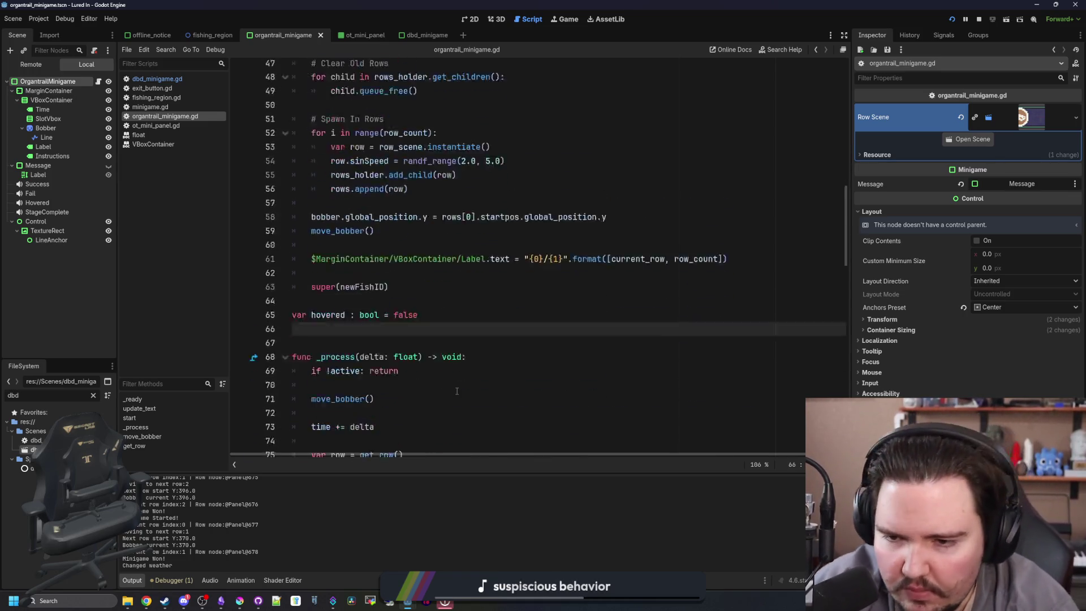
pyautogui.scroll(-14, 609, 275)
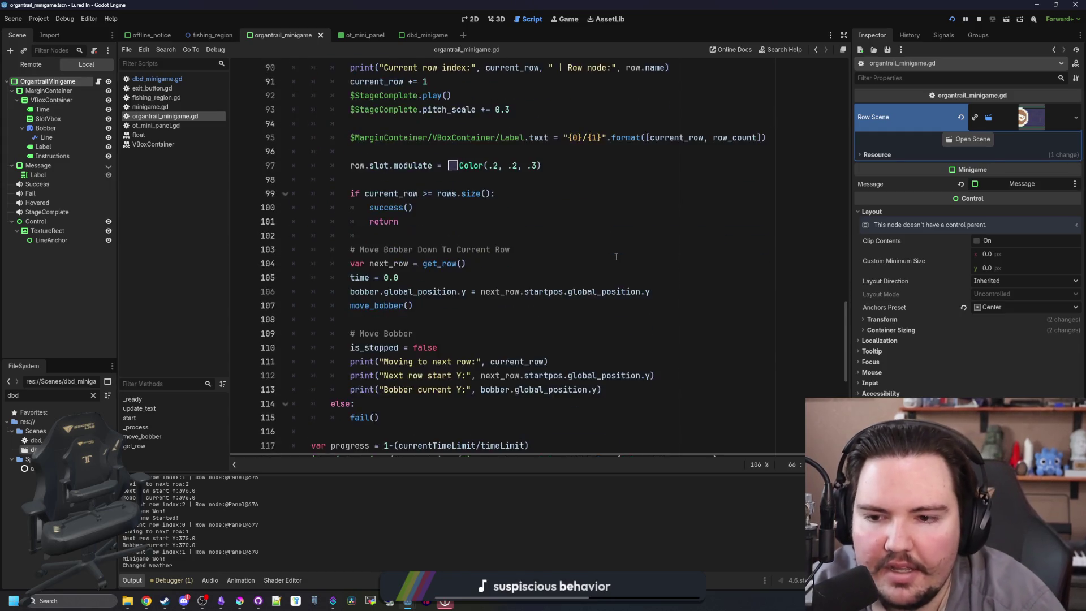
# Step: Add blank lines after the timer block at the end of _process for a new function
pyautogui.click(380, 267)
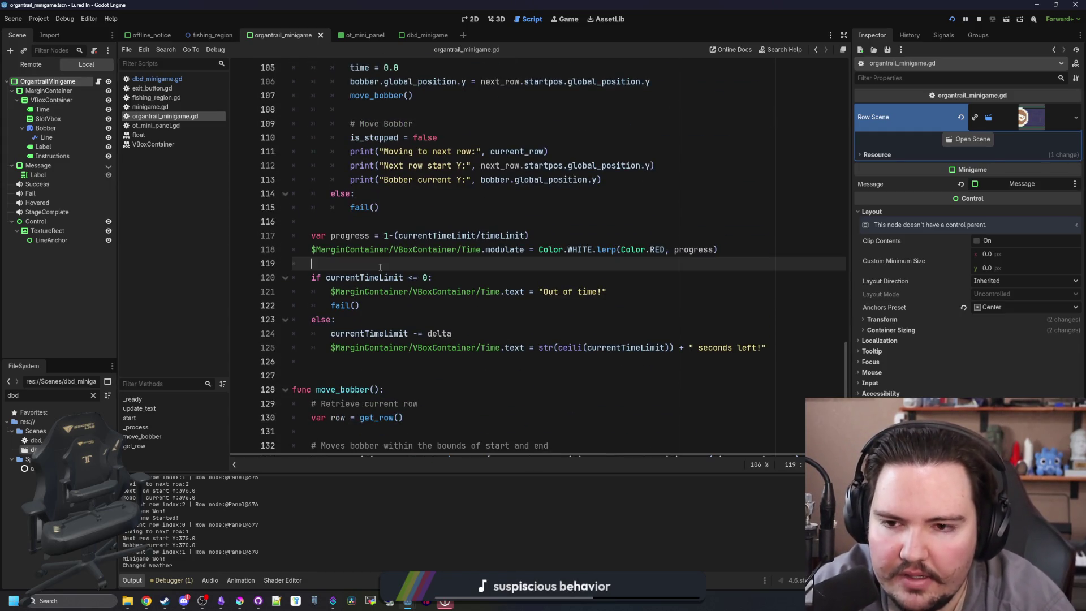
pyautogui.click(350, 362)
pyautogui.press('Return')
pyautogui.press('Return')
pyautogui.press('Return')
pyautogui.write('func update_text(')
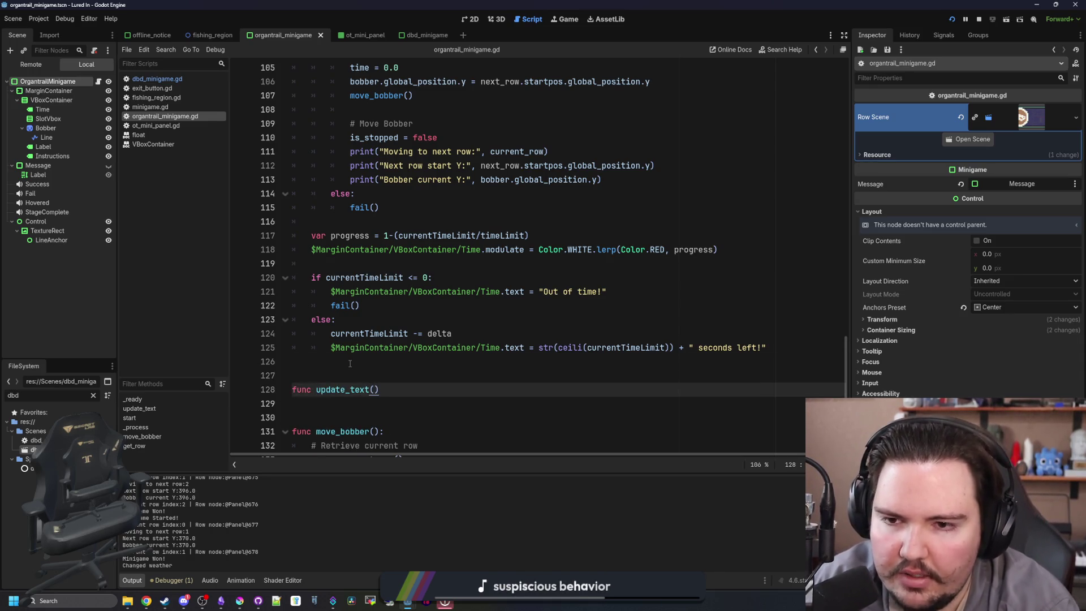
# Step: Finish the func update_text(): header and move the progress and timer code block into its body
pyautogui.write(':')
pyautogui.press('Return')
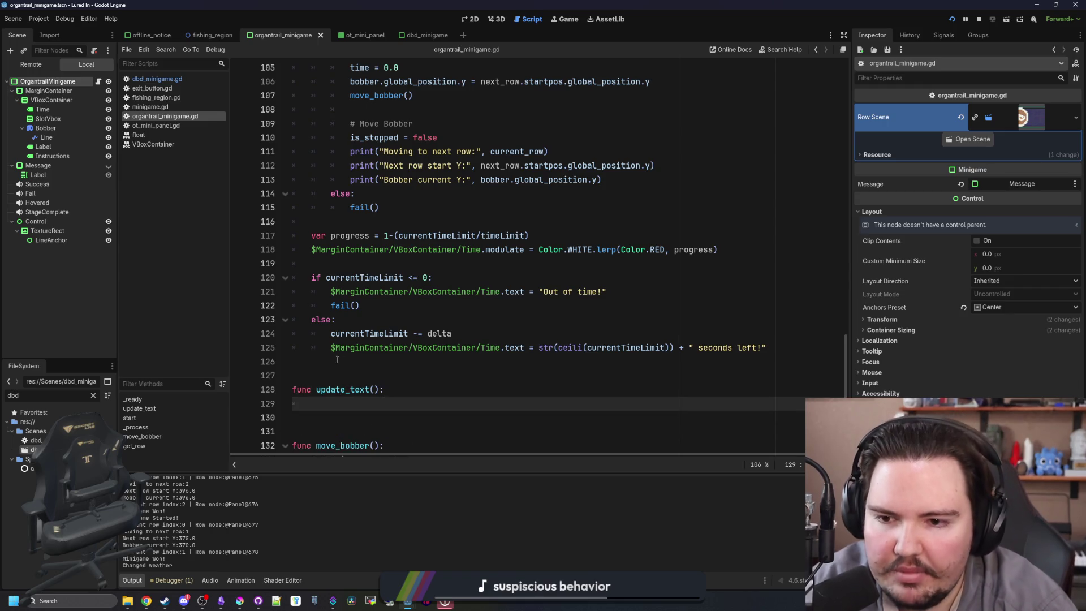
pyautogui.moveTo(773, 347)
pyautogui.mouseDown()
pyautogui.moveTo(453, 328)
pyautogui.moveTo(272, 233)
pyautogui.moveTo(171, 231)
pyautogui.mouseUp()
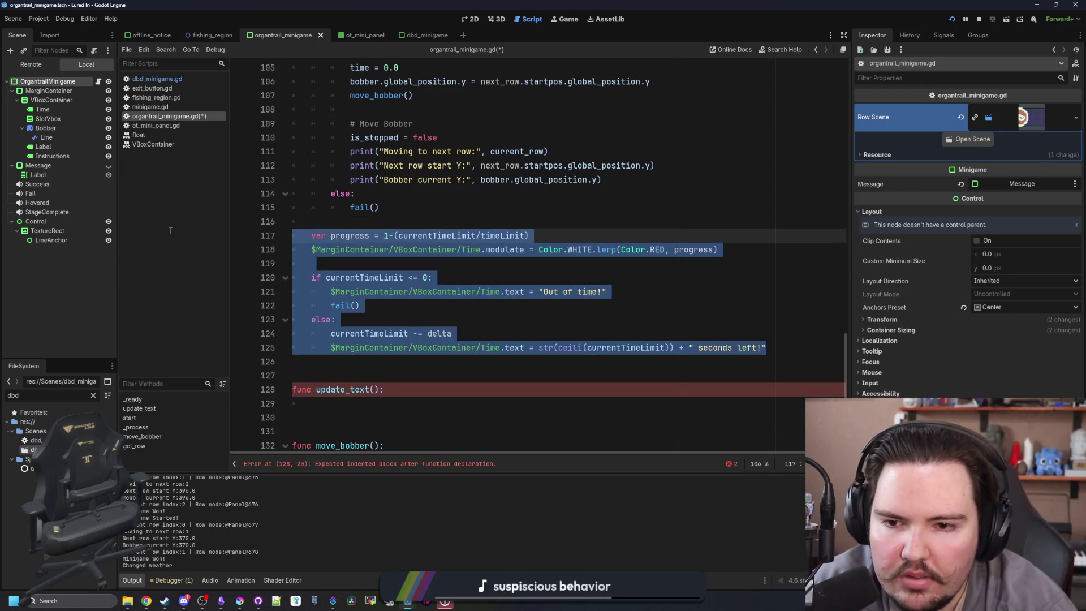
pyautogui.hotkey('ctrl', 'x')
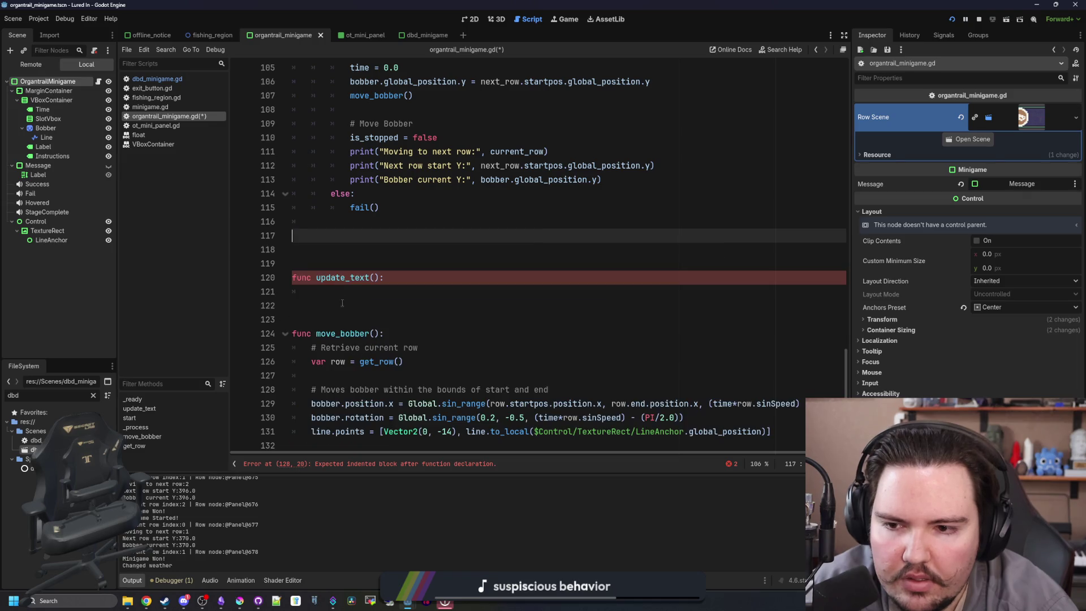
pyautogui.click(368, 291)
pyautogui.hotkey('ctrl', 'v')
pyautogui.click(370, 259)
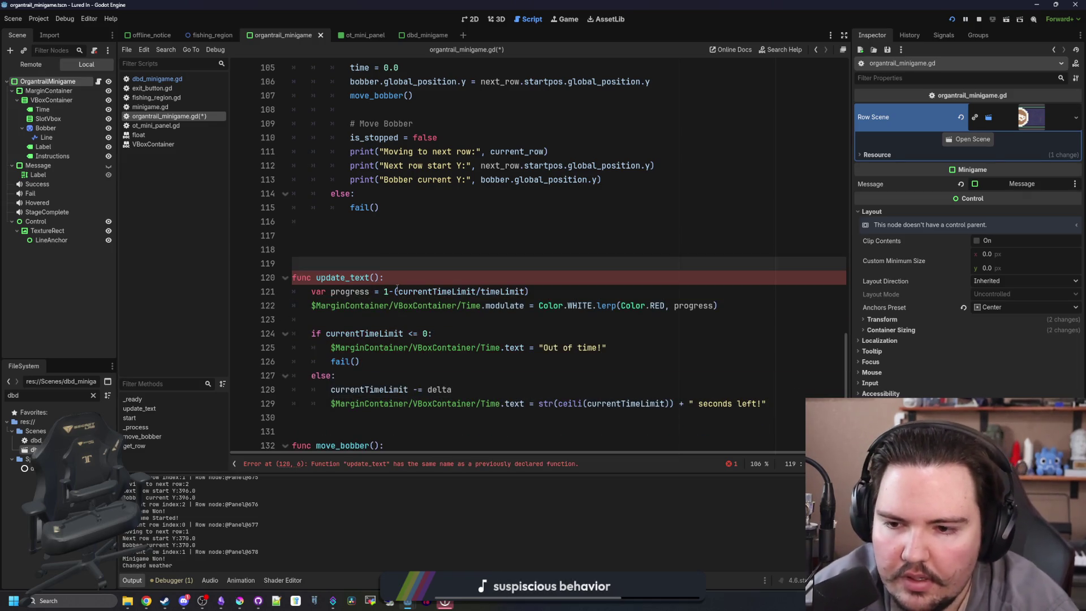
# Step: Cut the row-counter Label line and paste it at the end of update_text
pyautogui.scroll(-5, 403, 266)
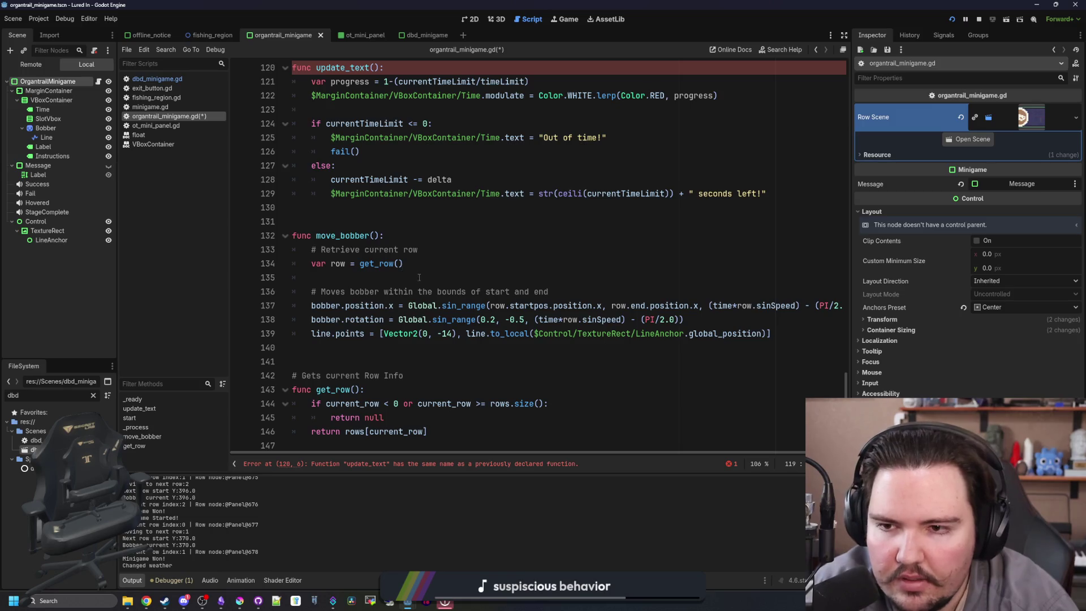
pyautogui.scroll(14, 419, 277)
pyautogui.click(440, 292)
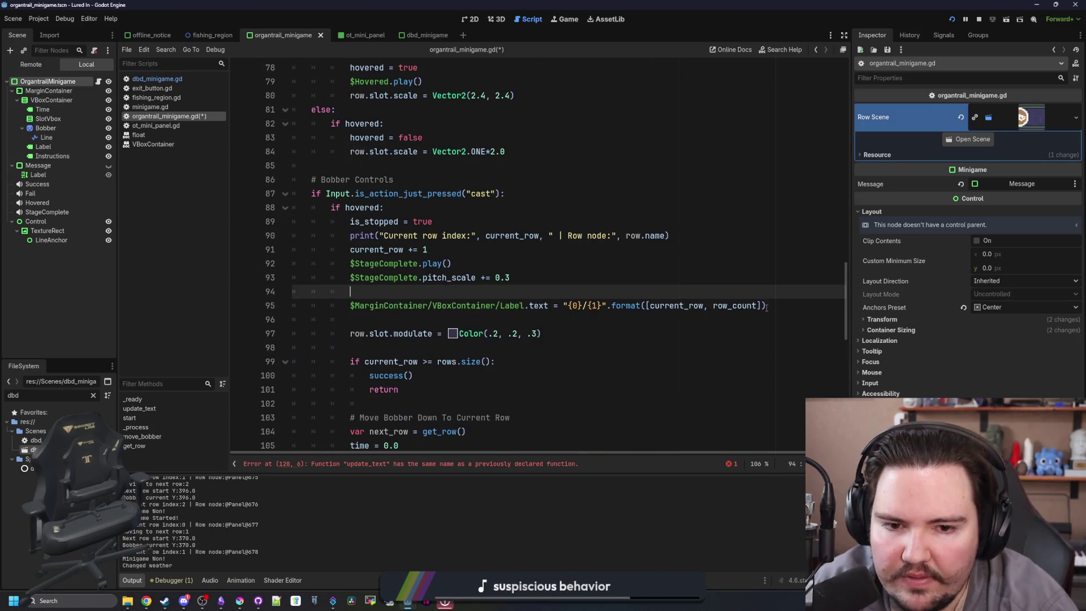
pyautogui.moveTo(767, 305); pyautogui.dragTo(351, 305)
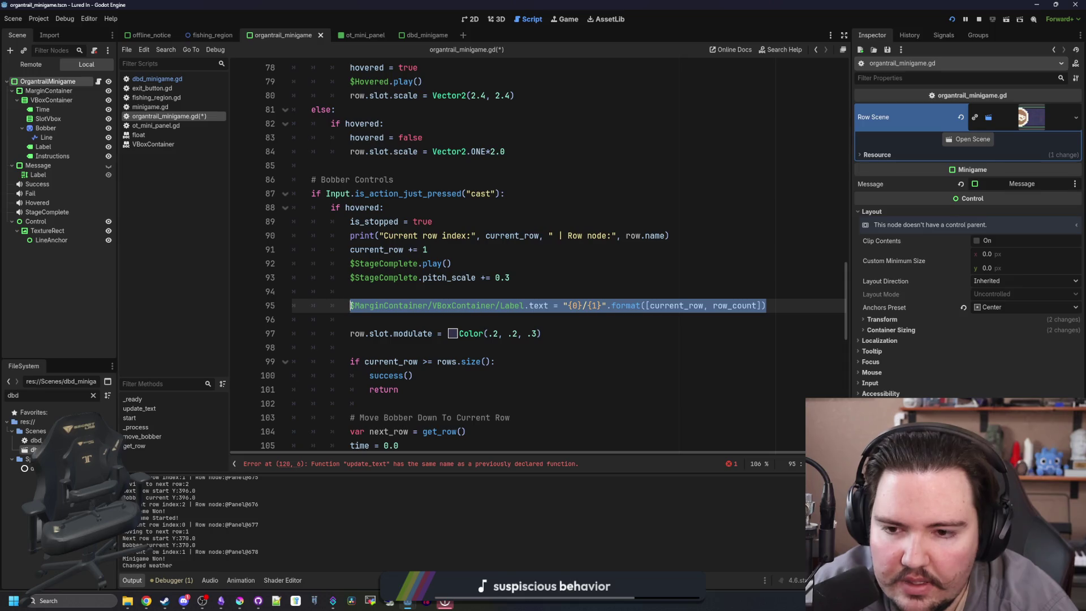
pyautogui.hotkey('ctrl', 'x')
pyautogui.press('BackSpace')
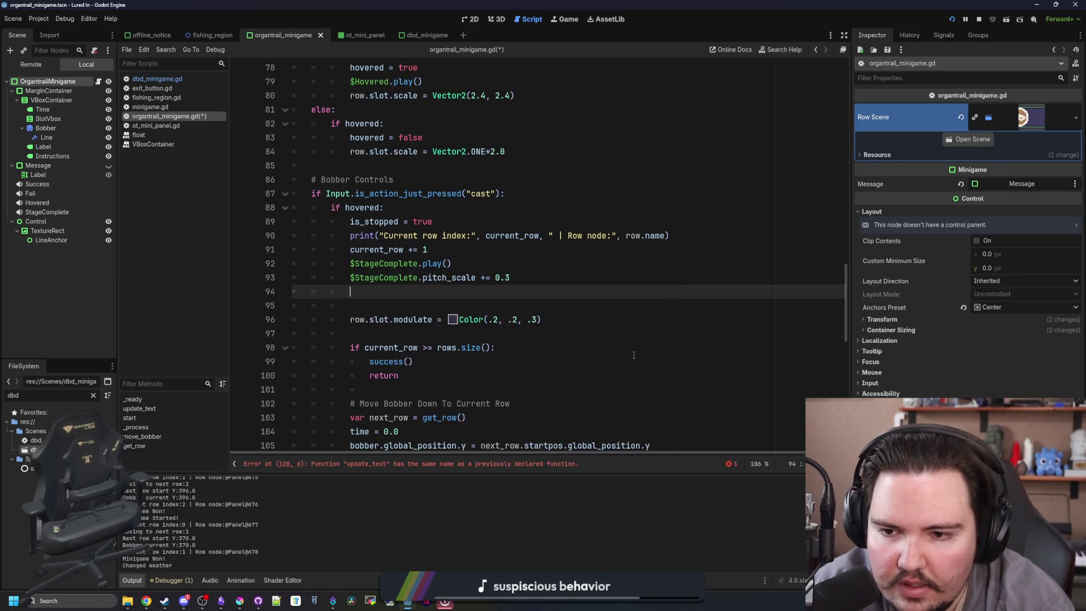
pyautogui.press('BackSpace')
pyautogui.scroll(-9, 633, 355)
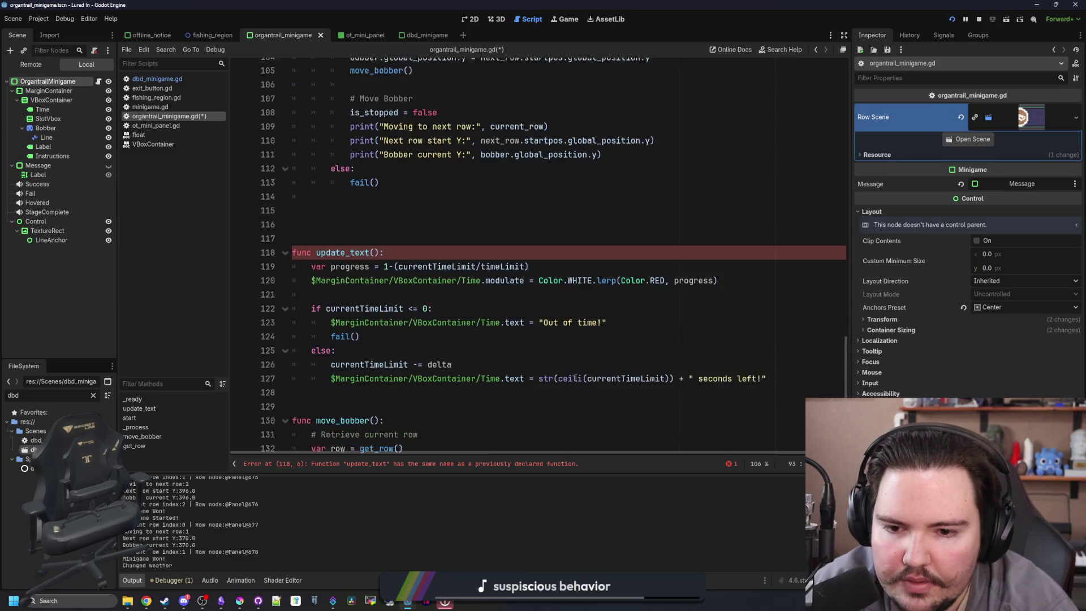
pyautogui.click(757, 393)
pyautogui.press('Return')
pyautogui.hotkey('ctrl', 'v')
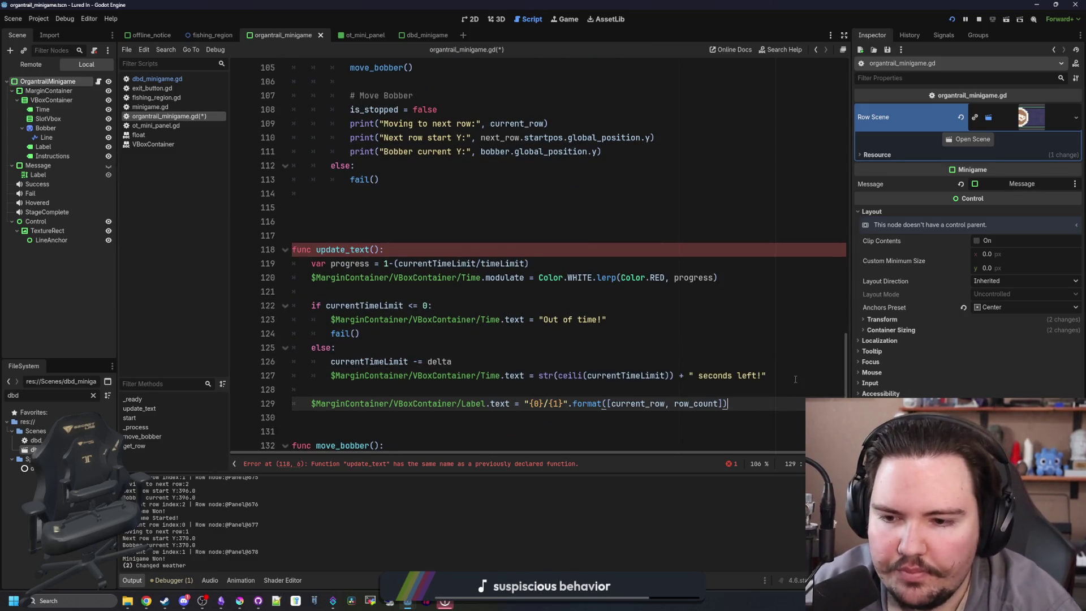
# Step: Return to the spot where the row-counter line was removed
pyautogui.scroll(2, 472, 305)
pyautogui.scroll(5, 473, 305)
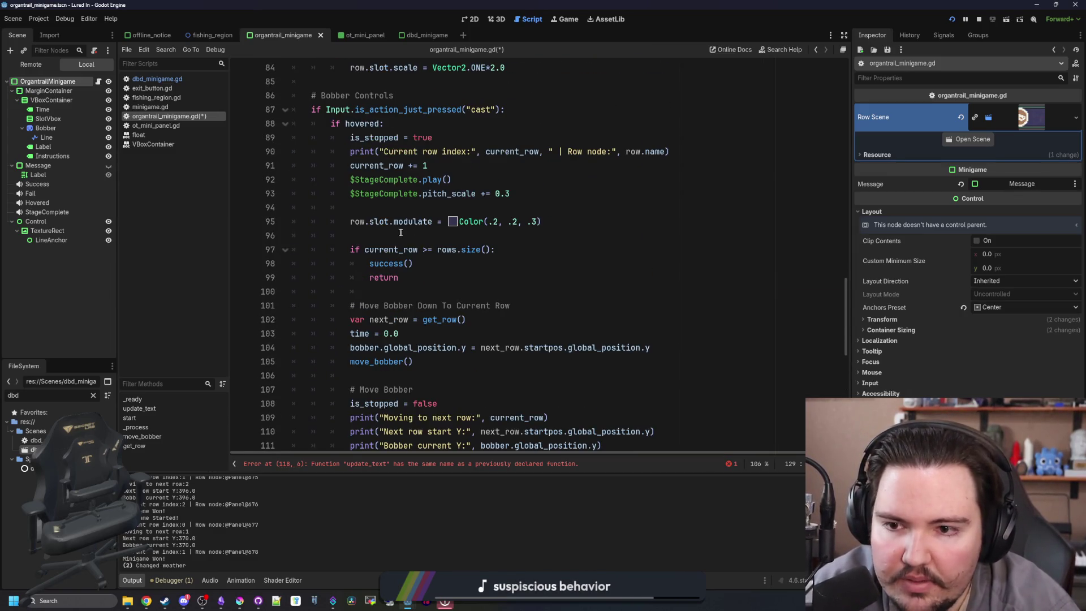
pyautogui.click(396, 210)
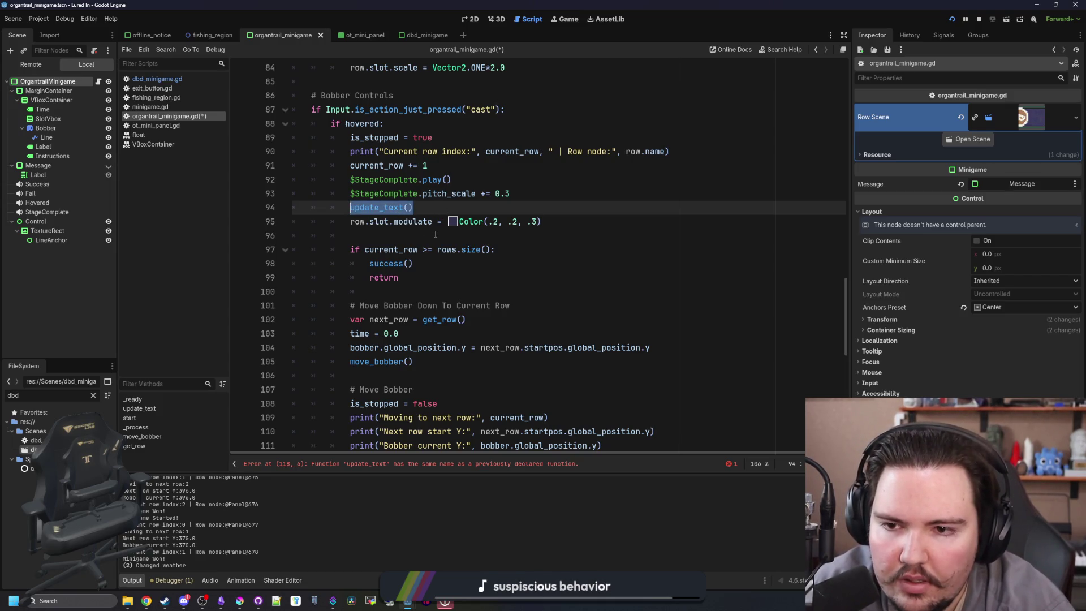
pyautogui.scroll(7, 399, 218)
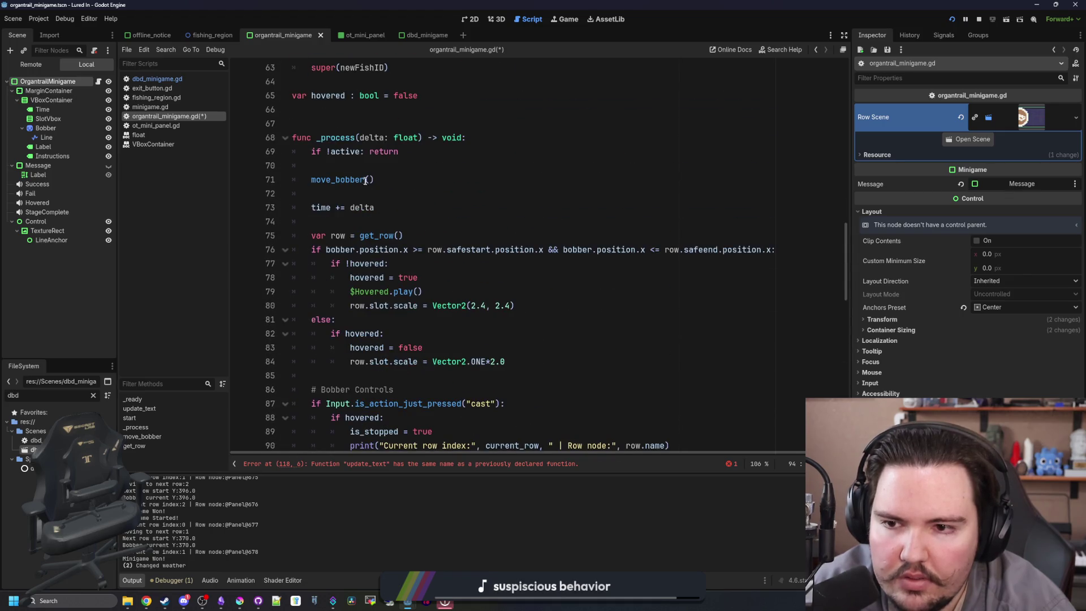
# Step: Add an update_text() call below move_bobber in _process and save
pyautogui.click(399, 180)
pyautogui.press('Return')
pyautogui.write('update_text()')
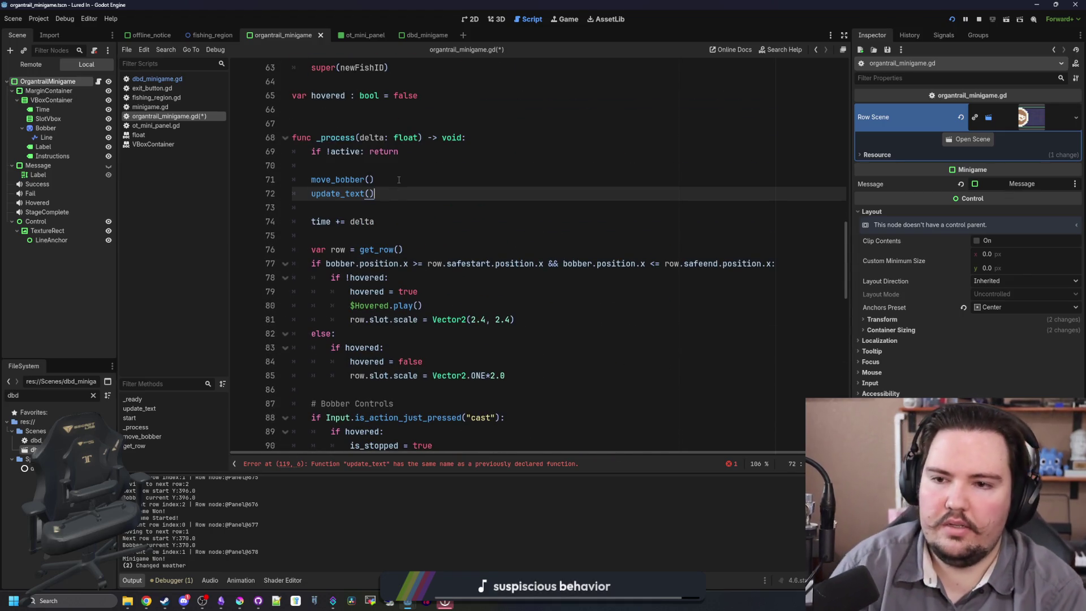
pyautogui.hotkey('ctrl', 's')
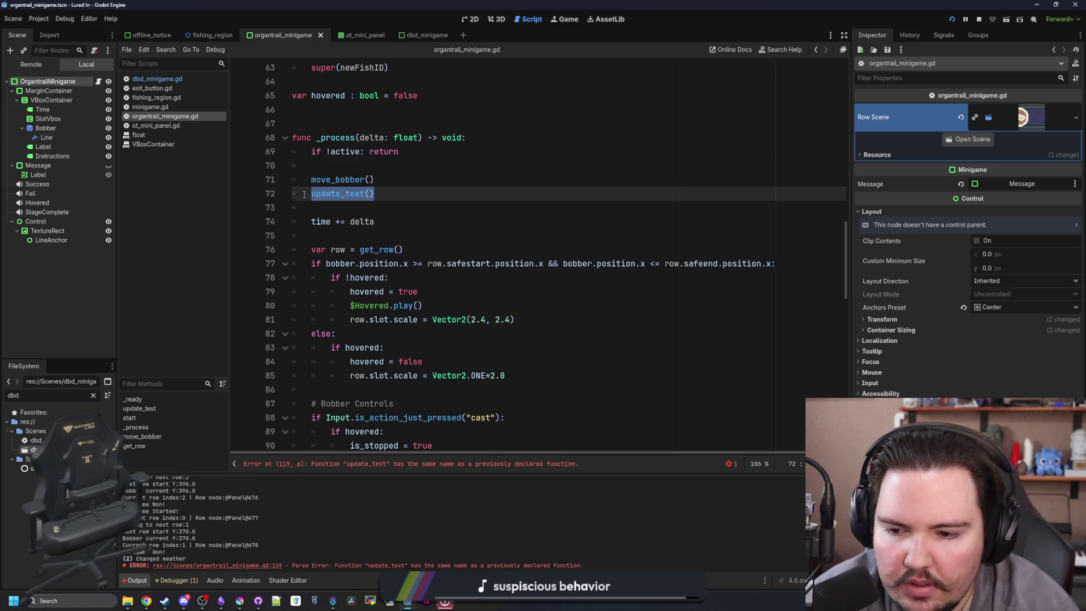
# Step: Remove the duplicate update_text definition along with its controller-aware instruction lines
pyautogui.scroll(-7, 396, 226)
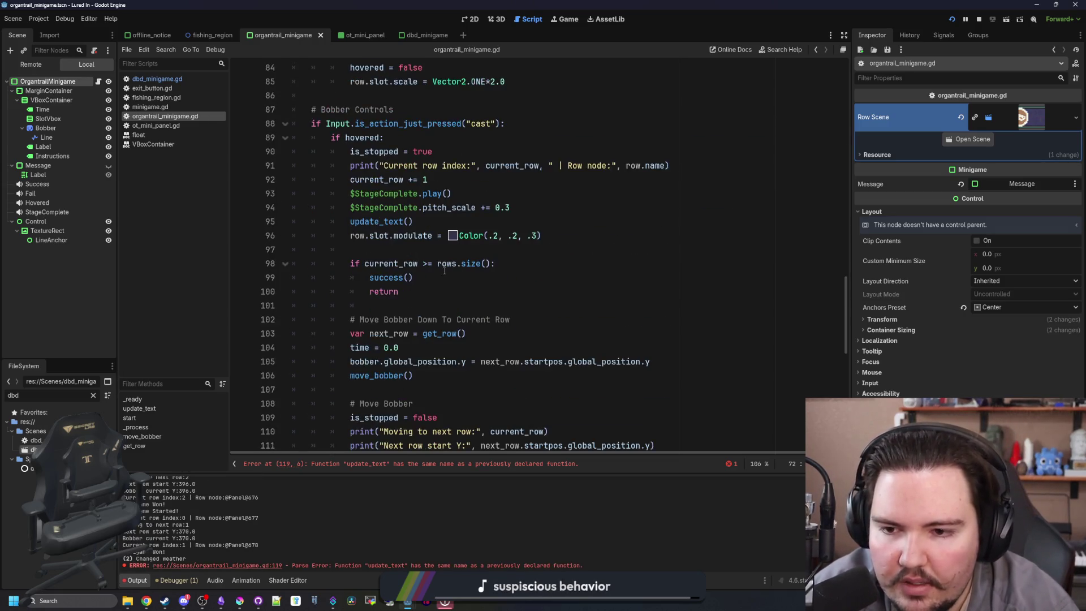
pyautogui.click(378, 223)
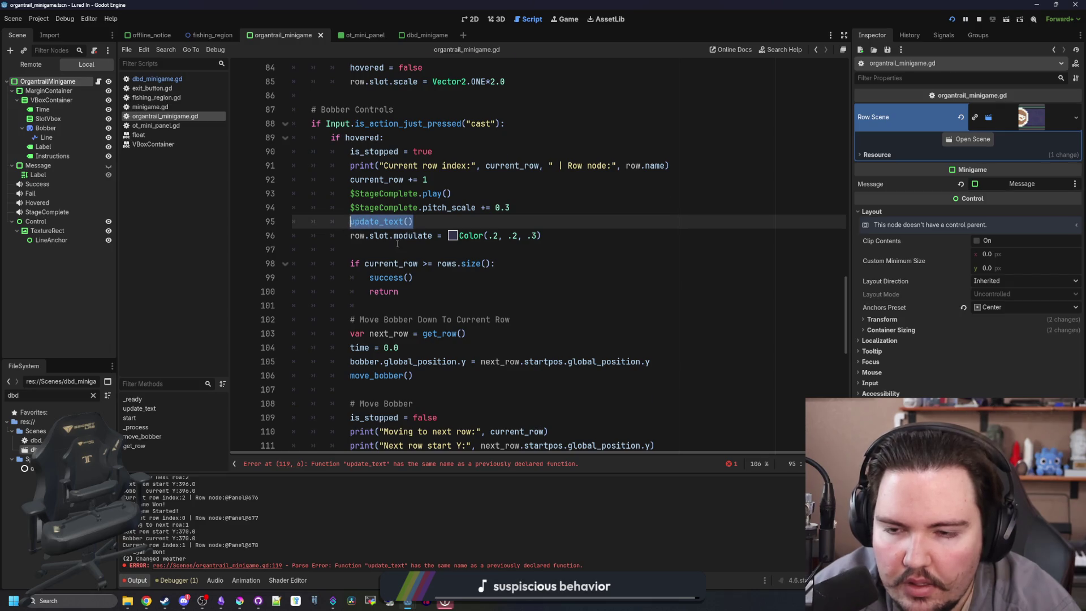
pyautogui.scroll(20, 397, 243)
pyautogui.click(454, 315)
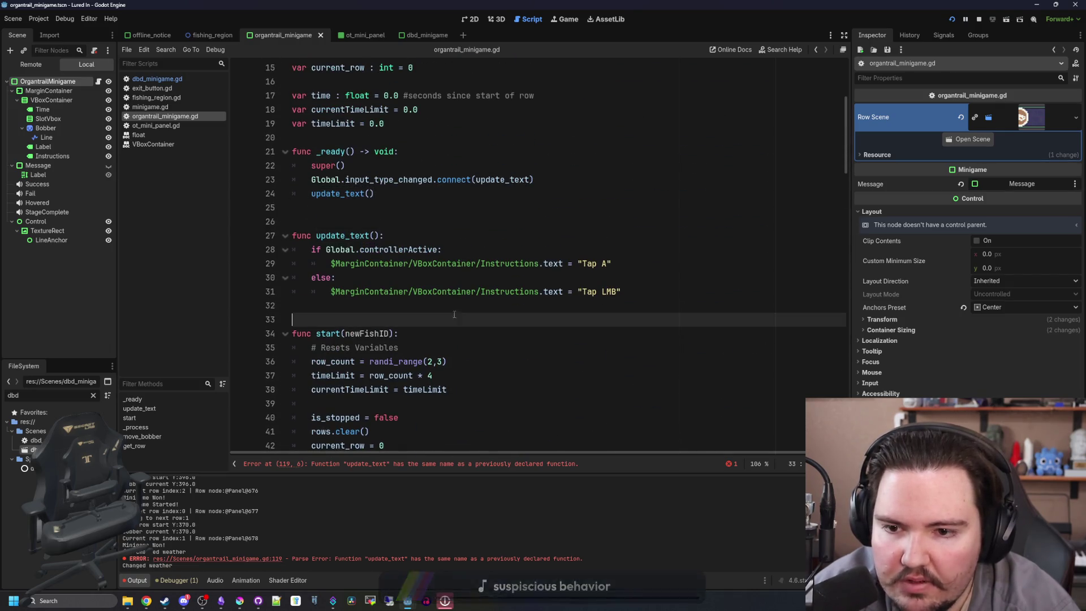
pyautogui.moveTo(625, 291)
pyautogui.mouseDown()
pyautogui.moveTo(247, 264)
pyautogui.moveTo(279, 223)
pyautogui.mouseUp()
pyautogui.press('Delete')
pyautogui.press('Delete')
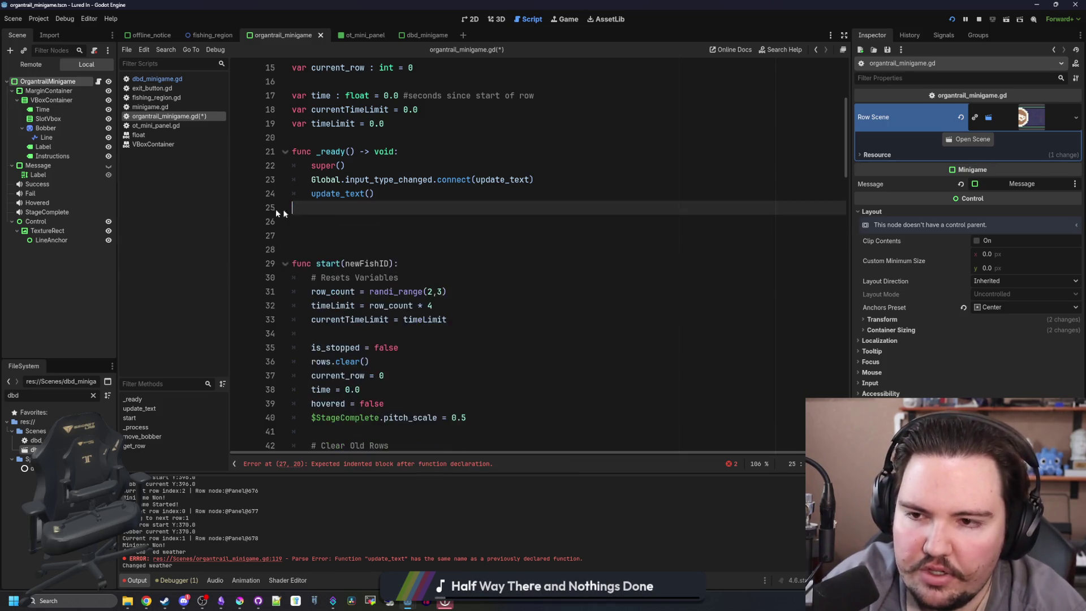
pyautogui.press('BackSpace')
pyautogui.press('BackSpace')
# Step: Insert the Tap A/Tap LMB instruction block after the row-counter line in the main update_text
pyautogui.scroll(-9, 382, 209)
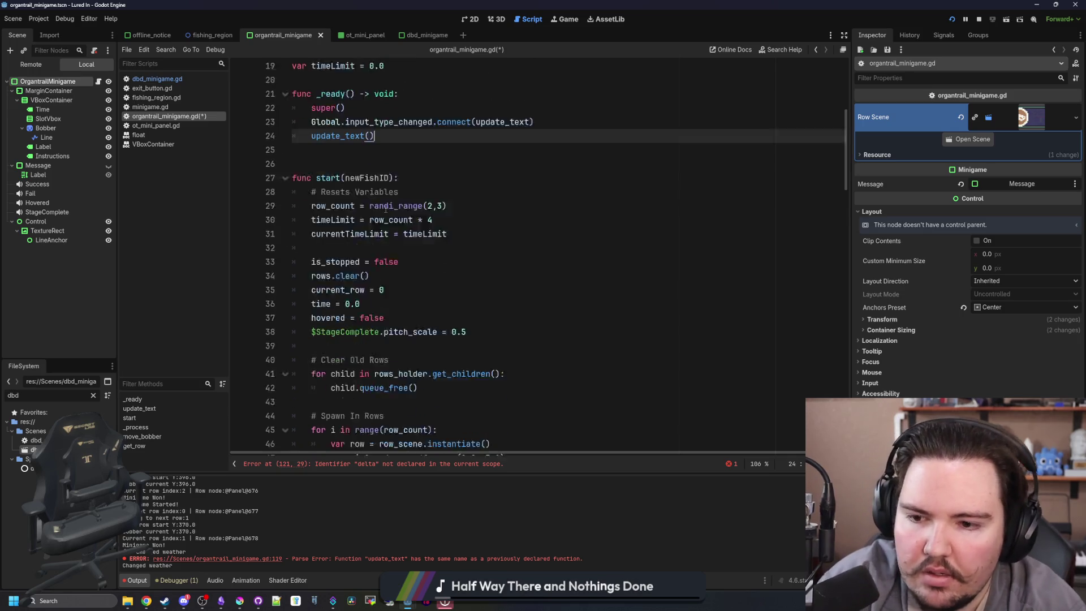
pyautogui.click(400, 464)
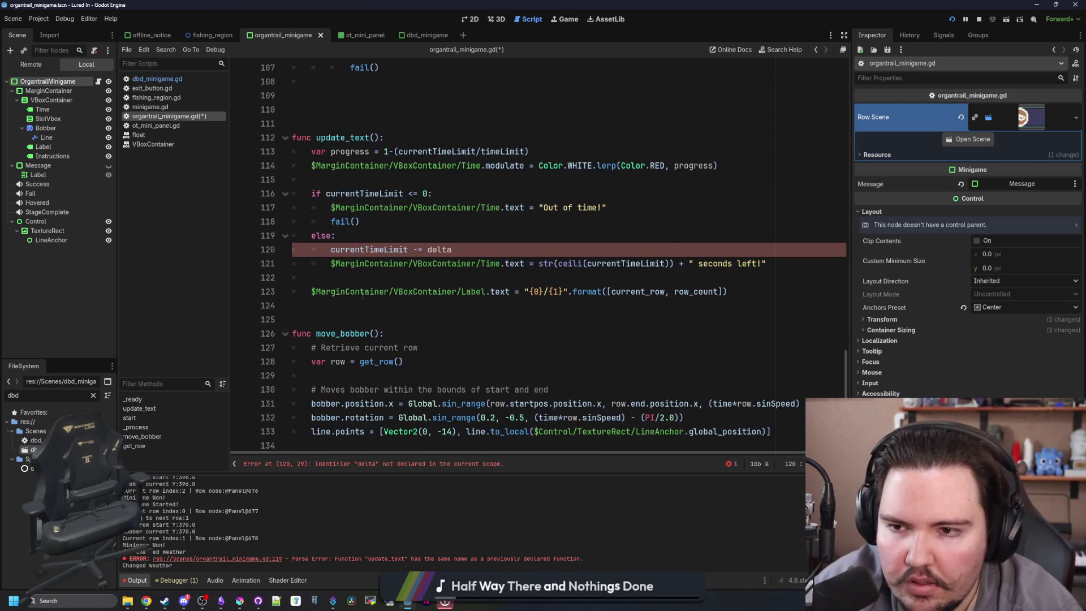
pyautogui.click(370, 300)
pyautogui.press('Return')
pyautogui.press('Return')
pyautogui.hotkey('ctrl', 'v')
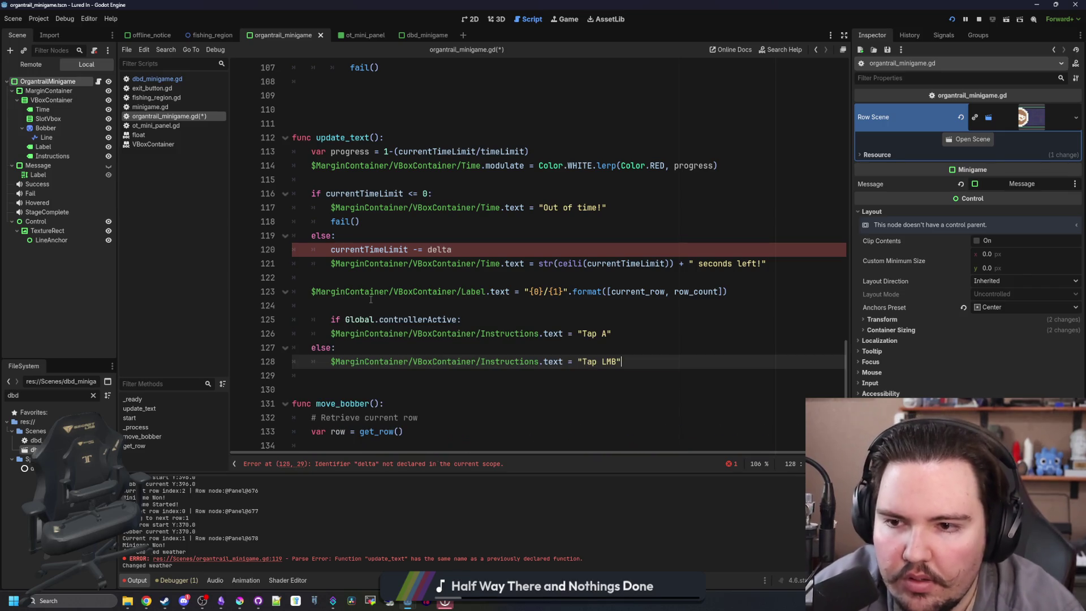
# Step: Move the currentTimeLimit -= delta countdown line from update_text into _process
pyautogui.scroll(1, 469, 279)
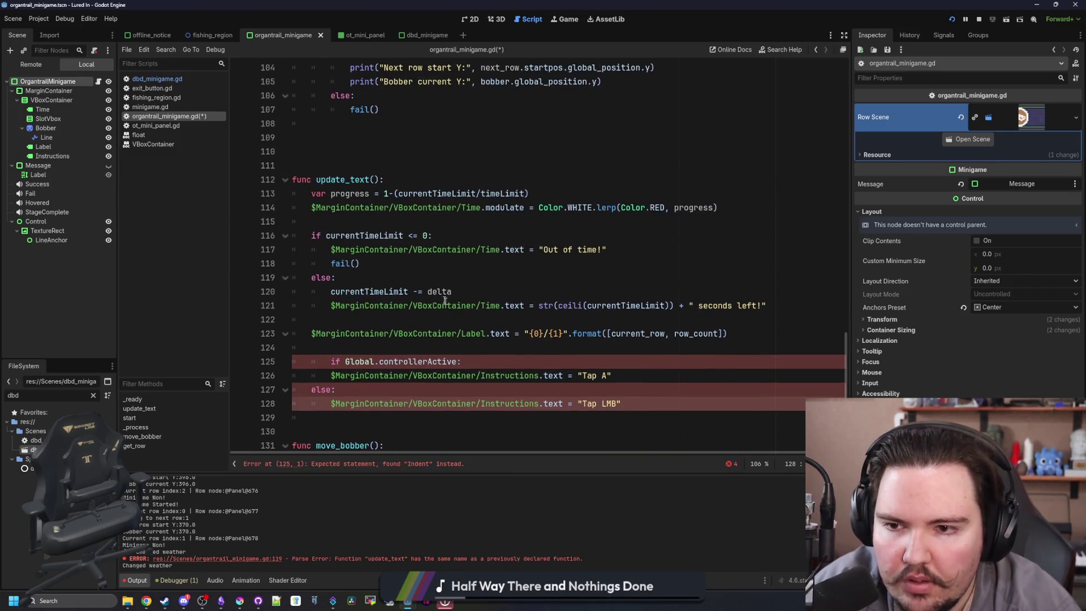
pyautogui.click(374, 180)
pyautogui.moveTo(465, 294); pyautogui.dragTo(331, 291)
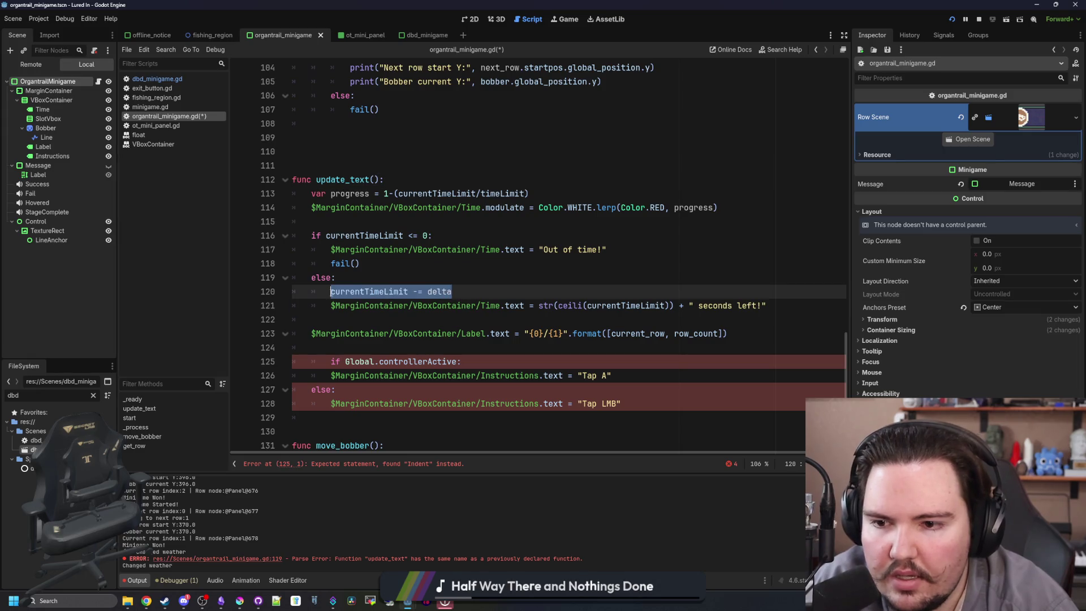
pyautogui.hotkey('ctrl', 'x')
pyautogui.press('BackSpace')
pyautogui.press('BackSpace')
pyautogui.press('BackSpace')
pyautogui.scroll(8, 398, 256)
pyautogui.scroll(8, 397, 256)
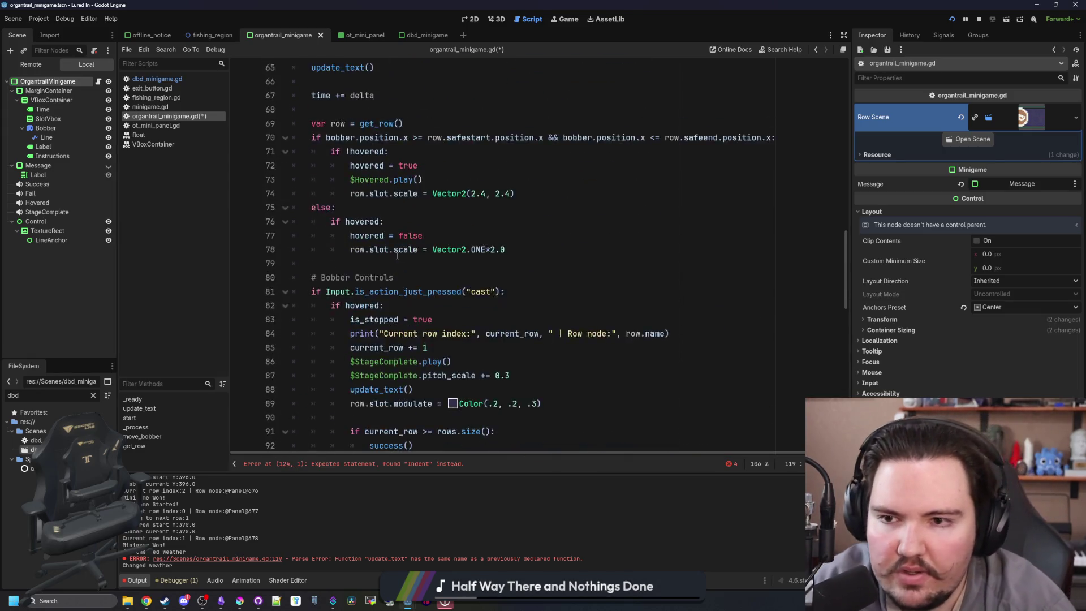
pyautogui.click(387, 197)
pyautogui.press('Return')
pyautogui.hotkey('ctrl', 'v')
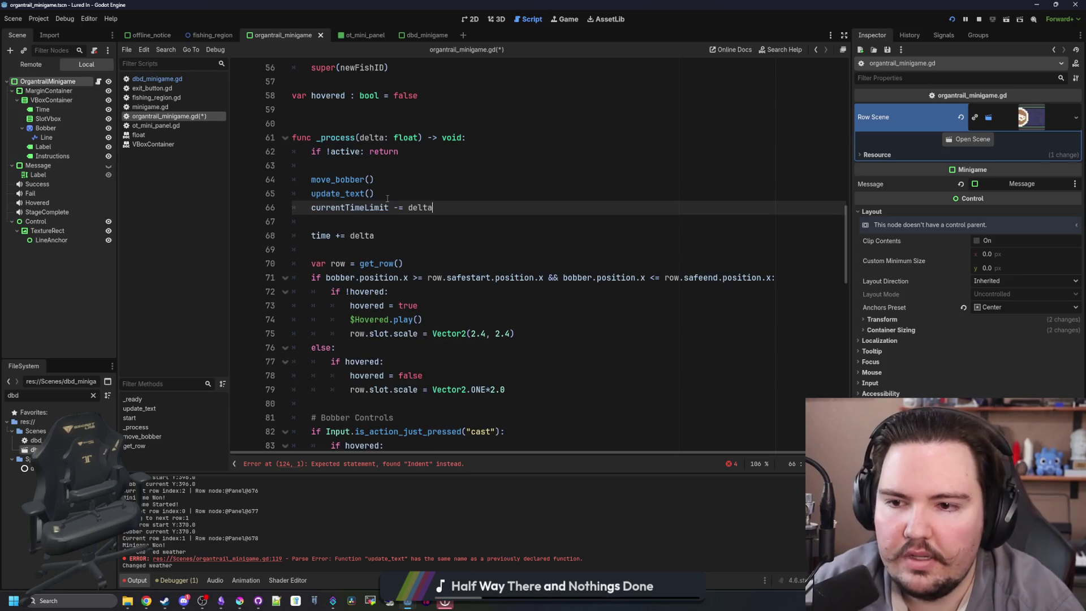
pyautogui.press('Delete')
pyautogui.click(390, 187)
# Step: Unindent the controllerActive if block and remove extra blank lines above update_text
pyautogui.scroll(-10, 422, 251)
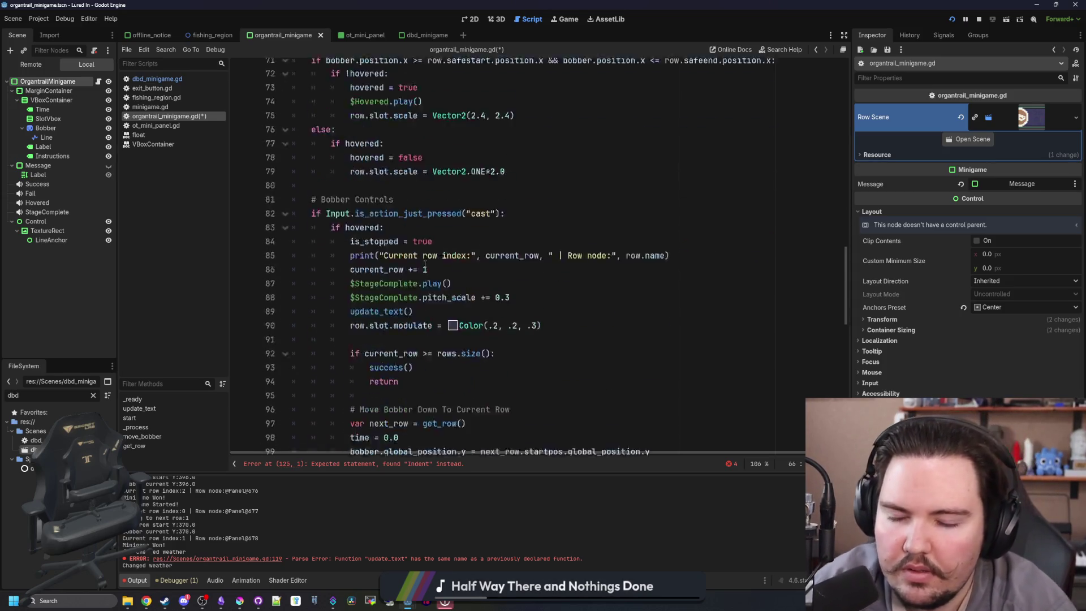
pyautogui.click(369, 358)
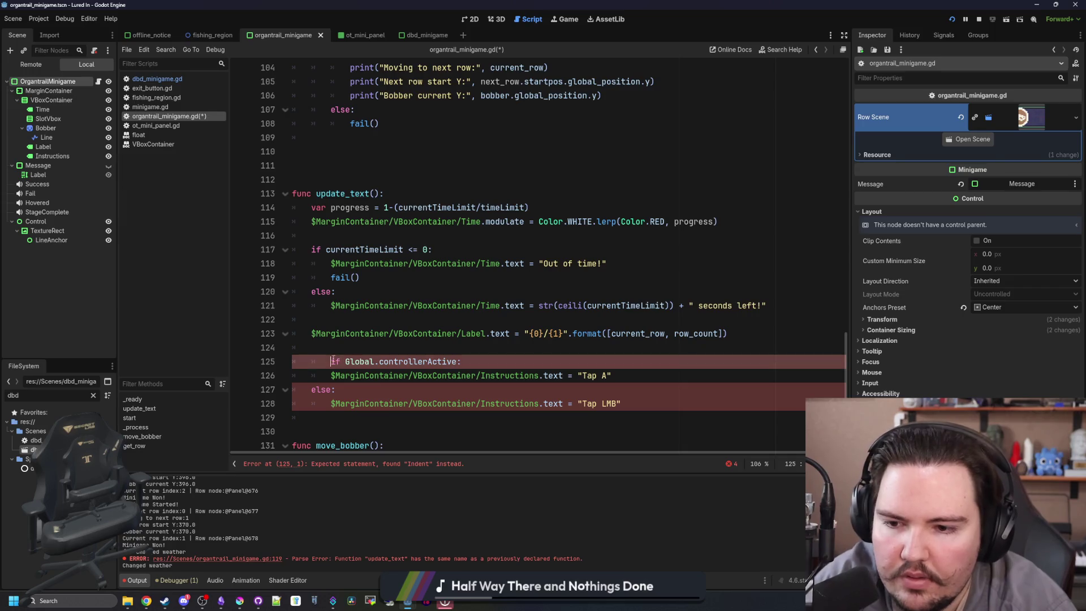
pyautogui.hotkey('shift', 'Tab')
pyautogui.click(369, 347)
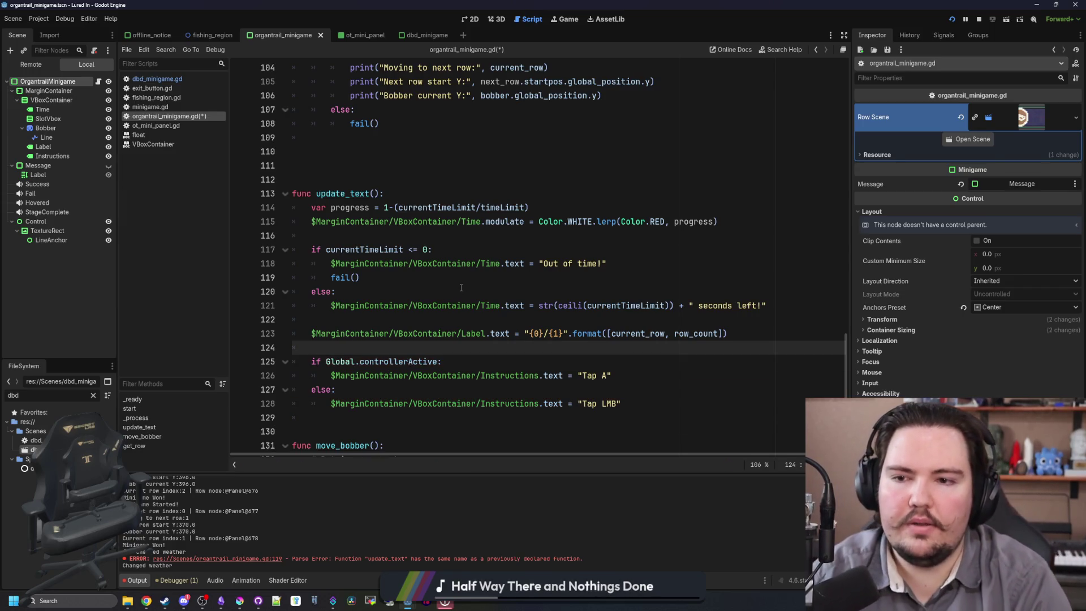
pyautogui.scroll(2, 461, 287)
pyautogui.click(293, 277)
pyautogui.press('BackSpace')
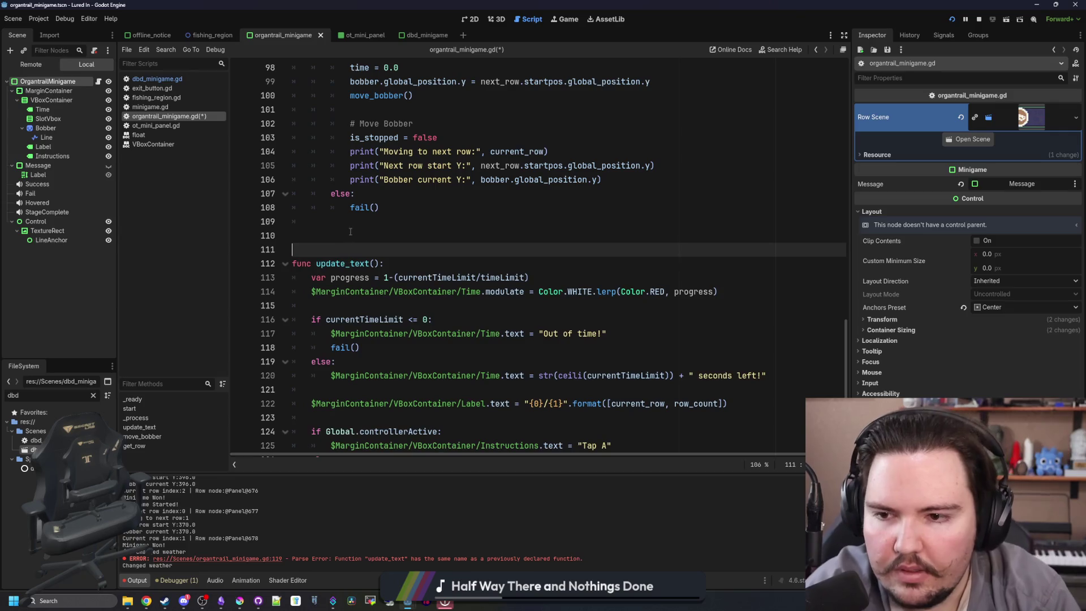
pyautogui.click(355, 224)
pyautogui.press('BackSpace')
pyautogui.scroll(9, 361, 223)
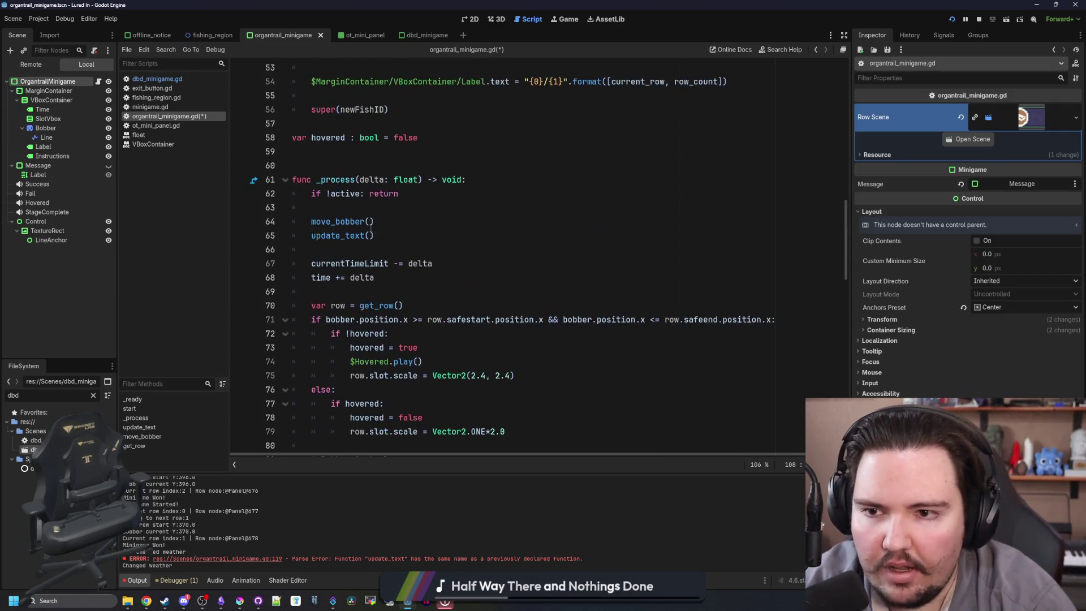
pyautogui.click(389, 231)
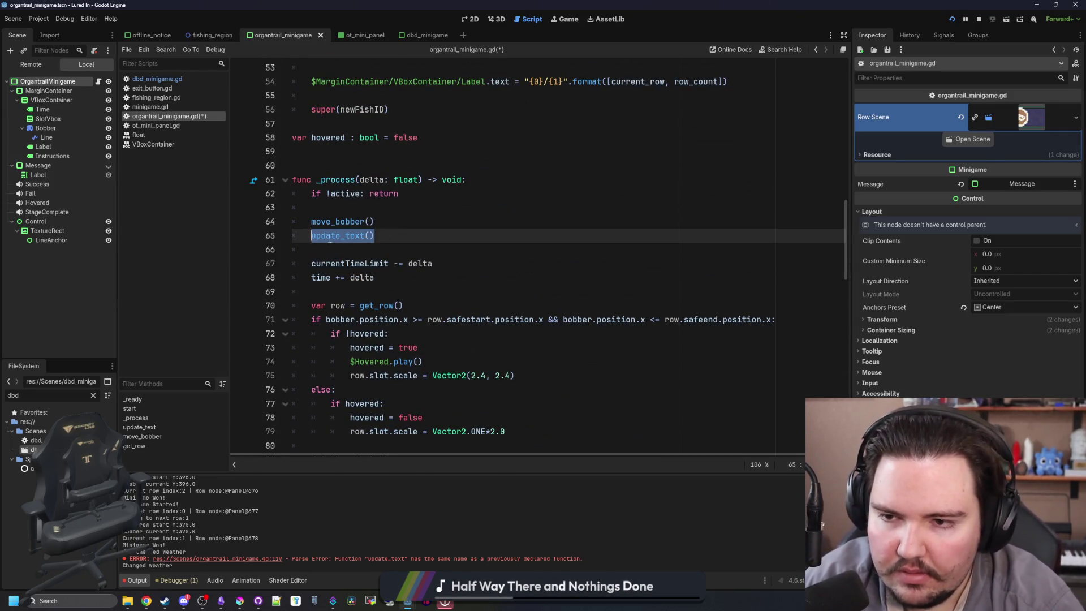
# Step: Add an update_text() call after move_bobber in start and cut its redundant row-counter line
pyautogui.scroll(4, 329, 238)
pyautogui.click(404, 350)
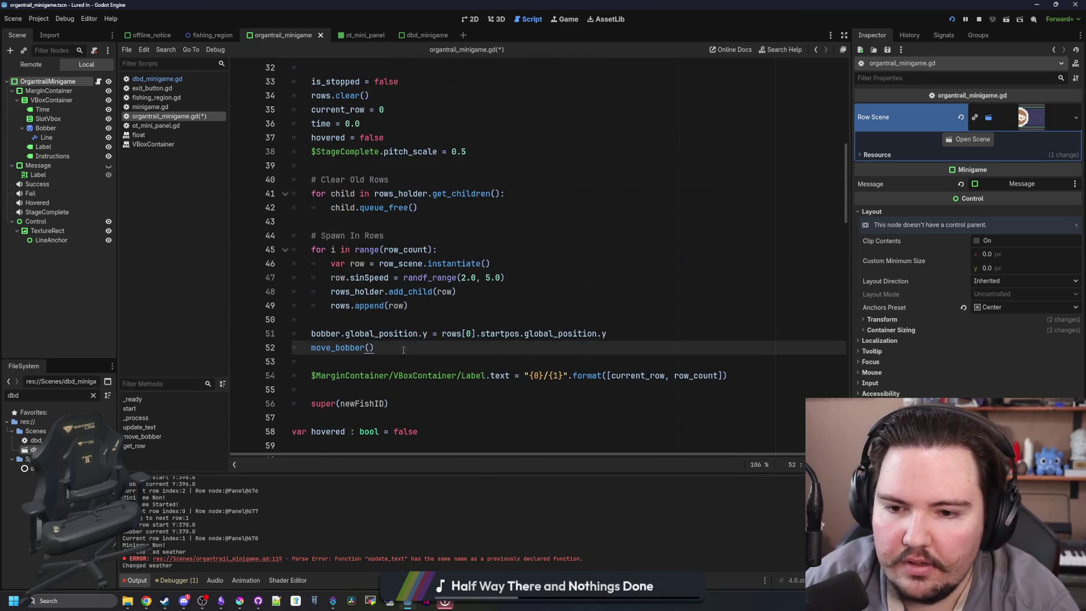
pyautogui.press('Return')
pyautogui.hotkey('ctrl', 'v')
pyautogui.scroll(-1, 671, 342)
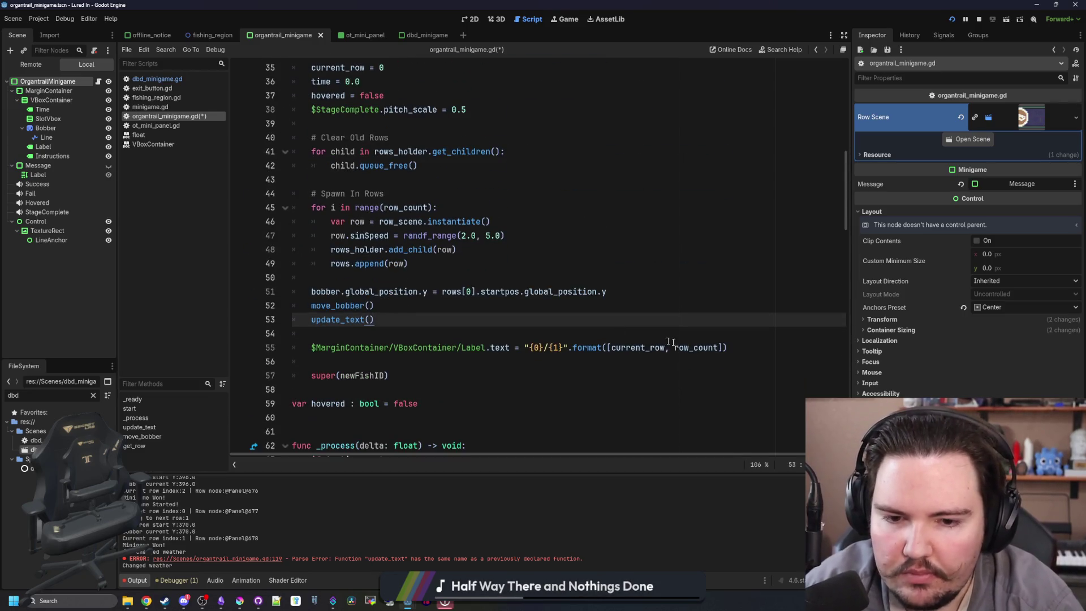
pyautogui.moveTo(739, 346); pyautogui.dragTo(309, 353)
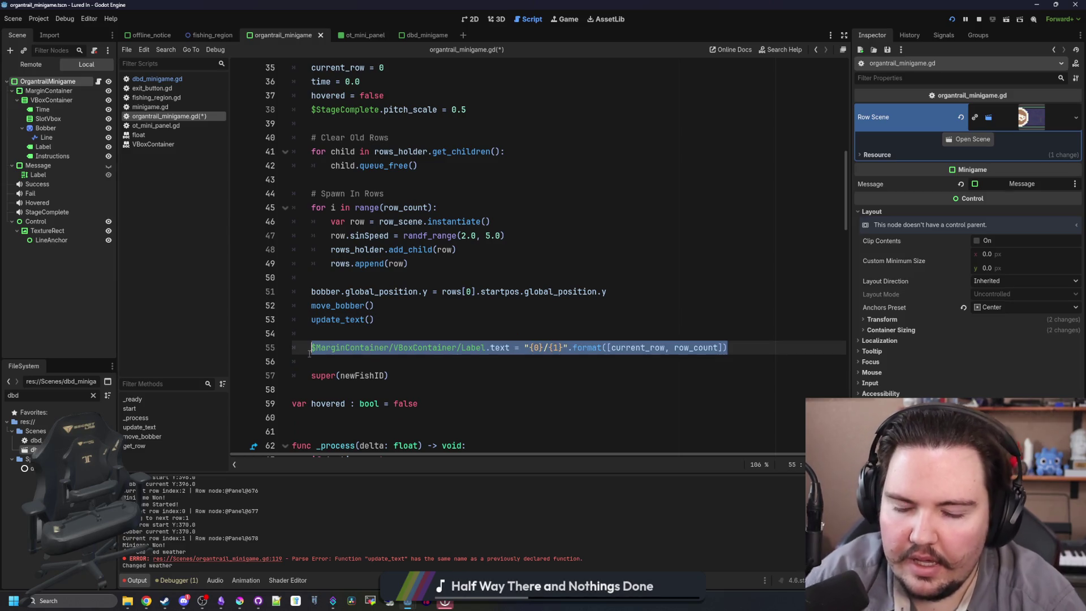
pyautogui.hotkey('ctrl', 'x')
pyautogui.keyDown('ctrl'); pyautogui.click(339, 320); pyautogui.keyUp('ctrl')
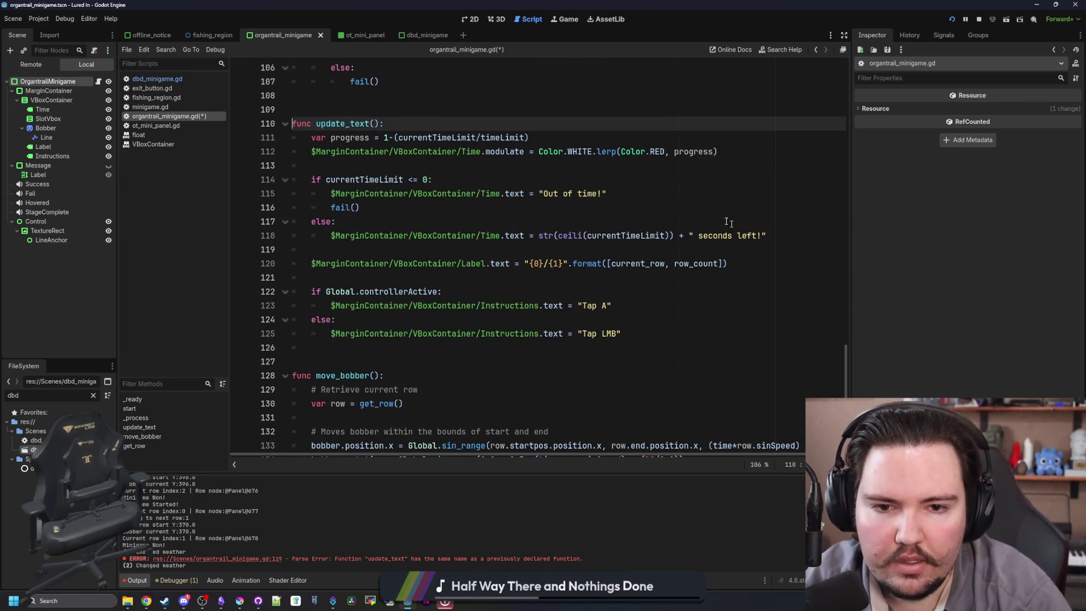
# Step: Review the edited script, save it, and restart the running game
pyautogui.scroll(13, 353, 293)
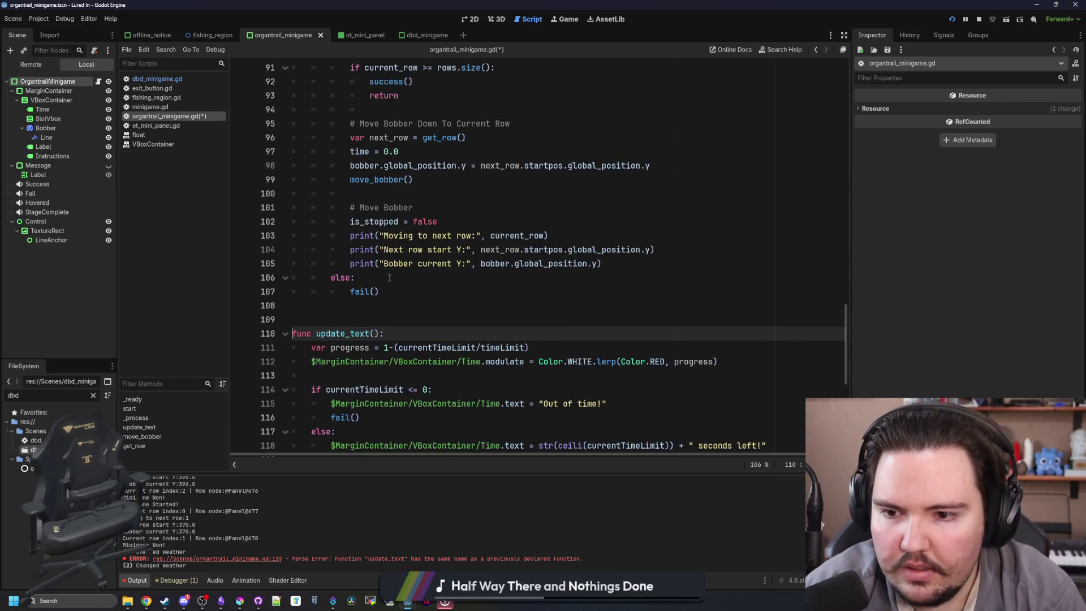
pyautogui.scroll(5, 479, 300)
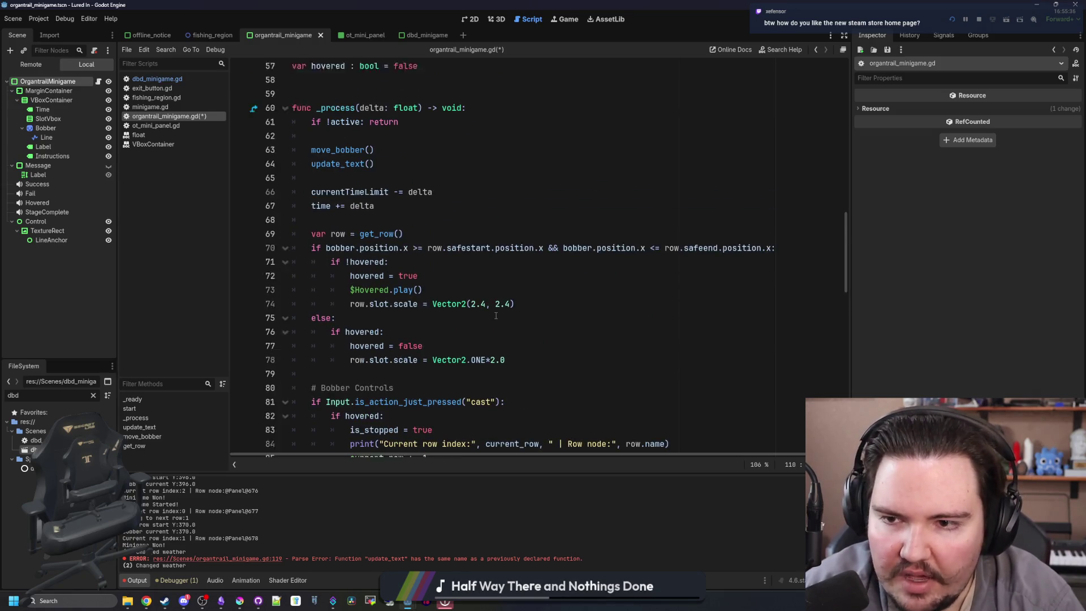
pyautogui.scroll(-9, 497, 316)
pyautogui.scroll(-13, 496, 316)
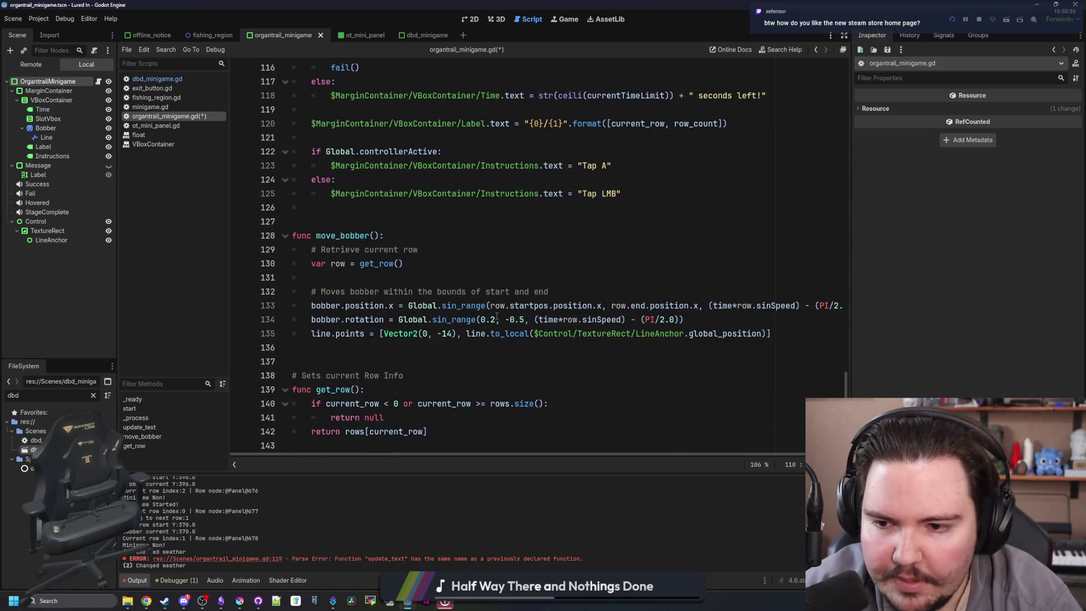
pyautogui.click(391, 348)
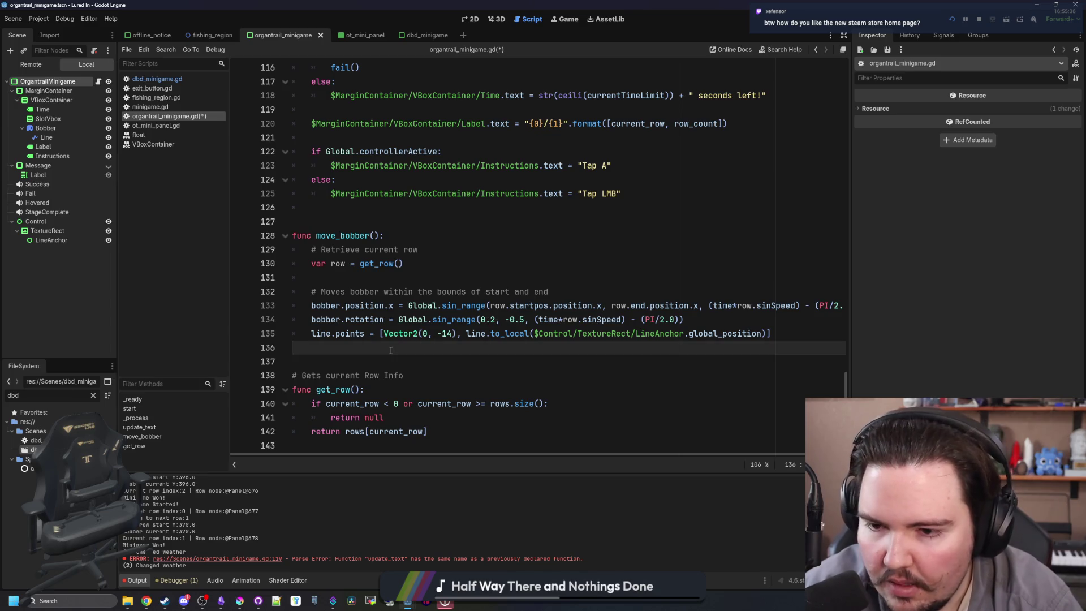
pyautogui.scroll(20, 491, 346)
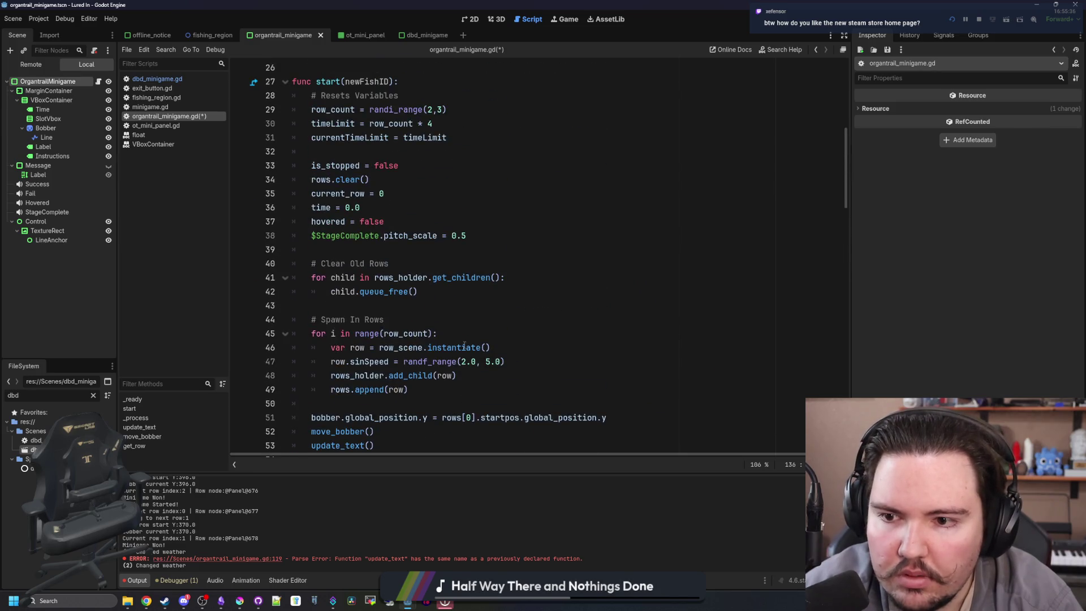
pyautogui.scroll(7, 464, 346)
pyautogui.click(464, 347)
pyautogui.hotkey('ctrl', 's')
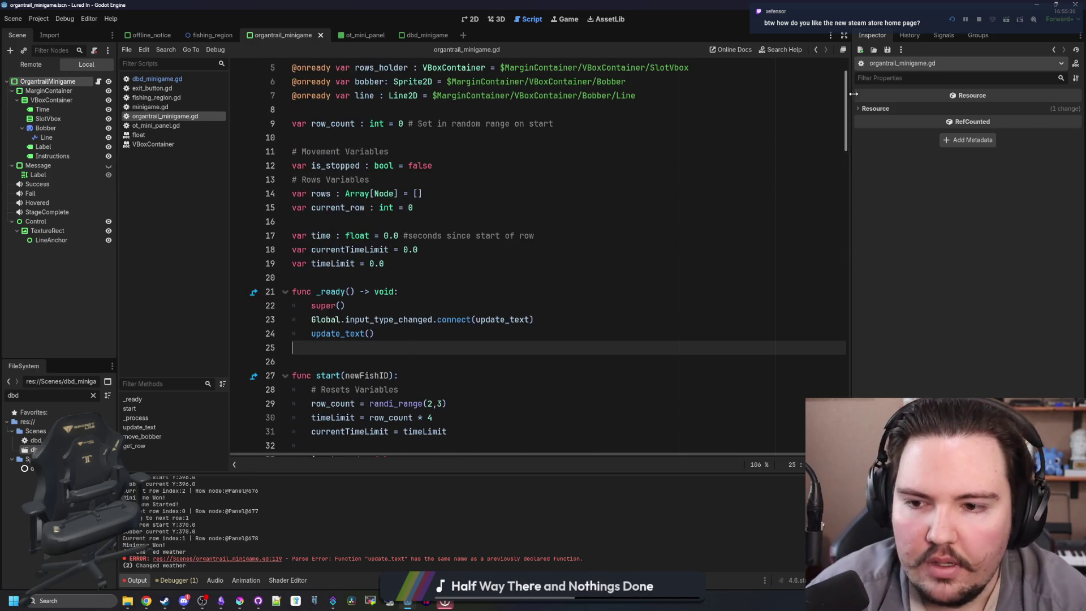
pyautogui.click(952, 18)
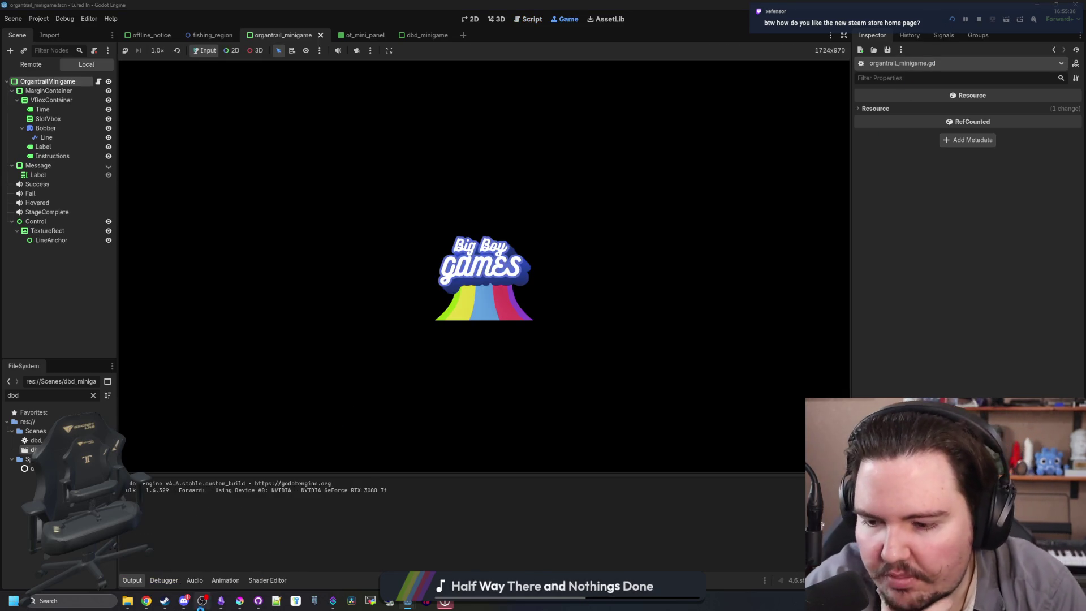
# Step: Move the Steam library window aside and open organtrail_minigame.gd from the OrgantrailMinigame node
pyautogui.moveTo(177, 605)
pyautogui.click(168, 554)
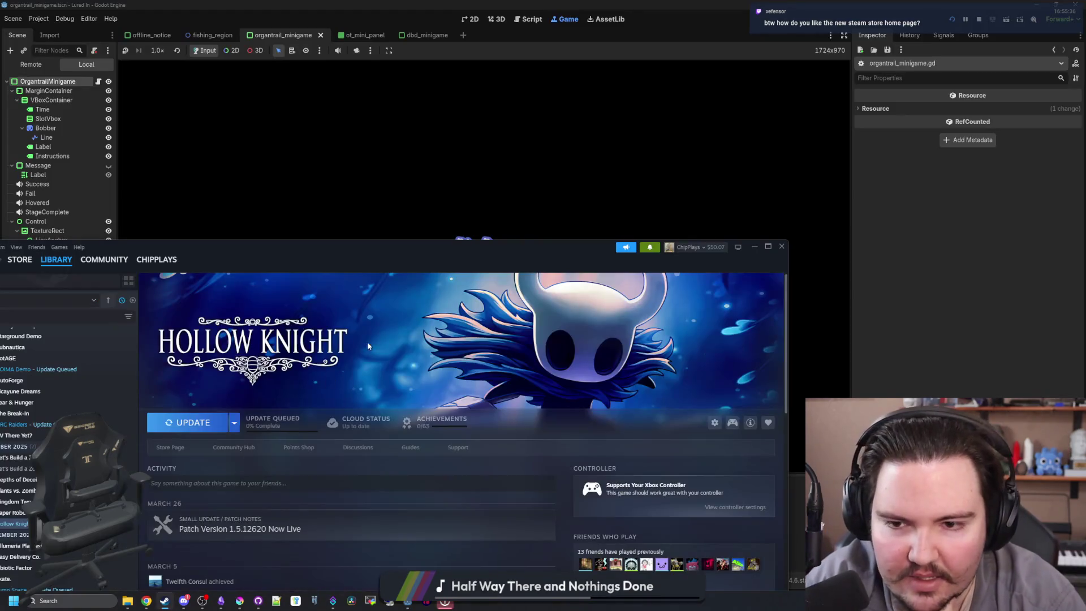
pyautogui.doubleClick(411, 247)
pyautogui.moveTo(46, 29)
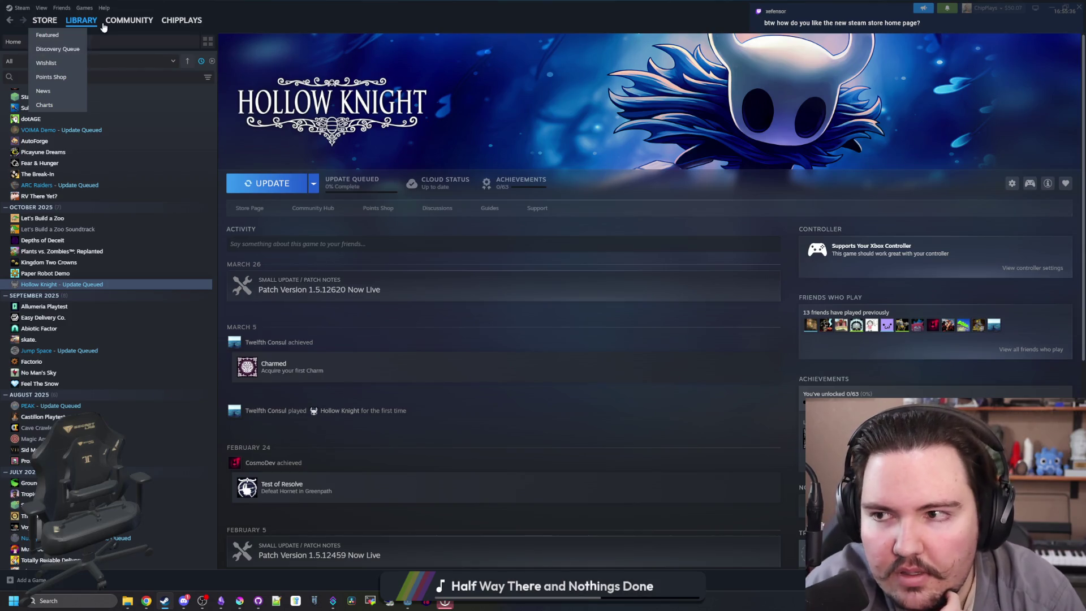
pyautogui.moveTo(542, 6)
pyautogui.mouseDown()
pyautogui.moveTo(566, 119)
pyautogui.moveTo(752, 448)
pyautogui.moveTo(752, 607)
pyautogui.mouseUp()
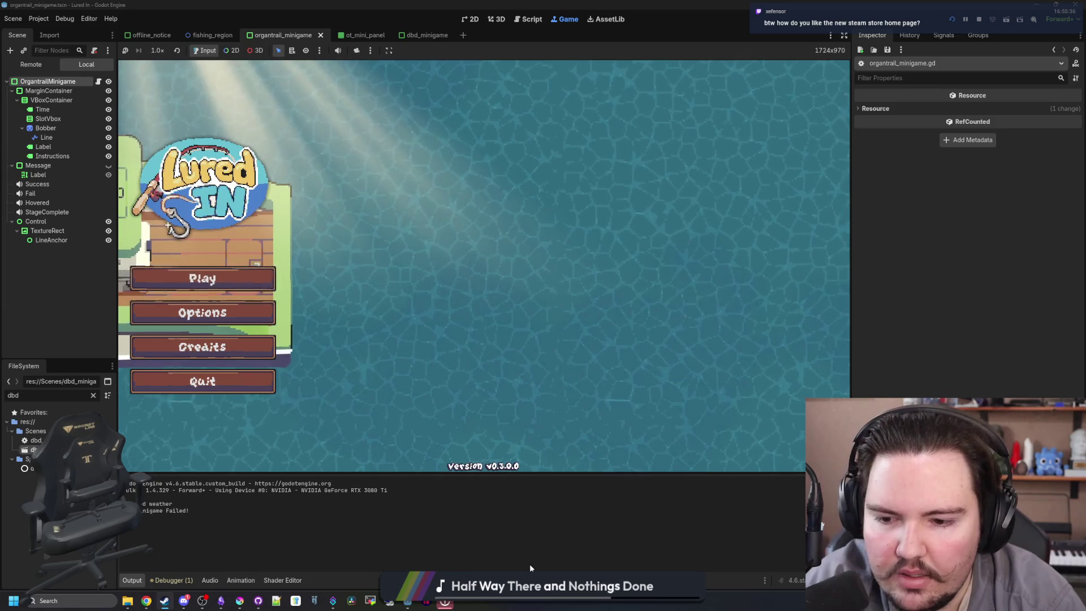
pyautogui.click(99, 82)
pyautogui.scroll(-14, 484, 286)
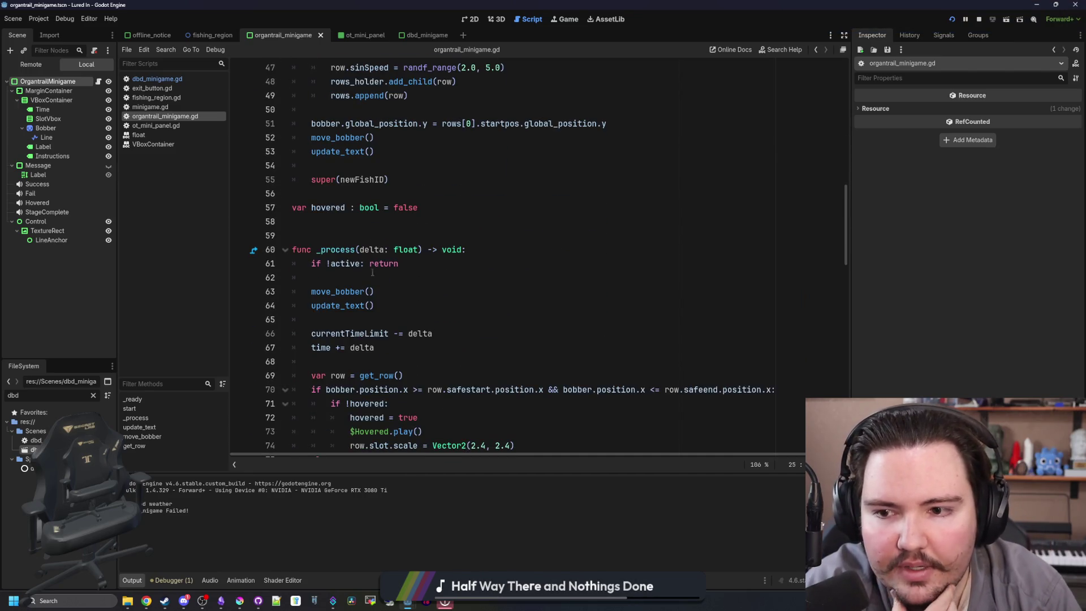
# Step: Move the fail() line above the 'Out of time!' text in update_text
pyautogui.click(355, 275)
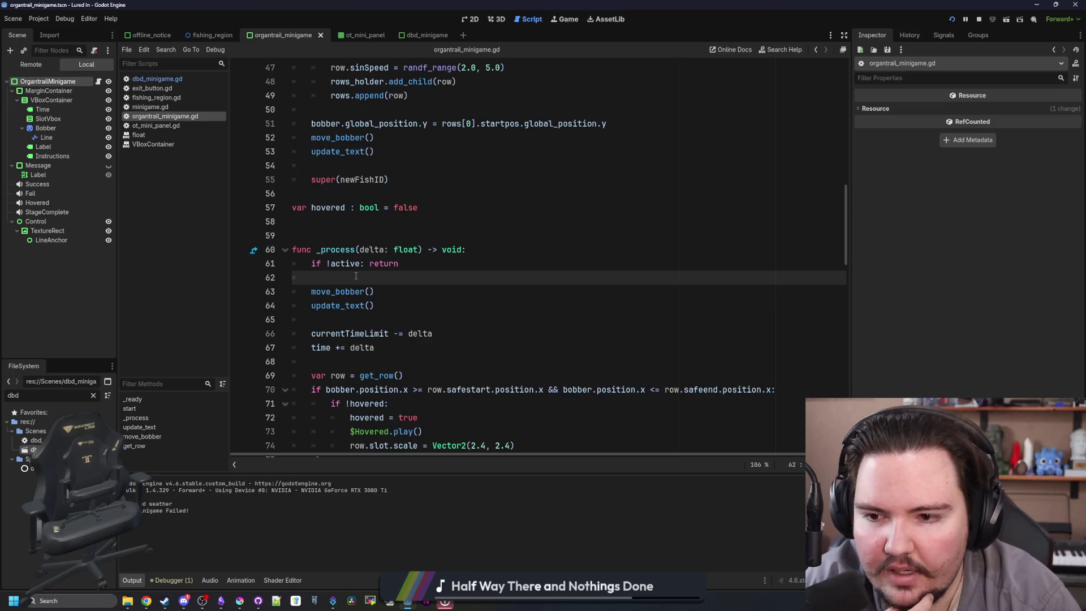
pyautogui.scroll(-8, 356, 275)
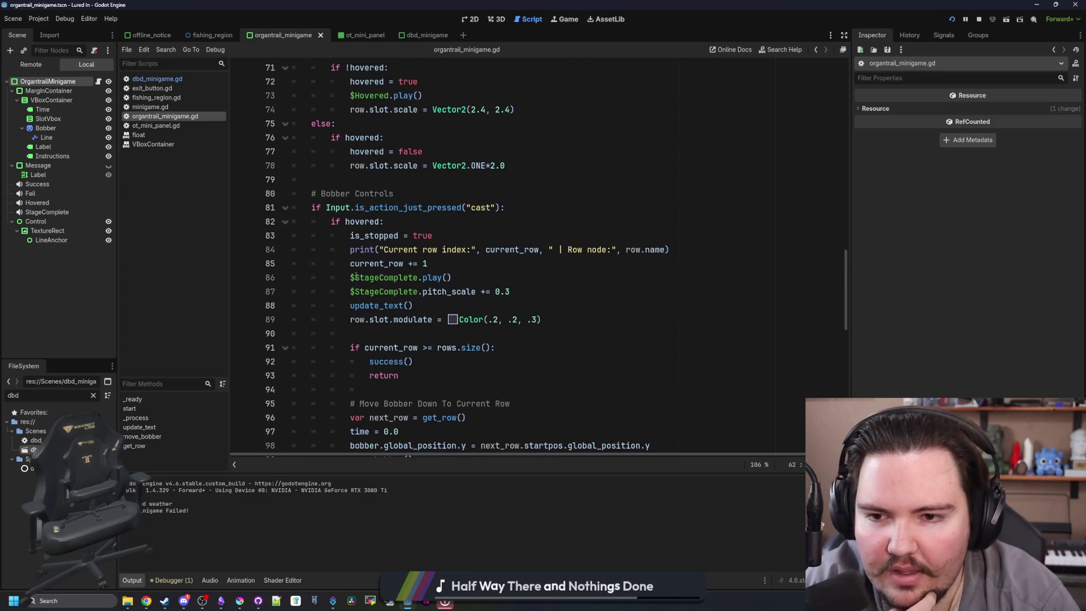
pyautogui.scroll(-9, 356, 276)
pyautogui.click(471, 214)
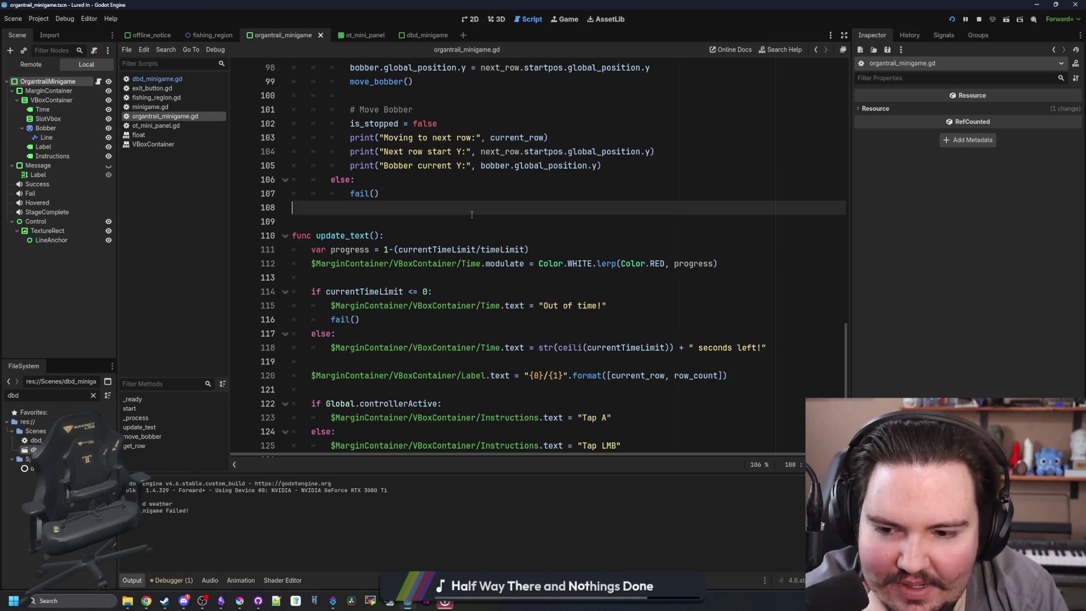
pyautogui.scroll(-6, 472, 215)
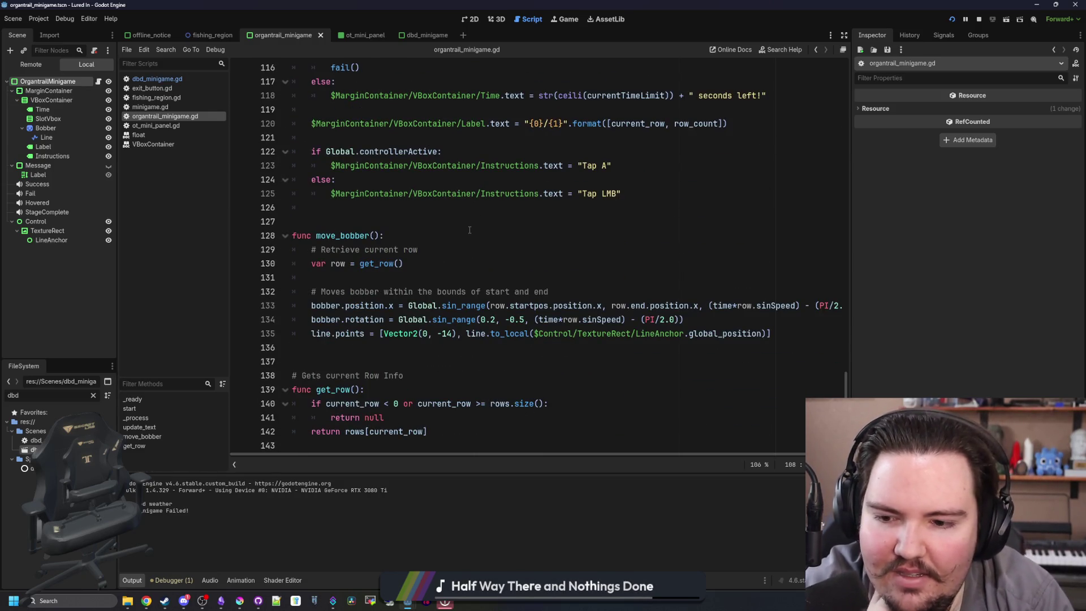
pyautogui.scroll(4, 443, 230)
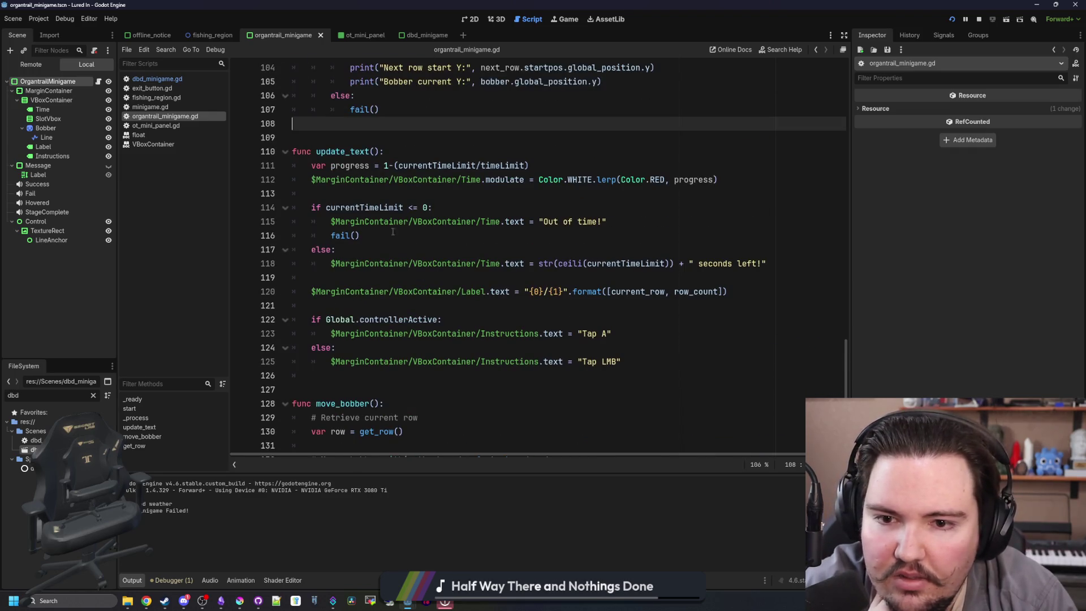
pyautogui.click(384, 235)
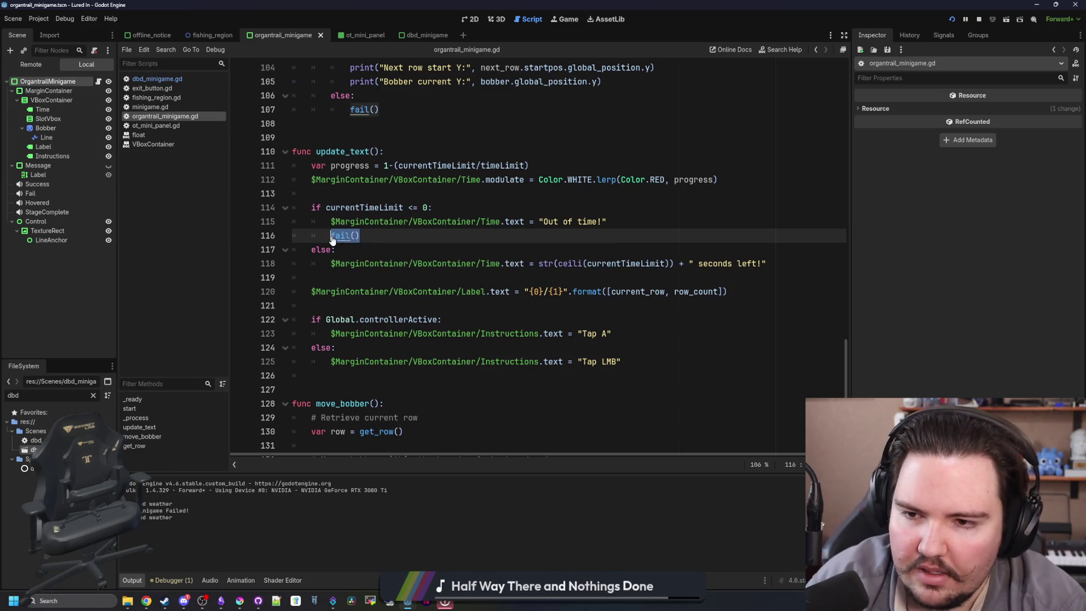
pyautogui.press('BackSpace')
pyautogui.press('BackSpace')
pyautogui.click(451, 207)
pyautogui.press('Return')
pyautogui.write('fail()')
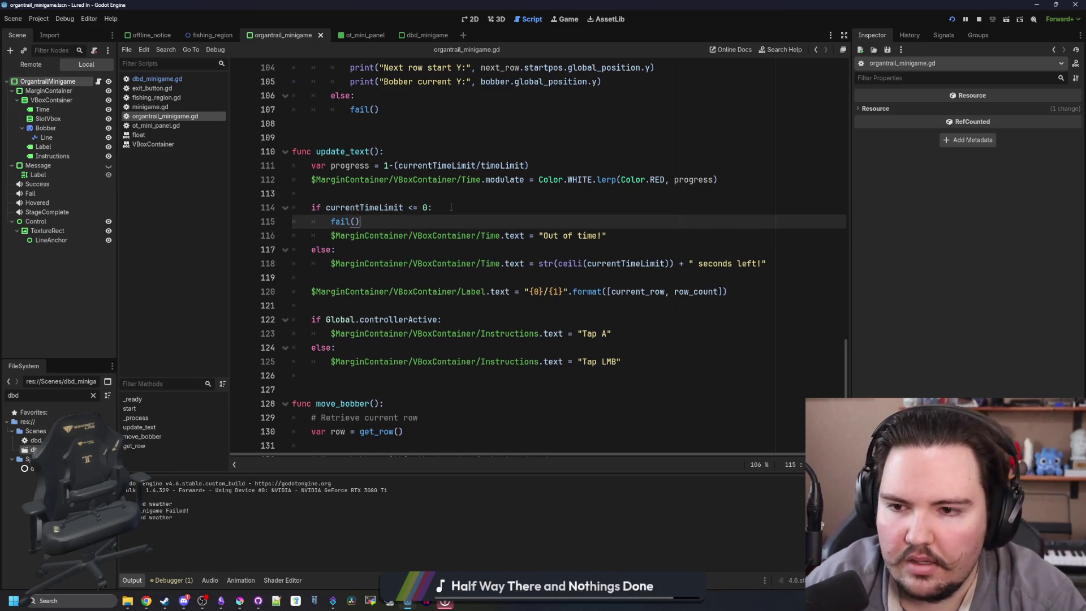
# Step: Delete the fail() call and its leftover empty line, then save the script
pyautogui.moveTo(359, 221); pyautogui.dragTo(283, 223)
pyautogui.press('BackSpace')
pyautogui.hotkey('ctrl', 'z')
pyautogui.hotkey('ctrl', 'z')
pyautogui.hotkey('ctrl', 'z')
pyautogui.hotkey('ctrl', 's')
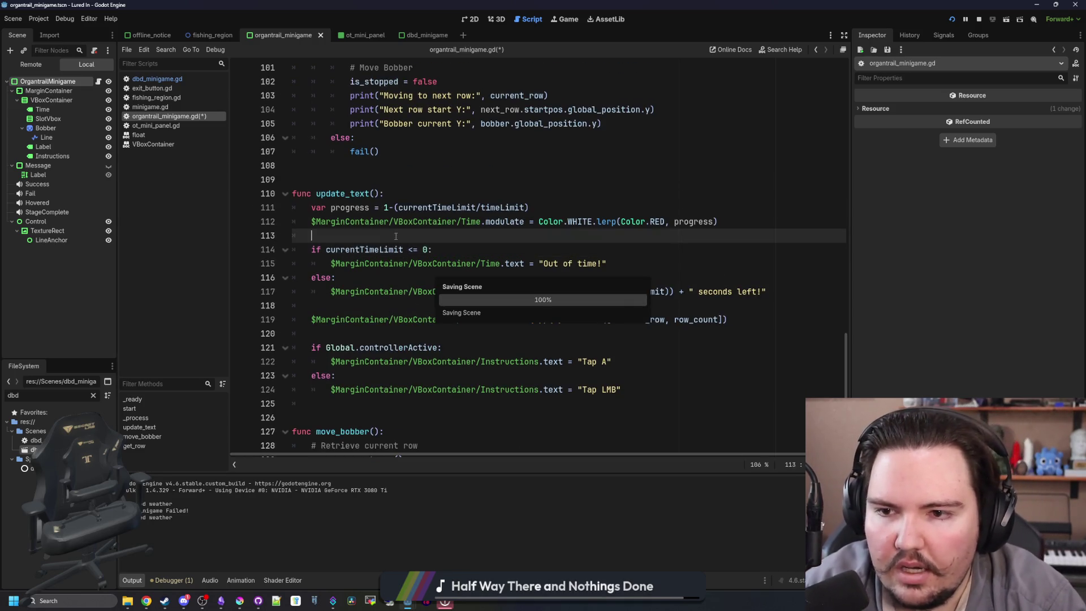
# Step: Check the update_text() call in _ready, then return to time += delta in _process
pyautogui.scroll(16, 469, 290)
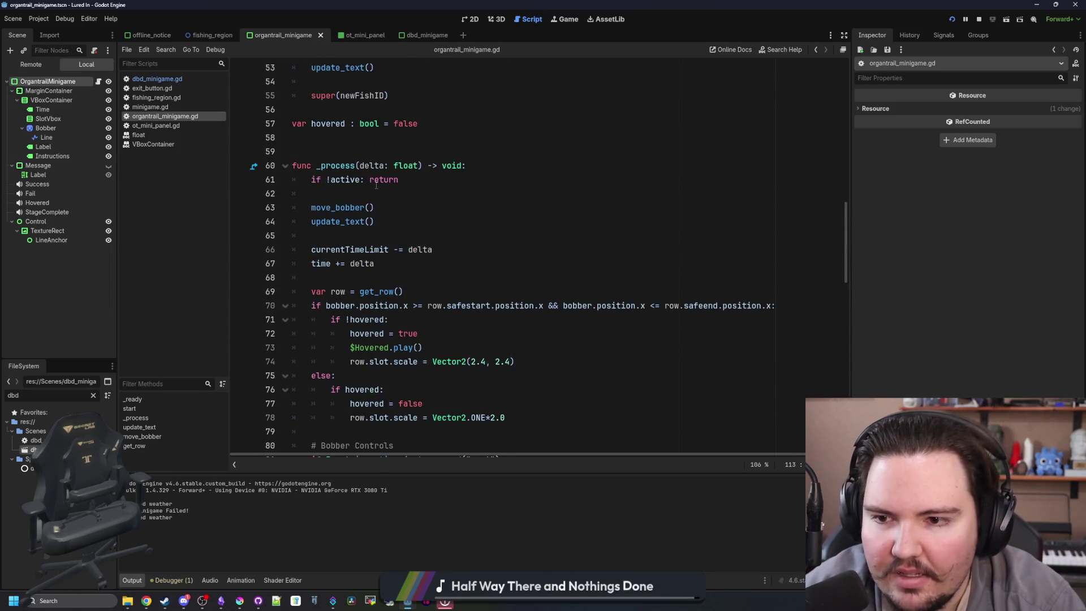
pyautogui.scroll(12, 425, 270)
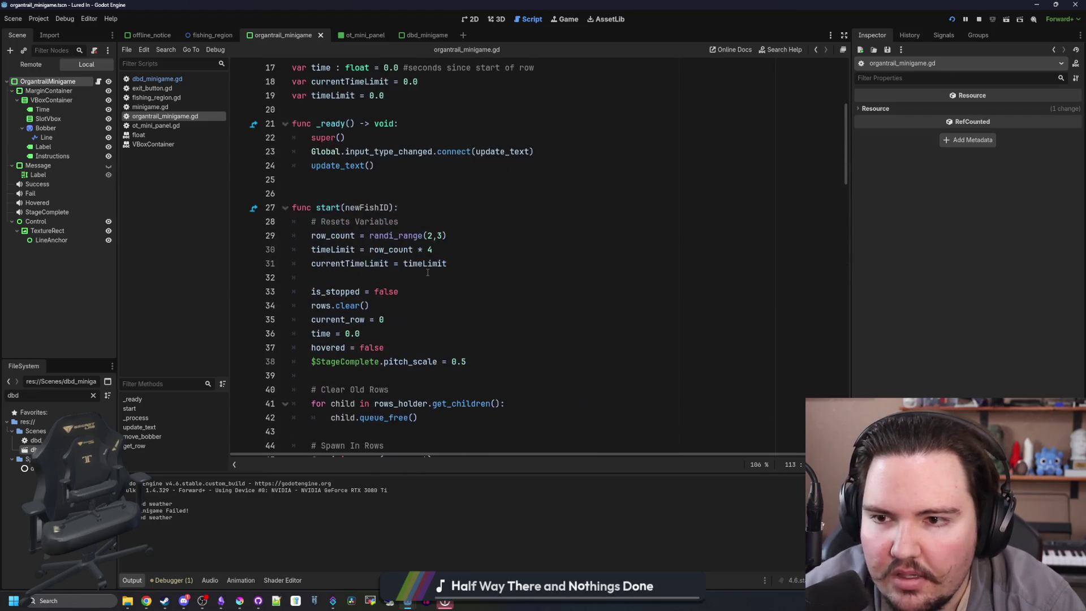
pyautogui.moveTo(388, 161); pyautogui.dragTo(314, 170)
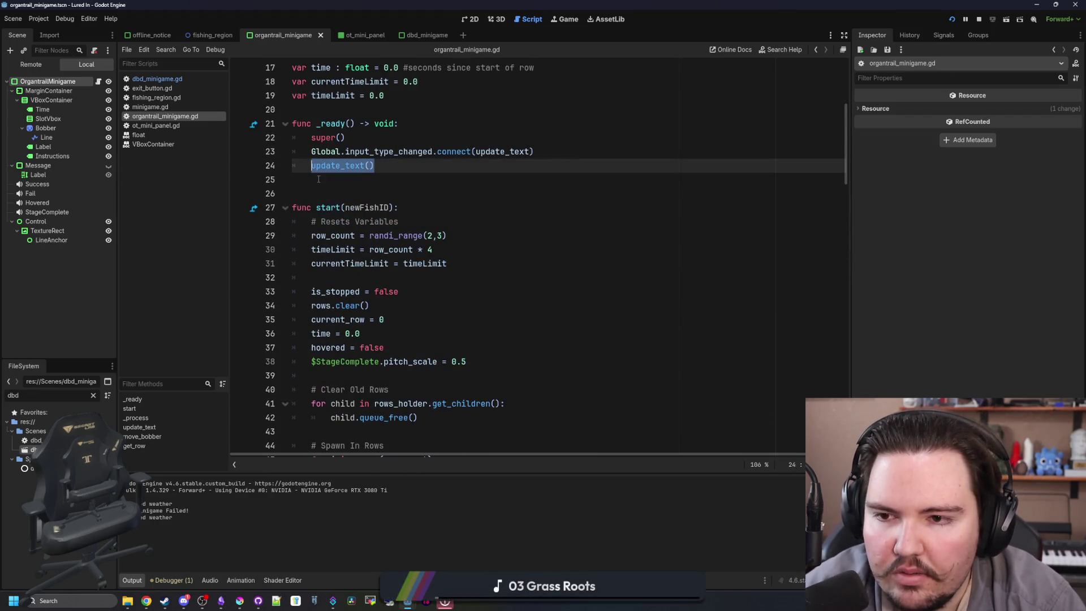
pyautogui.click(319, 179)
pyautogui.scroll(-8, 326, 189)
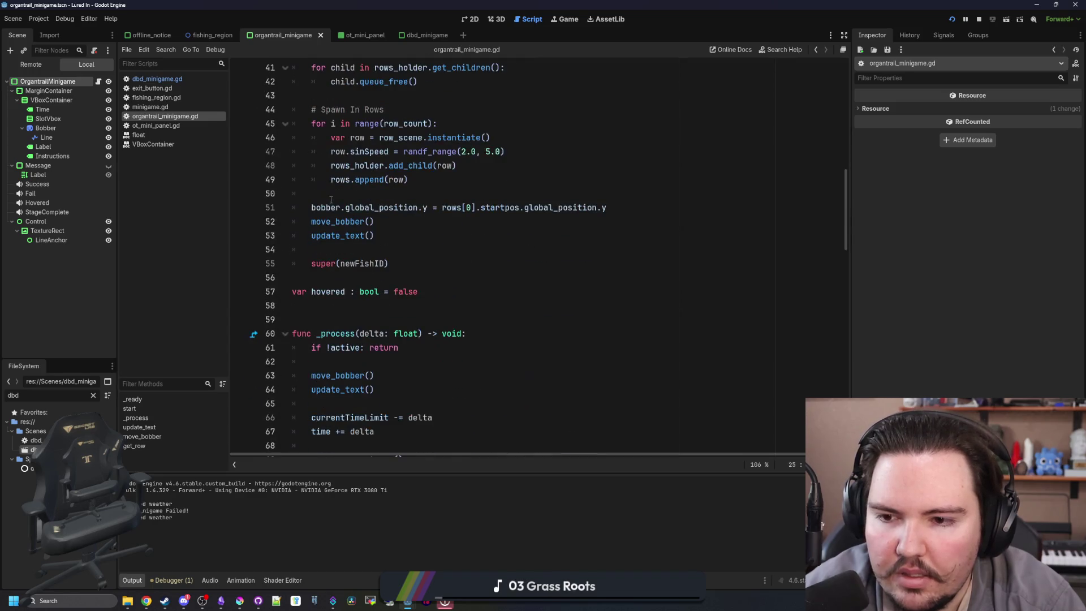
pyautogui.scroll(-5, 370, 235)
pyautogui.click(366, 237)
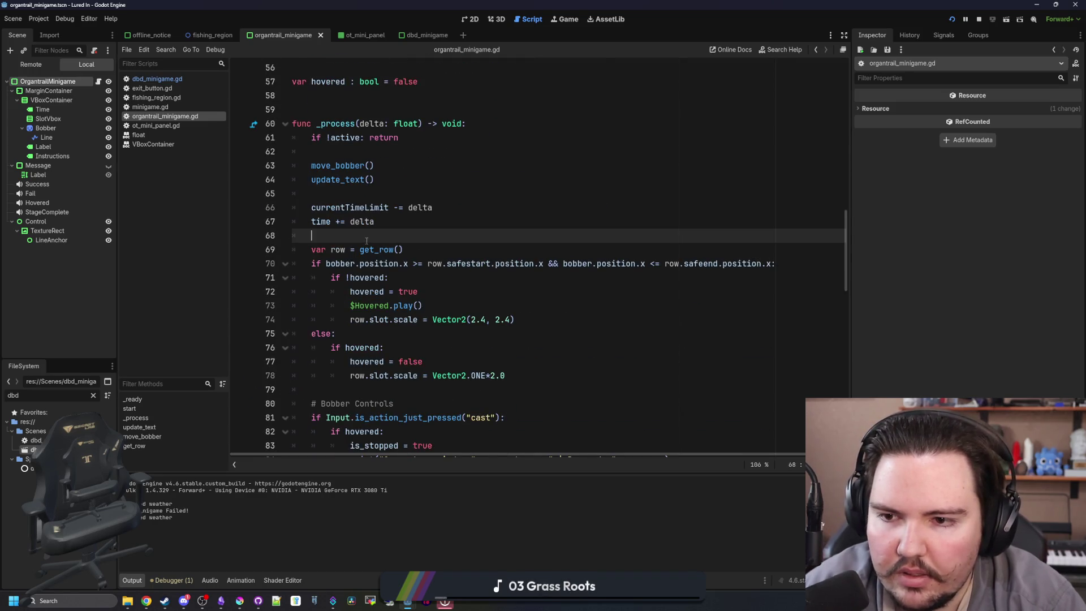
# Step: Add 'if currentTimeLimit <= 0: fail()' after time += delta in _process and save
pyautogui.press('Return')
pyautogui.press('Return')
pyautogui.write('f')
pyautogui.write('if currentTimeLimit <= 0: \t\tfail()')
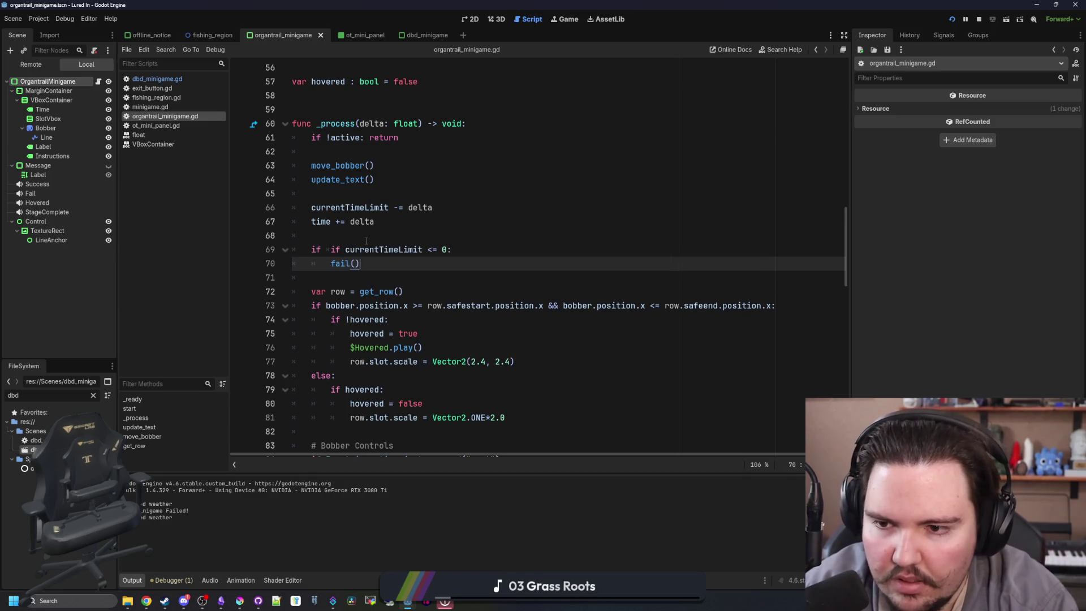
pyautogui.click(327, 249)
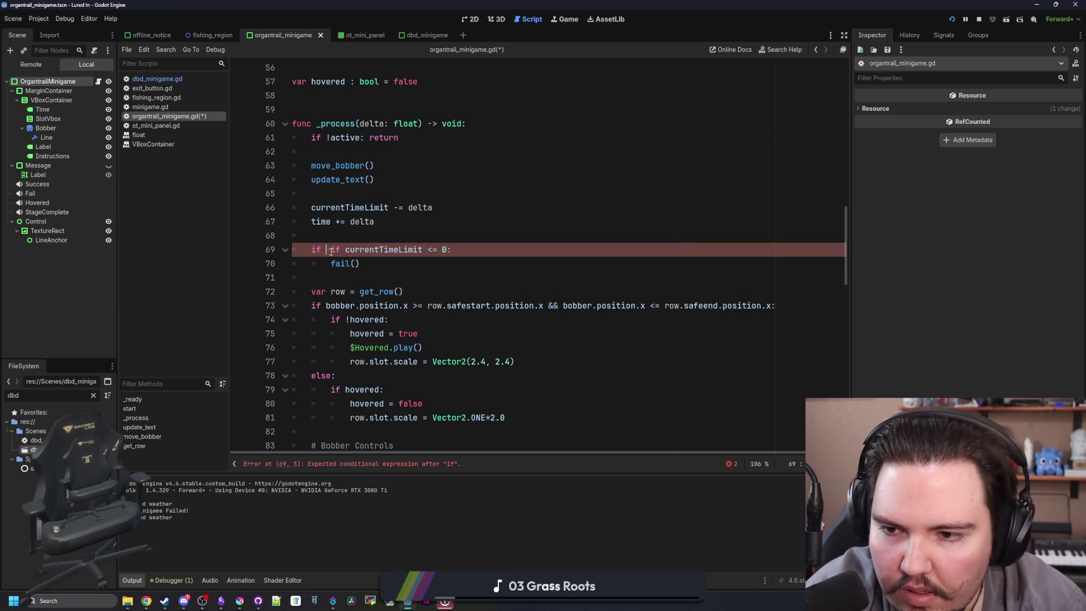
pyautogui.click(348, 237)
pyautogui.hotkey('ctrl', 's')
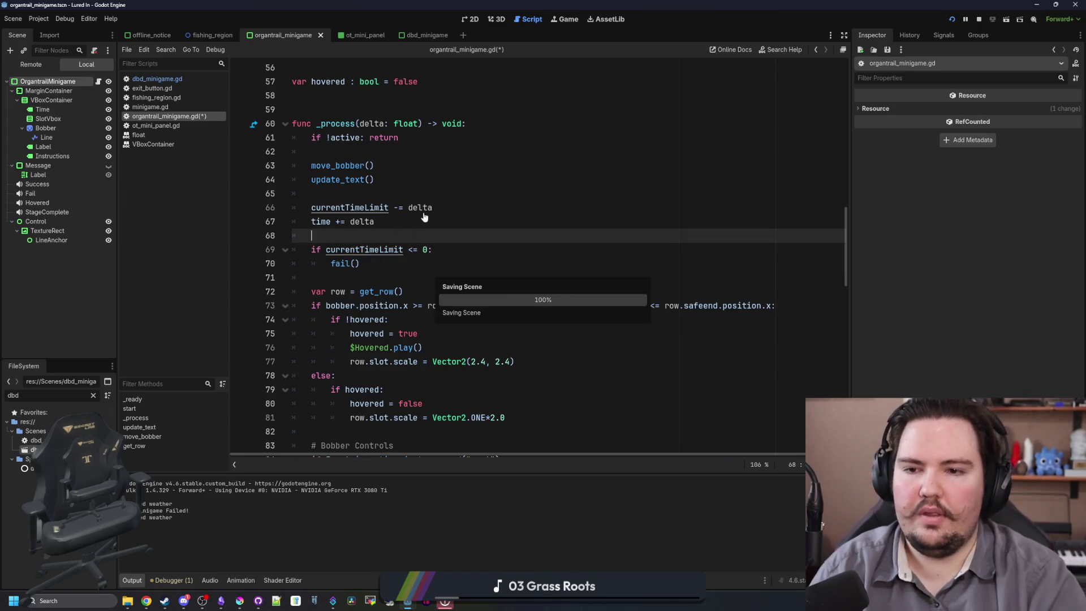
# Step: Add and then remove a temporary print line inside update_text
pyautogui.scroll(1, 392, 274)
pyautogui.scroll(-19, 392, 273)
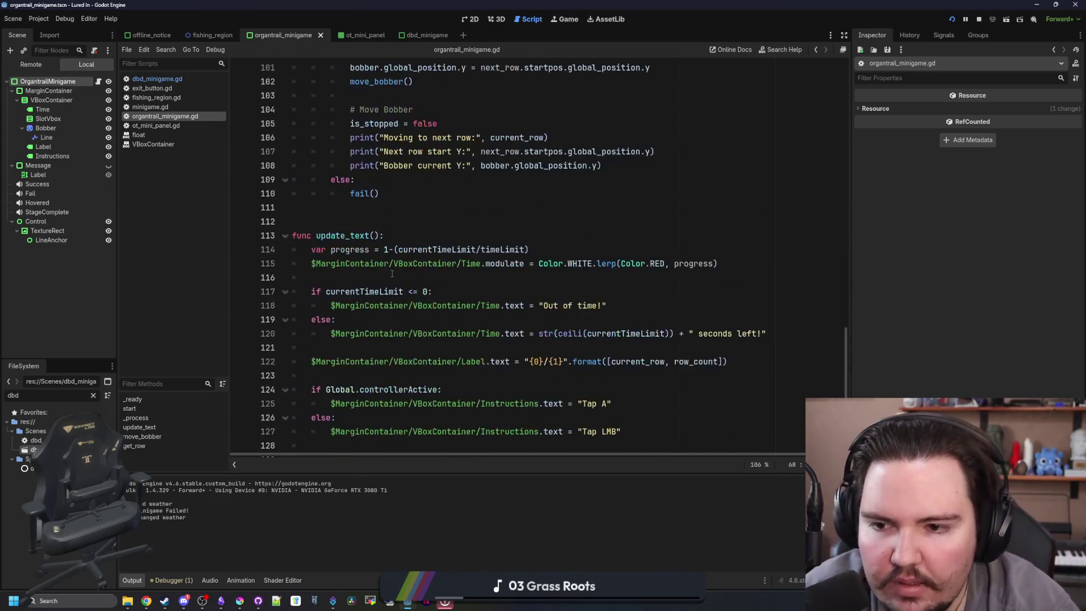
pyautogui.click(368, 93)
pyautogui.click(392, 104)
pyautogui.press('Return')
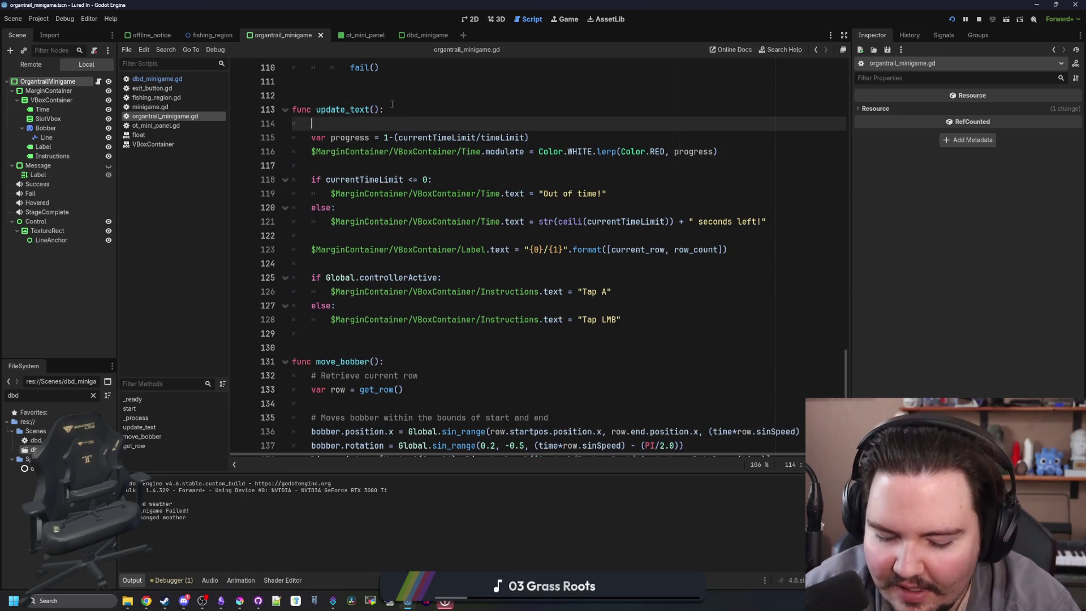
pyautogui.write('print("he')
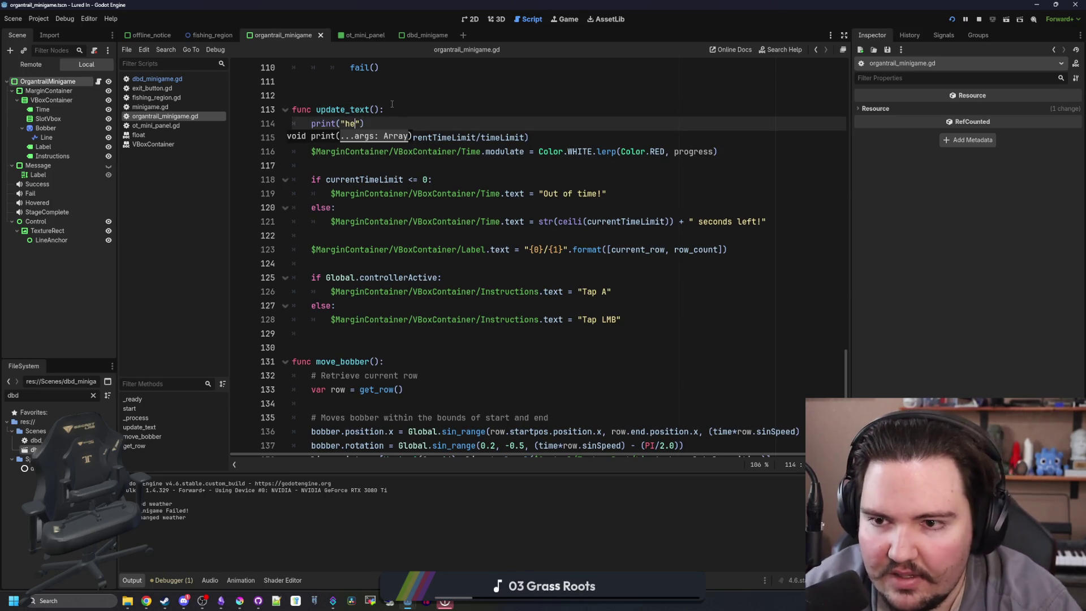
pyautogui.click(392, 104)
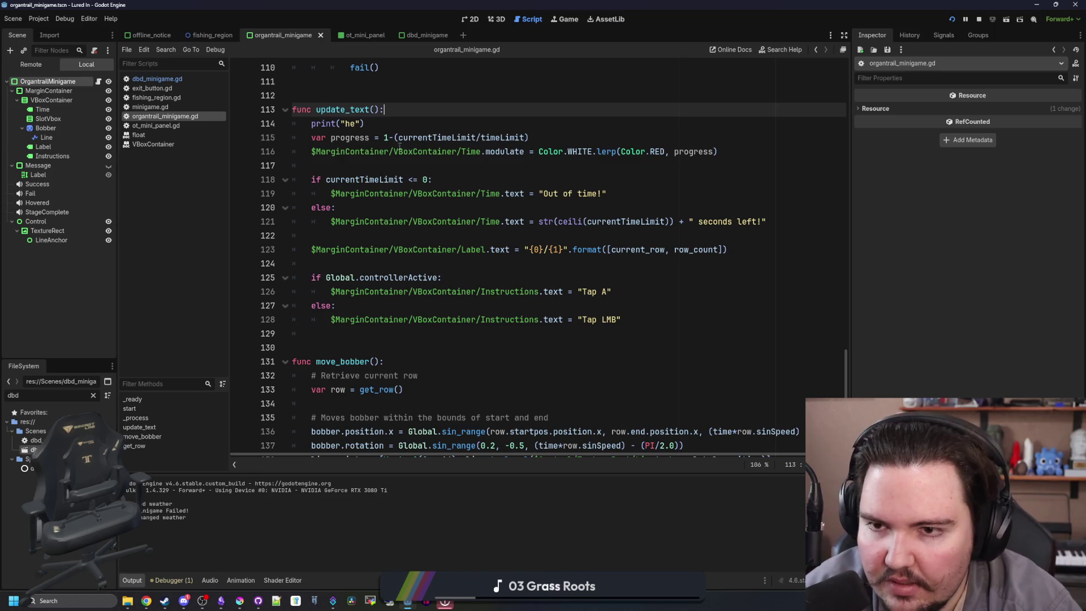
pyautogui.press('Down')
pyautogui.hotkey('shift', 'Home')
pyautogui.press('BackSpace')
pyautogui.press('BackSpace')
# Step: Save the script again and relaunch the game to test the timeout
pyautogui.scroll(2, 399, 146)
pyautogui.click(370, 163)
pyautogui.hotkey('ctrl', 's')
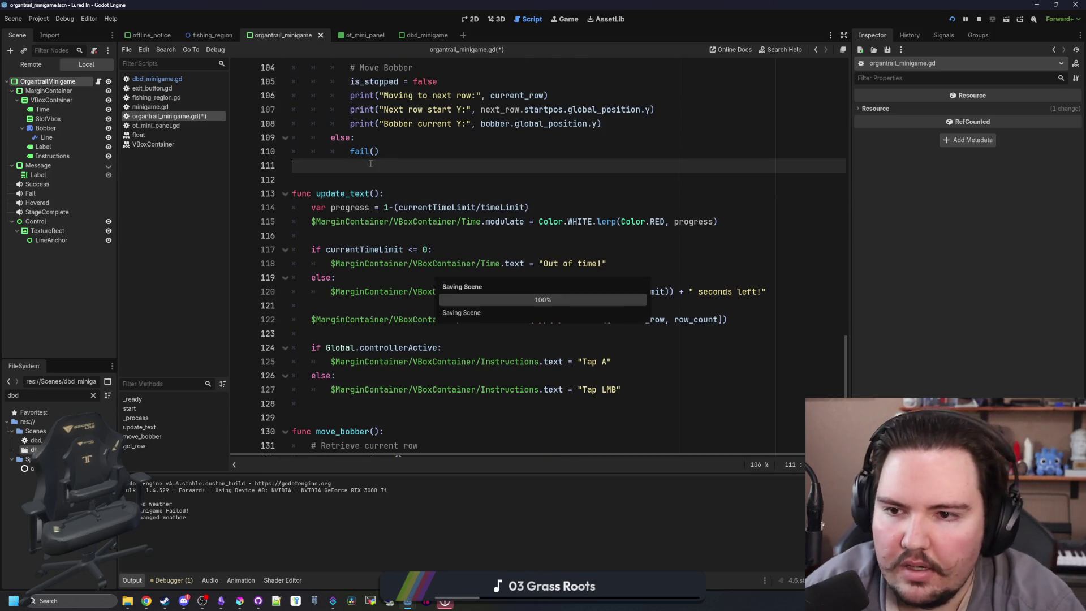
pyautogui.scroll(8, 371, 163)
pyautogui.click(361, 249)
pyautogui.hotkey('ctrl', 's')
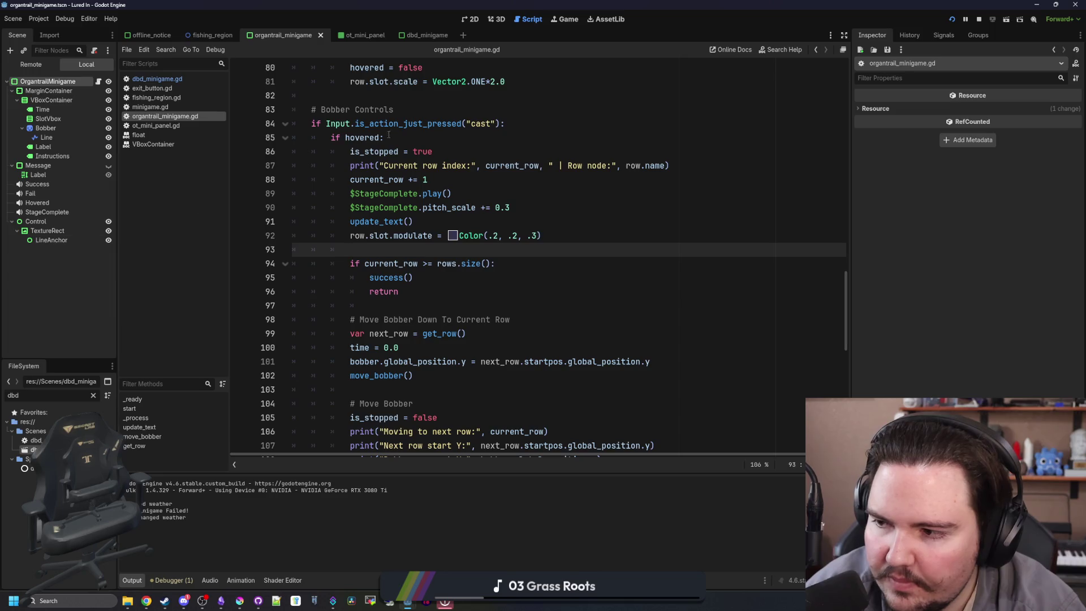
pyautogui.click(952, 19)
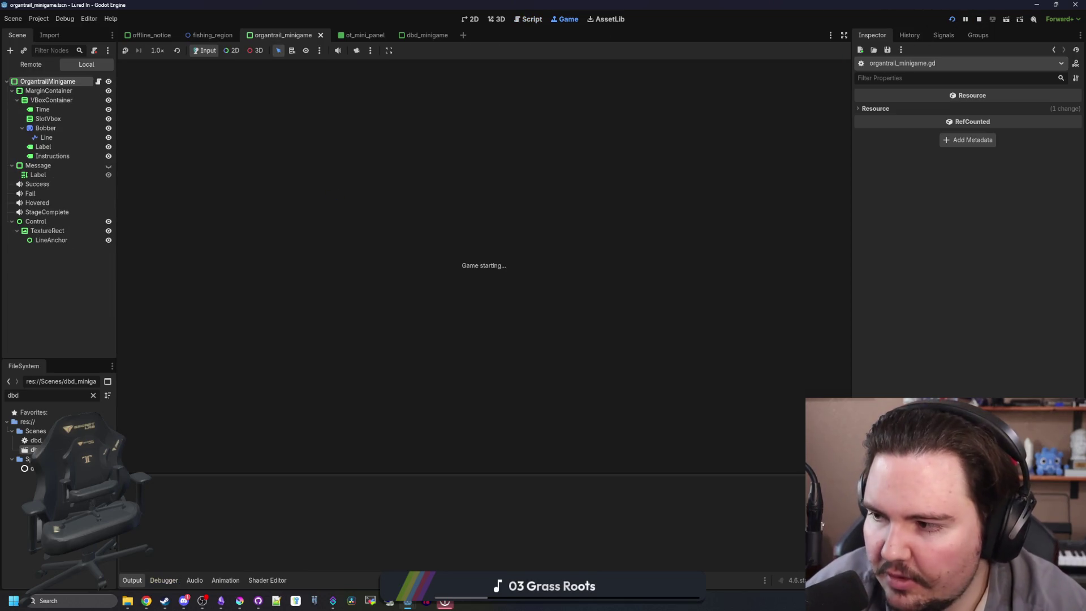
# Step: Switch to Steam, scroll down the store front page, then reload it
pyautogui.hotkey('alt', 'Tab')
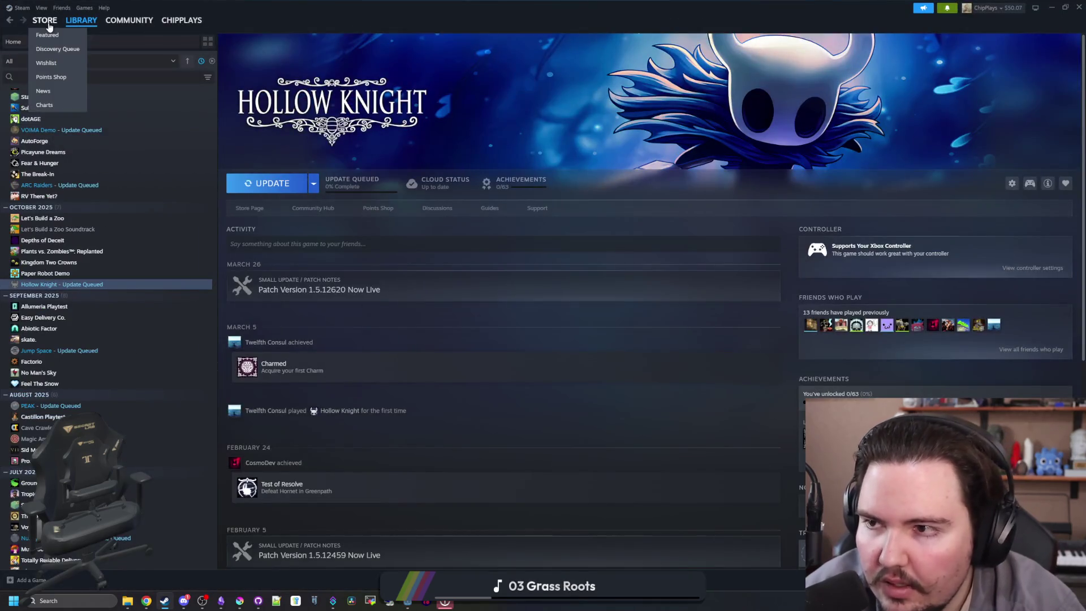
pyautogui.click(45, 20)
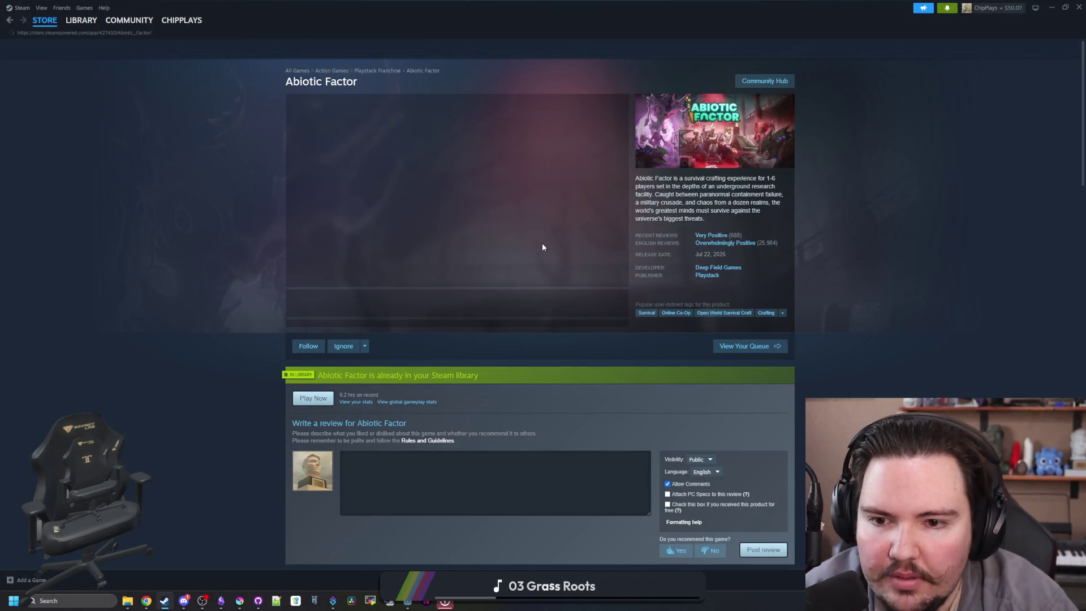
pyautogui.click(46, 35)
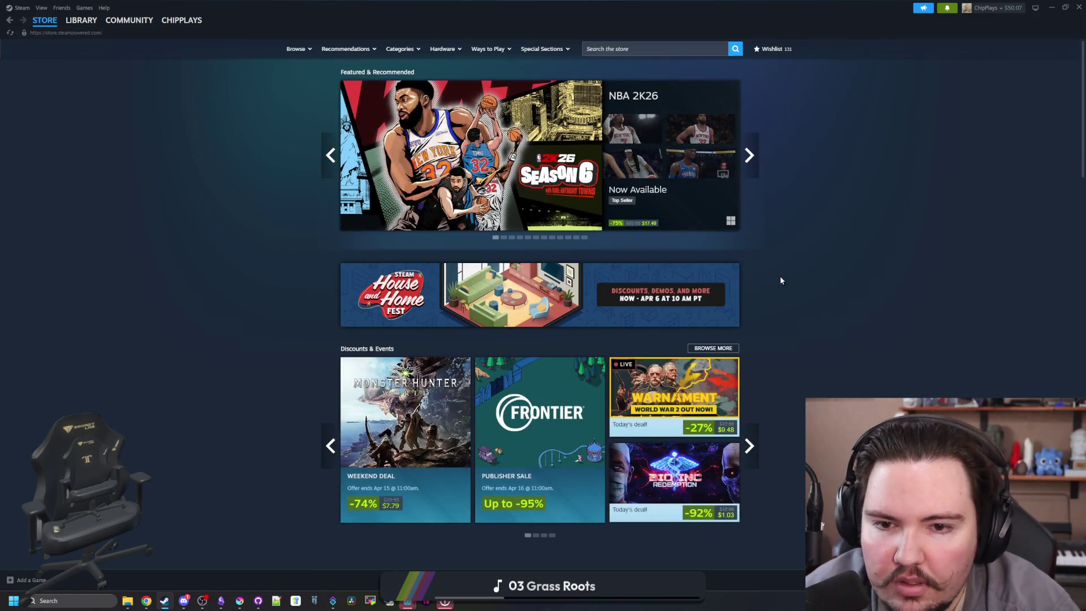
pyautogui.scroll(-10, 779, 280)
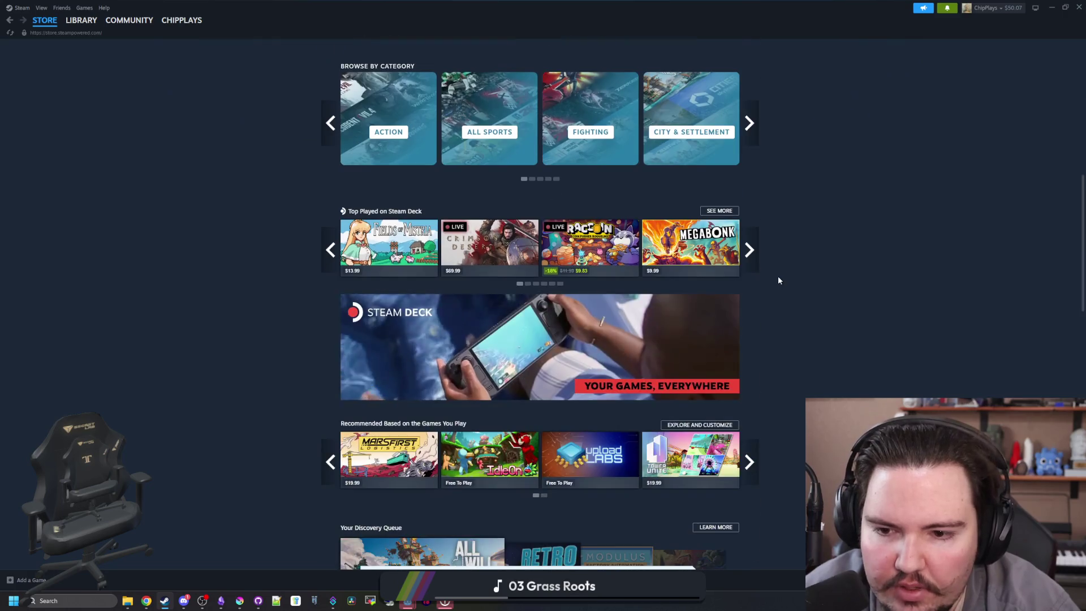
pyautogui.scroll(-5, 778, 280)
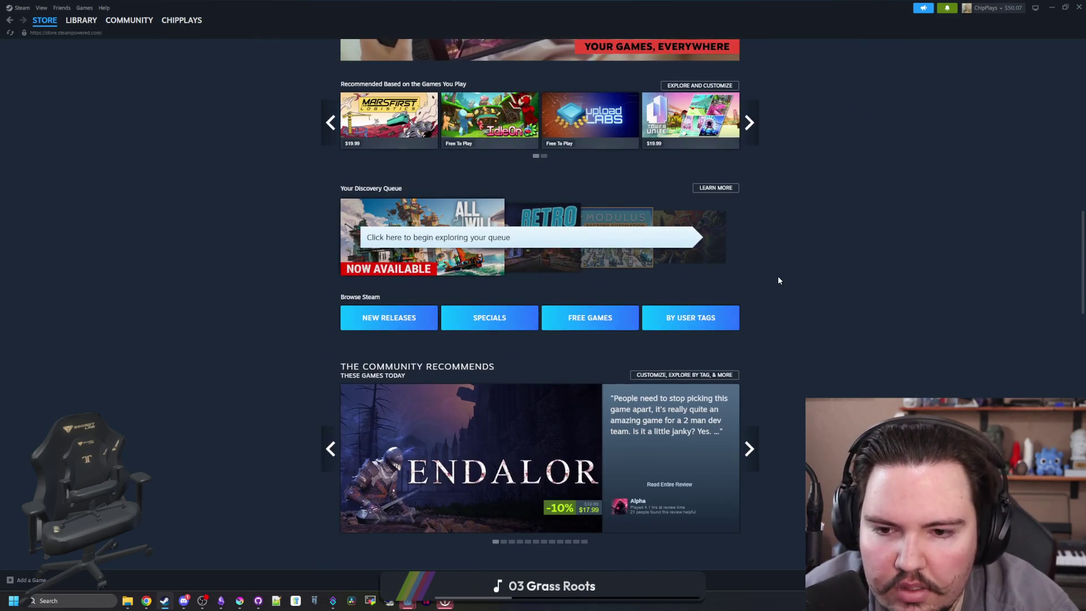
pyautogui.scroll(-10, 337, 306)
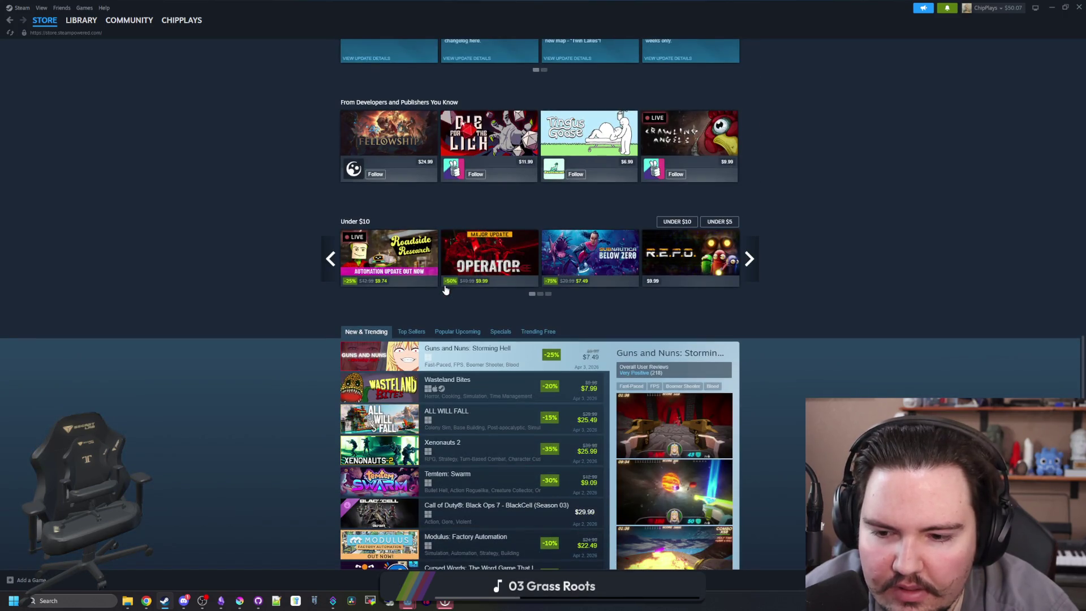
pyautogui.scroll(-1, 215, 271)
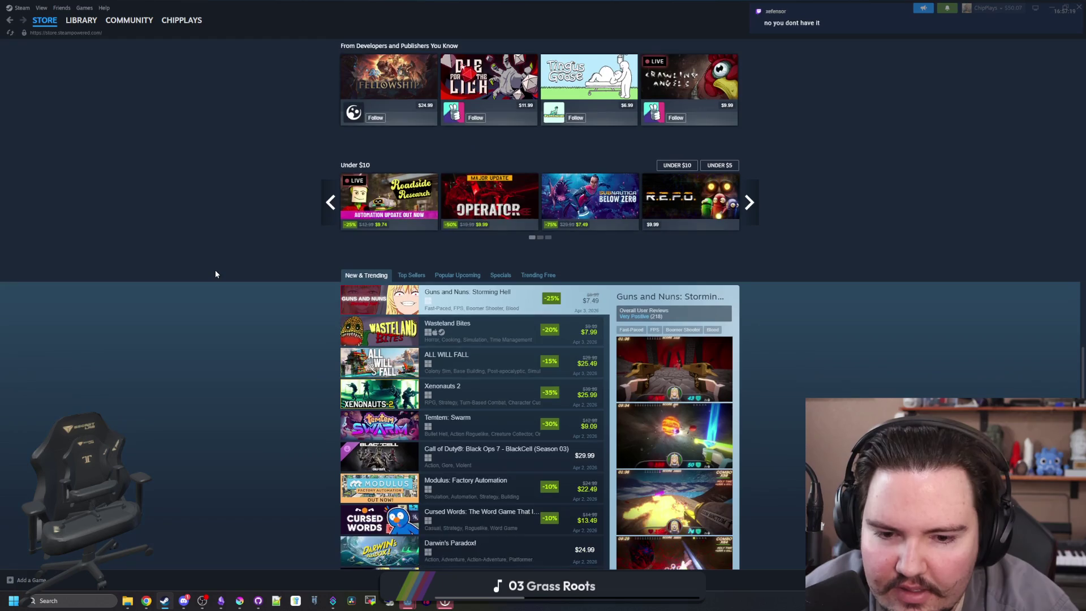
pyautogui.scroll(-1, 216, 271)
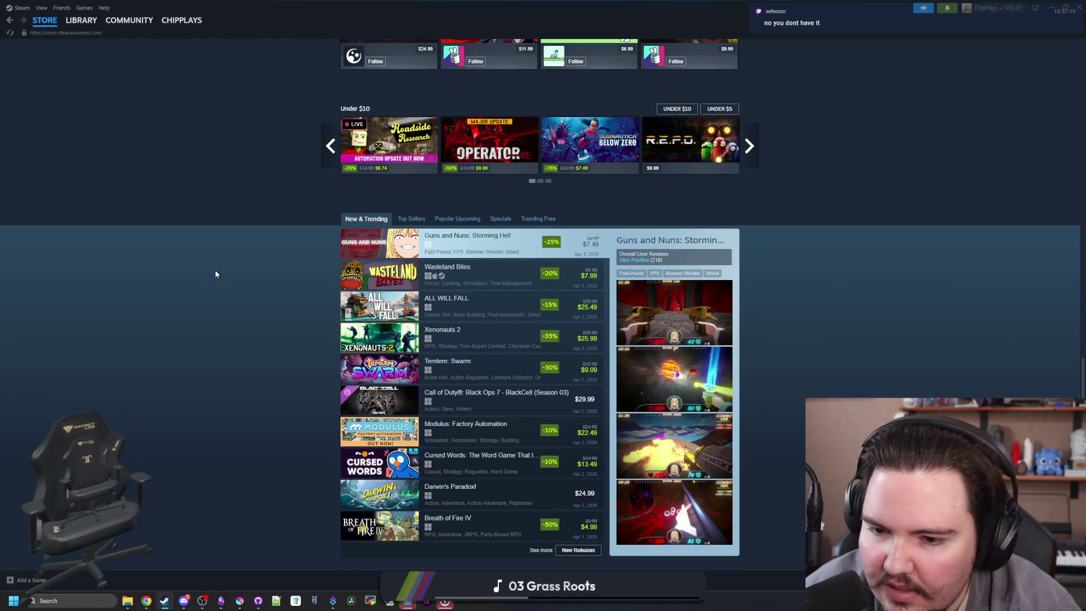
pyautogui.scroll(-5, 215, 271)
pyautogui.scroll(-5, 217, 268)
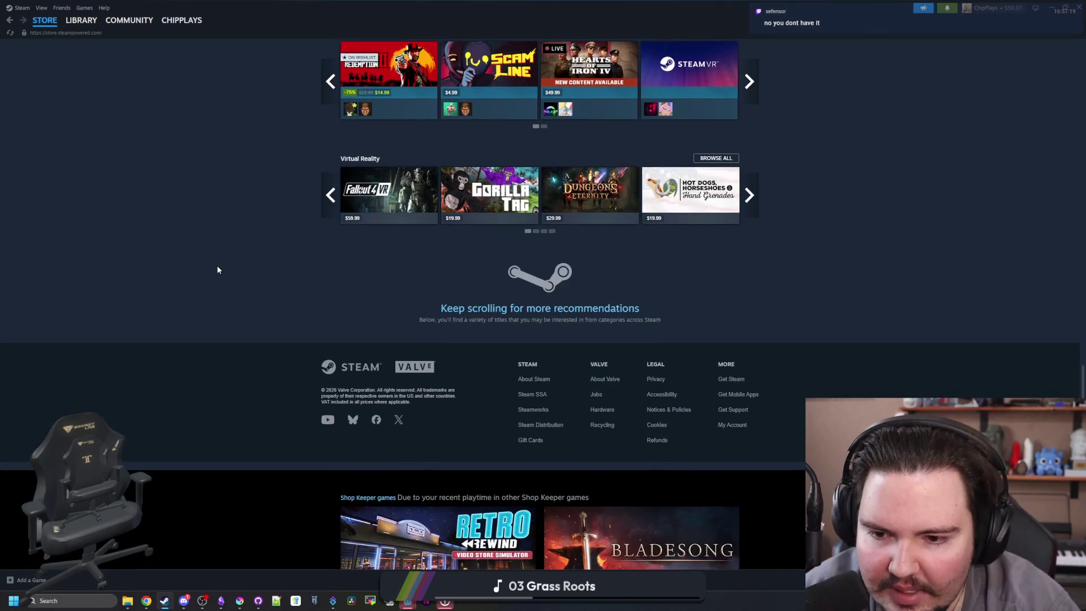
pyautogui.scroll(-10, 218, 270)
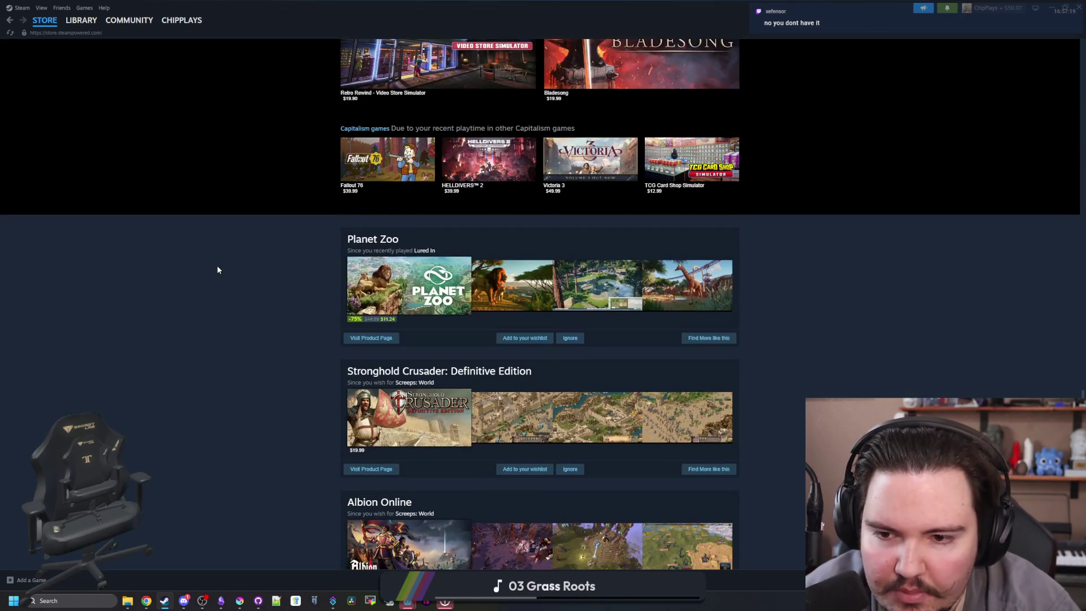
pyautogui.press('F5')
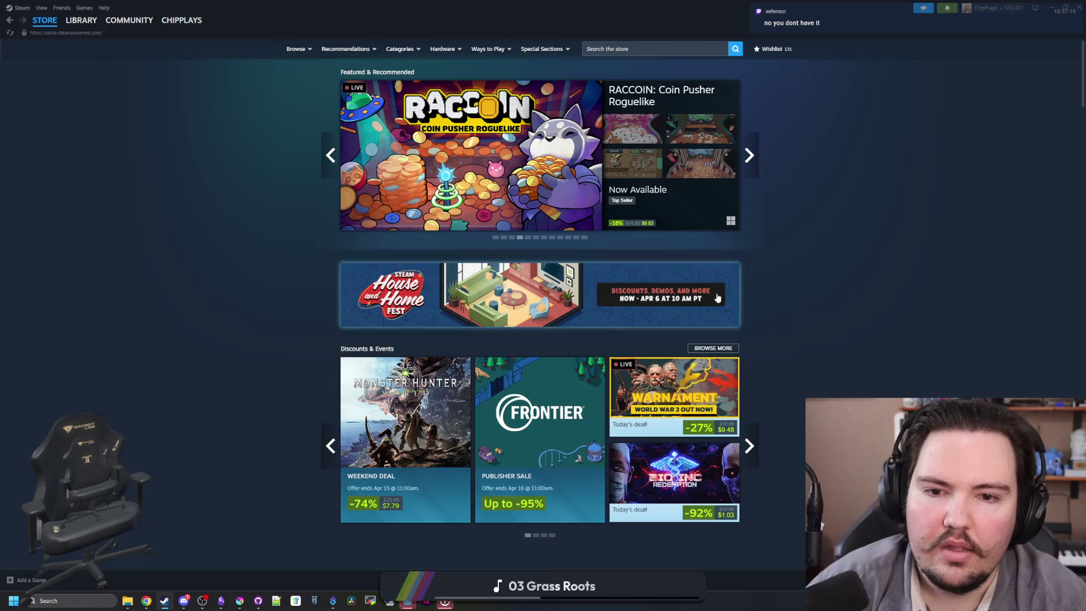
# Step: Browse the RACCOIN store page screenshots, then go to Hollow Knight in the library
pyautogui.moveTo(490, 169)
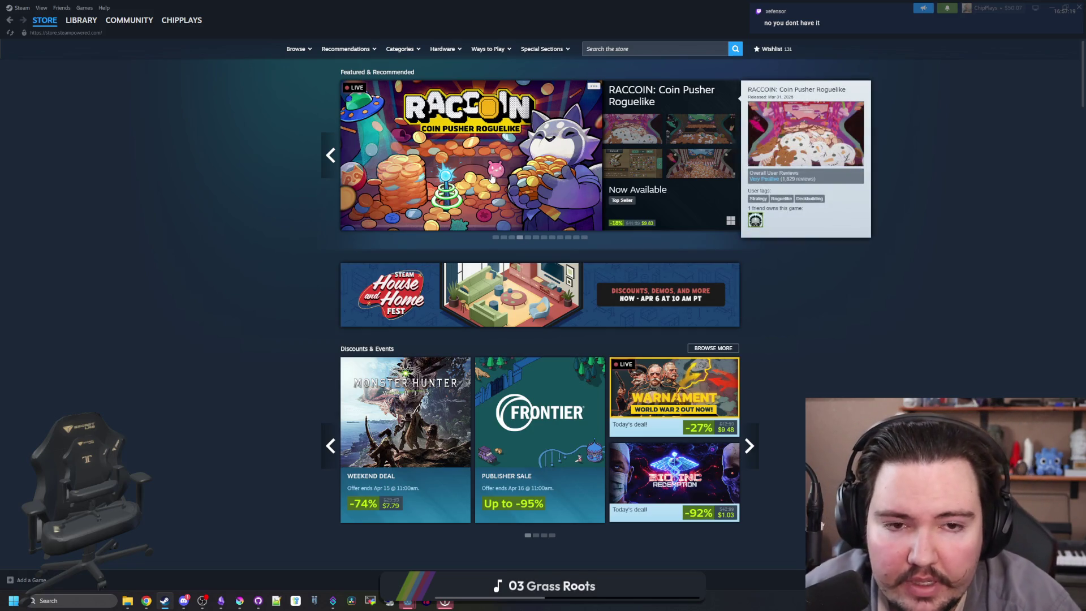
pyautogui.click(567, 137)
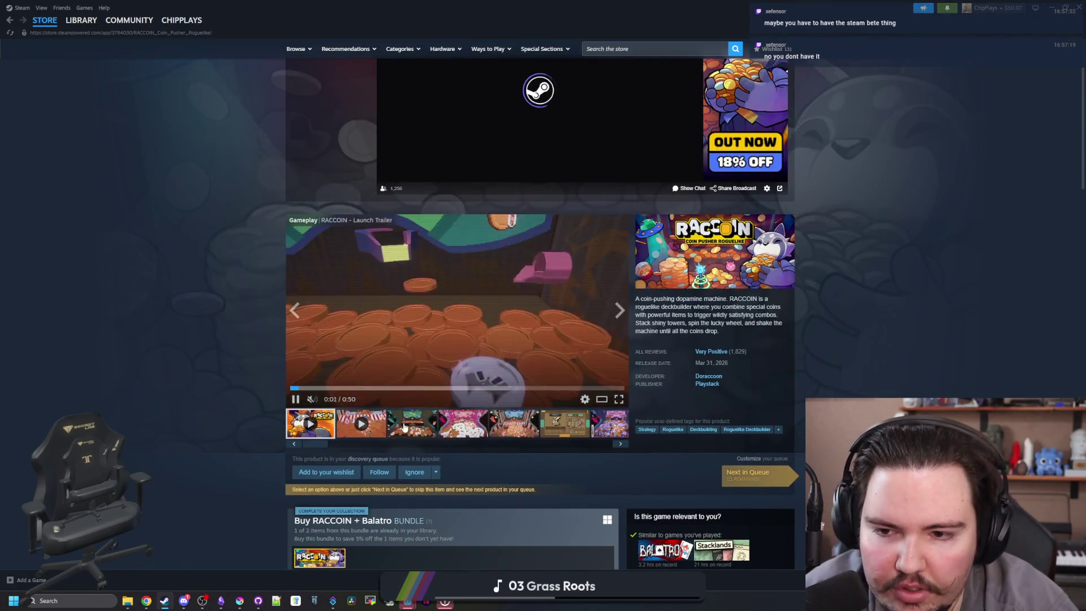
pyautogui.click(431, 425)
pyautogui.click(459, 425)
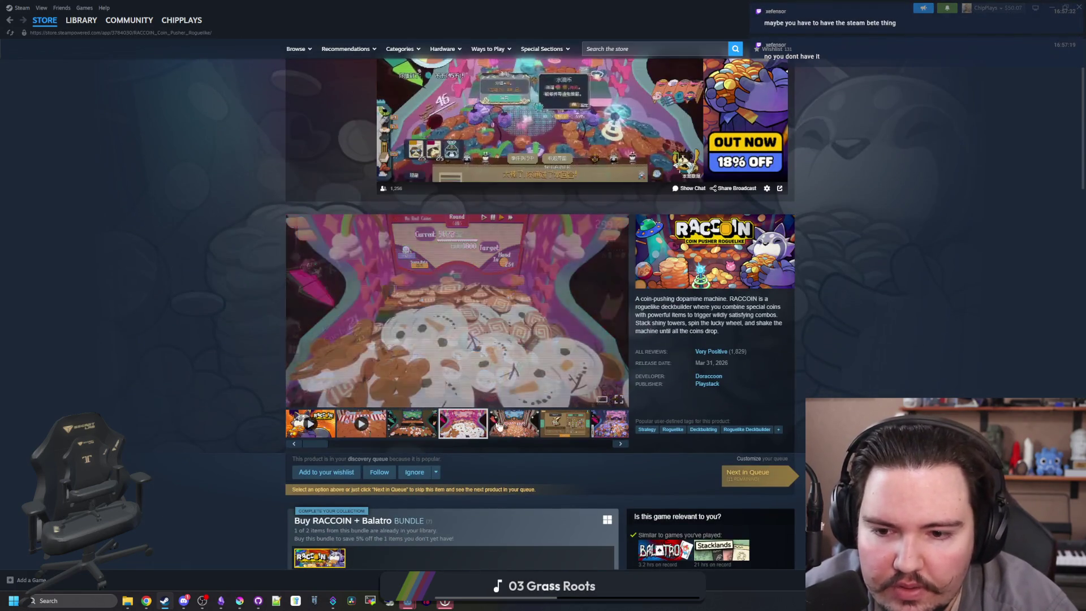
pyautogui.click(514, 424)
pyautogui.click(564, 424)
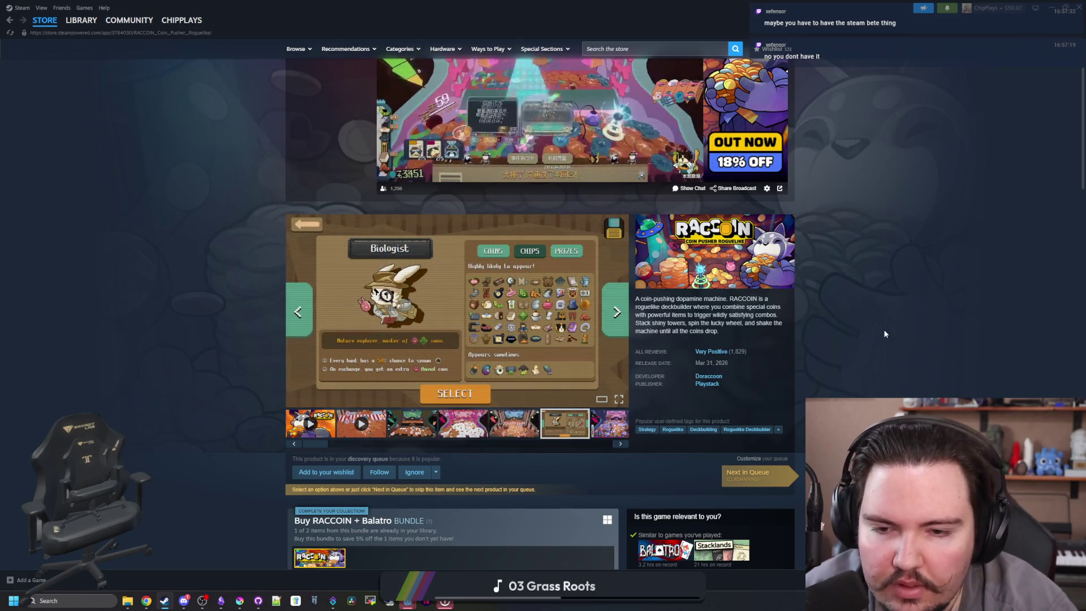
pyautogui.click(608, 424)
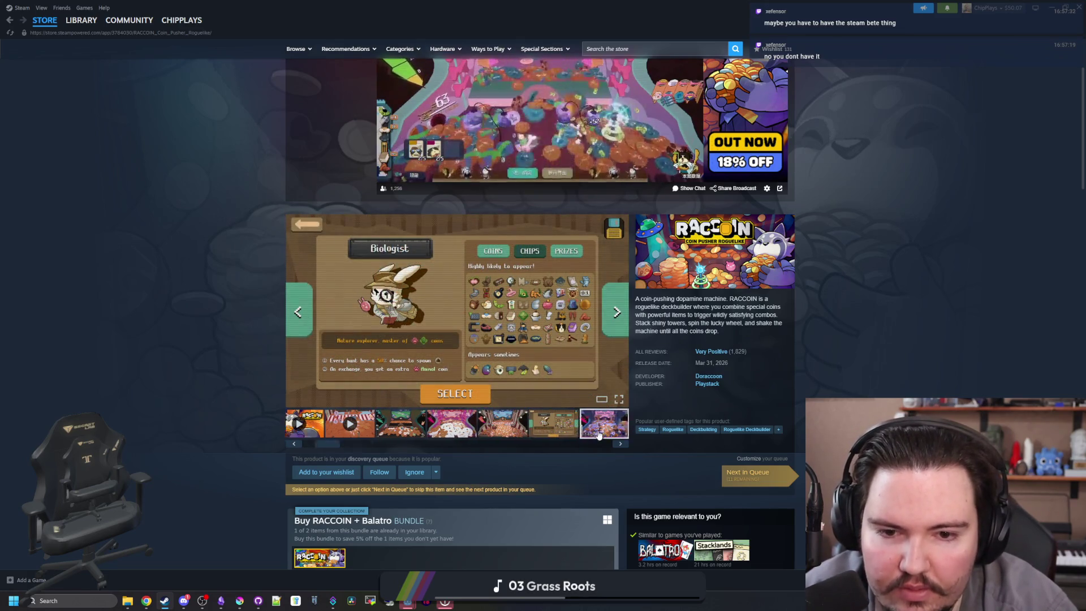
pyautogui.click(418, 433)
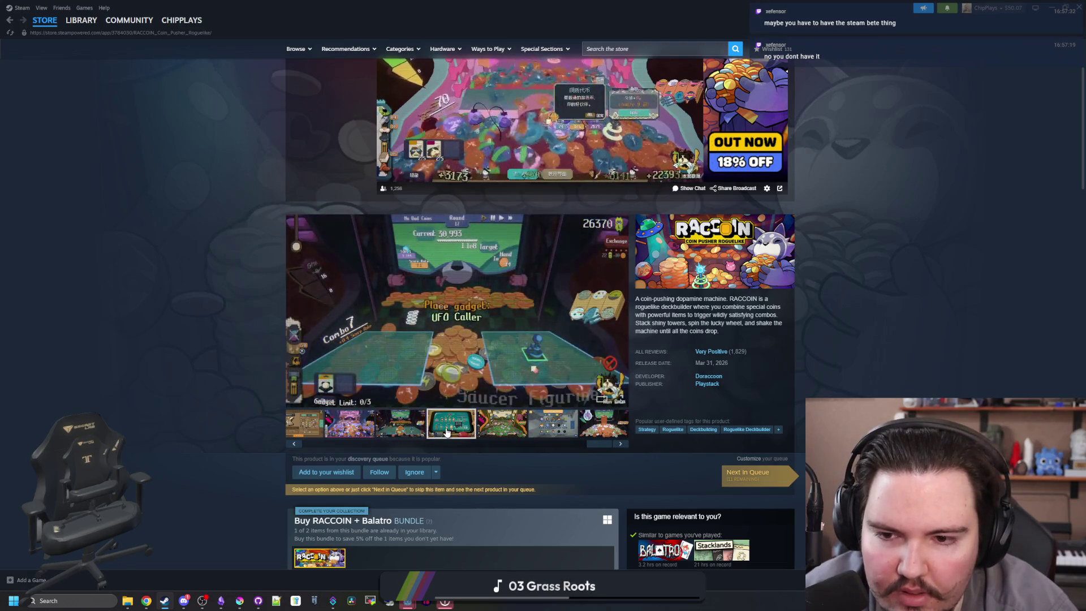
pyautogui.click(81, 20)
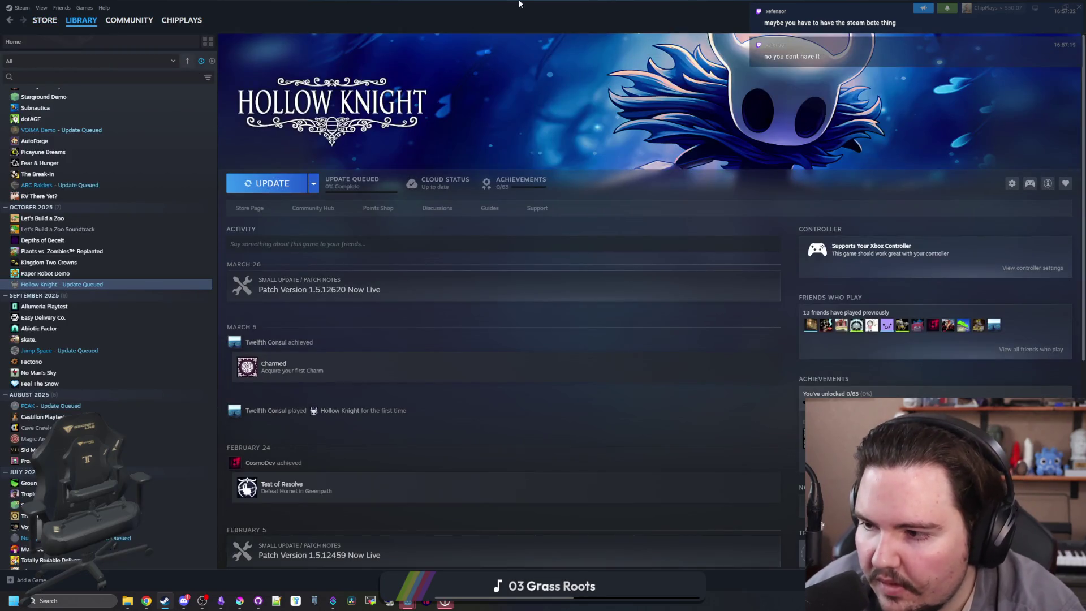
# Step: Start Lured In, dismiss the Welcome Back earnings message with Nice!, then open a new browser tab
pyautogui.hotkey('alt', 'Tab')
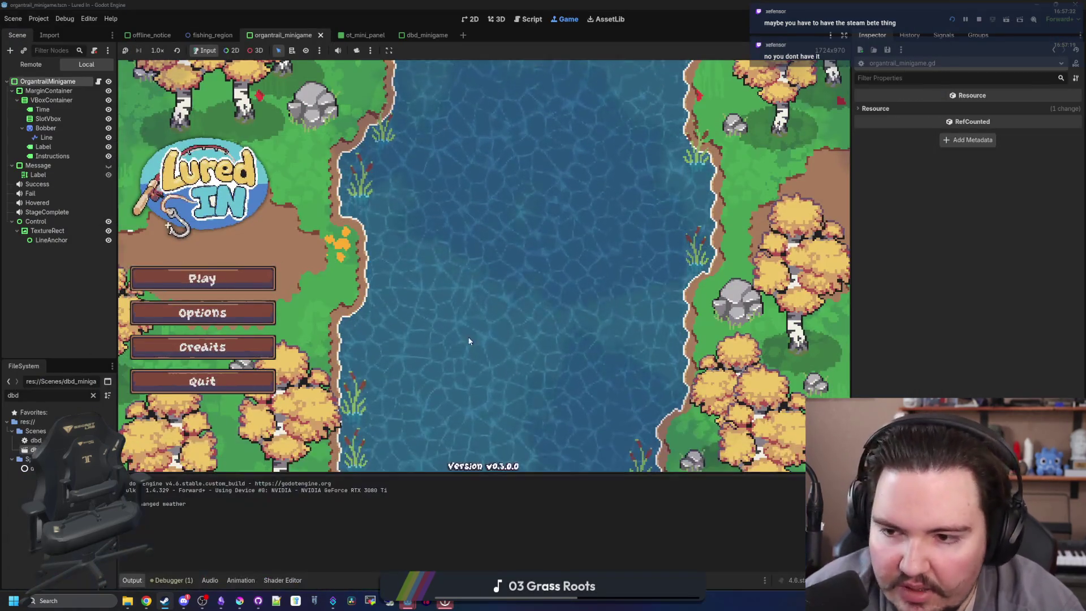
pyautogui.click(250, 284)
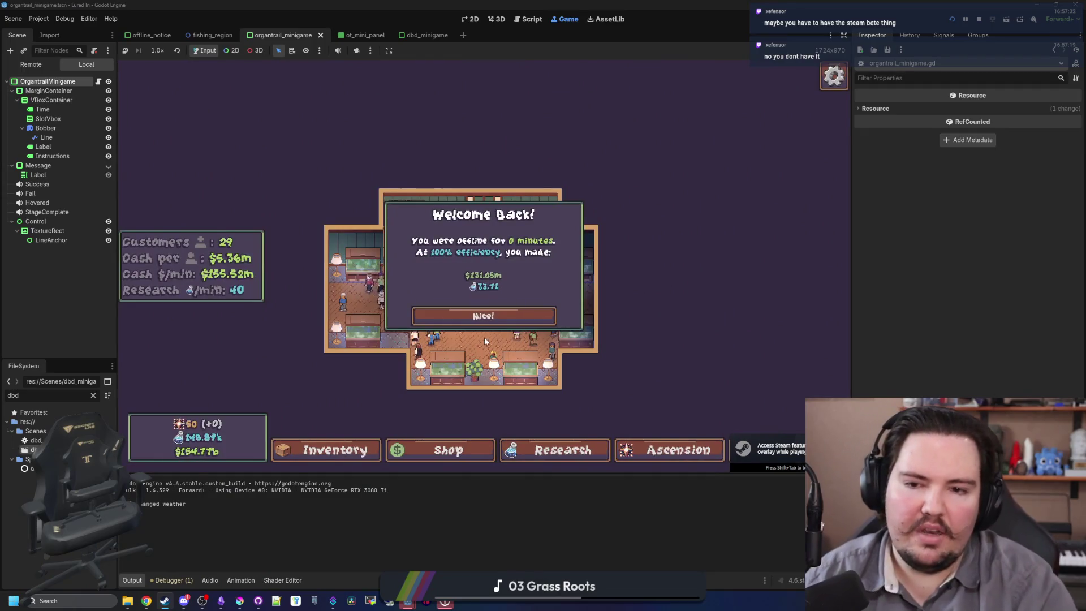
pyautogui.click(484, 335)
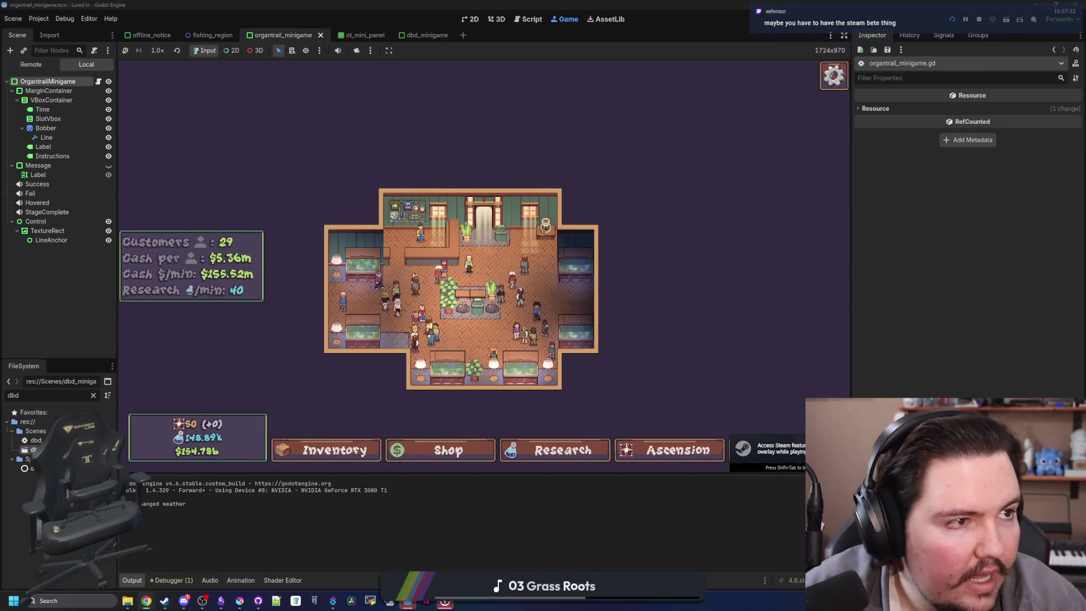
pyautogui.press('super+2')
# Step: Search Google for 'new steam store' and preview its image results
pyautogui.write('new steam store')
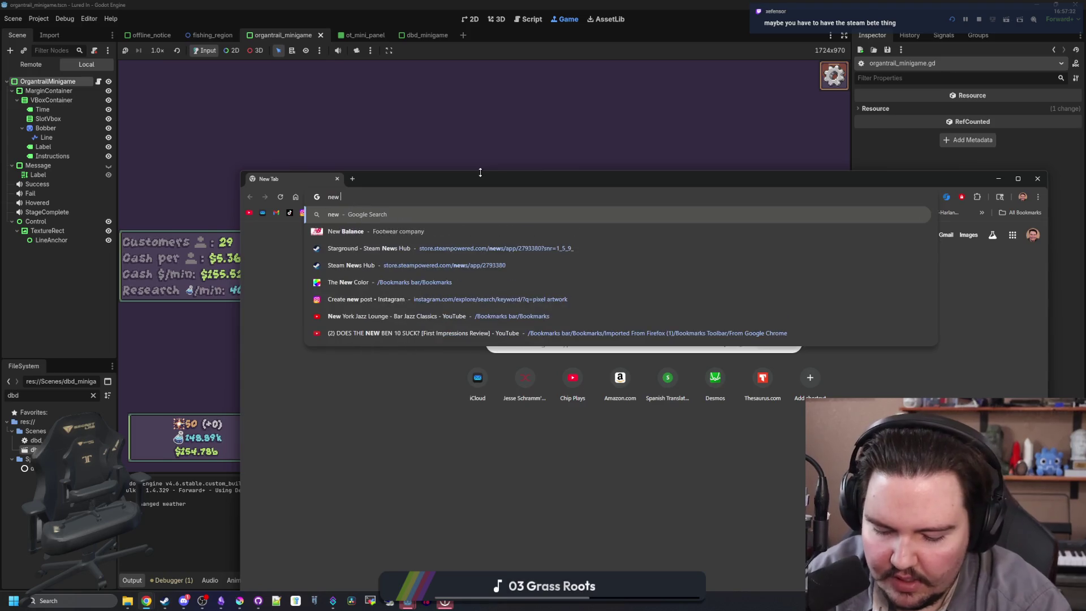
pyautogui.press('Return')
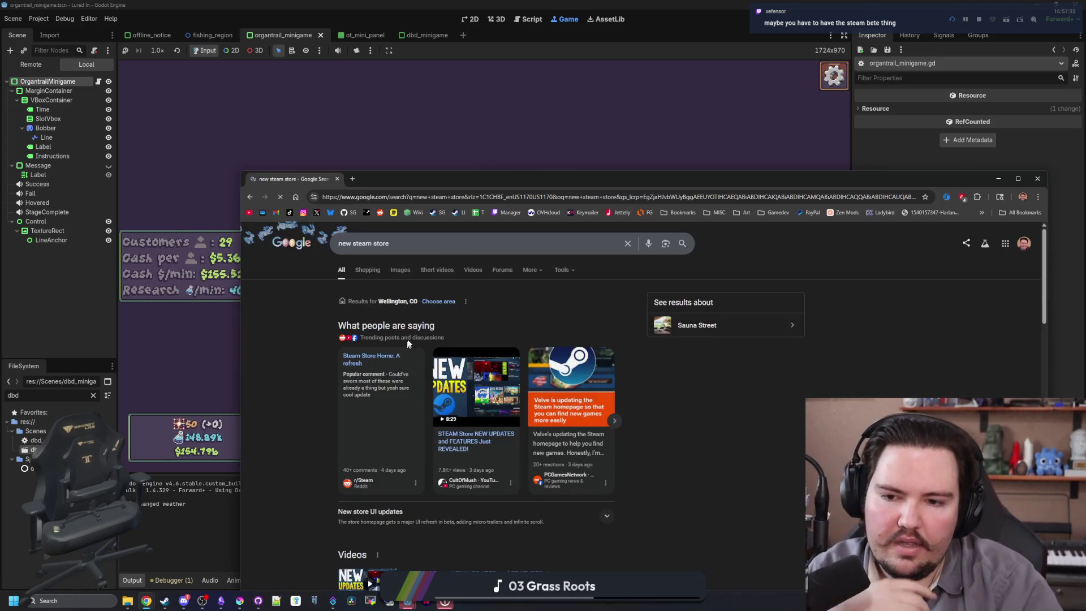
pyautogui.click(411, 273)
pyautogui.click(290, 356)
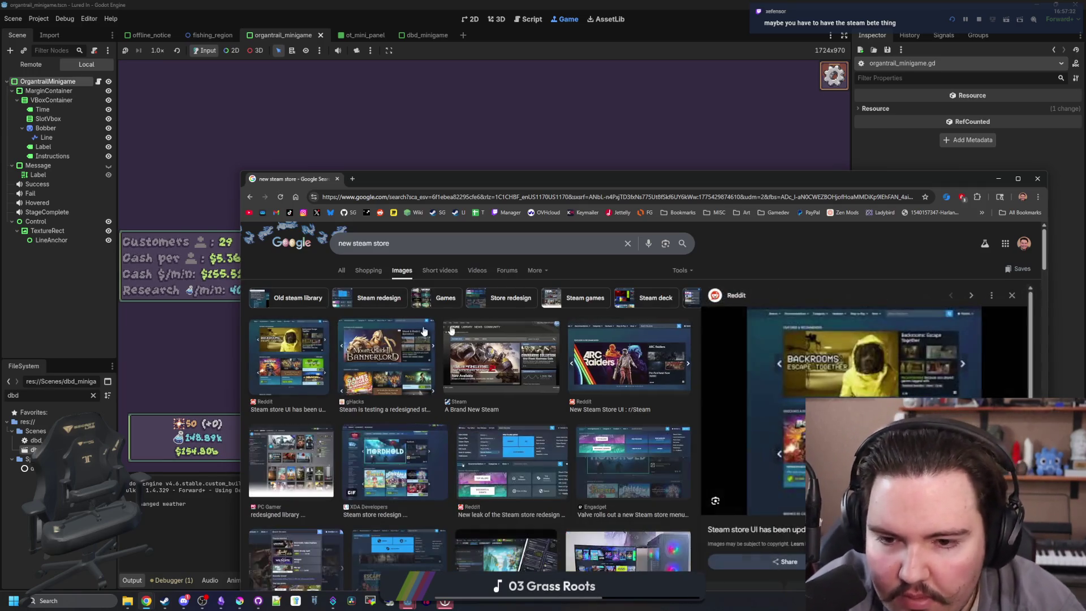
pyautogui.doubleClick(744, 179)
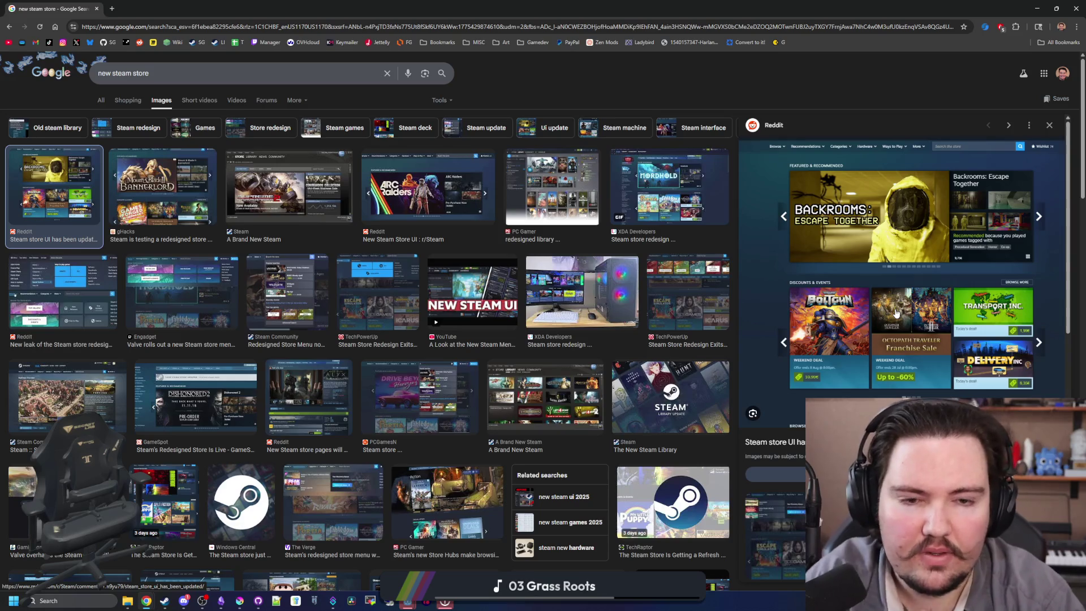
pyautogui.press('Right')
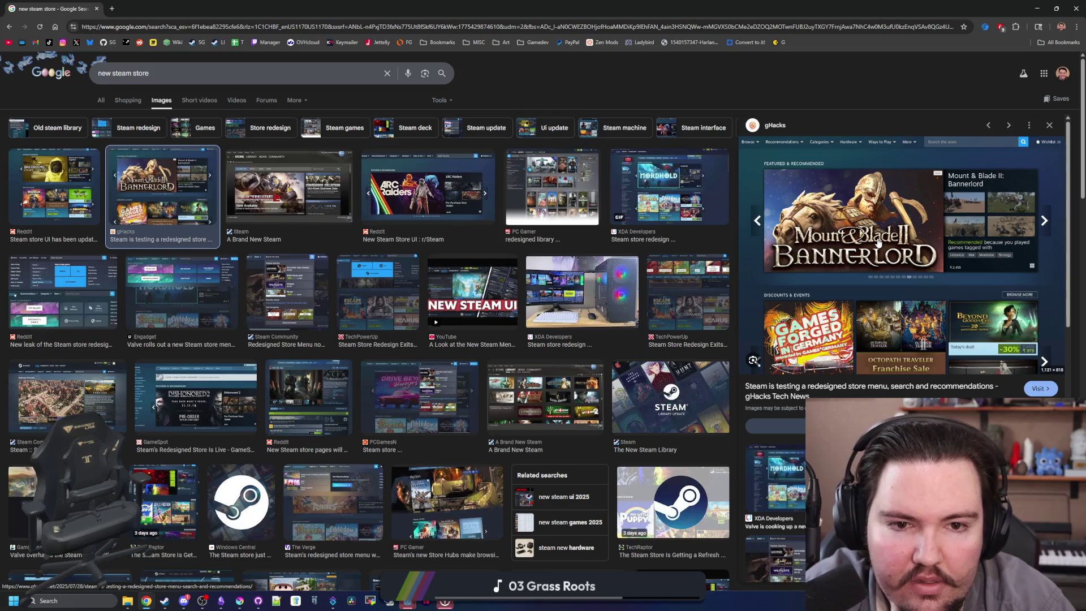
# Step: Return to All results and open the 'STEAM Store NEW UPDATES and FEATURES' video
pyautogui.click(102, 101)
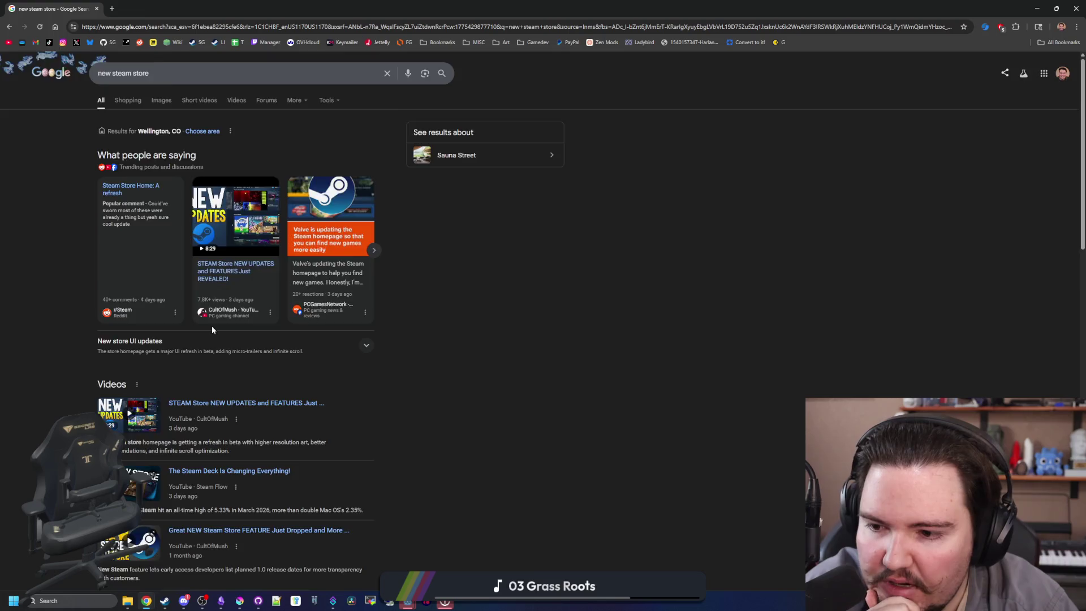
pyautogui.scroll(-3, 213, 329)
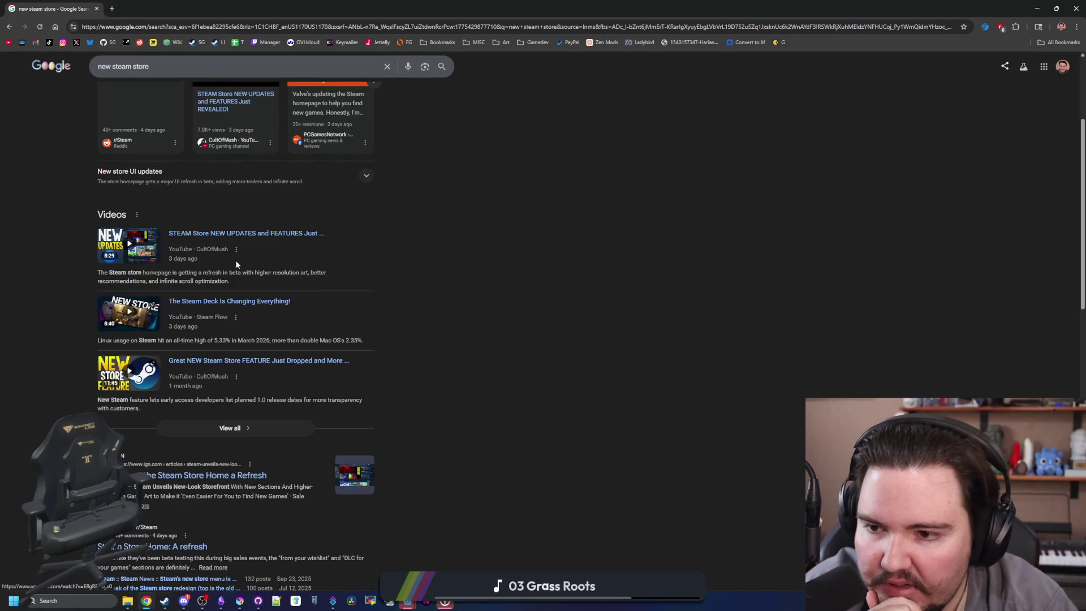
pyautogui.click(254, 236)
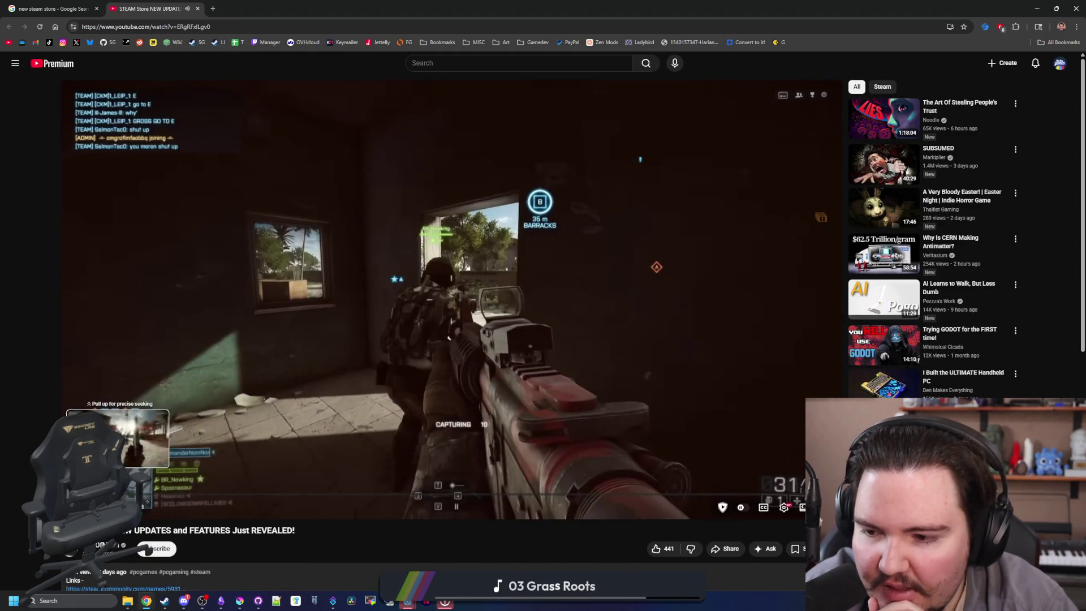
# Step: Skip ahead to the Steam store slide of the update video and pause it
pyautogui.moveTo(129, 496); pyautogui.dragTo(199, 487)
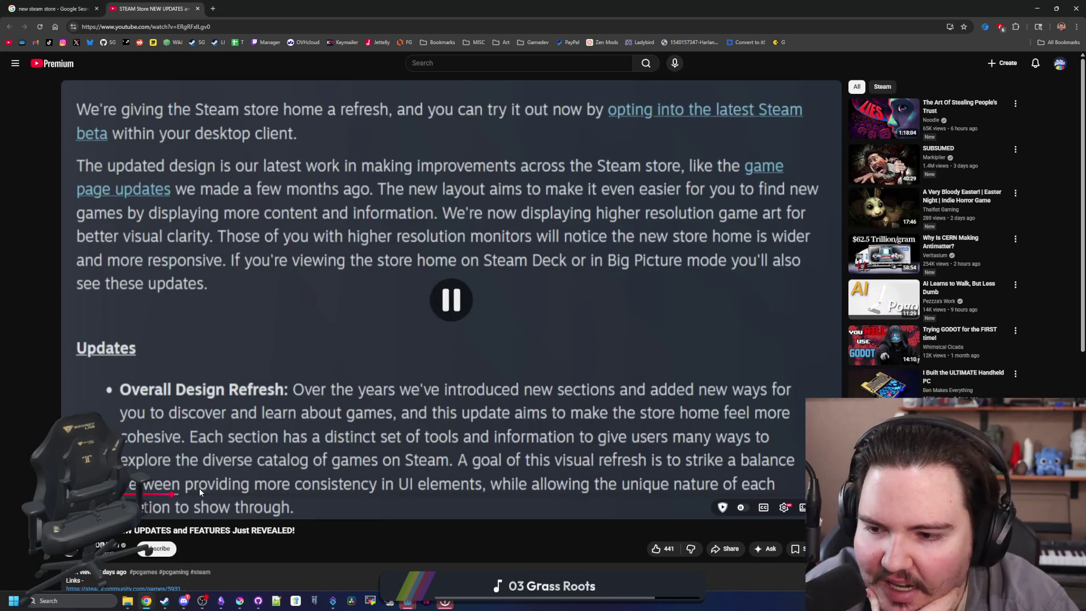
pyautogui.click(211, 461)
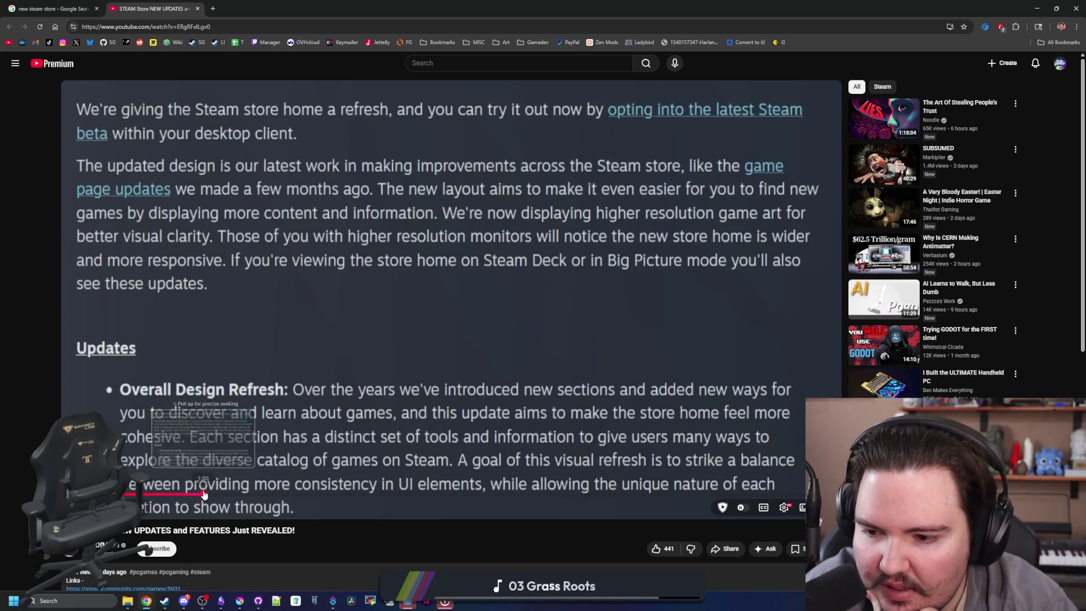
pyautogui.click(231, 495)
pyautogui.click(332, 403)
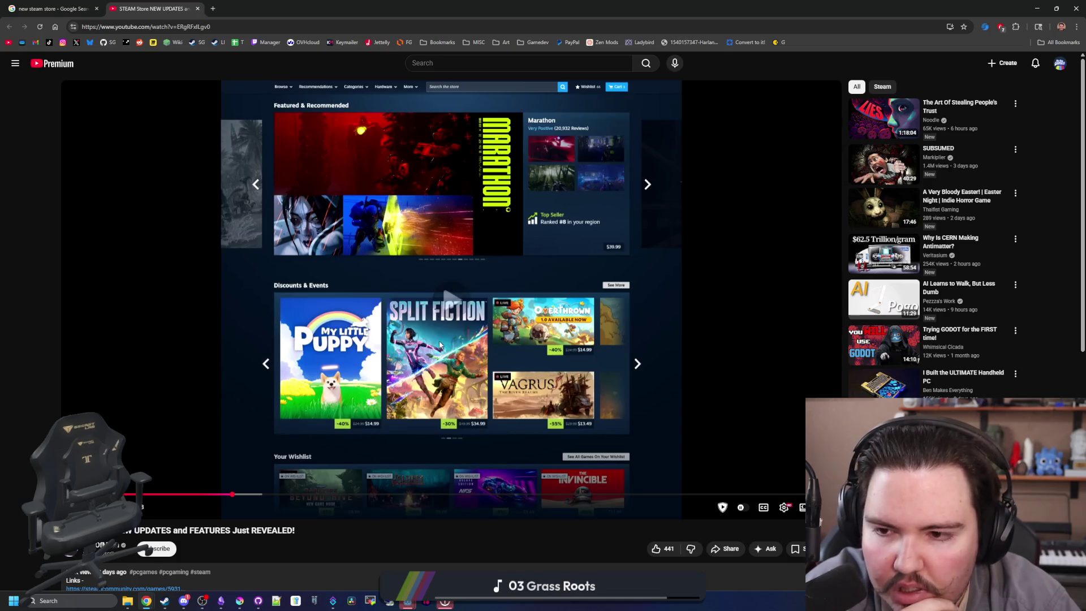
# Step: Bring up the Steam window, then skip the video to about 2:38
pyautogui.click(165, 602)
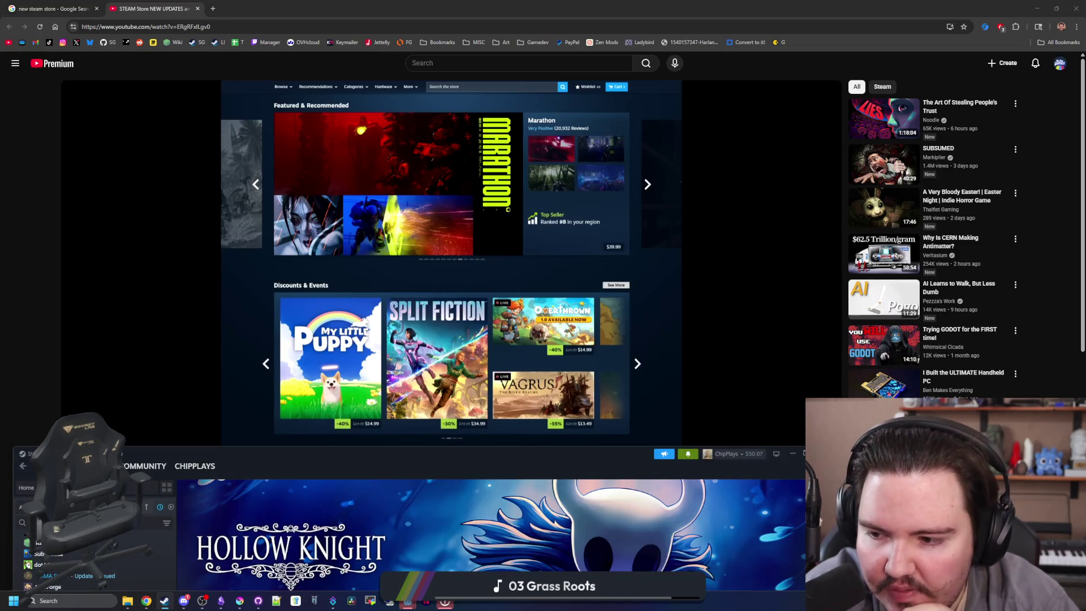
pyautogui.click(195, 465)
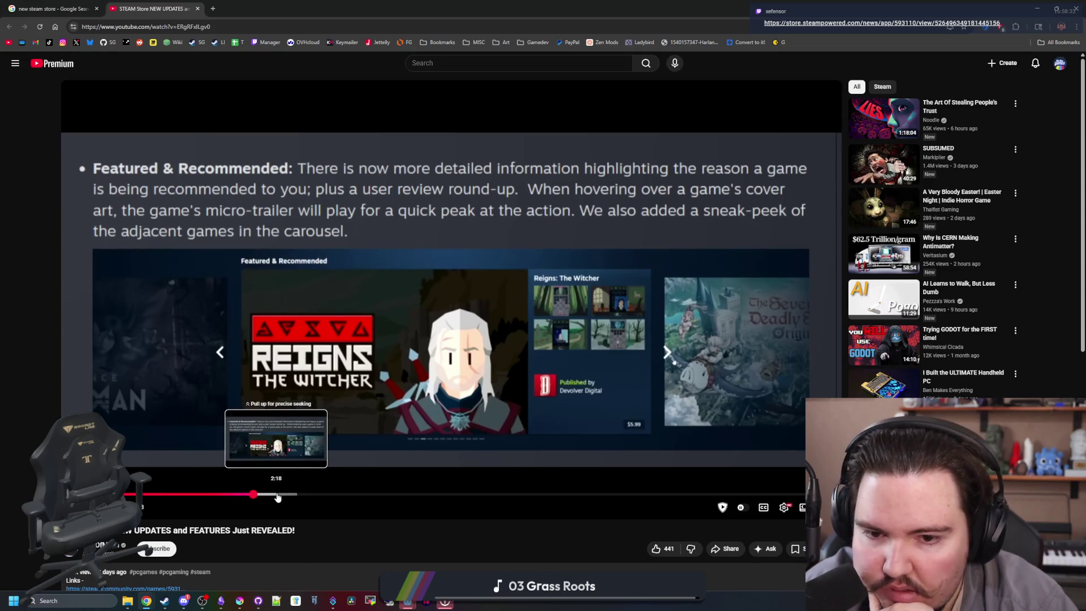
pyautogui.moveTo(277, 496); pyautogui.dragTo(327, 496)
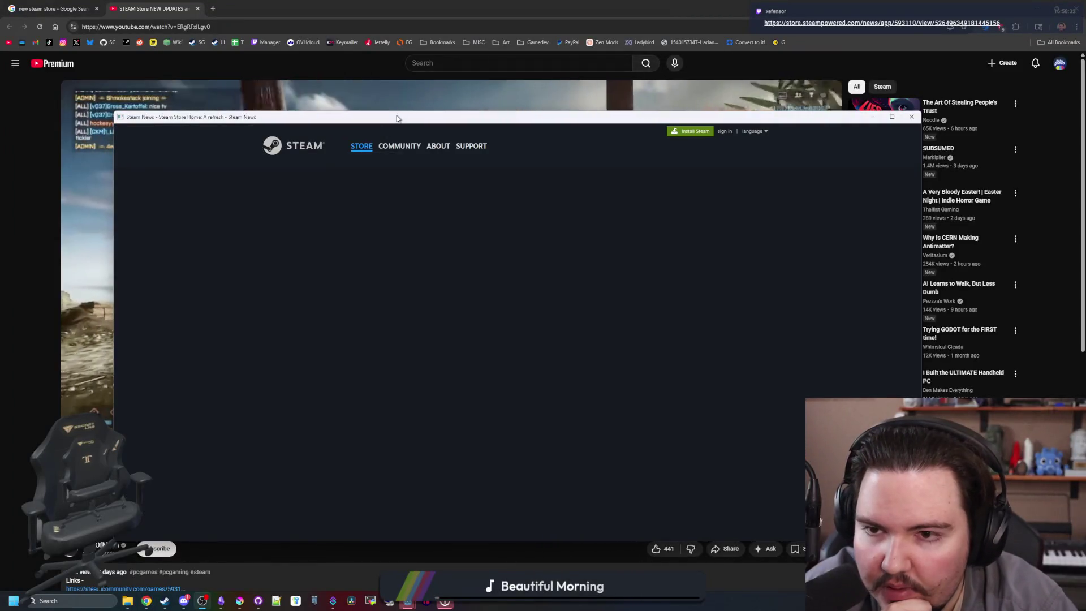
# Step: Maximize the Steam News article and read past the option-to-disable description
pyautogui.doubleClick(397, 117)
pyautogui.scroll(-5, 505, 339)
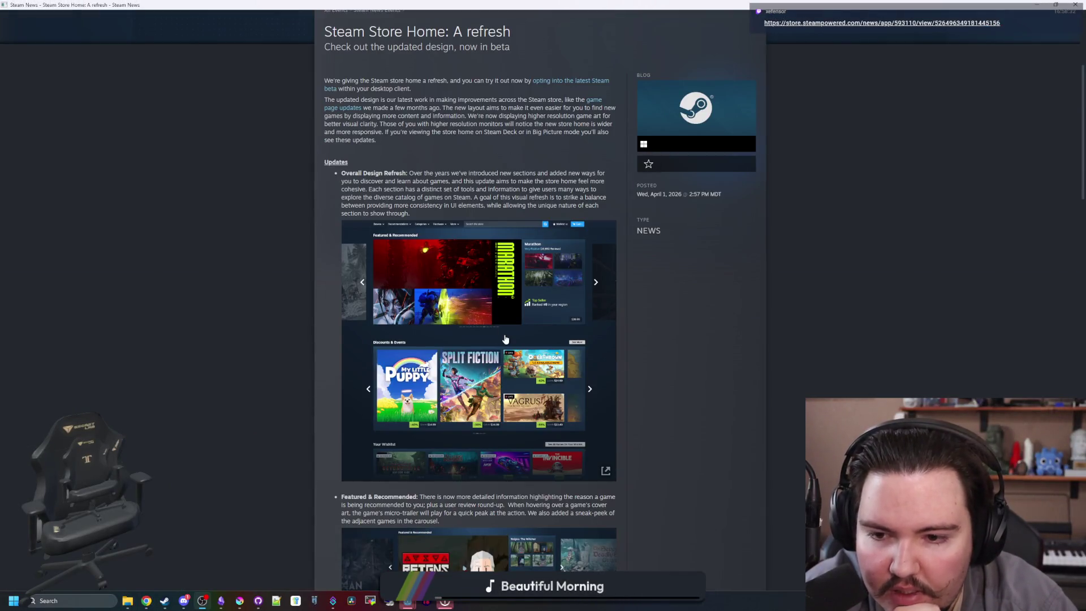
pyautogui.scroll(-3, 505, 339)
pyautogui.scroll(-1, 600, 364)
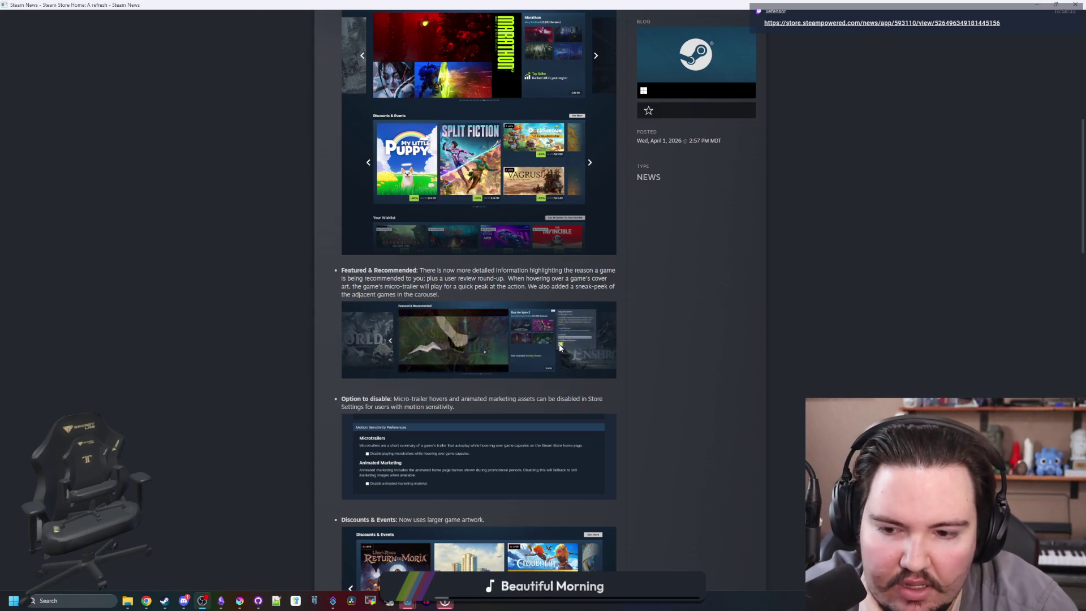
pyautogui.scroll(-2, 504, 350)
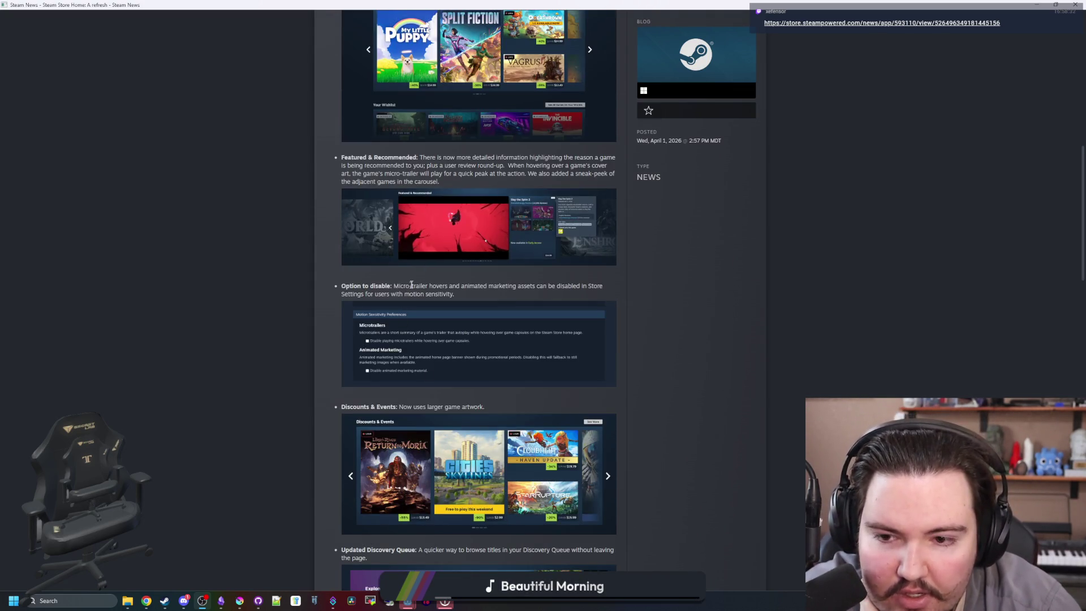
pyautogui.moveTo(411, 286); pyautogui.dragTo(468, 286)
pyautogui.click(581, 290)
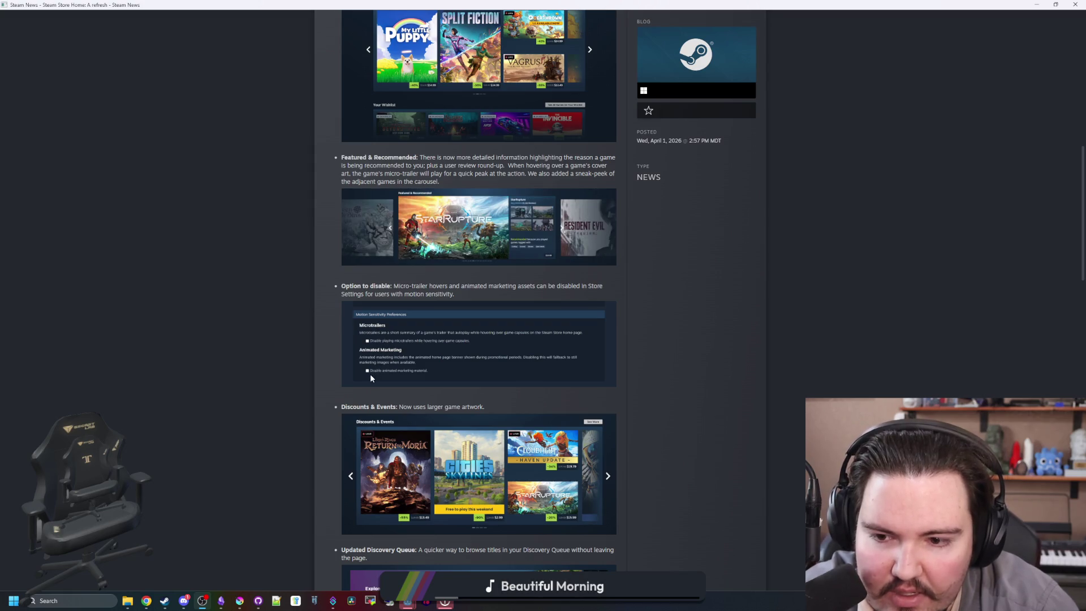
pyautogui.scroll(-2, 350, 325)
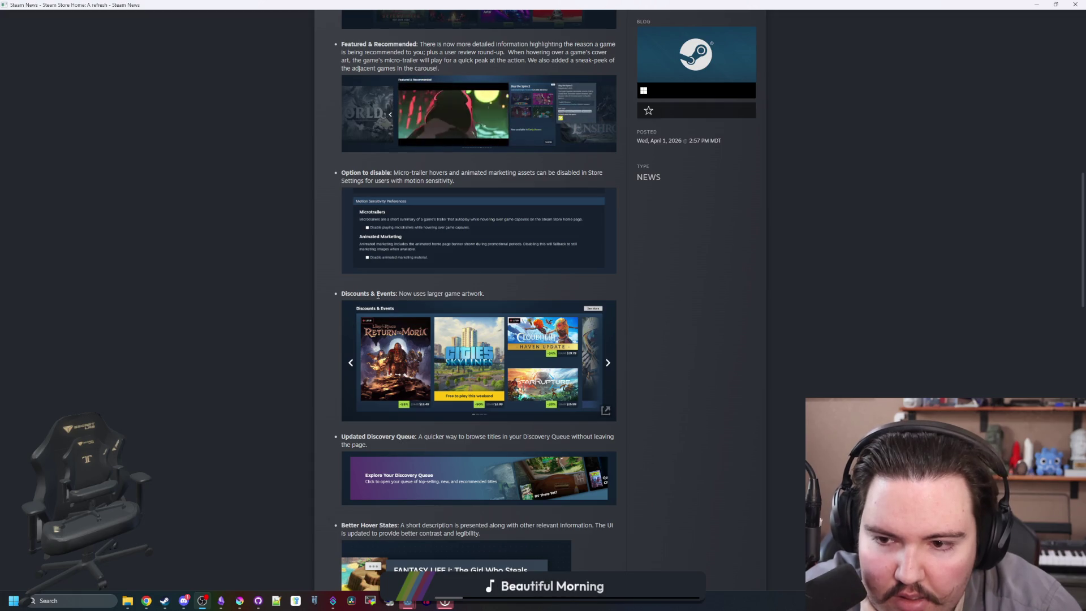
pyautogui.scroll(-2, 543, 372)
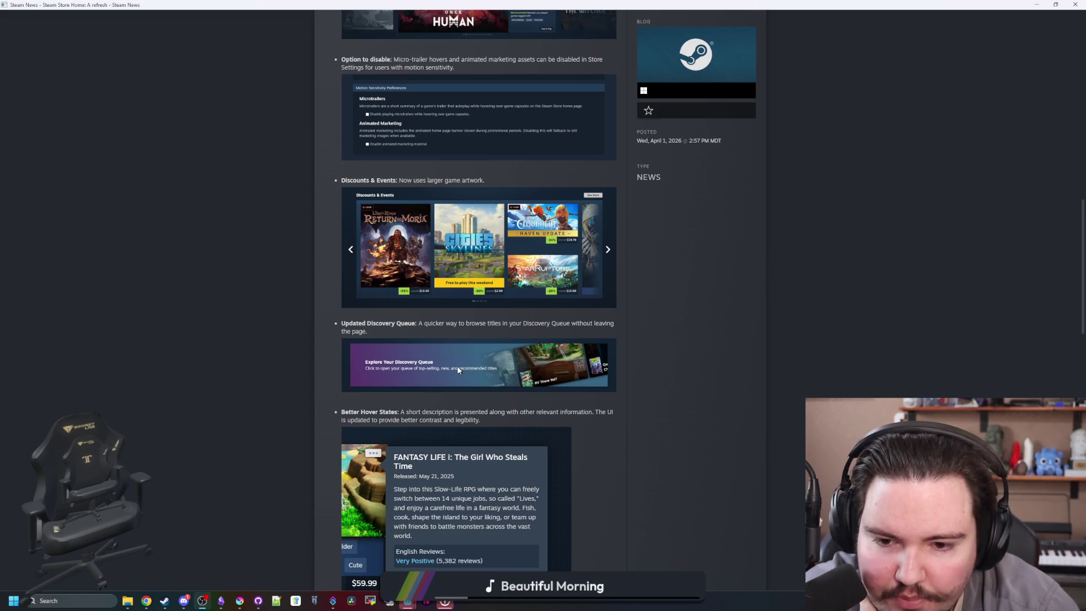
pyautogui.scroll(-3, 458, 369)
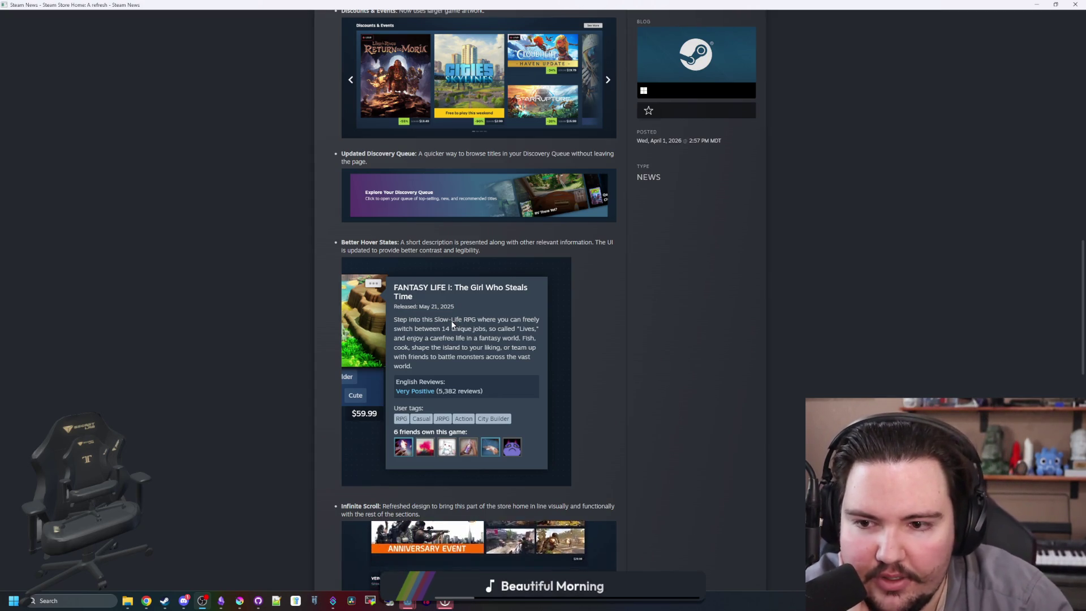
pyautogui.scroll(-2, 449, 322)
pyautogui.scroll(-2, 451, 323)
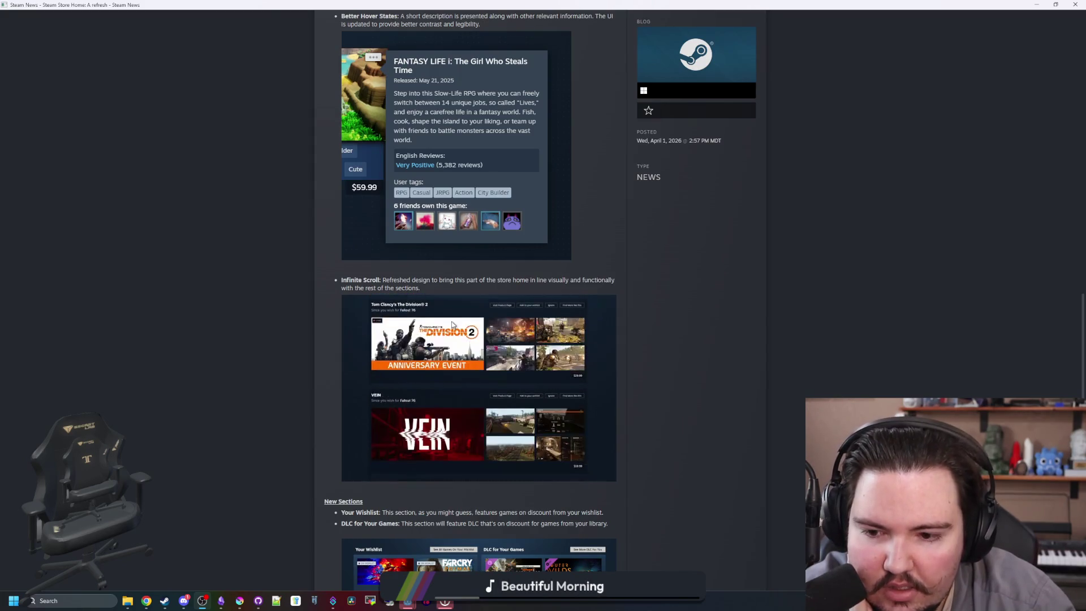
pyautogui.scroll(-3, 482, 336)
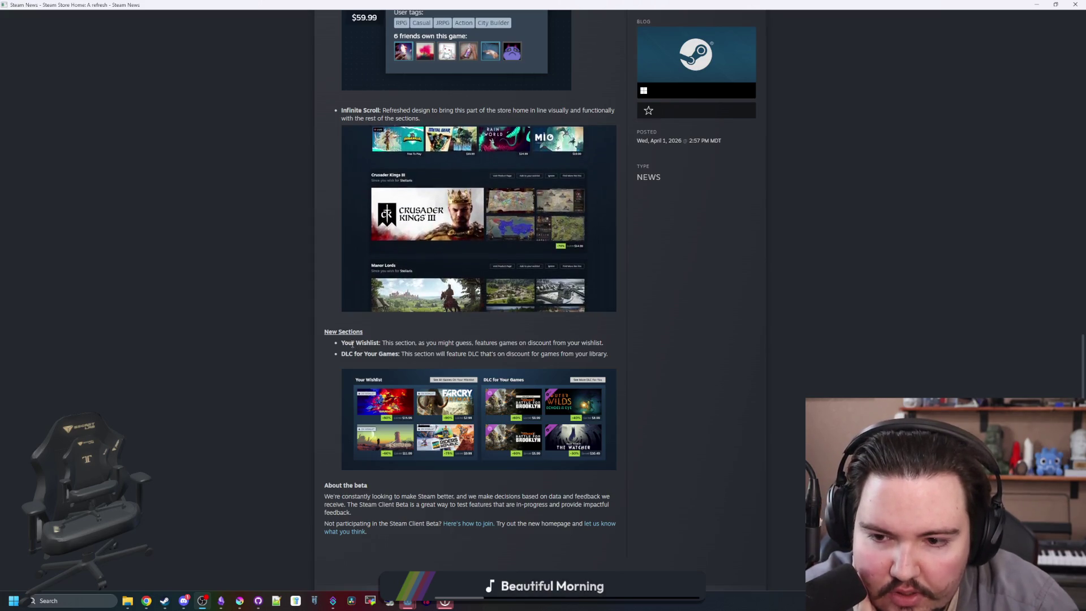
# Step: Highlight the Your Wishlist and DLC for Your Games descriptions while reading on
pyautogui.moveTo(352, 343); pyautogui.dragTo(520, 351)
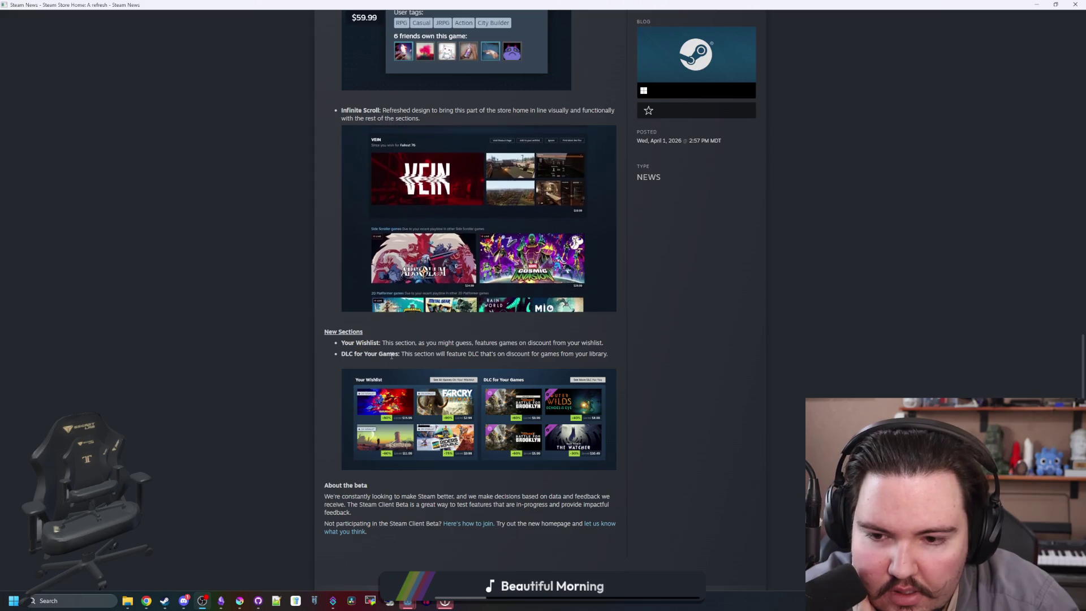
pyautogui.moveTo(392, 354); pyautogui.dragTo(550, 353)
pyautogui.click(549, 353)
pyautogui.scroll(-5, 493, 369)
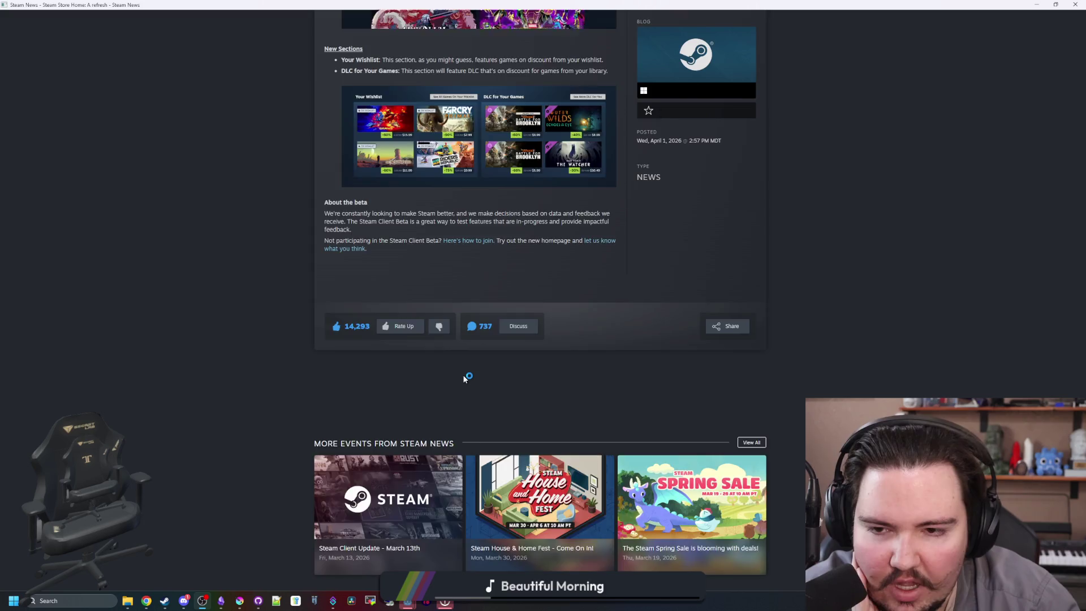
pyautogui.scroll(15, 464, 378)
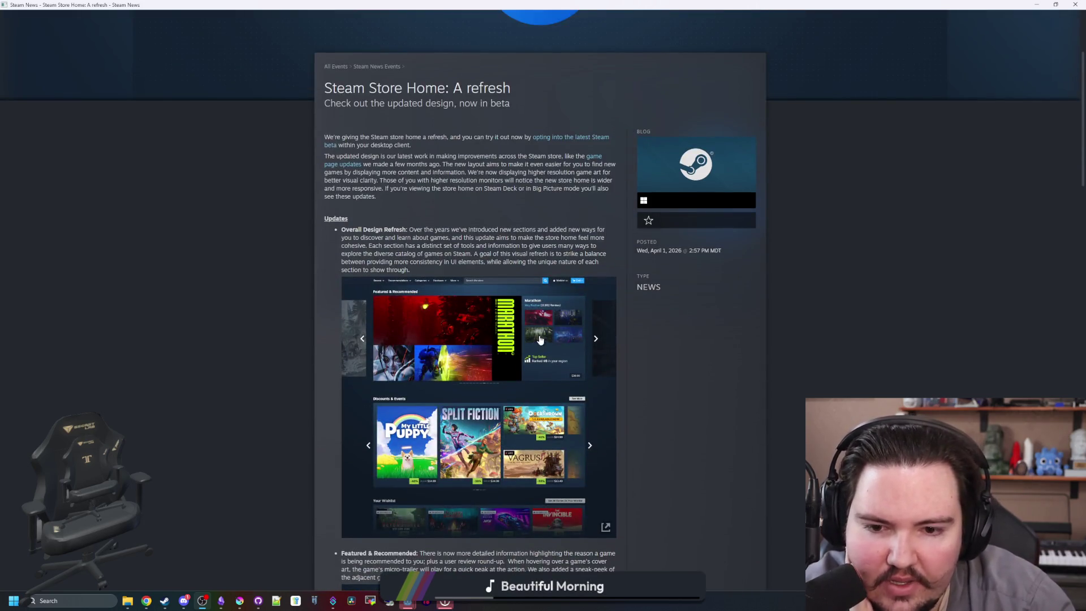
pyautogui.scroll(-1, 540, 340)
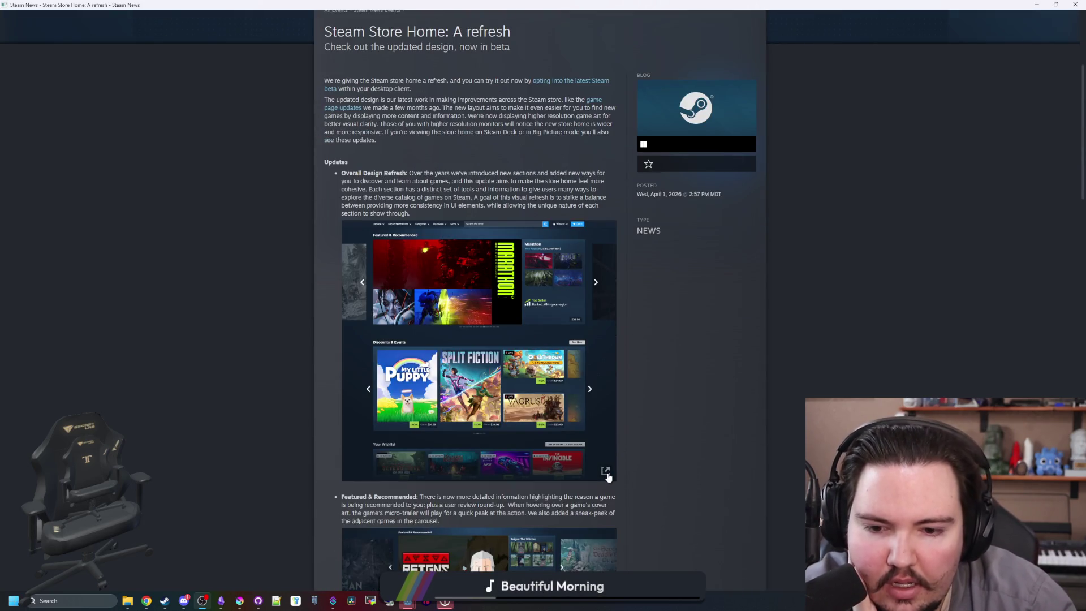
# Step: Shrink the news window, switch to YouTube and back, then bring up the Steam Store
pyautogui.moveTo(717, 5)
pyautogui.mouseDown()
pyautogui.moveTo(741, 207)
pyautogui.moveTo(641, 123)
pyautogui.moveTo(721, 108)
pyautogui.mouseUp()
pyautogui.click(108, 272)
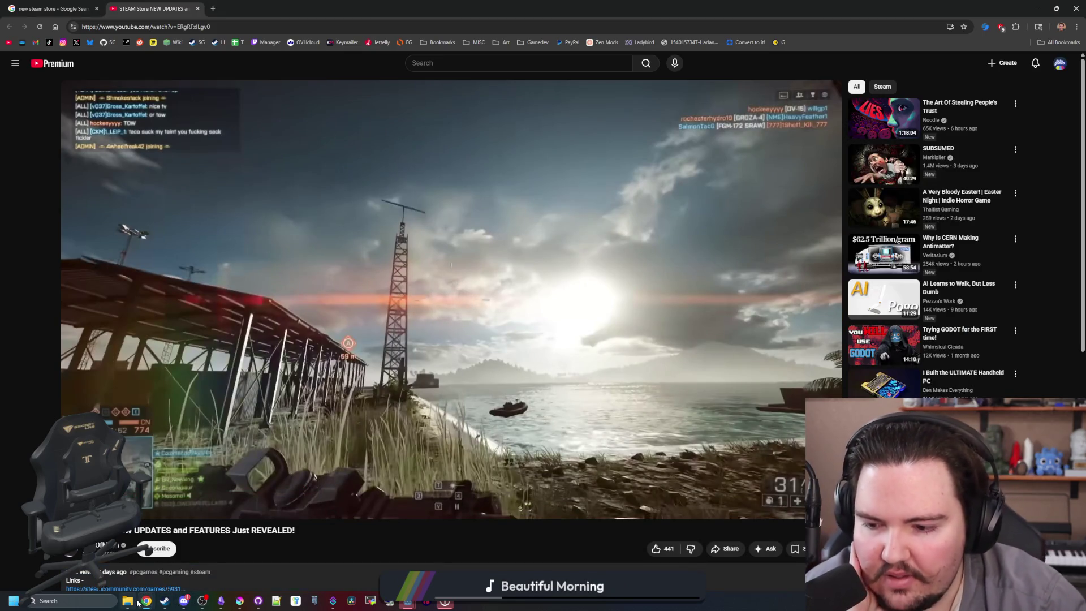
pyautogui.moveTo(147, 601)
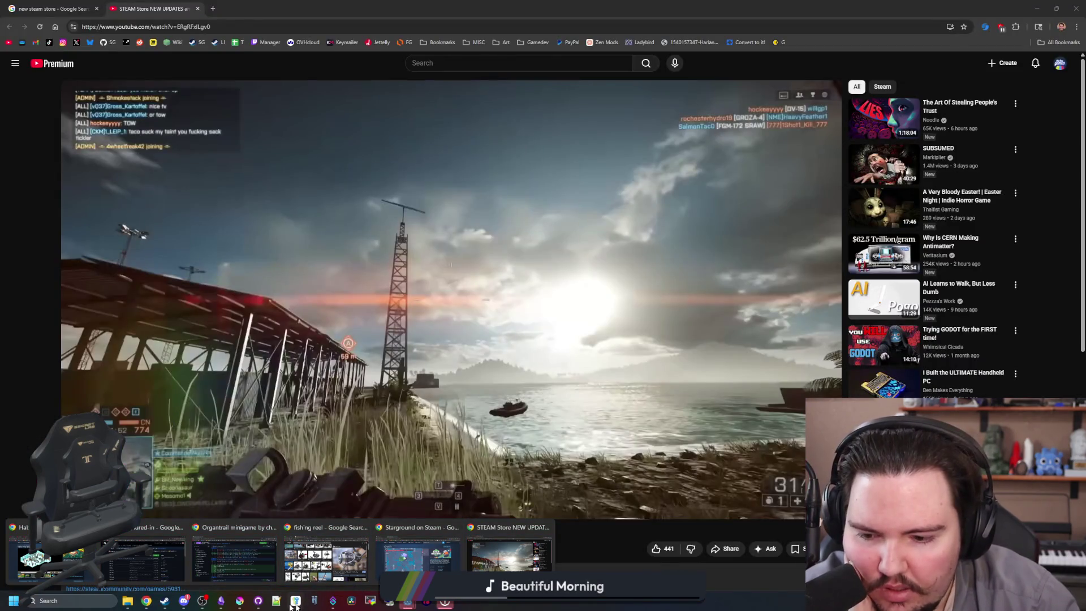
pyautogui.click(200, 602)
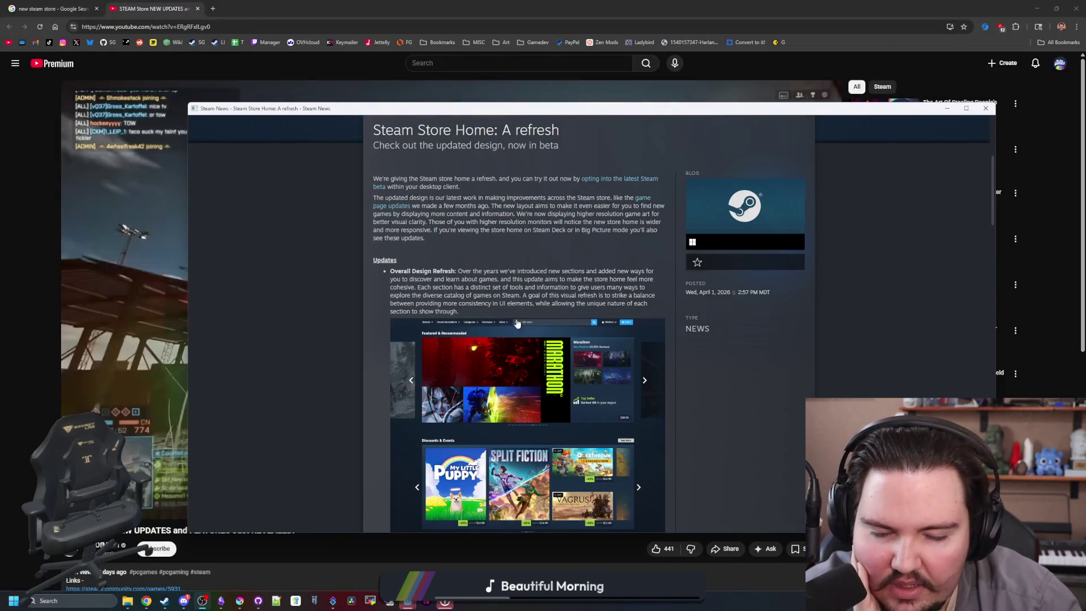
pyautogui.scroll(-1, 516, 323)
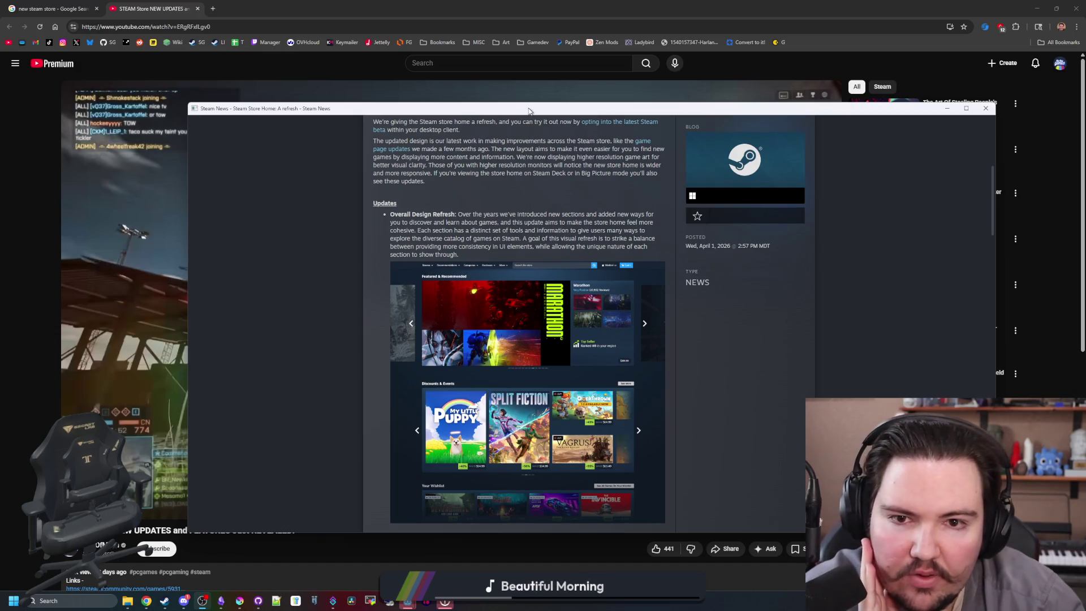
pyautogui.click(202, 601)
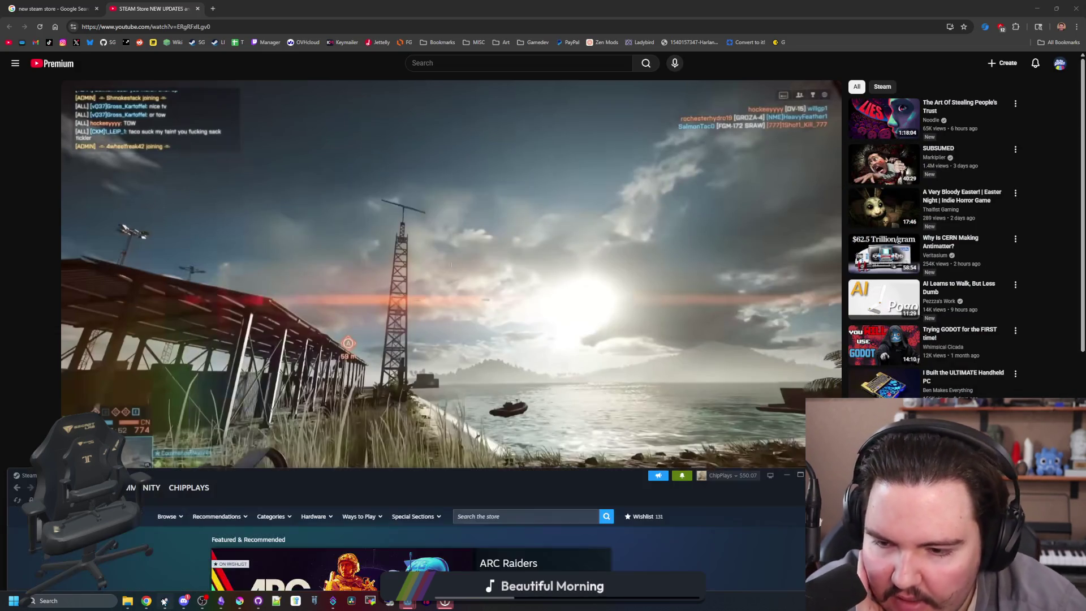
pyautogui.click(402, 514)
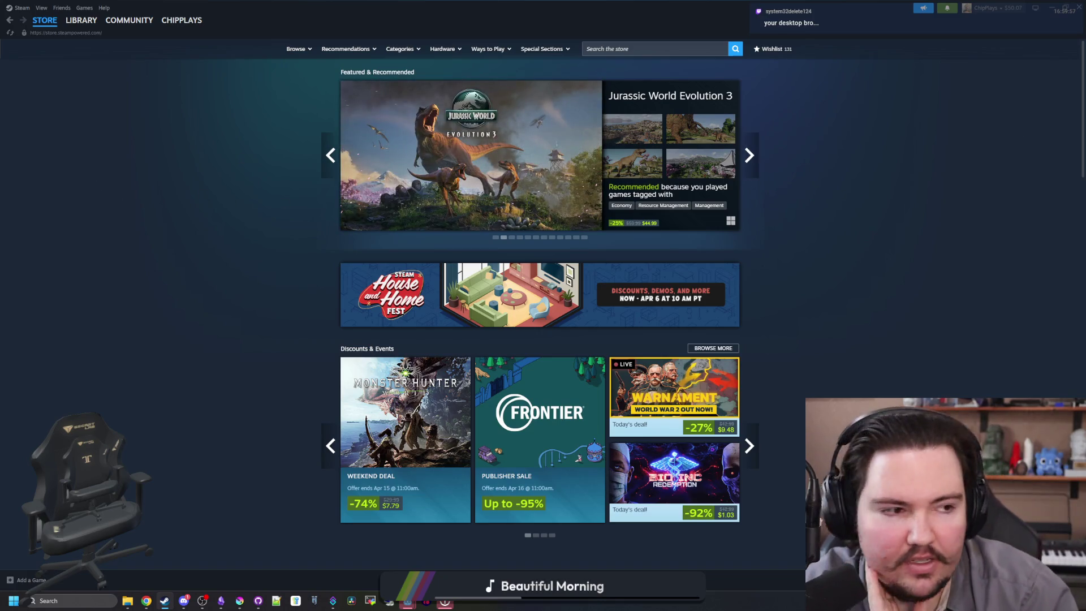
# Step: Reopen the 'Steam Store Home: A refresh' article and scroll to its Rate Up/Discuss bar
pyautogui.click(202, 600)
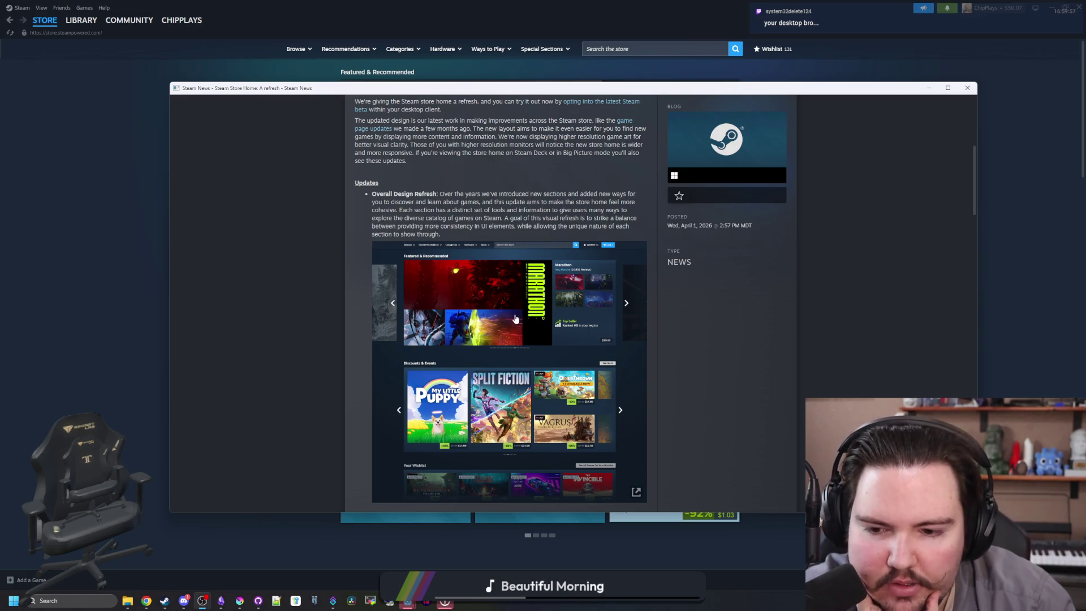
pyautogui.scroll(-1, 515, 320)
pyautogui.scroll(-15, 519, 331)
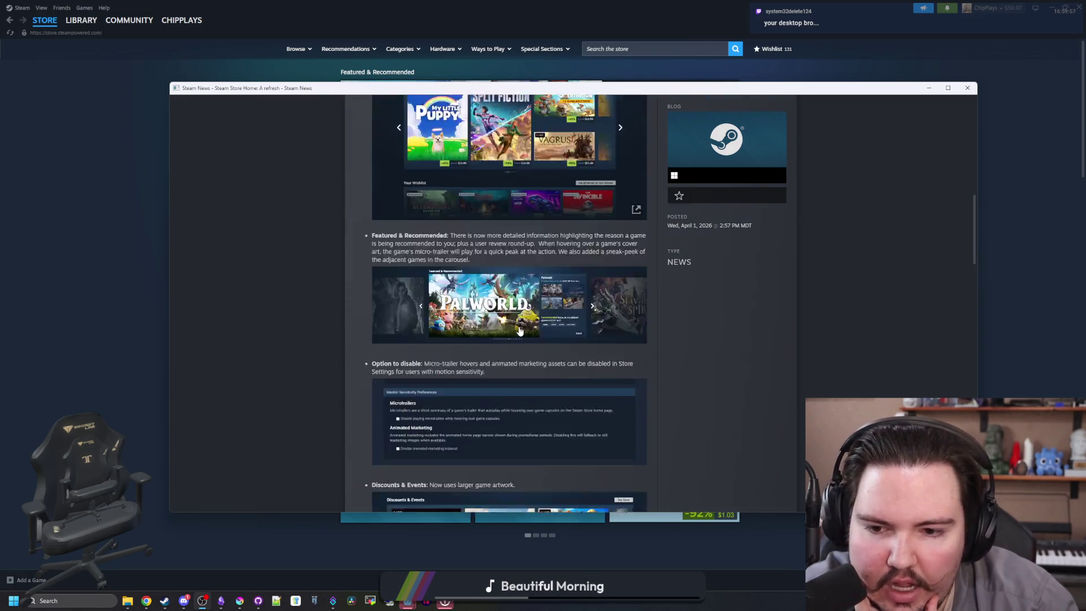
pyautogui.scroll(-10, 519, 330)
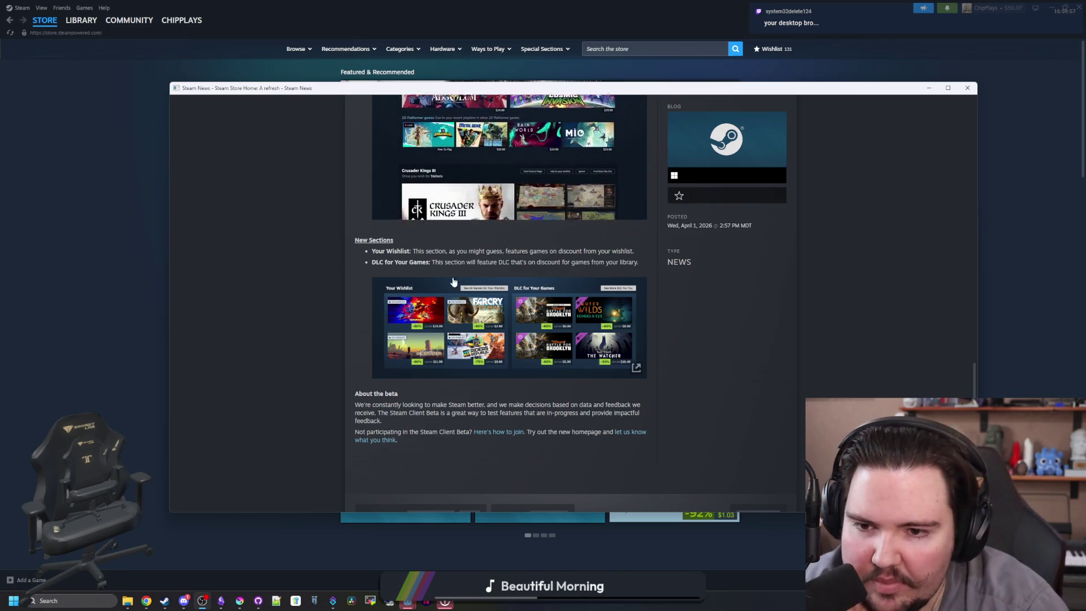
pyautogui.scroll(-2, 471, 267)
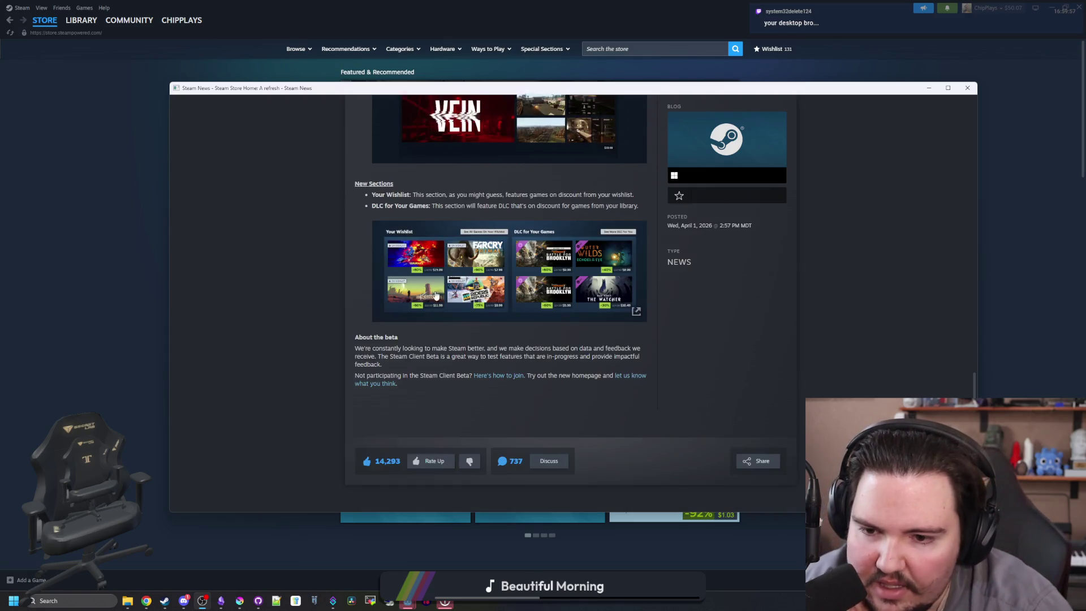
pyautogui.scroll(5, 570, 427)
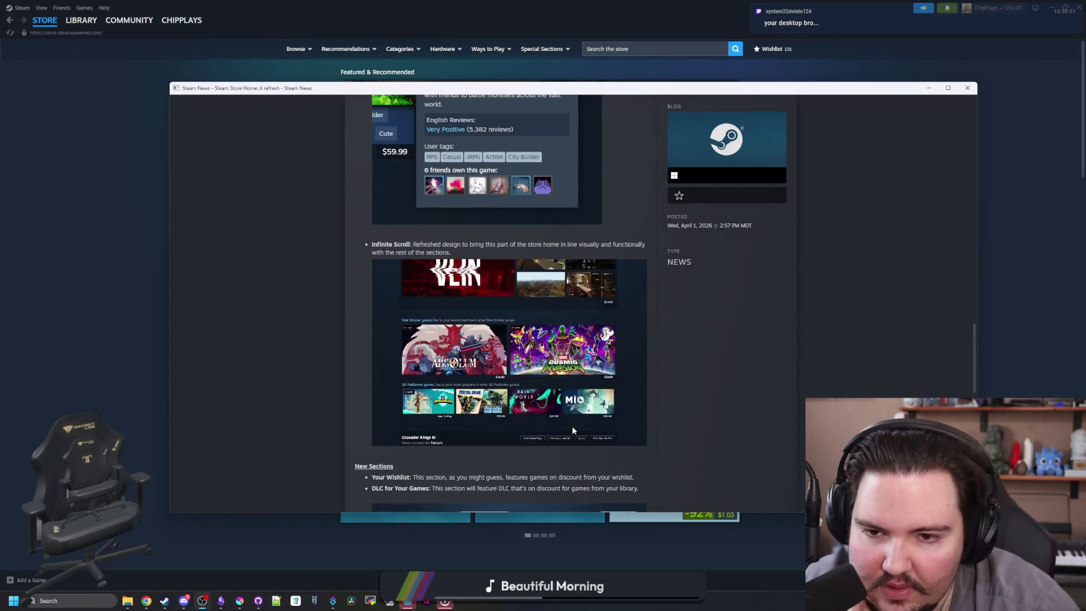
pyautogui.scroll(5, 561, 410)
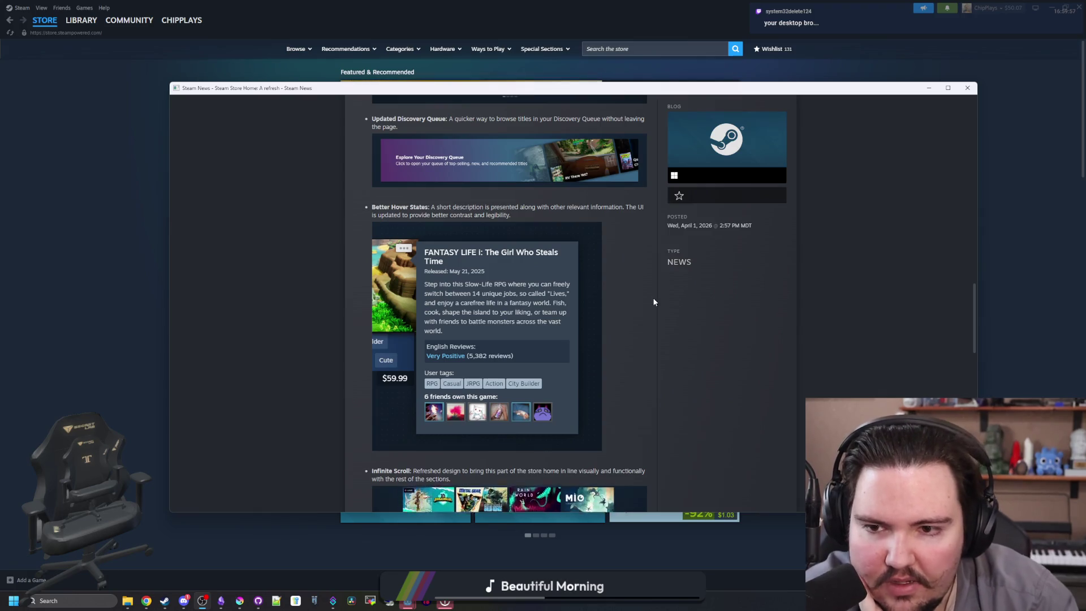
pyautogui.scroll(1, 543, 337)
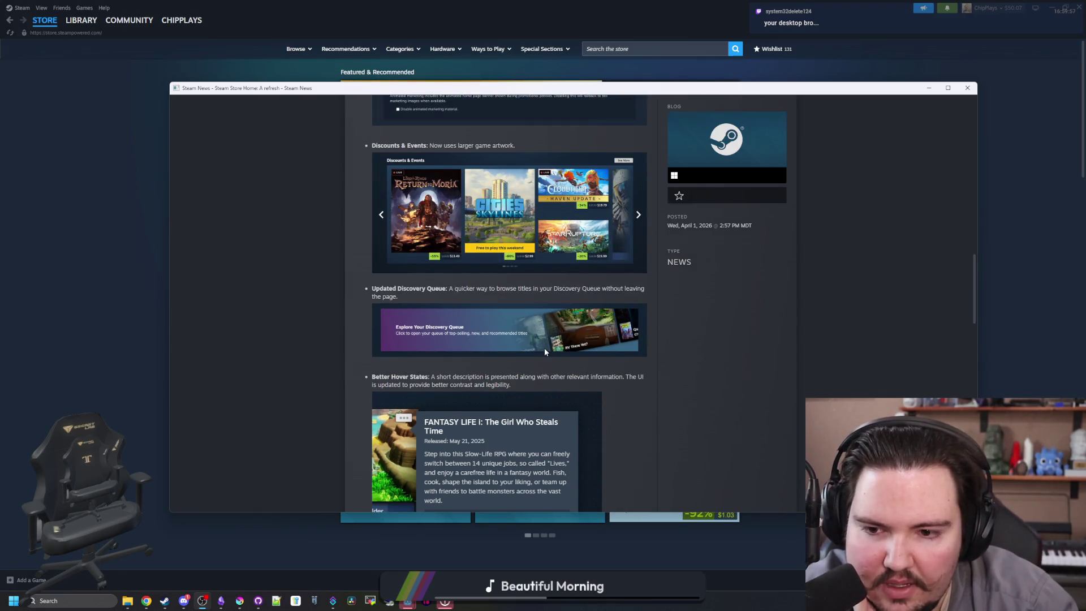
pyautogui.scroll(4, 544, 347)
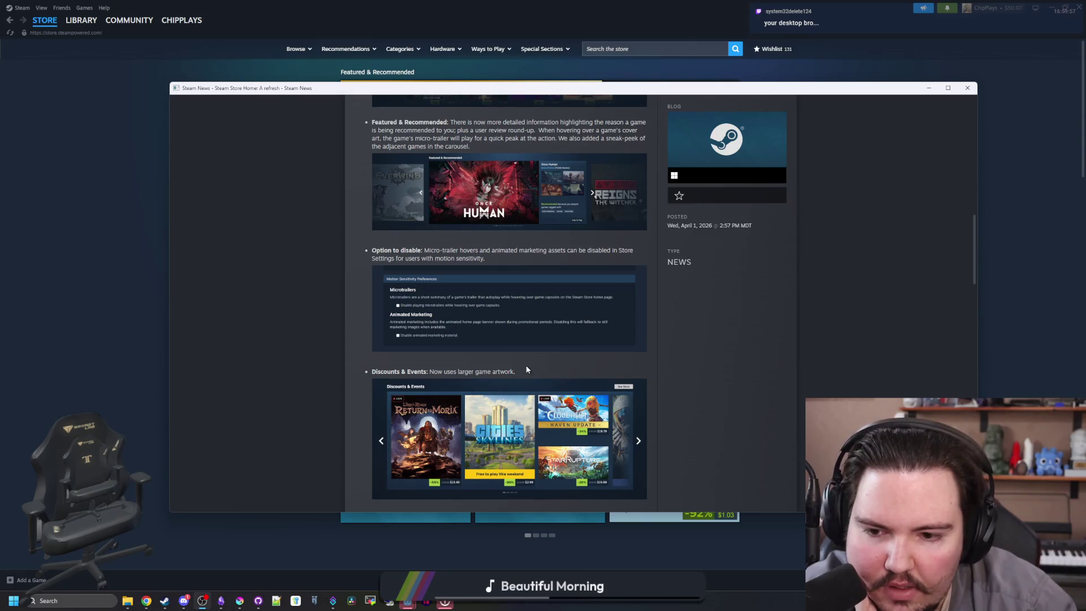
pyautogui.scroll(4, 516, 364)
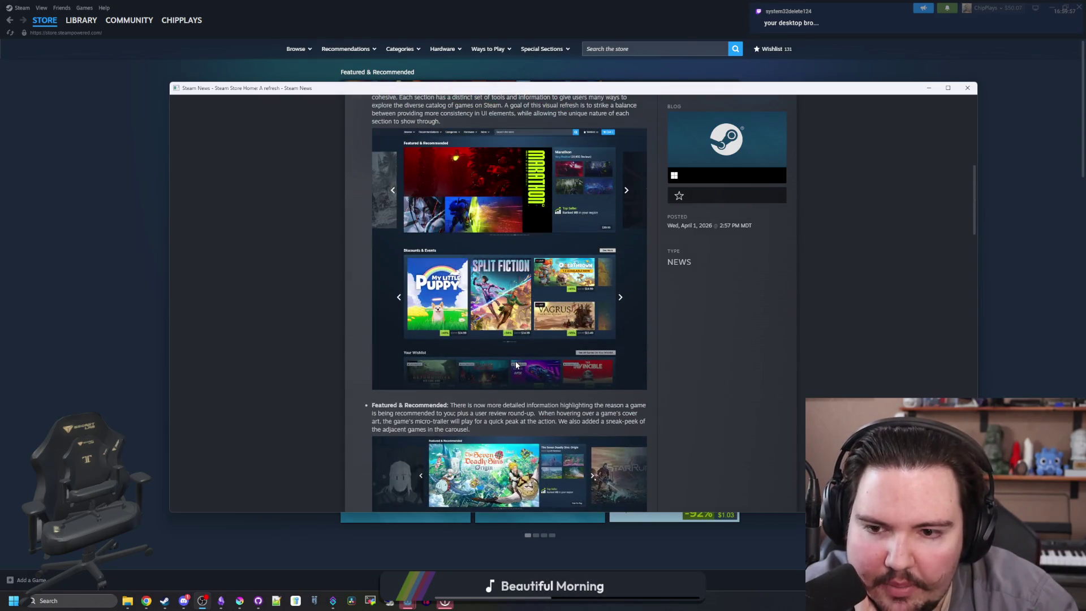
pyautogui.scroll(5, 516, 365)
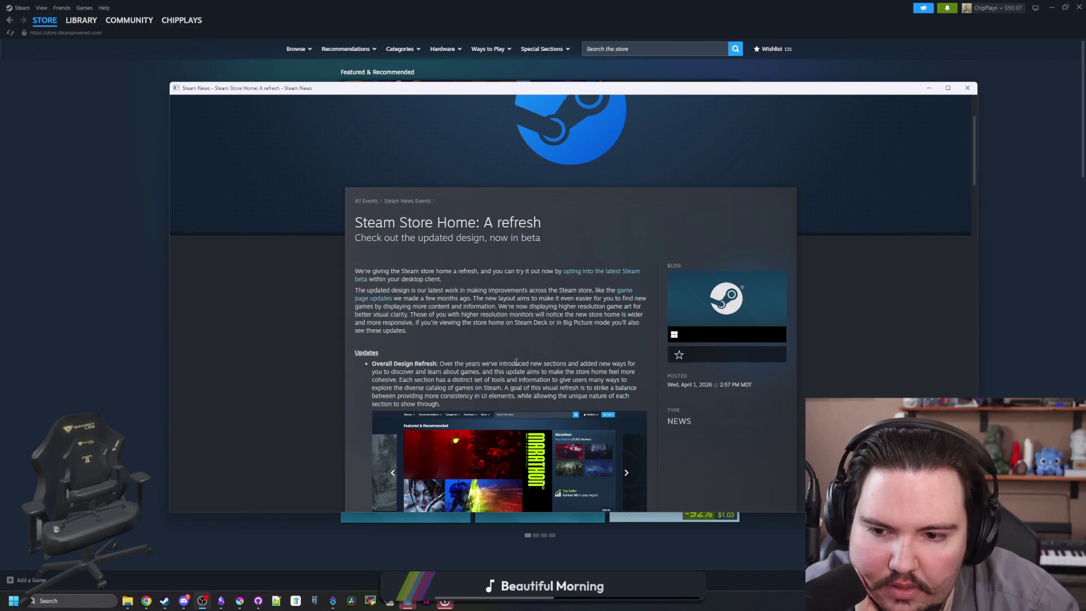
pyautogui.scroll(-5, 515, 362)
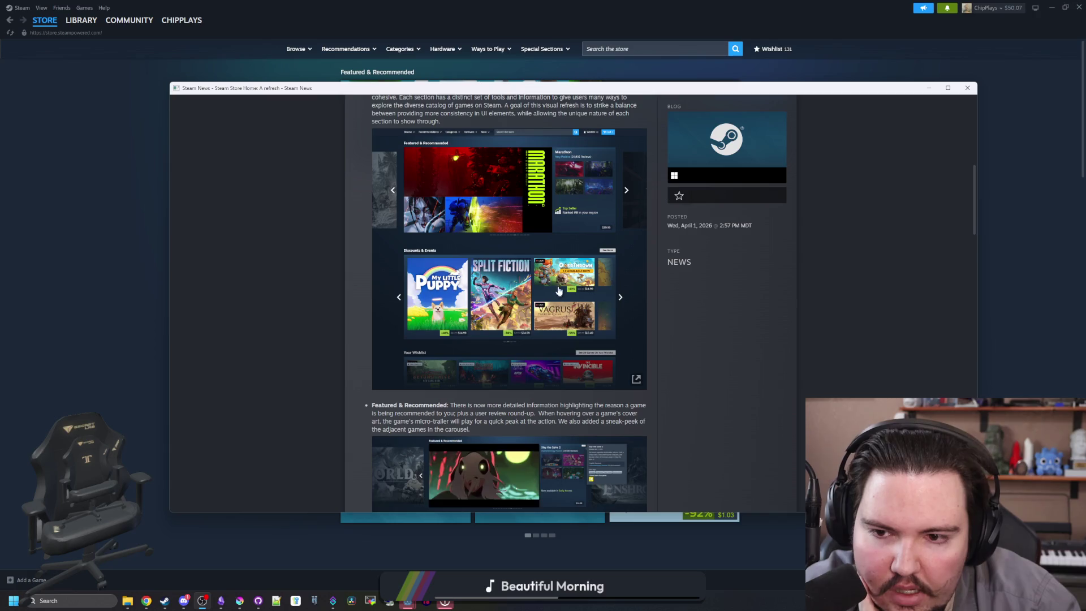
pyautogui.scroll(-3, 558, 291)
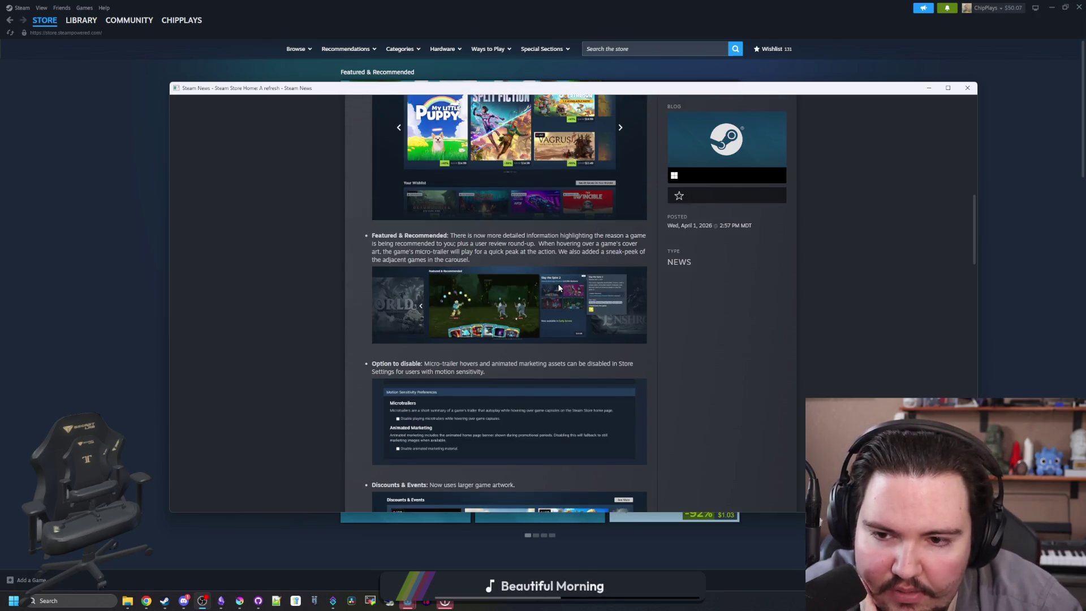
pyautogui.scroll(-3, 585, 319)
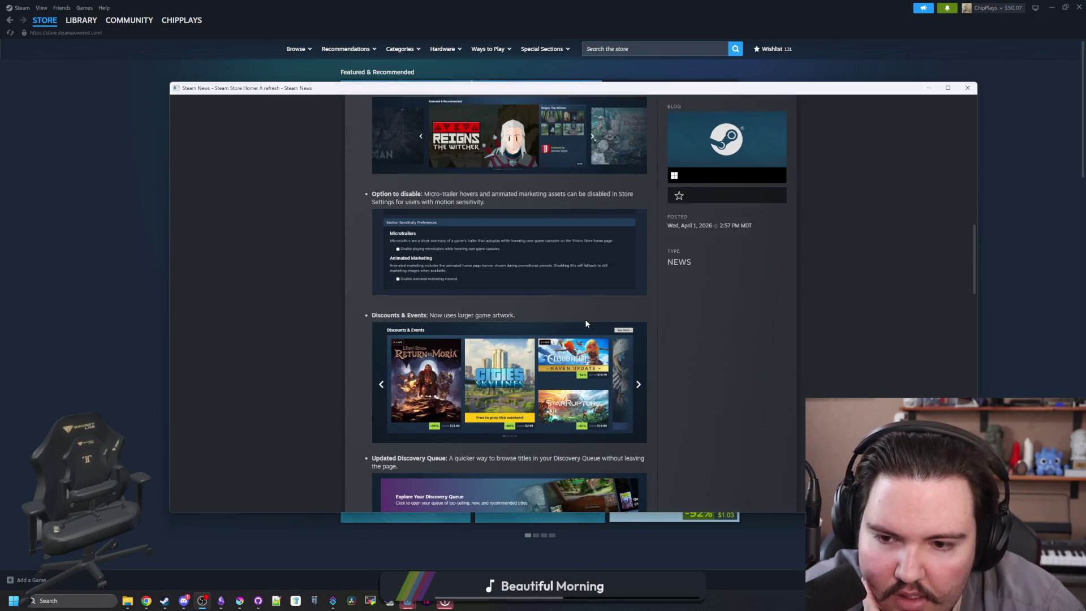
pyautogui.scroll(-4, 473, 260)
pyautogui.scroll(-7, 501, 468)
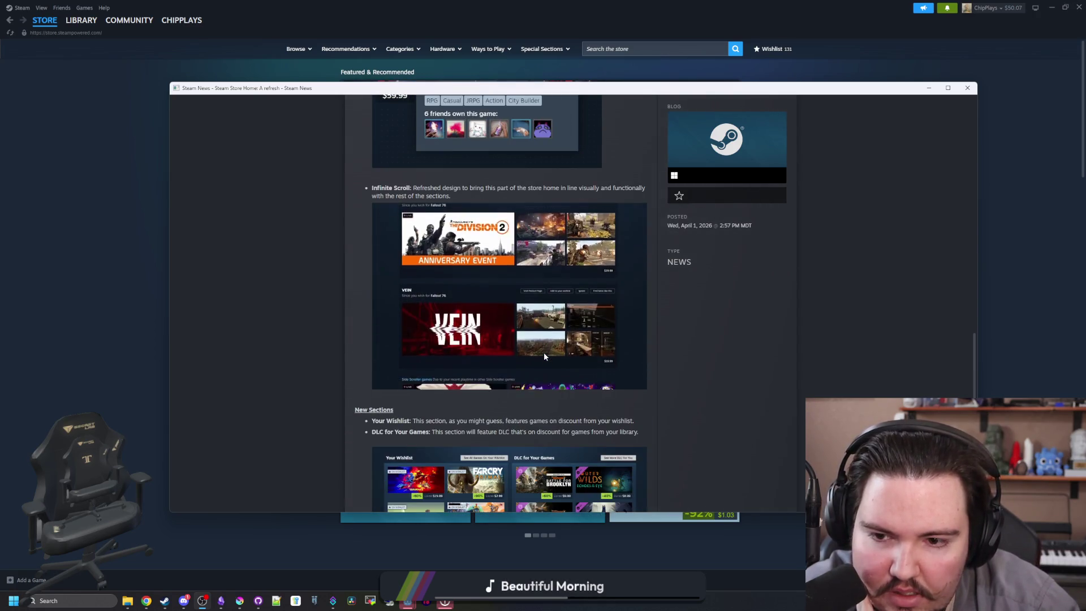
pyautogui.scroll(-10, 544, 355)
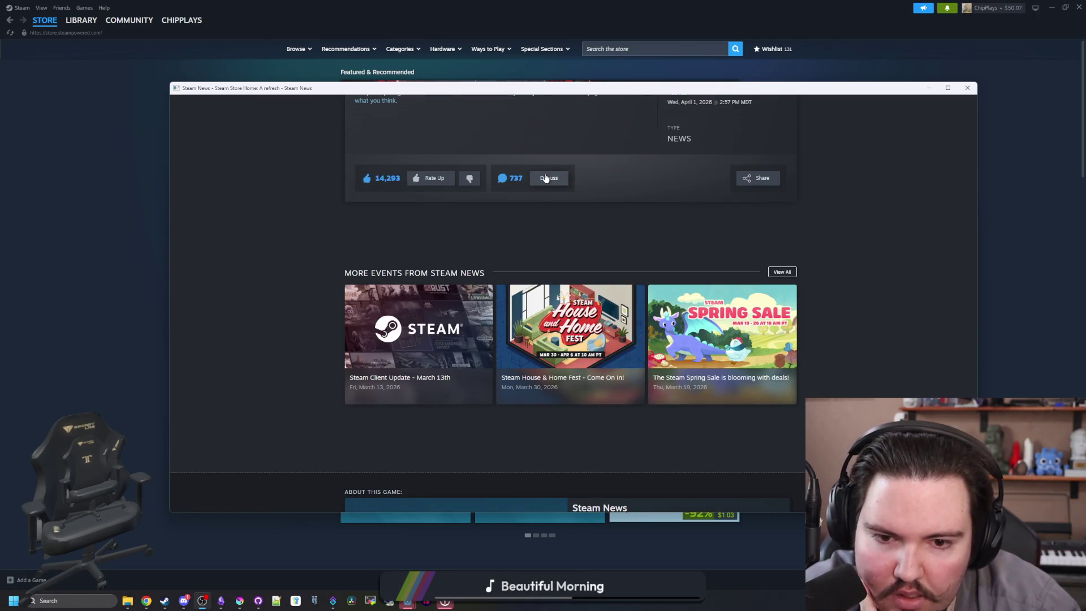
# Step: Browse two pages of reader comments on the news post, then close the news window
pyautogui.click(545, 177)
pyautogui.scroll(-5, 324, 320)
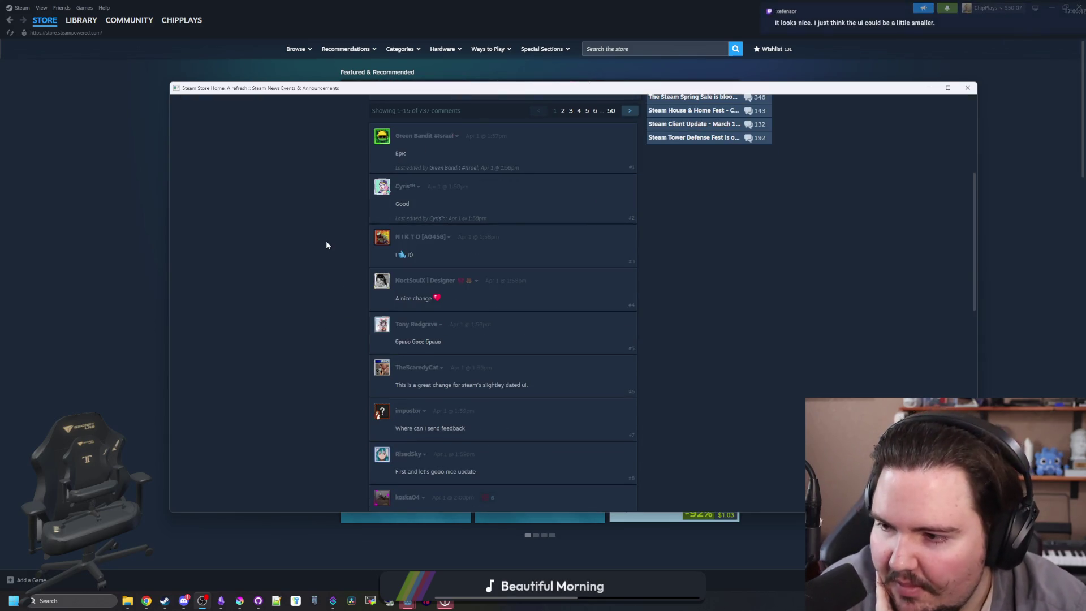
pyautogui.scroll(-5, 327, 244)
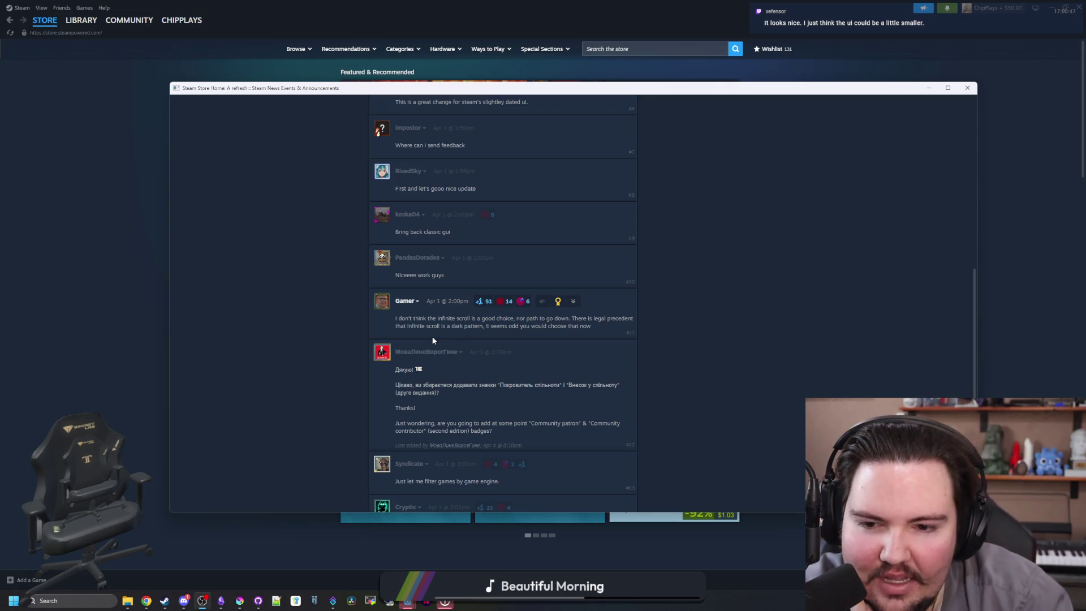
pyautogui.scroll(-1, 451, 327)
pyautogui.scroll(-2, 450, 325)
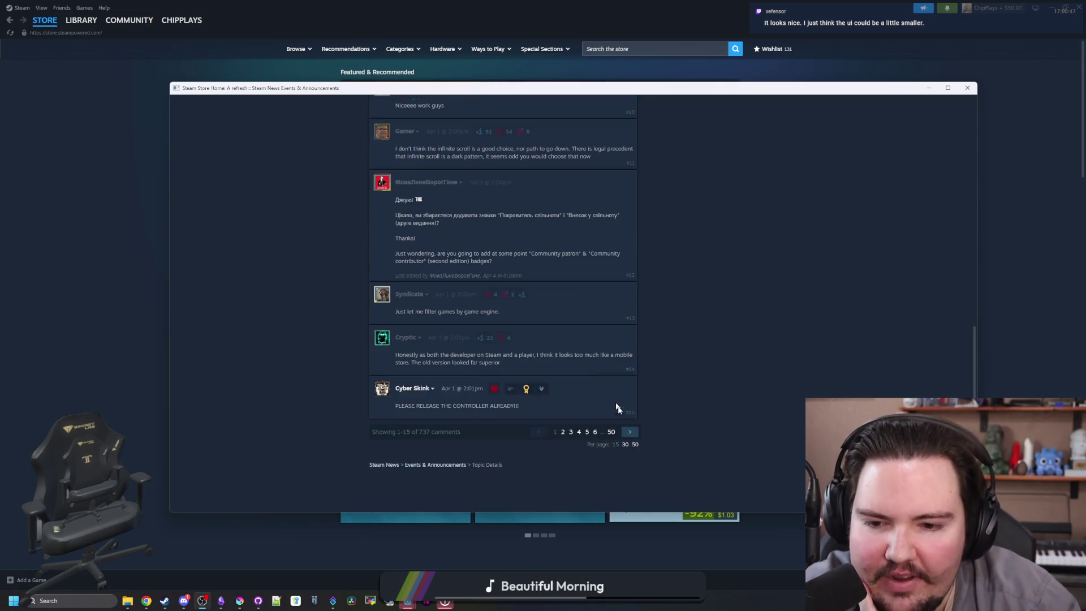
pyautogui.click(629, 432)
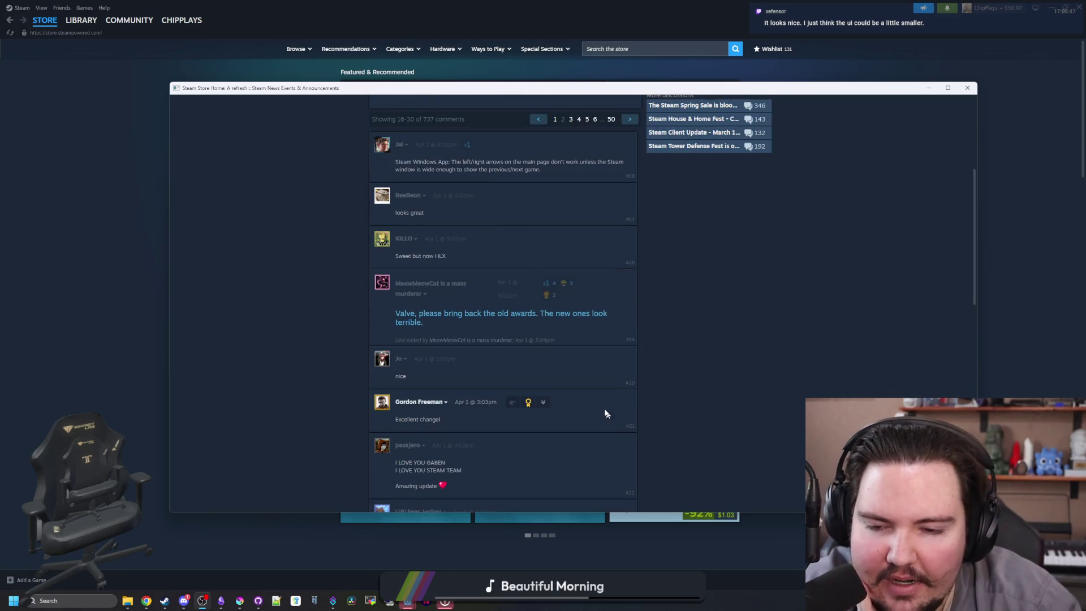
pyautogui.scroll(-9, 277, 255)
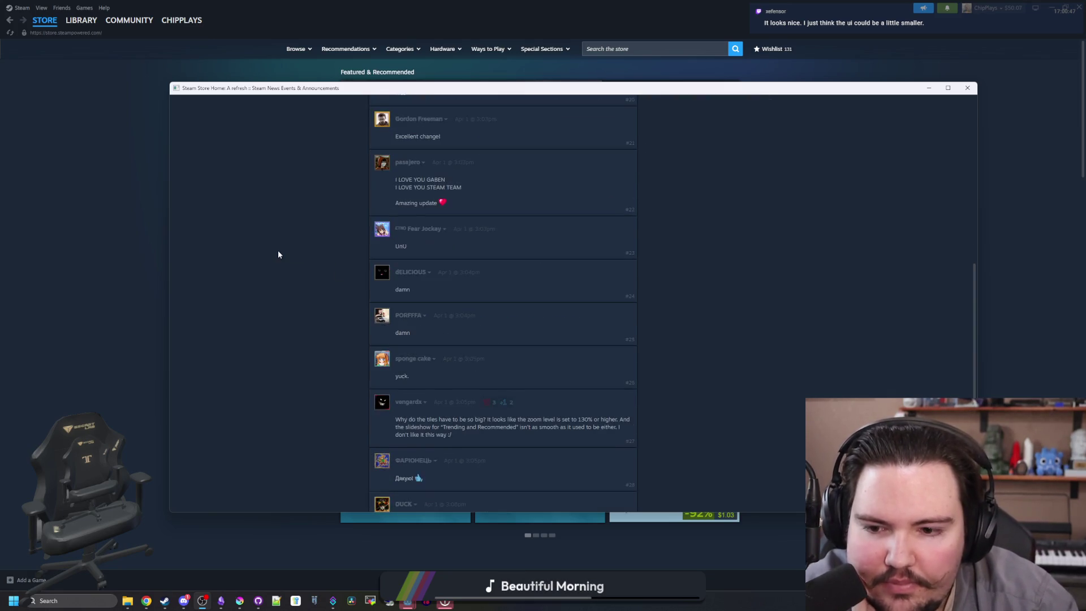
pyautogui.scroll(7, 286, 193)
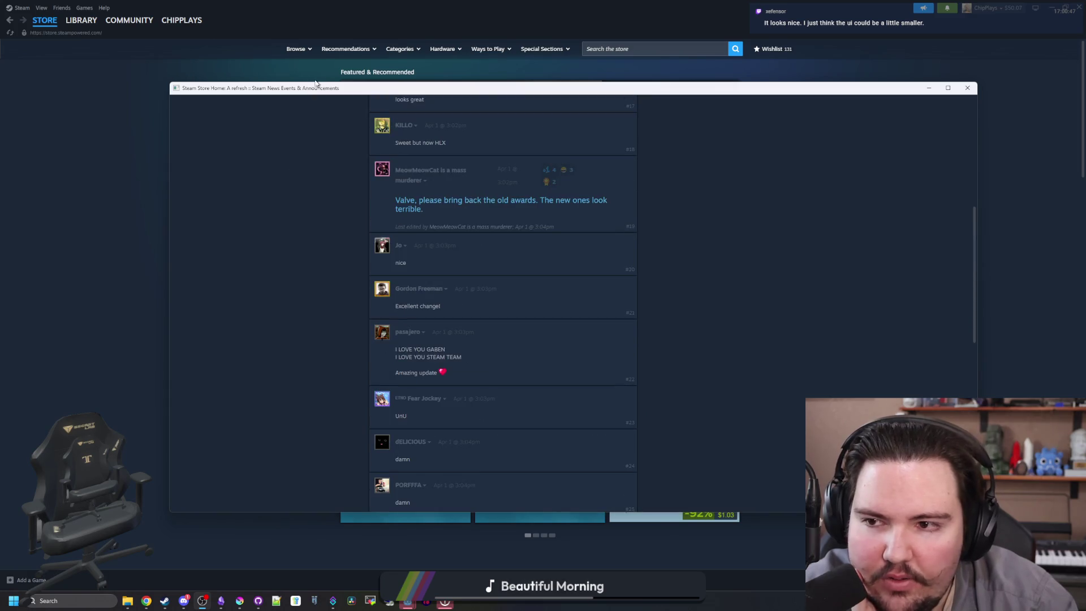
pyautogui.moveTo(320, 91); pyautogui.dragTo(173, 277)
pyautogui.click(819, 277)
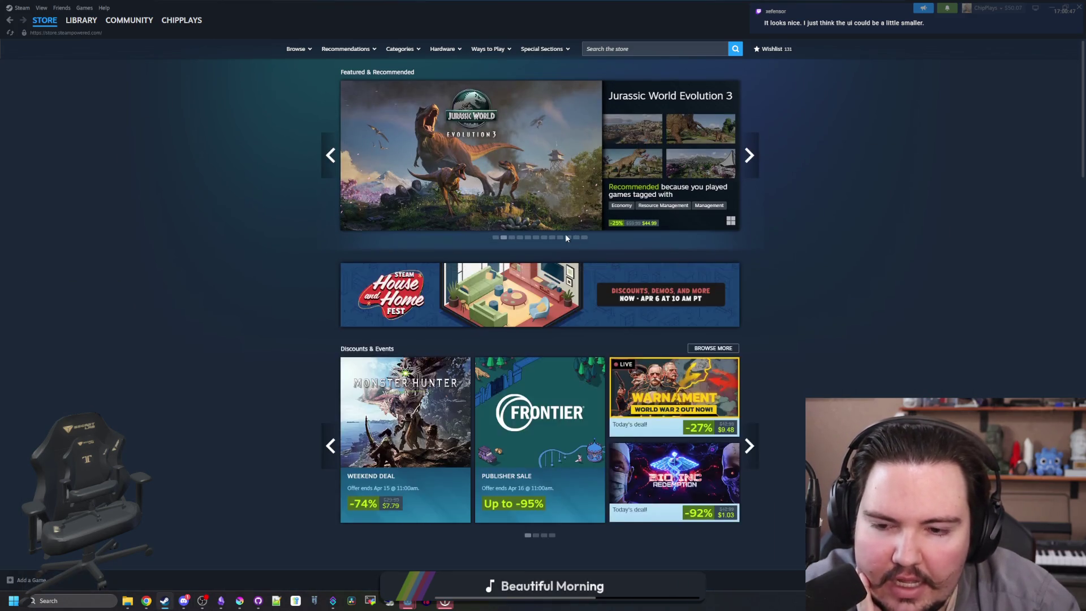
pyautogui.scroll(-15, 565, 233)
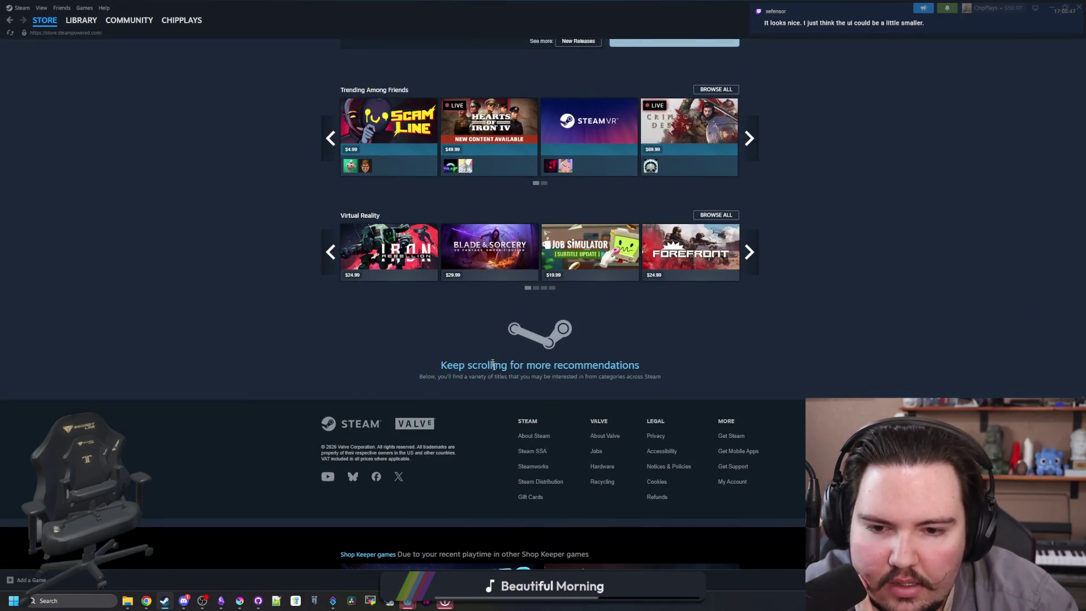
pyautogui.scroll(-4, 546, 384)
pyautogui.scroll(-20, 560, 283)
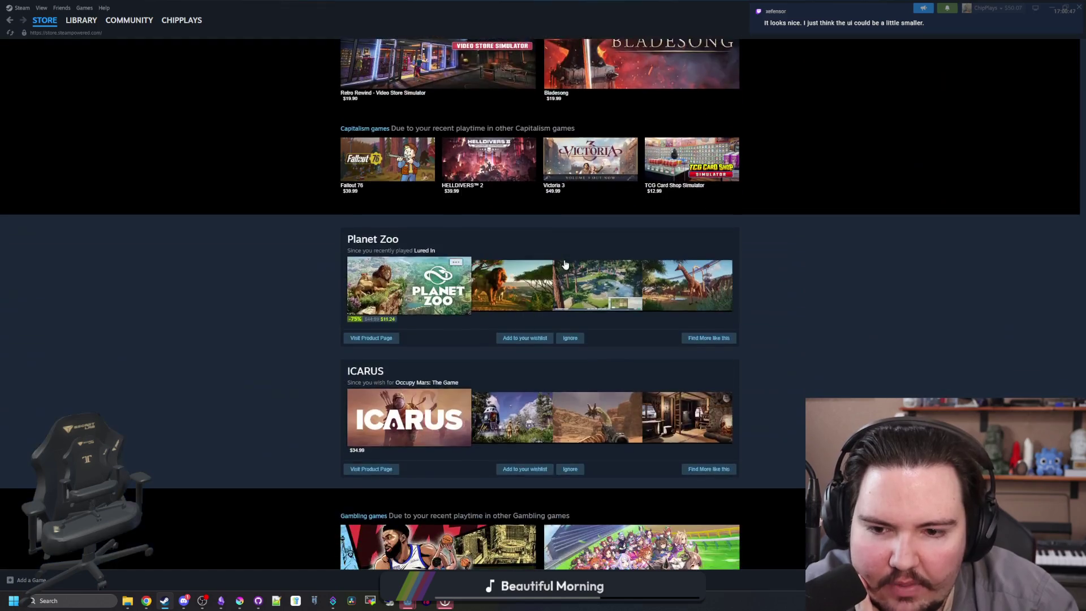
pyautogui.scroll(-20, 565, 264)
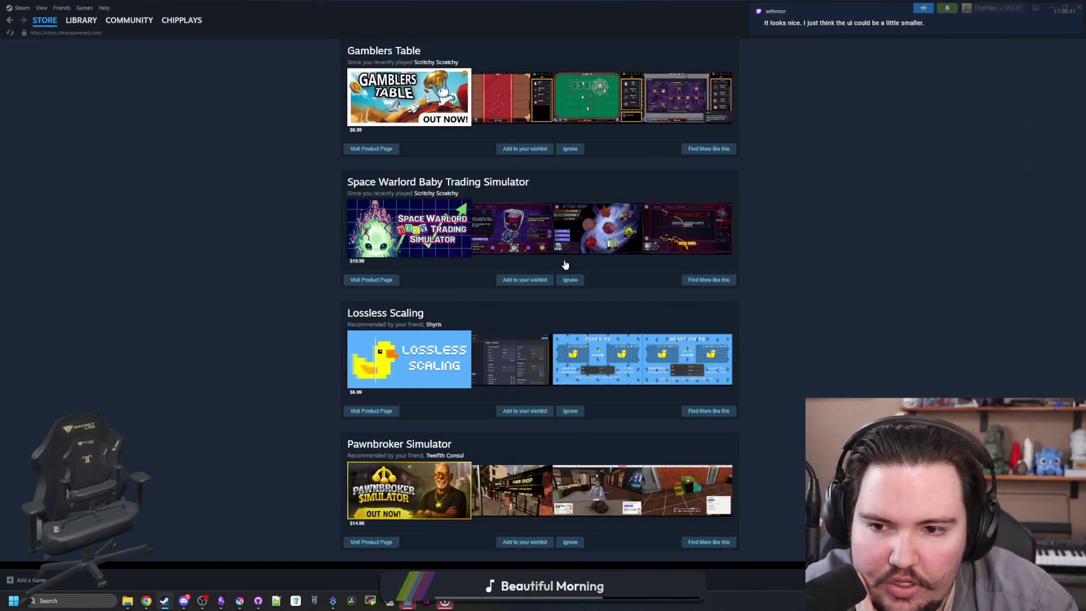
pyautogui.scroll(-20, 565, 264)
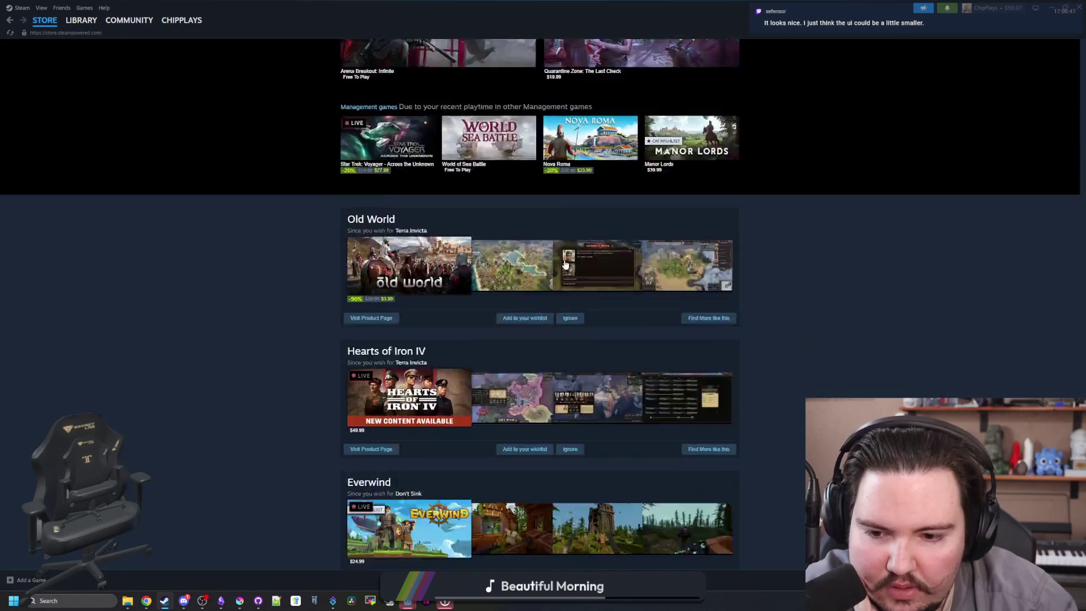
pyautogui.scroll(-20, 546, 287)
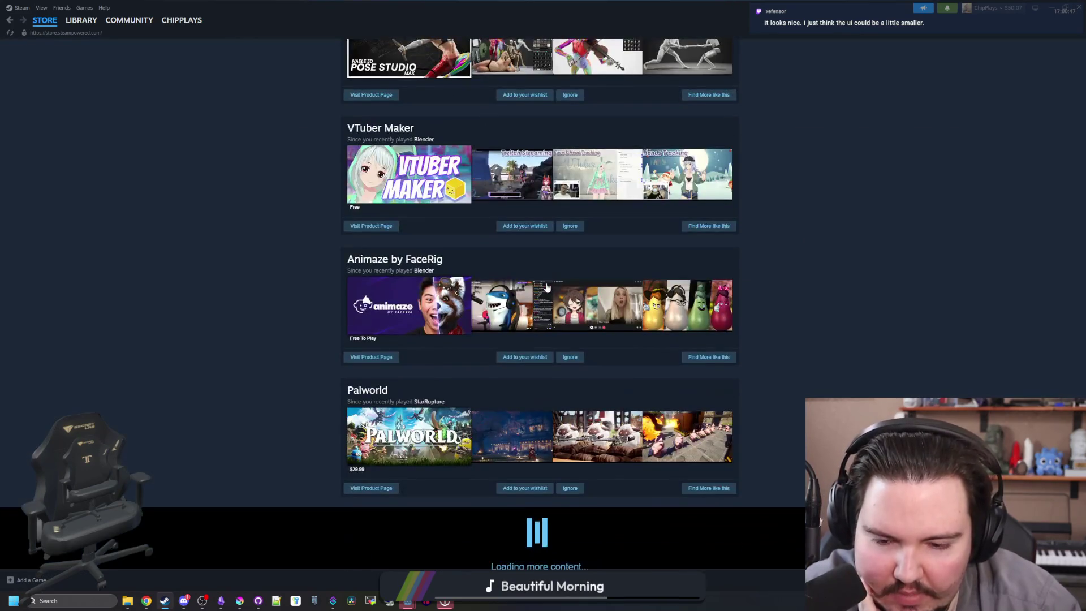
pyautogui.scroll(-20, 546, 287)
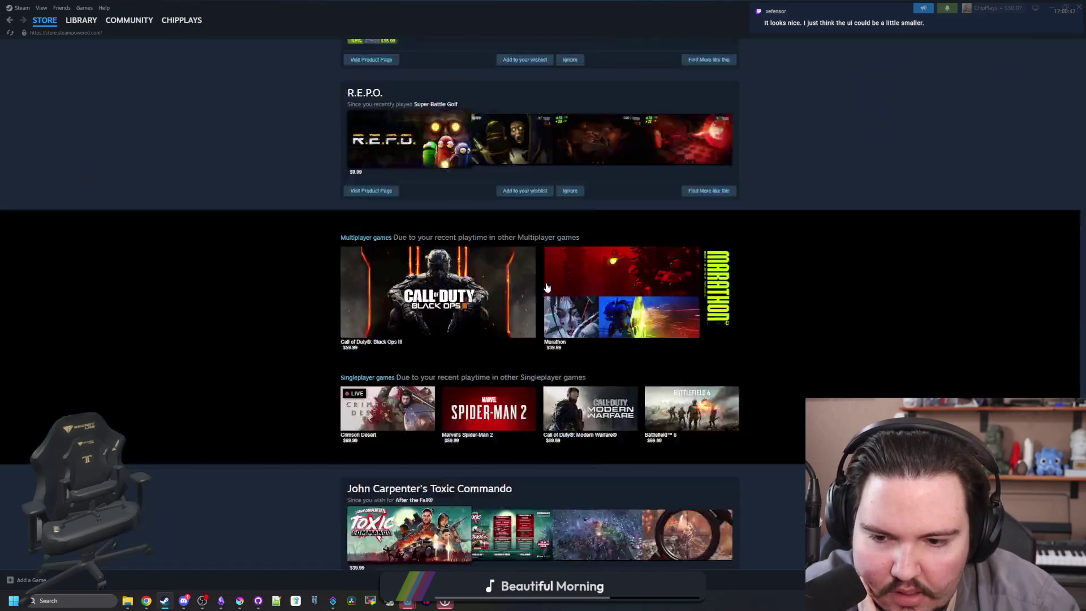
pyautogui.scroll(-20, 547, 287)
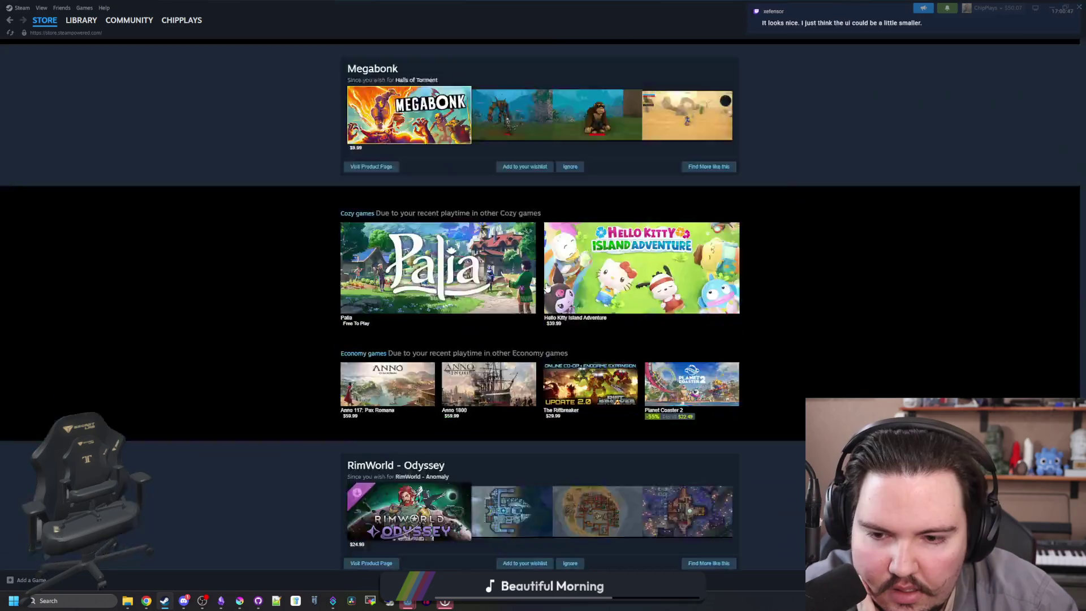
pyautogui.scroll(-20, 546, 287)
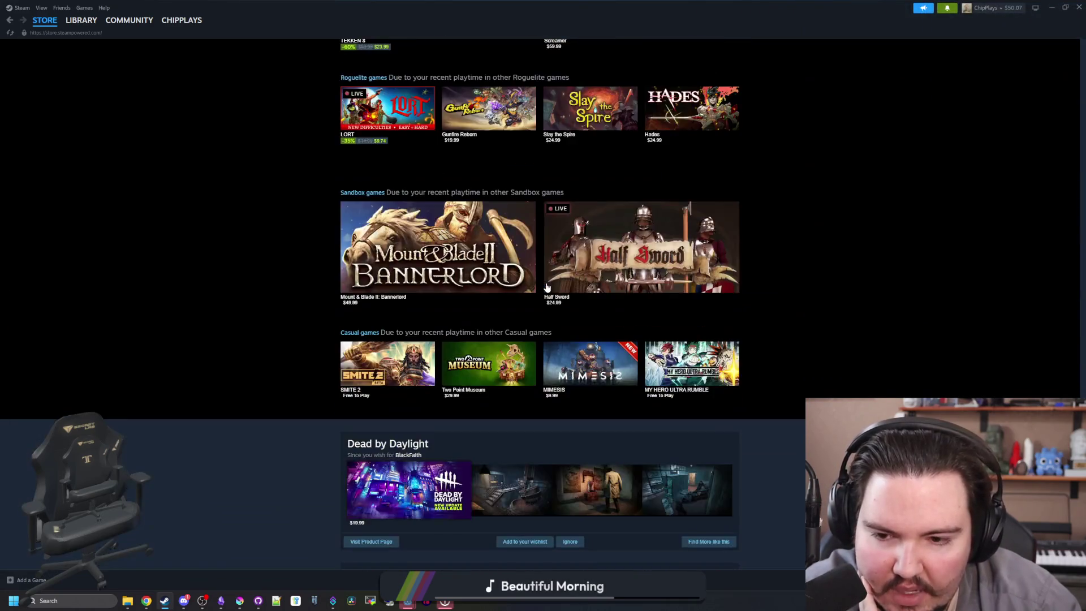
pyautogui.scroll(-20, 546, 287)
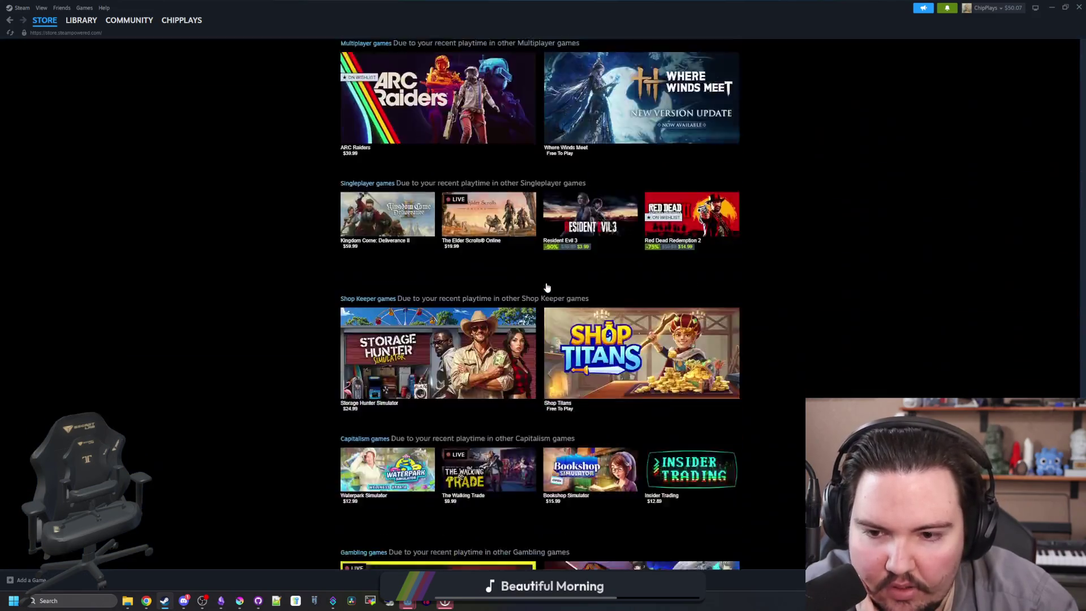
pyautogui.scroll(-20, 546, 288)
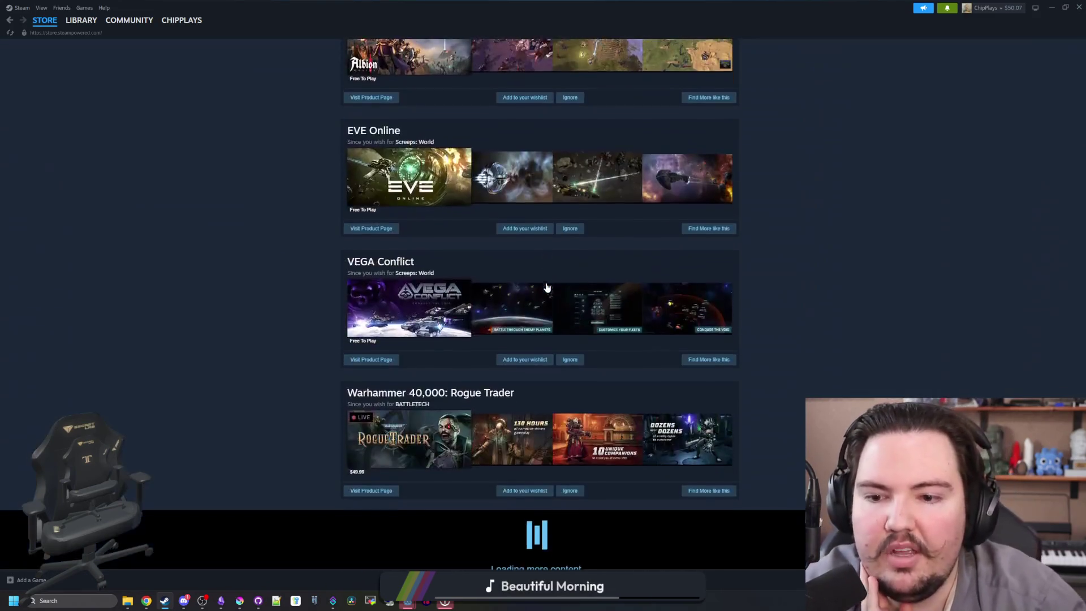
pyautogui.scroll(-20, 527, 509)
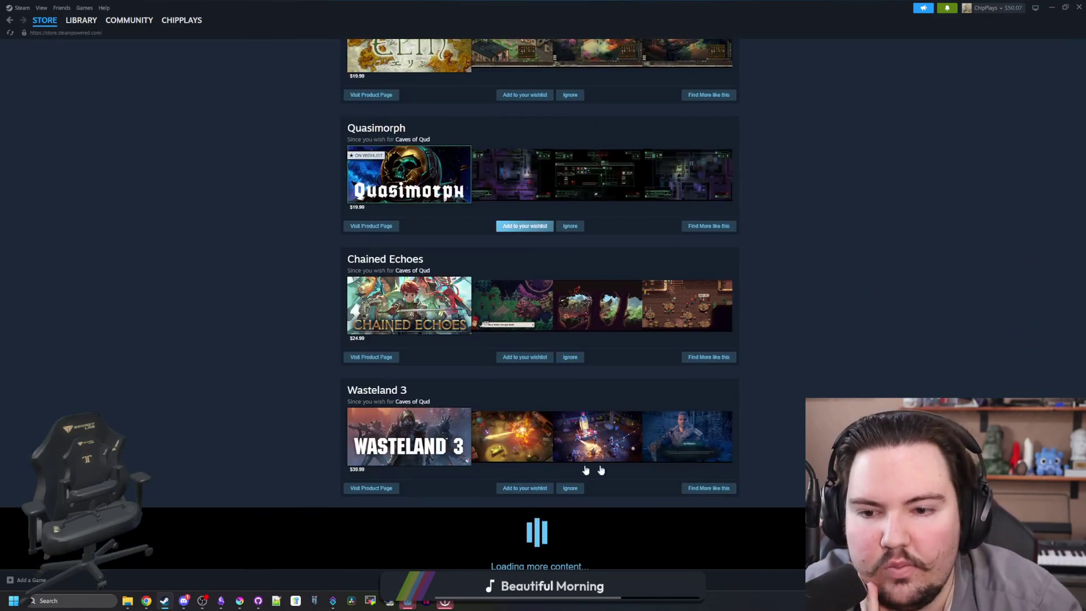
pyautogui.scroll(20, 784, 382)
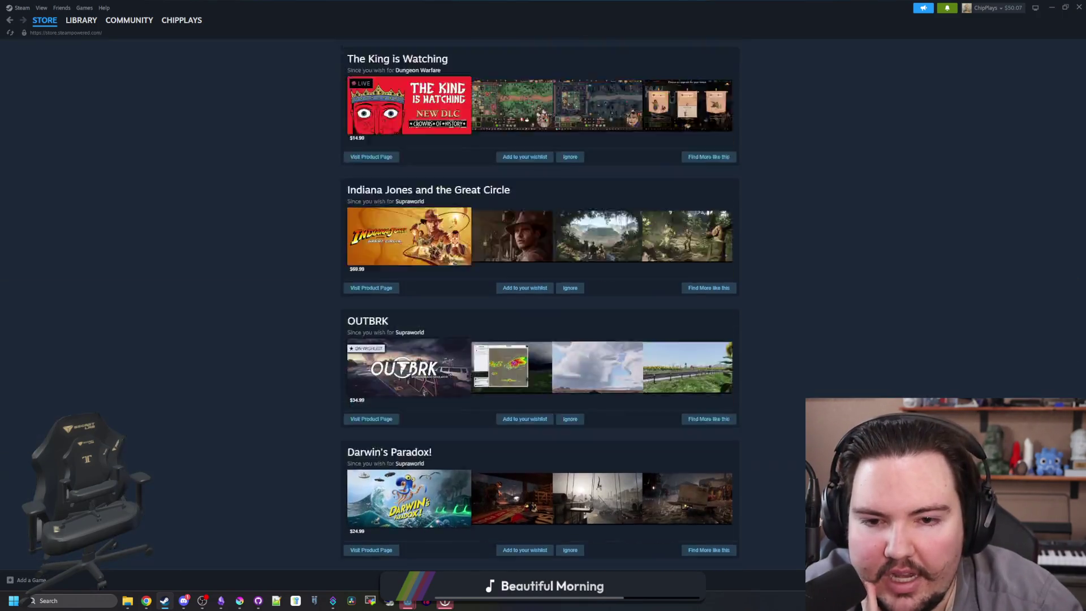
pyautogui.scroll(15, 800, 415)
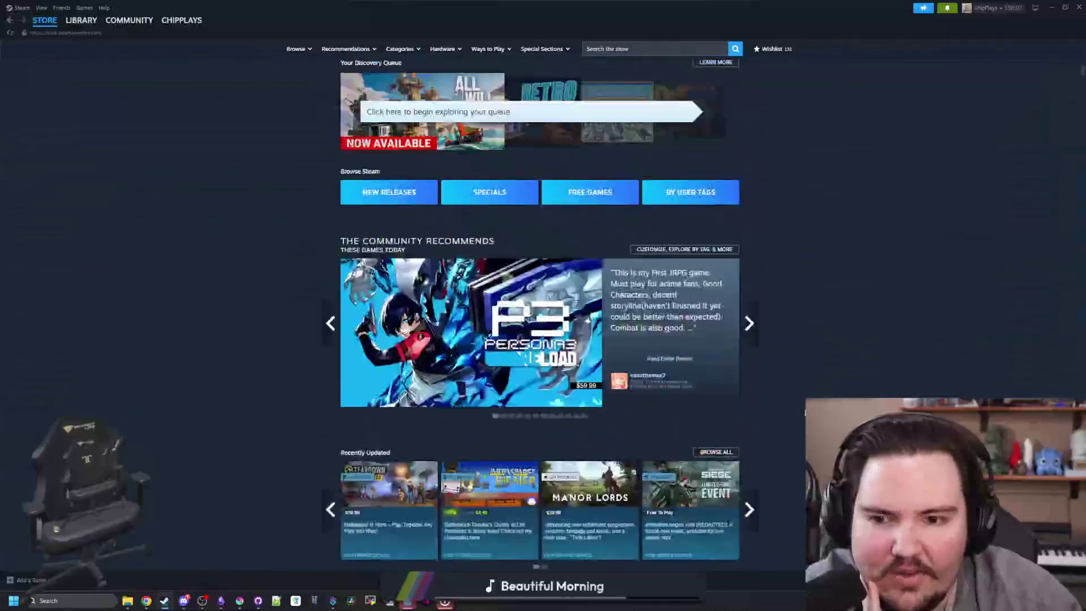
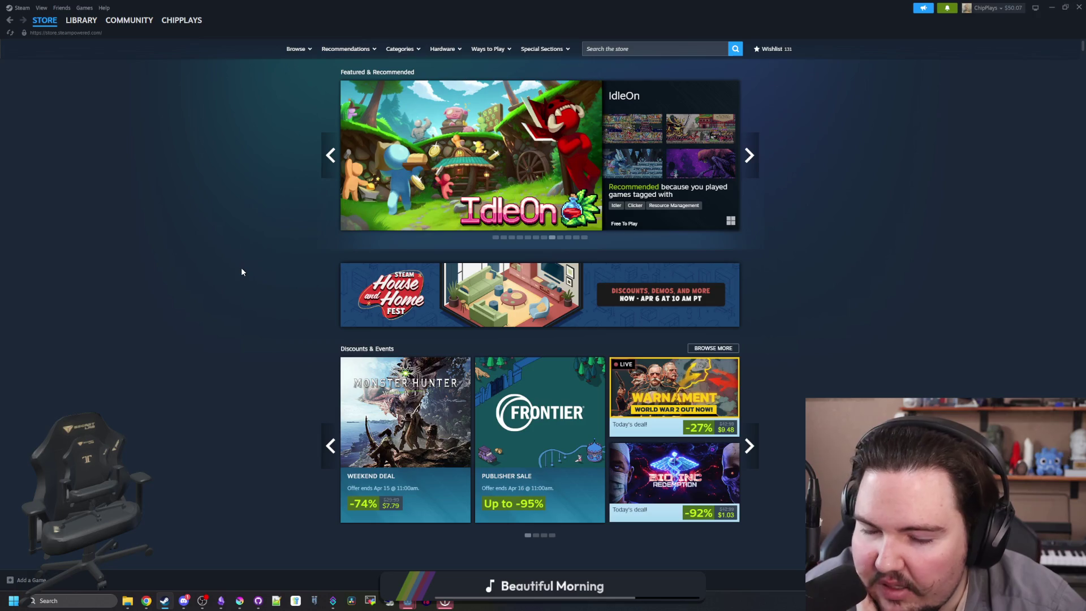
# Step: Open the Interface page of the Steam client settings
pyautogui.scroll(-4, 242, 272)
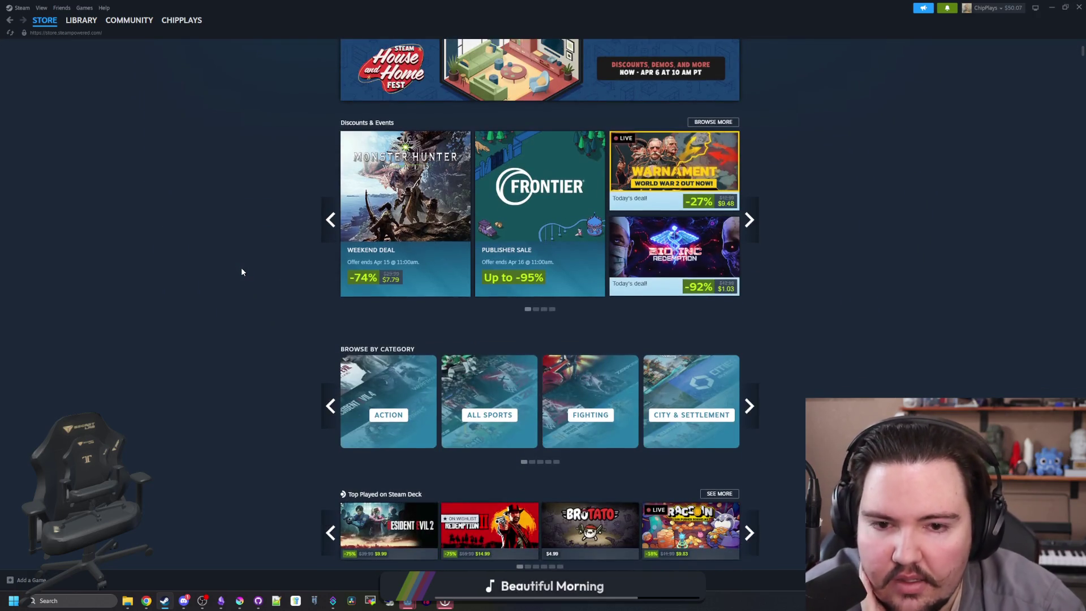
pyautogui.scroll(-2, 241, 272)
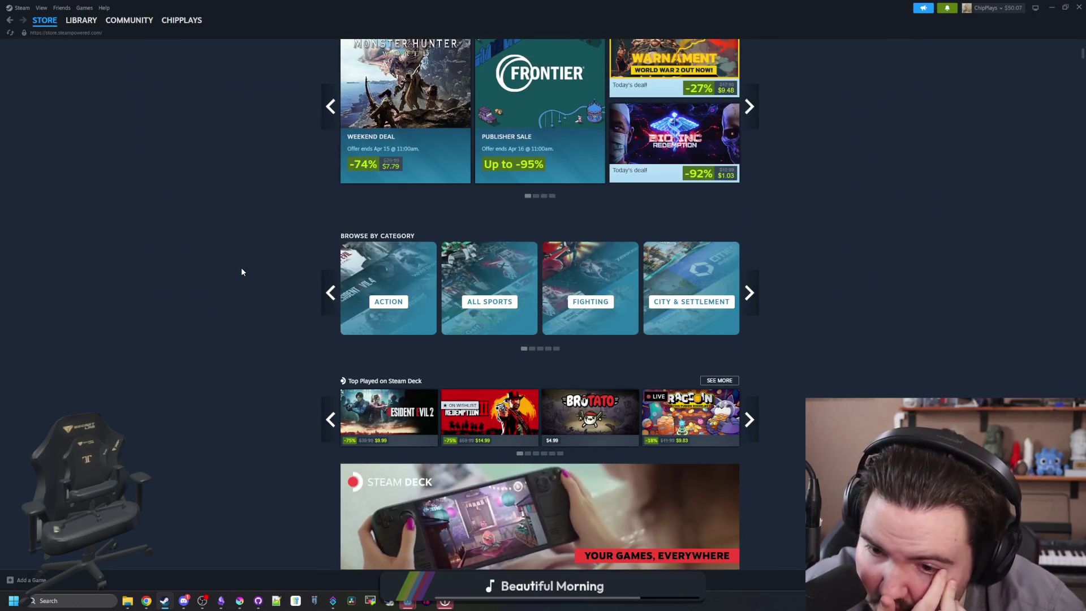
pyautogui.scroll(-3, 241, 272)
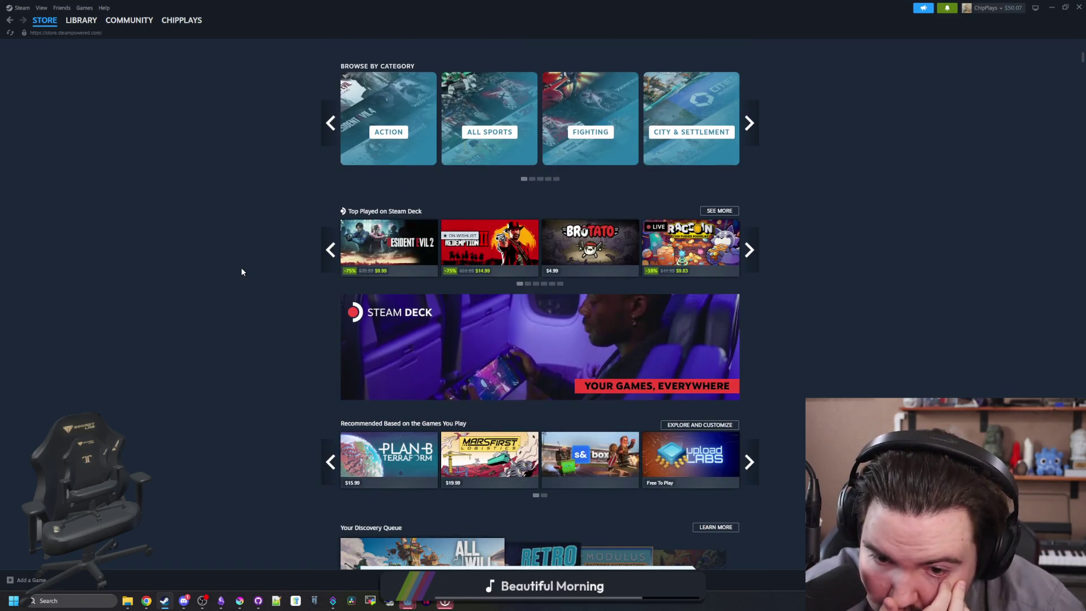
pyautogui.scroll(-1, 241, 272)
pyautogui.scroll(-2, 543, 280)
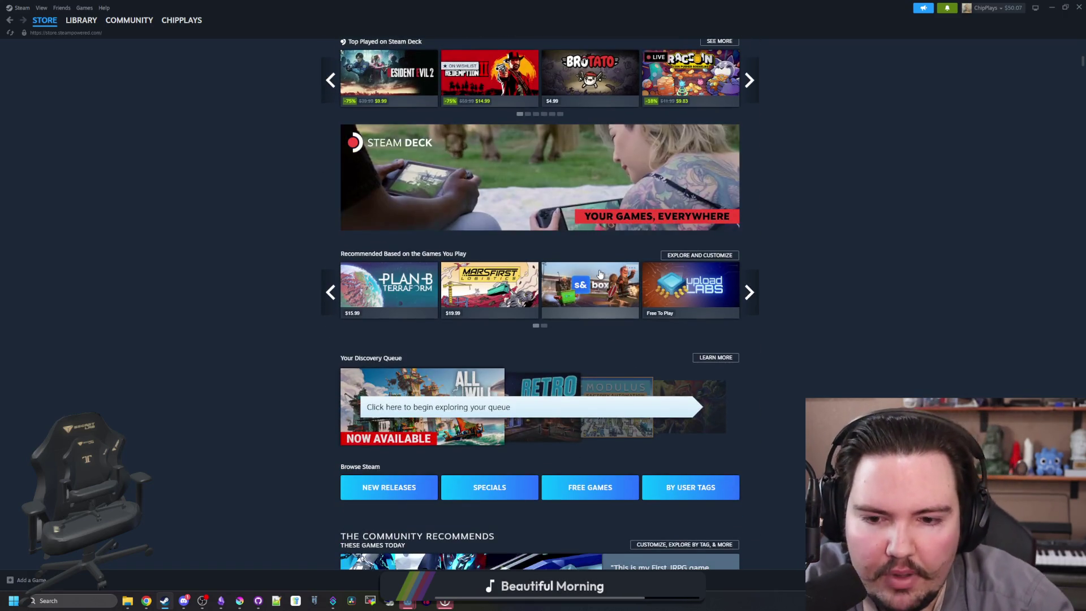
pyautogui.moveTo(601, 274)
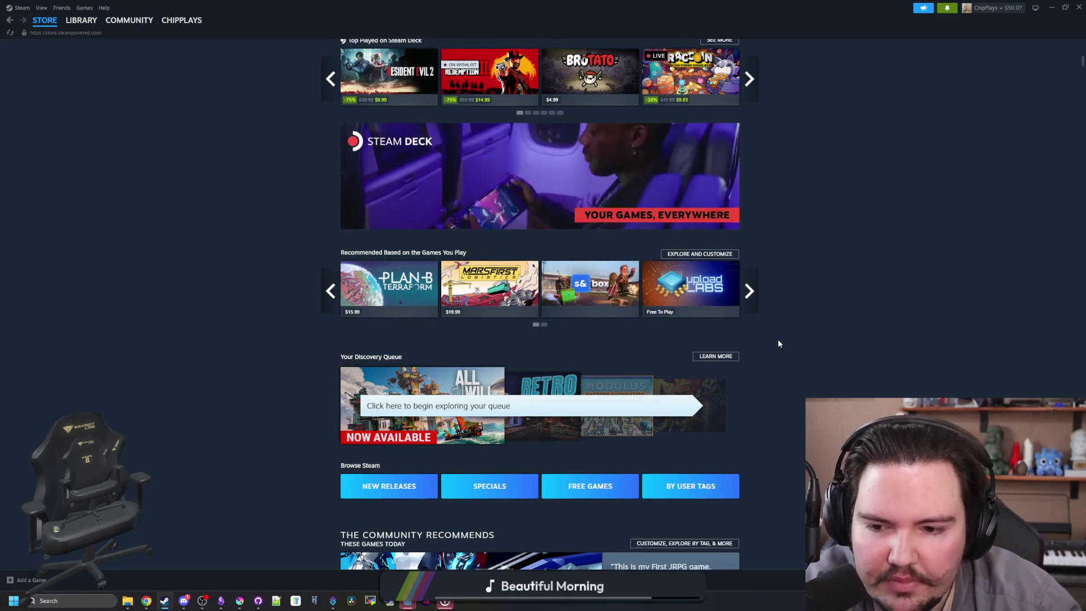
pyautogui.scroll(-2, 778, 340)
pyautogui.scroll(-4, 763, 339)
pyautogui.scroll(-2, 746, 335)
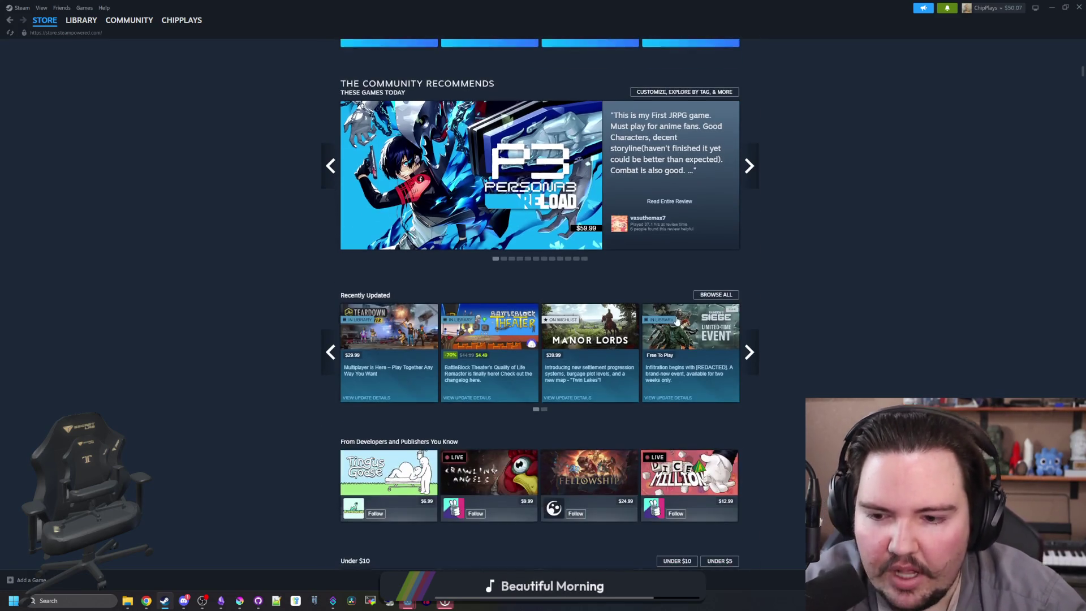
pyautogui.scroll(-3, 845, 327)
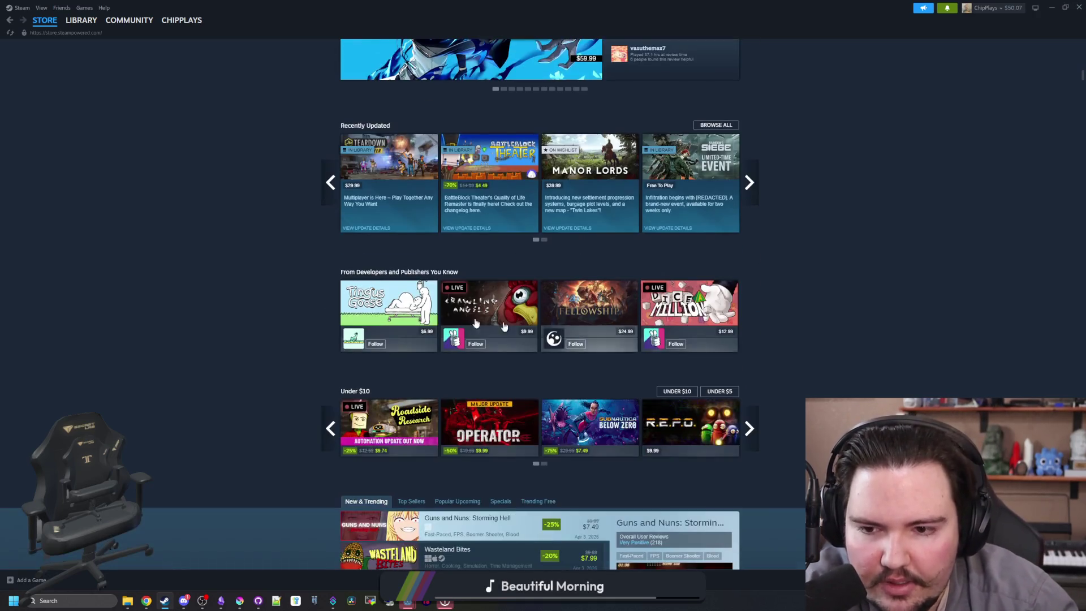
pyautogui.scroll(-2, 89, 87)
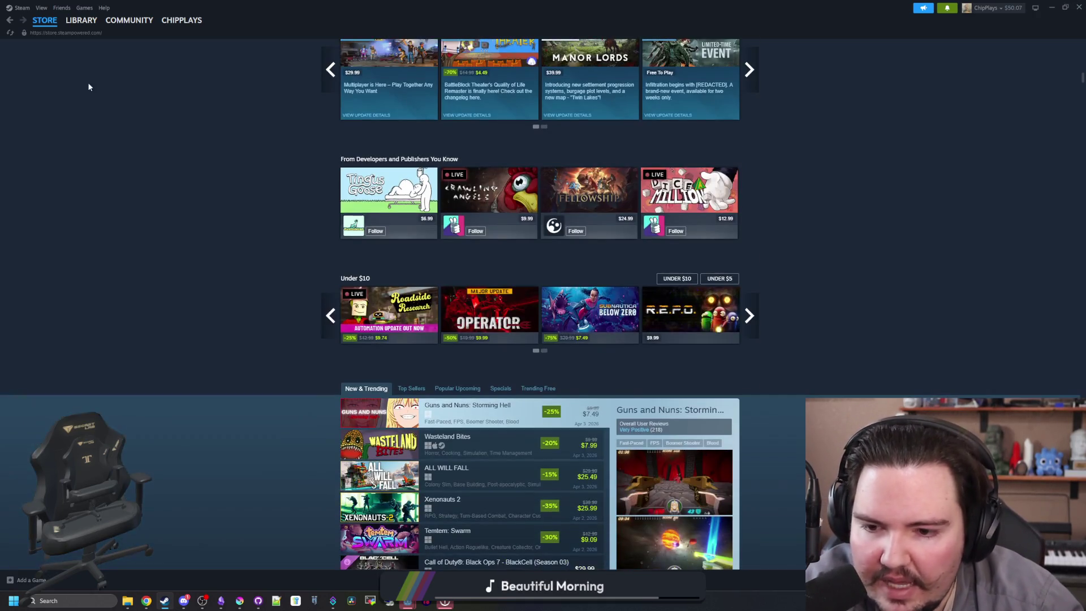
pyautogui.scroll(-3, 225, 258)
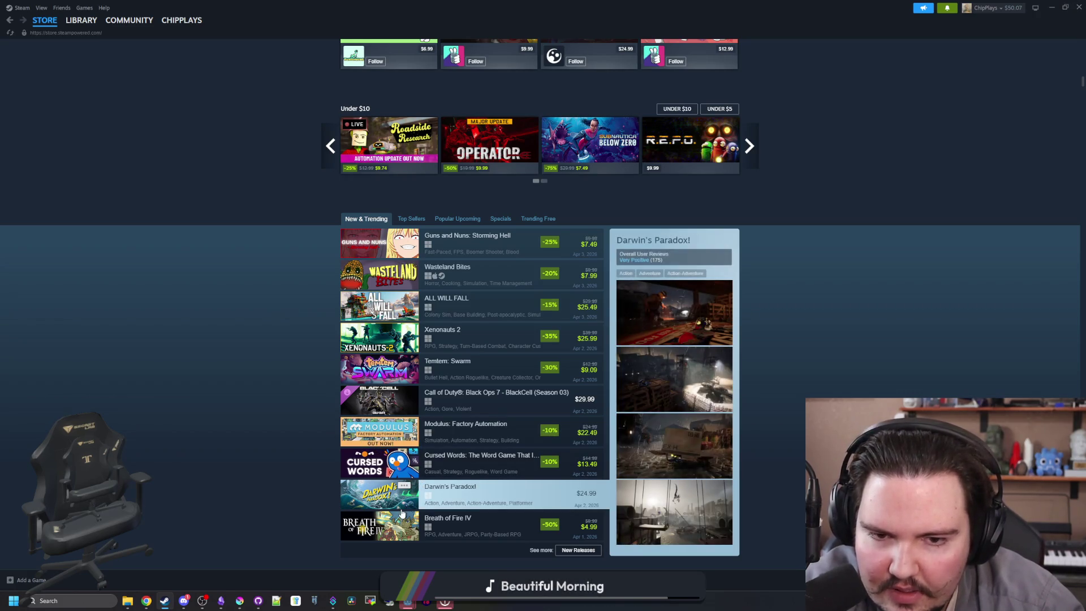
pyautogui.click(21, 8)
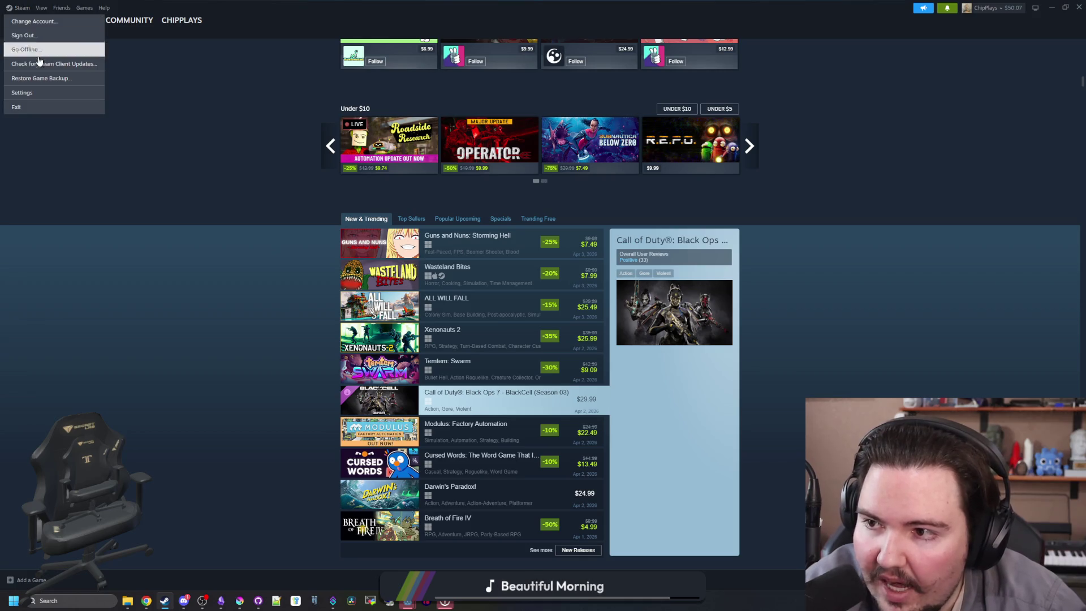
pyautogui.click(23, 93)
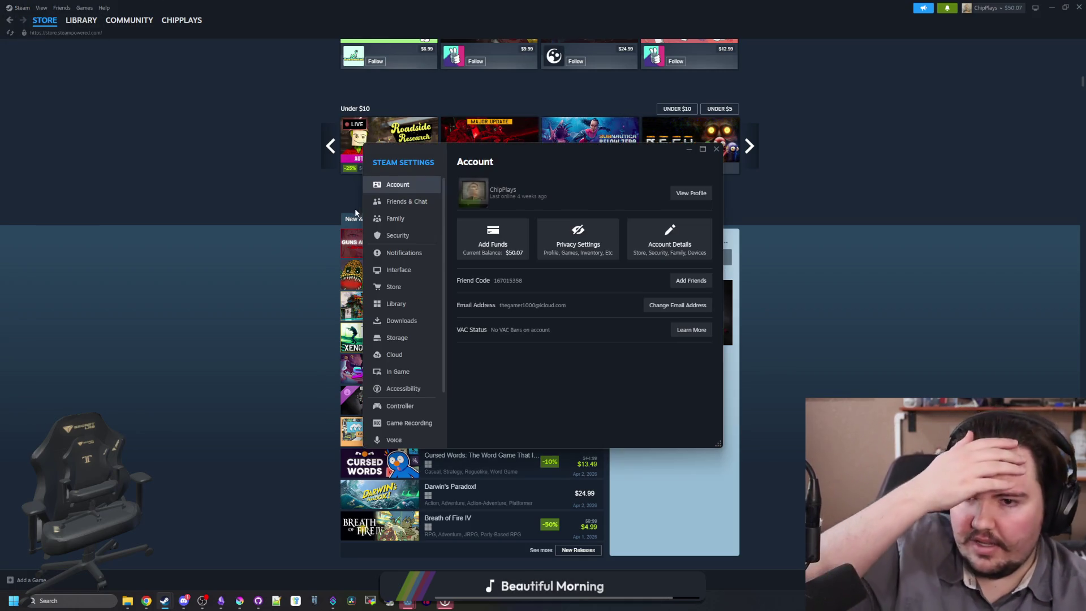
pyautogui.click(399, 270)
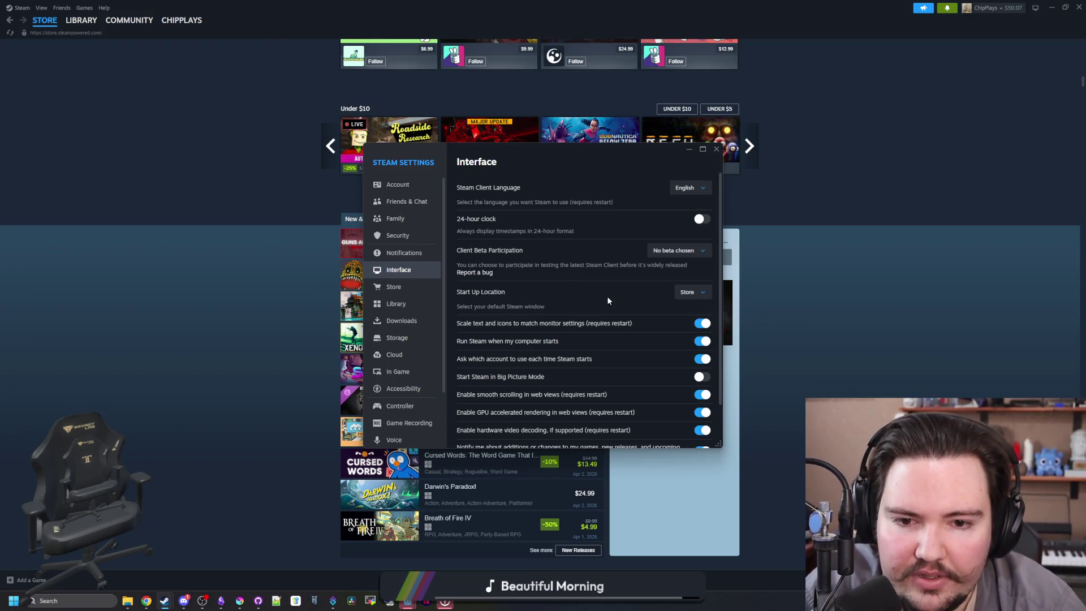
# Step: Set Client Beta Participation to Steam Beta Update and restart Steam
pyautogui.scroll(-2, 593, 298)
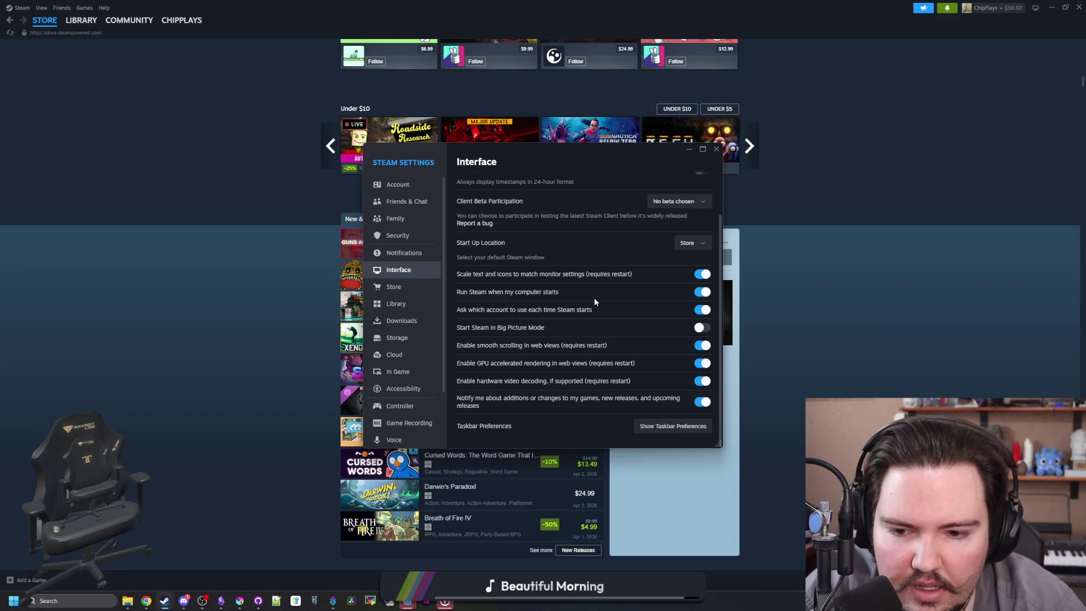
pyautogui.scroll(2, 593, 298)
pyautogui.click(677, 251)
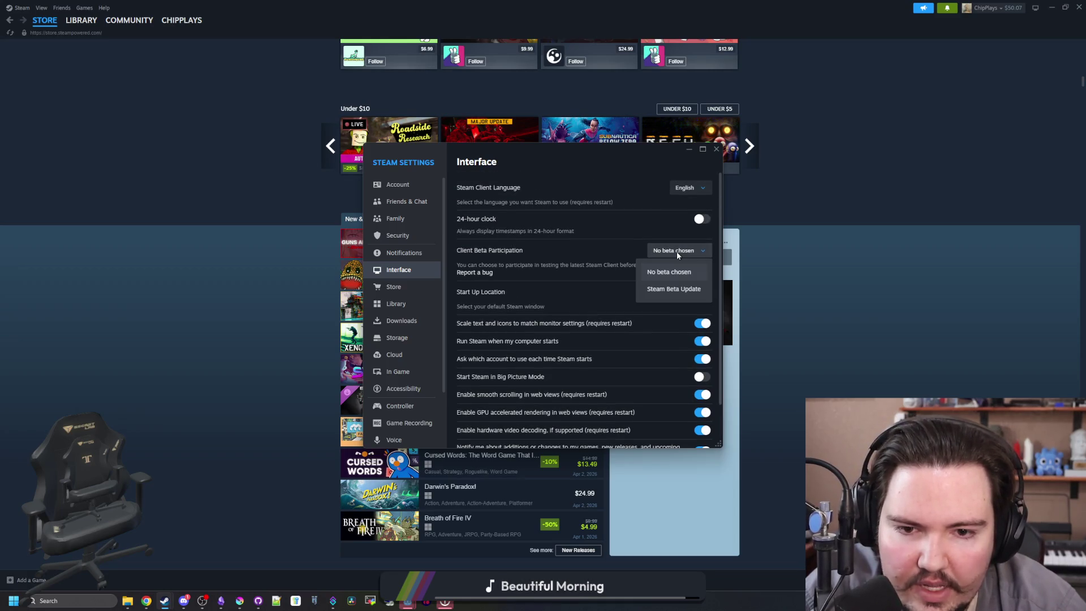
pyautogui.click(673, 289)
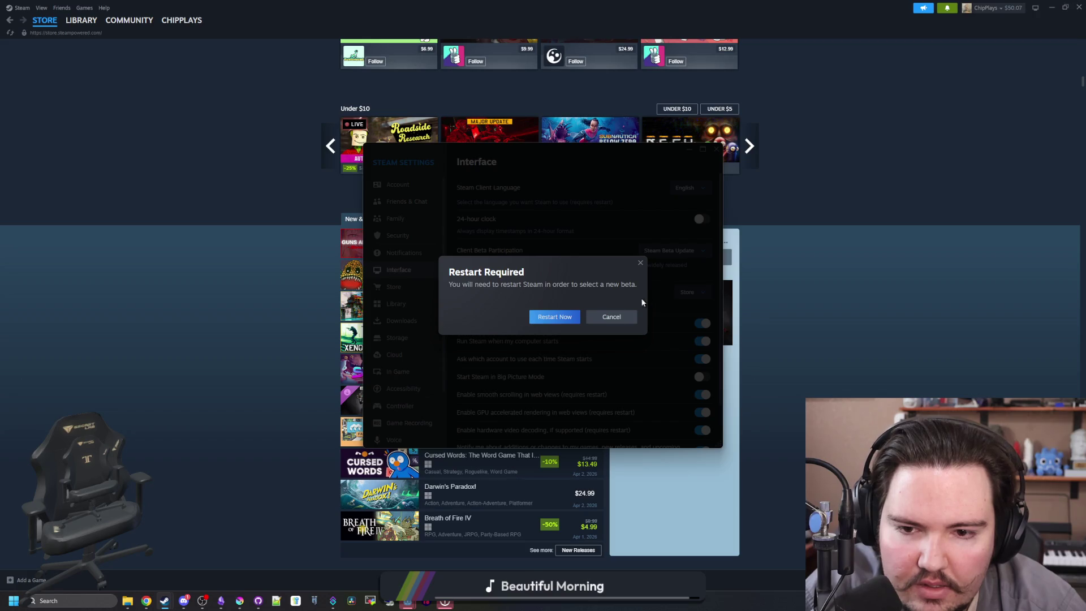
pyautogui.click(551, 319)
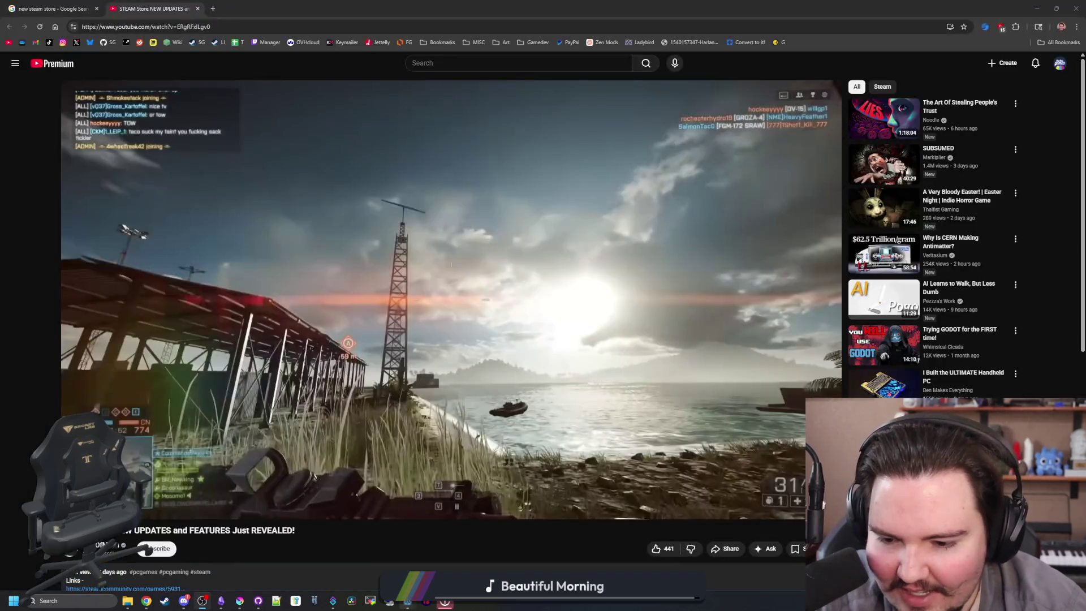
# Step: Return to the Godot editor with the cursor at the end of line 94
pyautogui.moveTo(408, 601)
pyautogui.click(453, 543)
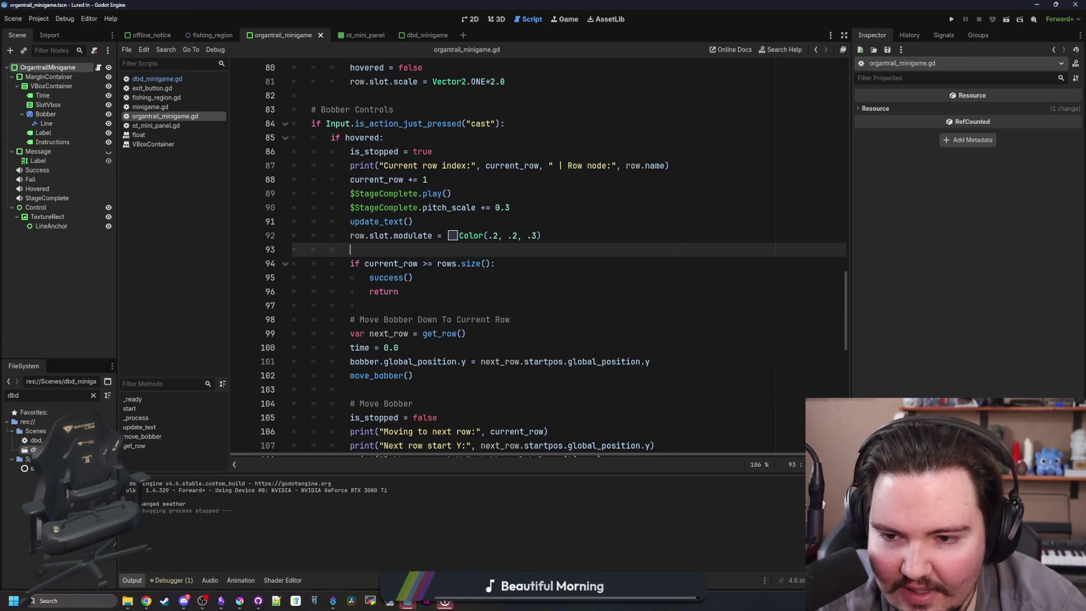
pyautogui.click(546, 267)
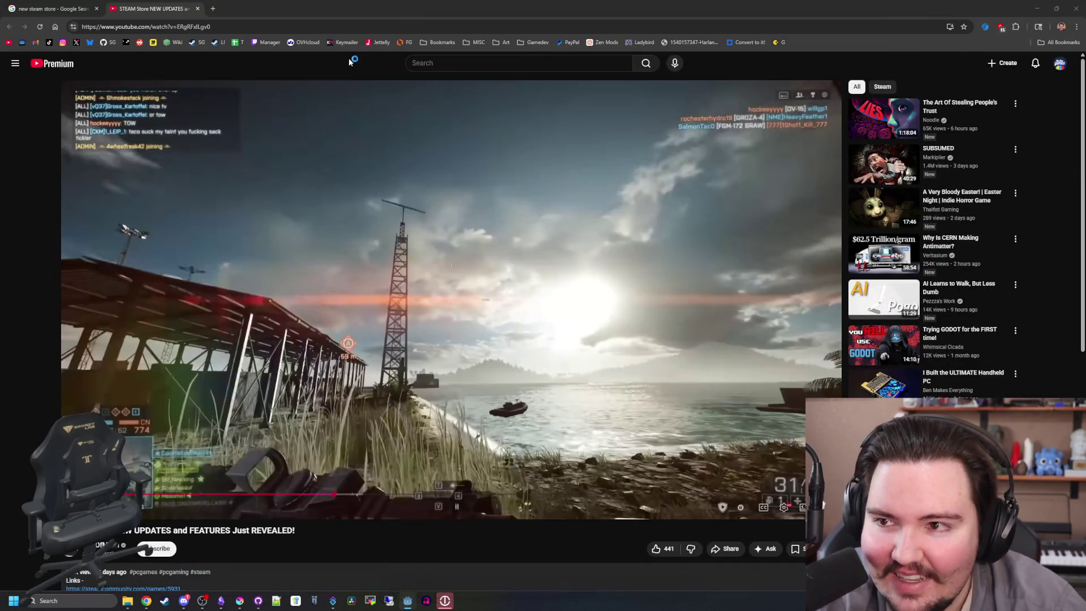
# Step: Close the YouTube and Steam store windows, raise Krita above GitHub Desktop, and show Steam
pyautogui.moveTo(567, 7); pyautogui.dragTo(567, 211)
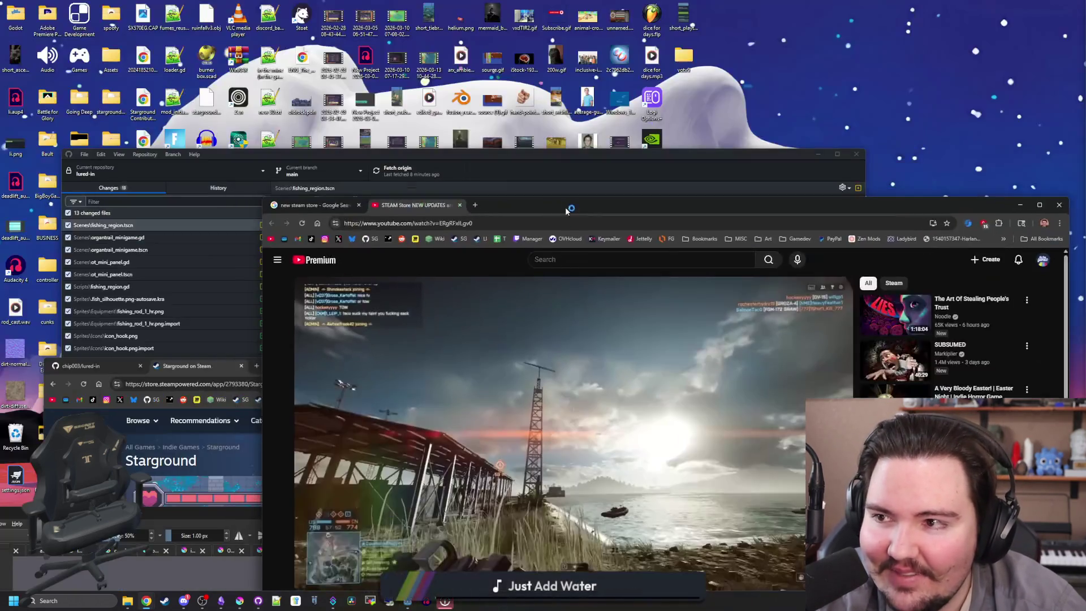
pyautogui.click(1058, 205)
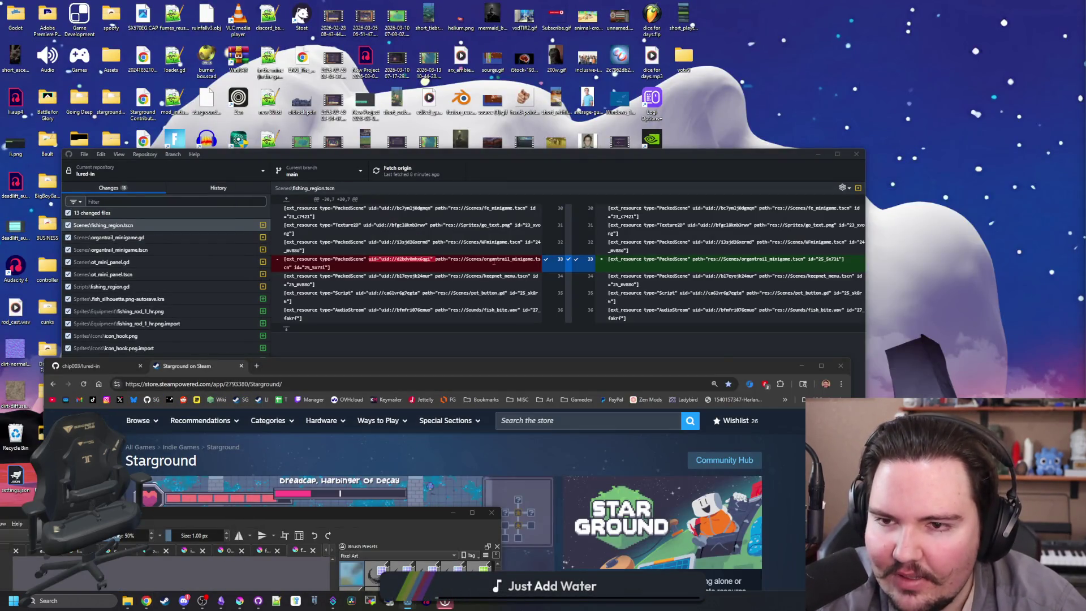
pyautogui.moveTo(766, 365); pyautogui.dragTo(811, 161)
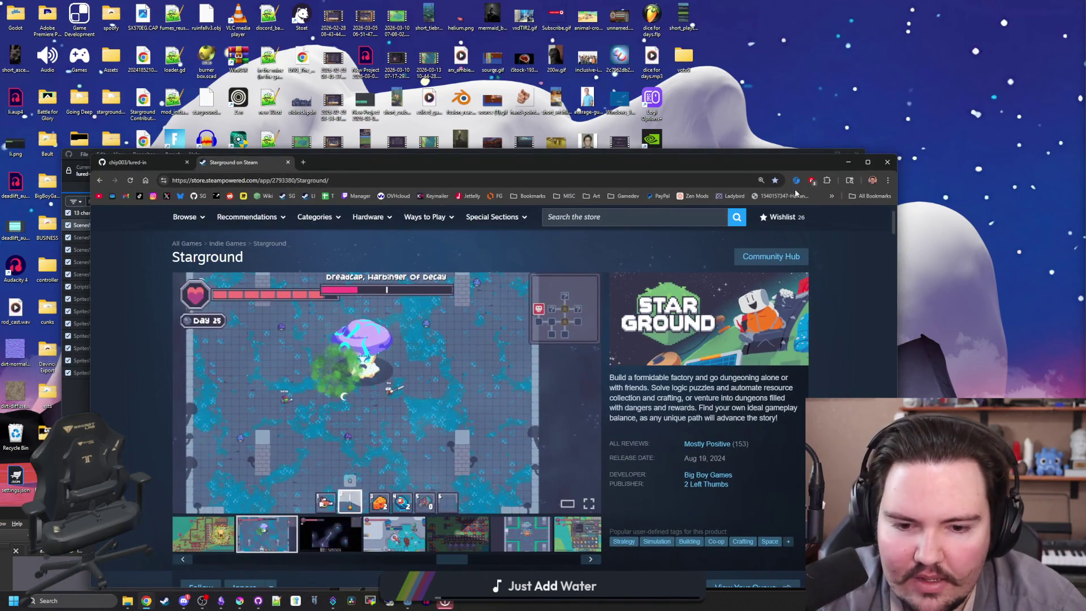
pyautogui.click(887, 162)
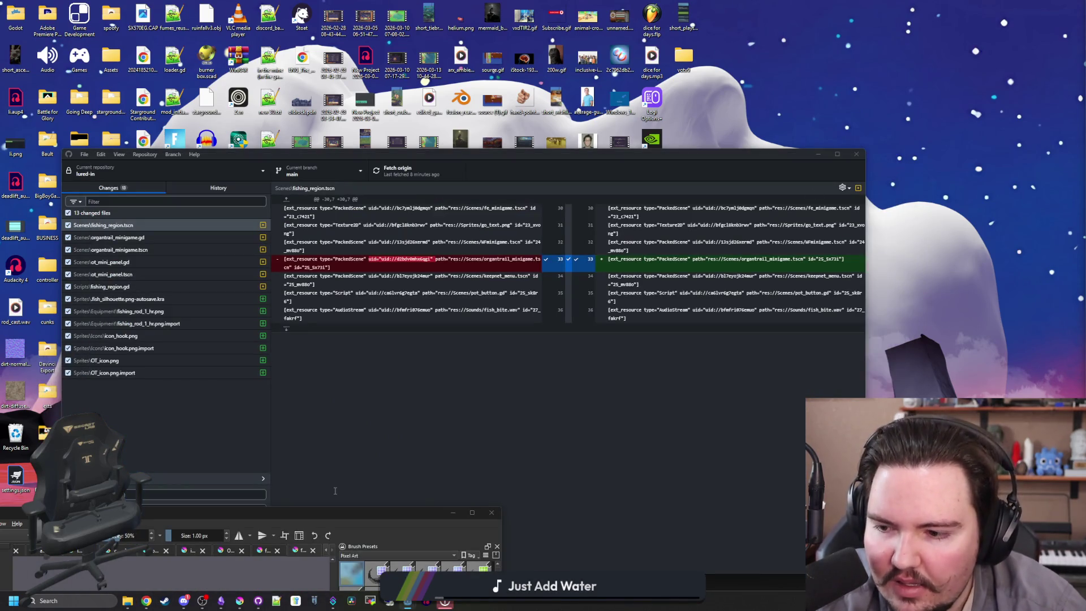
pyautogui.moveTo(356, 513); pyautogui.dragTo(589, 287)
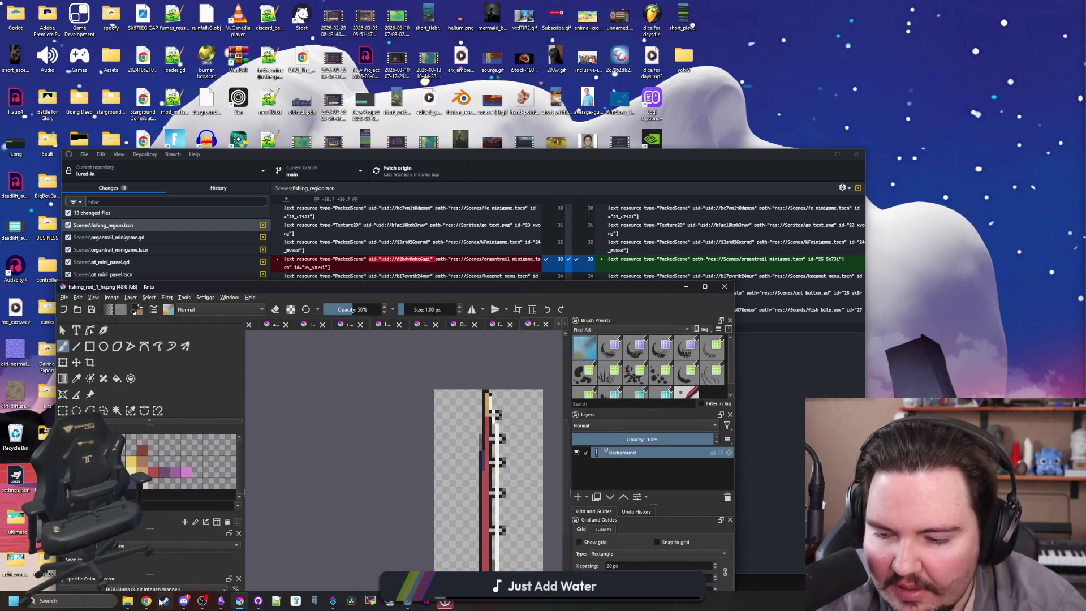
pyautogui.click(163, 601)
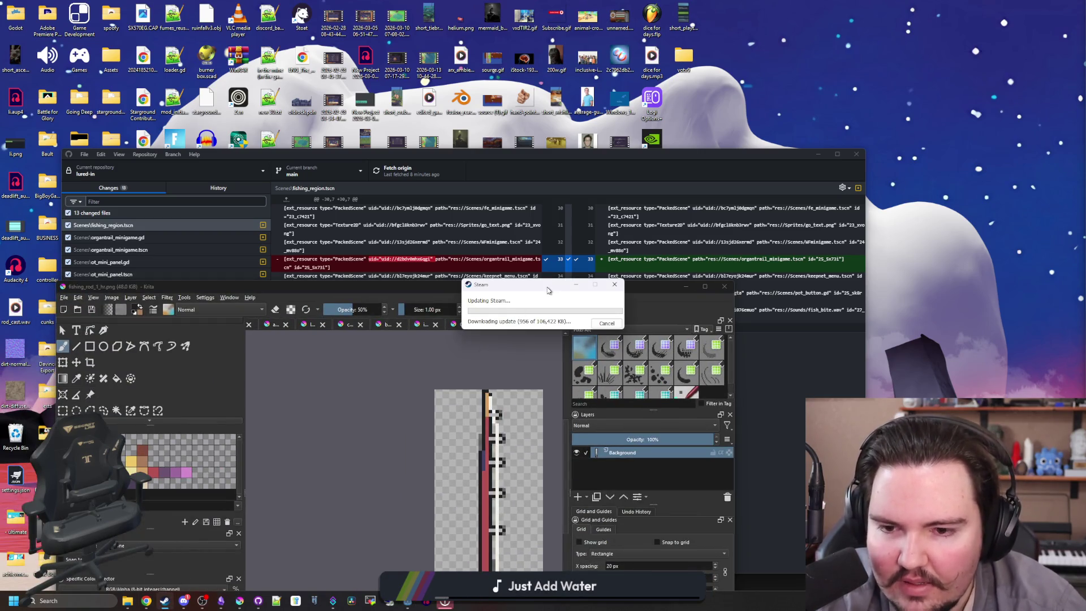
# Step: Maximize Krita, erase two outline pixels beside the reel, and save the PNG
pyautogui.doubleClick(410, 288)
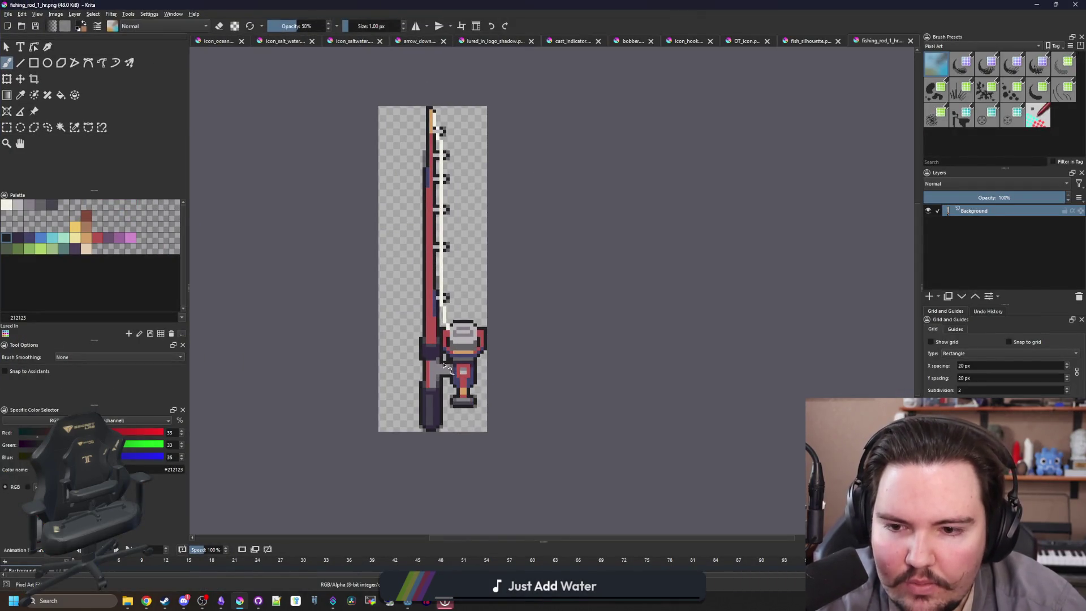
pyautogui.scroll(5, 444, 364)
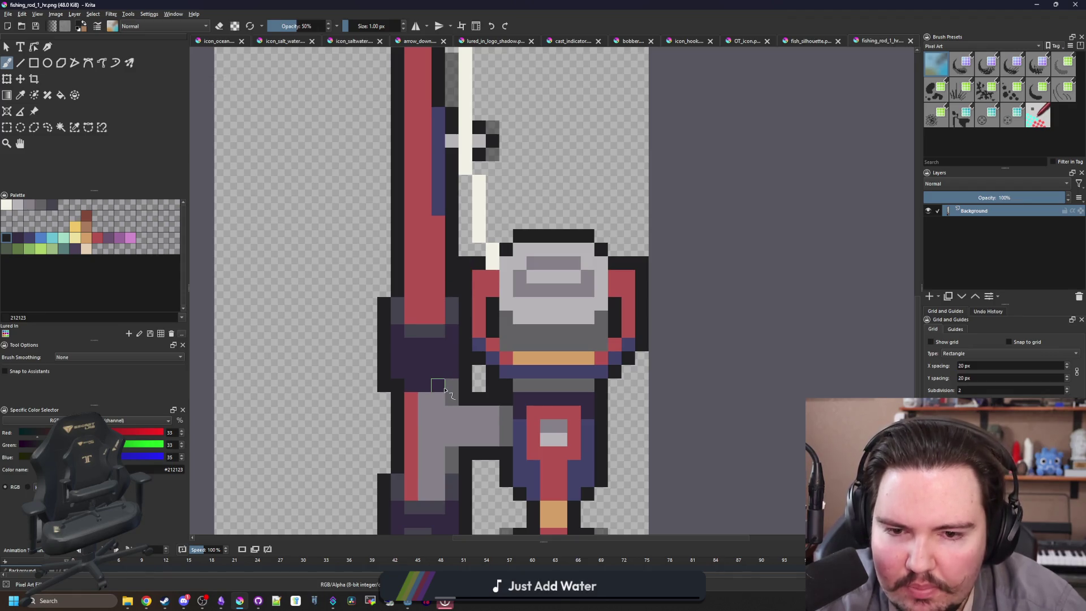
pyautogui.scroll(-5, 444, 389)
pyautogui.scroll(5, 516, 345)
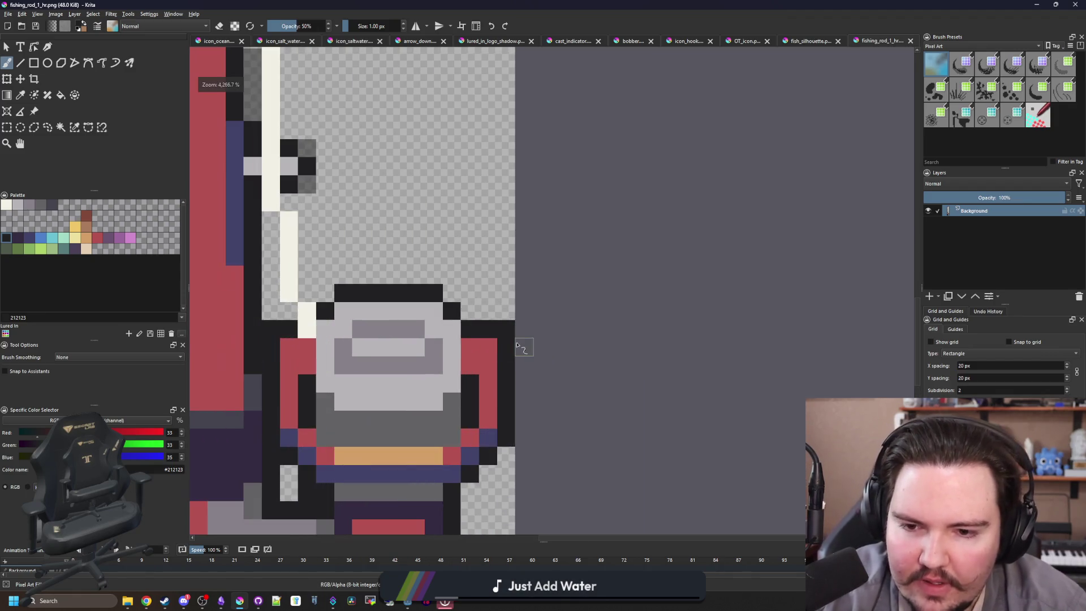
pyautogui.press('e')
pyautogui.click(505, 329)
pyautogui.click(270, 328)
pyautogui.scroll(1, 277, 387)
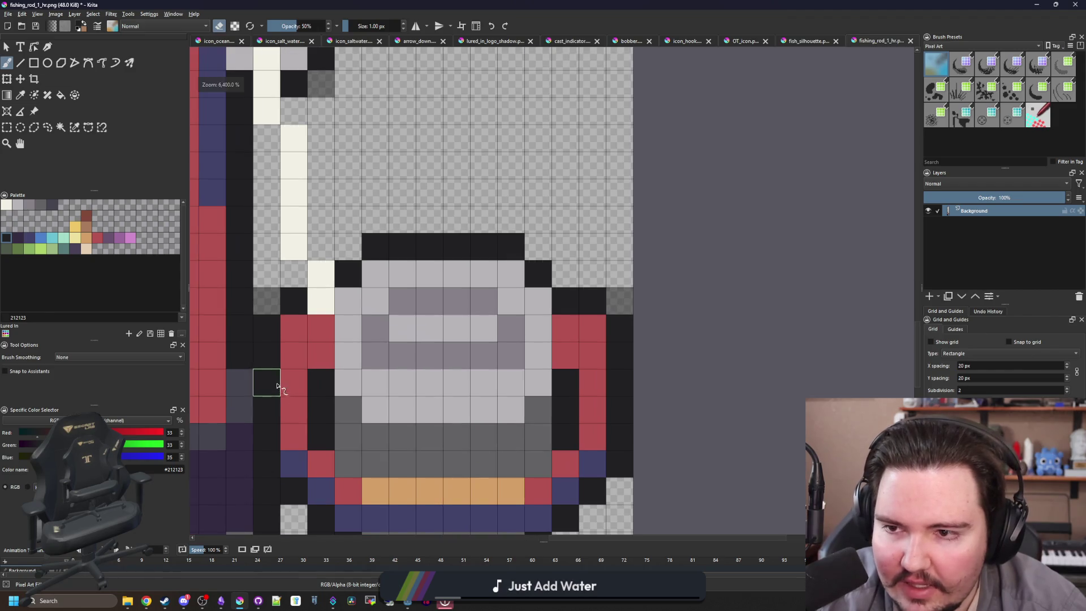
pyautogui.scroll(-7, 278, 386)
pyautogui.hotkey('ctrl', 's')
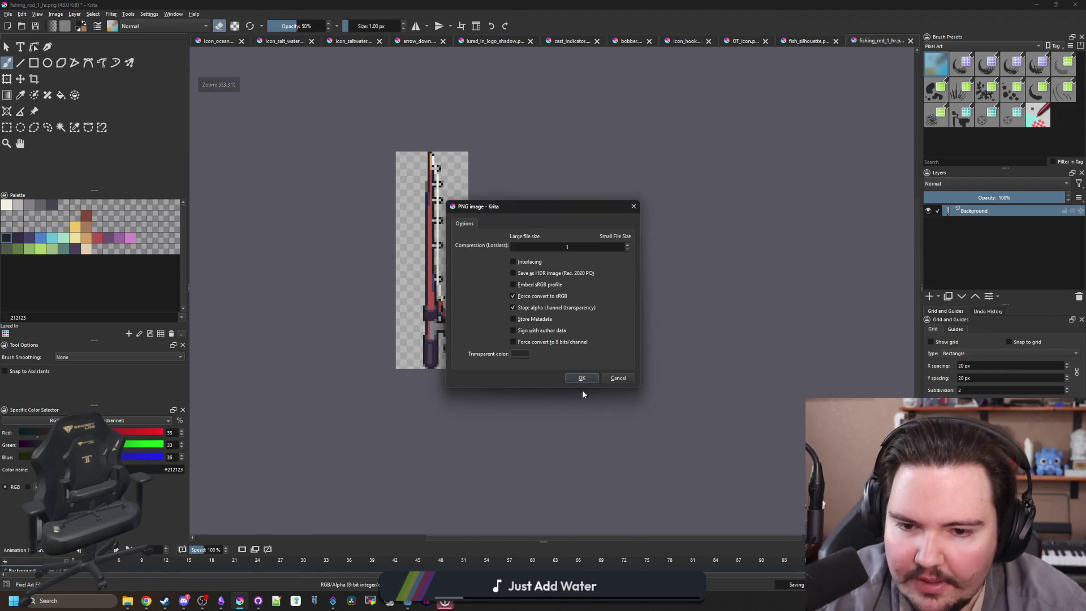
pyautogui.click(591, 378)
# Step: Erase the stray pixel on the rod's left outline, resave fishing_rod_1_hr.png, and minimize Krita
pyautogui.scroll(6, 427, 314)
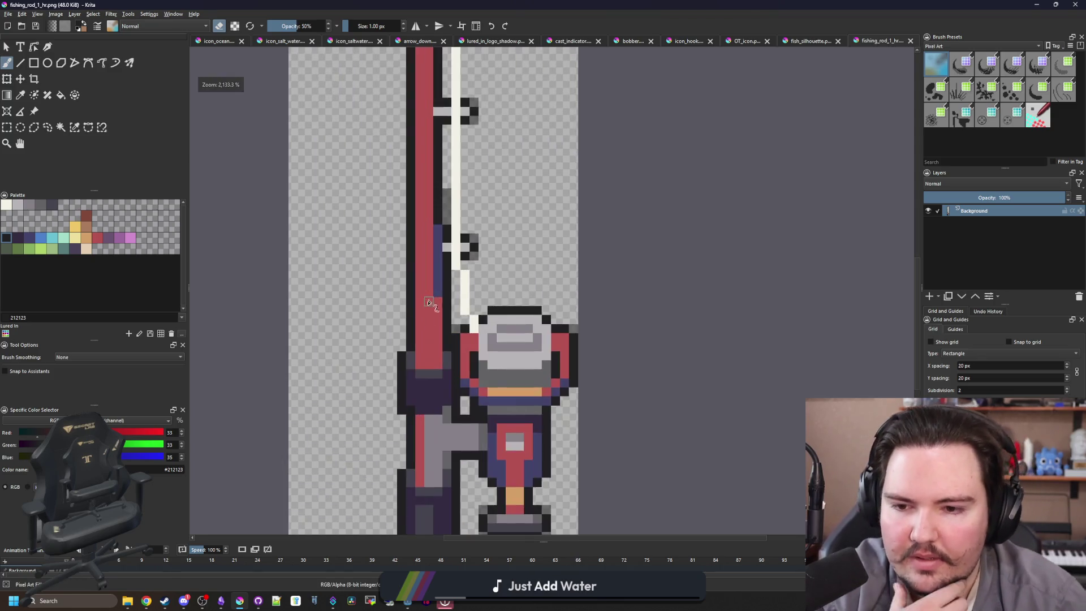
pyautogui.click(403, 395)
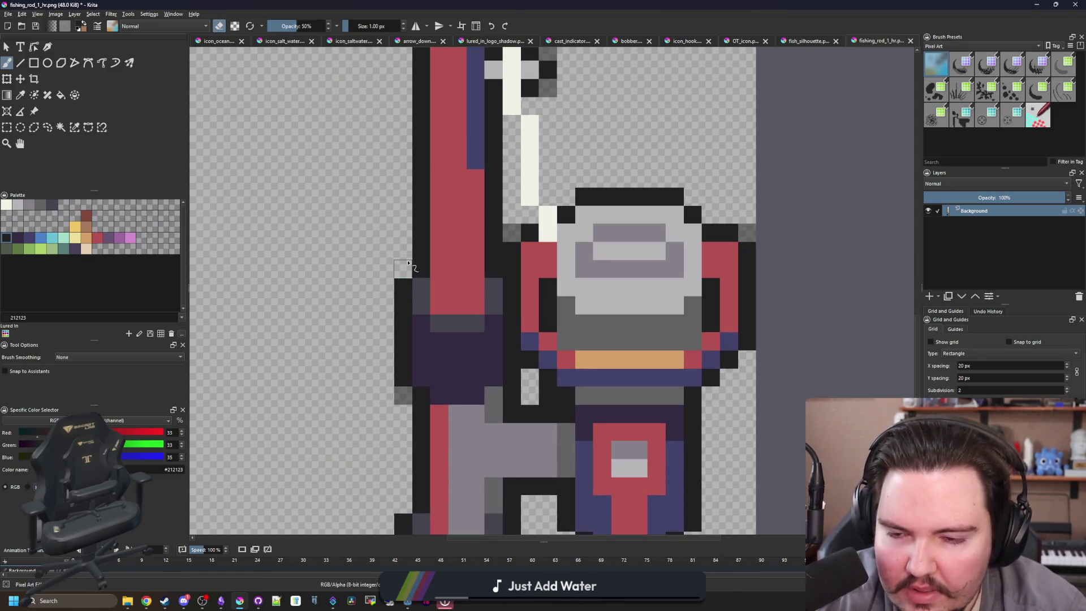
pyautogui.scroll(-4, 450, 323)
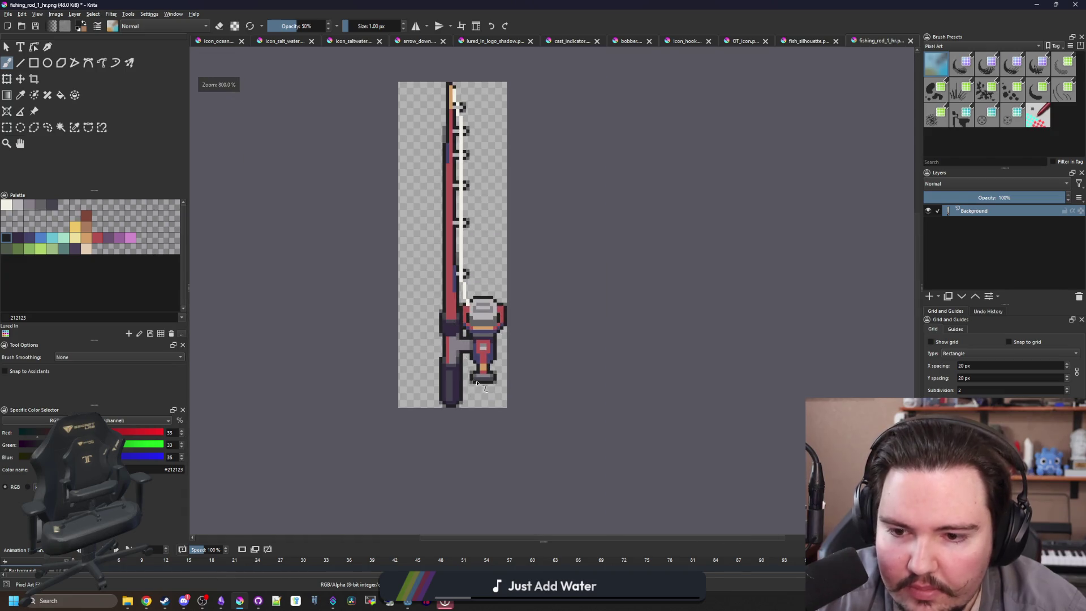
pyautogui.hotkey('ctrl', 's')
pyautogui.click(577, 378)
pyautogui.scroll(-2, 547, 373)
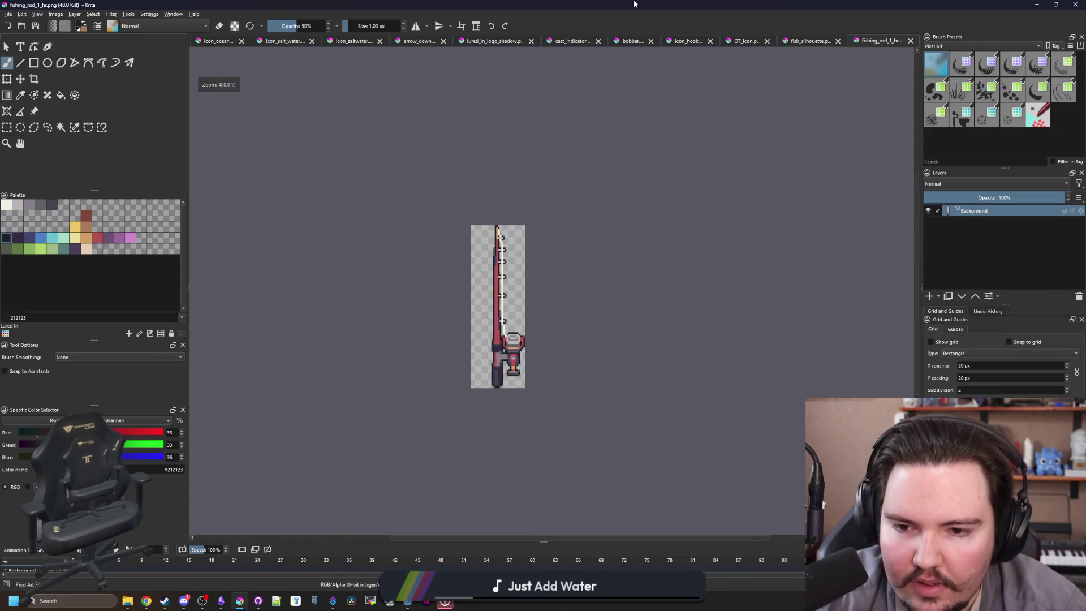
pyautogui.click(1036, 4)
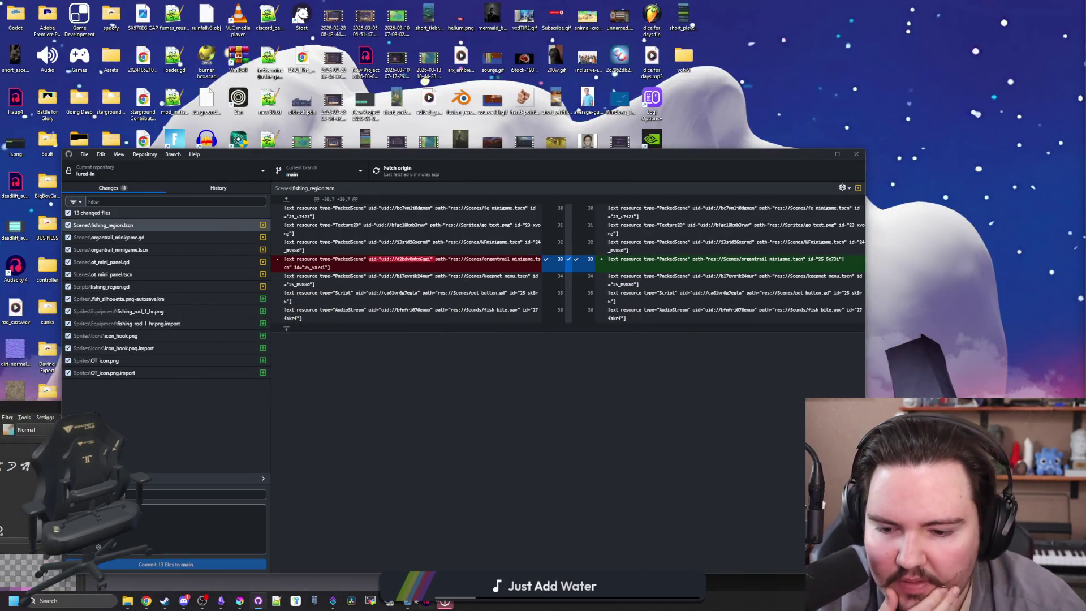
# Step: Launch Steam so its update starts installing, then open a File Explorer window
pyautogui.click(165, 601)
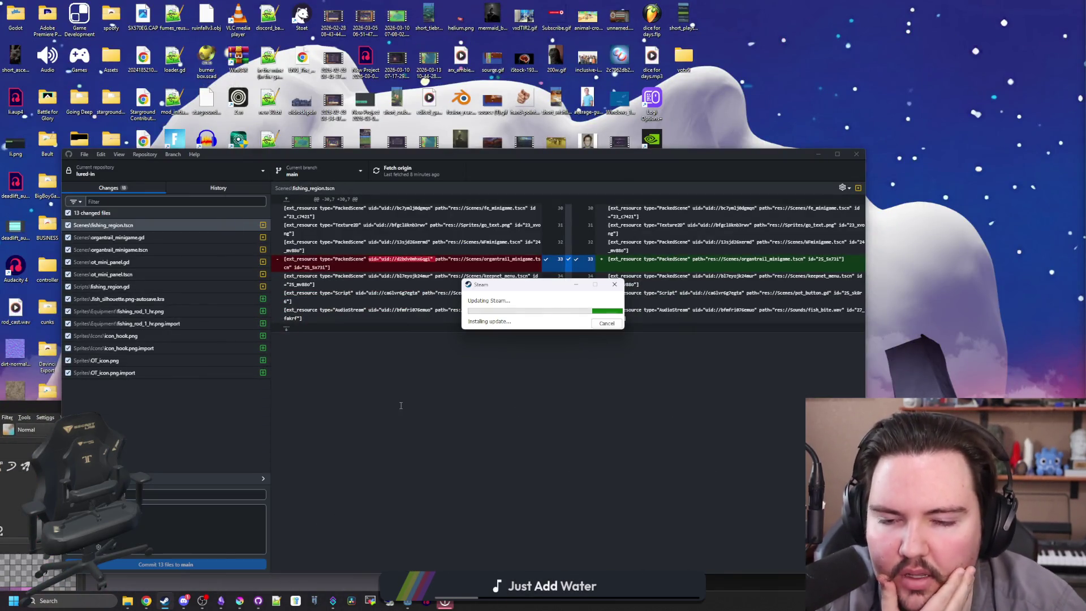
pyautogui.moveTo(189, 596)
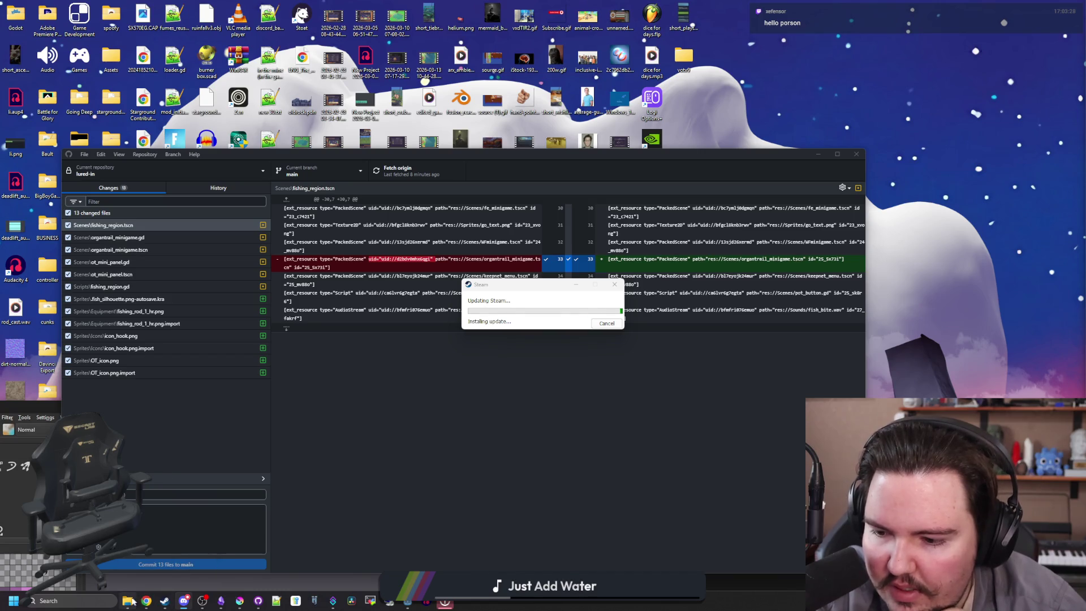
pyautogui.moveTo(127, 601)
pyautogui.click(137, 581)
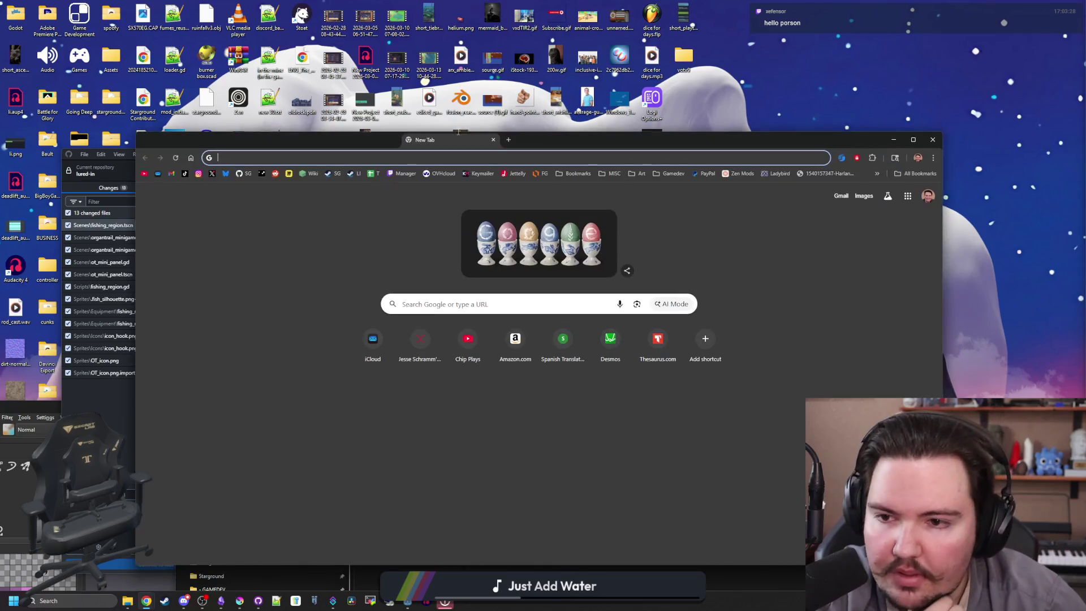
# Step: Load the Twitch Stream Manager, move its window up-left, and choose the existing Steam profile
pyautogui.click(413, 172)
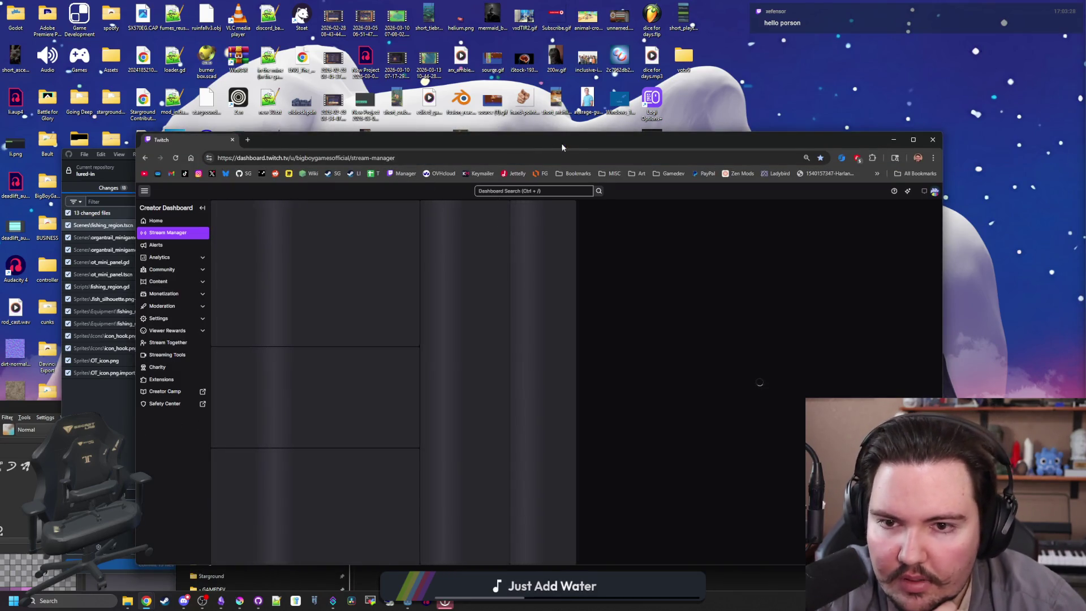
pyautogui.moveTo(561, 142); pyautogui.dragTo(482, 86)
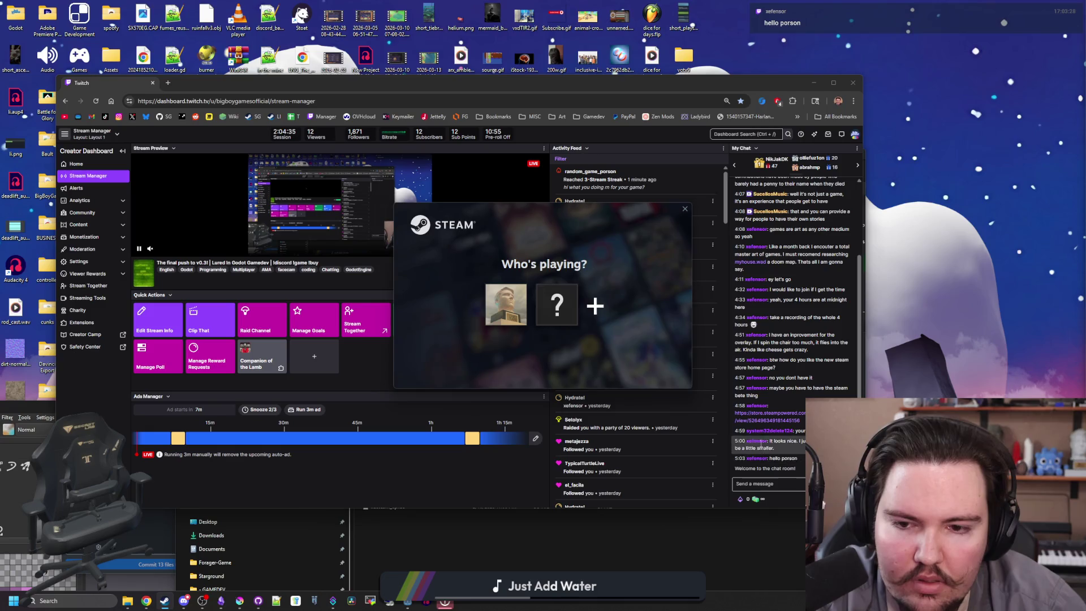
pyautogui.click(500, 293)
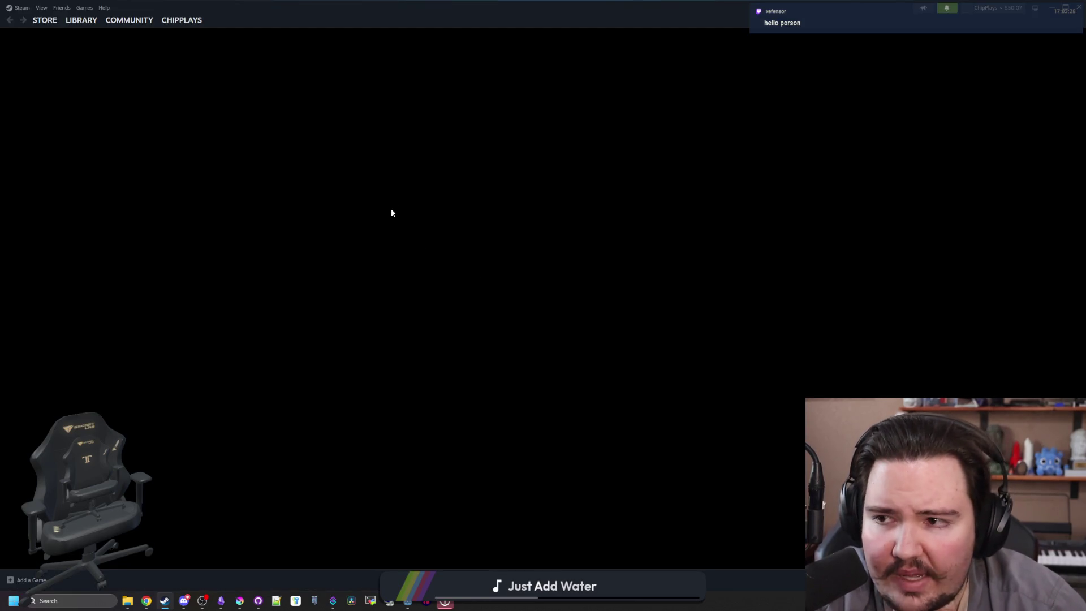
# Step: Open the Steam Store front page and scroll through Featured & Recommended
pyautogui.click(49, 23)
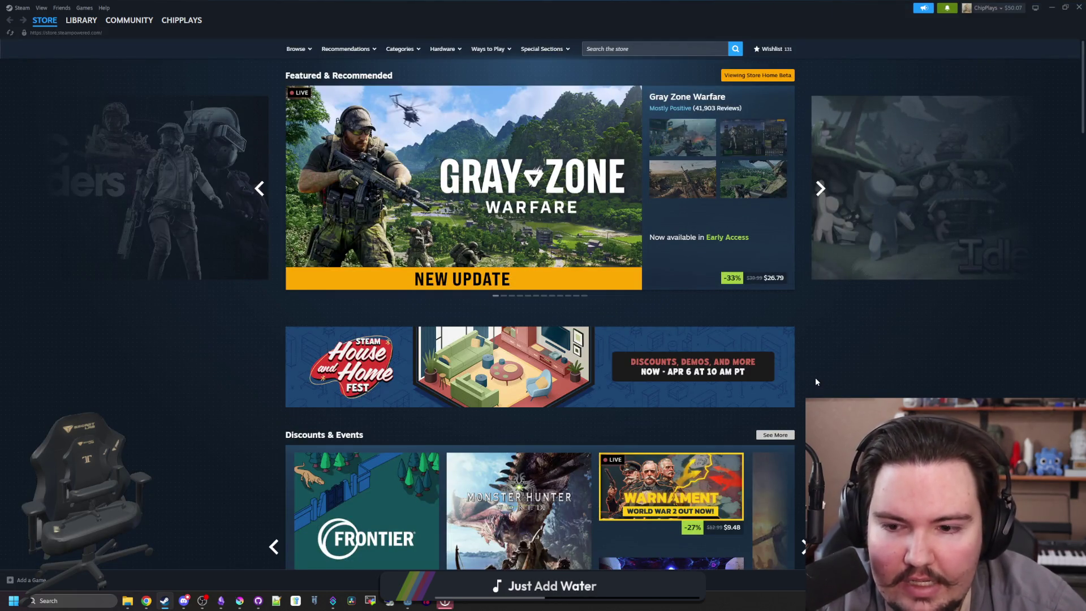
pyautogui.scroll(-7, 211, 408)
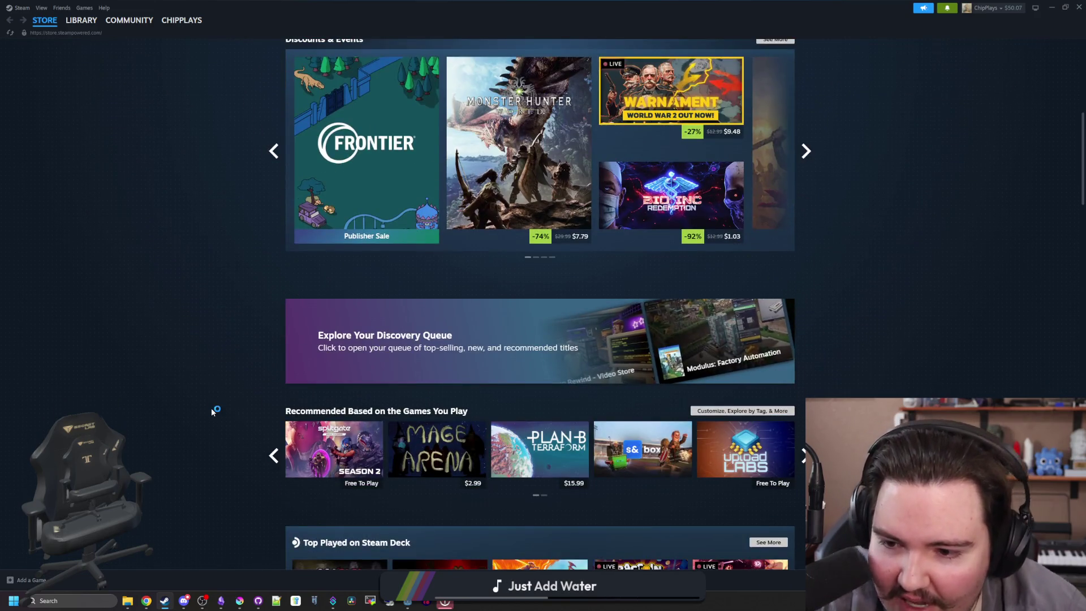
pyautogui.scroll(-6, 229, 402)
pyautogui.scroll(13, 217, 353)
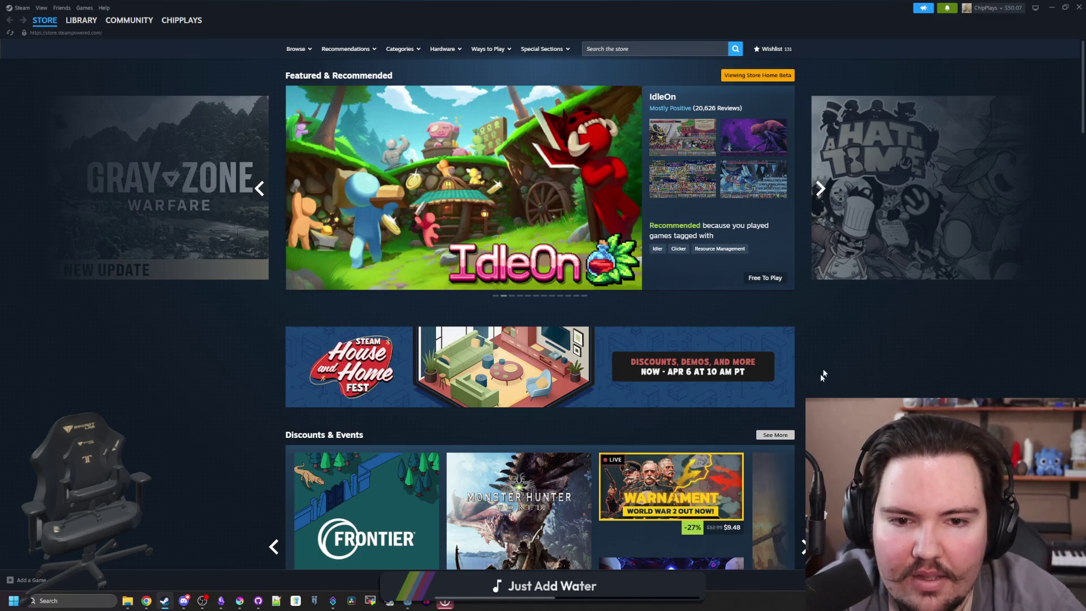
# Step: Advance the Featured & Recommended carousel until Ready or Not at $49.99 is featured
pyautogui.click(817, 191)
pyautogui.click(818, 193)
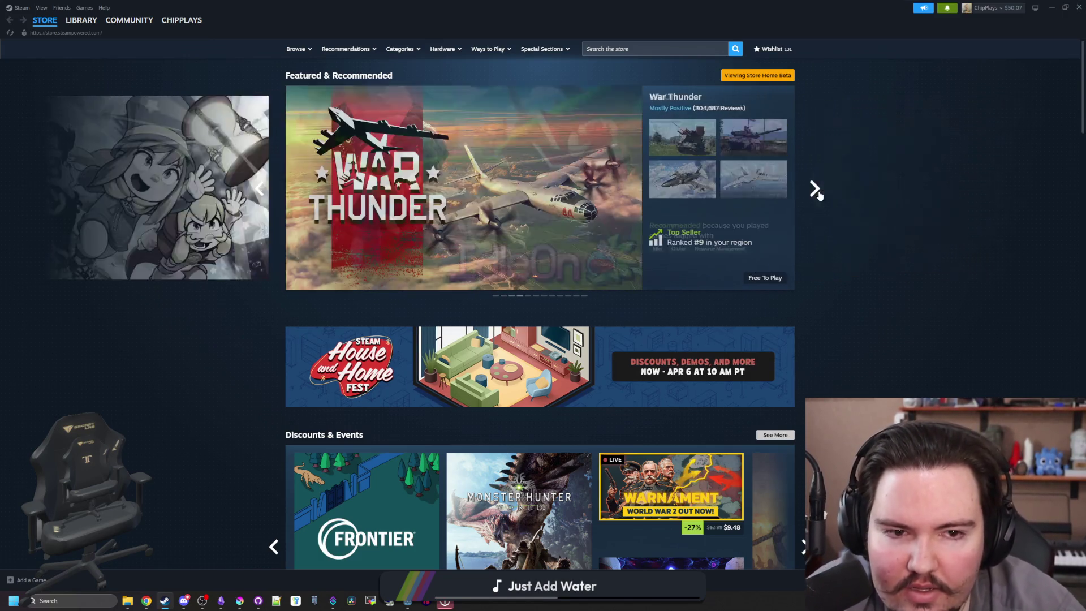
pyautogui.click(815, 189)
pyautogui.click(814, 189)
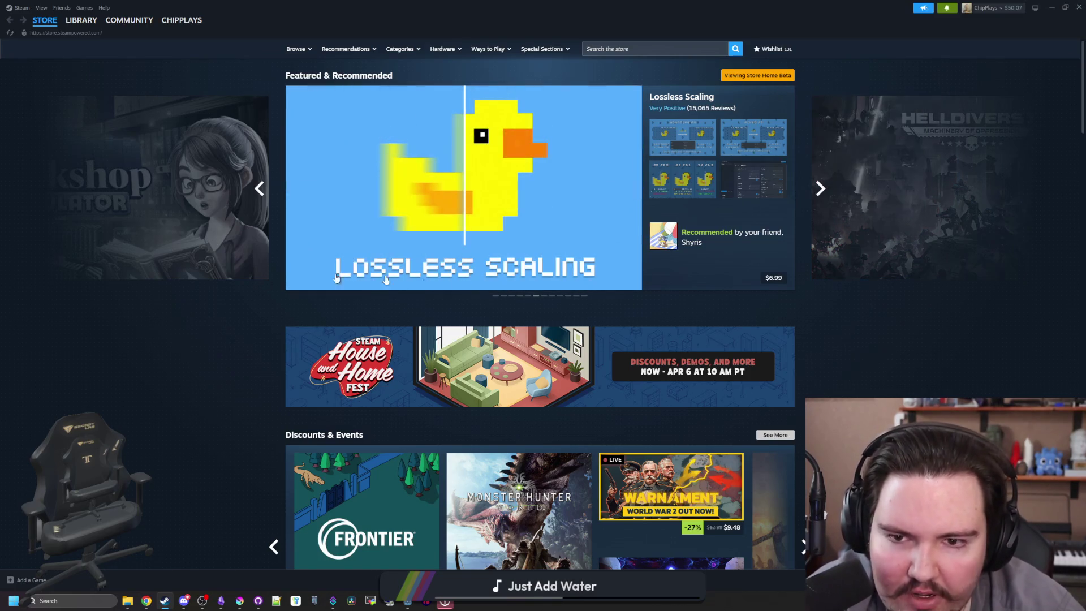
pyautogui.click(817, 189)
pyautogui.click(879, 226)
pyautogui.click(814, 189)
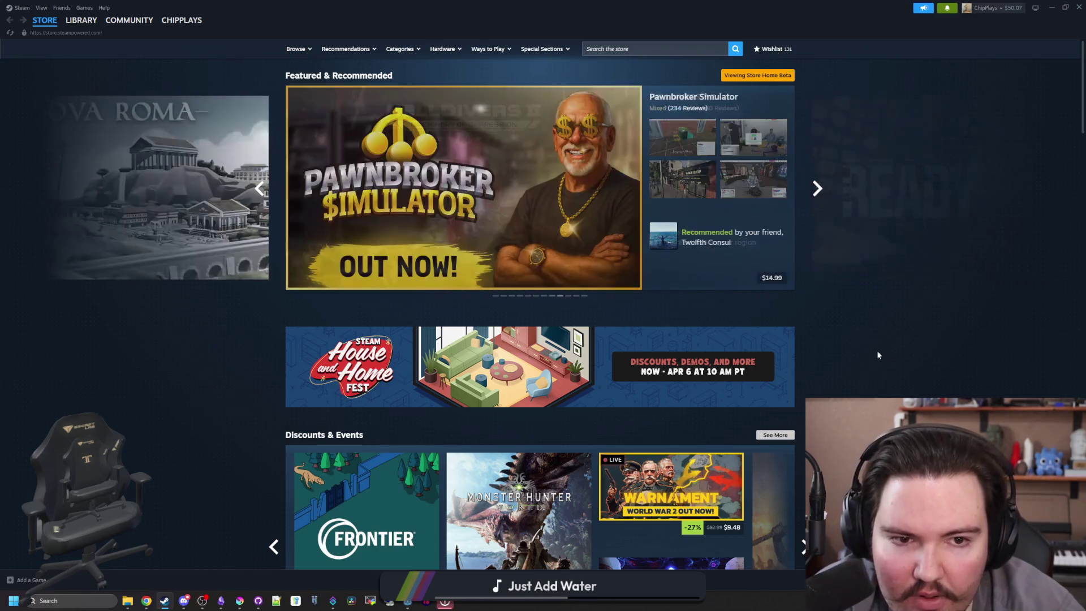
pyautogui.click(815, 189)
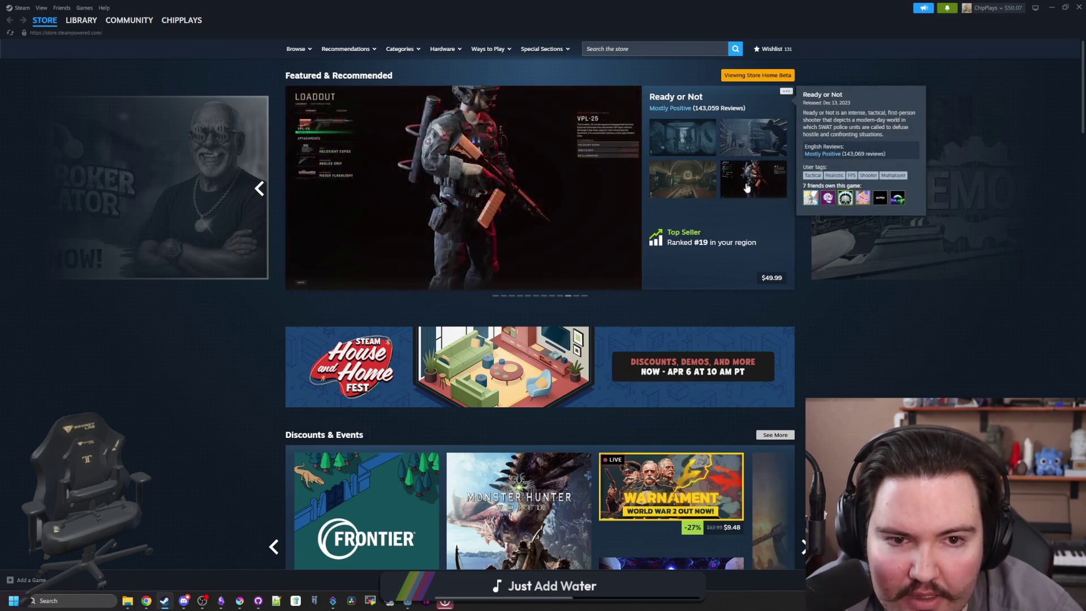
# Step: Scroll down to Discounts & Events, then switch to Chrome and open a new window
pyautogui.scroll(-4, 530, 240)
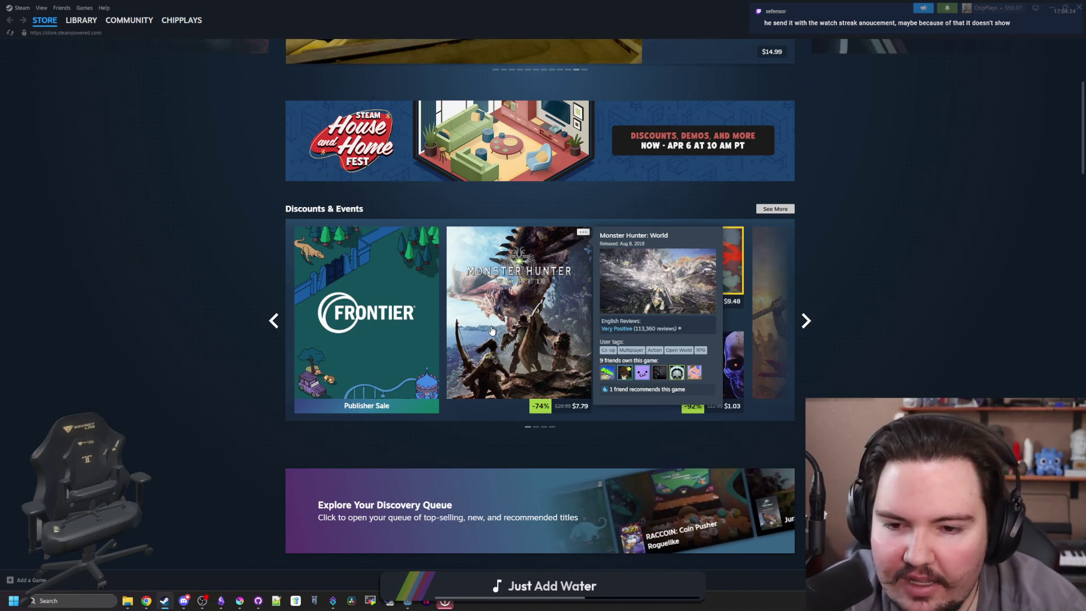
pyautogui.scroll(-1, 716, 272)
pyautogui.moveTo(716, 272)
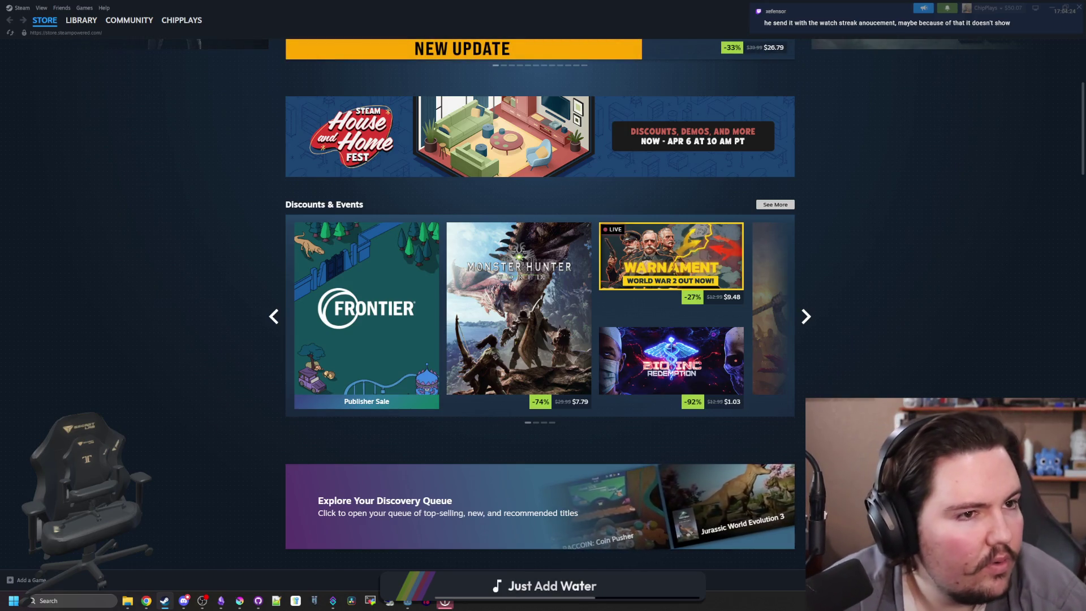
pyautogui.hotkey('alt', 'Tab')
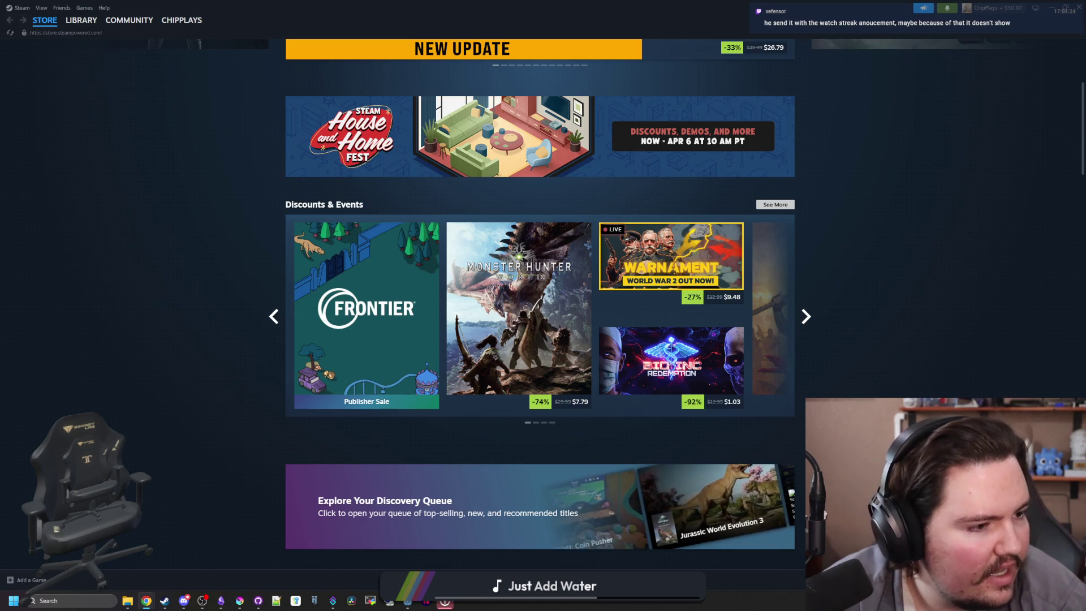
pyautogui.hotkey('ctrl', 'n')
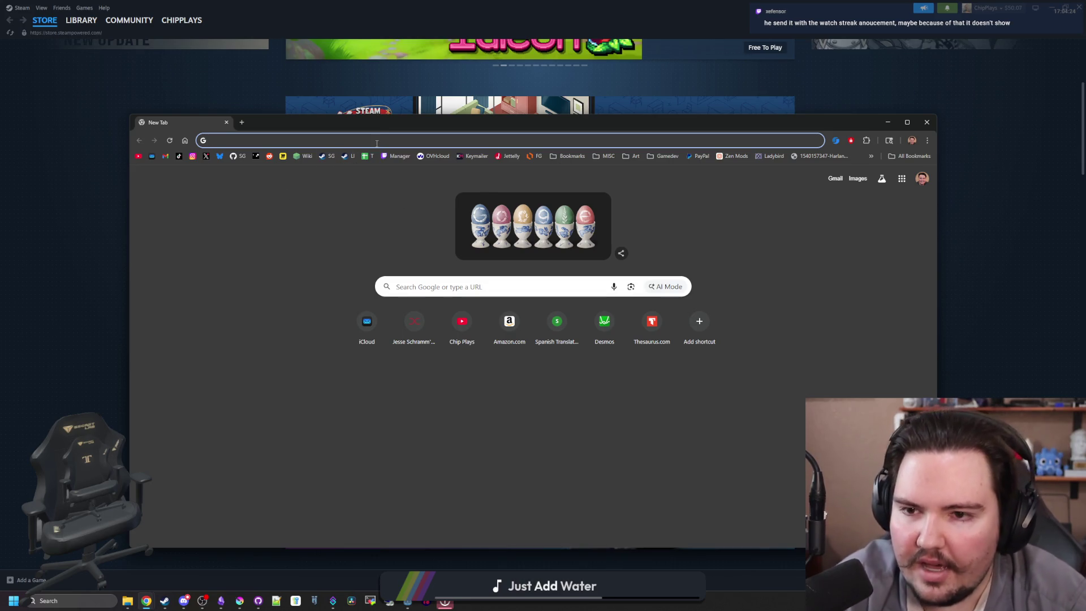
# Step: Load the Twitch Stream Manager page, then switch back to the Steam store
pyautogui.click(403, 157)
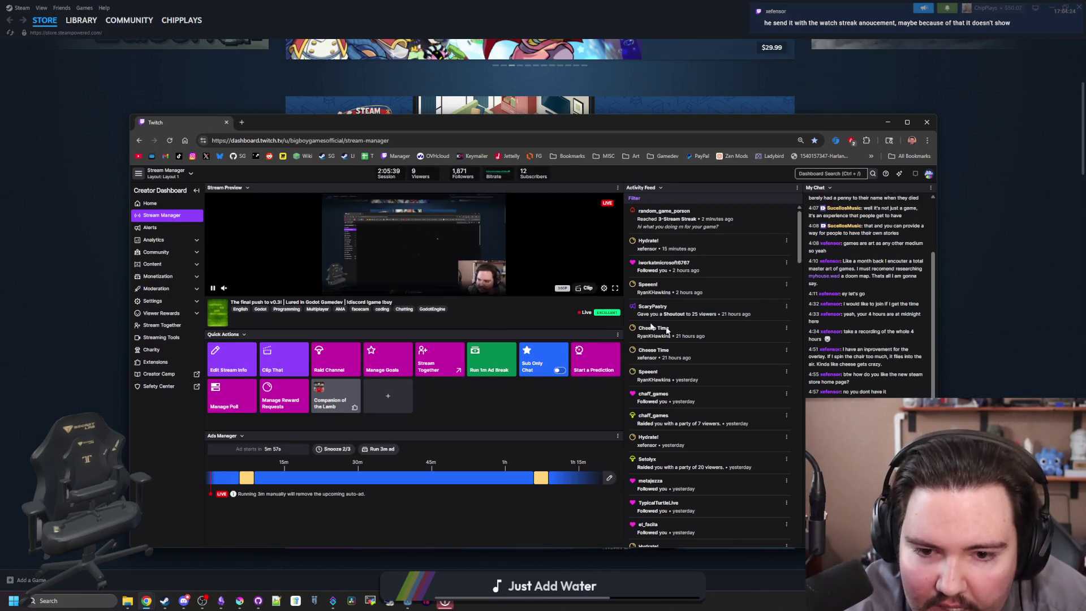
pyautogui.hotkey('alt', 'Tab')
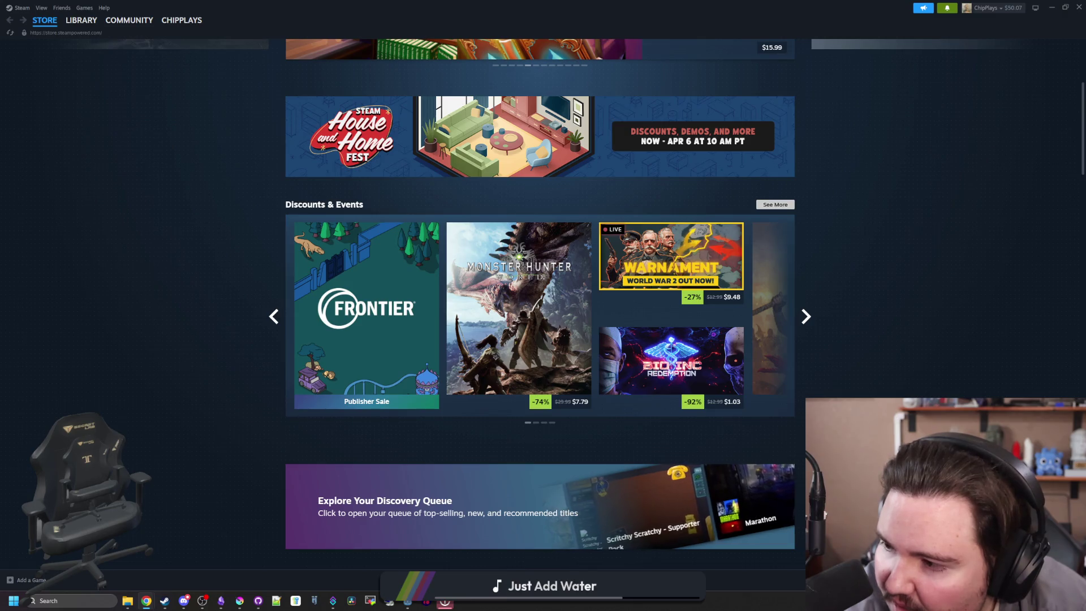
# Step: Bring Steam forward and page the discounted games carousel to its last page
pyautogui.click(97, 182)
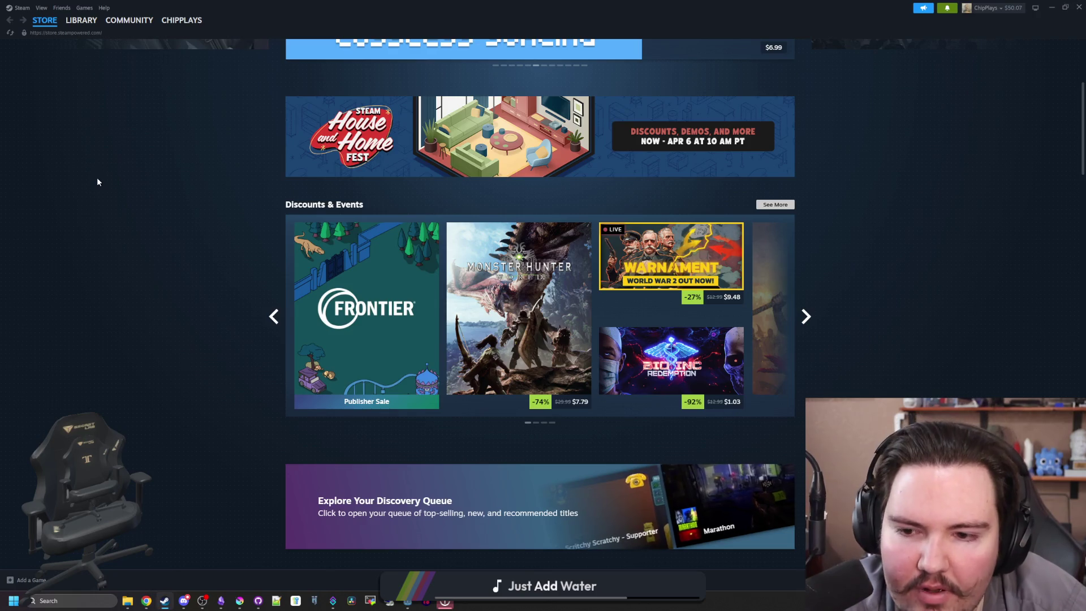
pyautogui.scroll(4, 121, 218)
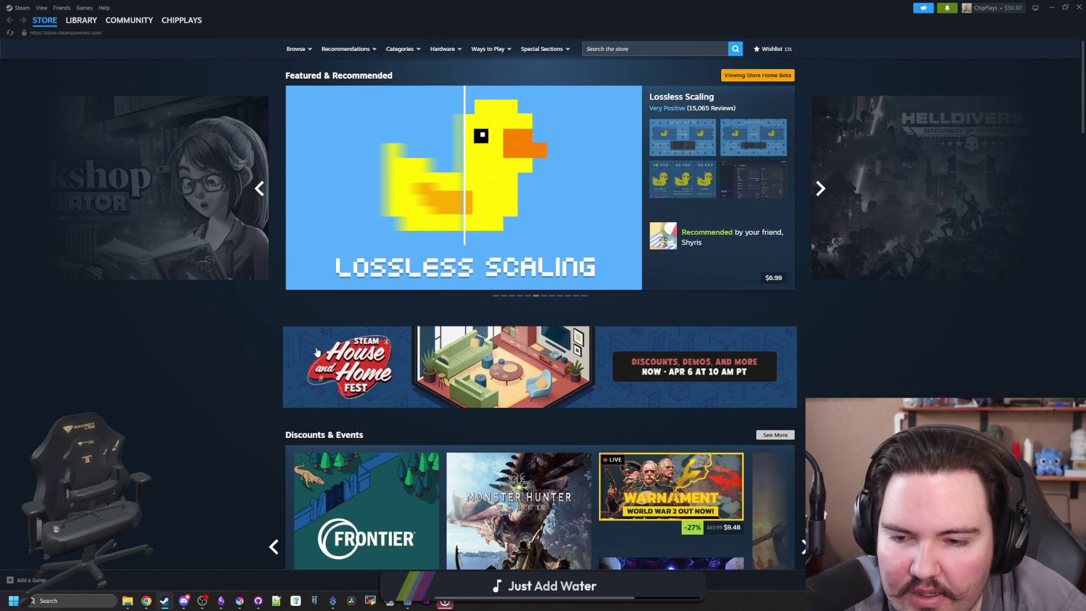
pyautogui.scroll(-5, 333, 343)
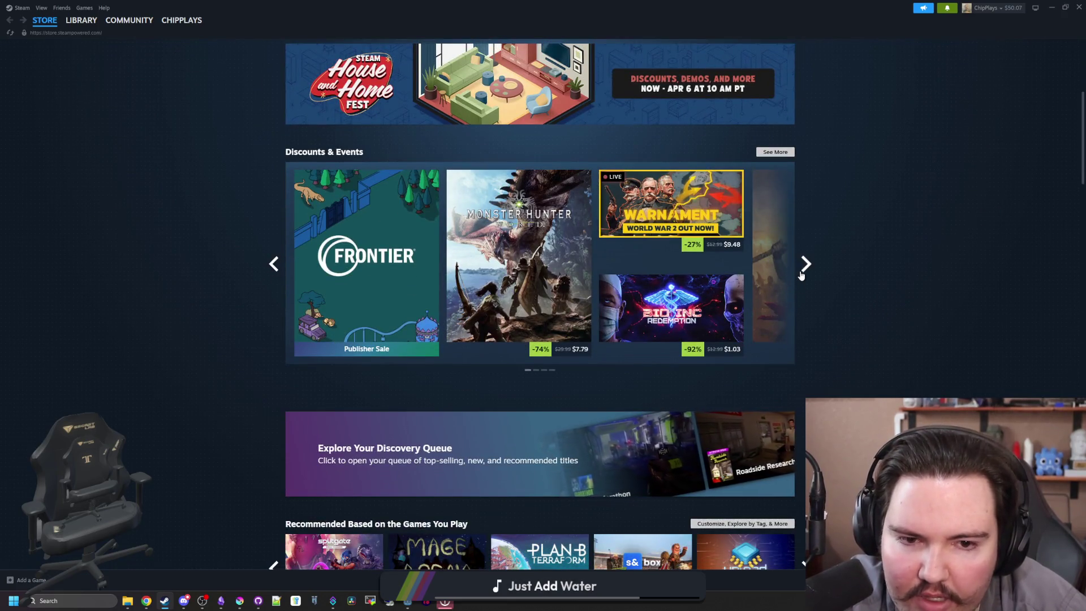
pyautogui.click(801, 275)
pyautogui.click(805, 265)
# Step: Scroll down to the Popular New Releases list, showing ALL WILL FALL at $22.94
pyautogui.scroll(-4, 331, 277)
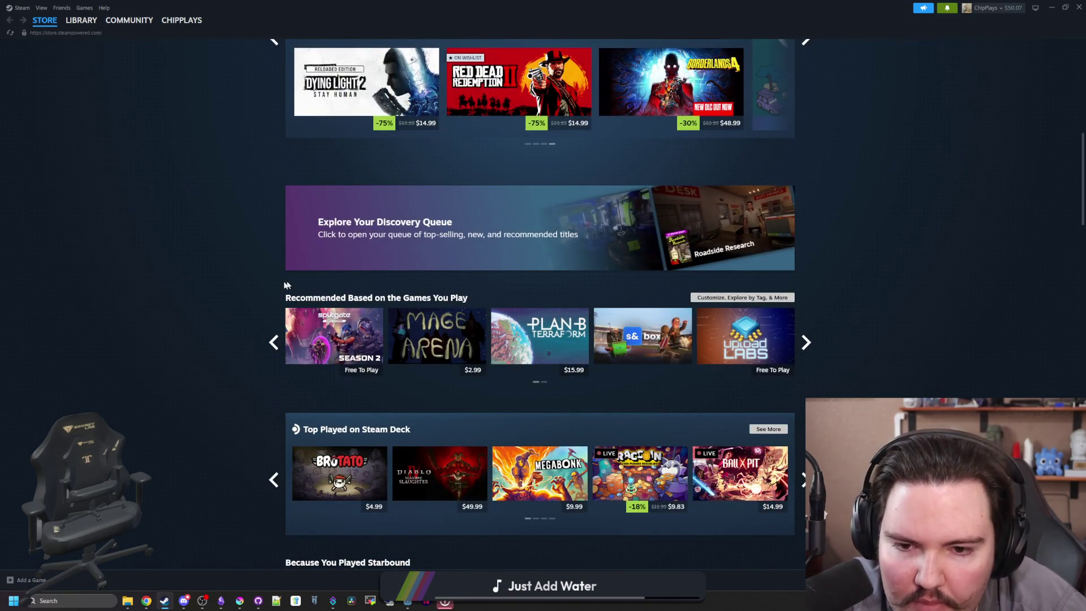
pyautogui.scroll(-4, 279, 285)
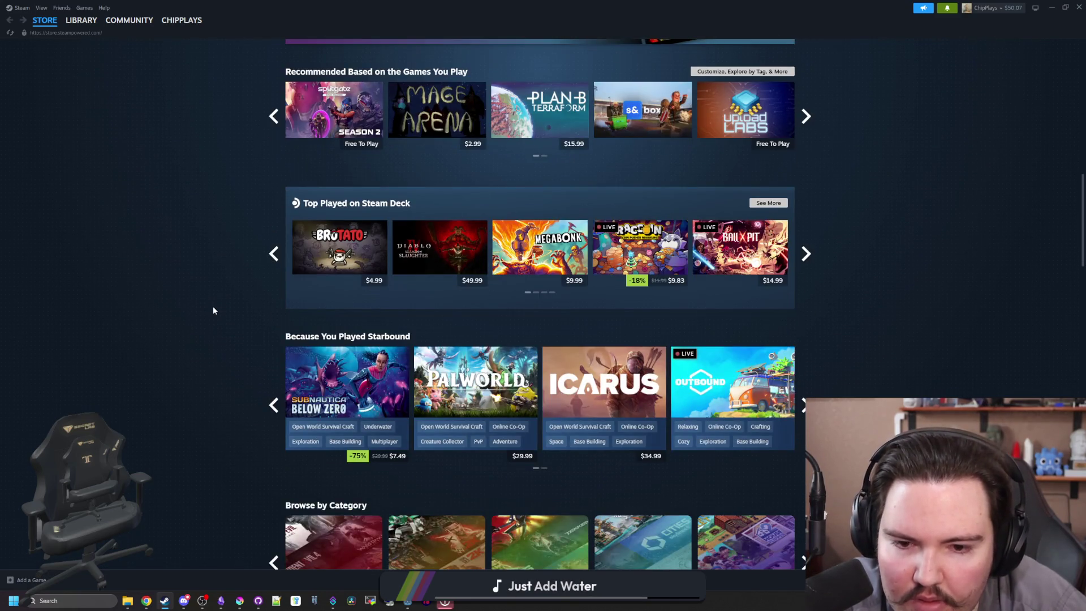
pyautogui.scroll(-2, 213, 310)
pyautogui.scroll(-2, 213, 310)
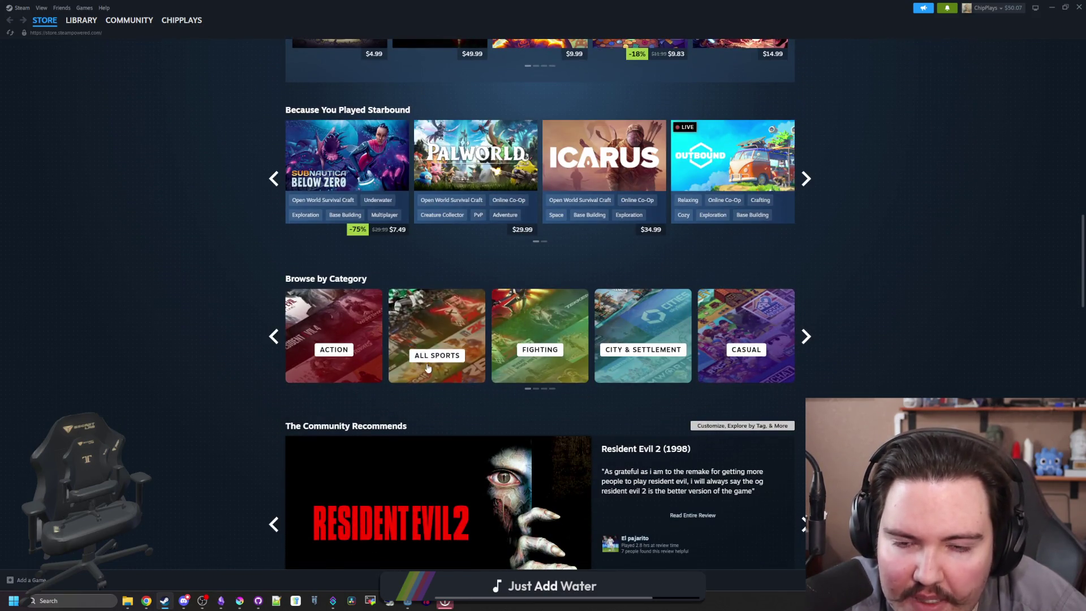
pyautogui.scroll(-4, 428, 369)
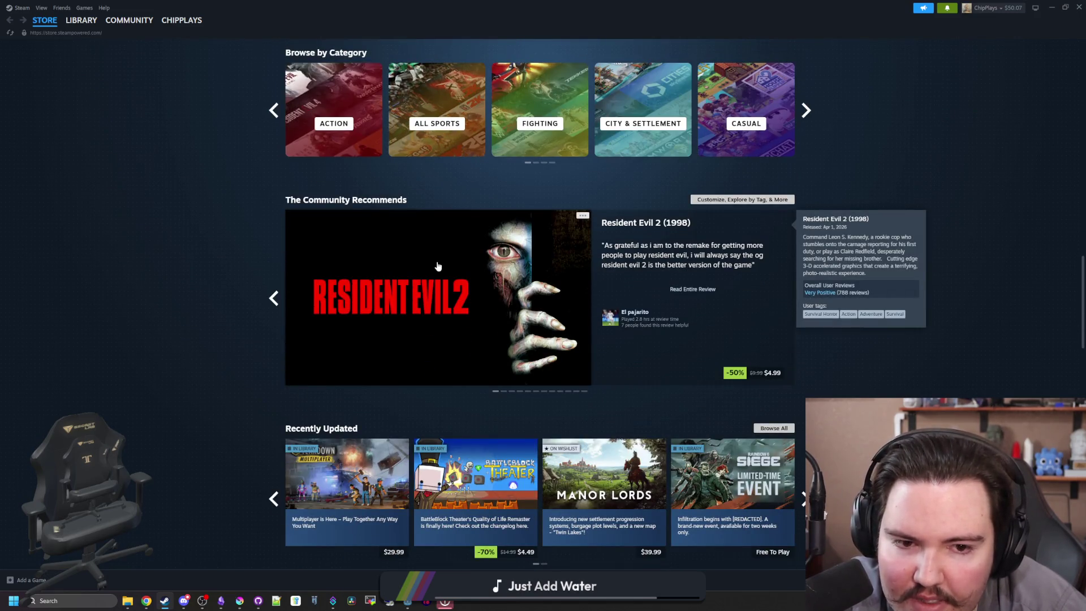
pyautogui.scroll(-3, 437, 266)
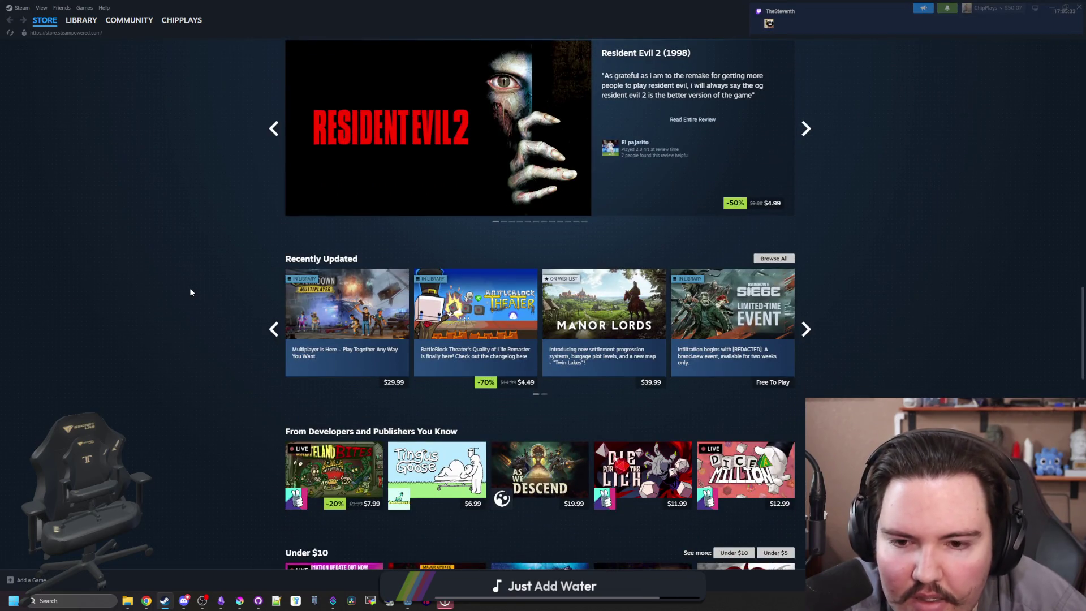
pyautogui.scroll(-3, 190, 288)
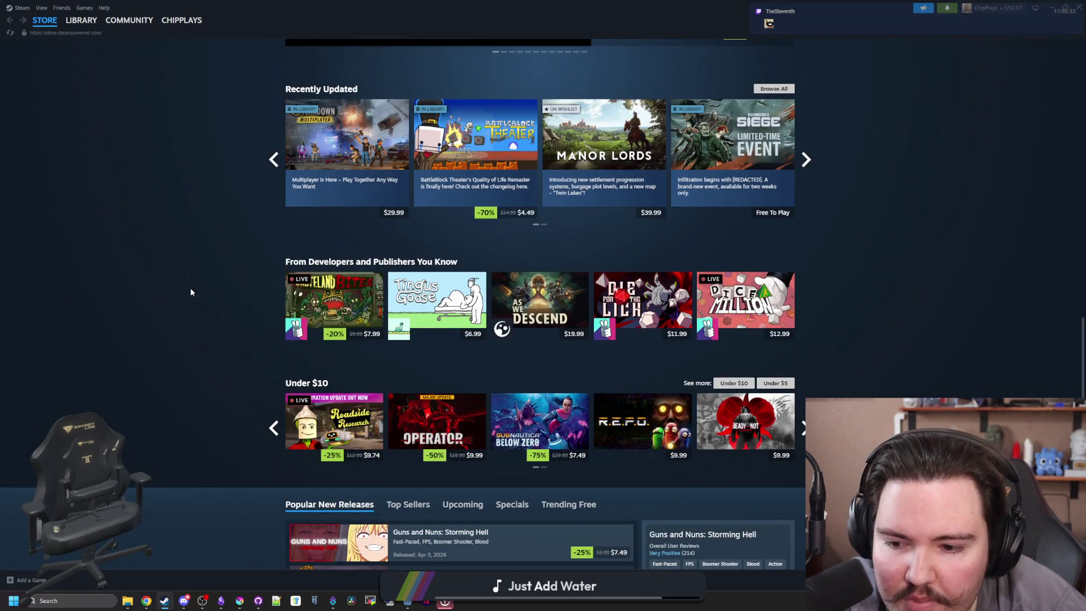
pyautogui.scroll(-3, 190, 288)
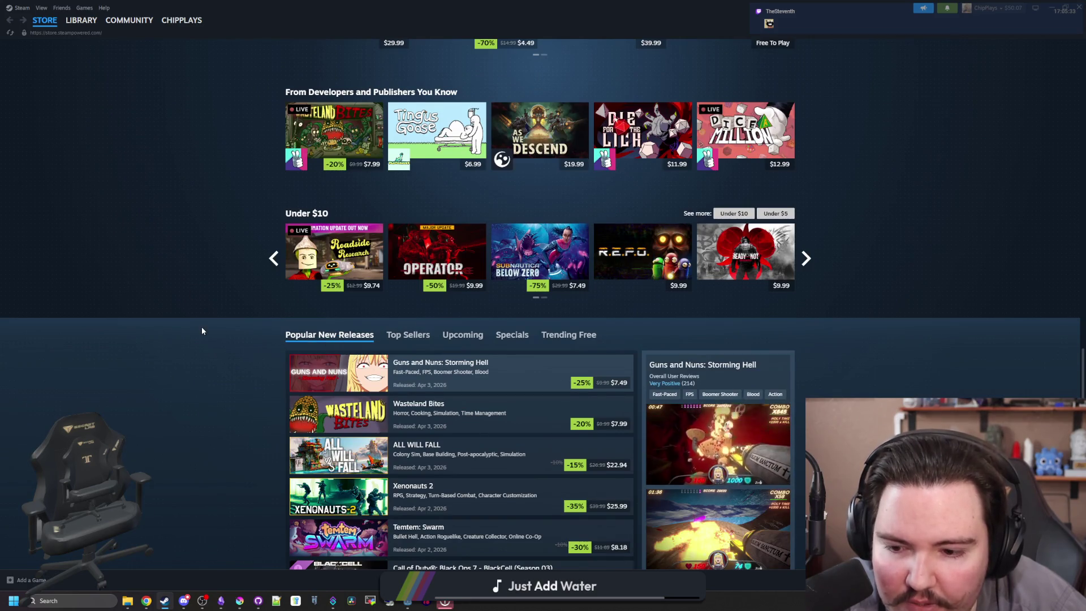
pyautogui.scroll(-2, 202, 327)
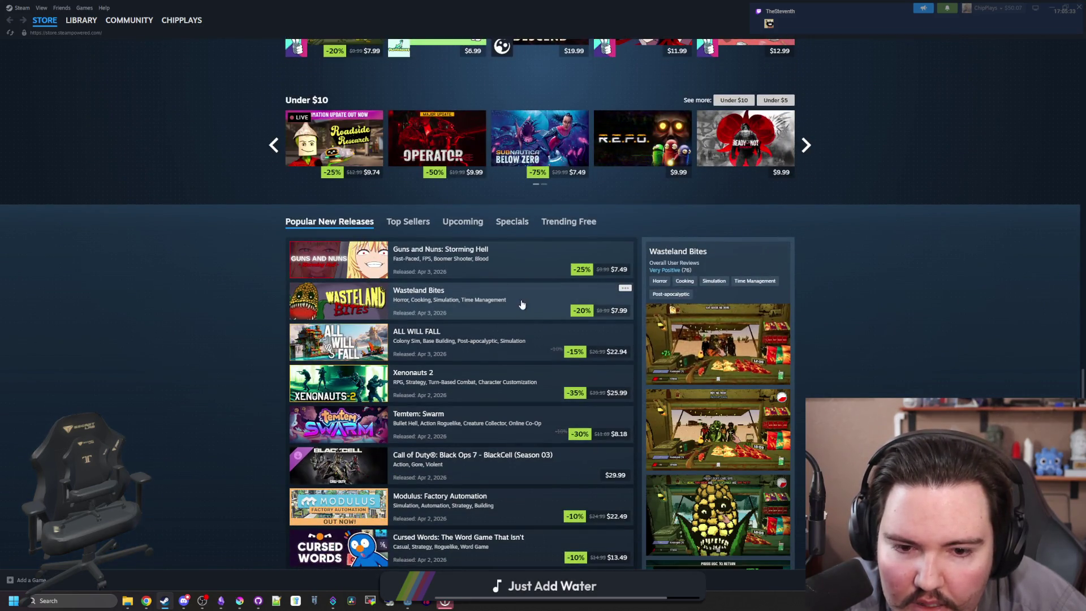
pyautogui.scroll(-1, 517, 294)
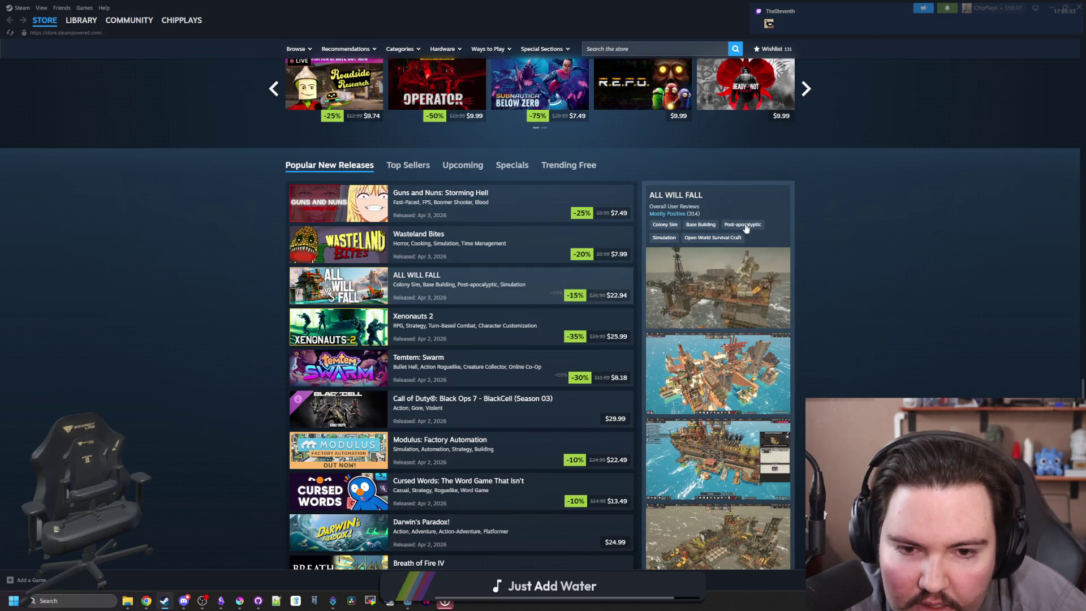
# Step: Wishlist ALL WILL FALL from Popular New Releases and confirm it shows as wishlisted
pyautogui.scroll(-2, 742, 359)
pyautogui.scroll(2, 754, 415)
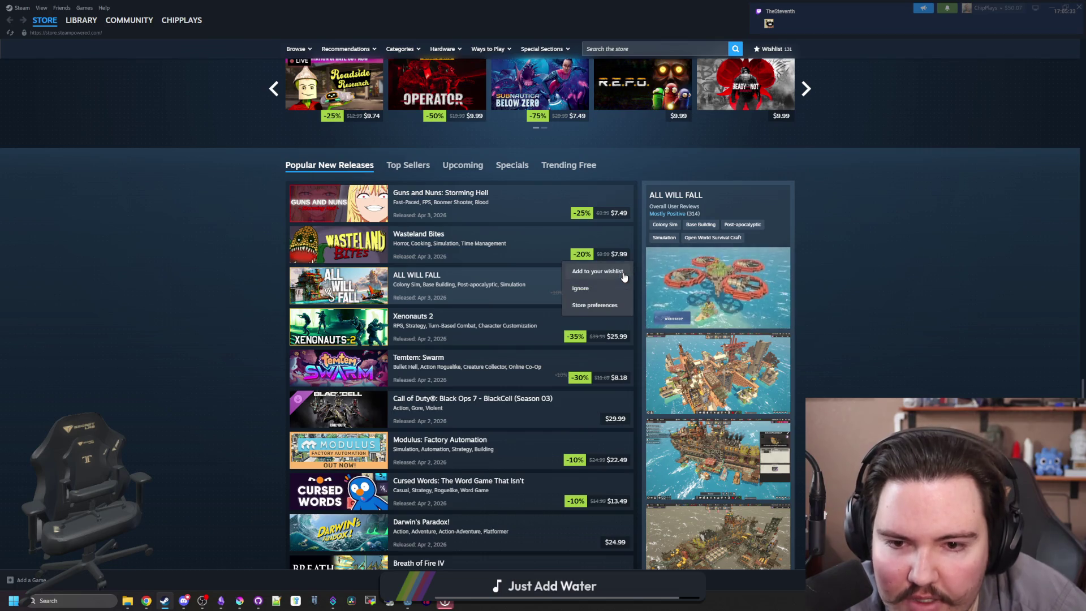
pyautogui.click(621, 274)
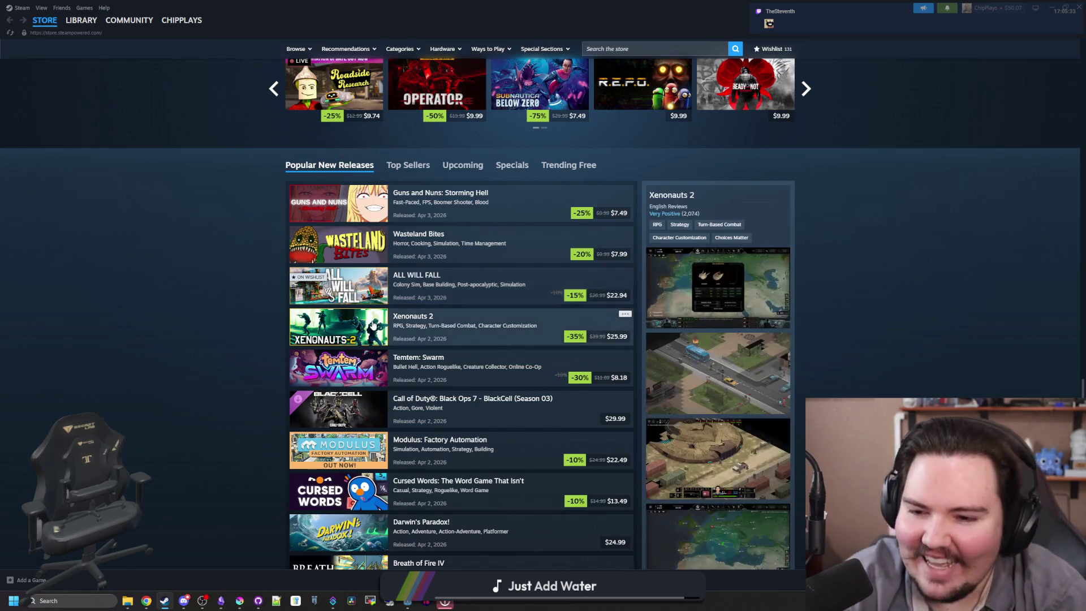
pyautogui.scroll(-1, 372, 324)
pyautogui.scroll(1, 478, 284)
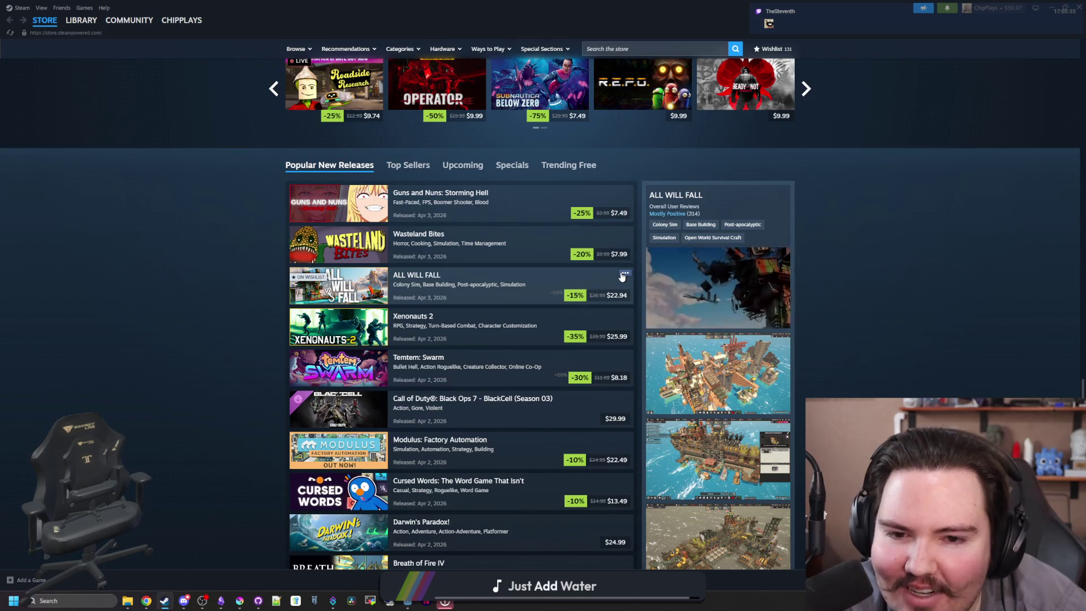
pyautogui.click(625, 273)
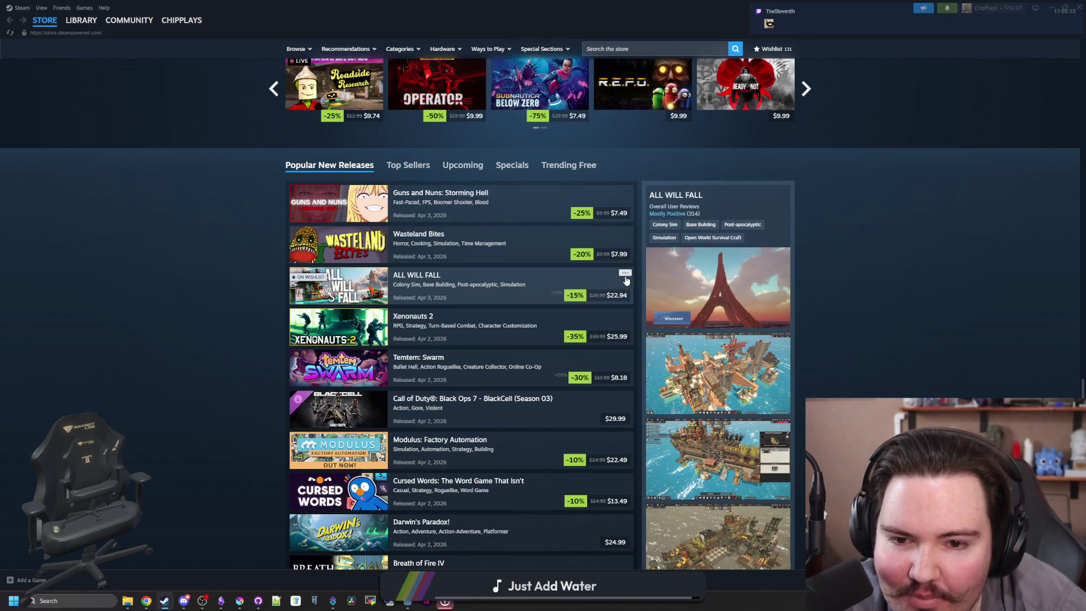
pyautogui.scroll(-5, 198, 310)
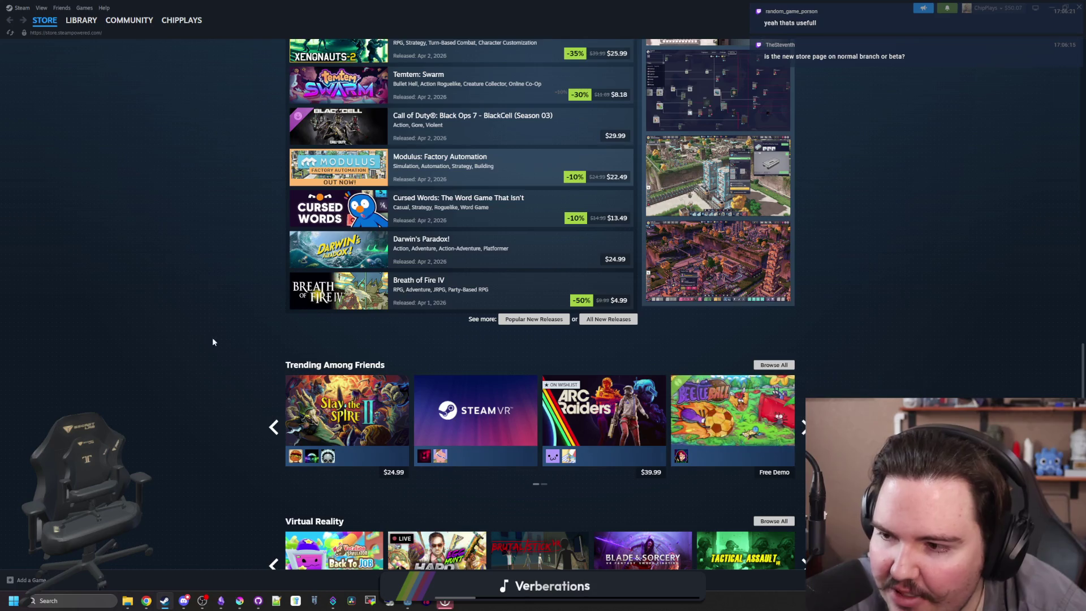
# Step: Scroll past the store footer to the personalized picks, Planet Zoo and Farming Simulator 25
pyautogui.scroll(-2, 165, 326)
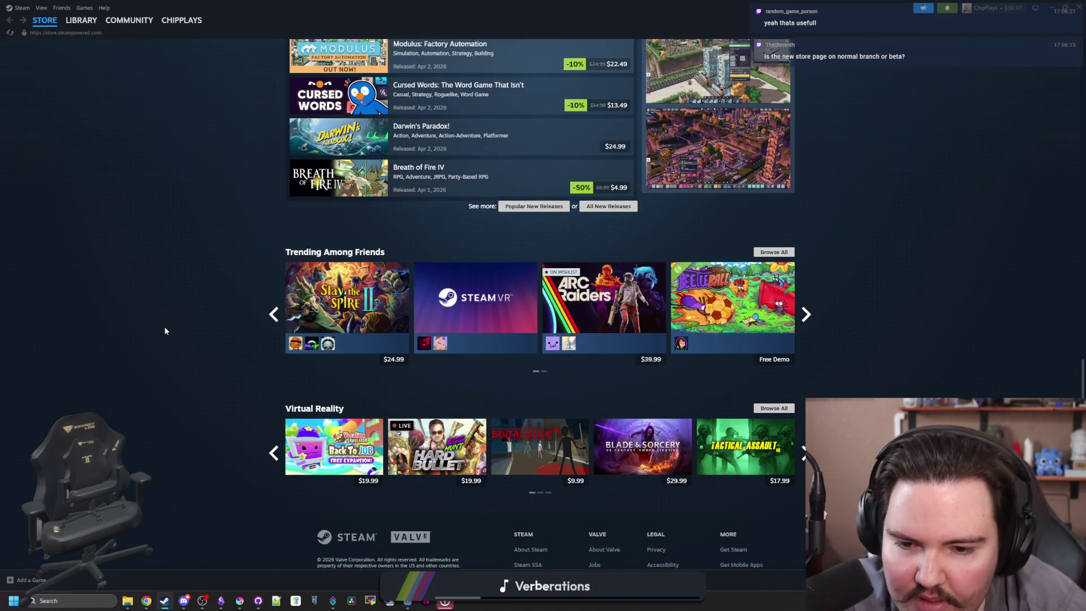
pyautogui.scroll(-3, 165, 330)
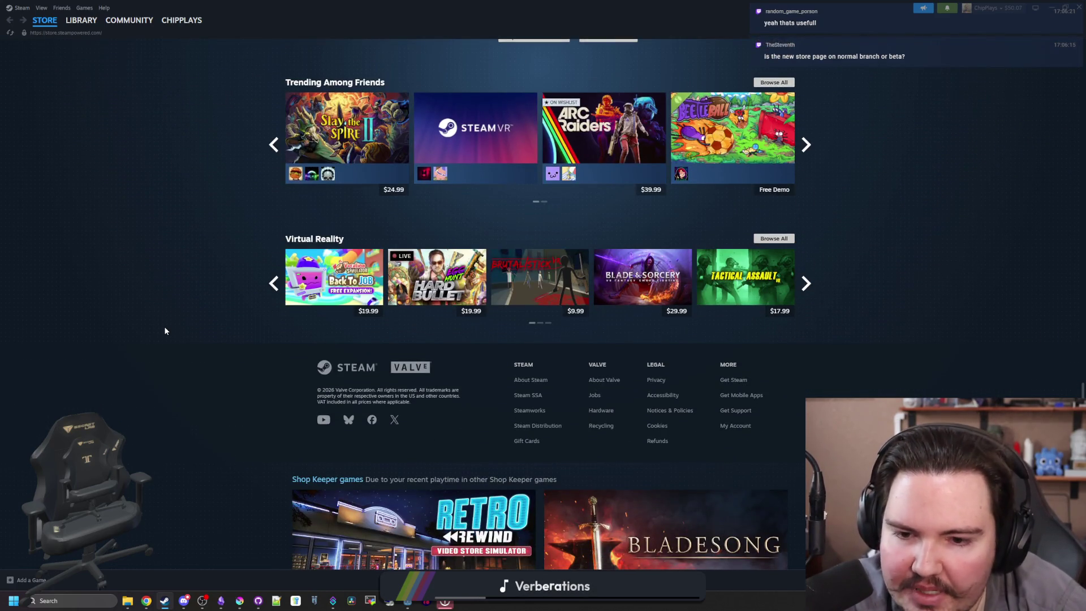
pyautogui.scroll(-1, 537, 363)
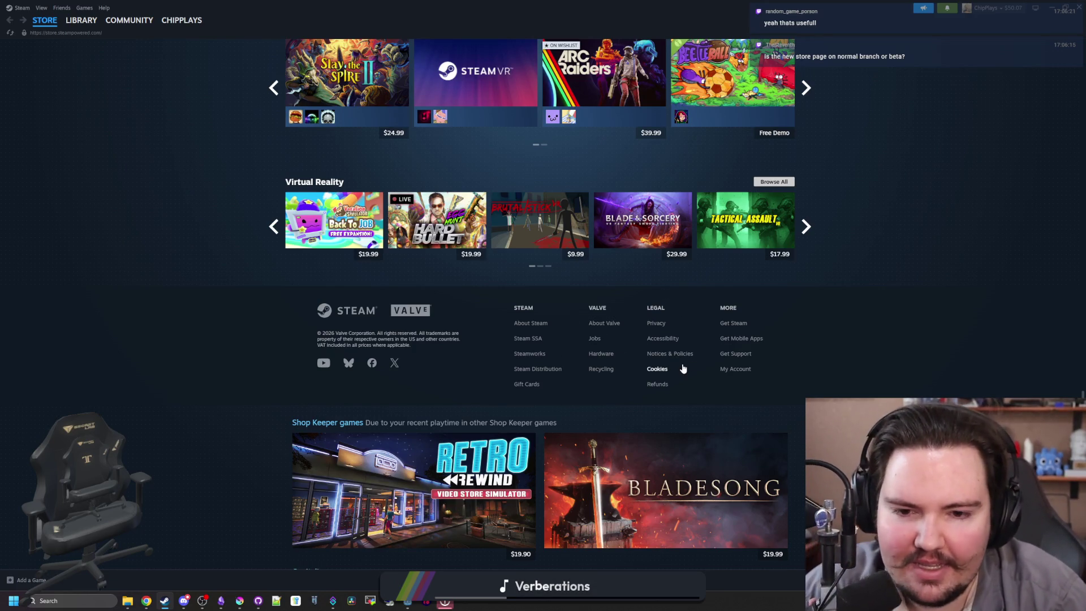
pyautogui.scroll(-1, 684, 369)
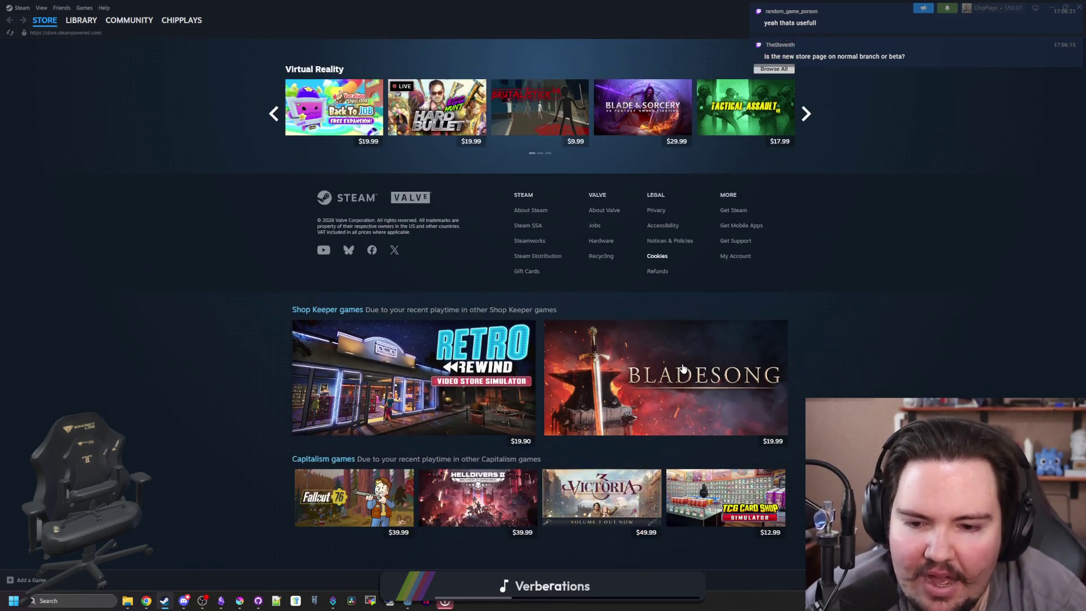
pyautogui.scroll(1, 691, 370)
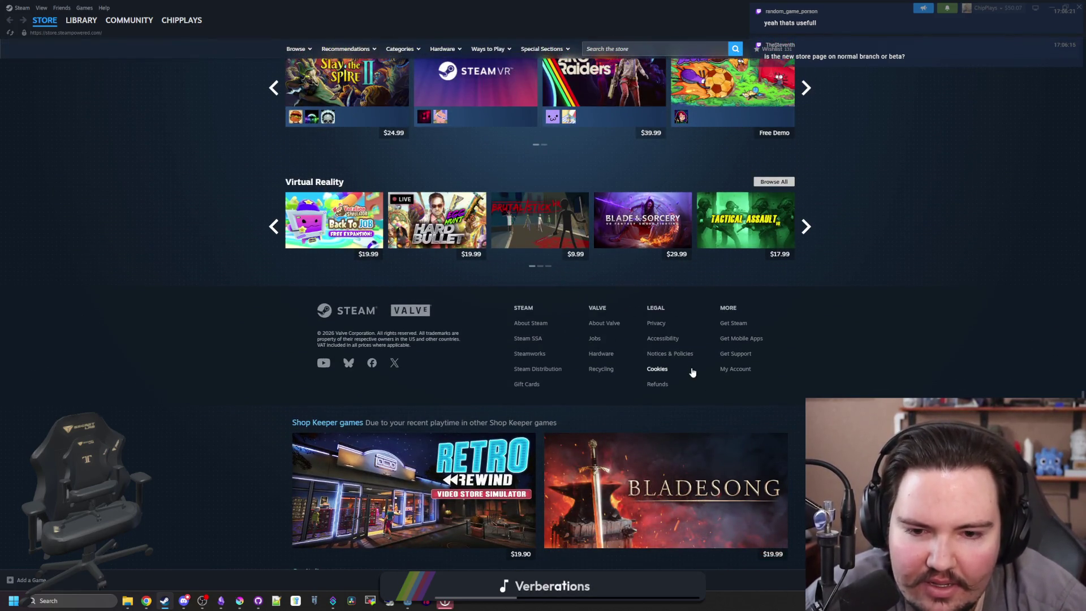
pyautogui.scroll(-8, 785, 319)
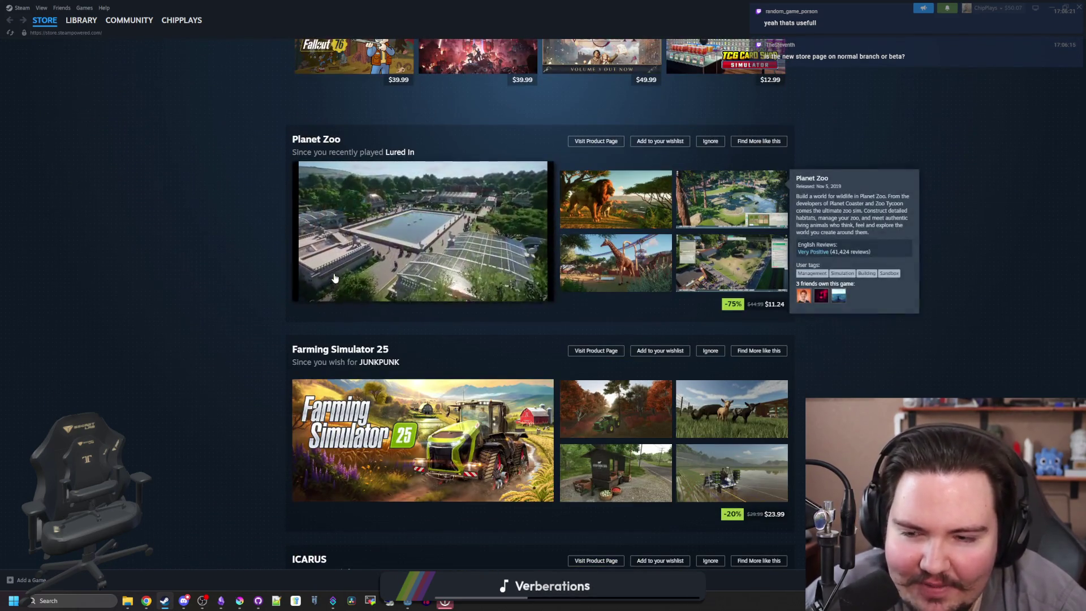
# Step: Scroll down to the 'Since you wish for BATTLETECH' Xenonauts 2 recommendation
pyautogui.scroll(-5, 163, 277)
pyautogui.scroll(-5, 164, 277)
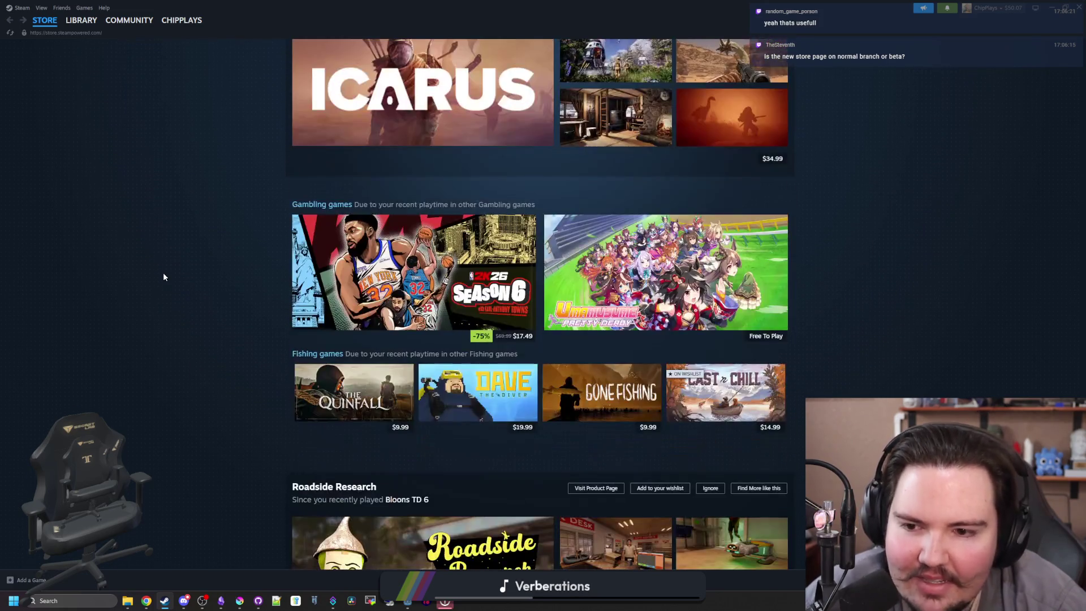
pyautogui.scroll(-4, 163, 277)
pyautogui.scroll(-6, 164, 277)
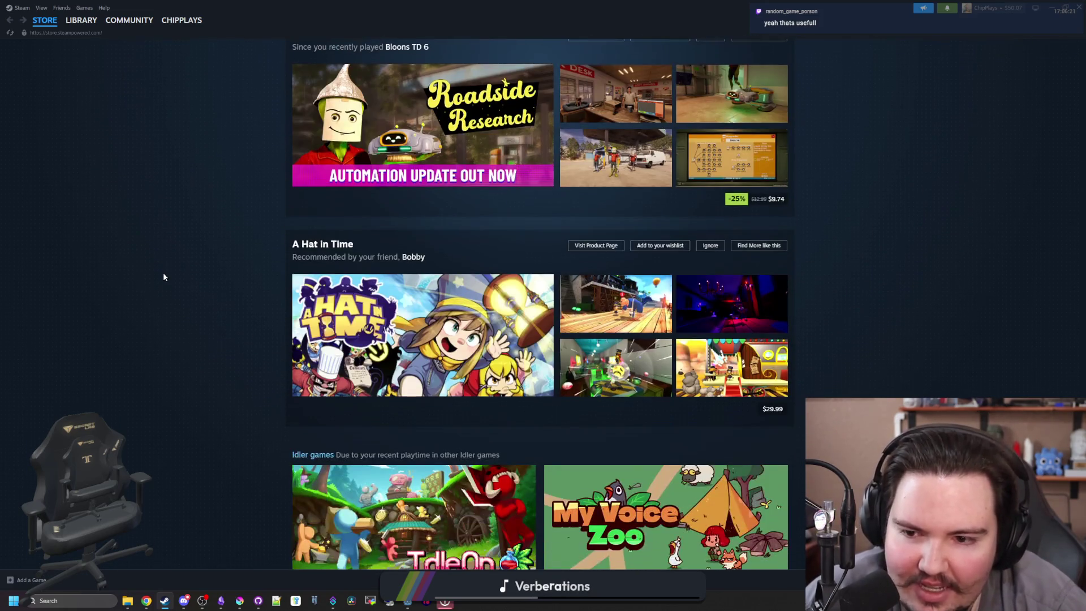
pyautogui.scroll(-4, 162, 276)
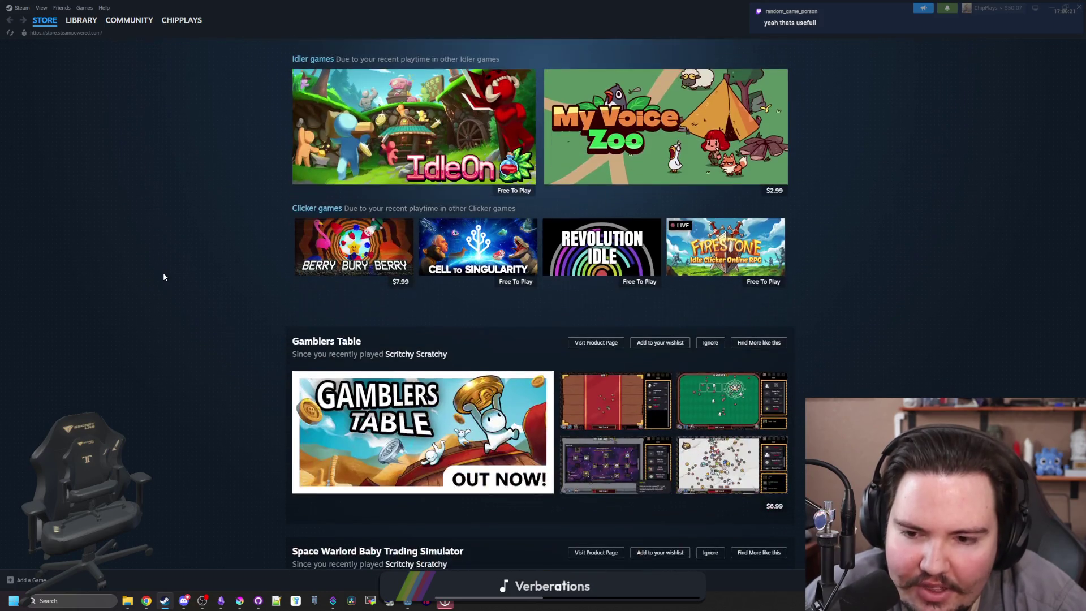
pyautogui.scroll(-3, 163, 277)
pyautogui.scroll(-14, 163, 276)
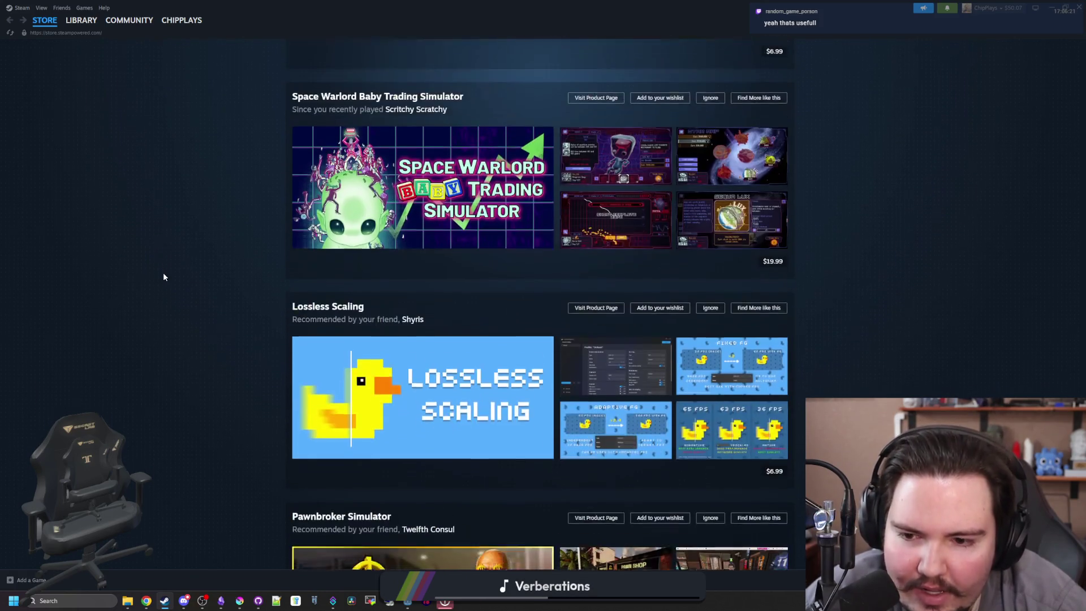
pyautogui.scroll(-2, 164, 277)
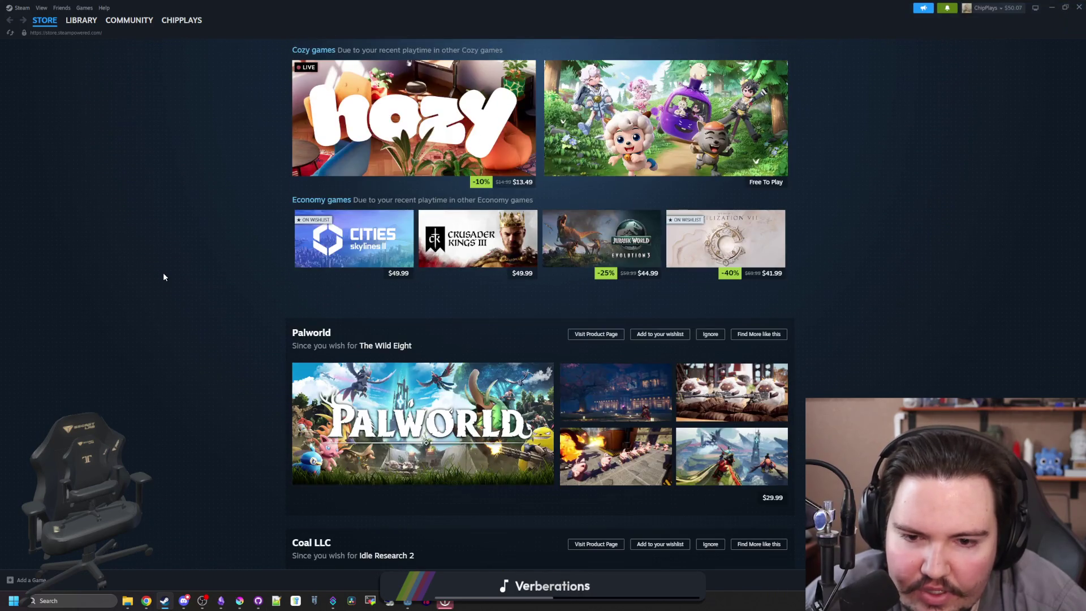
pyautogui.scroll(-5, 164, 271)
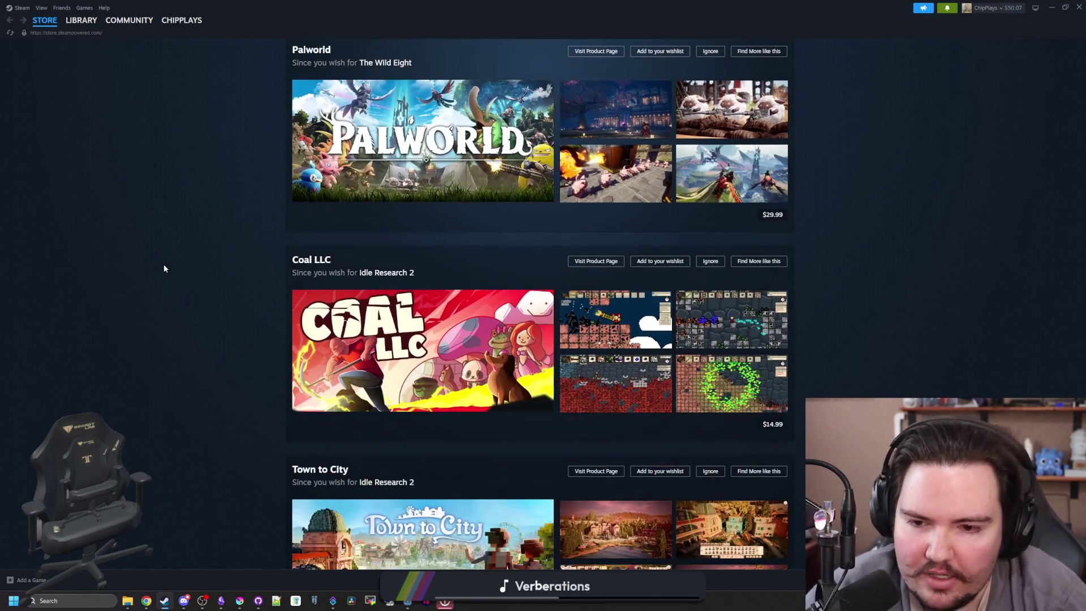
pyautogui.scroll(-3, 164, 268)
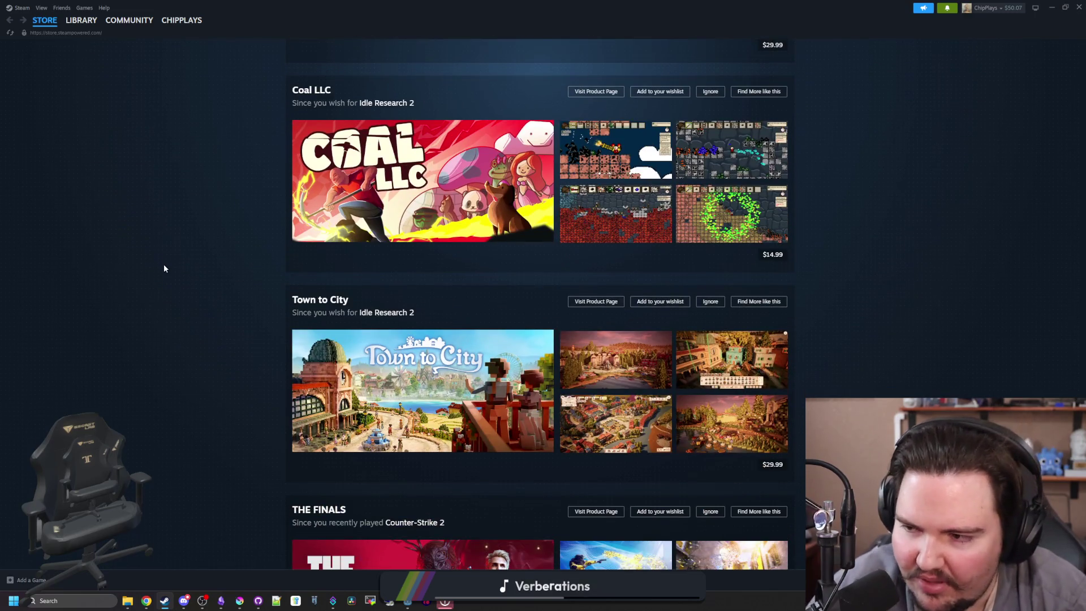
pyautogui.scroll(-8, 164, 268)
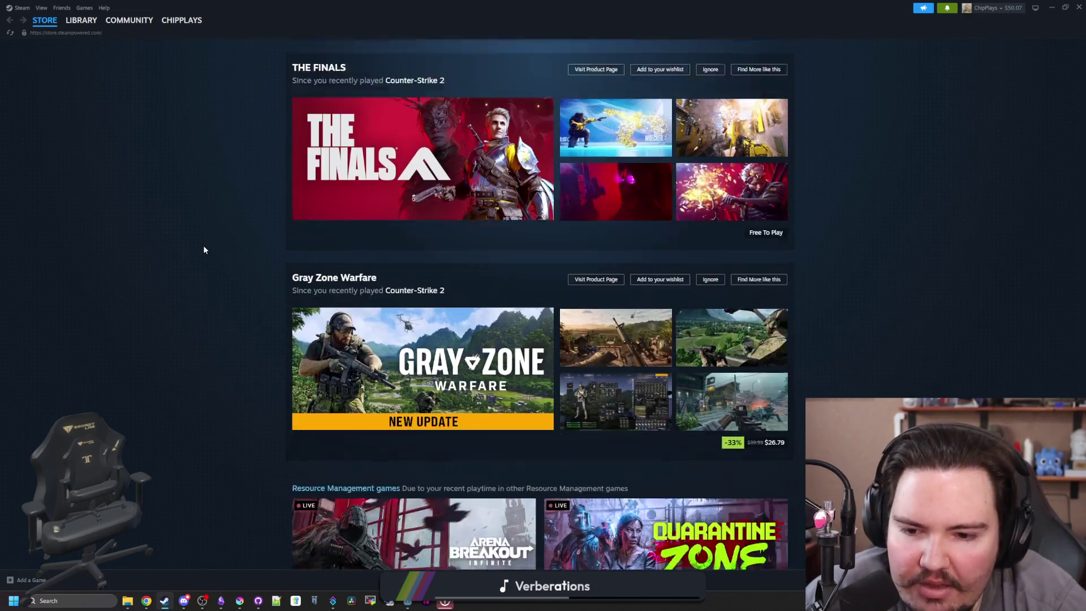
pyautogui.scroll(-5, 203, 254)
pyautogui.scroll(-2, 196, 273)
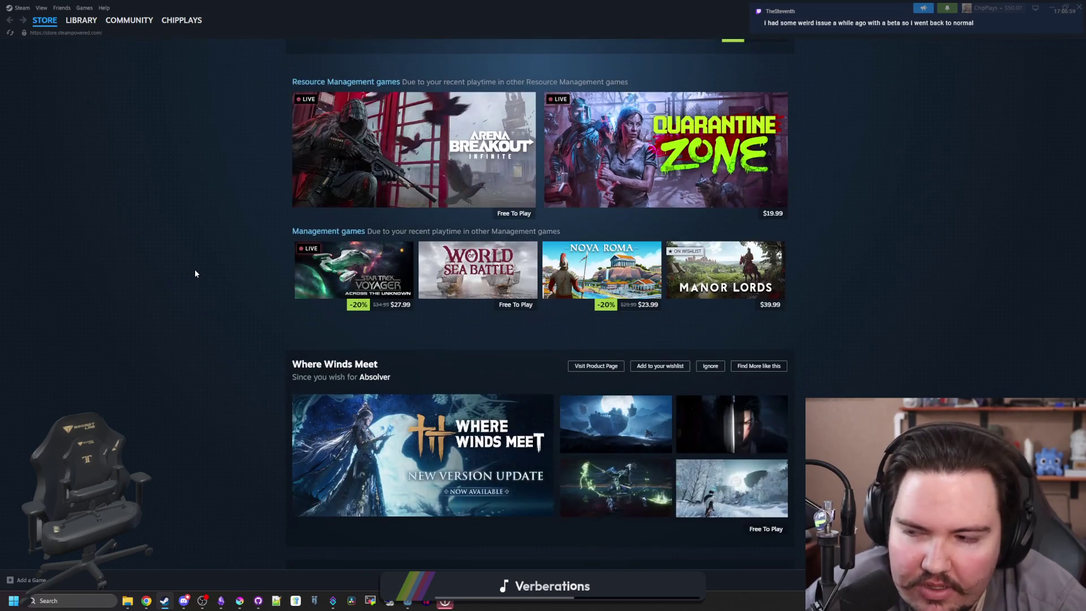
pyautogui.scroll(-10, 195, 274)
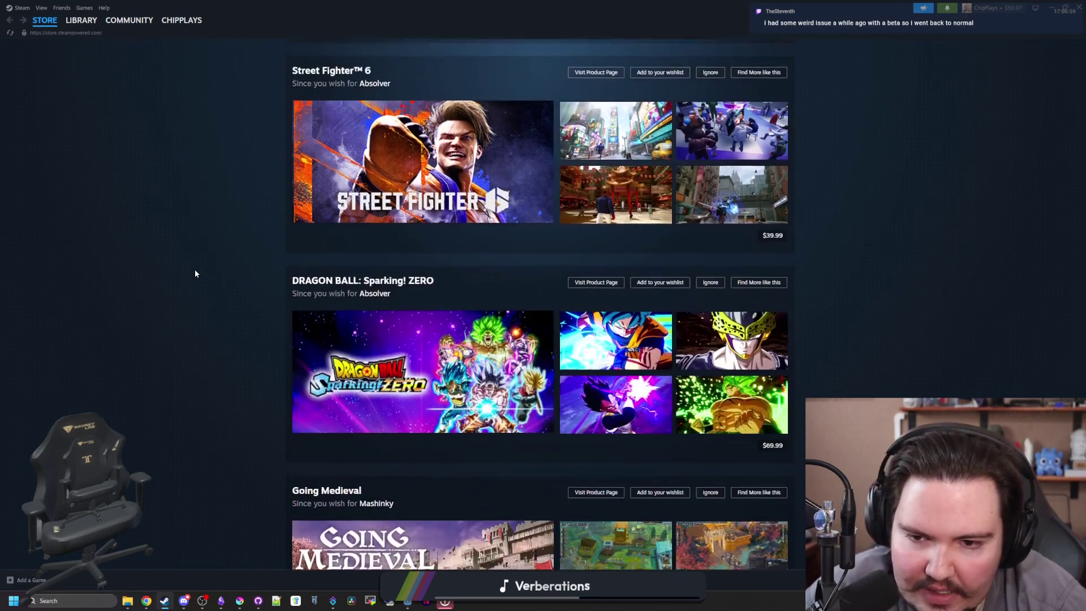
pyautogui.scroll(-11, 195, 274)
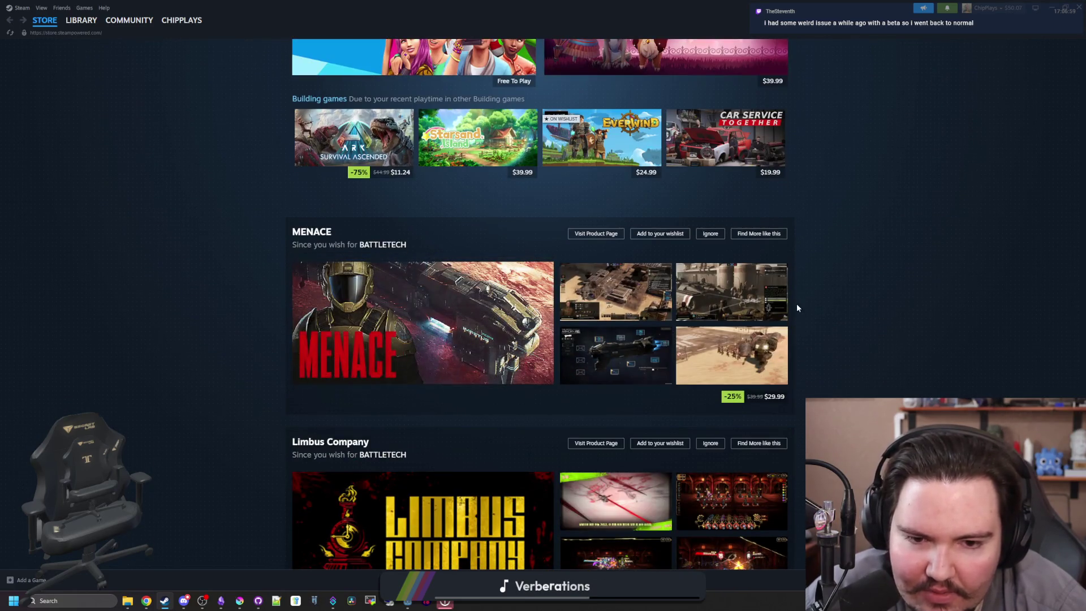
pyautogui.scroll(-1, 870, 288)
pyautogui.scroll(-6, 873, 287)
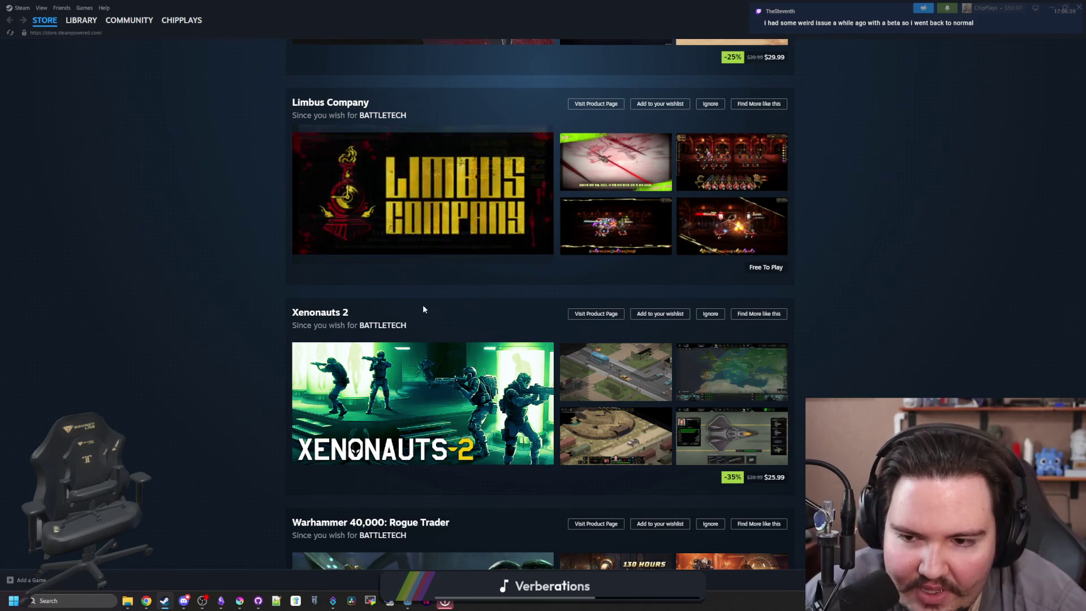
pyautogui.scroll(-4, 380, 315)
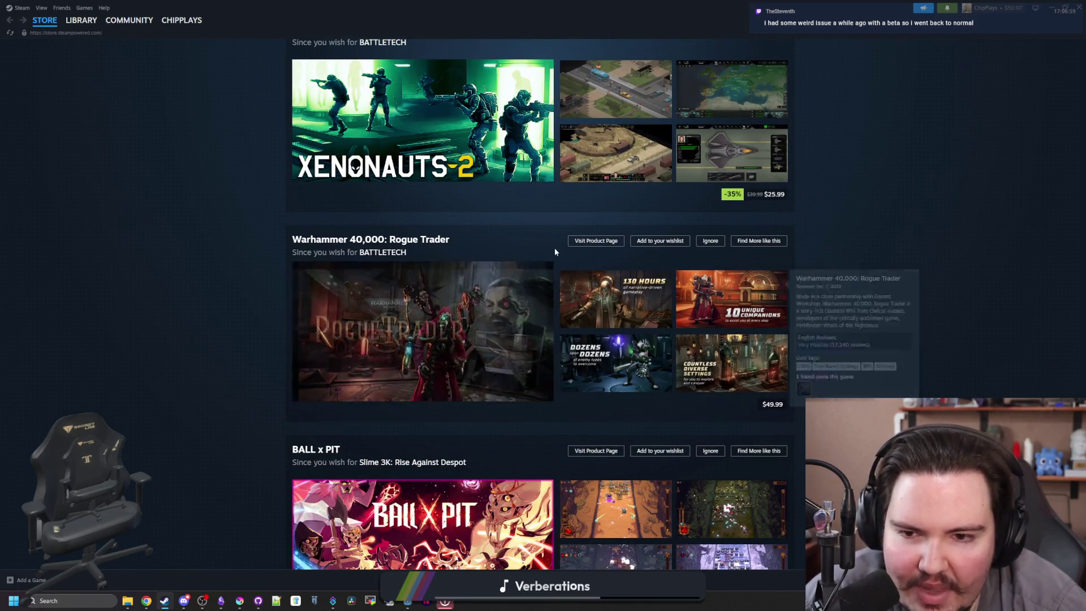
pyautogui.scroll(4, 275, 315)
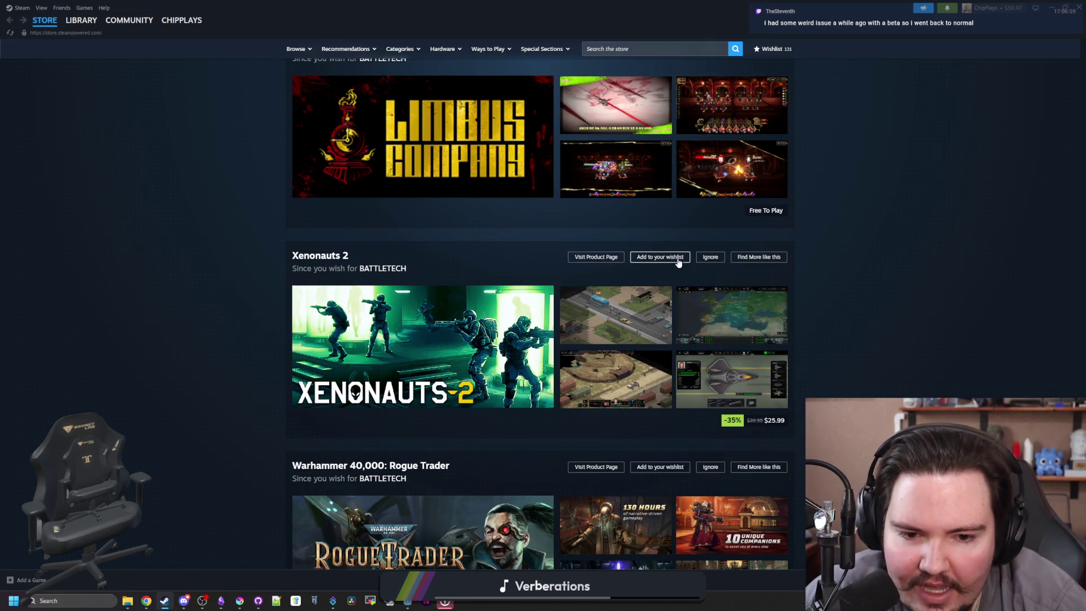
pyautogui.click(481, 317)
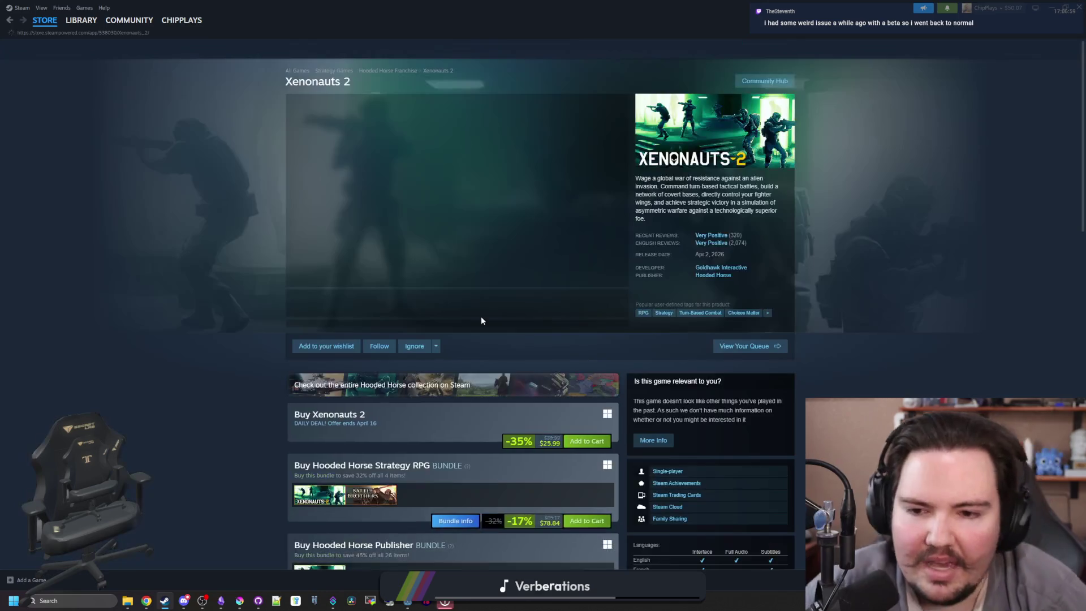
pyautogui.scroll(-3, 509, 294)
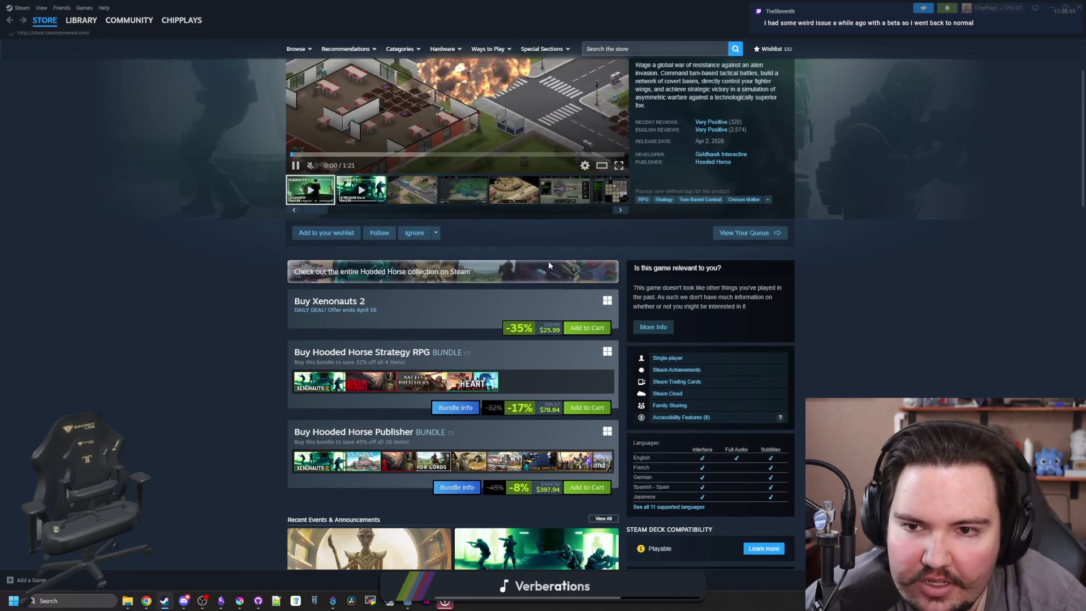
pyautogui.hotkey('alt', 'Left')
pyautogui.scroll(-20, 952, 311)
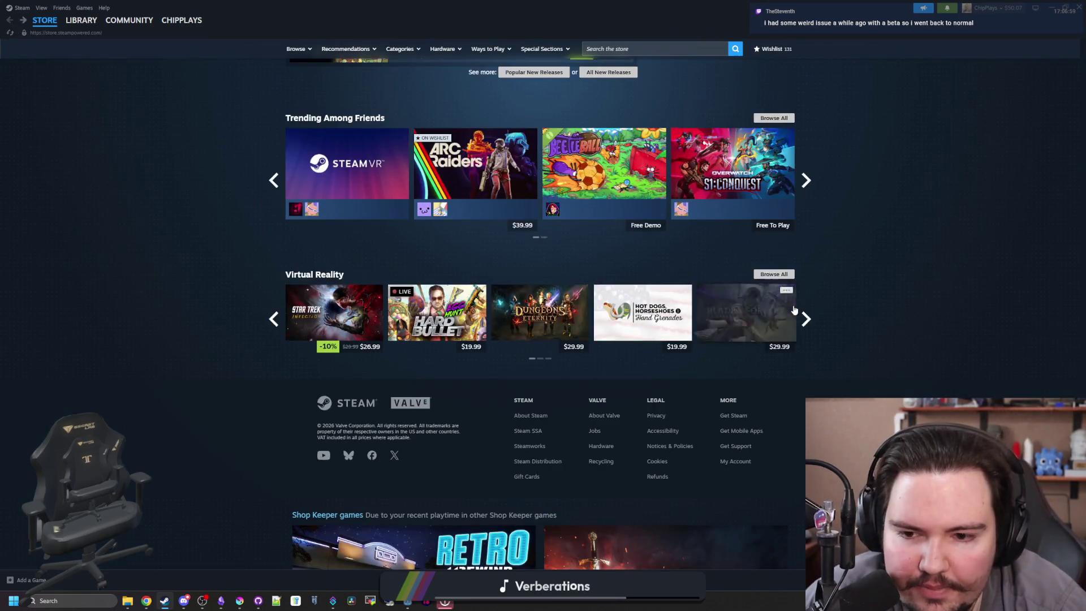
pyautogui.scroll(-2, 738, 324)
pyautogui.scroll(-3, 768, 309)
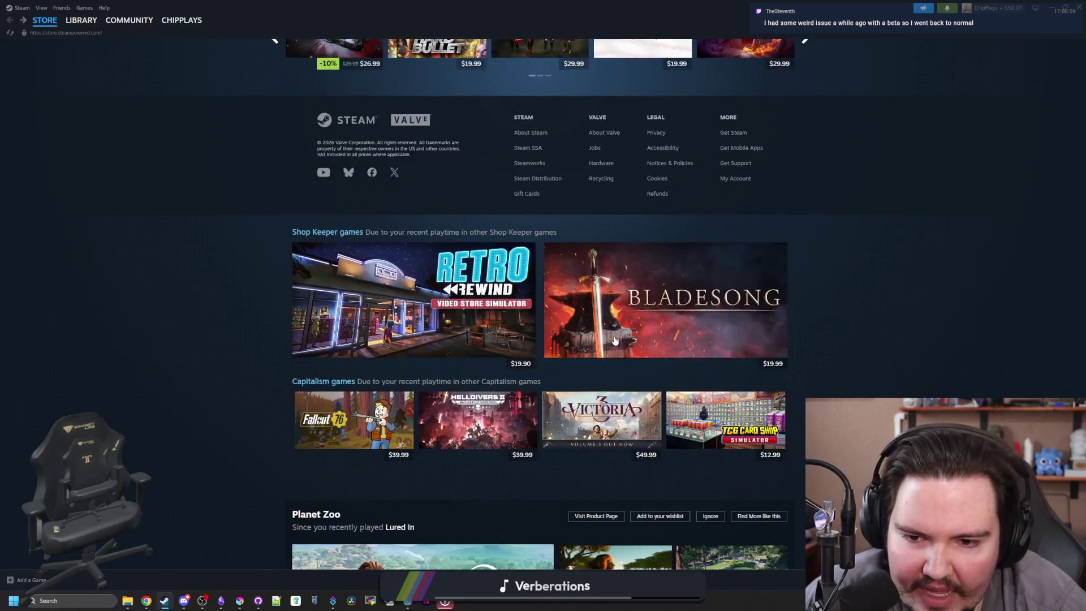
pyautogui.scroll(3, 529, 296)
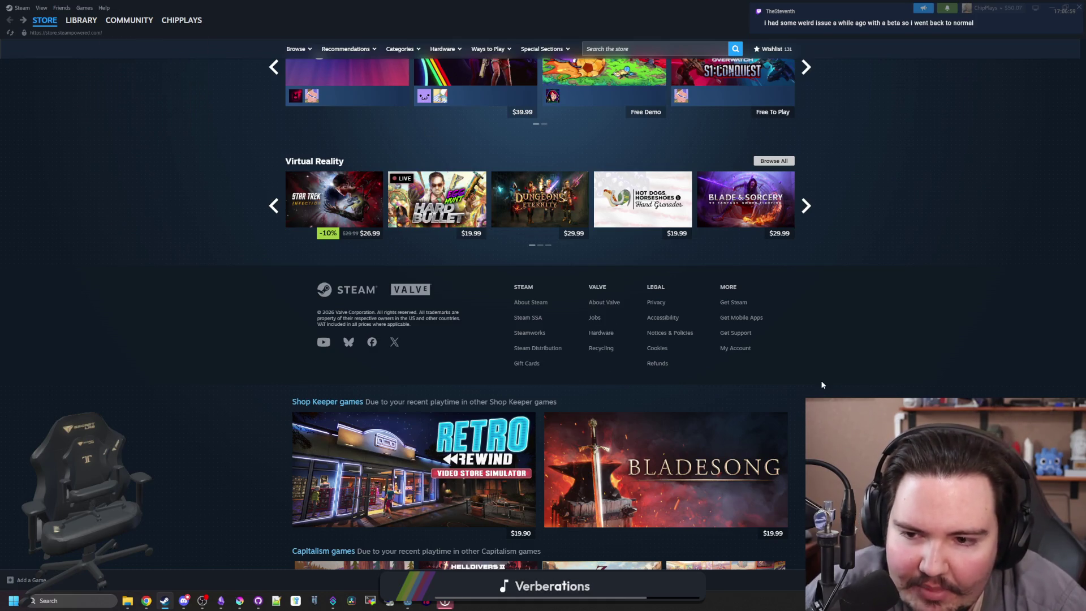
pyautogui.scroll(-20, 534, 372)
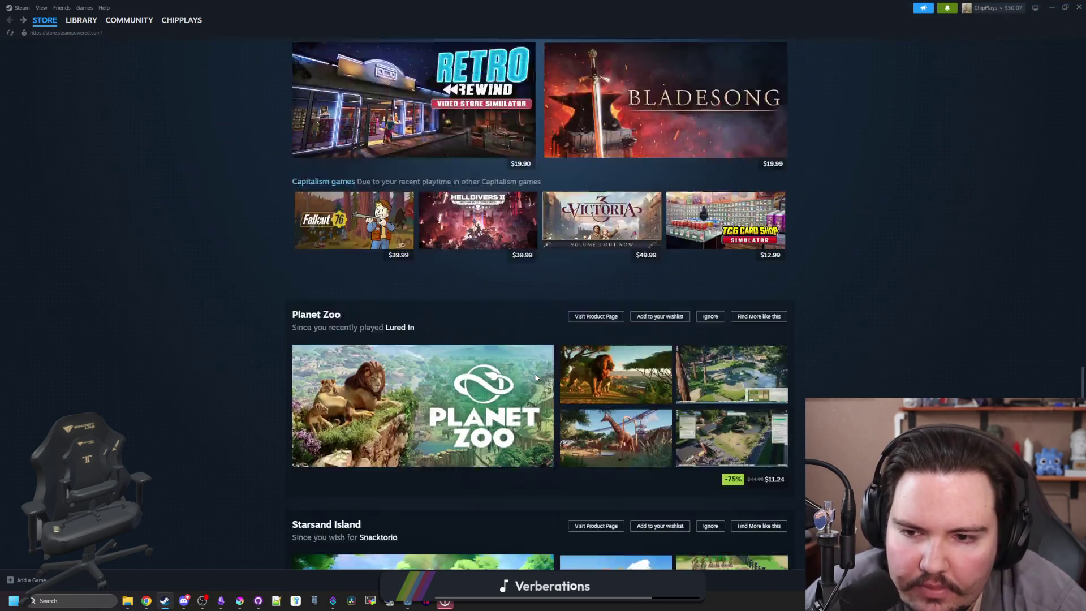
pyautogui.scroll(15, 509, 369)
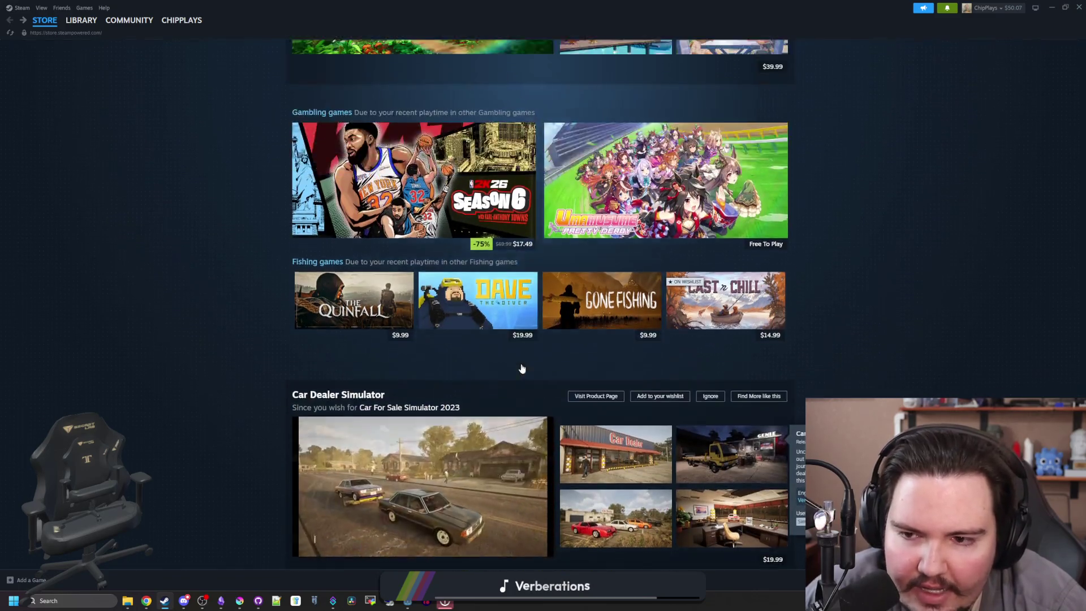
pyautogui.scroll(10, 480, 370)
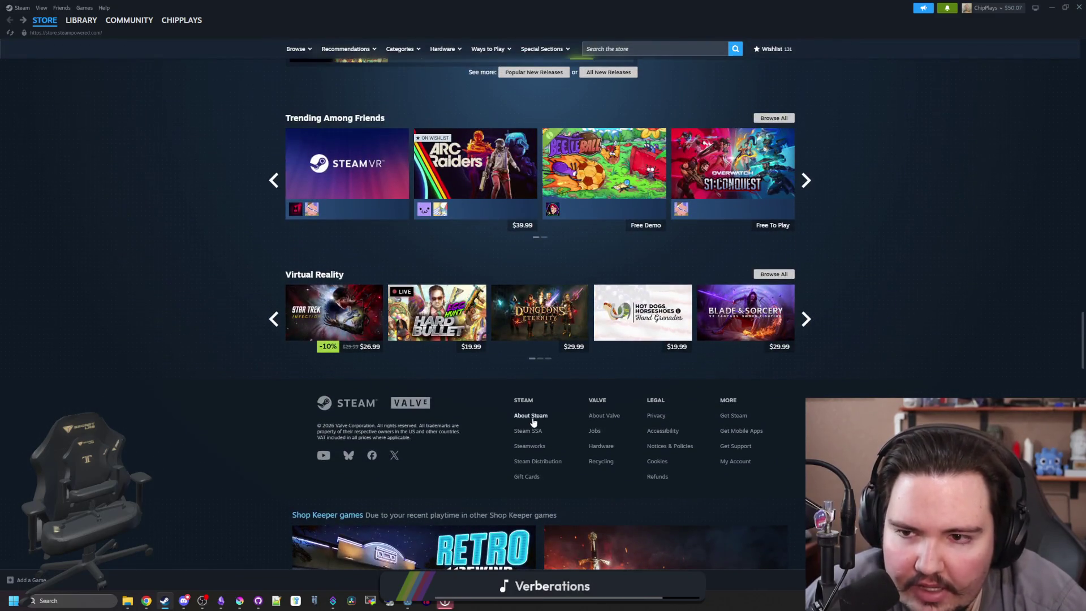
pyautogui.scroll(5, 501, 308)
pyautogui.scroll(-15, 497, 339)
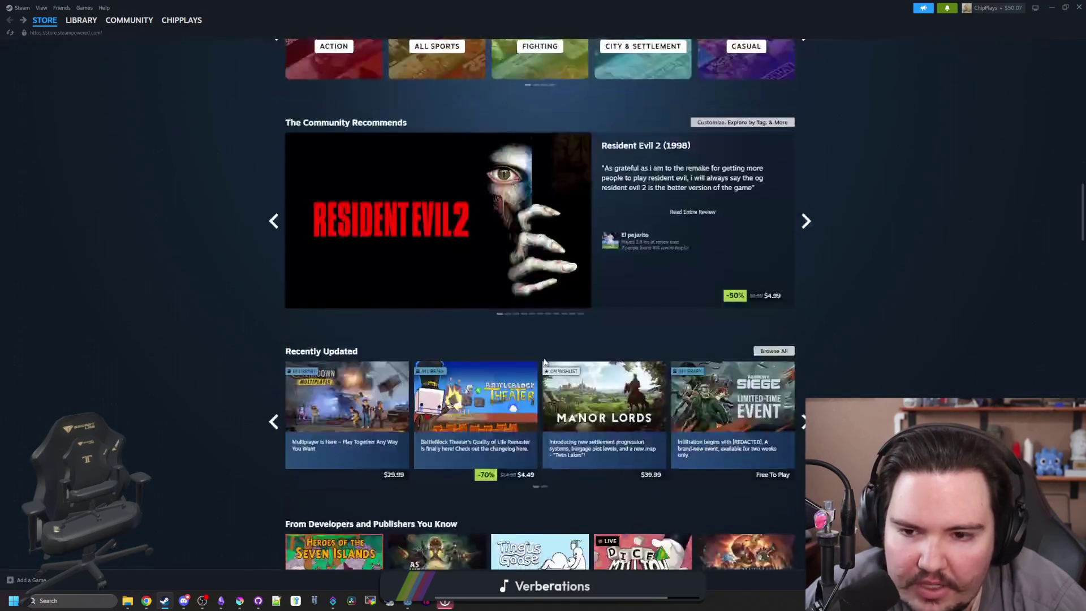
pyautogui.scroll(-20, 495, 354)
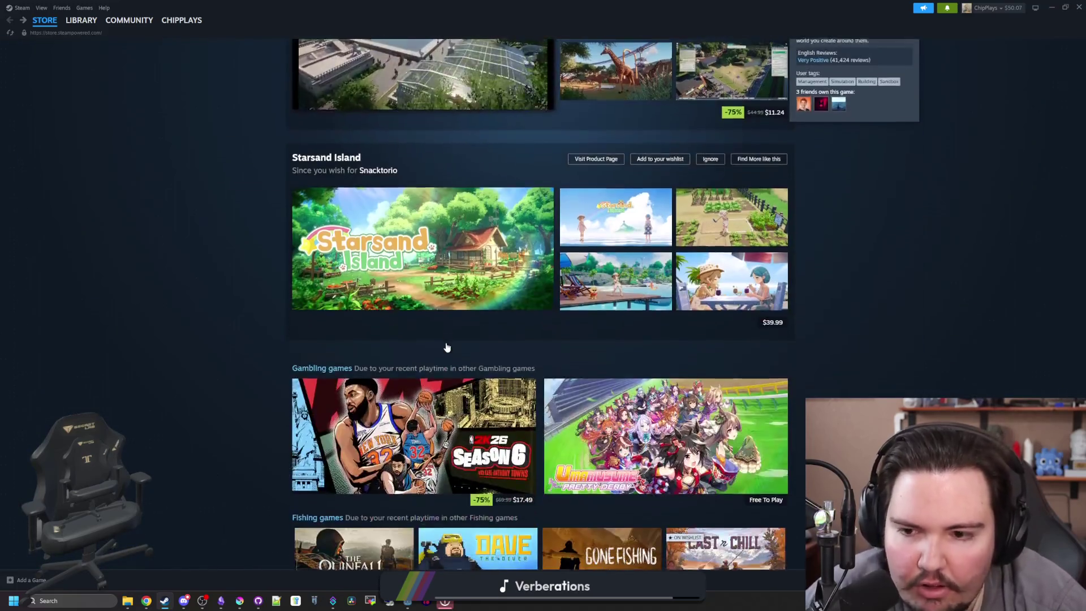
pyautogui.scroll(-20, 722, 351)
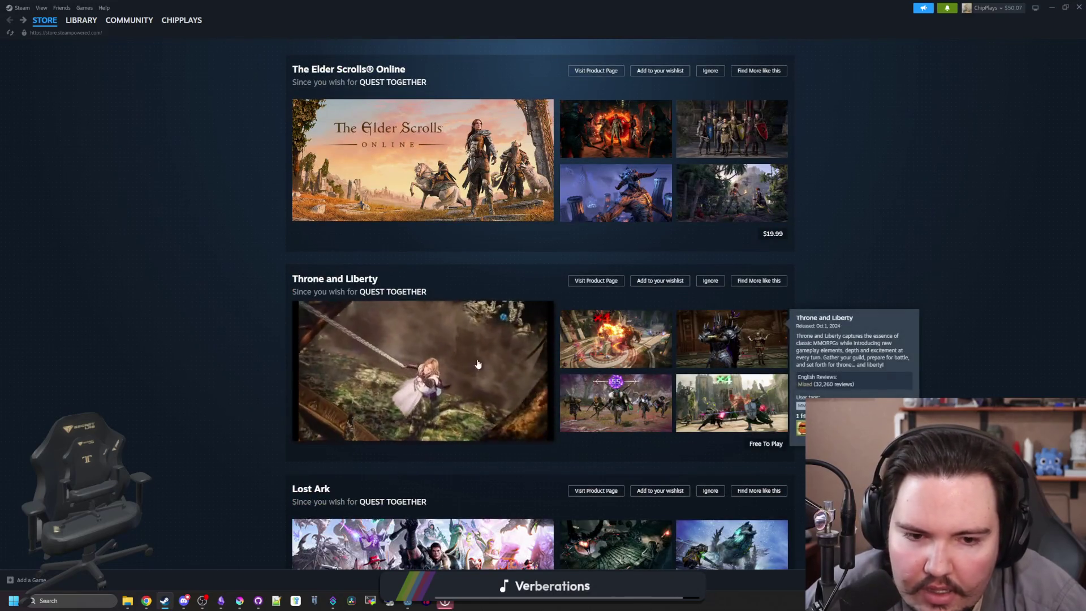
pyautogui.moveTo(757, 339)
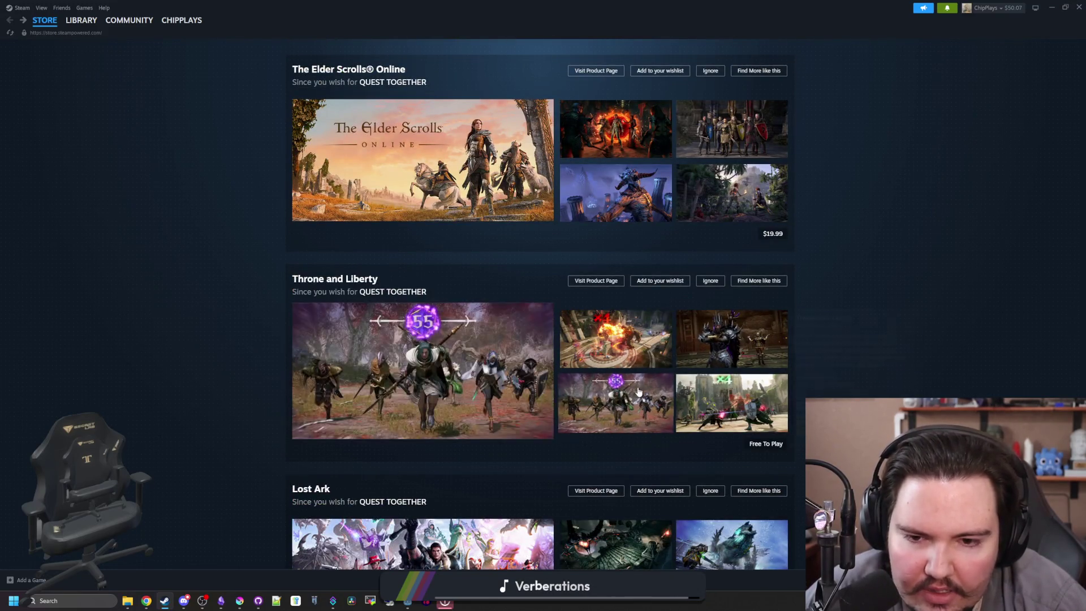
pyautogui.scroll(-5, 608, 297)
pyautogui.scroll(-8, 609, 297)
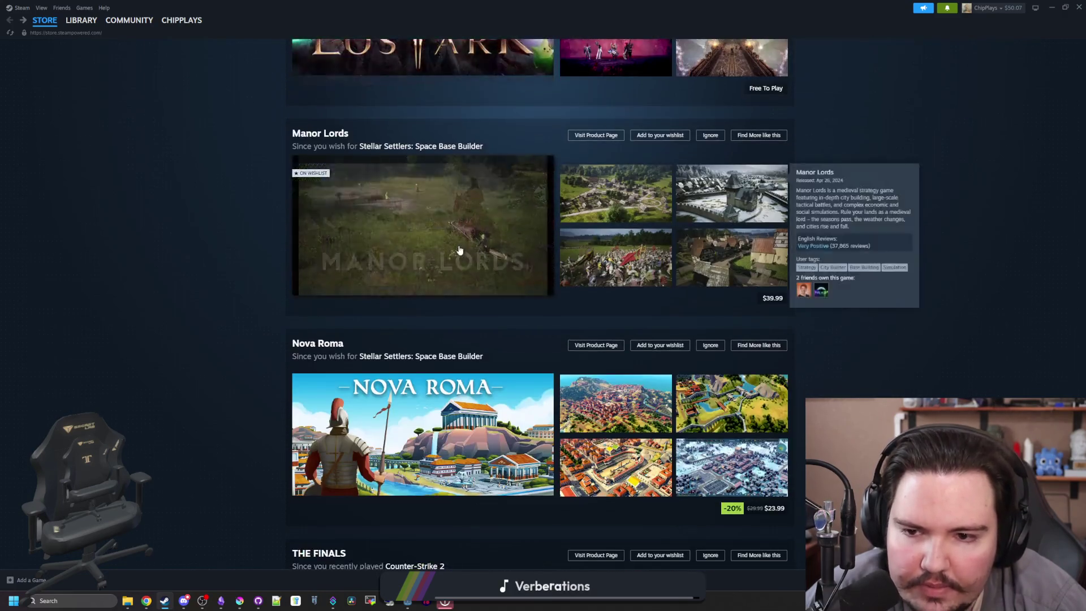
pyautogui.scroll(-20, 261, 216)
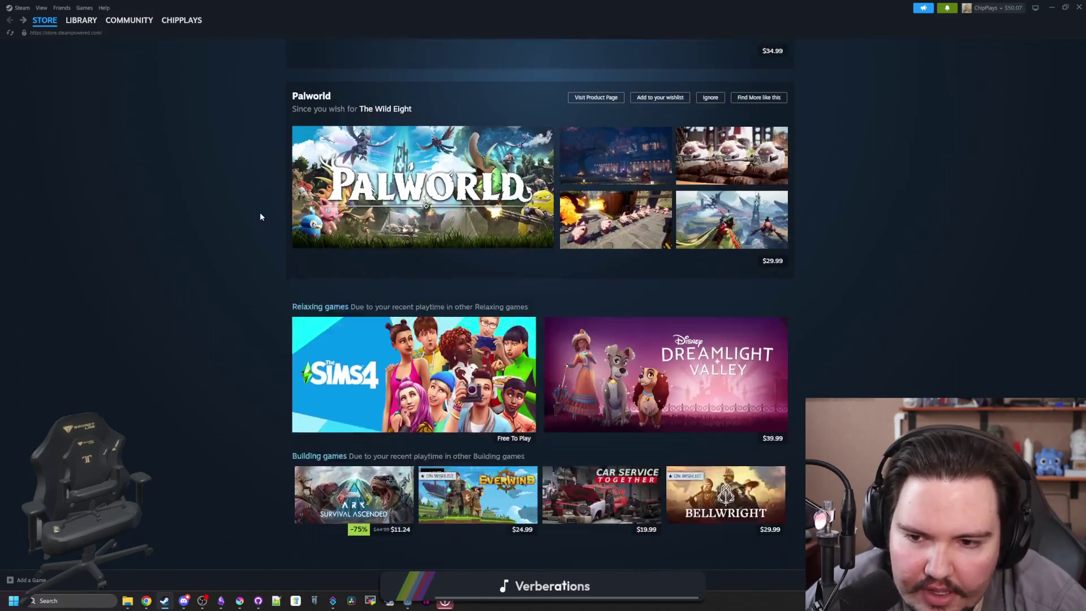
pyautogui.scroll(-20, 260, 217)
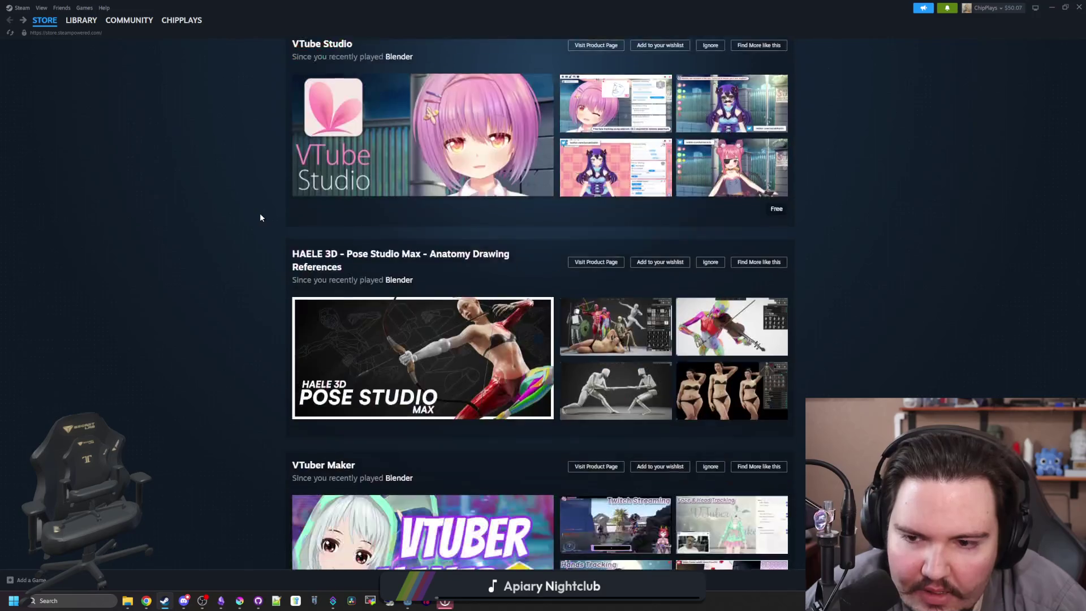
pyautogui.scroll(-20, 260, 217)
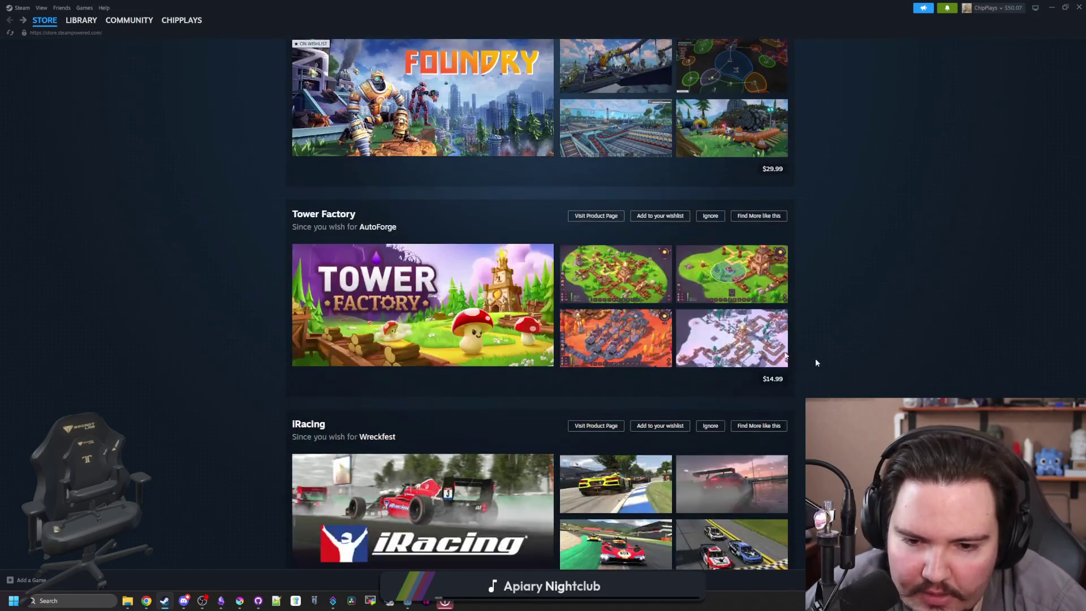
pyautogui.scroll(-12, 847, 389)
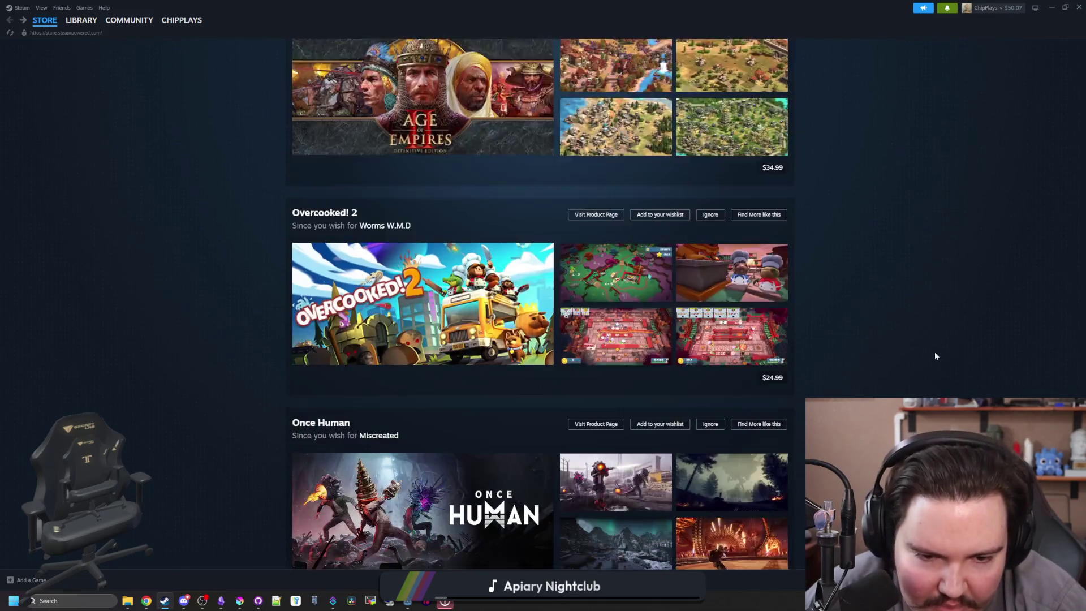
pyautogui.scroll(-6, 540, 306)
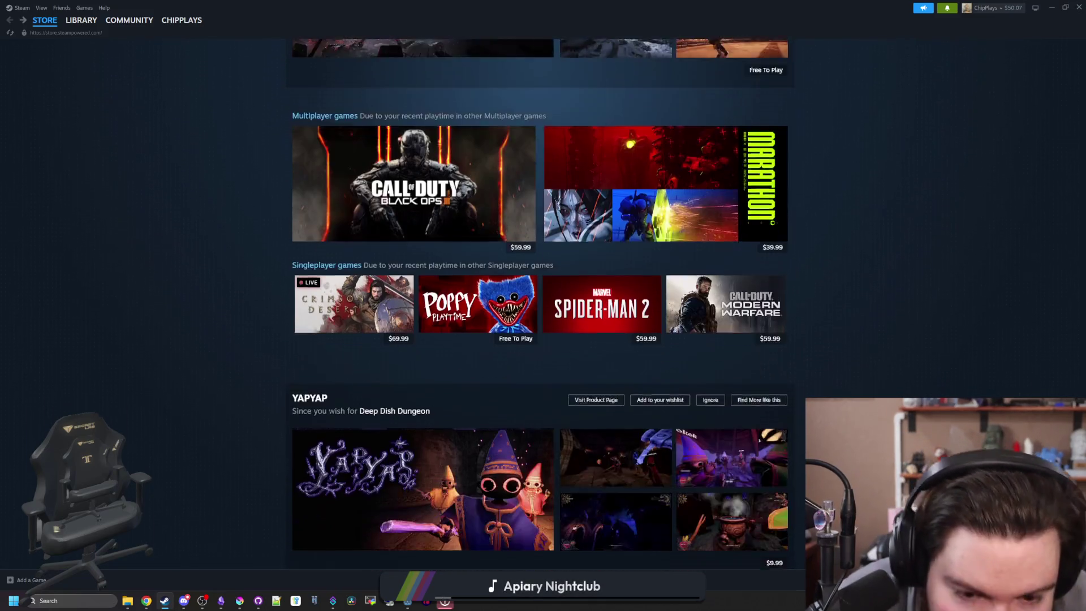
pyautogui.scroll(-7, 497, 375)
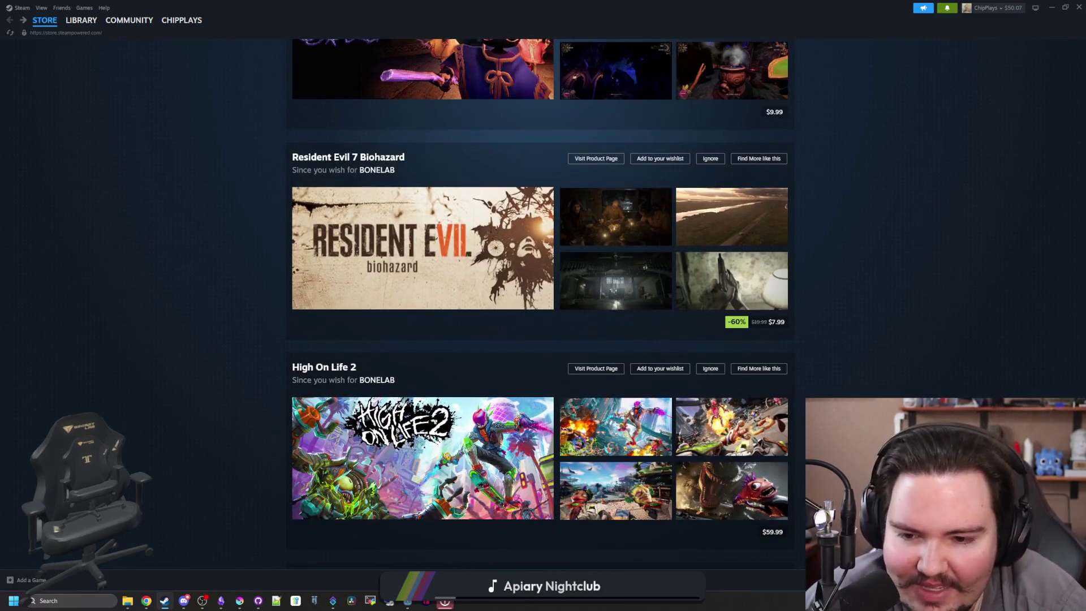
pyautogui.scroll(6, 497, 375)
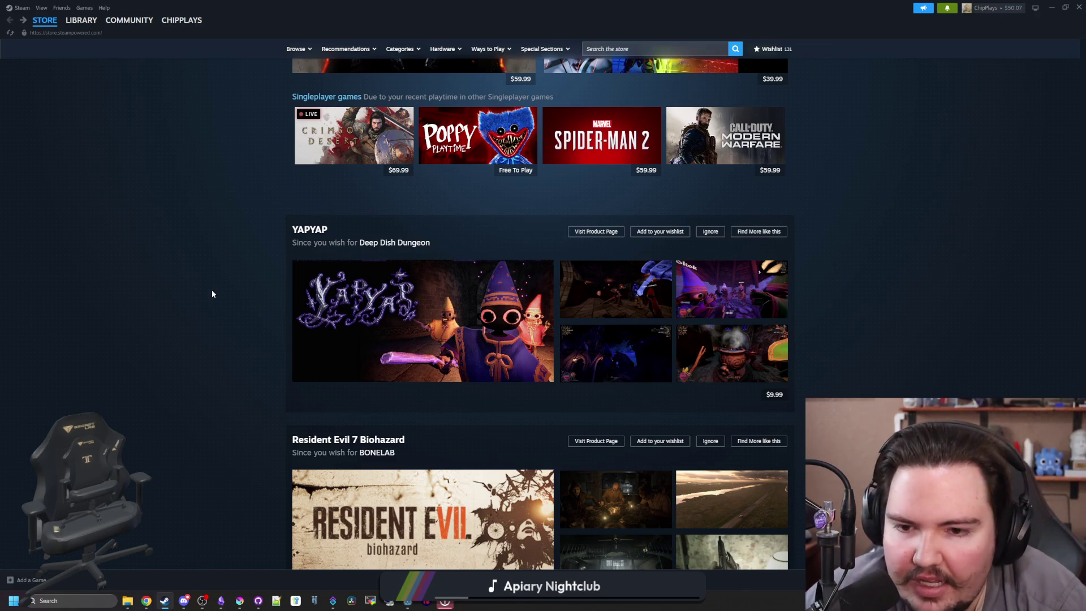
pyautogui.scroll(-13, 448, 341)
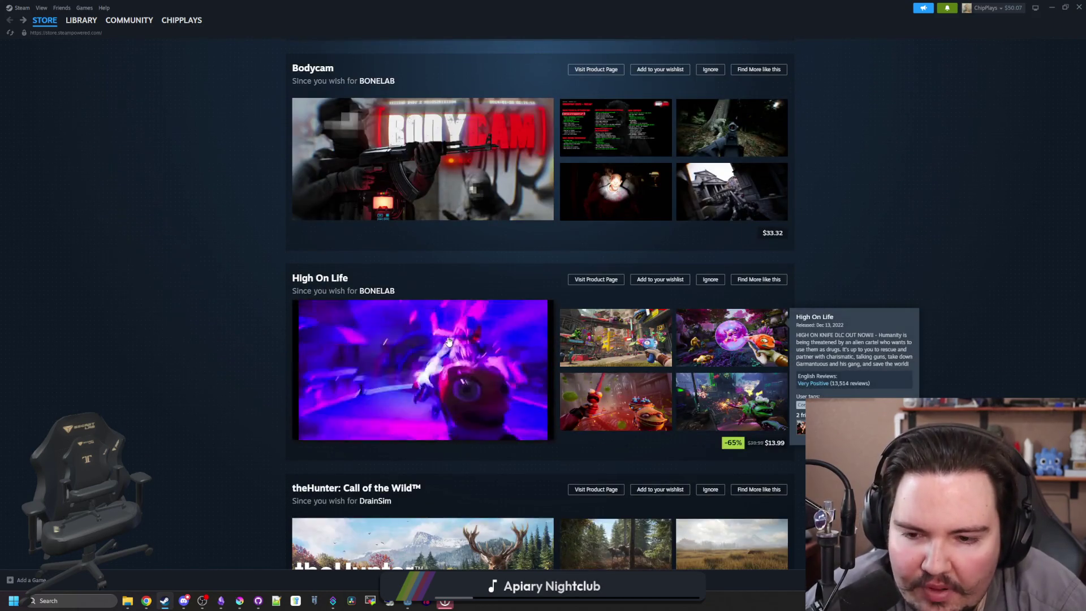
pyautogui.scroll(-5, 663, 378)
pyautogui.scroll(-14, 764, 376)
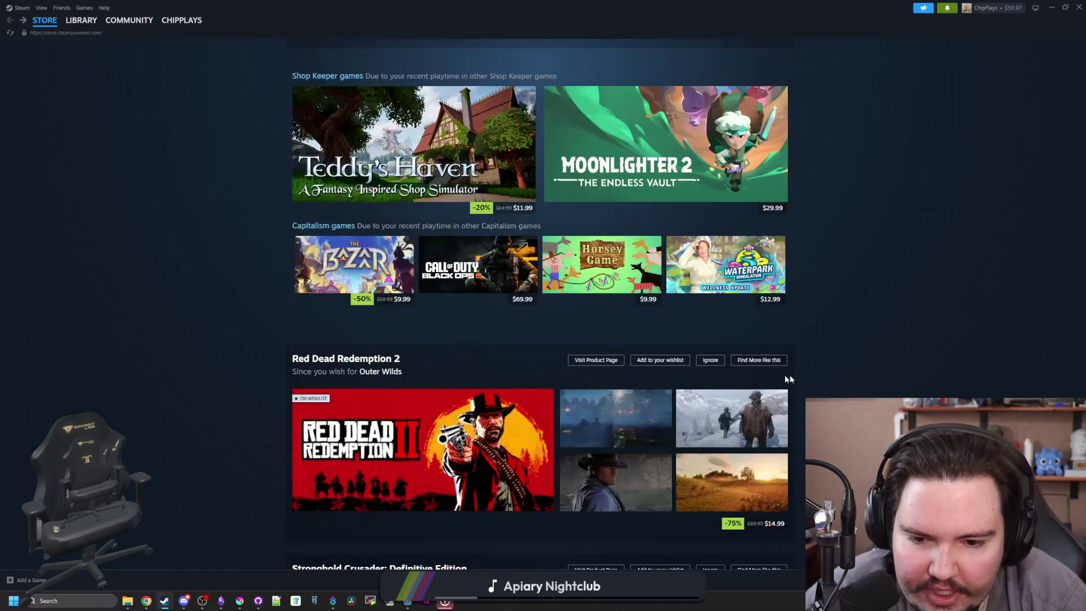
pyautogui.scroll(-10, 822, 374)
pyautogui.scroll(20, 844, 379)
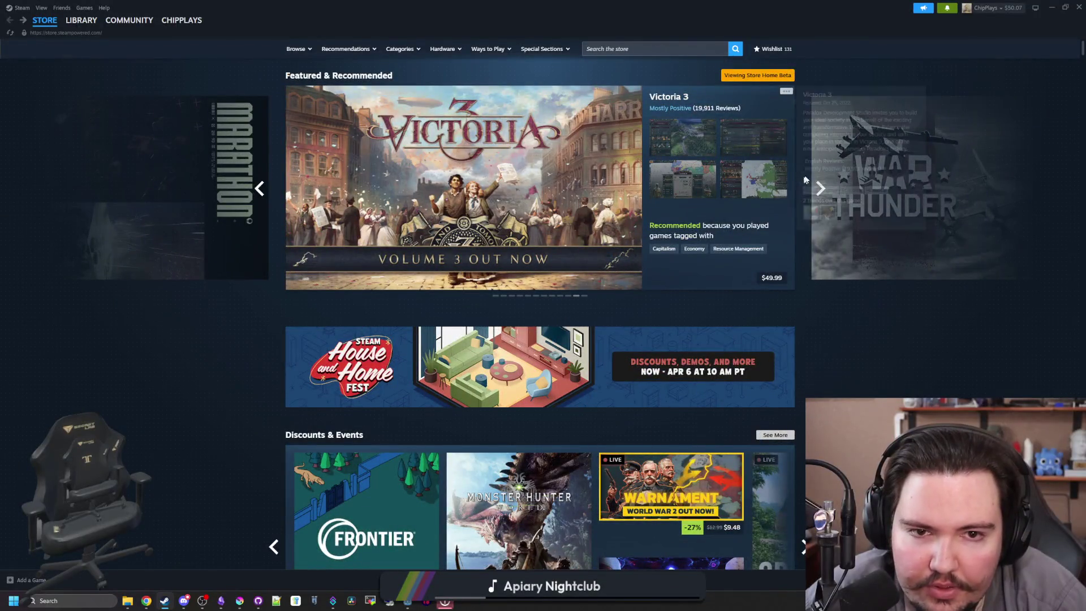
# Step: Advance the featured carousel to War Thunder, then open Steam Settings on the Interface page
pyautogui.click(820, 188)
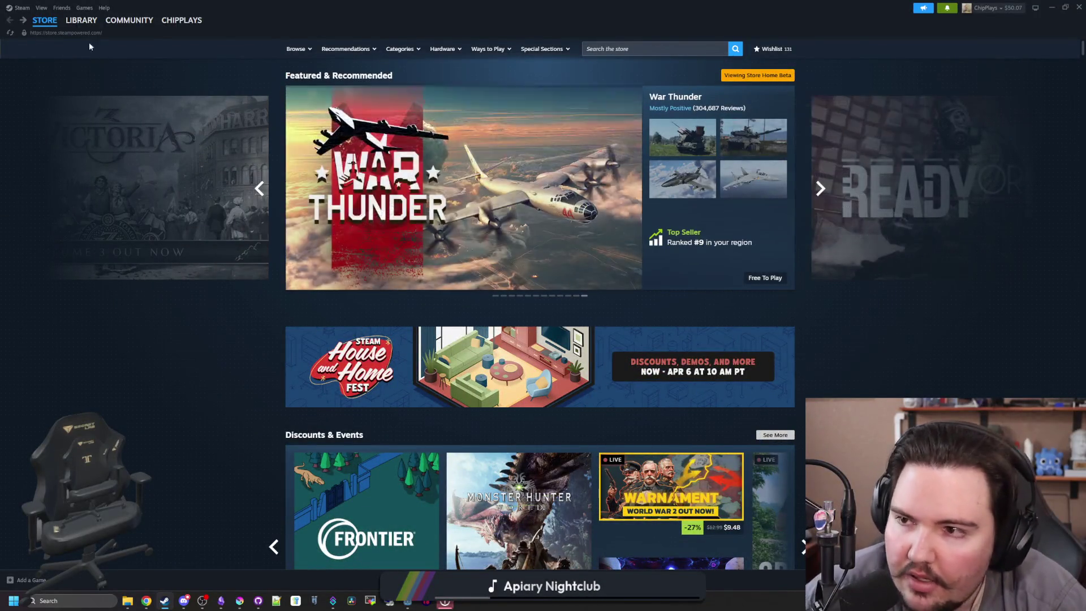
pyautogui.click(22, 8)
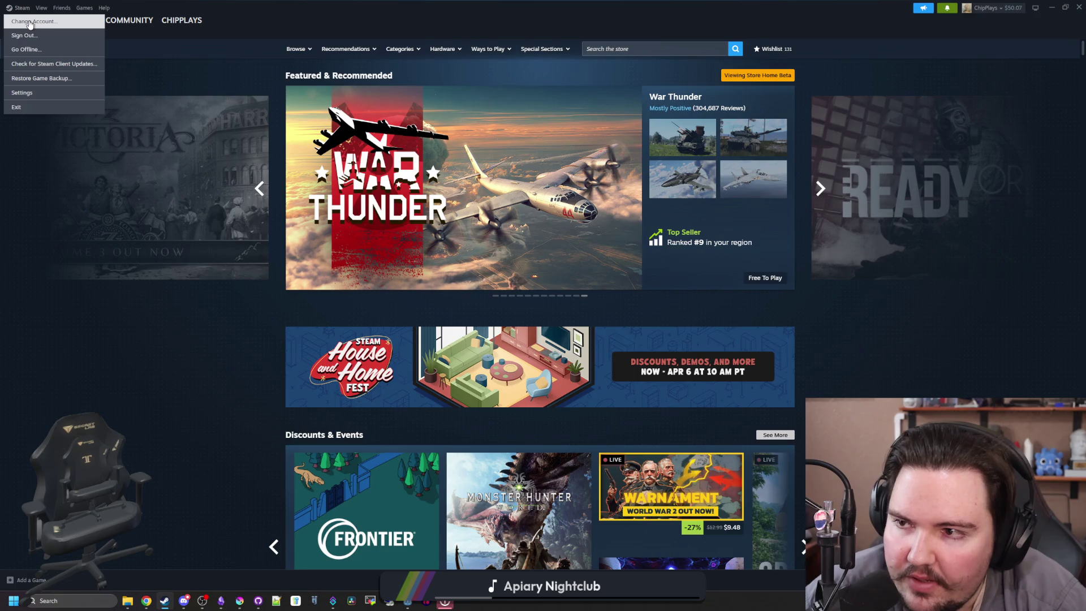
pyautogui.click(40, 99)
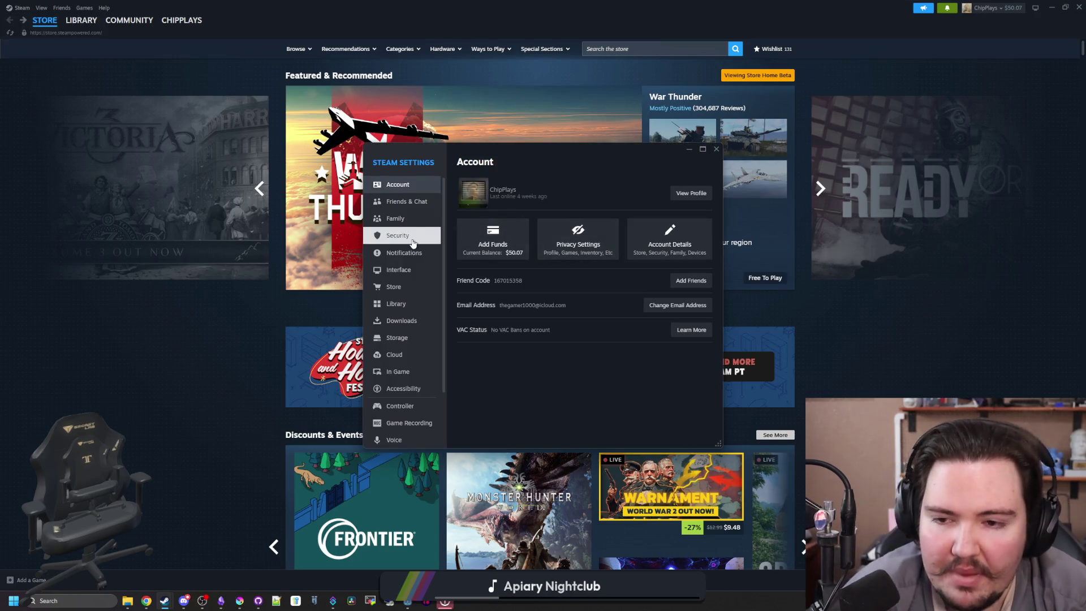
pyautogui.click(393, 270)
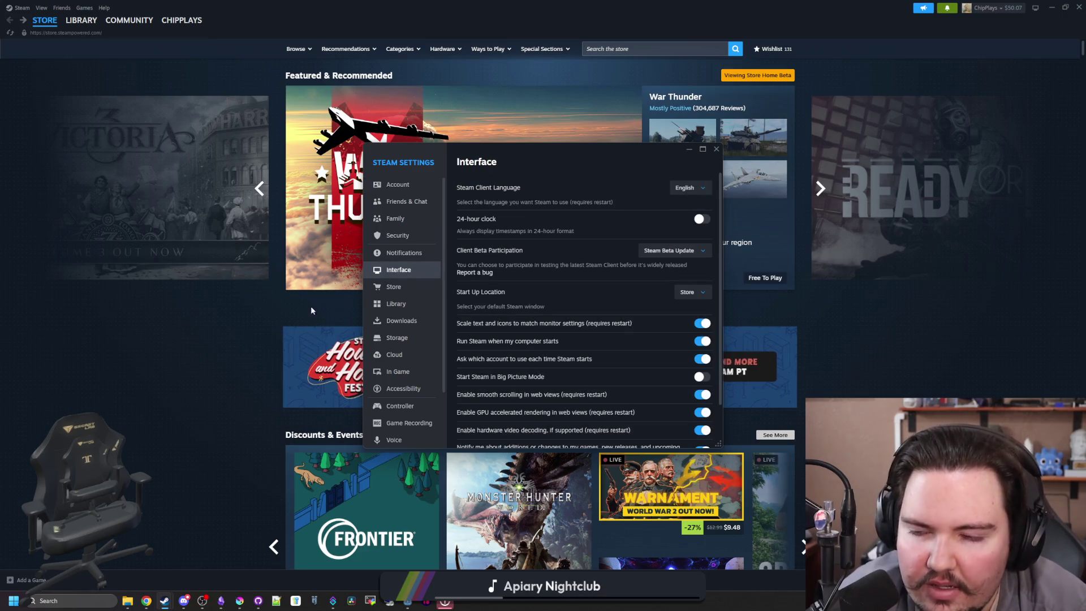
pyautogui.scroll(-15, 928, 190)
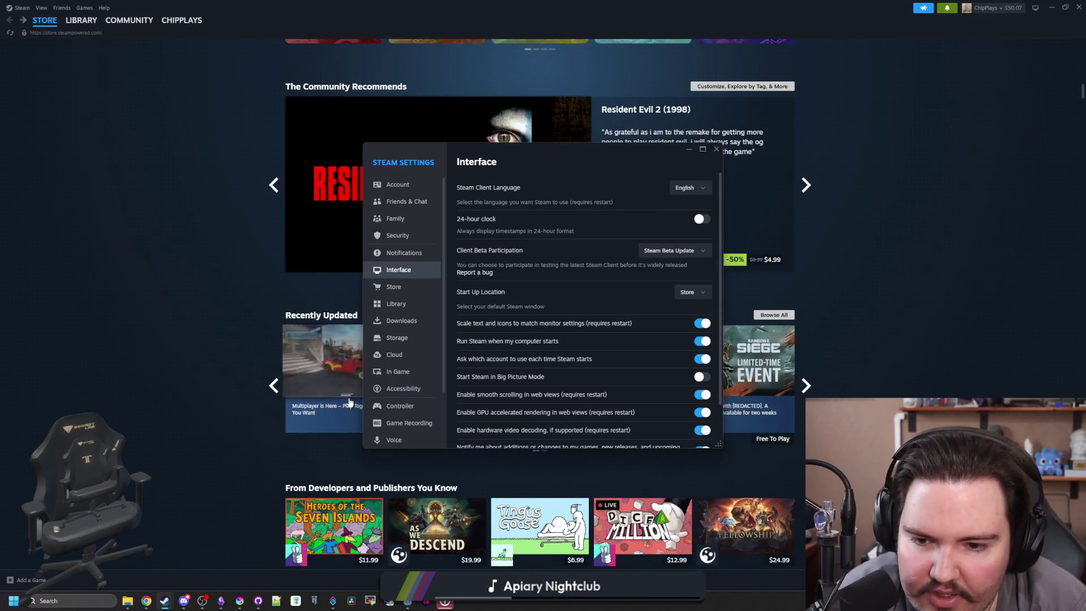
pyautogui.scroll(15, 348, 402)
pyautogui.scroll(-2, 529, 339)
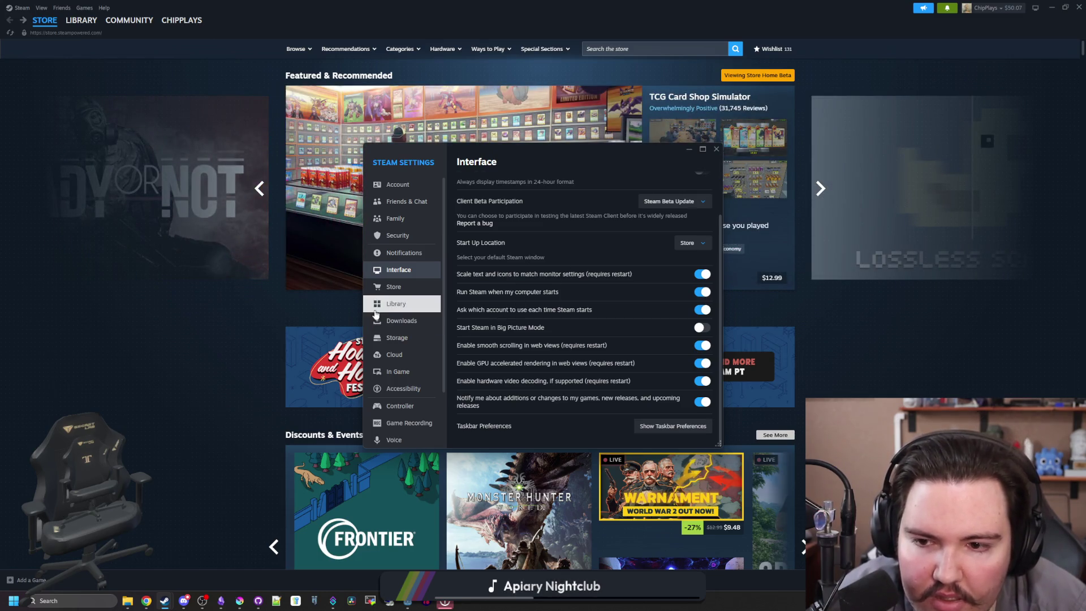
# Step: Browse the Store, Library, Downloads and Storage settings, return to Interface, then close Settings
pyautogui.click(409, 295)
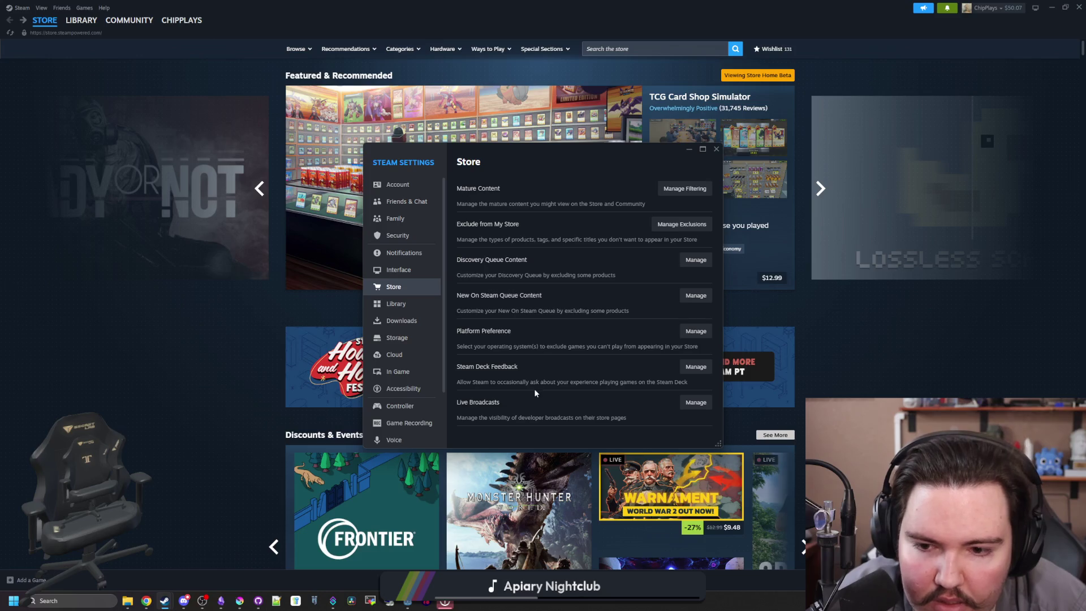
pyautogui.click(405, 310)
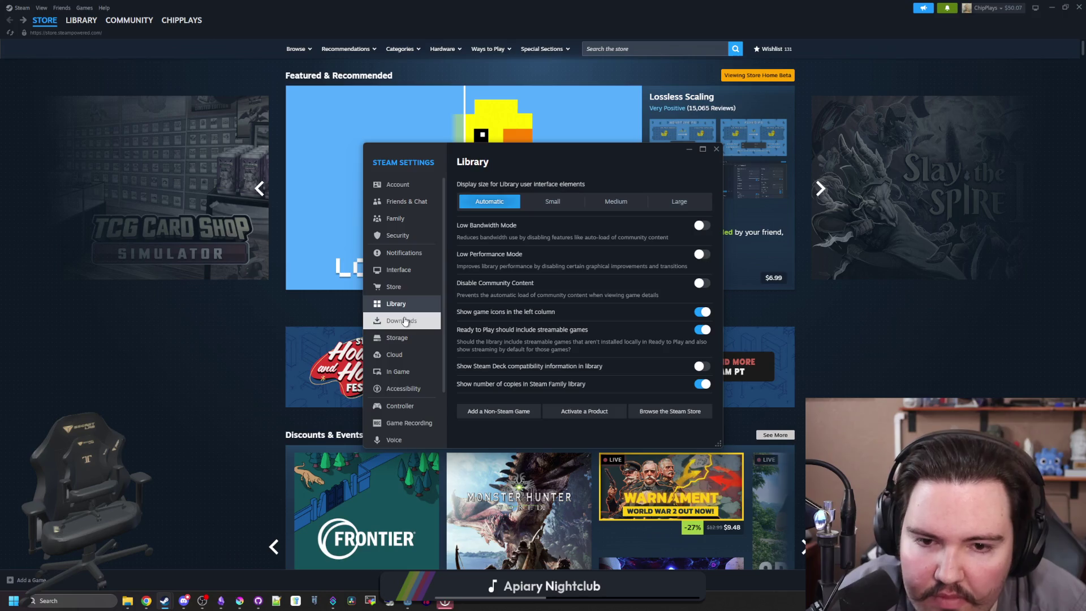
pyautogui.click(405, 321)
pyautogui.click(413, 338)
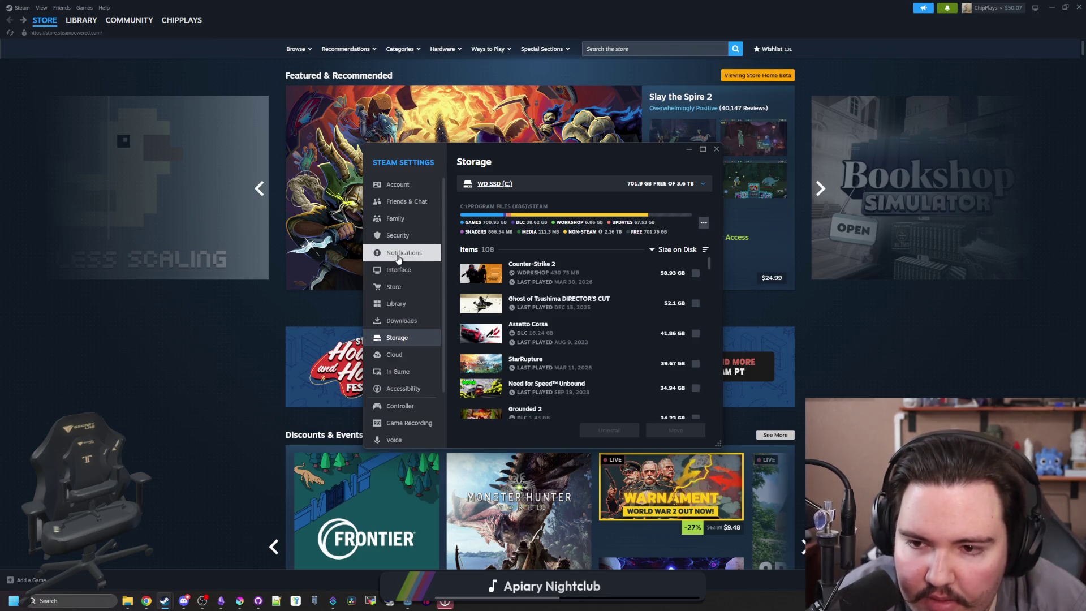
pyautogui.click(397, 271)
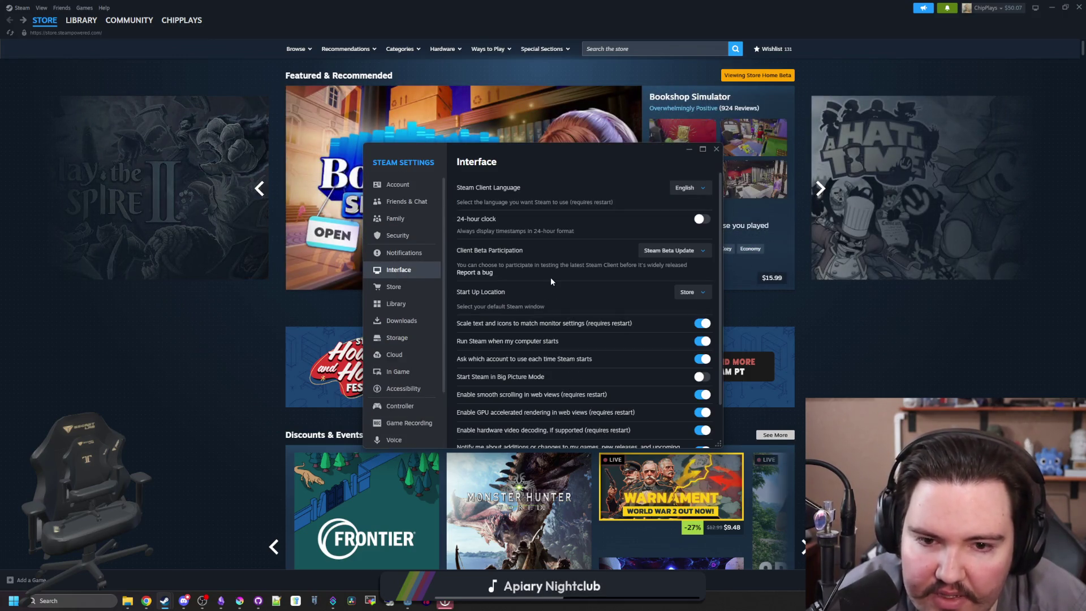
pyautogui.scroll(-2, 599, 217)
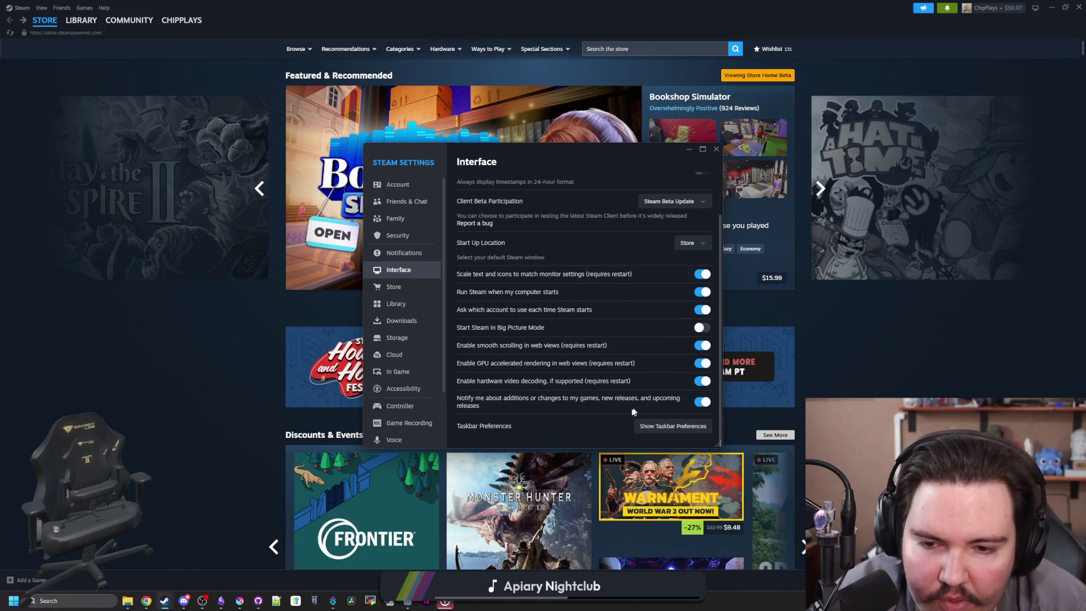
pyautogui.click(716, 149)
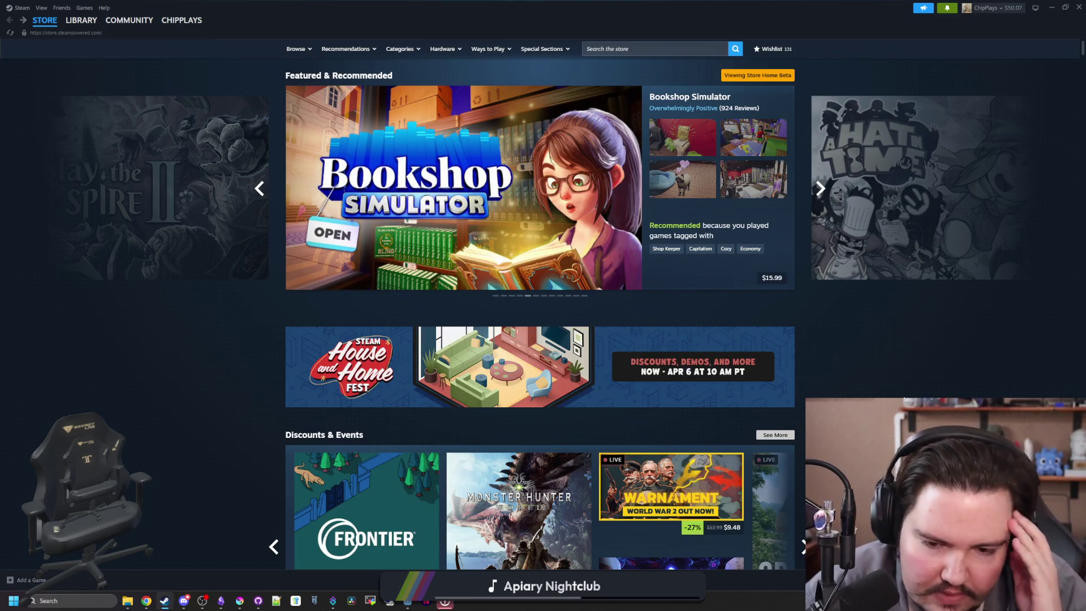
# Step: Shrink the Steam window and minimise it
pyautogui.scroll(-4, 752, 481)
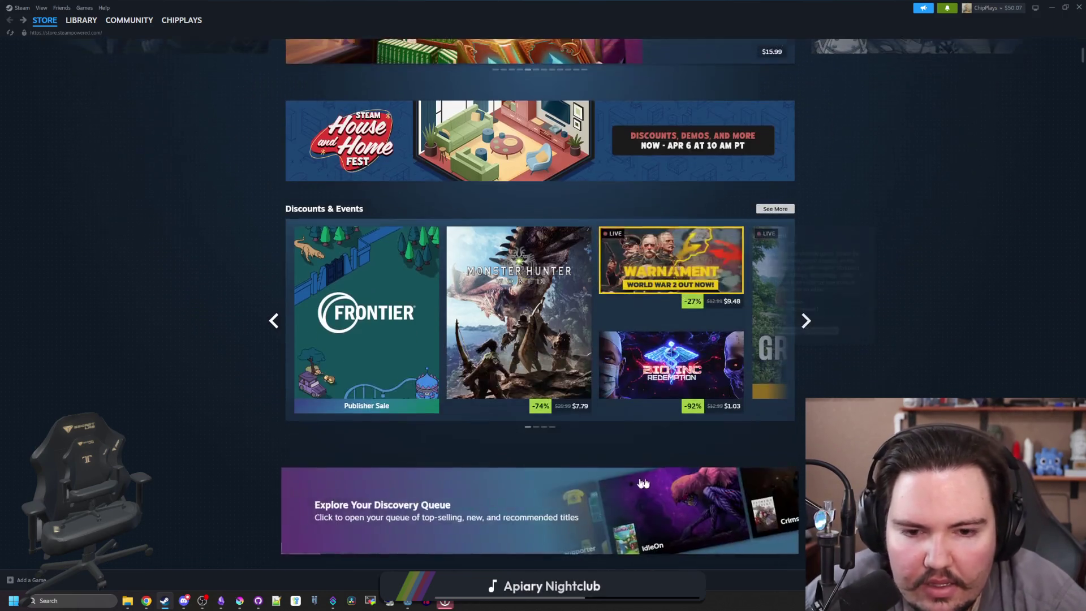
pyautogui.moveTo(658, 263)
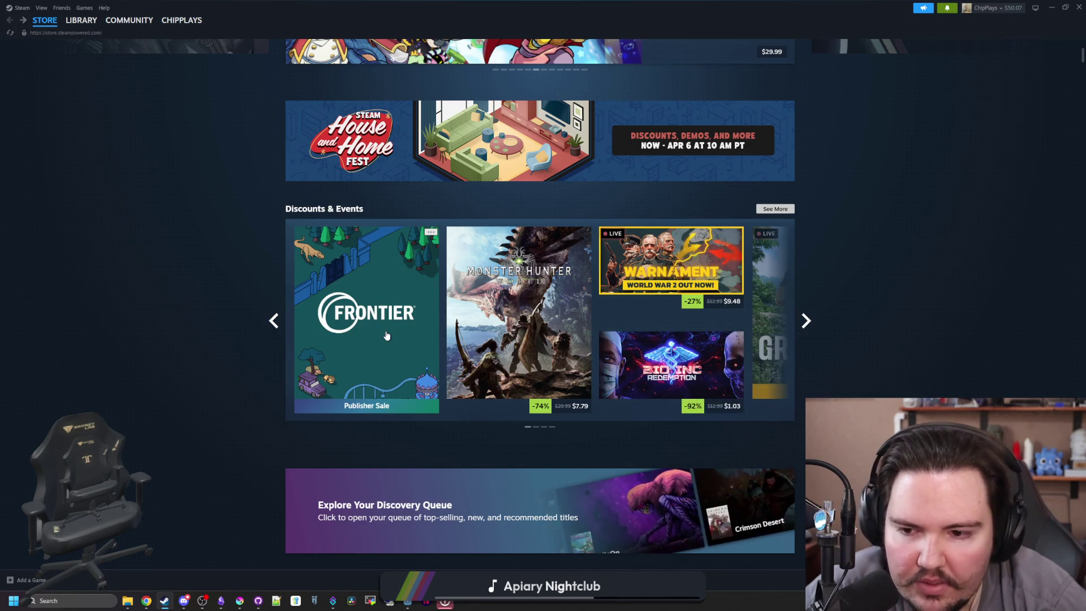
pyautogui.scroll(4, 405, 338)
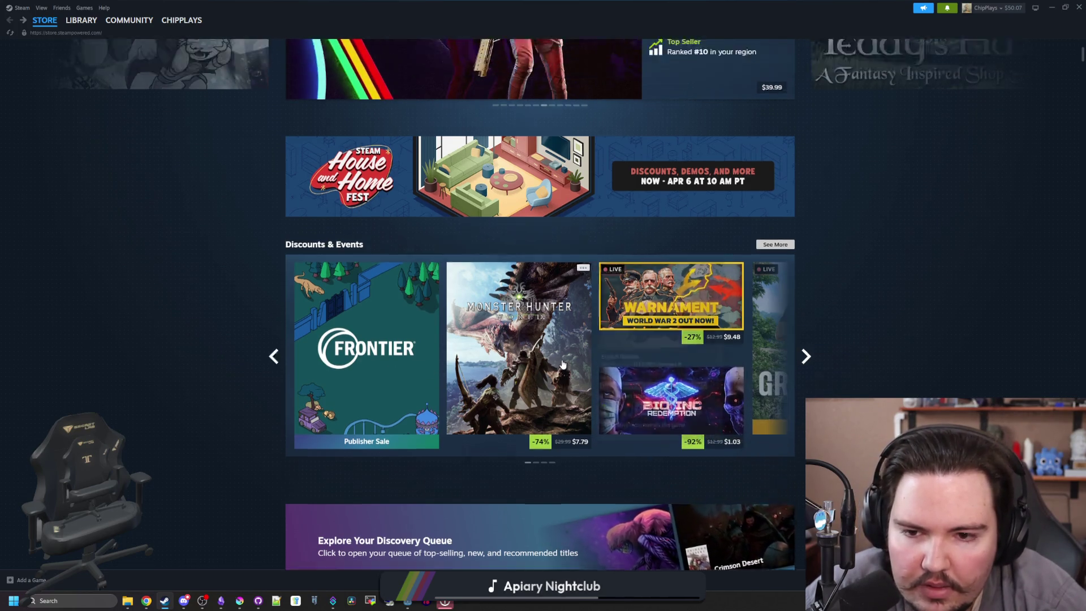
pyautogui.moveTo(848, 8)
pyautogui.mouseDown()
pyautogui.moveTo(800, 8)
pyautogui.moveTo(577, 369)
pyautogui.mouseUp()
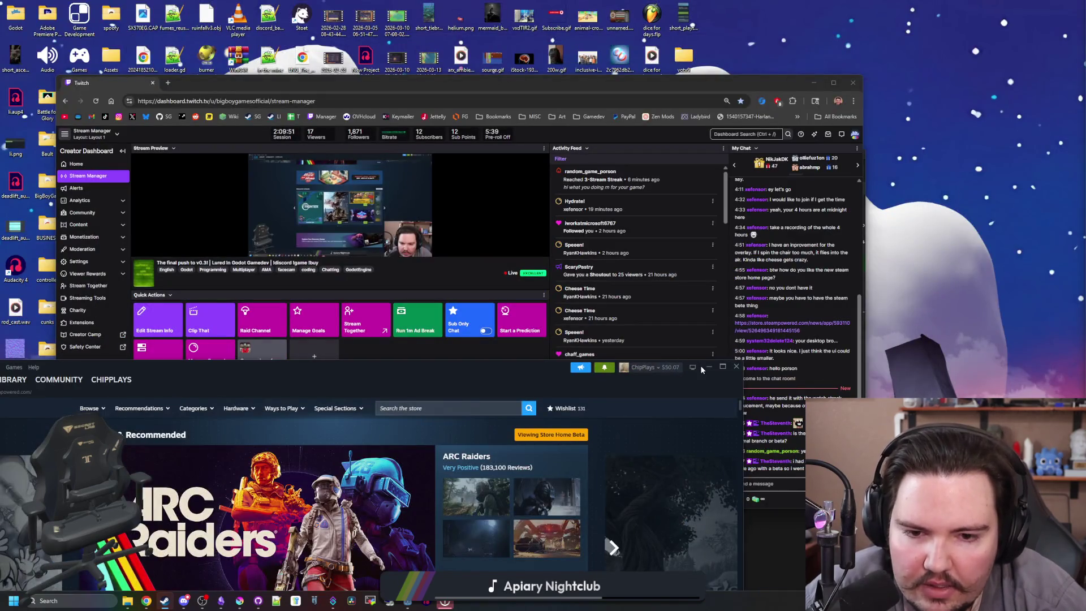
pyautogui.click(703, 368)
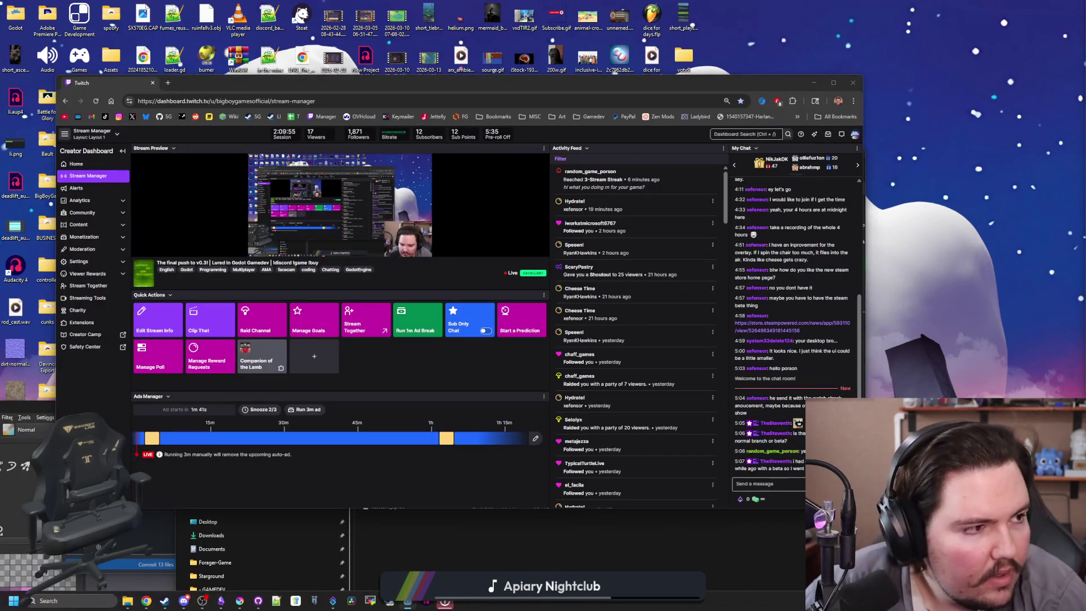
# Step: Return to the Godot script at line 91 and run the project
pyautogui.hotkey('alt', 'Tab')
pyautogui.click(648, 214)
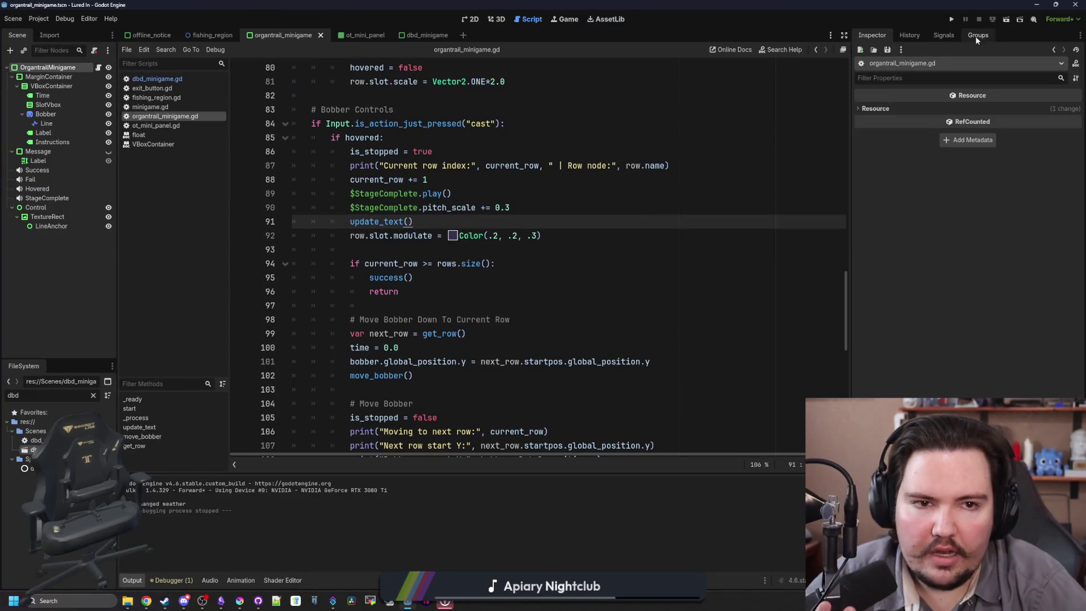
pyautogui.click(952, 21)
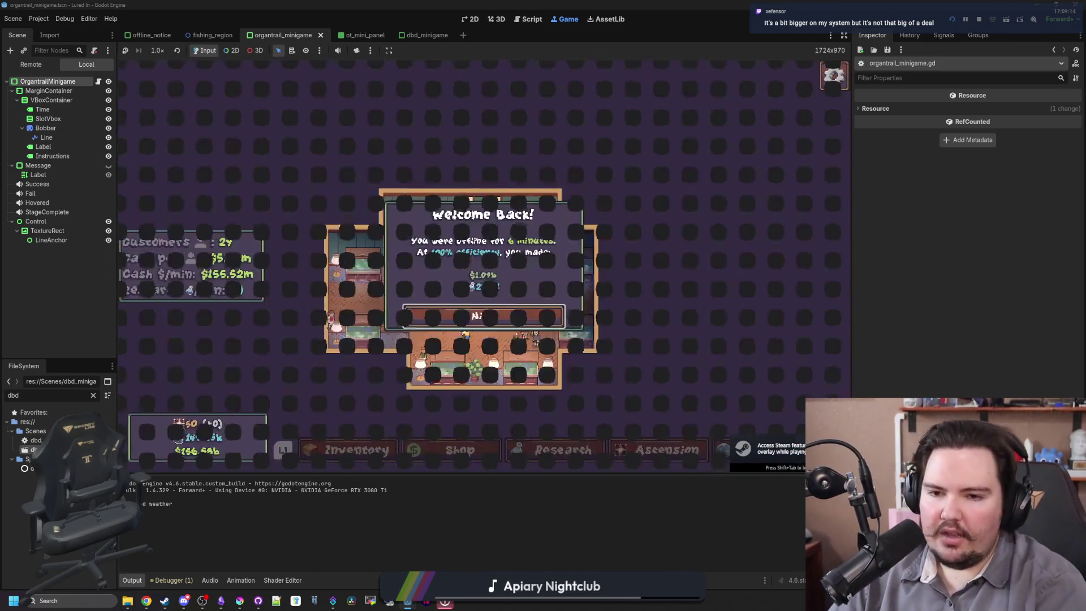
# Step: Dismiss the Welcome Back popup and travel to the Lake spot for $100
pyautogui.click(484, 316)
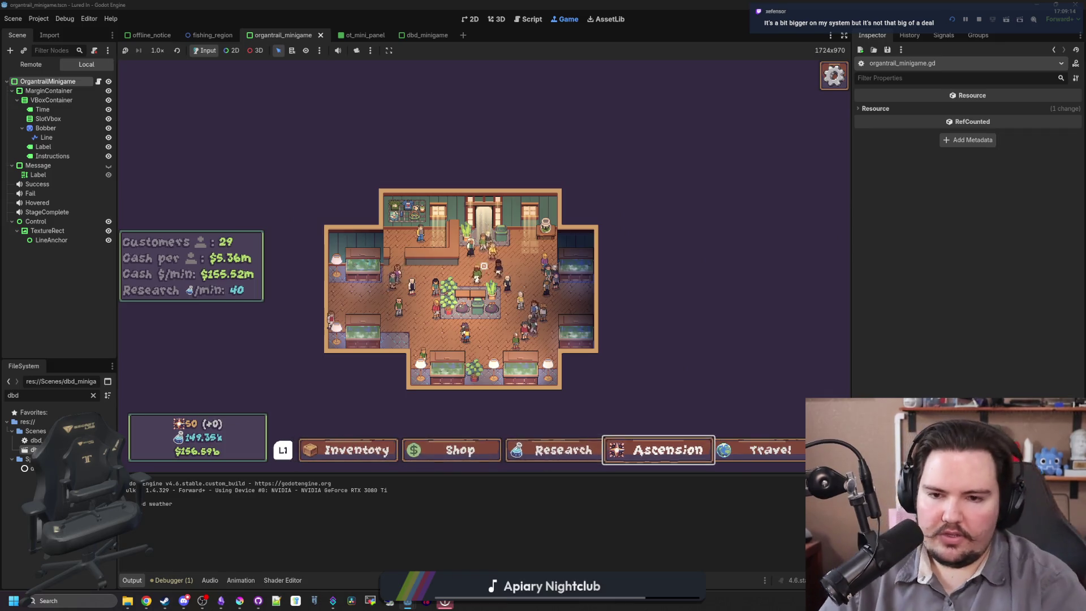
pyautogui.click(761, 449)
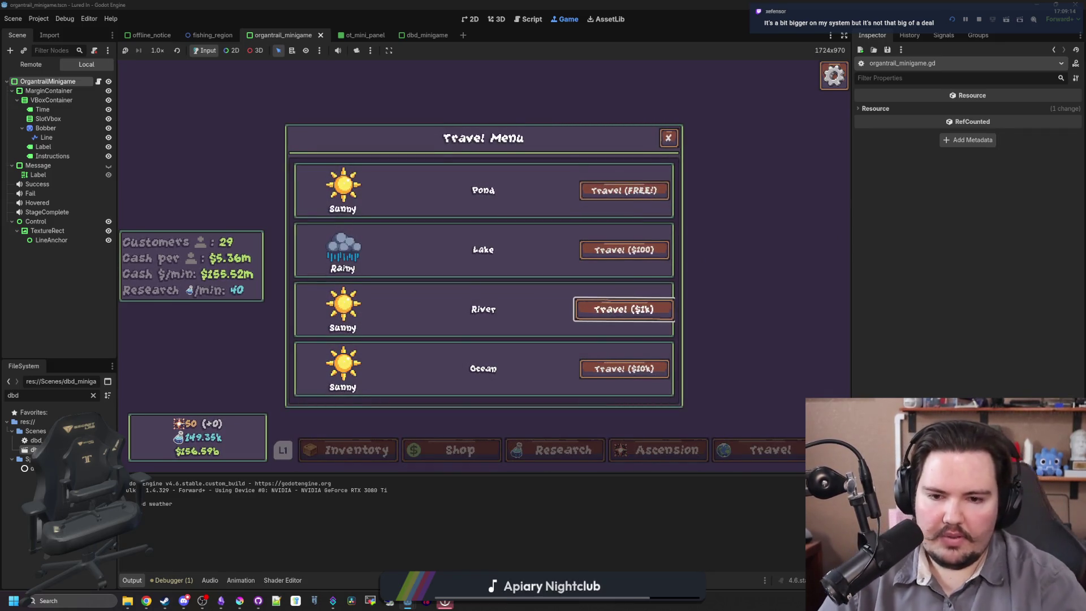
pyautogui.click(623, 249)
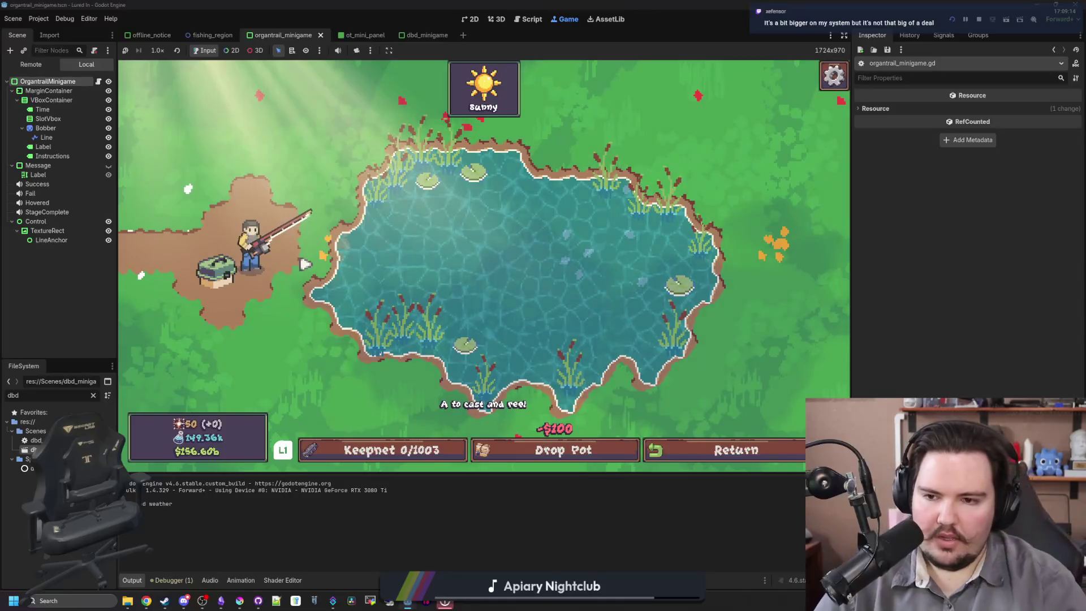
pyautogui.click(471, 257)
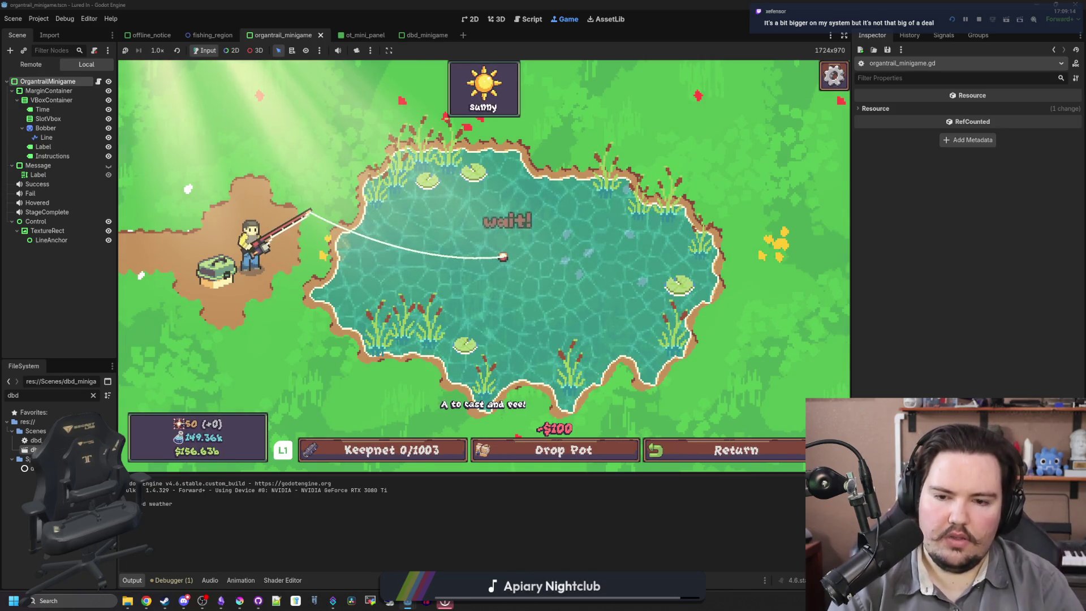
# Step: Win the hook minigame with A, cast again, then leave the pond for the shop
pyautogui.press('a')
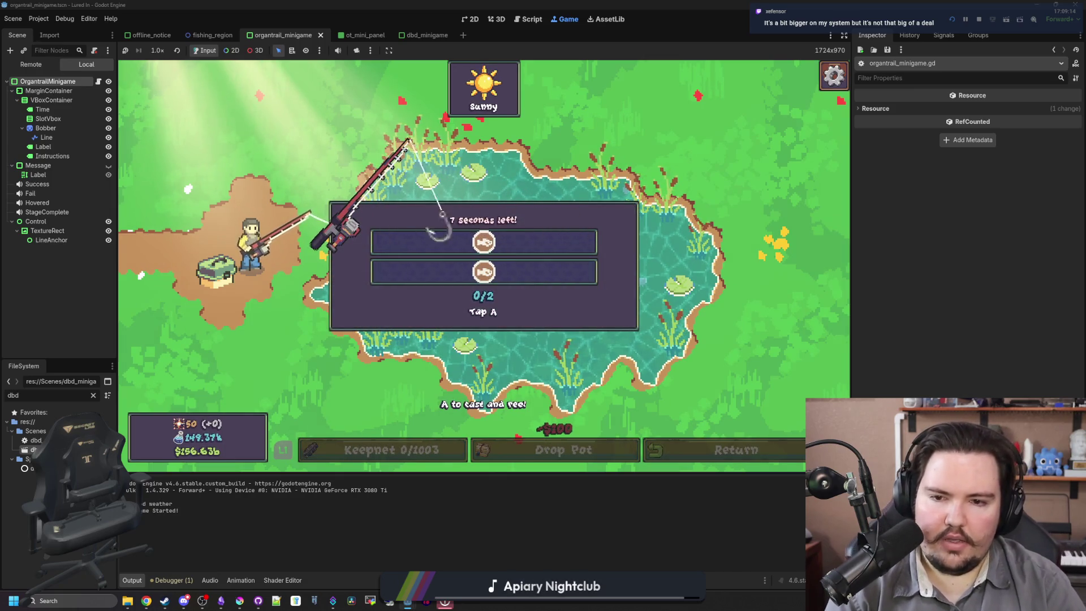
pyautogui.press('a')
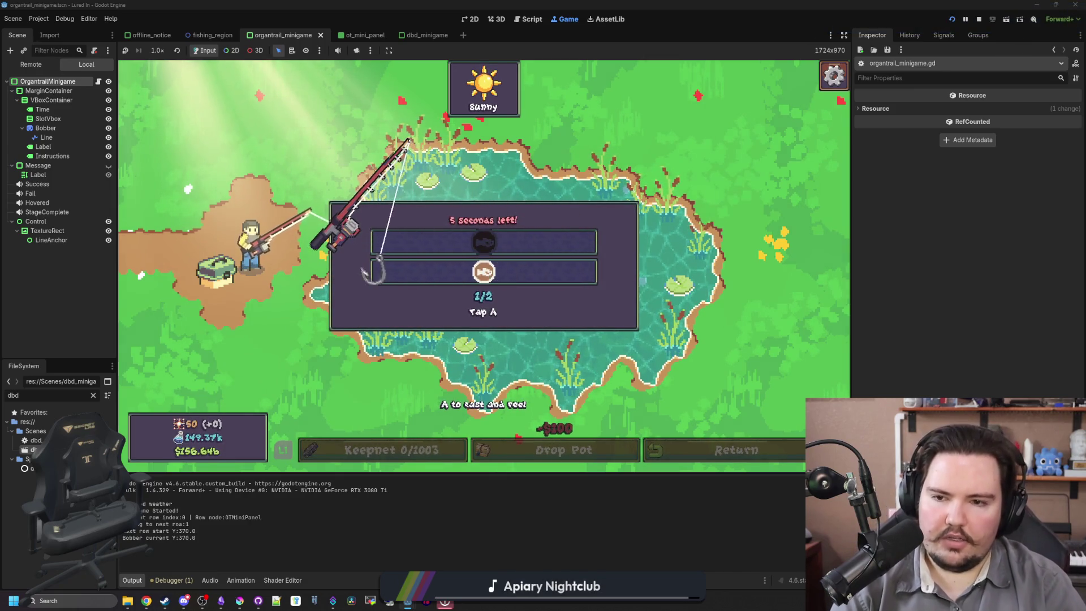
pyautogui.press('a')
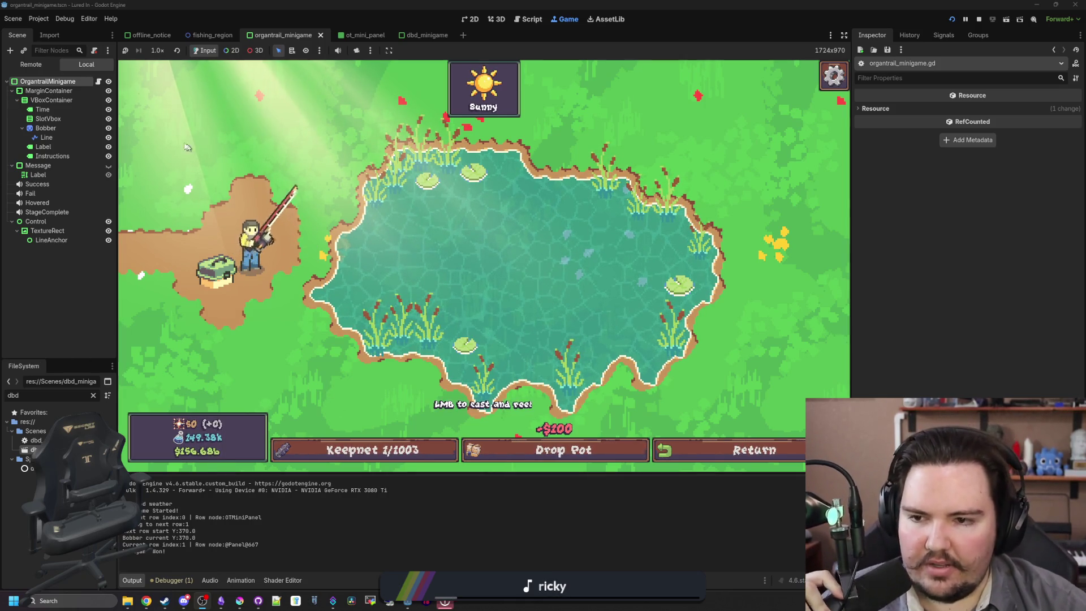
pyautogui.click(427, 258)
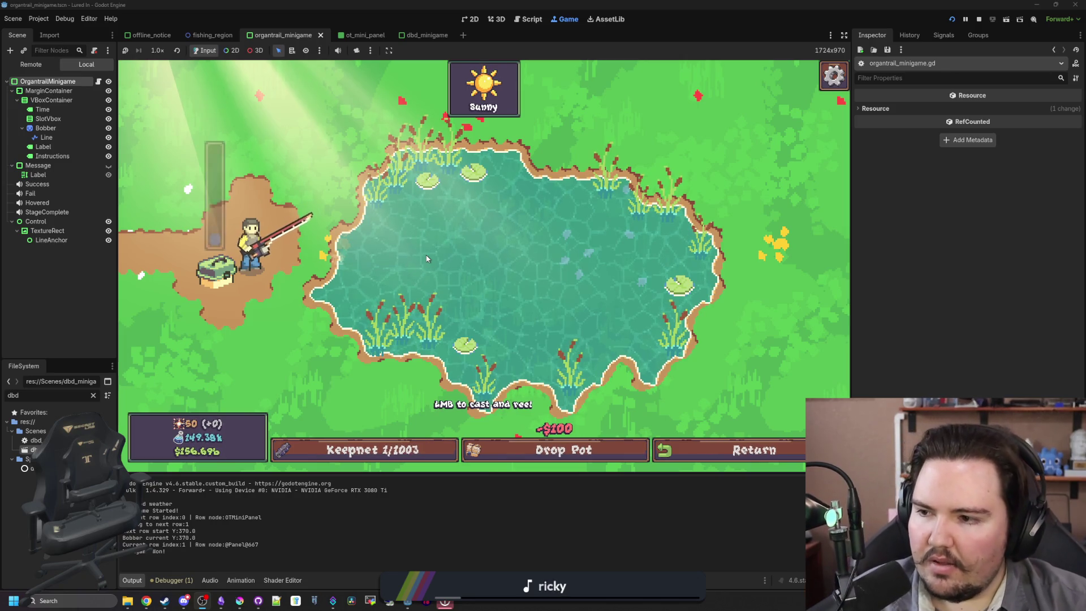
pyautogui.moveTo(427, 258); pyautogui.dragTo(427, 259)
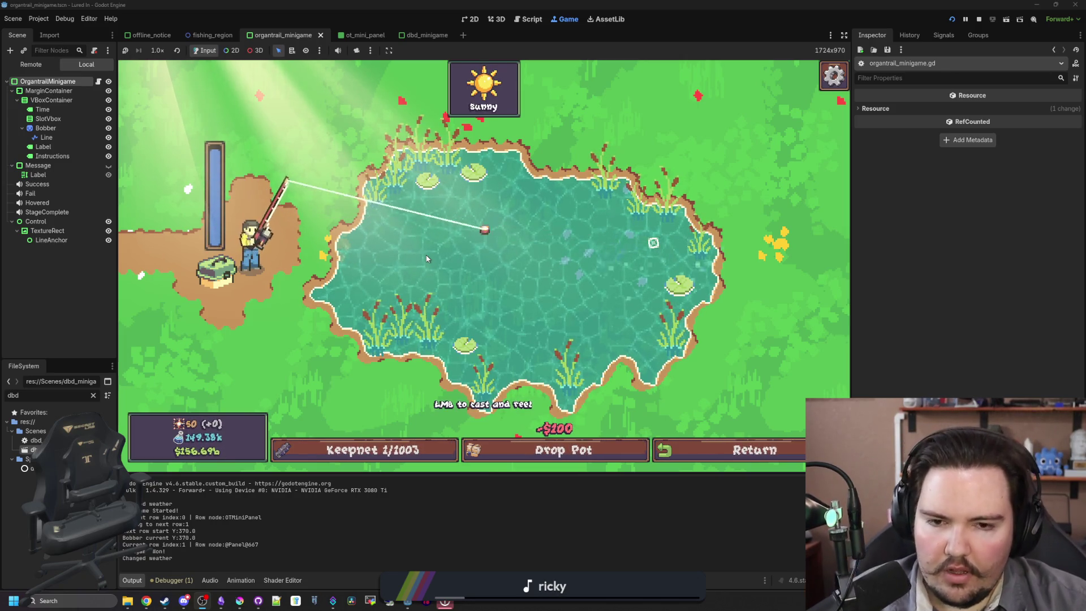
pyautogui.press('Escape')
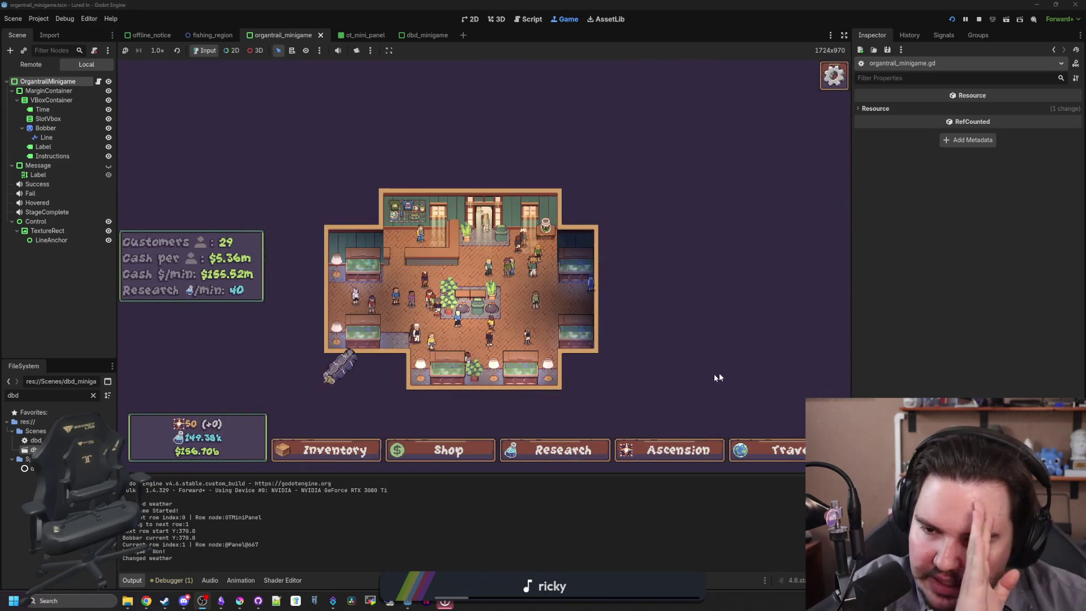
# Step: Travel to the free Pond spot and cast the line into the water
pyautogui.click(767, 450)
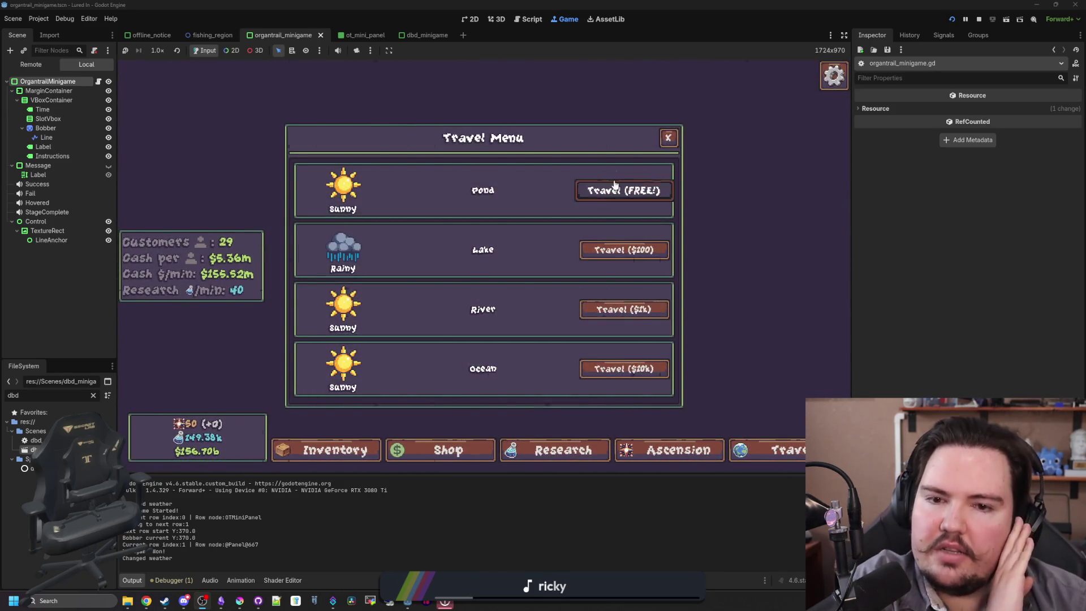
pyautogui.click(615, 187)
pyautogui.click(491, 260)
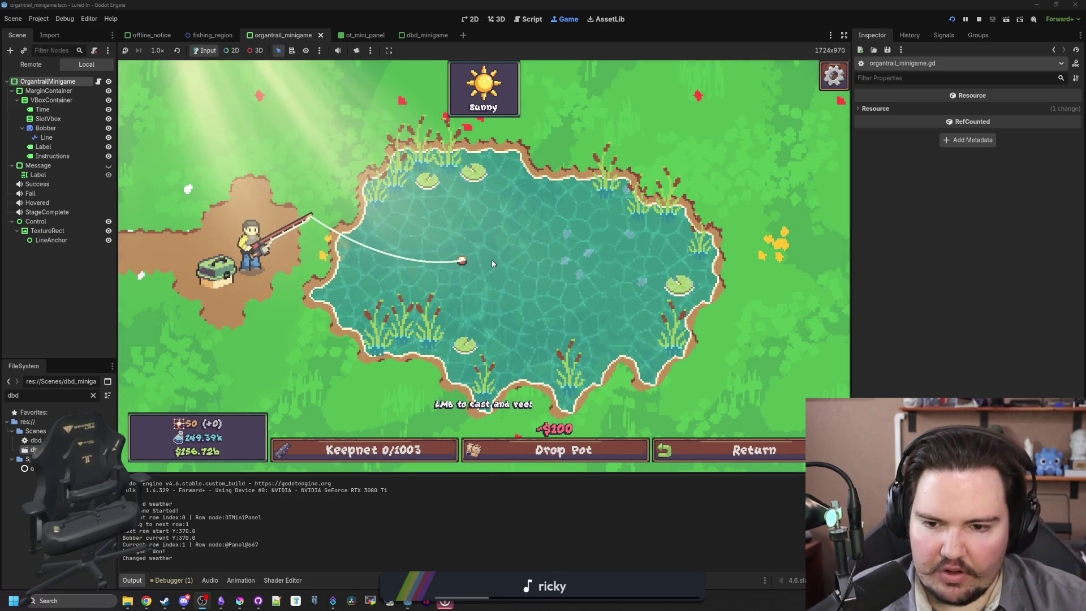
pyautogui.click(492, 264)
pyautogui.click(492, 264)
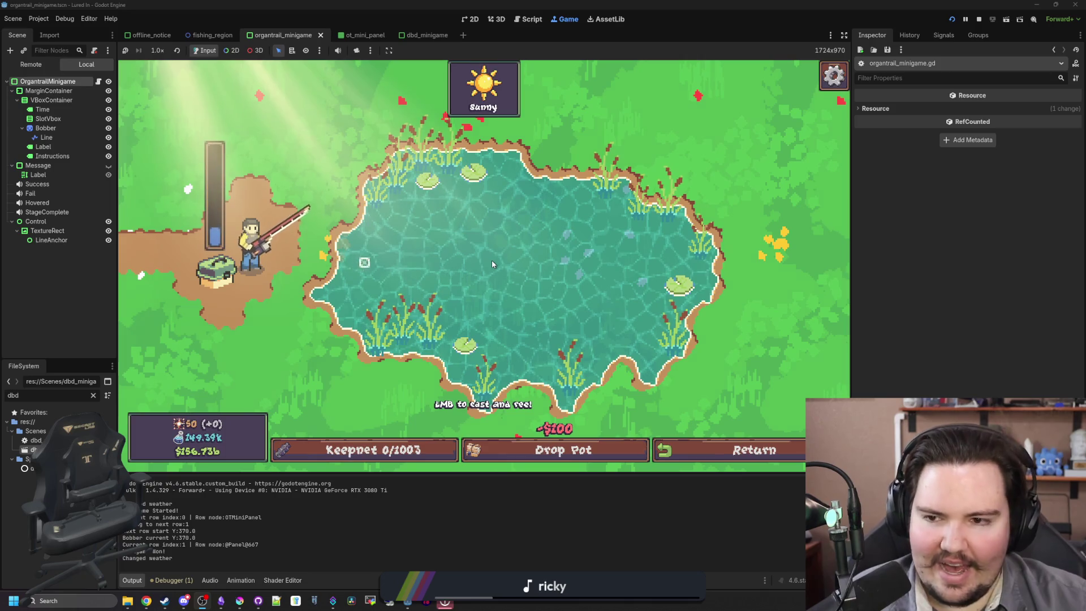
pyautogui.click(492, 263)
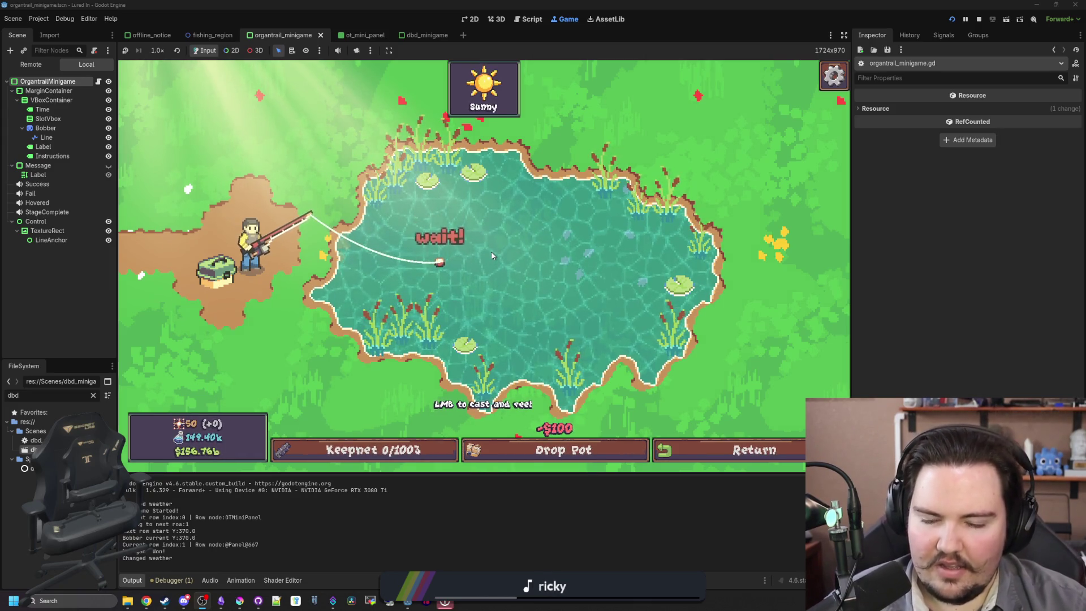
# Step: Strike the bite and win the three-fish reel minigame with A
pyautogui.click(484, 256)
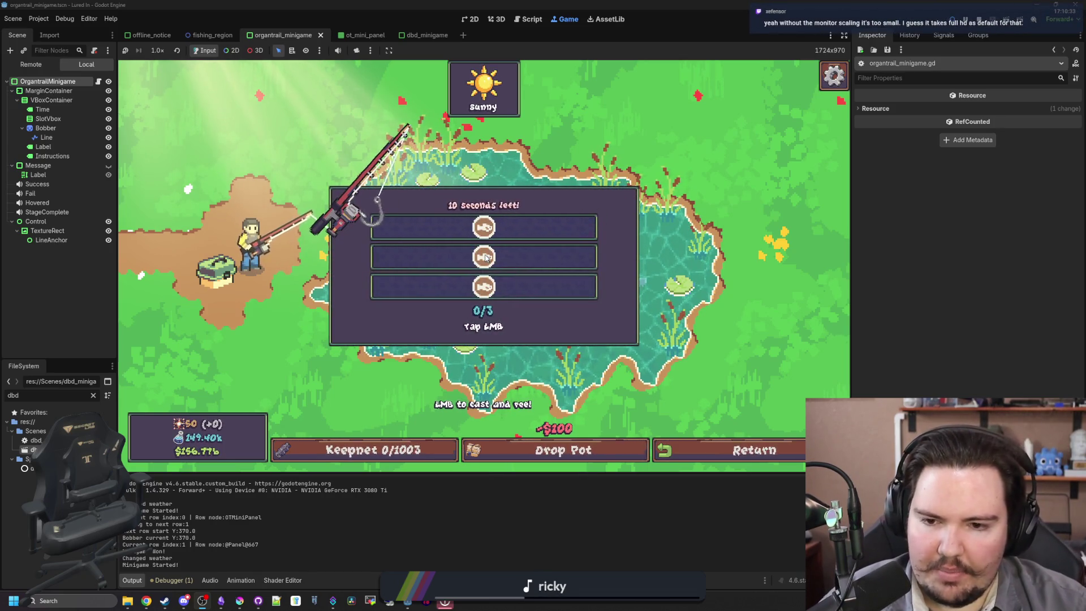
pyautogui.press('a')
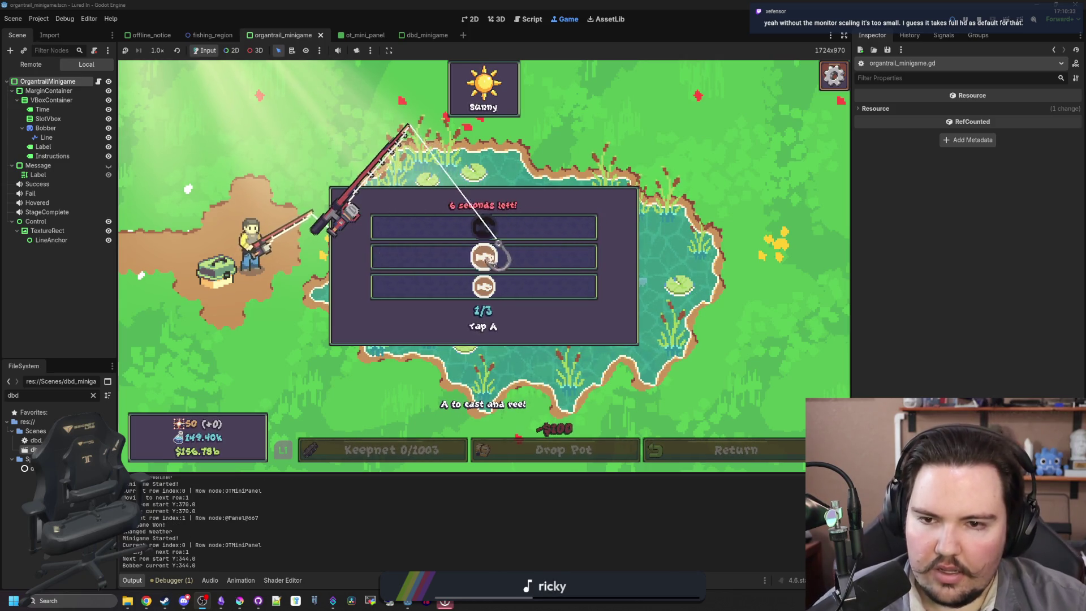
pyautogui.press('a')
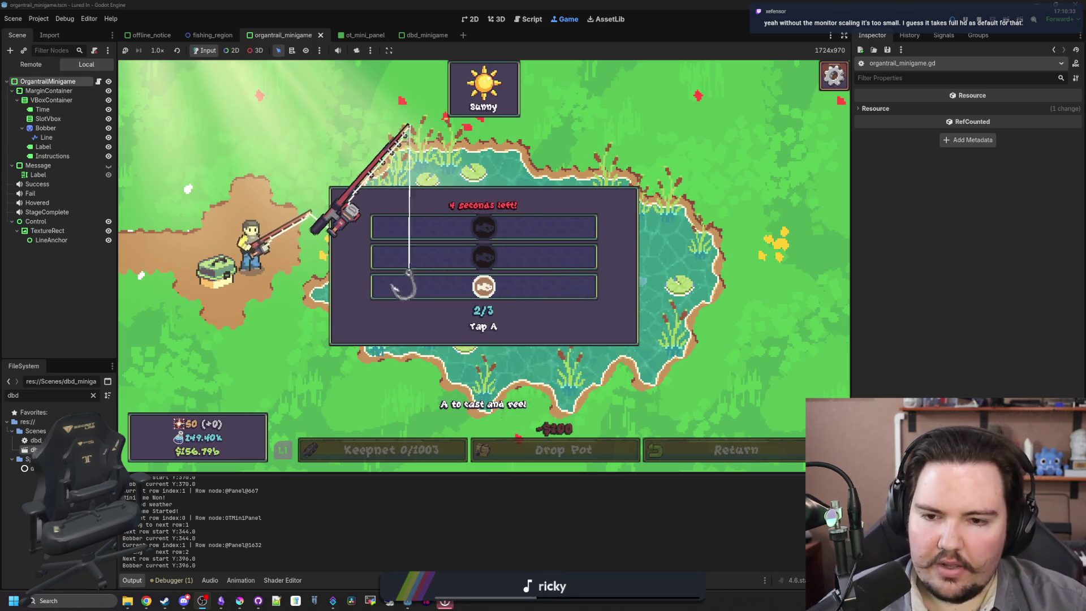
pyautogui.press('a')
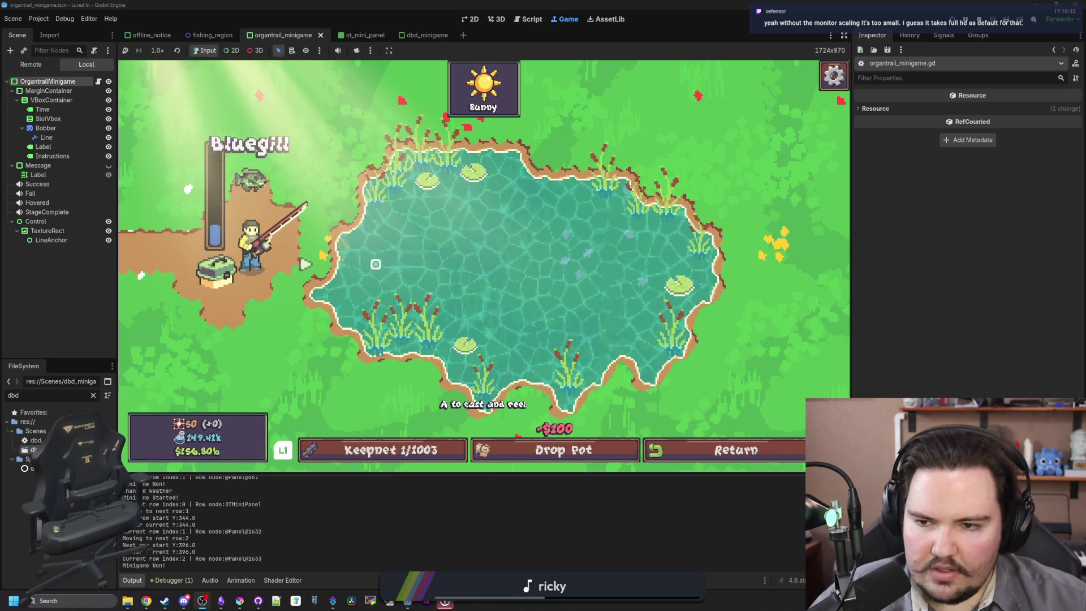
# Step: Cast again, reel in the Bluegill with Space, then exit to the shop
pyautogui.press('a')
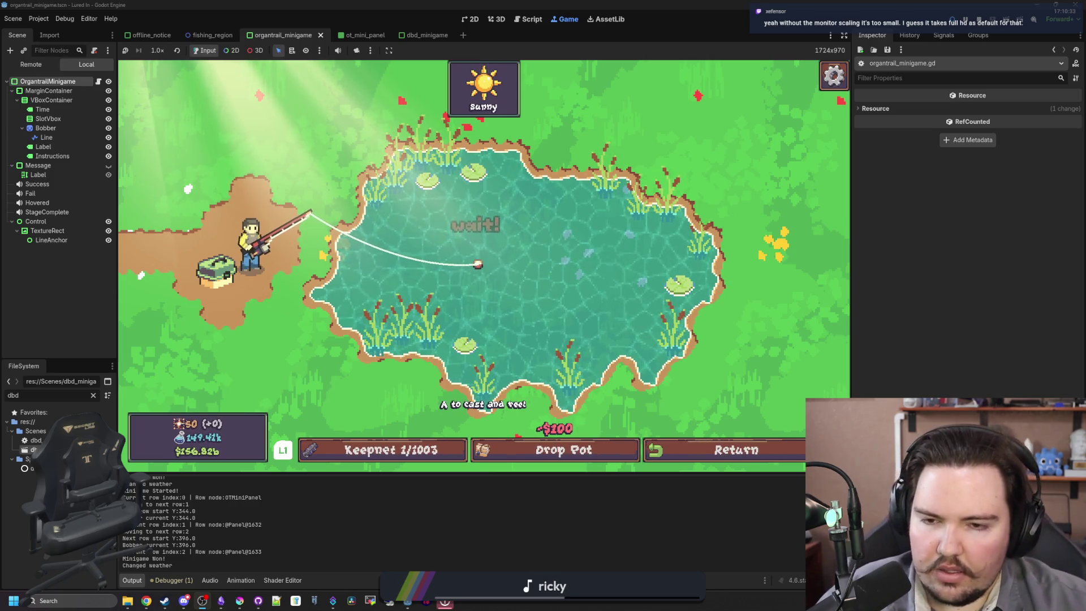
pyautogui.press('space')
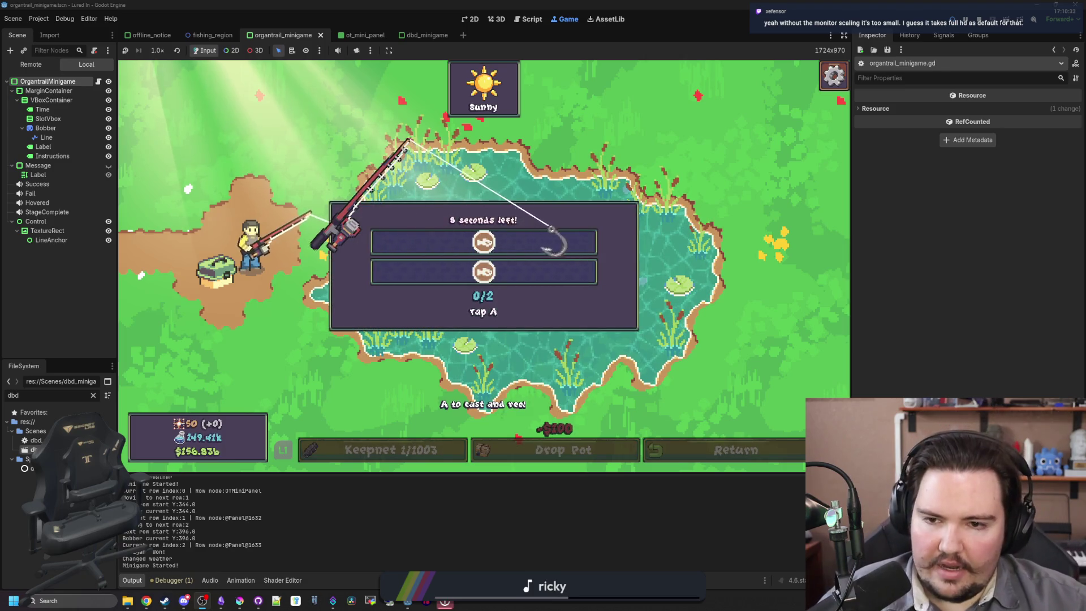
pyautogui.press('space')
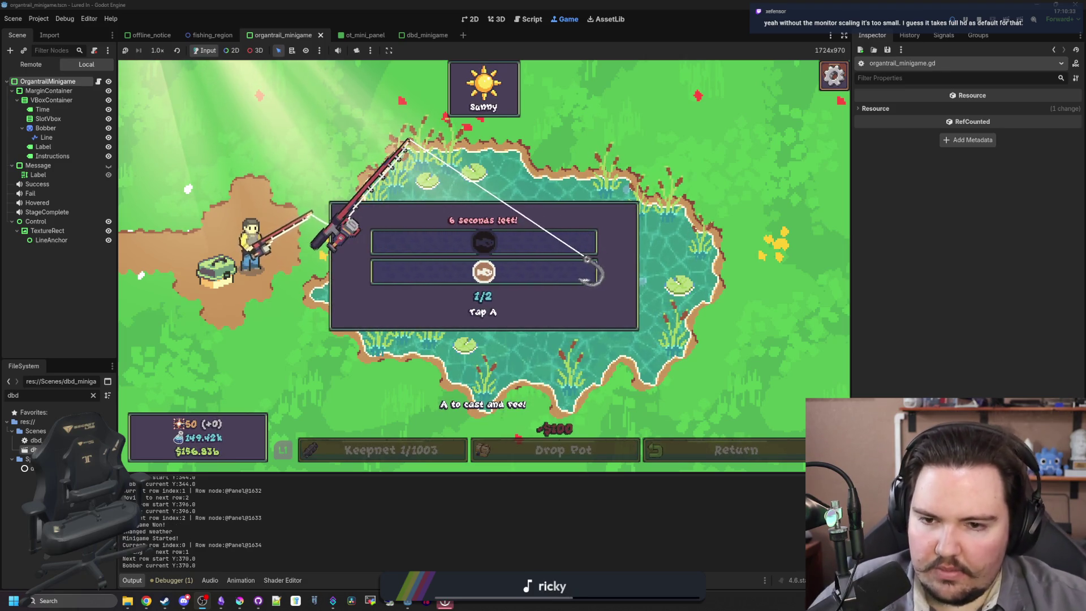
pyautogui.press('space')
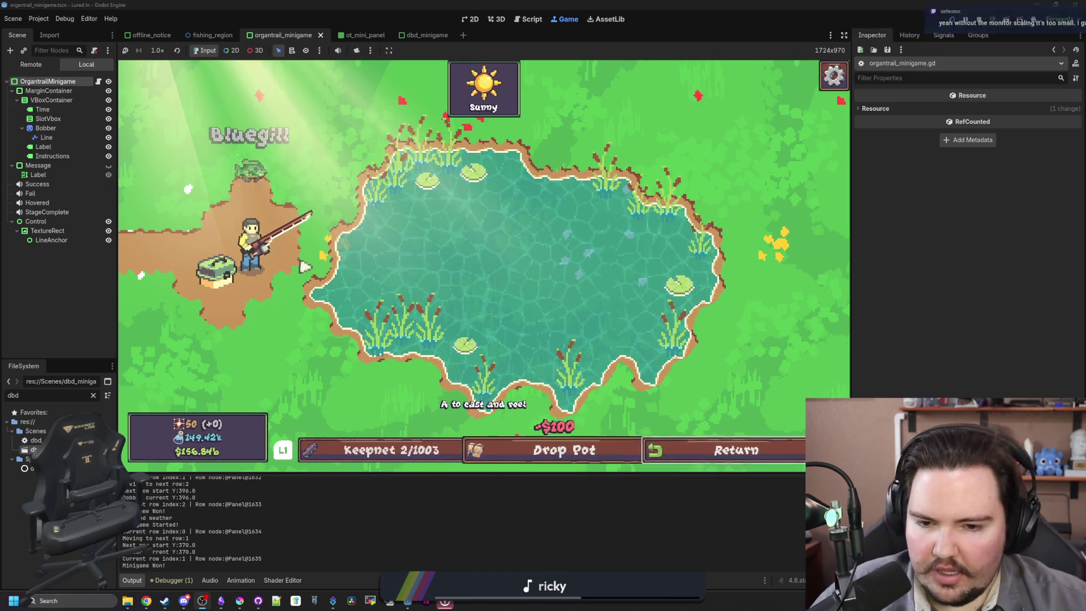
pyautogui.press('Escape')
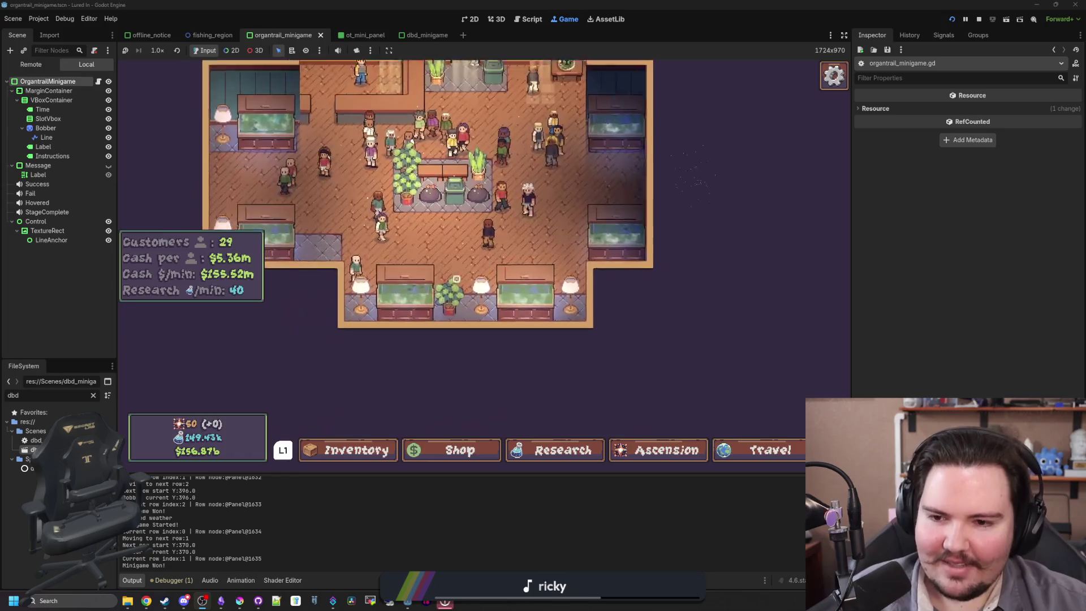
# Step: Scrub the algae off Fish Tank 5's glass and sand with the sponge
pyautogui.click(456, 279)
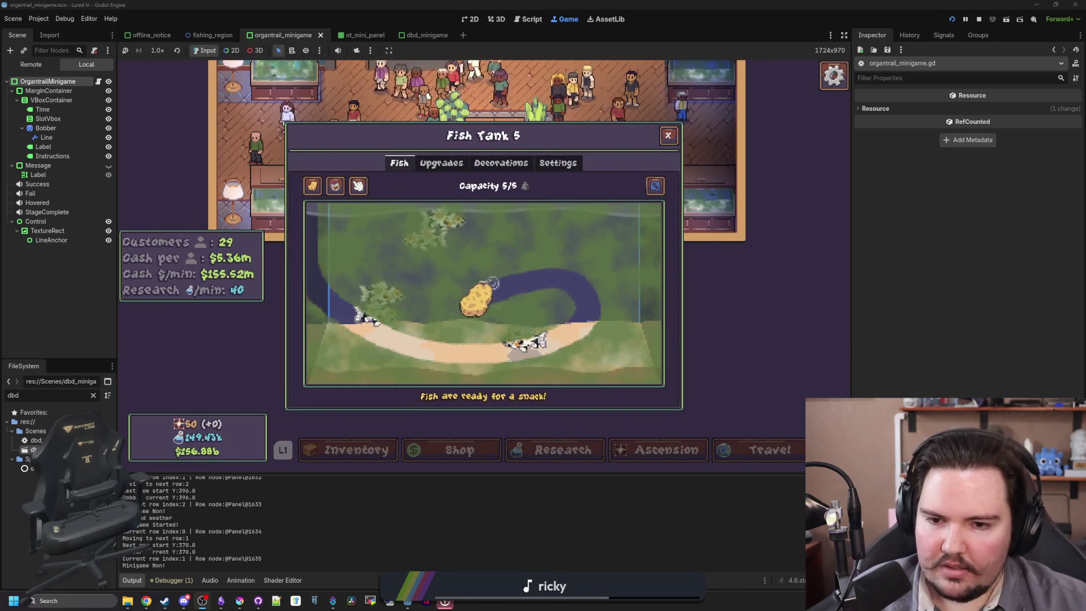
pyautogui.moveTo(525, 217)
pyautogui.mouseDown()
pyautogui.moveTo(650, 286)
pyautogui.moveTo(553, 385)
pyautogui.mouseUp()
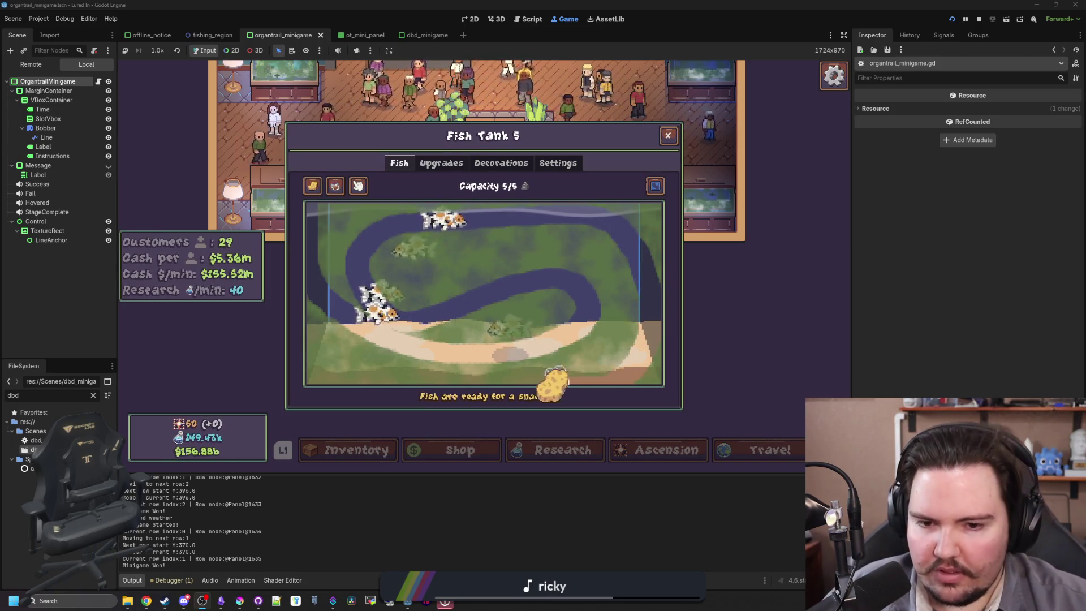
pyautogui.moveTo(402, 395); pyautogui.dragTo(332, 267)
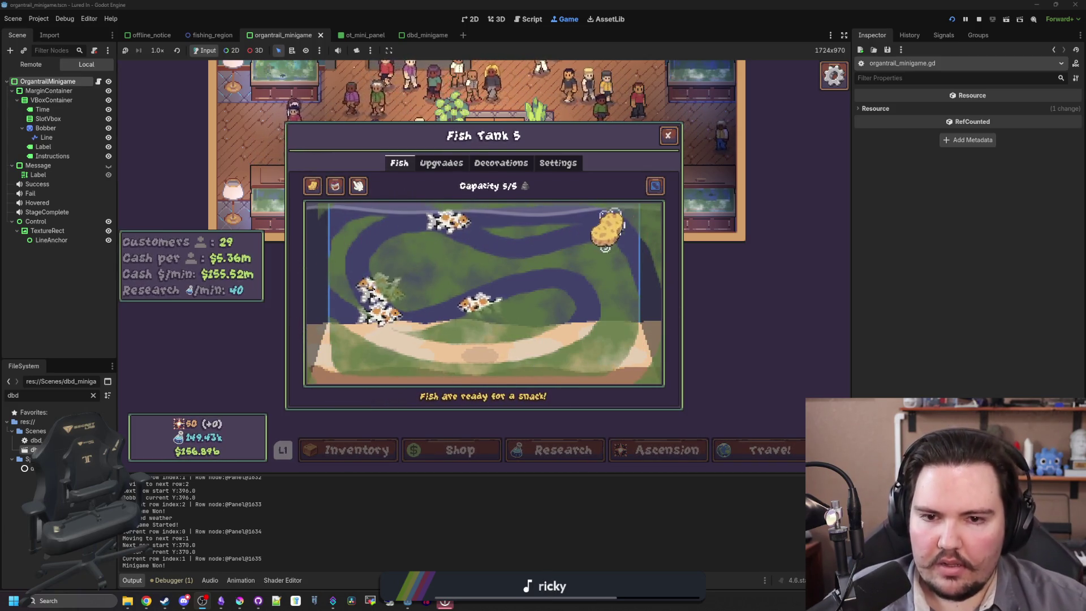
pyautogui.moveTo(608, 229)
pyautogui.mouseDown()
pyautogui.moveTo(618, 292)
pyautogui.moveTo(633, 266)
pyautogui.moveTo(622, 326)
pyautogui.moveTo(659, 215)
pyautogui.mouseUp()
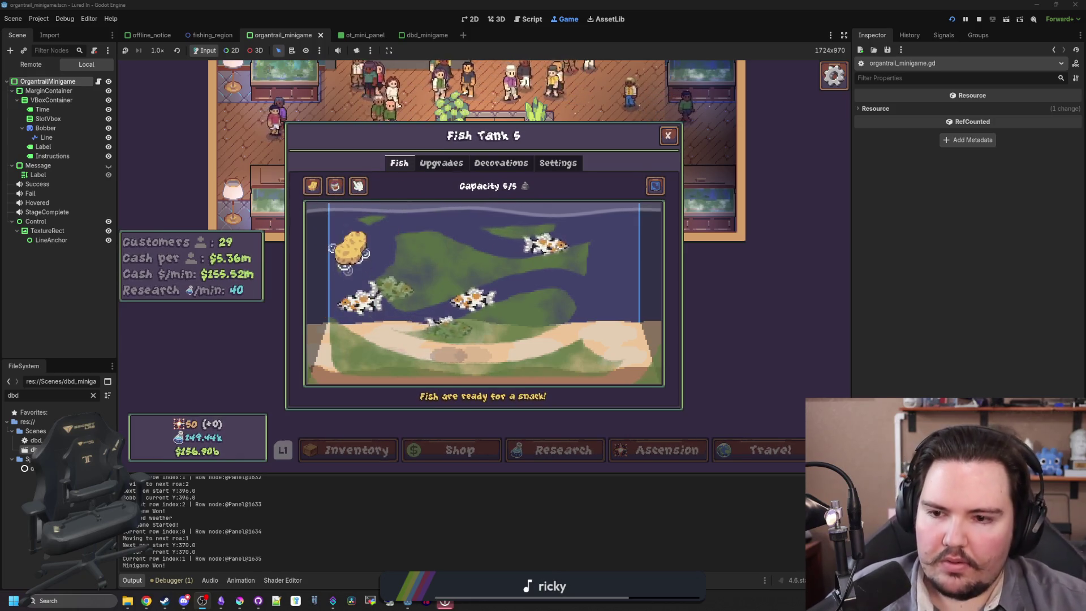
pyautogui.moveTo(345, 365)
pyautogui.mouseDown()
pyautogui.moveTo(303, 351)
pyautogui.moveTo(308, 374)
pyautogui.moveTo(420, 345)
pyautogui.mouseUp()
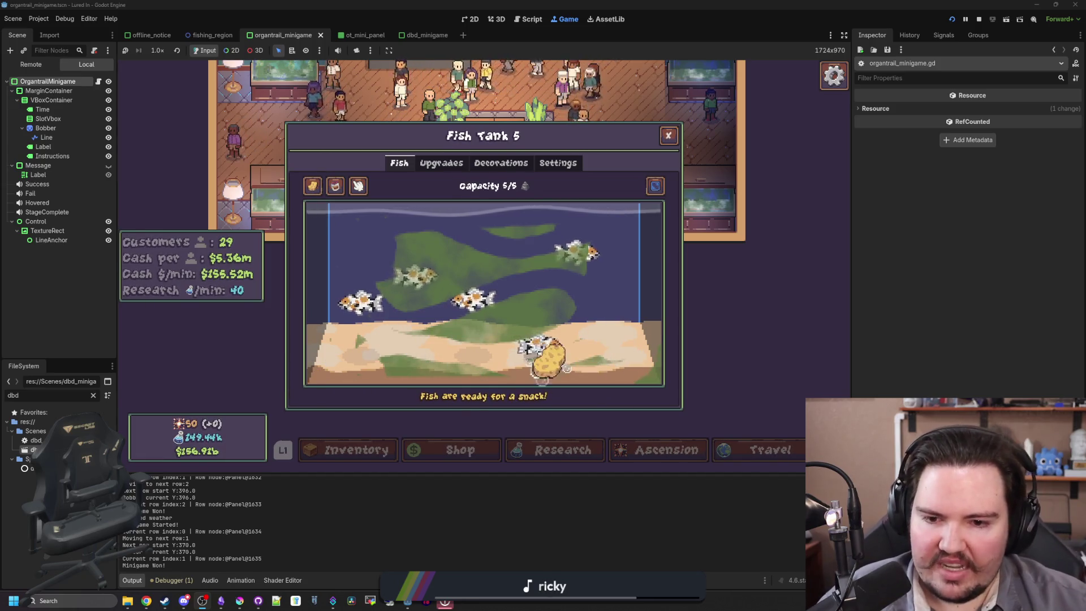
pyautogui.moveTo(548, 356)
pyautogui.mouseDown()
pyautogui.moveTo(648, 360)
pyautogui.moveTo(594, 384)
pyautogui.mouseUp()
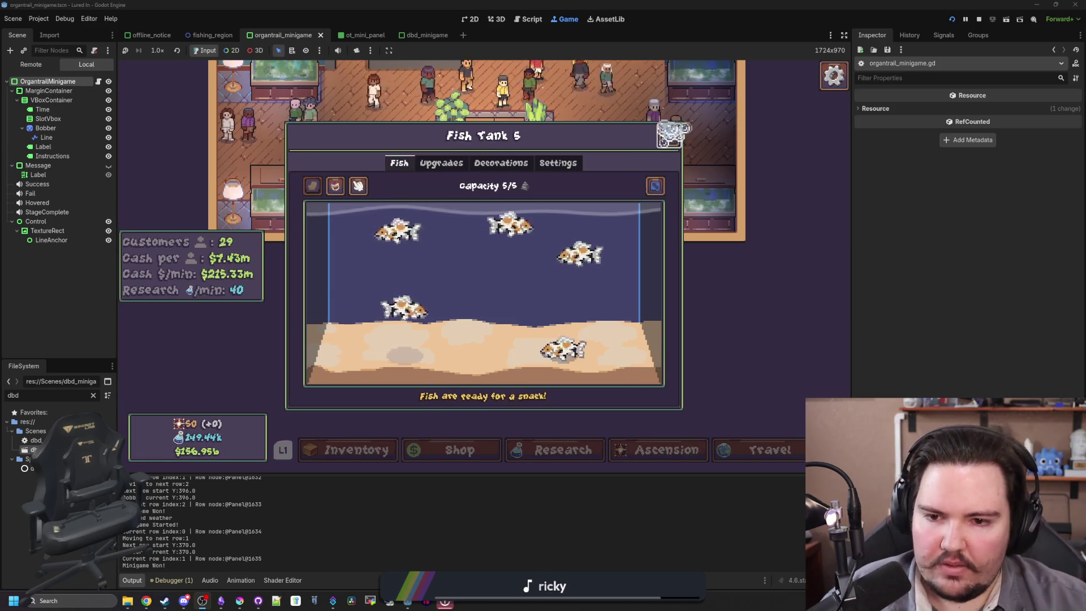
# Step: Flip the tank panel through Upgrades and Settings, then close it
pyautogui.press('e')
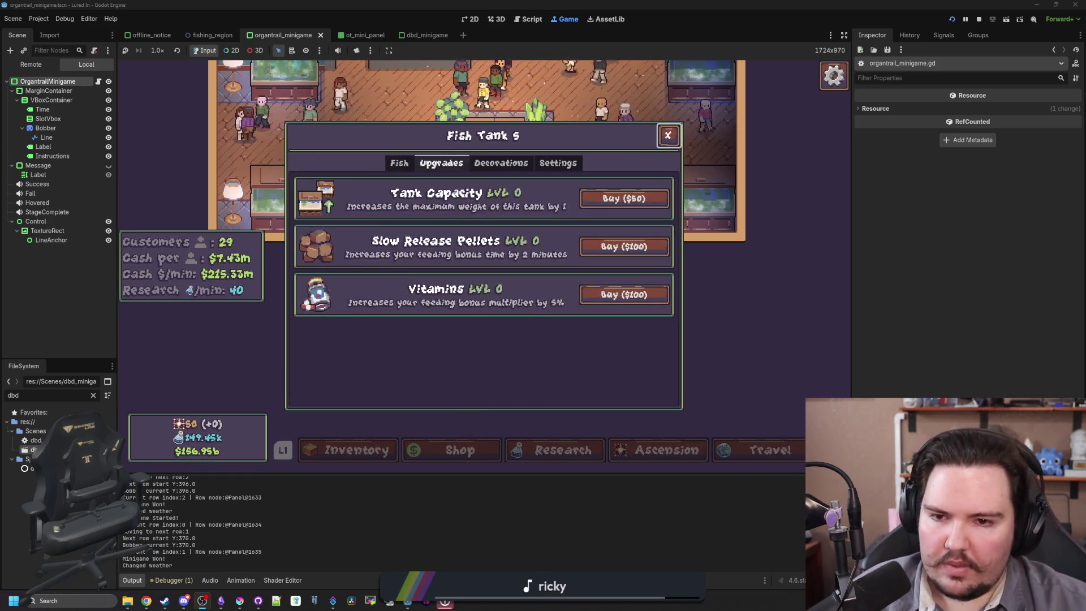
pyautogui.press('e')
pyautogui.press('e')
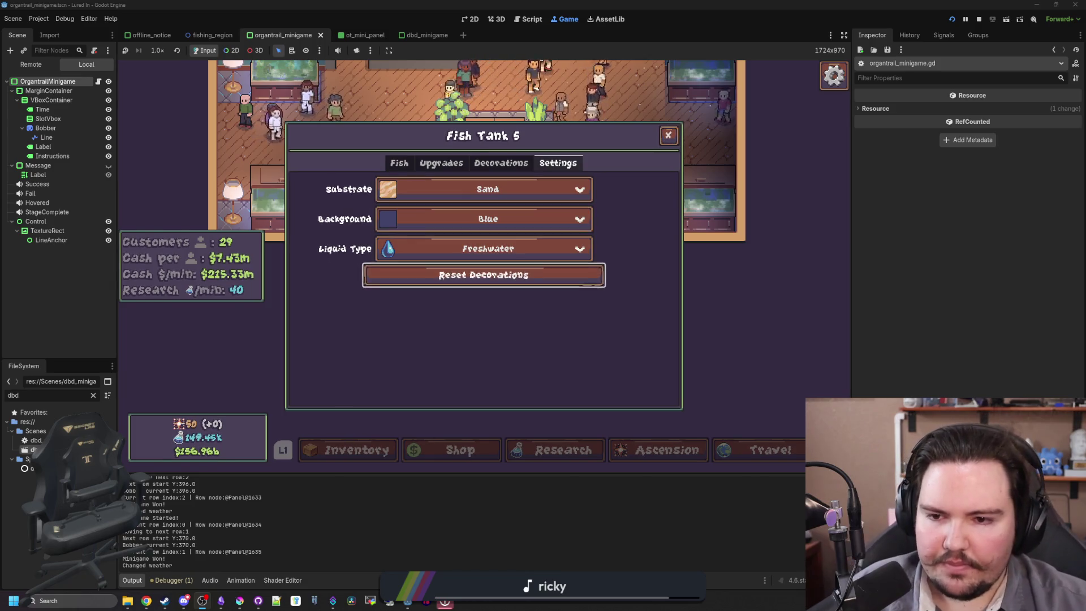
pyautogui.press('Escape')
pyautogui.press('Escape')
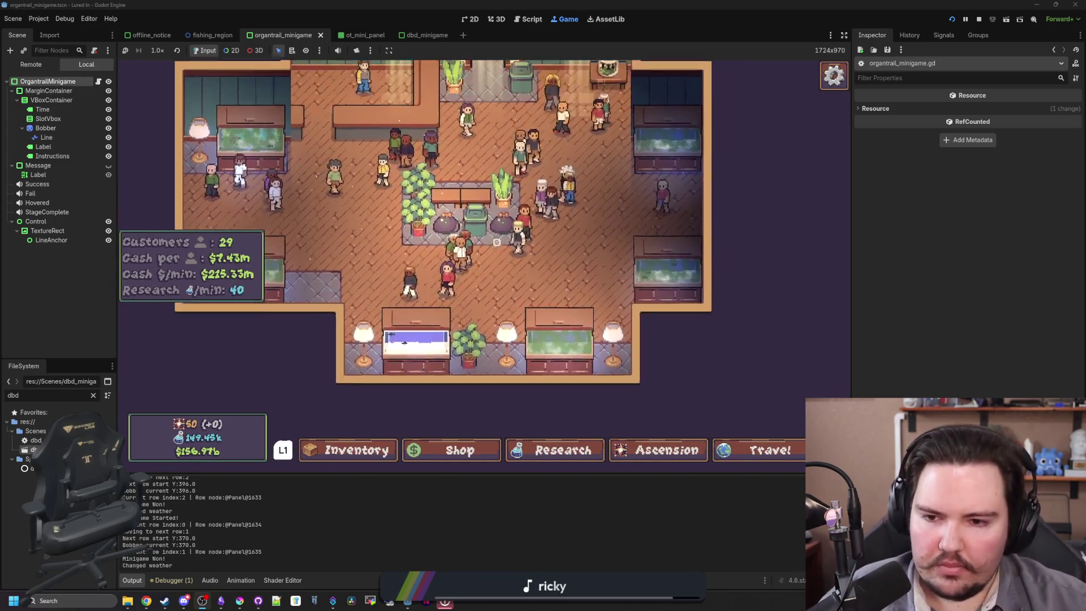
# Step: Zoom around the shop and open, then close, the mannequin's Customize dialog
pyautogui.scroll(5, 484, 264)
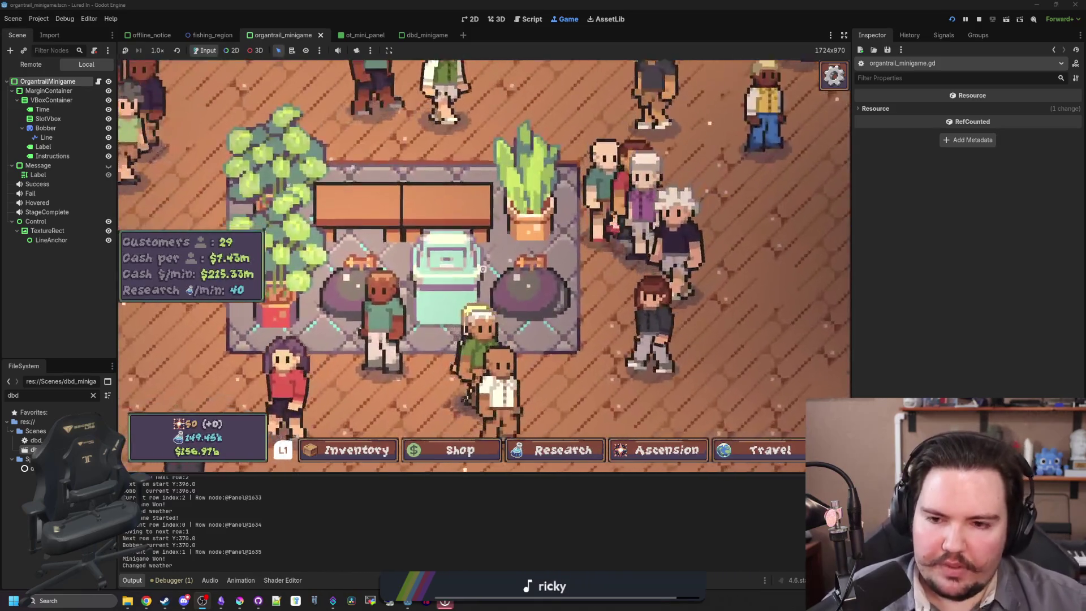
pyautogui.scroll(-5, 484, 264)
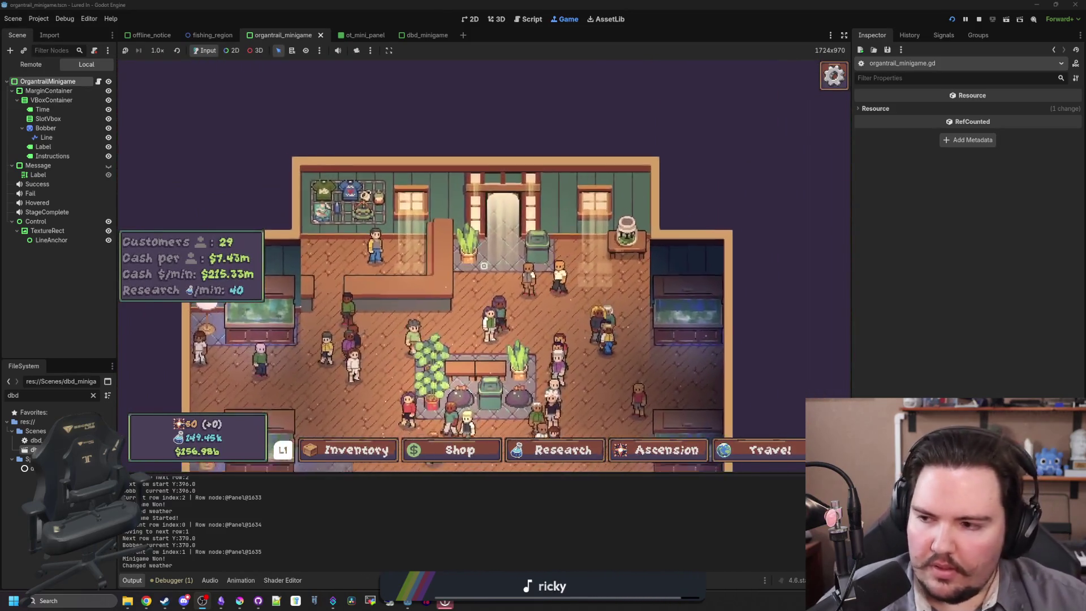
pyautogui.click(424, 252)
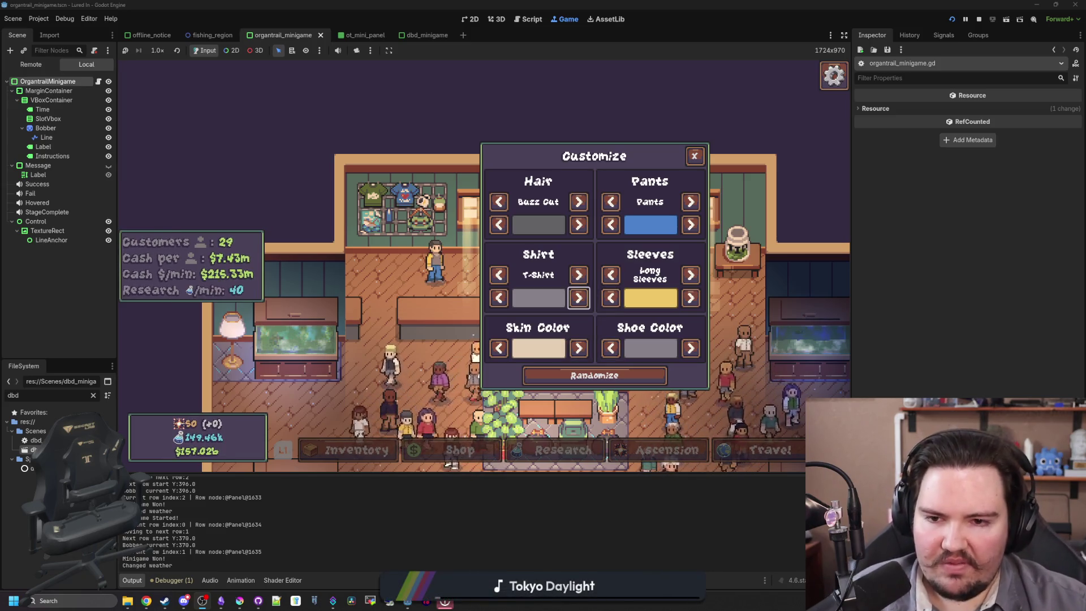
pyautogui.press('Escape')
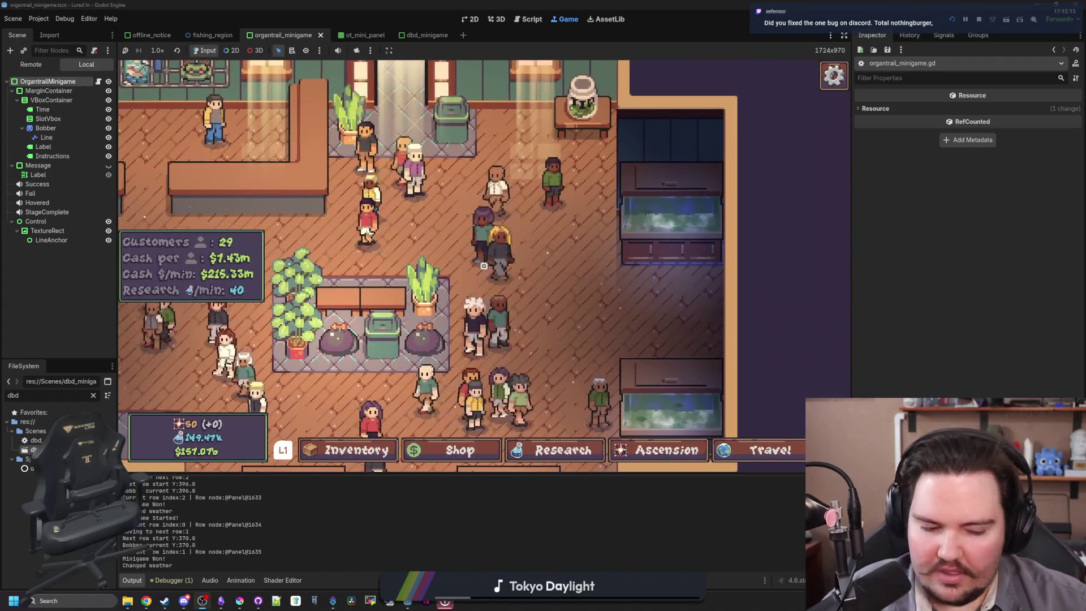
# Step: Switch from the game to Discord's Big Boy Games Official content-pings channel
pyautogui.press('super')
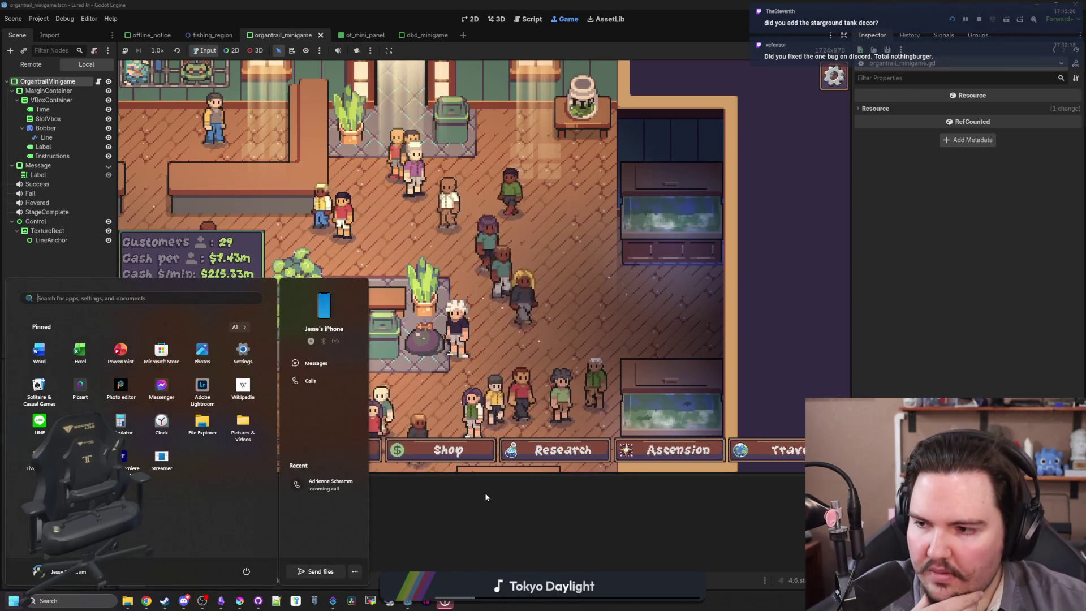
pyautogui.press('super')
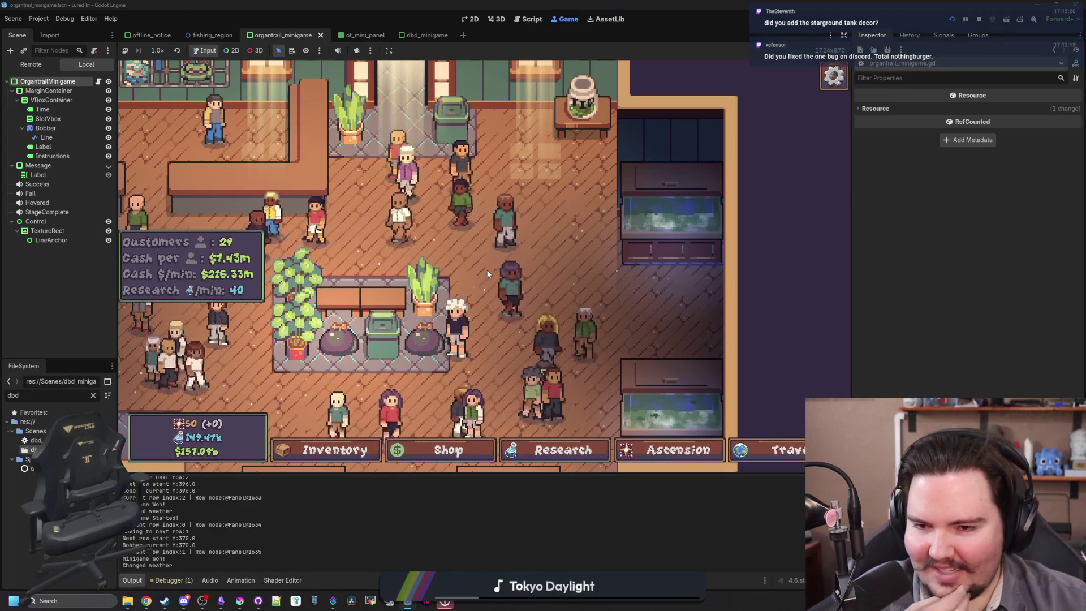
pyautogui.moveTo(170, 602)
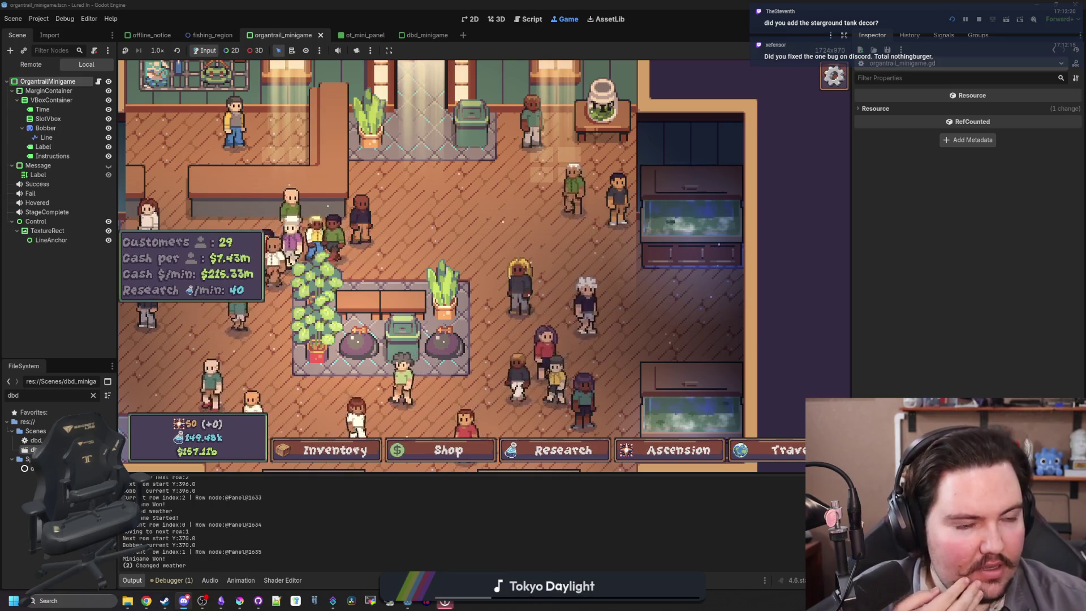
pyautogui.hotkey('alt', 'Tab')
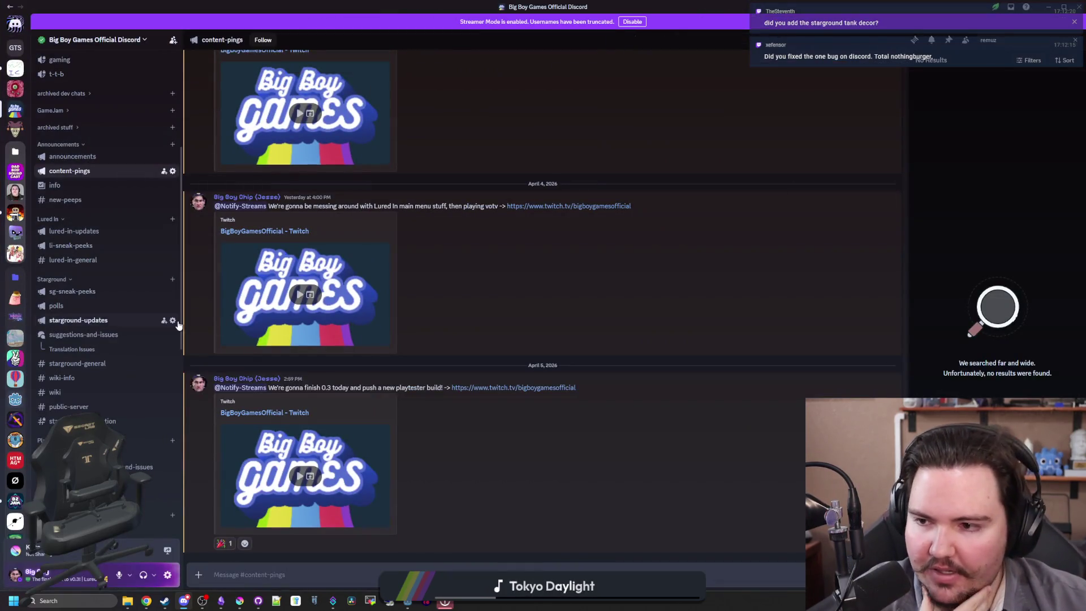
# Step: Open the playtesting-suggestions-and-issues forum and its post about food after quickly switching fish tanks
pyautogui.scroll(-3, 93, 325)
pyautogui.click(105, 298)
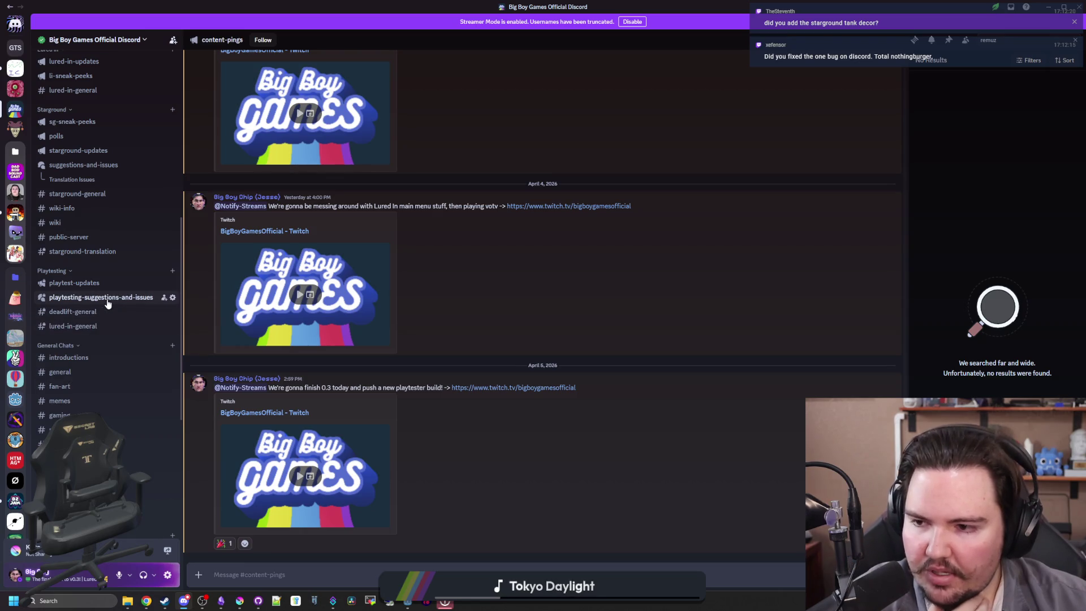
pyautogui.click(323, 129)
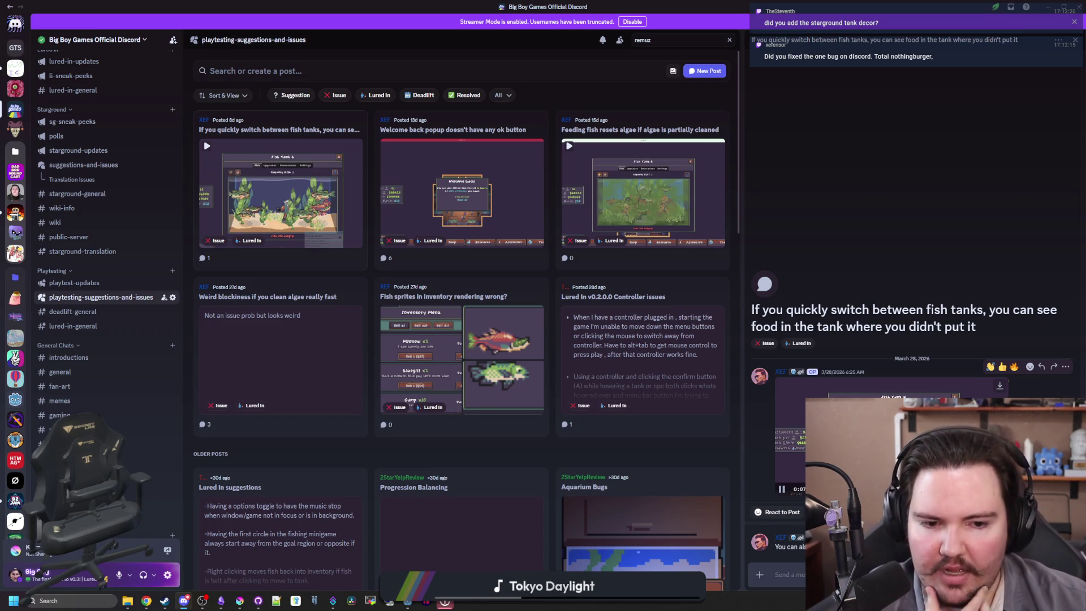
# Step: Read the welcome-back popup, feeding-resets-algae and weird-algae-blockiness bug posts
pyautogui.click(469, 131)
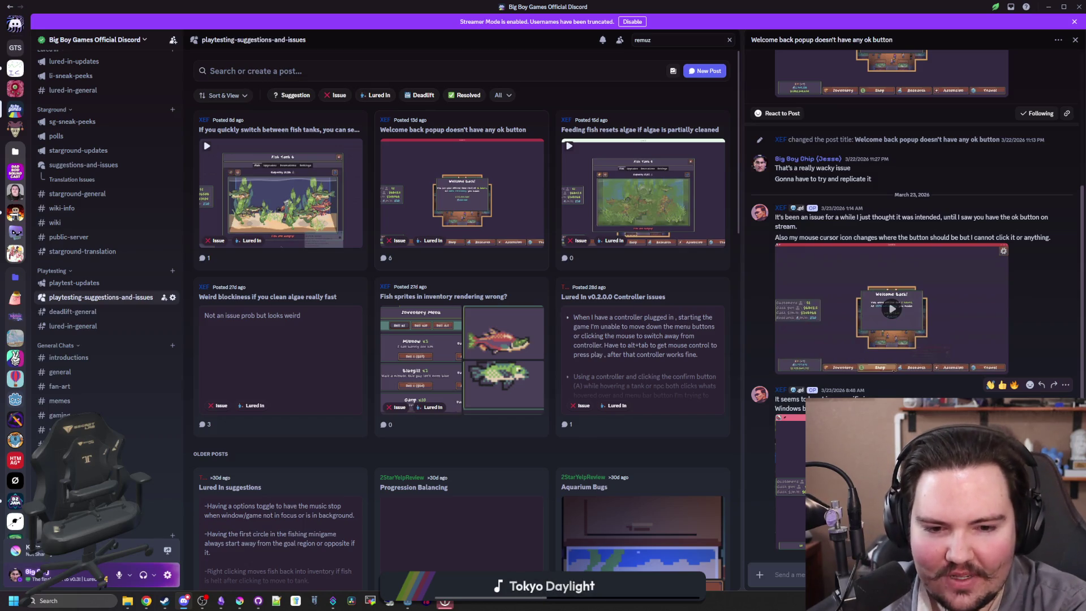
pyautogui.click(696, 118)
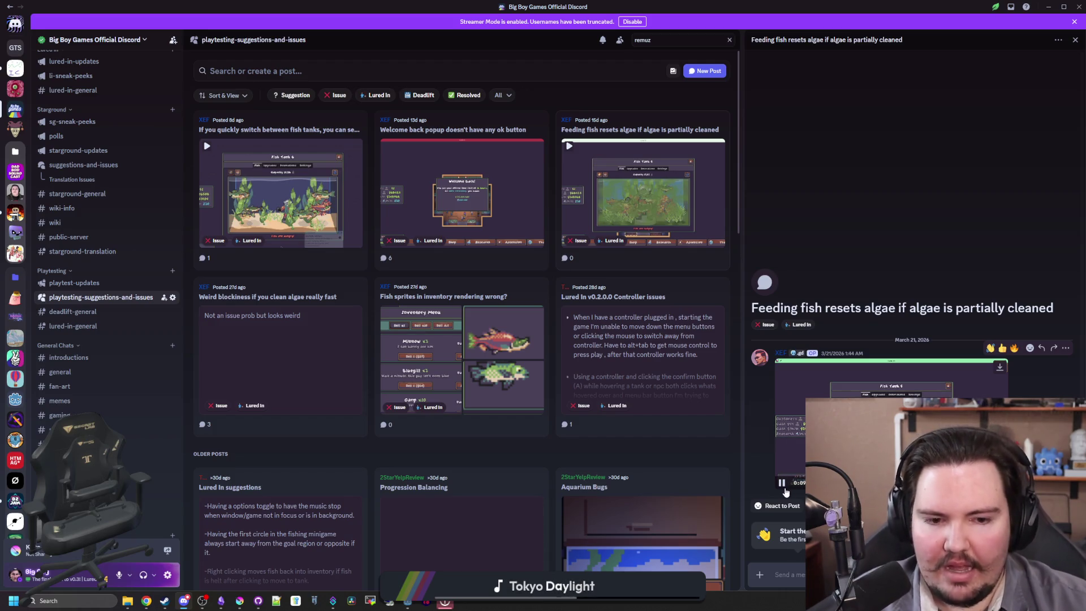
pyautogui.click(309, 291)
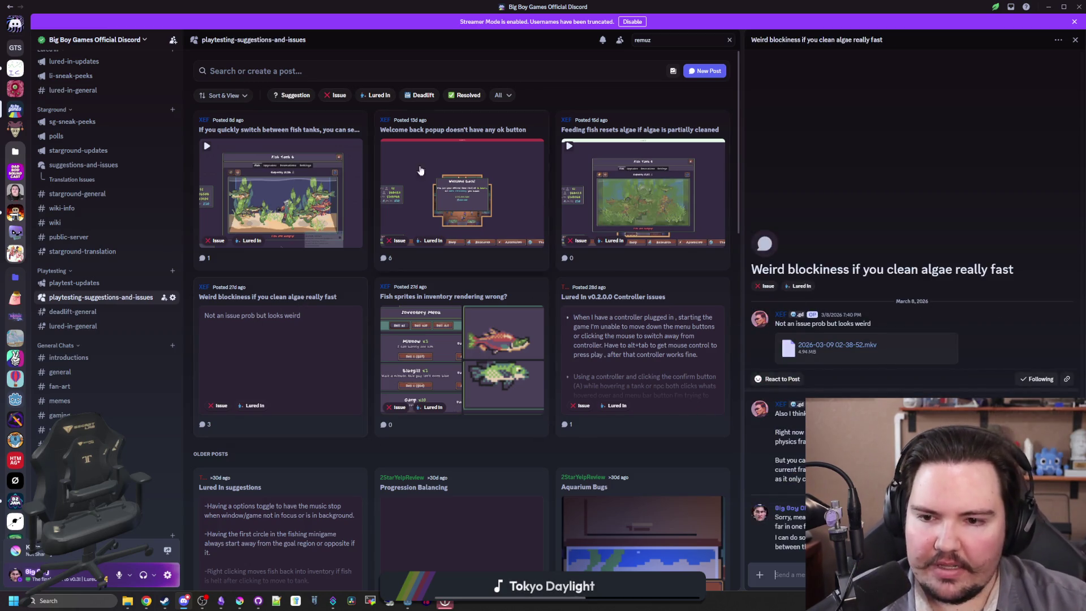
# Step: View the fish-sprites inventory post's screenshot, reopen the tank-switching post, and return to Godot
pyautogui.click(481, 300)
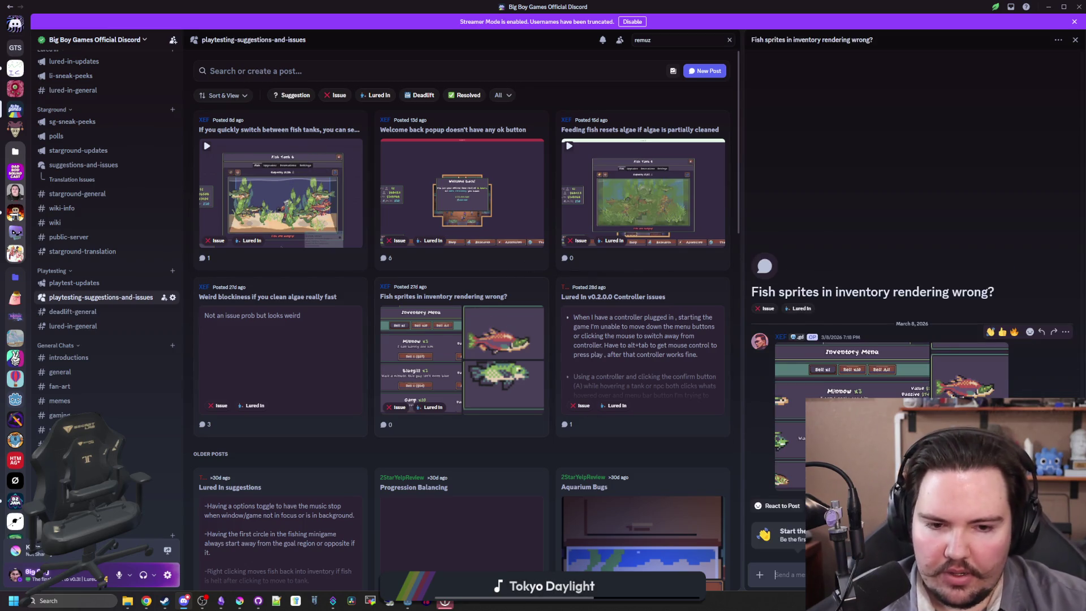
pyautogui.click(824, 387)
pyautogui.press('Escape')
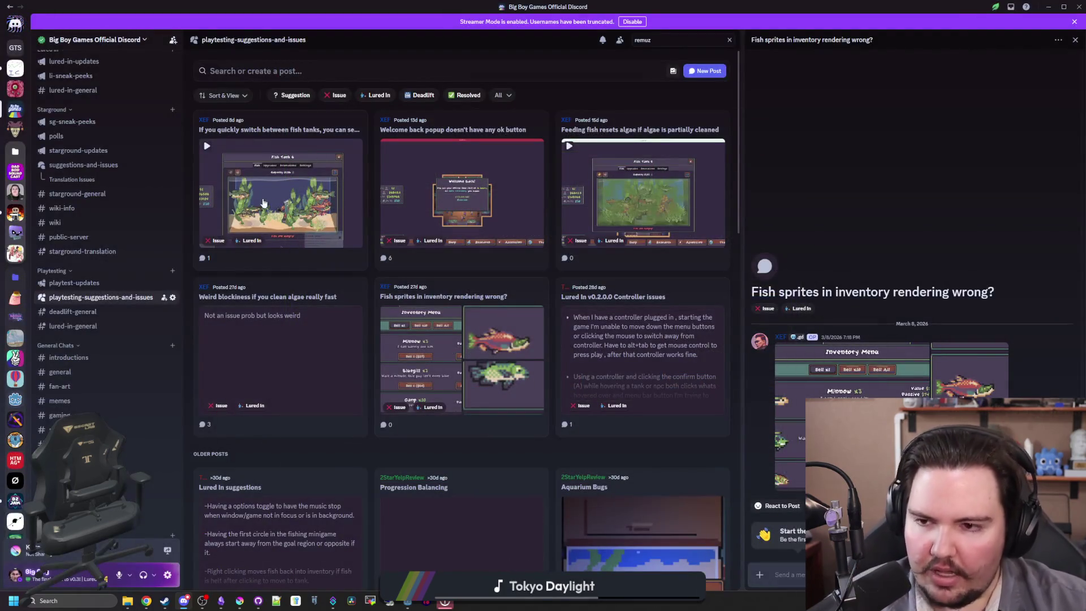
pyautogui.click(257, 129)
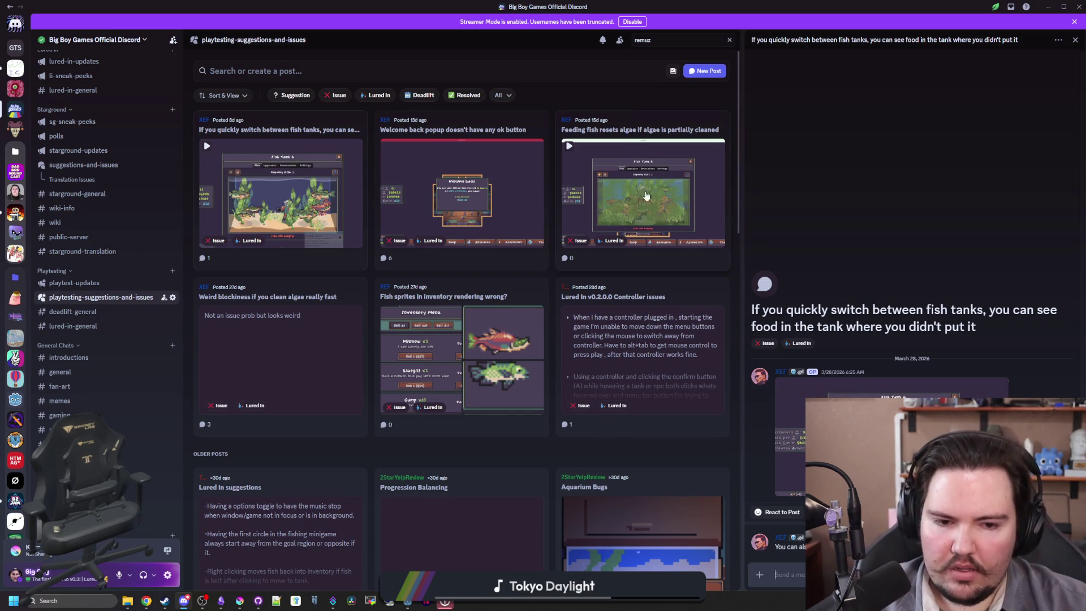
pyautogui.hotkey('alt', 'Tab')
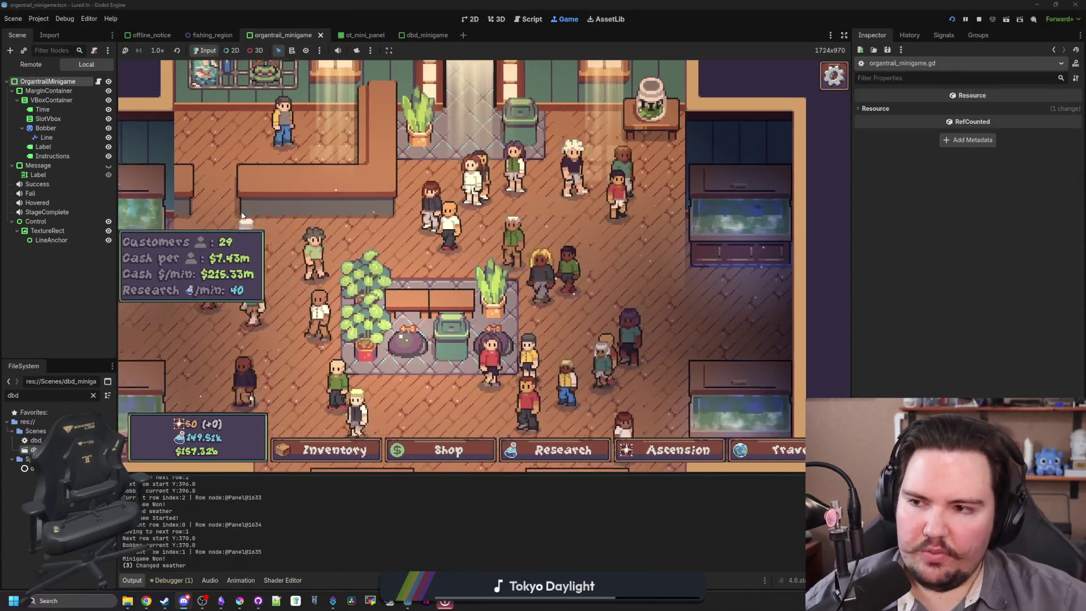
# Step: Filter files for 'tank', open tank_menu.tscn, and open the TankMenu node's tank_menu.gd script
pyautogui.click(93, 395)
pyautogui.write('t')
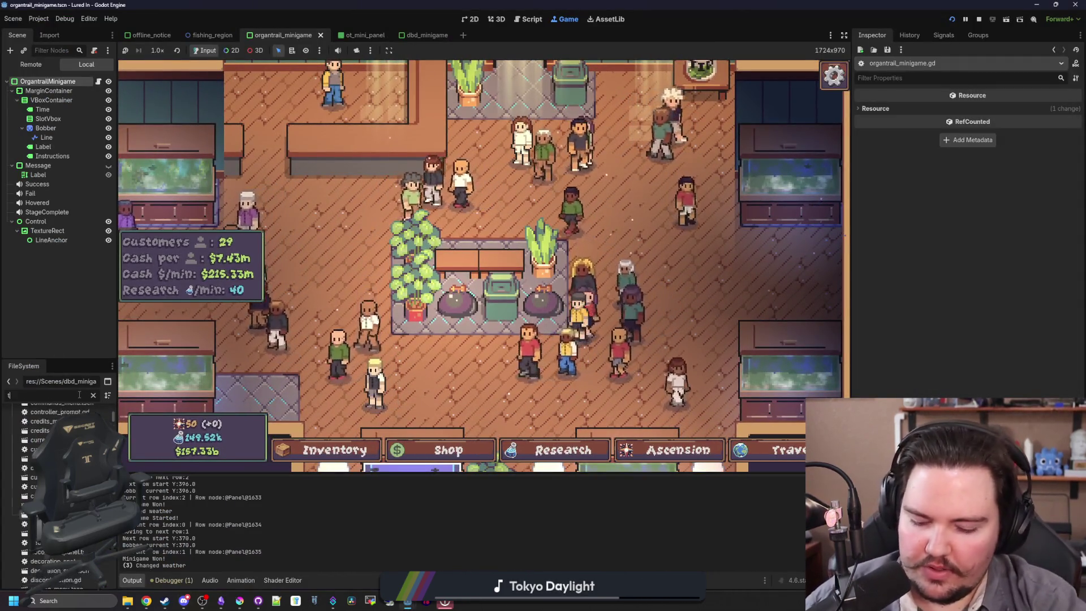
pyautogui.write('ank')
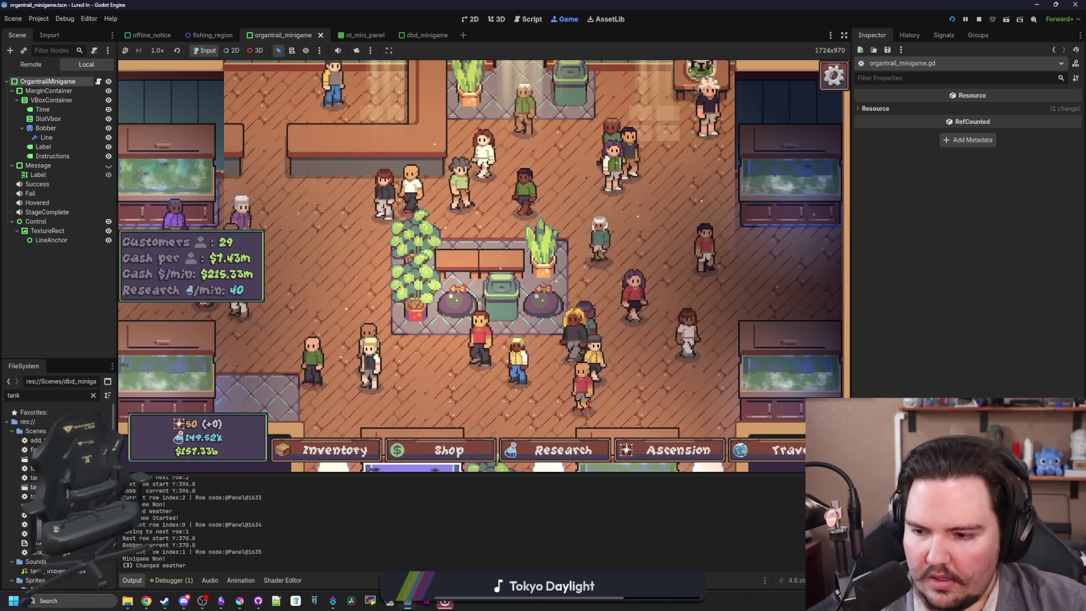
pyautogui.doubleClick(39, 487)
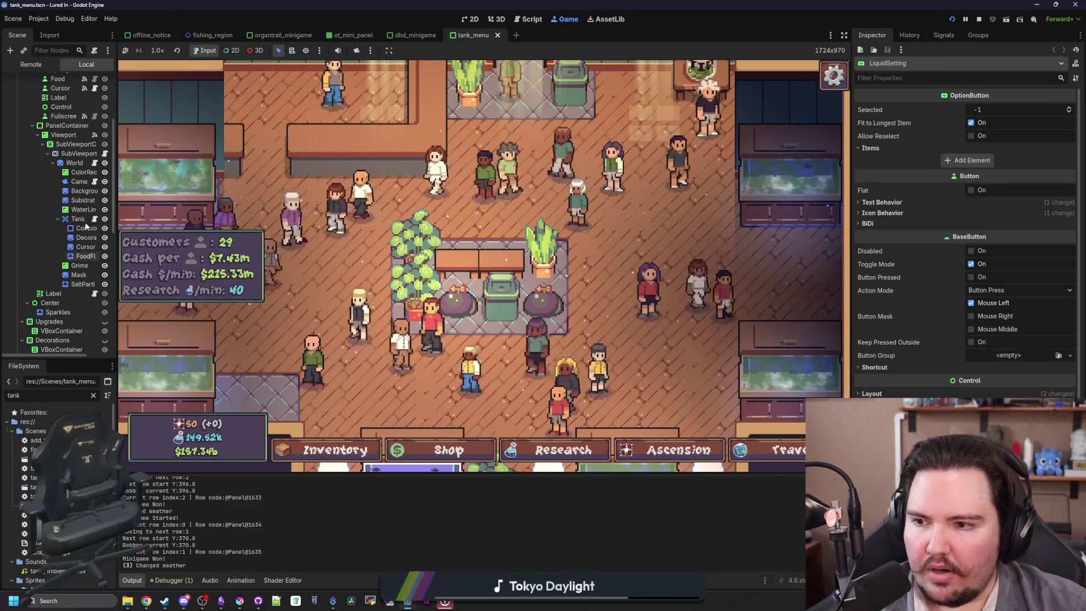
pyautogui.moveTo(117, 243); pyautogui.dragTo(352, 243)
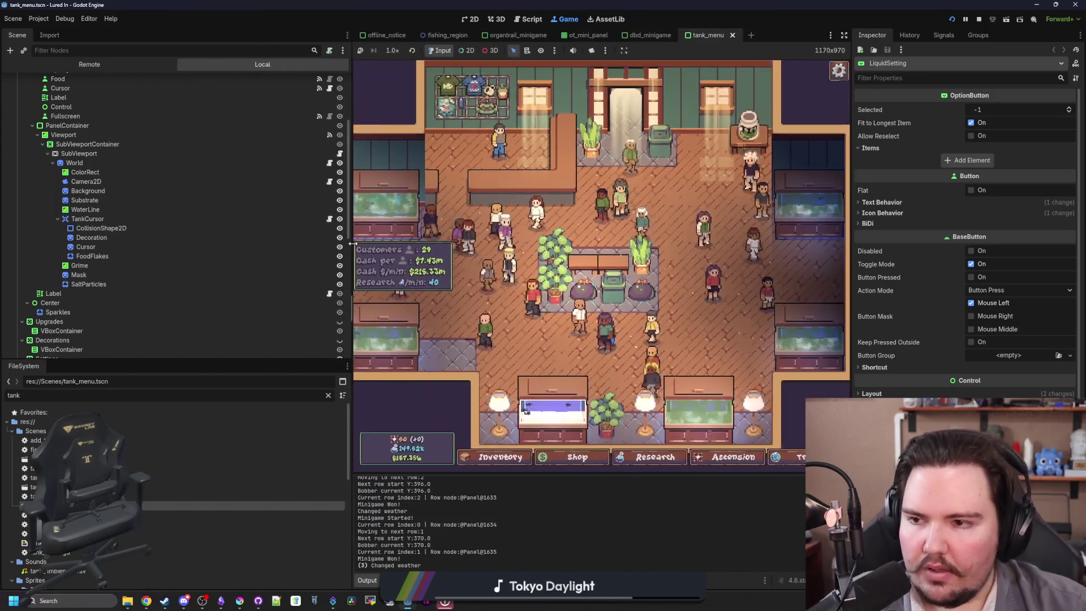
pyautogui.scroll(5, 242, 192)
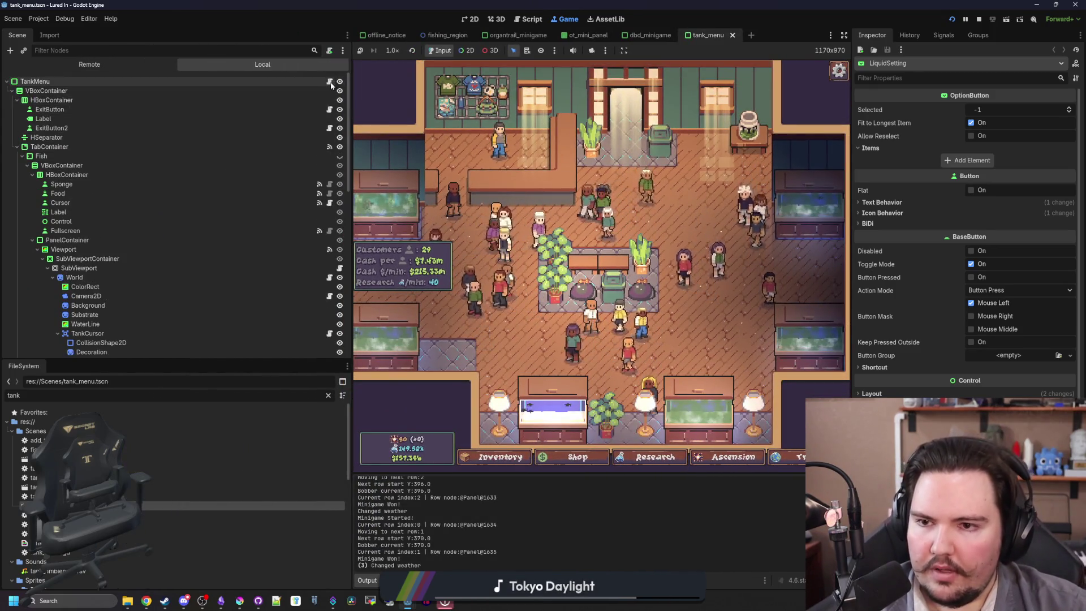
pyautogui.click(331, 85)
pyautogui.scroll(-4, 216, 171)
pyautogui.scroll(10, 683, 306)
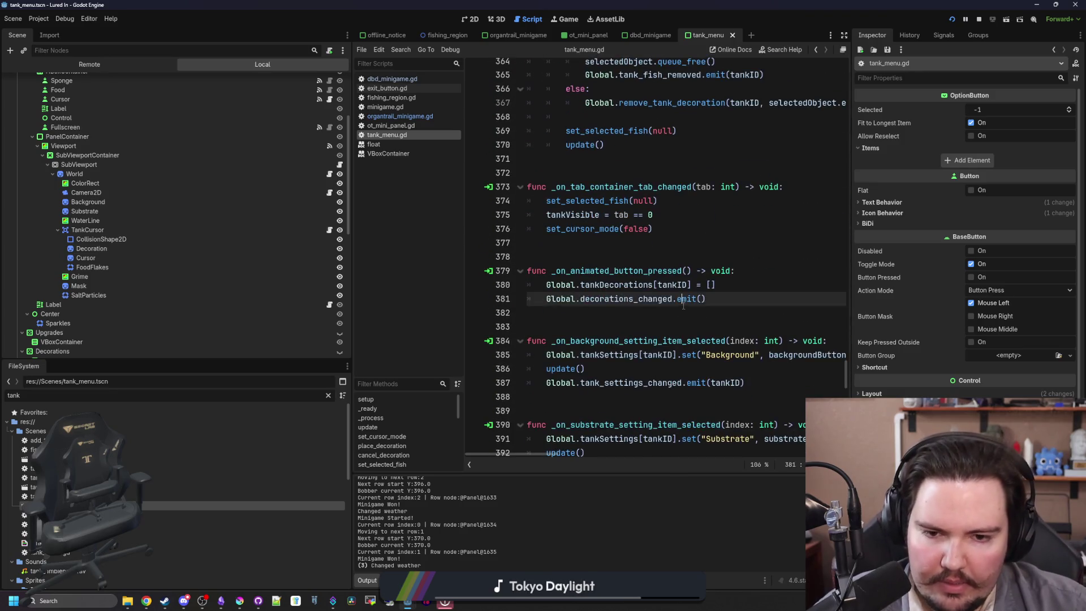
# Step: Search tank_menu.gd for _ready, change( and changed to locate the decorations-changed emit
pyautogui.hotkey('ctrl', 'f')
pyautogui.write('_ready')
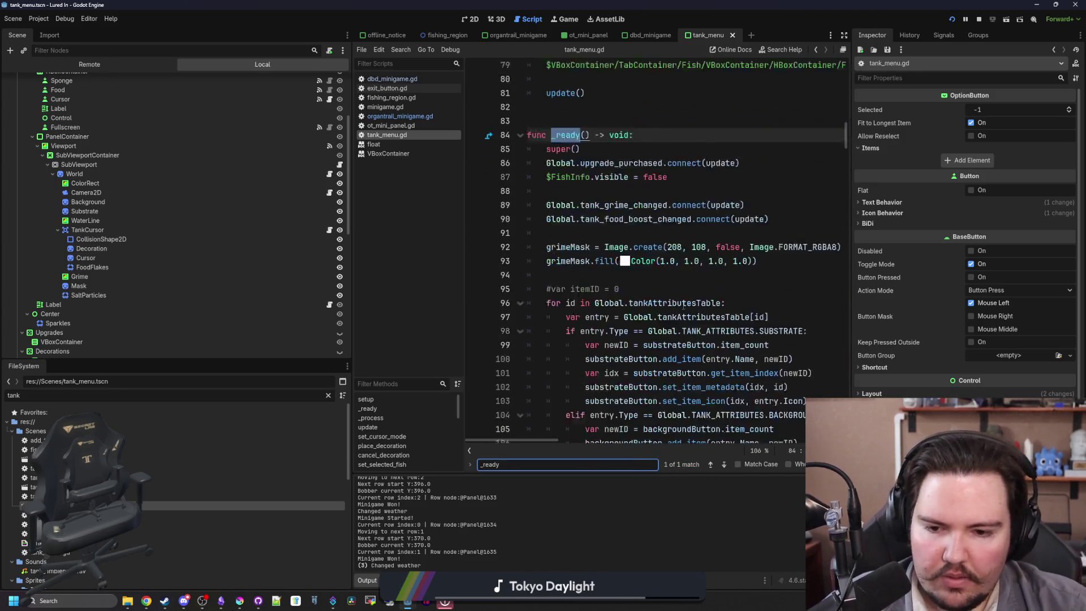
pyautogui.hotkey('ctrl', 'a')
pyautogui.write('change(')
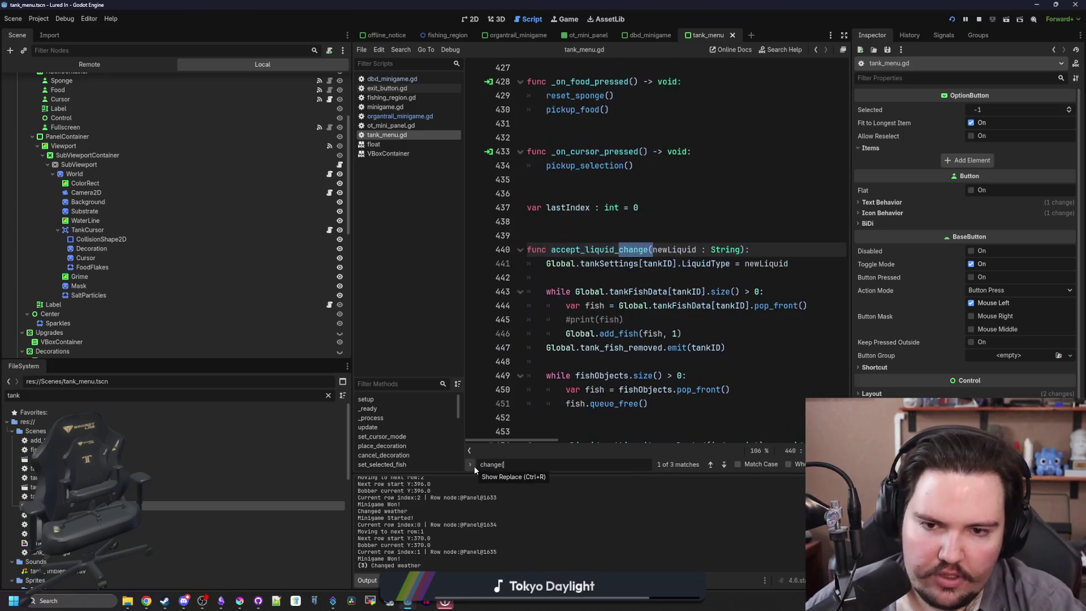
pyautogui.press('Return')
pyautogui.press('Return')
pyautogui.press('Return')
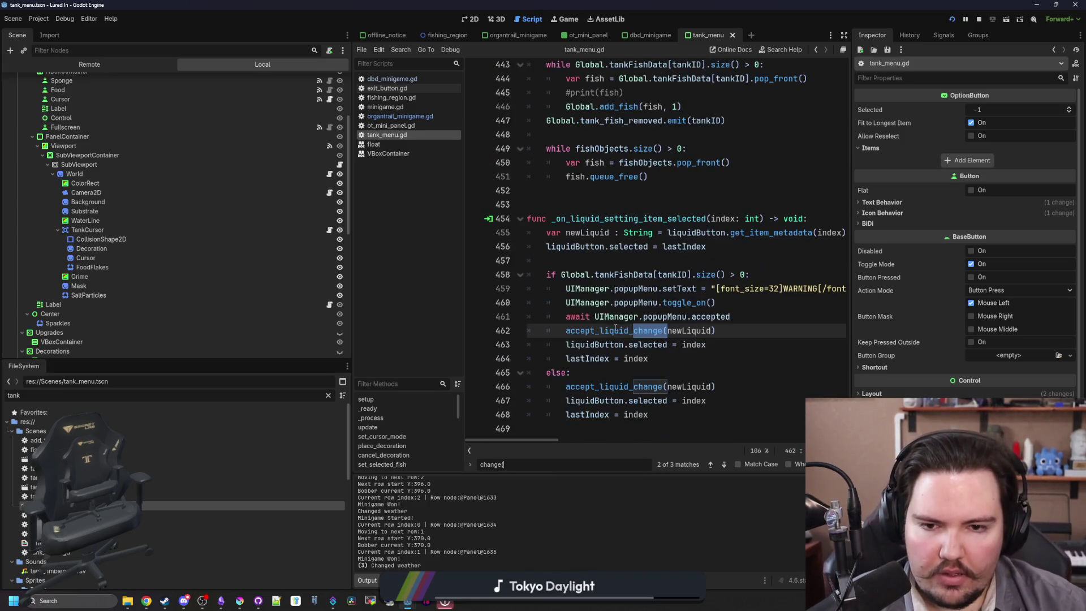
pyautogui.press('Return')
pyautogui.press('Return')
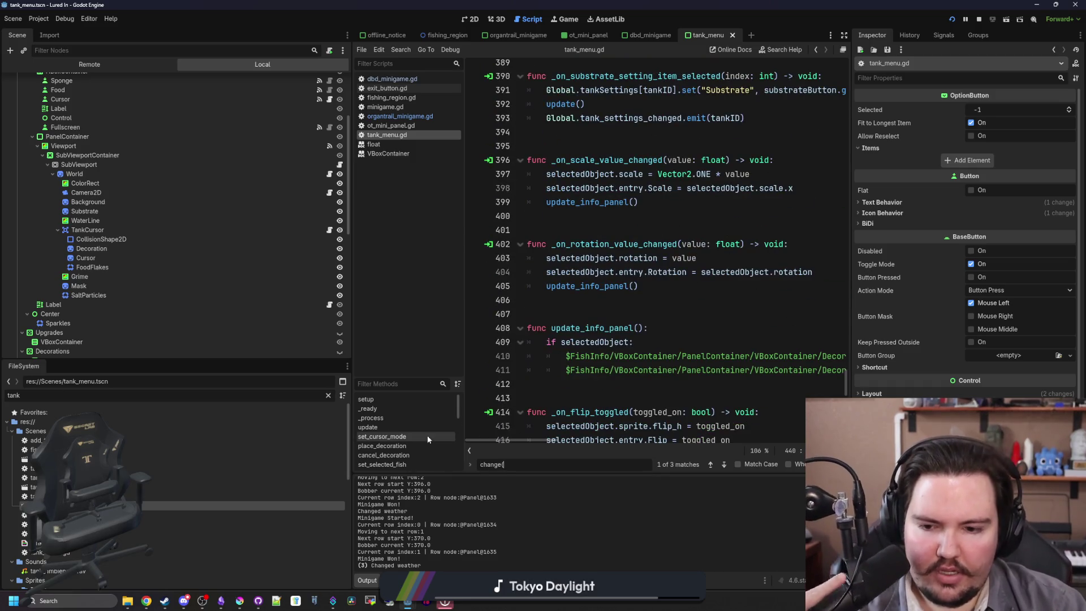
pyautogui.press('BackSpace')
pyautogui.write('d')
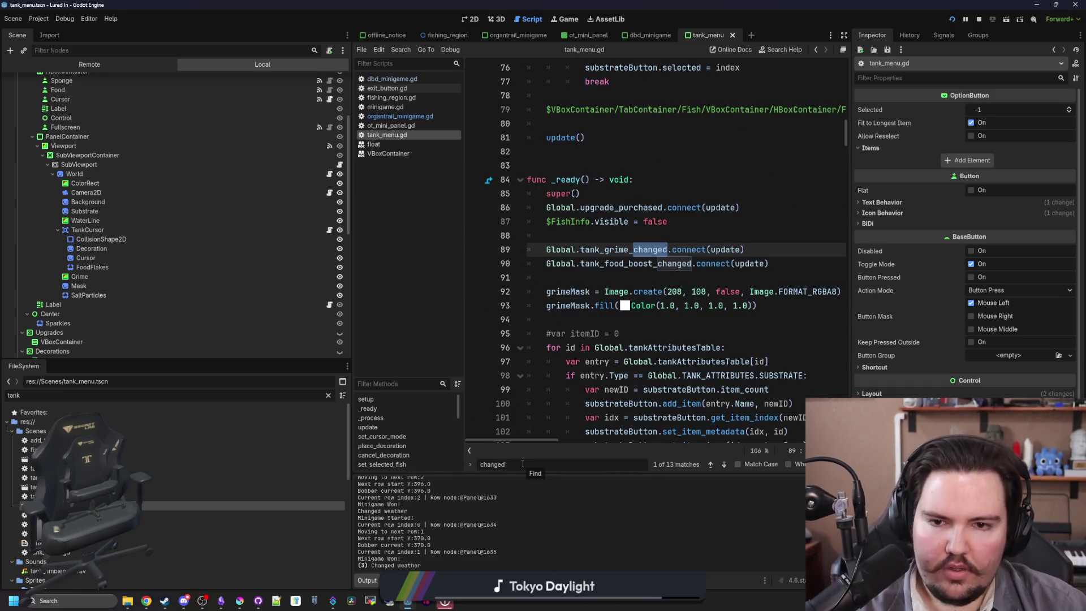
pyautogui.press('Return')
pyautogui.press('Return')
pyautogui.press('Return')
pyautogui.press('Return')
pyautogui.press('Return')
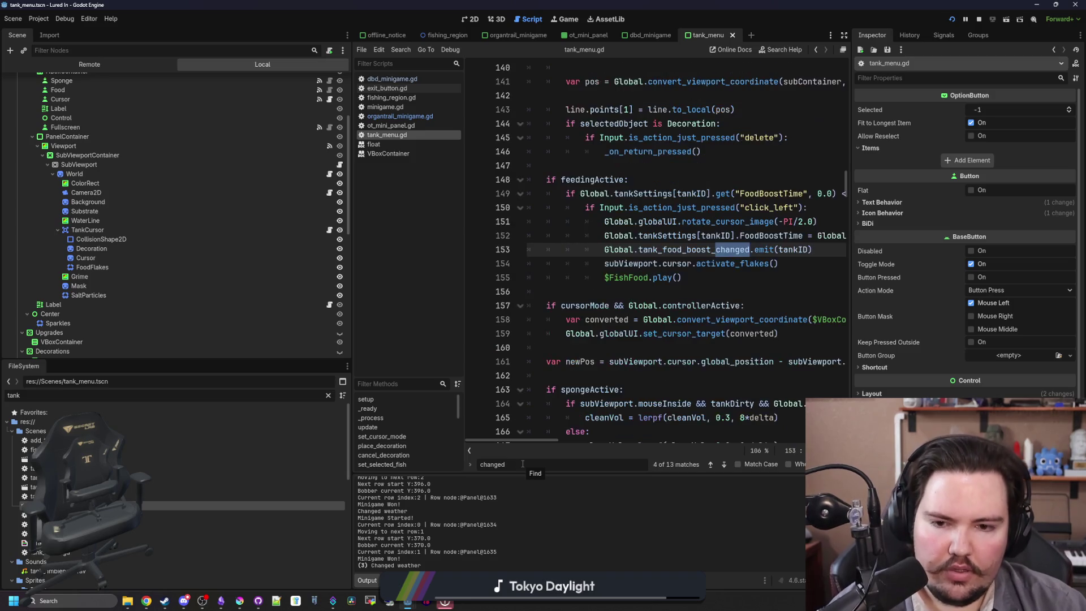
# Step: Widen the script editor and insert a blank line after line 325's tank_decorations_changed emit
pyautogui.scroll(-4, 674, 335)
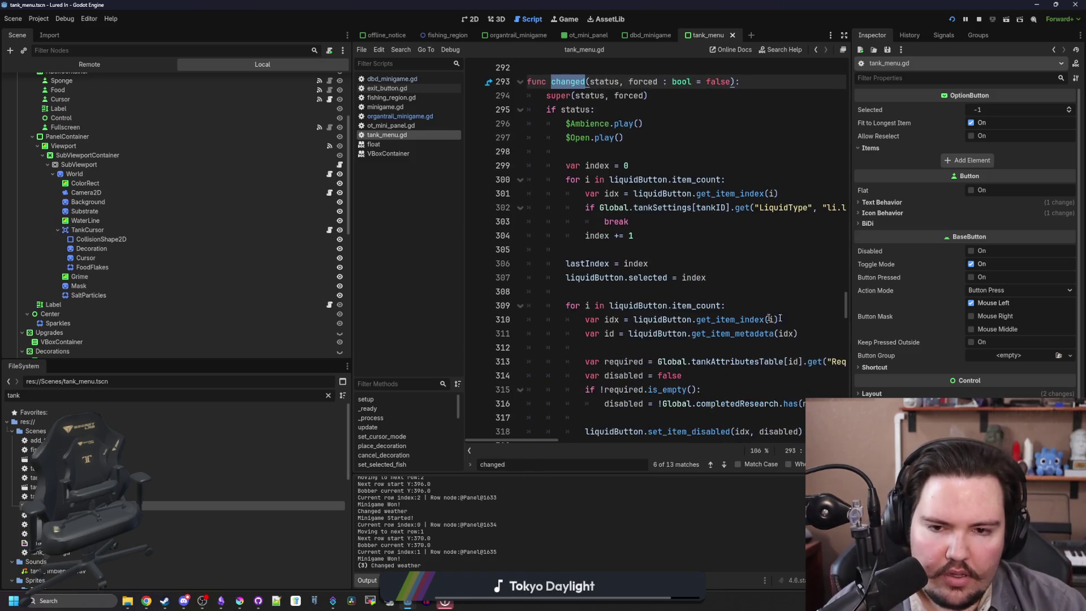
pyautogui.moveTo(847, 324); pyautogui.dragTo(989, 317)
pyautogui.scroll(-5, 735, 320)
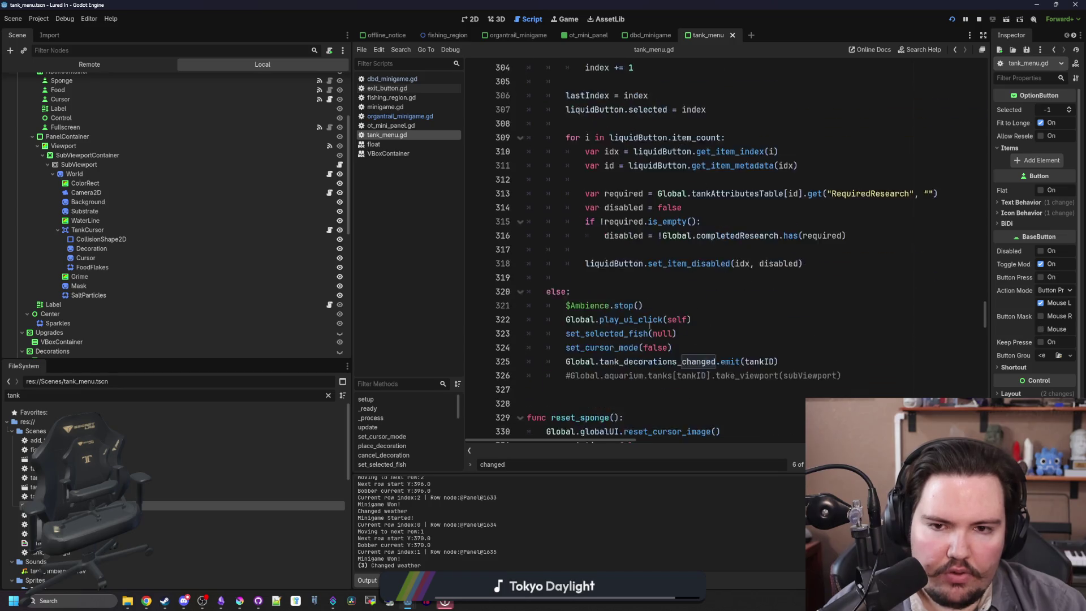
pyautogui.click(841, 319)
pyautogui.press('Return')
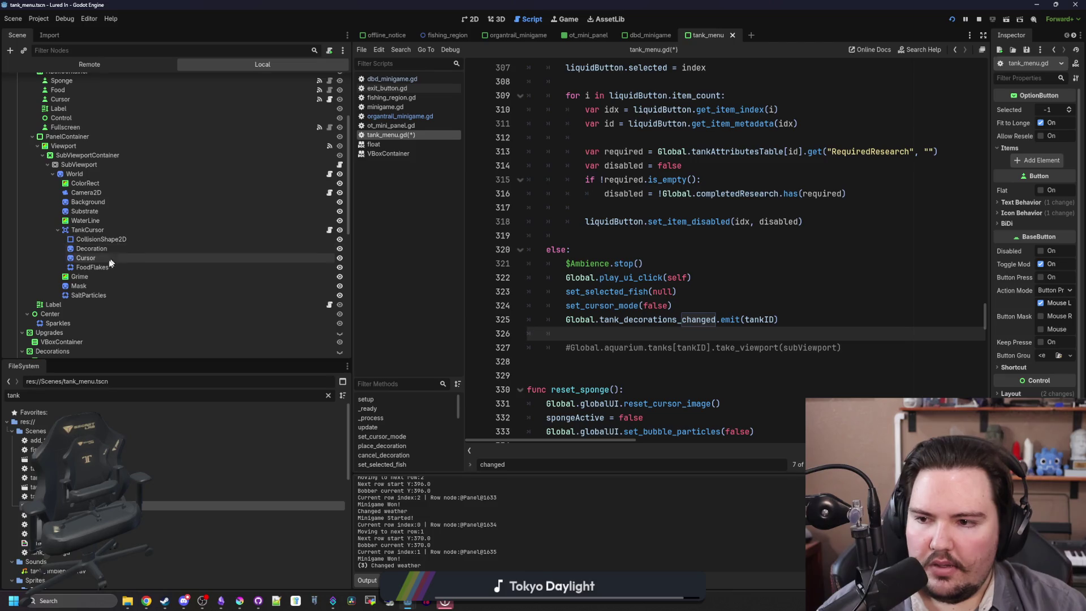
# Step: Start line 326 with 'subViewport.' using autocomplete, then open the SubViewport node's tank_viewport.gd
pyautogui.moveTo(92, 266)
pyautogui.mouseDown()
pyautogui.moveTo(536, 365)
pyautogui.moveTo(656, 335)
pyautogui.mouseUp()
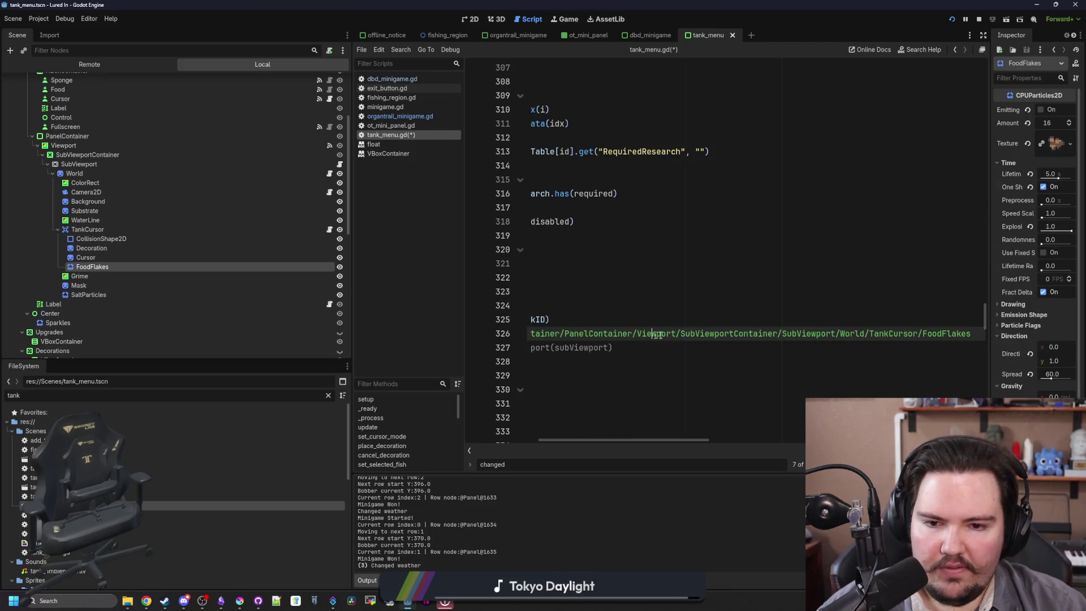
pyautogui.moveTo(977, 333); pyautogui.dragTo(560, 333)
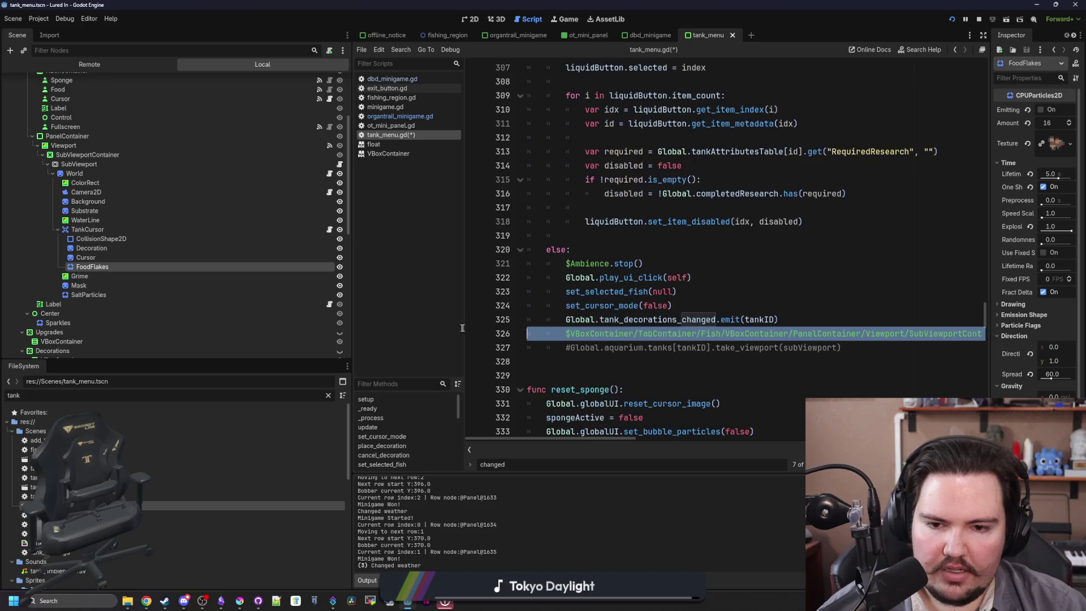
pyautogui.write('viewPort')
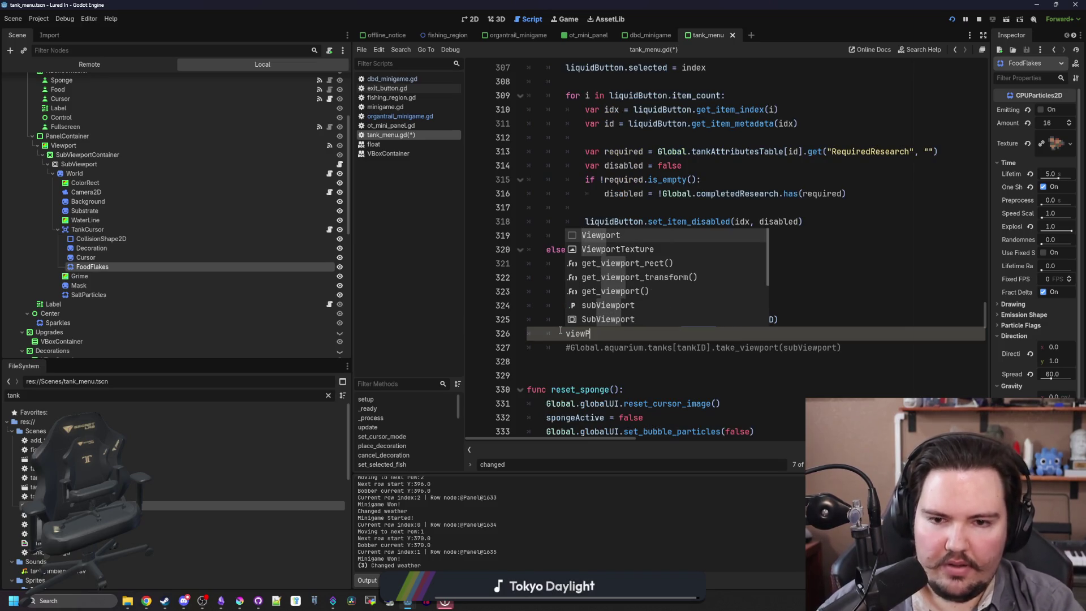
pyautogui.press('Down')
pyautogui.press('Down')
pyautogui.press('Down')
pyautogui.press('Return')
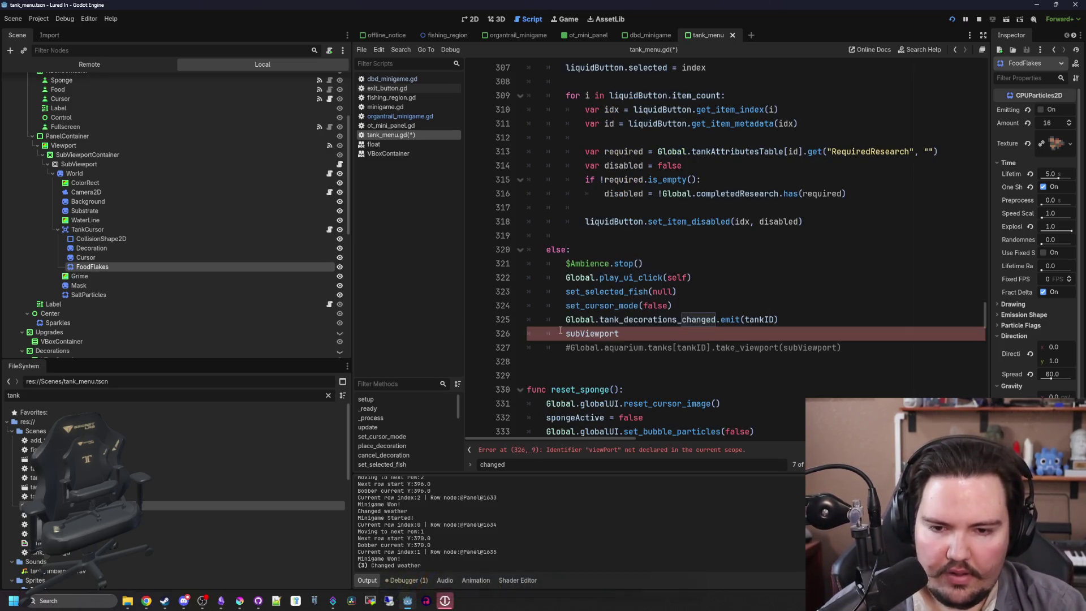
pyautogui.write('.f')
pyautogui.press('BackSpace')
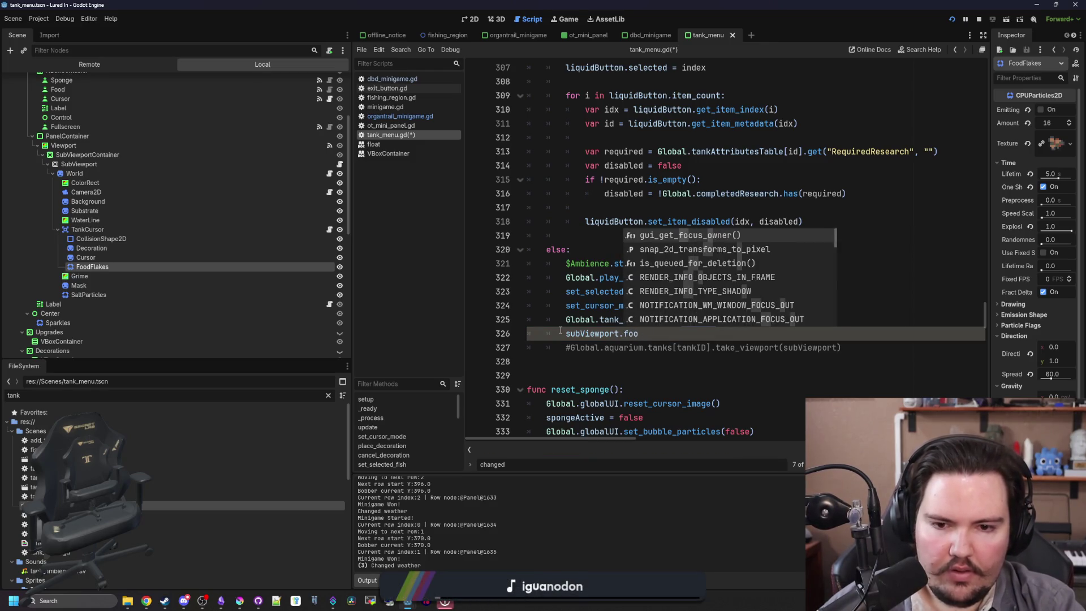
pyautogui.click(339, 164)
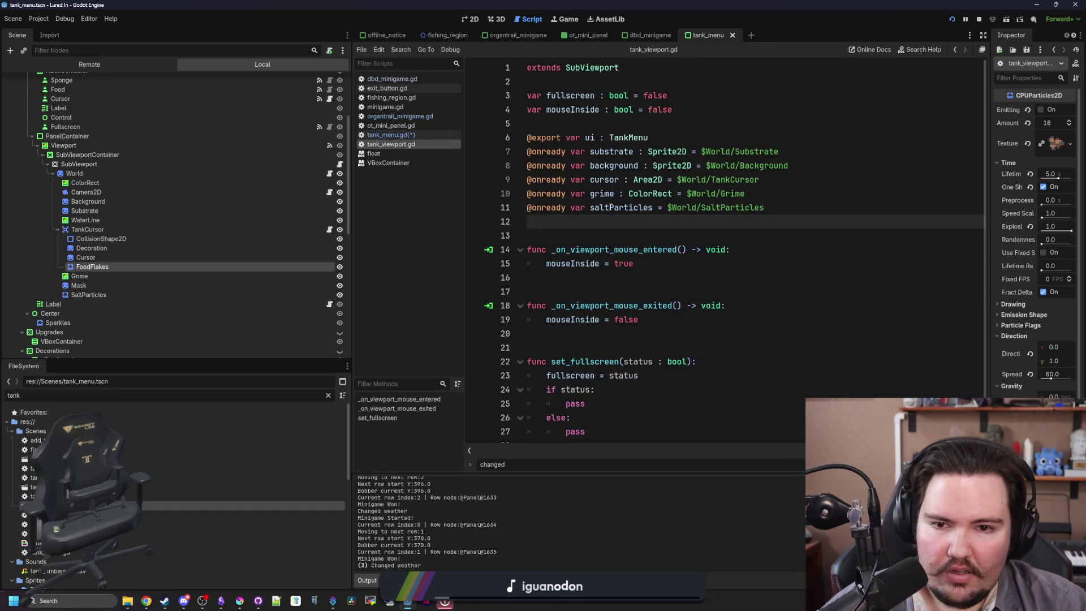
# Step: Check the saltParticles reference, then search tank_menu.gd for 'foodflakes' past pickup_food
pyautogui.click(808, 208)
pyautogui.hotkey('alt', 'Left')
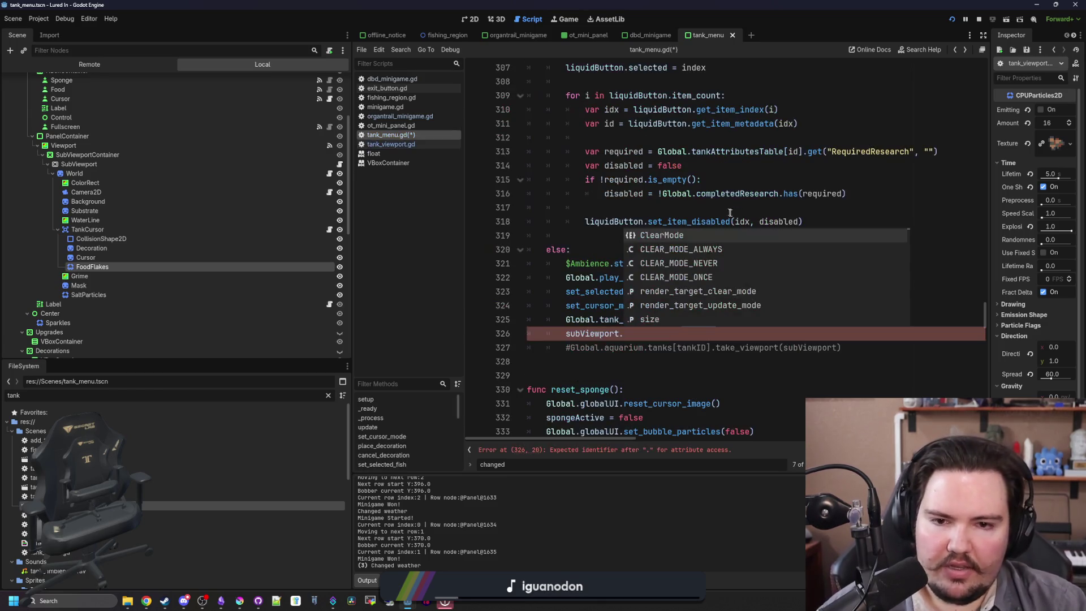
pyautogui.hotkey('ctrl', 'f')
pyautogui.write('foodflakes')
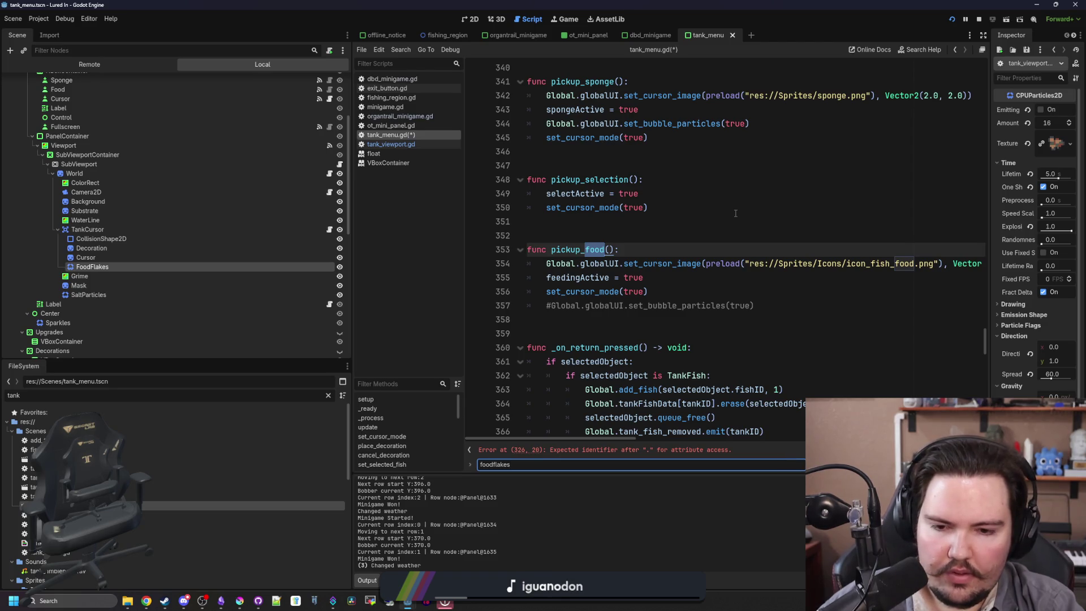
pyautogui.scroll(-2, 562, 243)
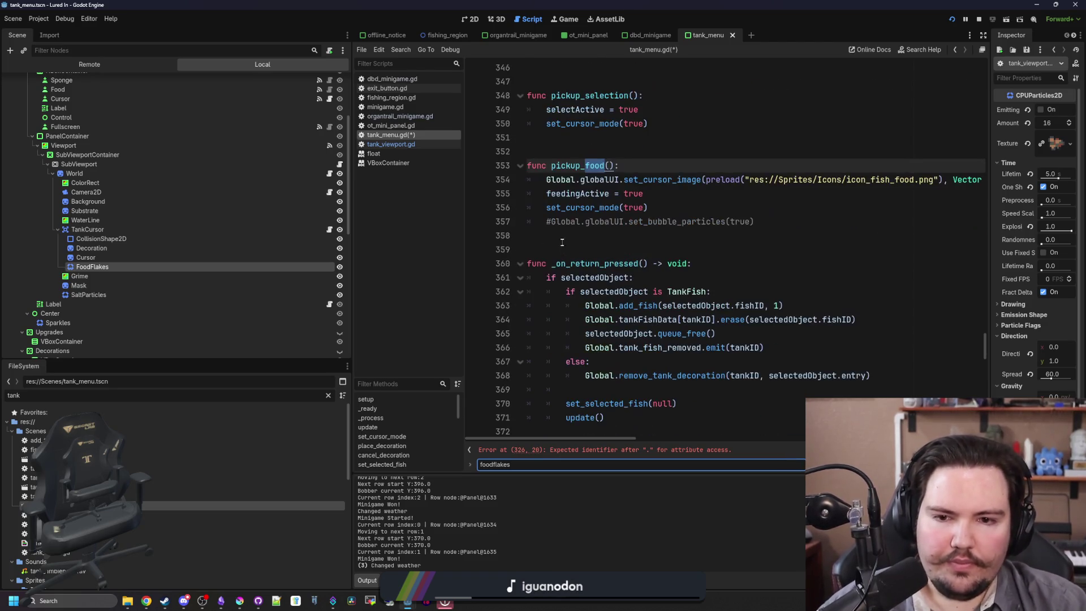
pyautogui.click(561, 244)
pyautogui.scroll(-4, 588, 244)
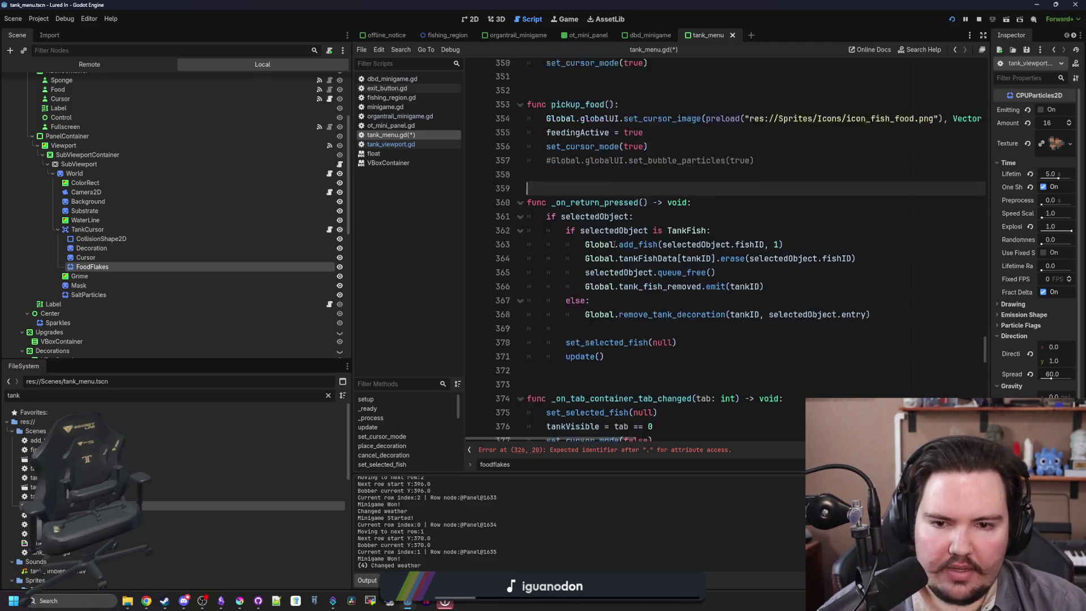
pyautogui.scroll(-7, 614, 244)
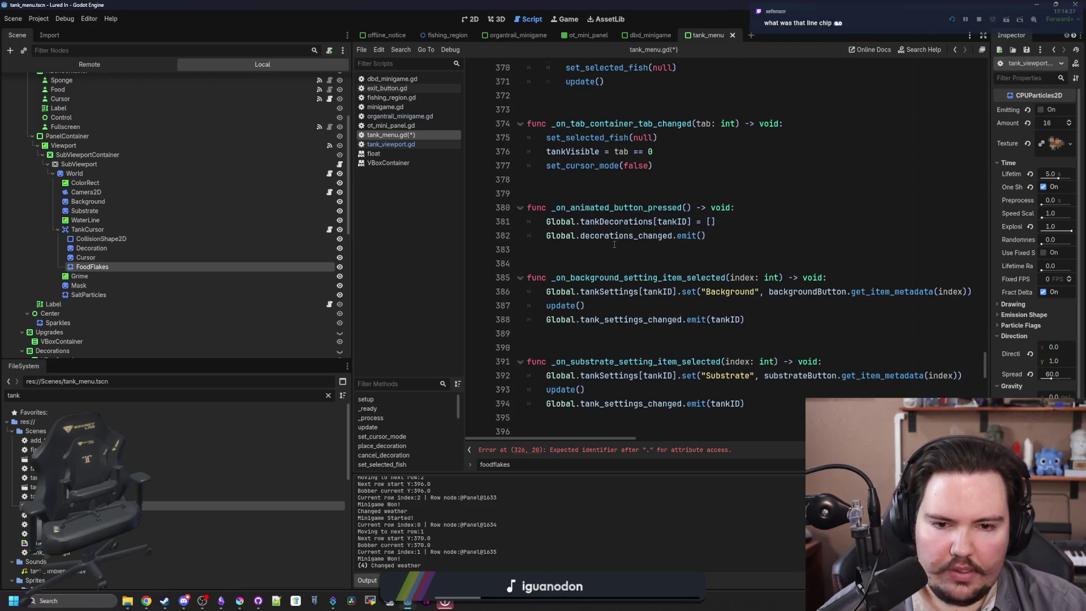
pyautogui.scroll(-6, 614, 244)
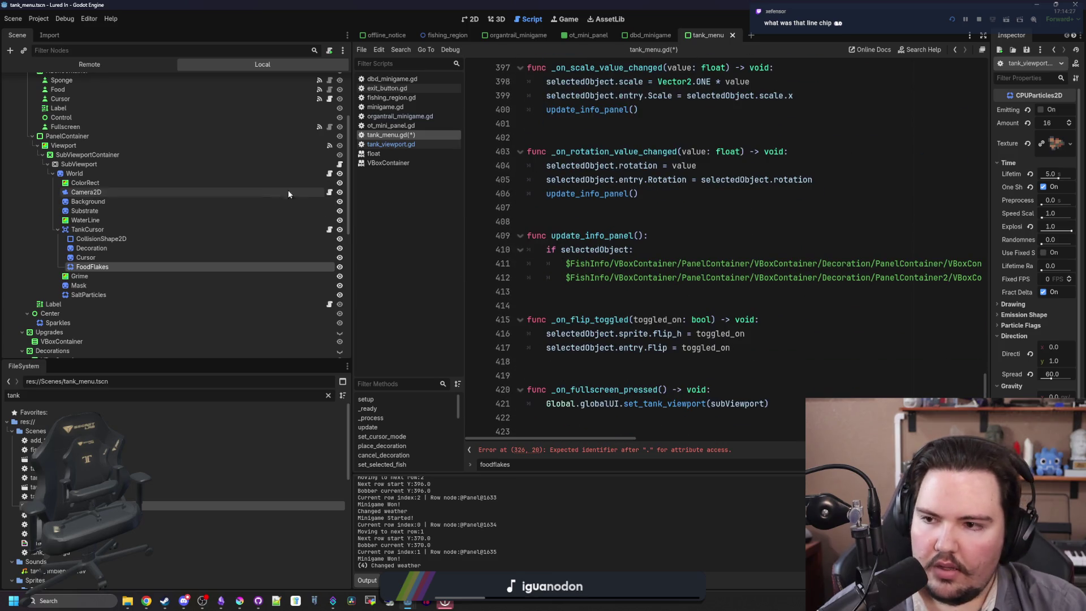
# Step: Review the SubViewport and World node scripts before returning to tank_menu.gd
pyautogui.click(340, 164)
pyautogui.scroll(-1, 605, 268)
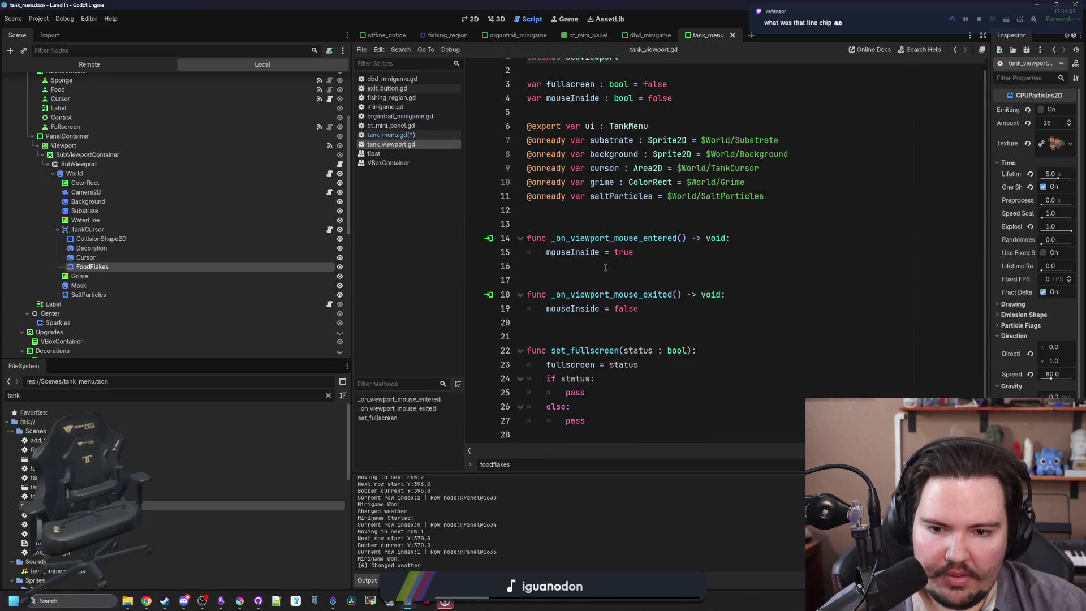
pyautogui.scroll(1, 605, 268)
pyautogui.click(391, 135)
pyautogui.click(330, 173)
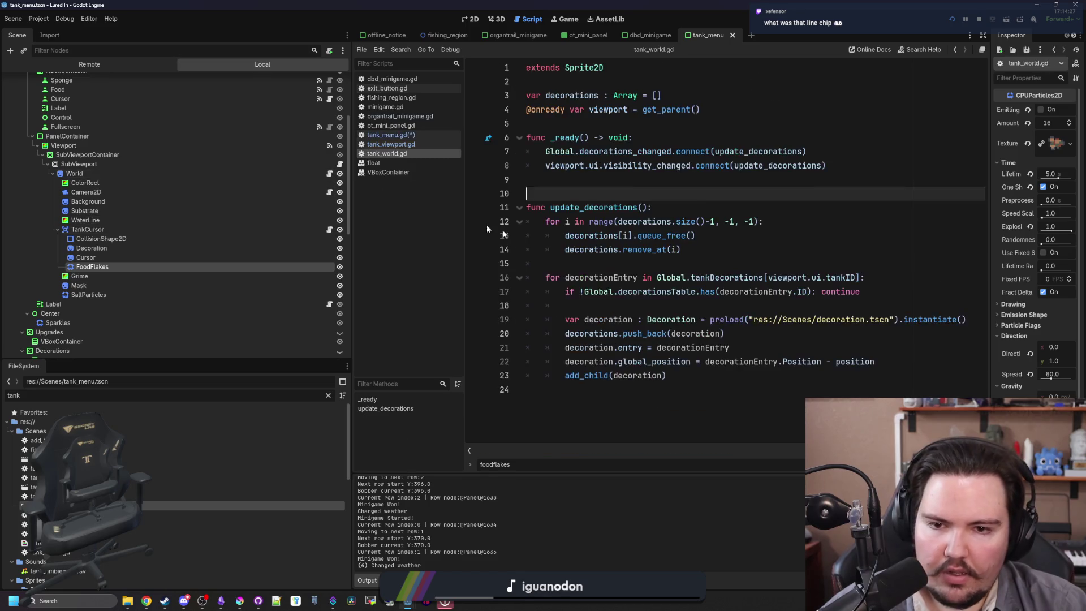
pyautogui.hotkey('alt', 'Left')
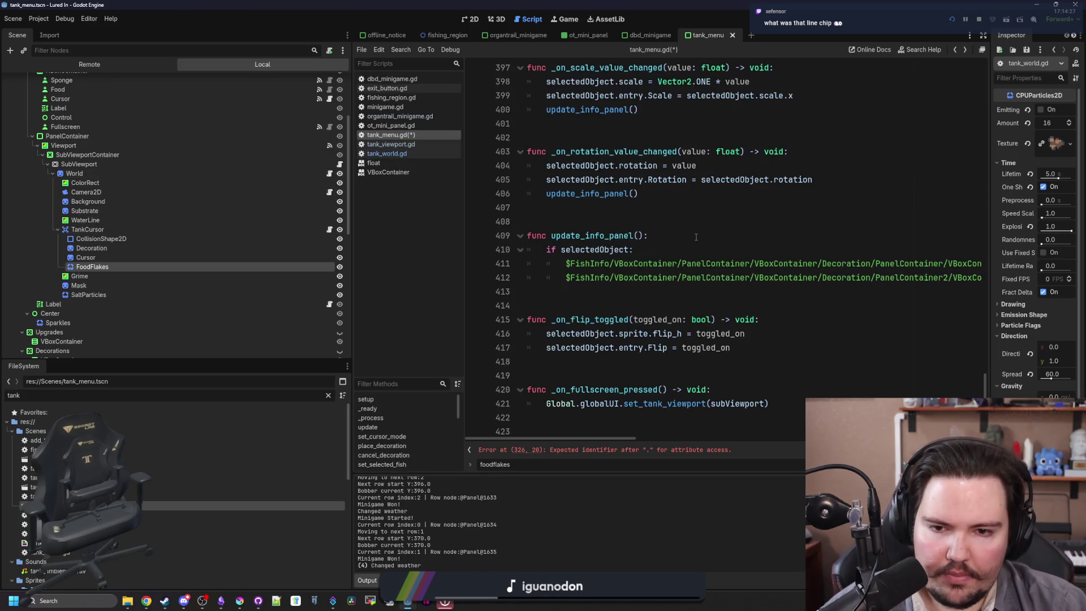
# Step: Search tank_menu.gd for 'input.is_action' and inspect the food-feeding code near line 155
pyautogui.hotkey('ctrl', 'f')
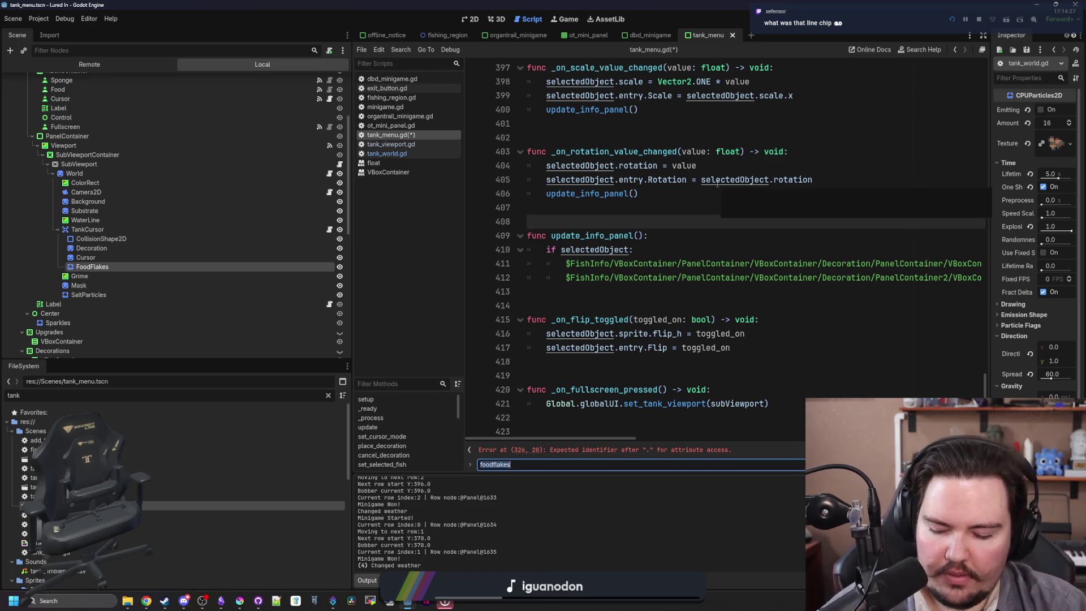
pyautogui.write('input.is_action')
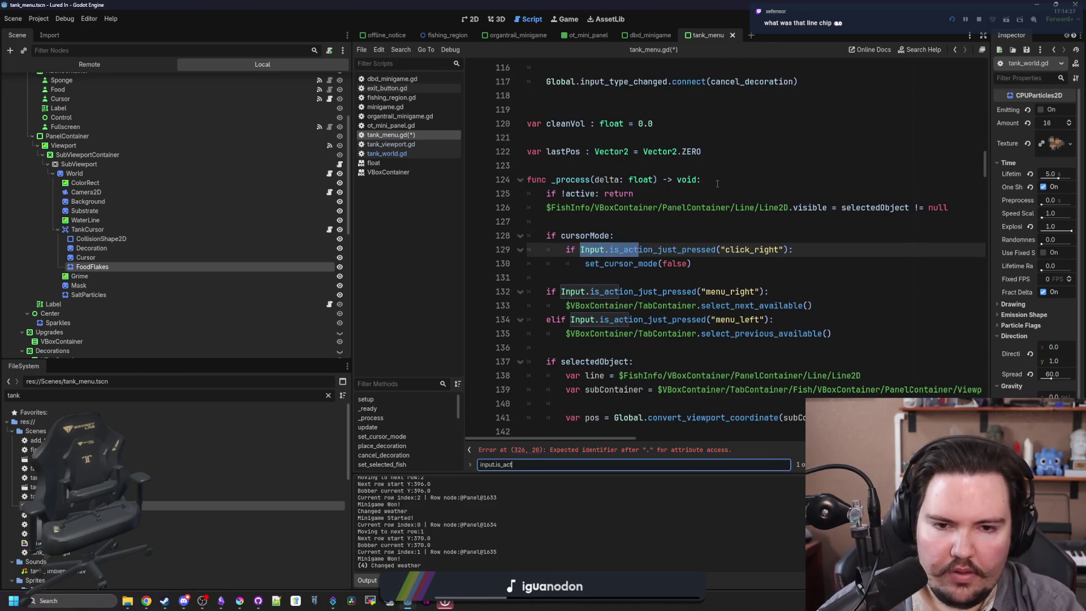
pyautogui.scroll(-5, 717, 183)
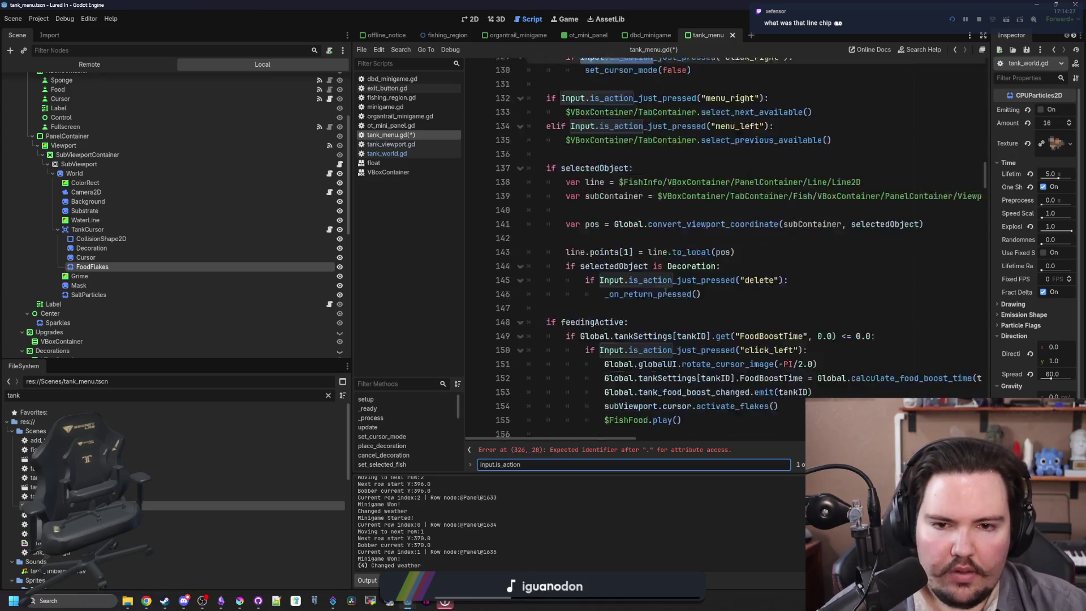
pyautogui.press('Return')
pyautogui.press('Return')
pyautogui.press('Return')
pyautogui.press('Return')
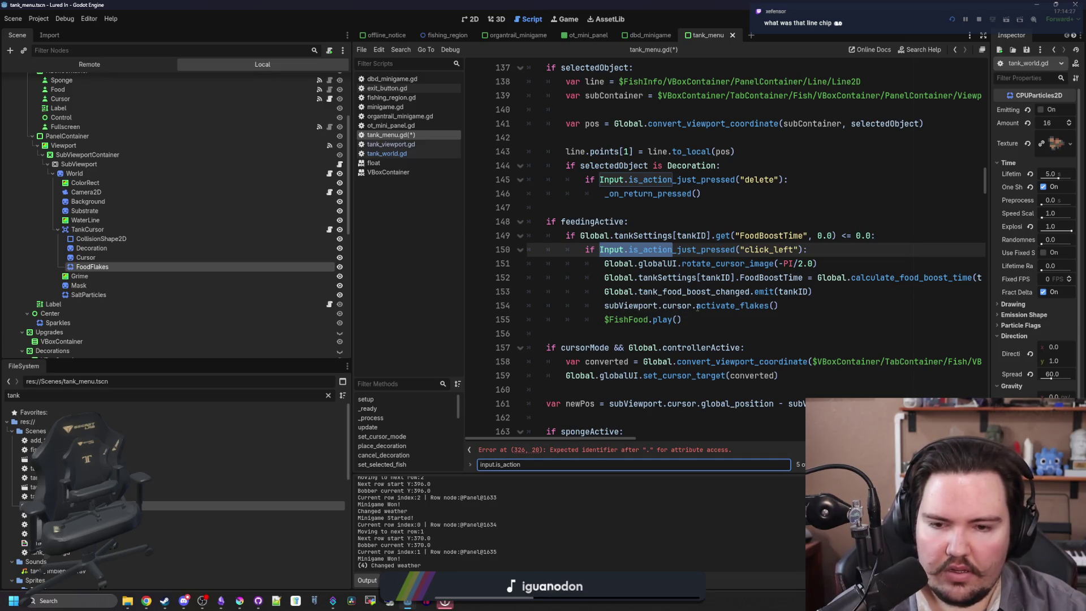
pyautogui.click(707, 318)
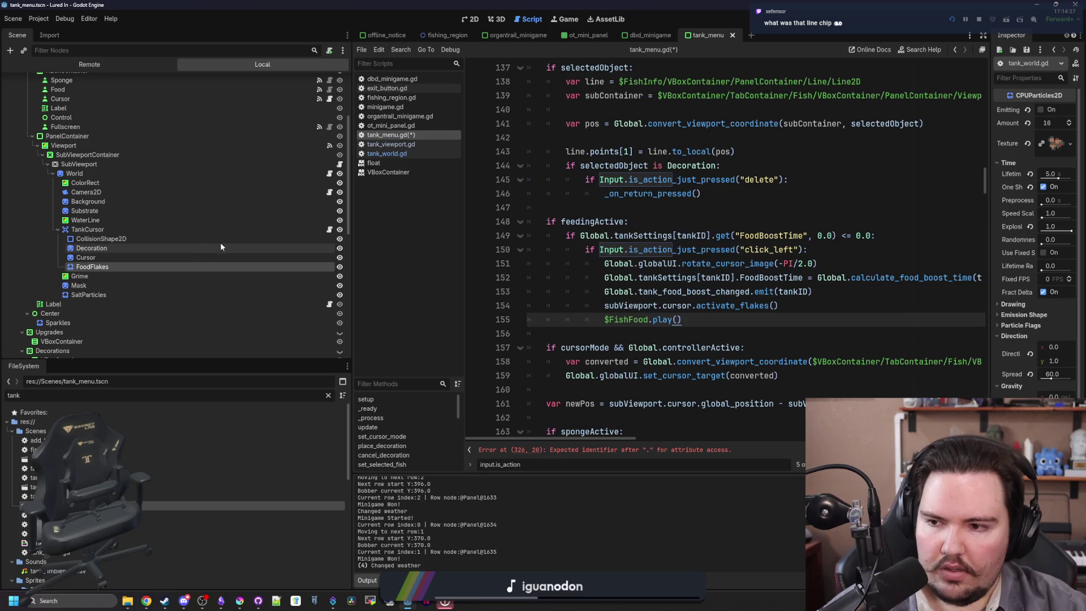
# Step: Inspect tank_cursor.gd's FoodFlakes restart call, then return to line 326's parse error in tank_menu.gd
pyautogui.click(330, 230)
pyautogui.scroll(6, 590, 122)
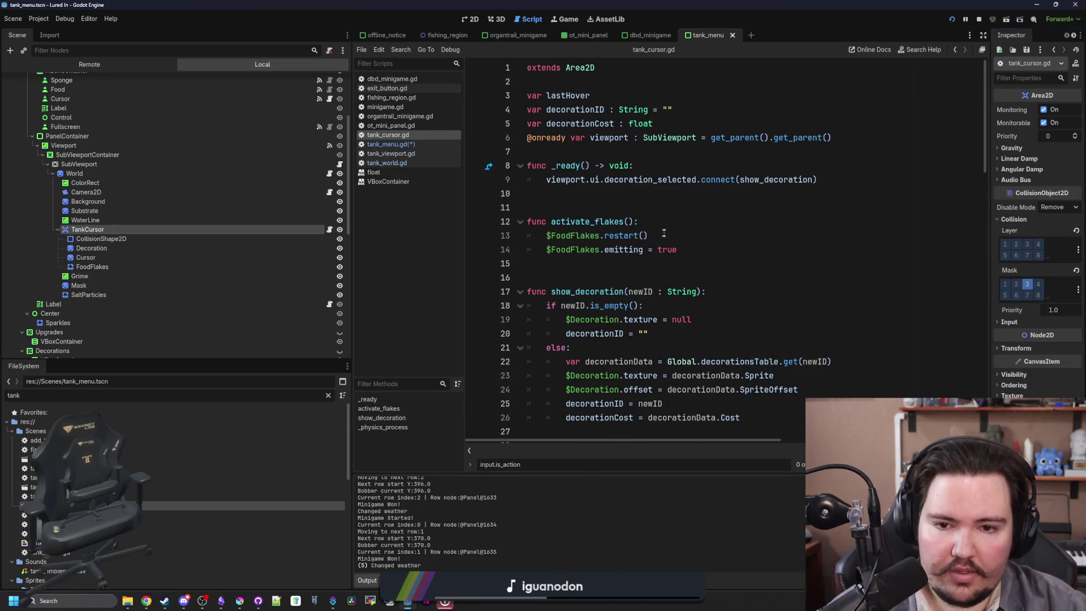
pyautogui.click(663, 237)
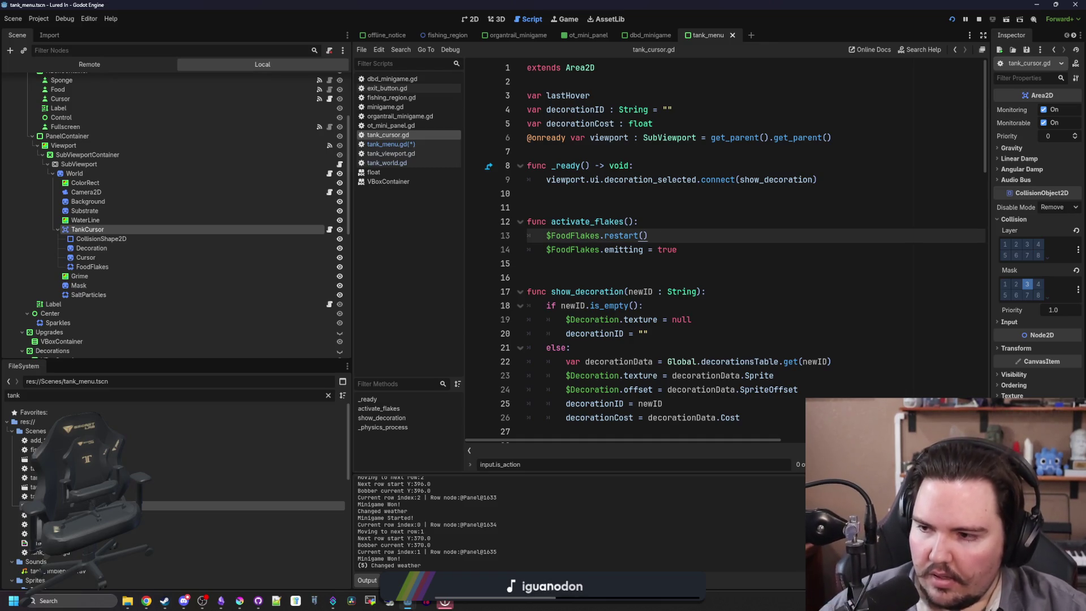
pyautogui.click(625, 261)
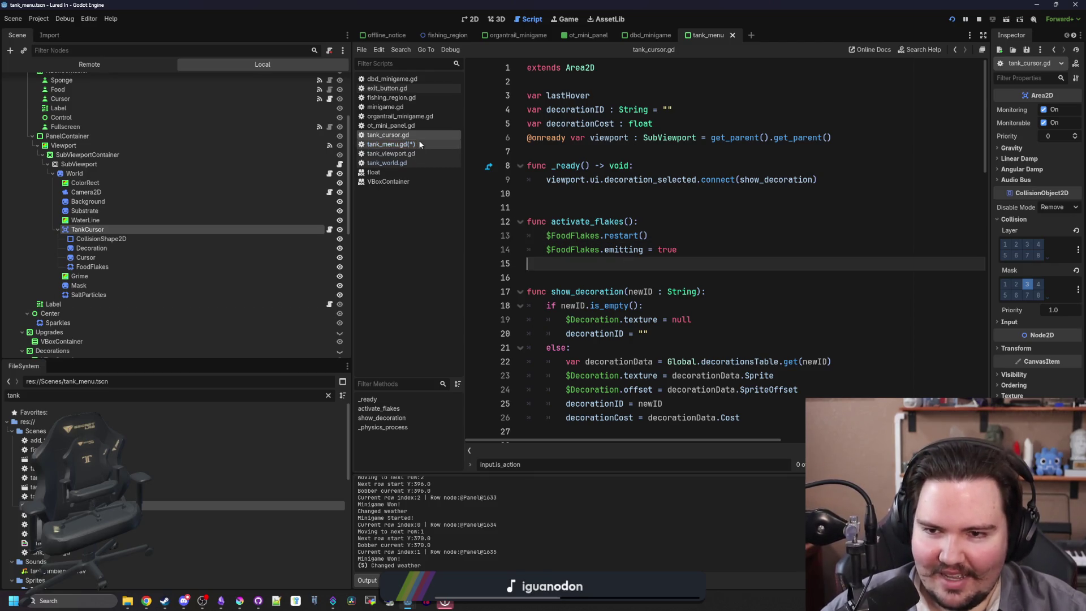
pyautogui.click(390, 143)
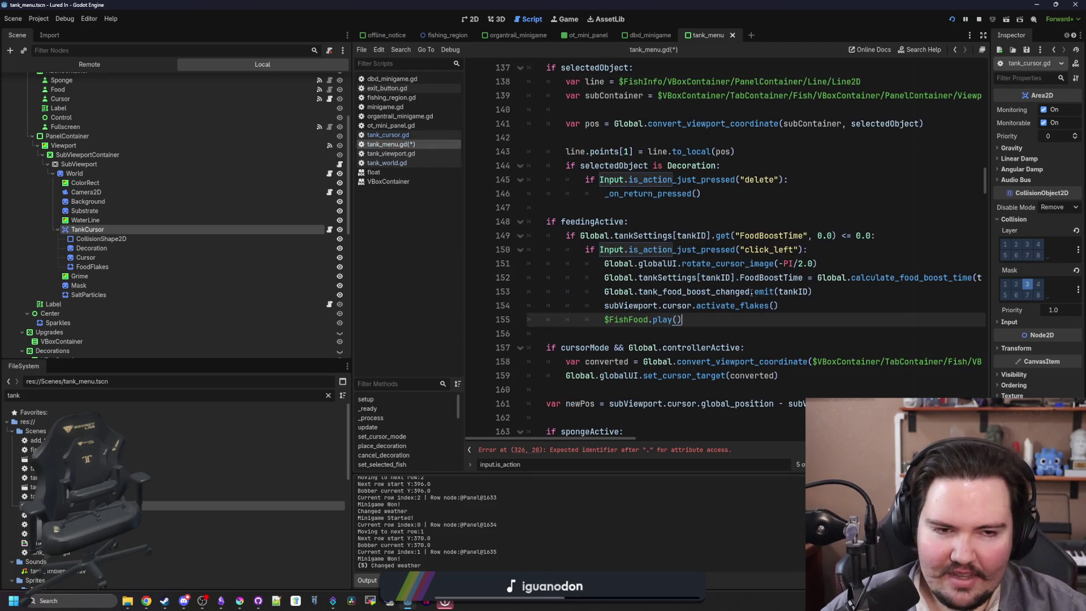
pyautogui.hotkey('ctrl', 'z')
pyautogui.hotkey('ctrl', 'z')
pyautogui.hotkey('ctrl', 'z')
pyautogui.hotkey('ctrl', 'y')
pyautogui.hotkey('ctrl', 'y')
pyautogui.hotkey('ctrl', 'y')
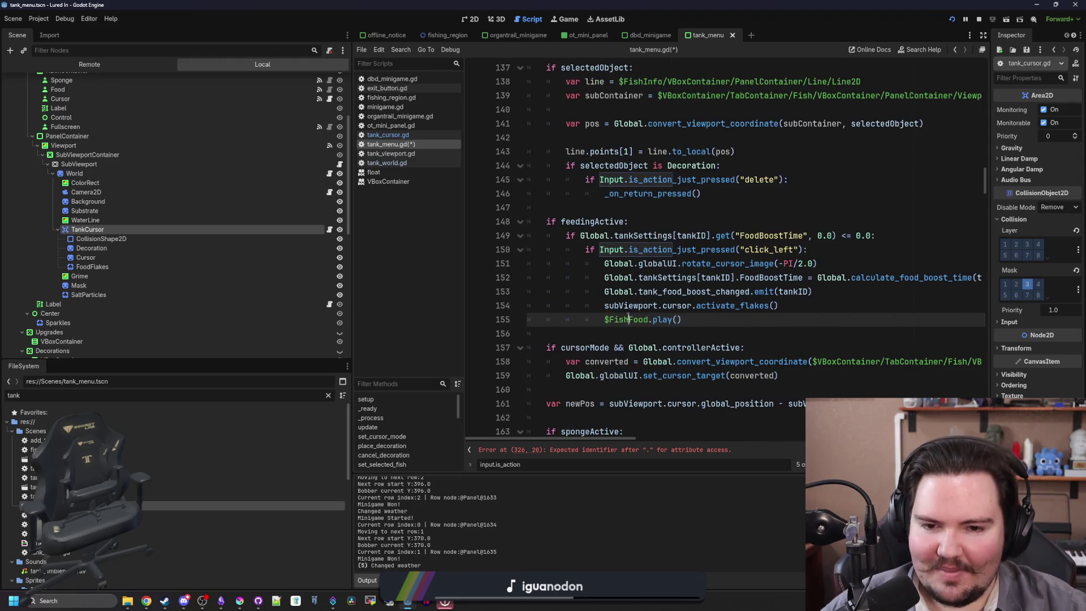
pyautogui.click(621, 457)
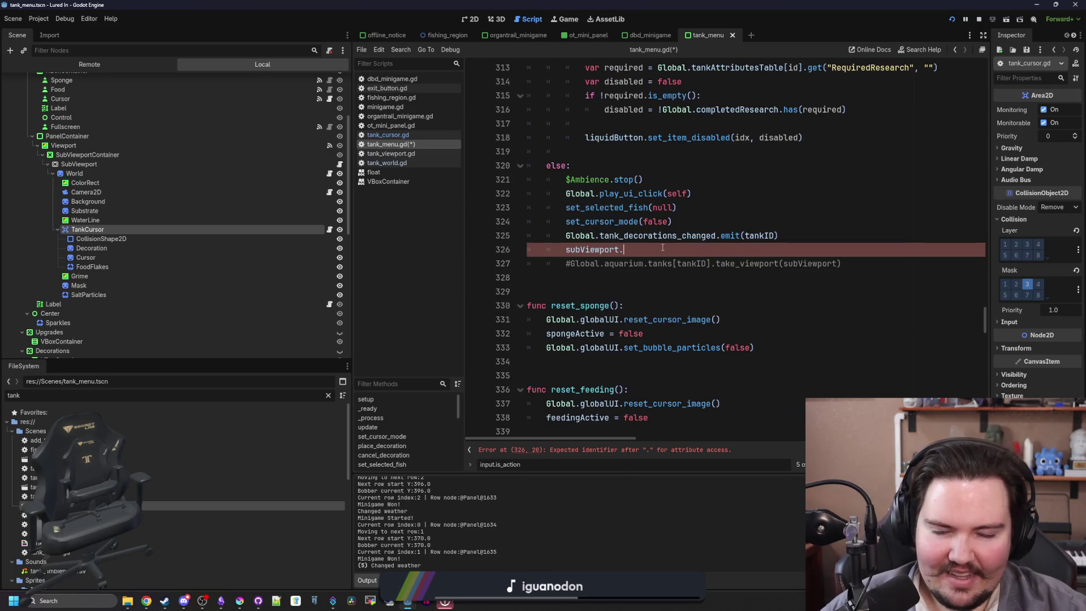
# Step: Extend line 326 to subViewport.cursor.food.restart() and add a $FoodFlakes reference at tank_cursor.gd line 7
pyautogui.scroll(1, 662, 247)
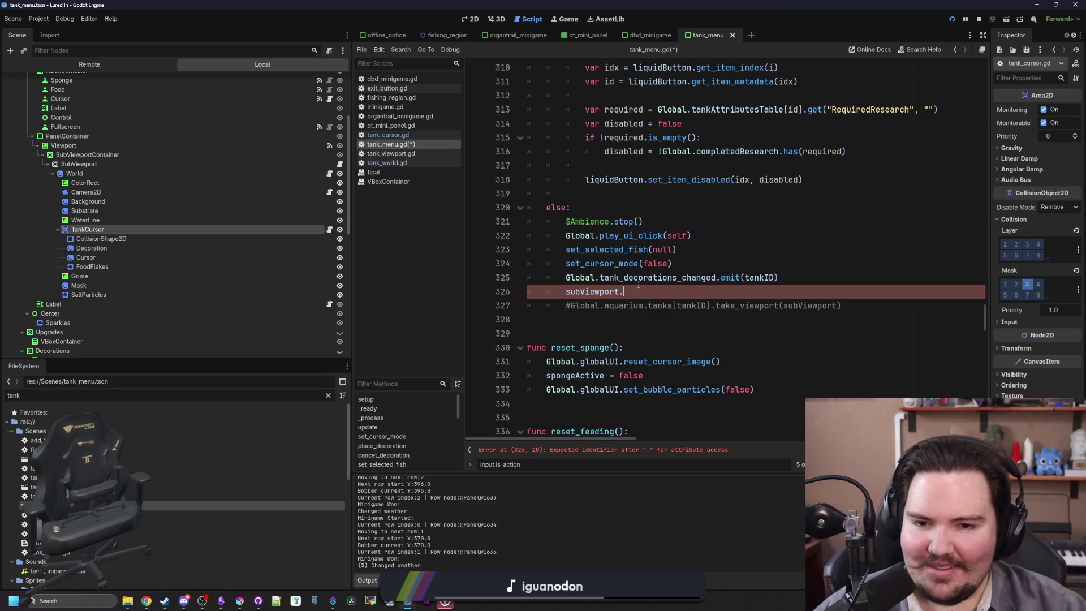
pyautogui.write('c')
pyautogui.write('ursor.')
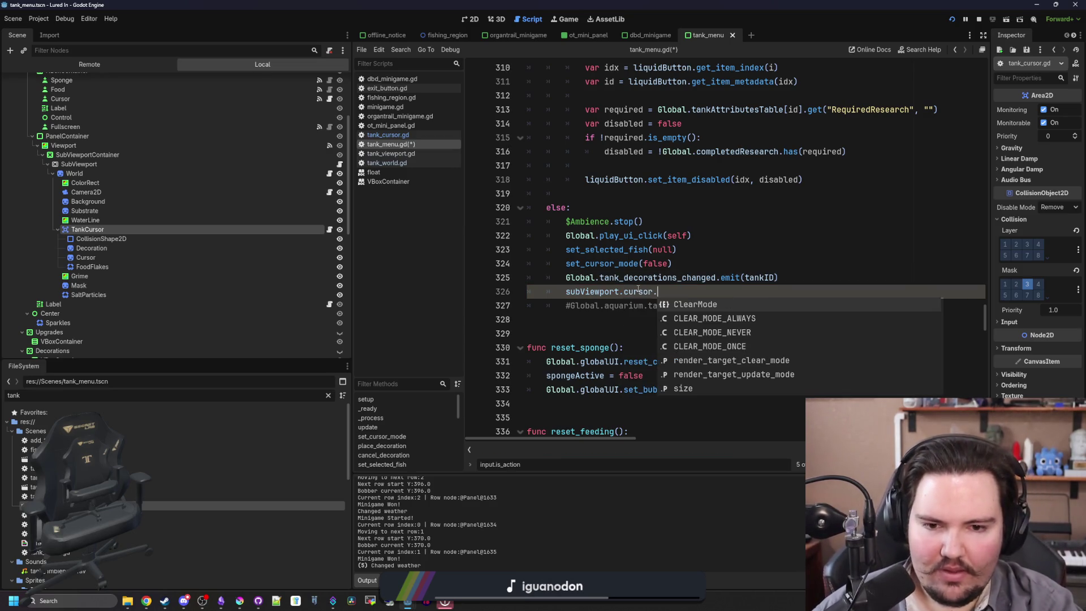
pyautogui.write('food.restart(')
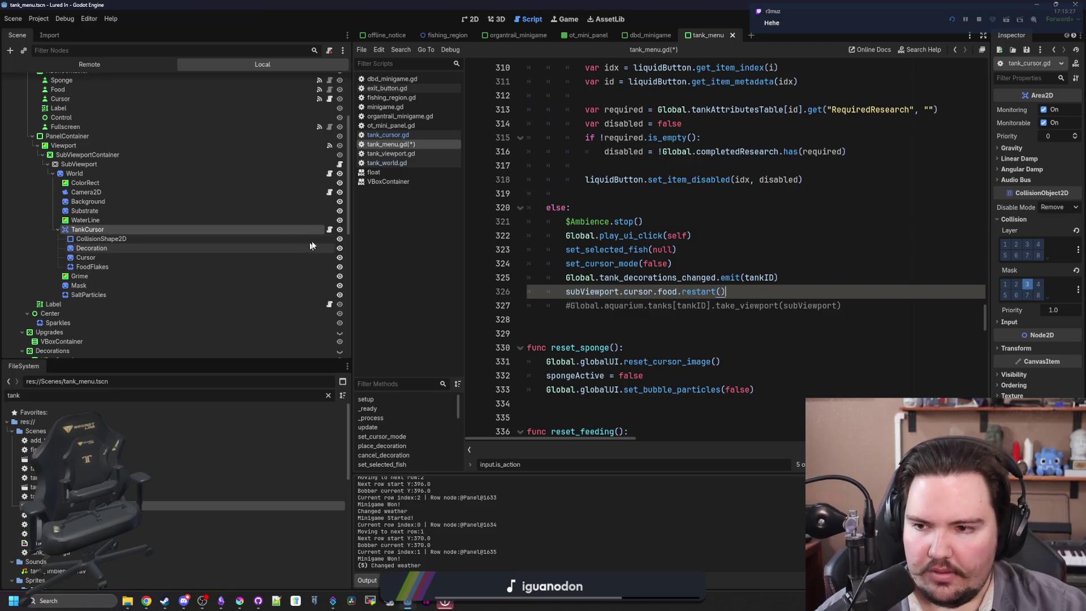
pyautogui.click(329, 229)
pyautogui.moveTo(134, 267)
pyautogui.mouseDown()
pyautogui.moveTo(283, 266)
pyautogui.moveTo(710, 212)
pyautogui.moveTo(591, 199)
pyautogui.moveTo(558, 154)
pyautogui.moveTo(529, 151)
pyautogui.mouseUp()
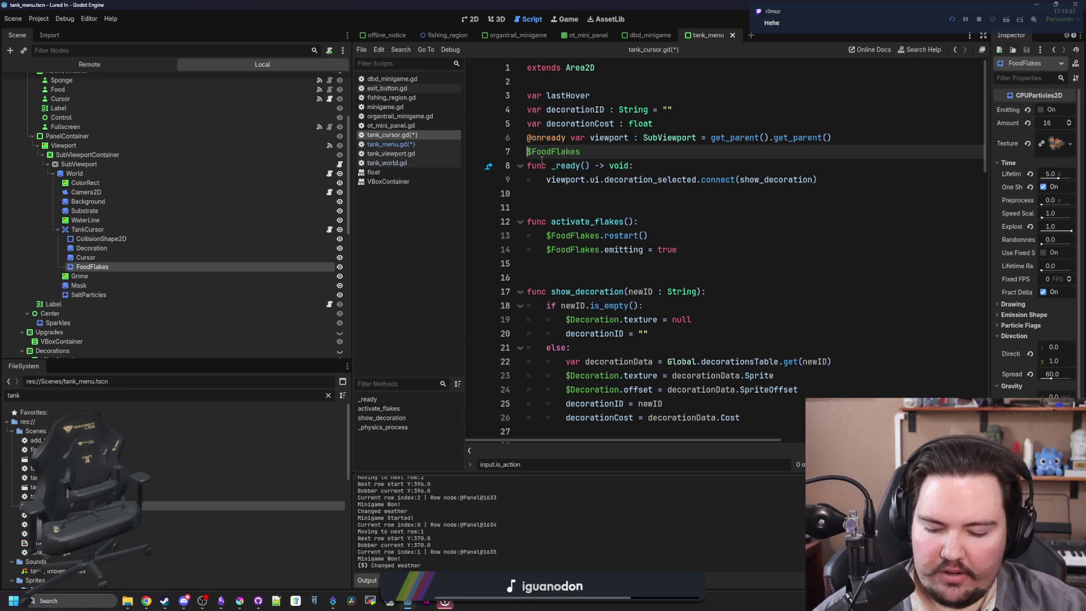
pyautogui.write('@onready var food : Particles =')
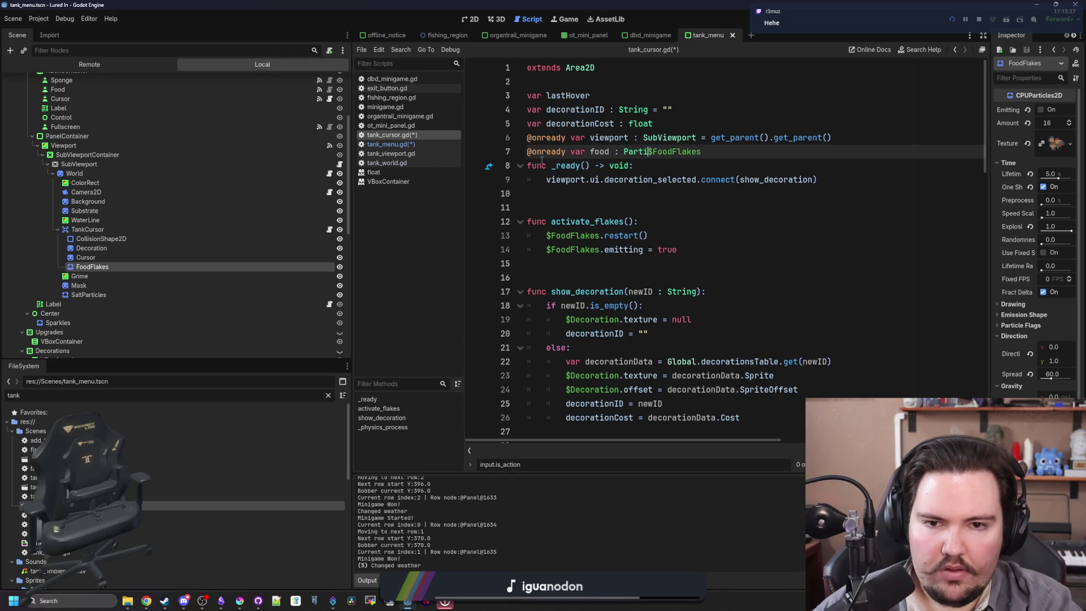
pyautogui.click(667, 151)
pyautogui.press('BackSpace')
pyautogui.write('2')
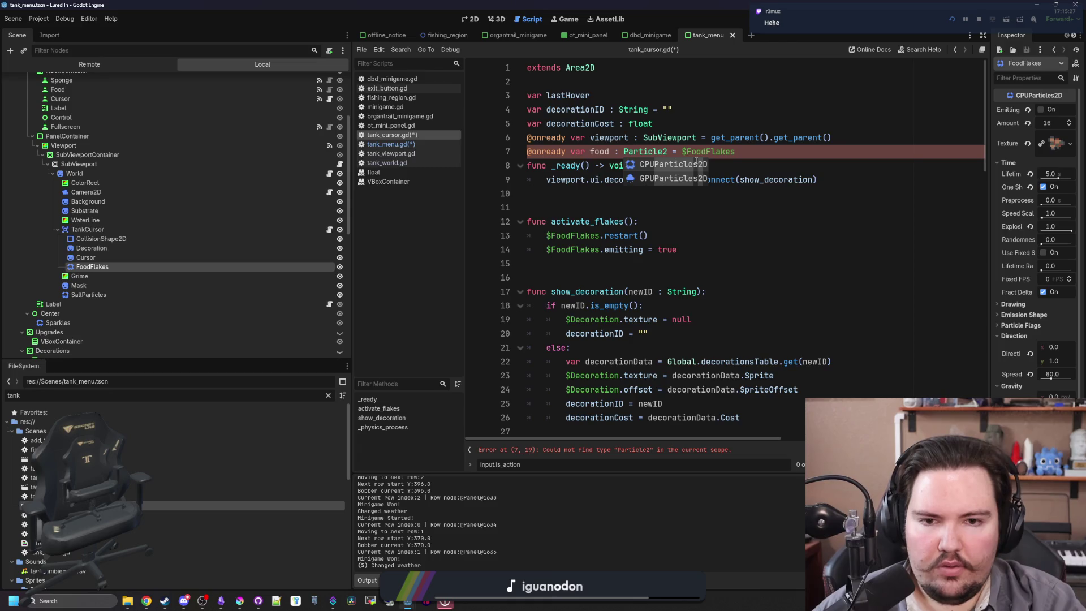
pyautogui.click(696, 162)
pyautogui.click(695, 163)
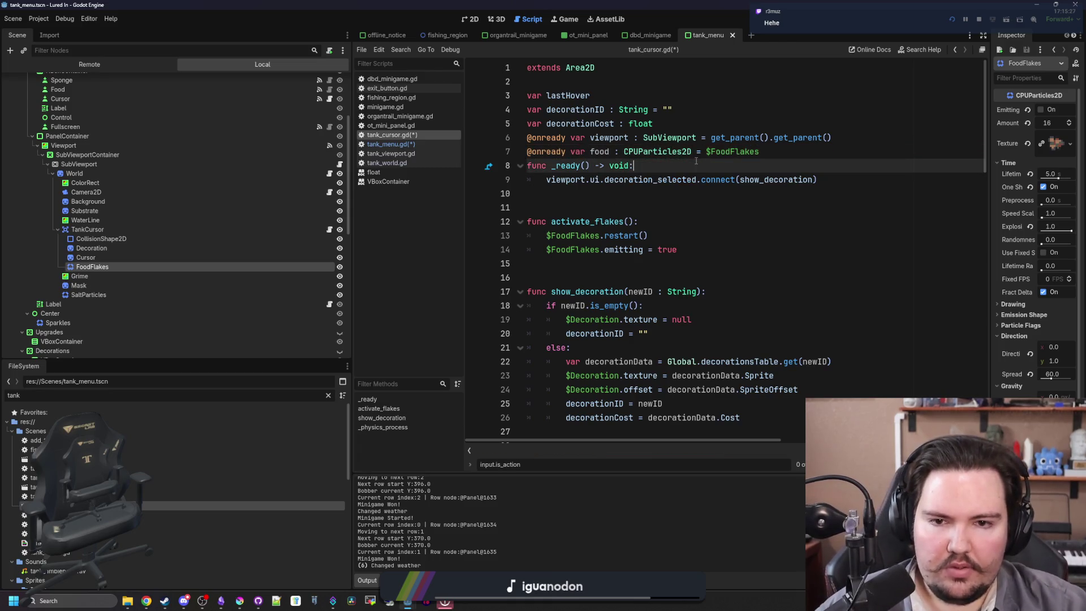
# Step: Replace $FoodFlakes with food in activate_flakes and save tank_cursor.gd
pyautogui.doubleClick(599, 153)
pyautogui.hotkey('ctrl', 'c')
pyautogui.moveTo(599, 235)
pyautogui.mouseDown()
pyautogui.moveTo(546, 235)
pyautogui.moveTo(555, 250)
pyautogui.moveTo(547, 250)
pyautogui.mouseUp()
pyautogui.hotkey('ctrl', 'v')
pyautogui.hotkey('ctrl', 'v')
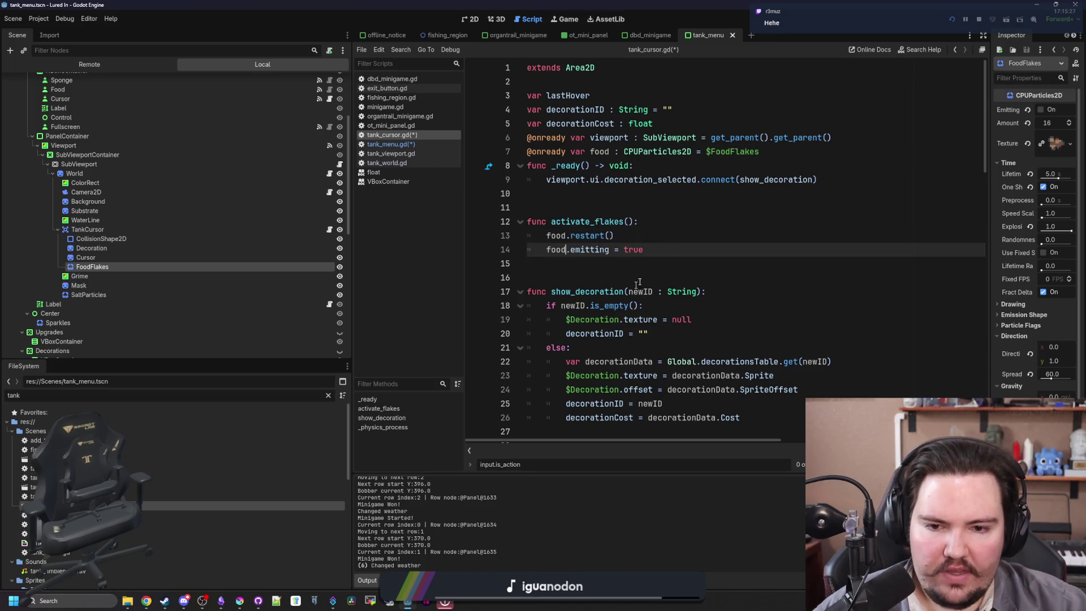
pyautogui.scroll(-15, 650, 218)
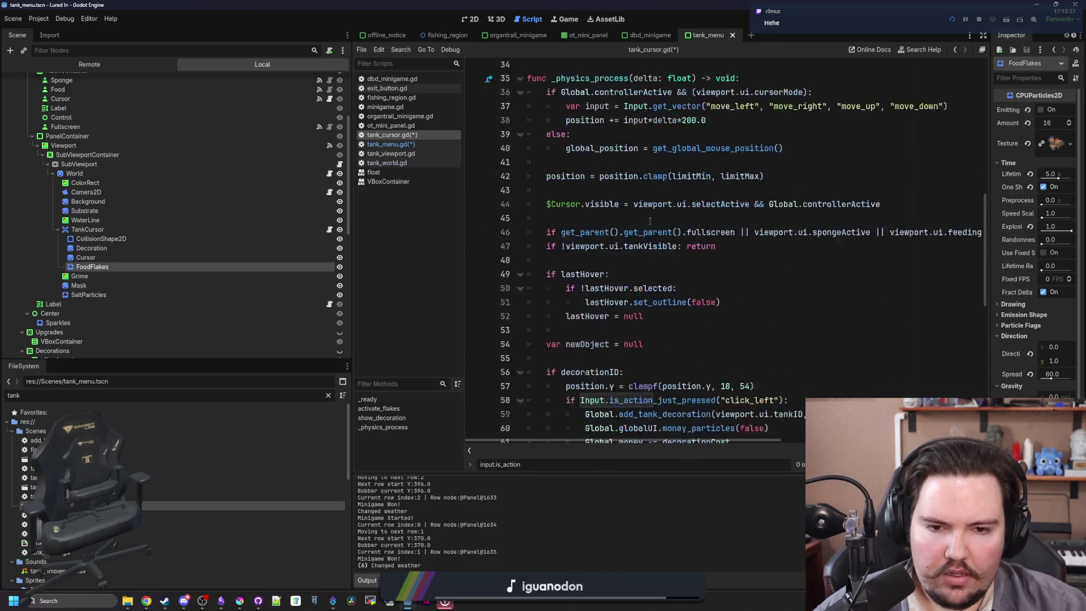
pyautogui.click(764, 235)
pyautogui.hotkey('ctrl', 's')
pyautogui.click(413, 144)
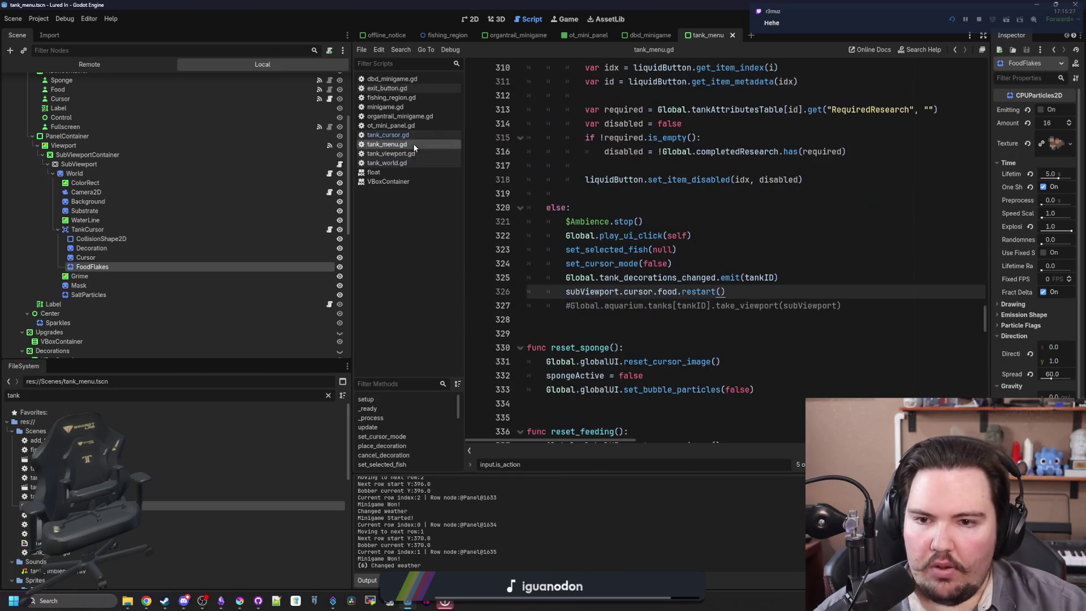
# Step: Add a Sparkles node restart() call on line 327 after the food restart, and save
pyautogui.moveTo(742, 290)
pyautogui.mouseDown()
pyautogui.moveTo(531, 277)
pyautogui.moveTo(567, 293)
pyautogui.mouseUp()
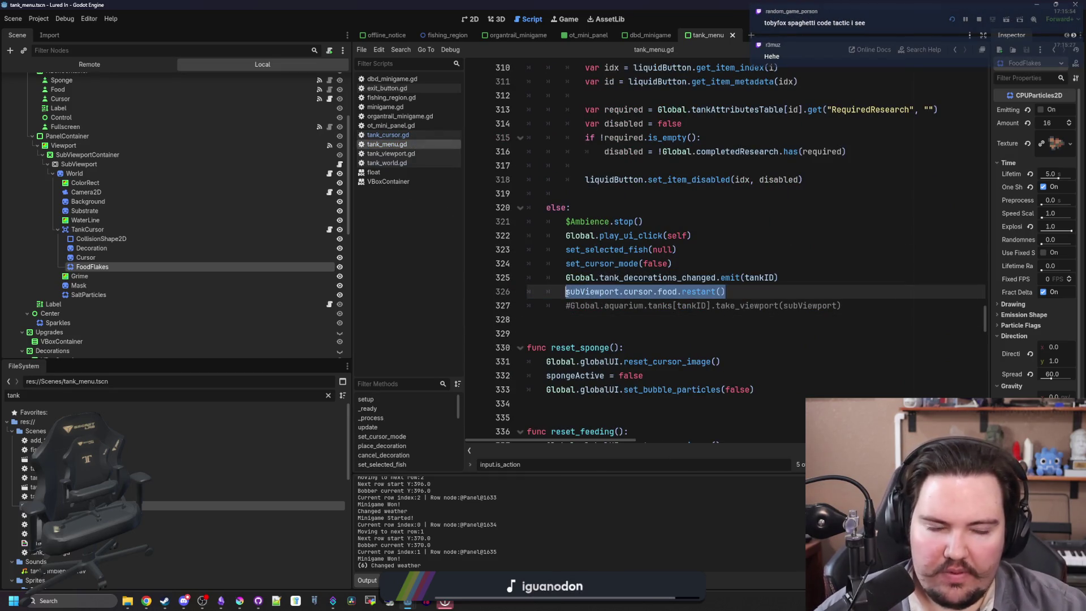
pyautogui.click(739, 294)
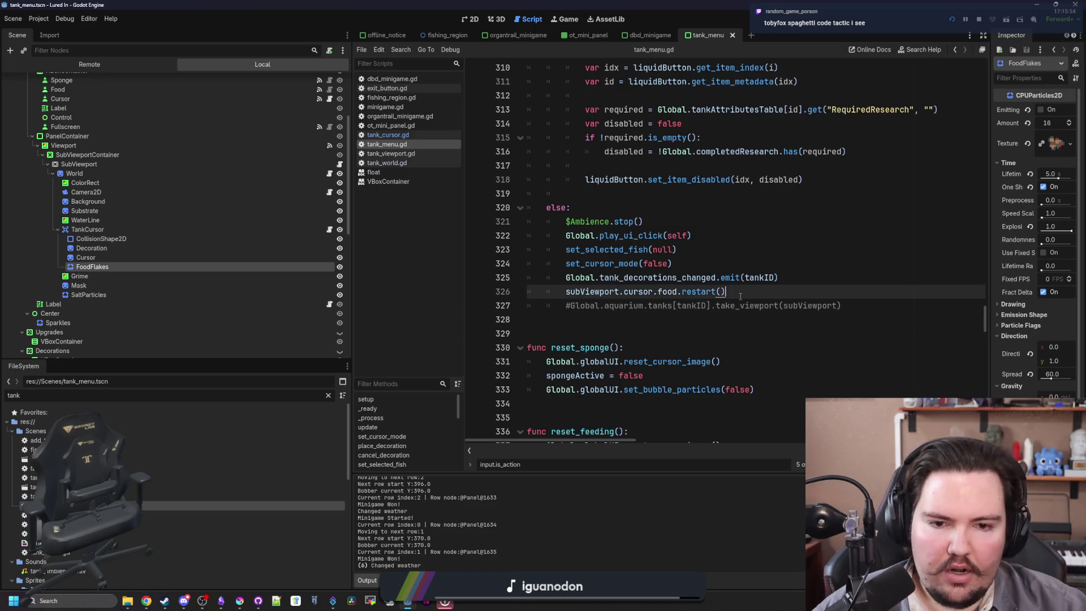
pyautogui.press('Return')
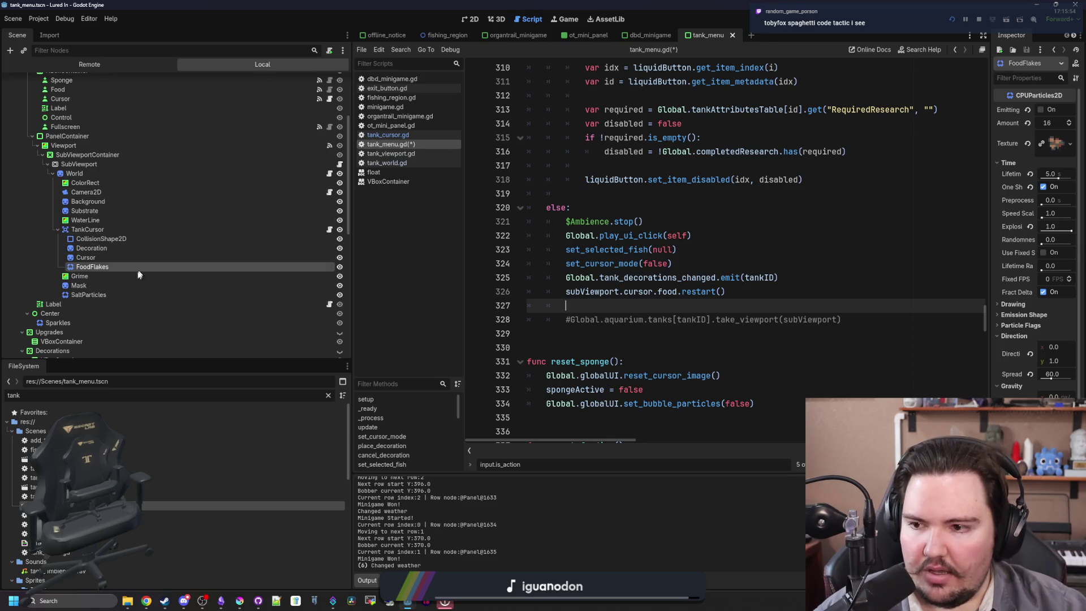
pyautogui.scroll(-4, 166, 218)
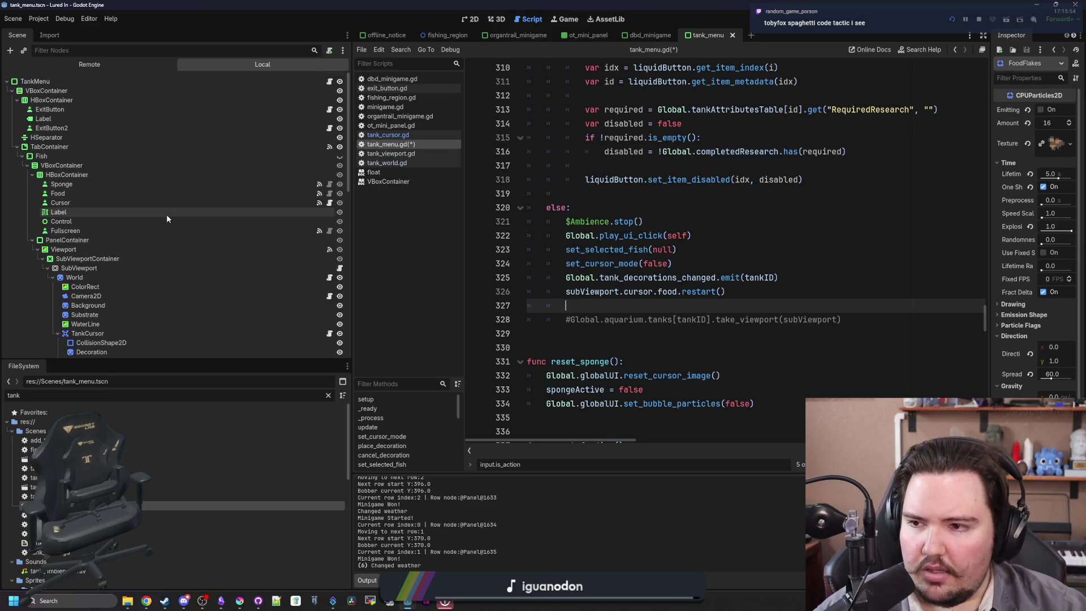
pyautogui.scroll(-3, 166, 217)
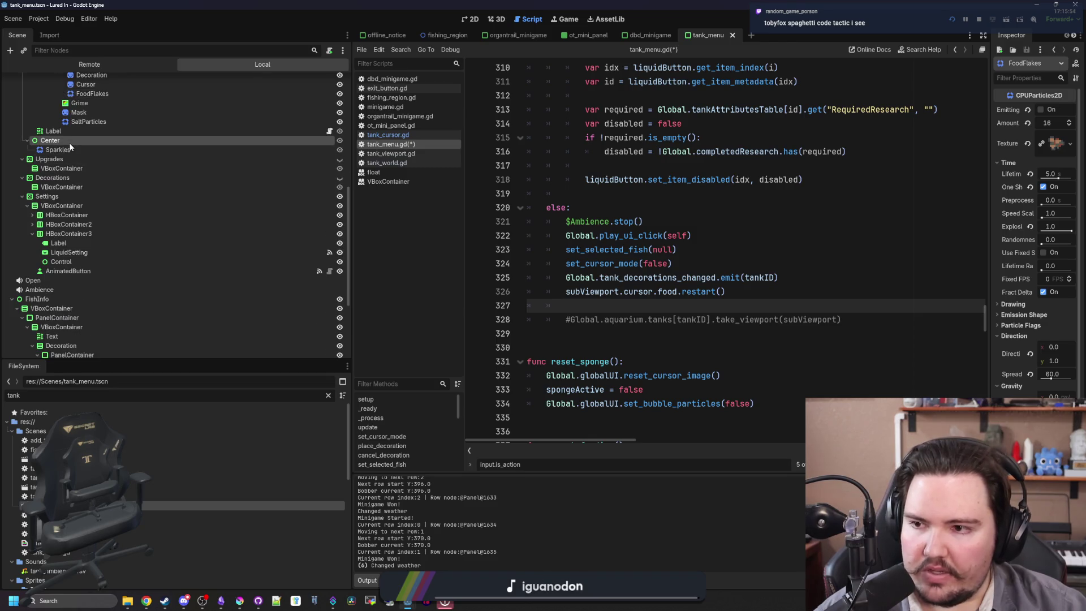
pyautogui.click(57, 150)
pyautogui.moveTo(50, 153)
pyautogui.mouseDown()
pyautogui.moveTo(683, 315)
pyautogui.moveTo(684, 306)
pyautogui.mouseUp()
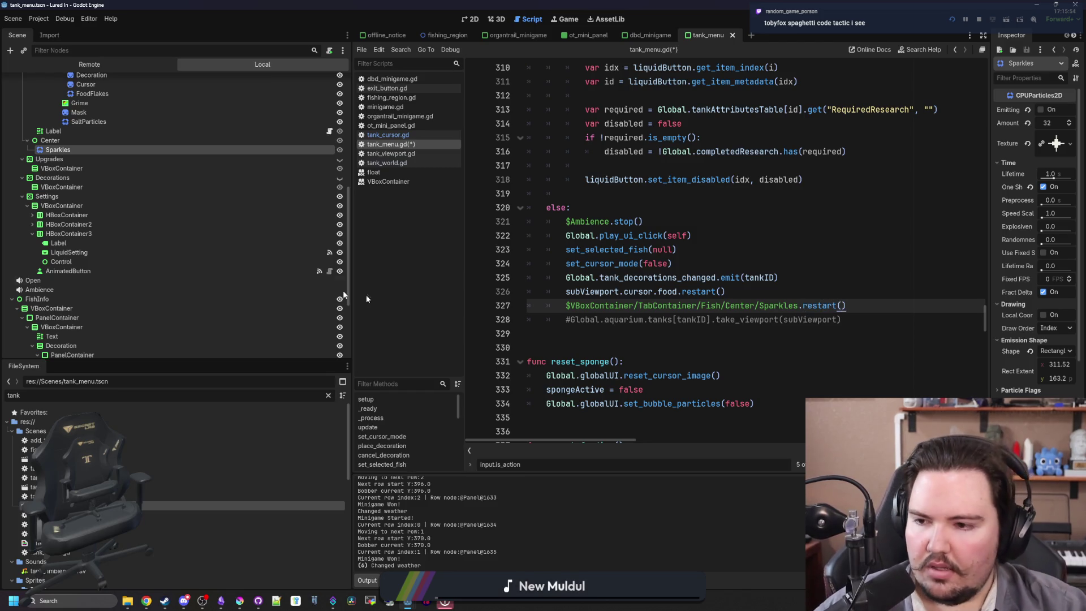
pyautogui.scroll(-5, 170, 255)
pyautogui.scroll(10, 171, 255)
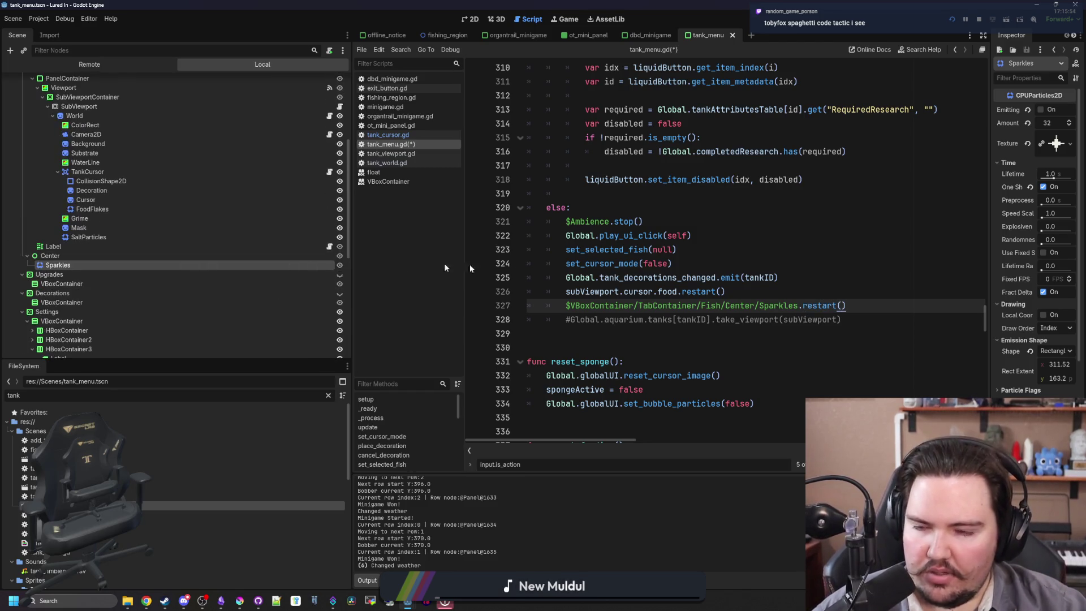
pyautogui.click(760, 292)
pyautogui.hotkey('ctrl', 's')
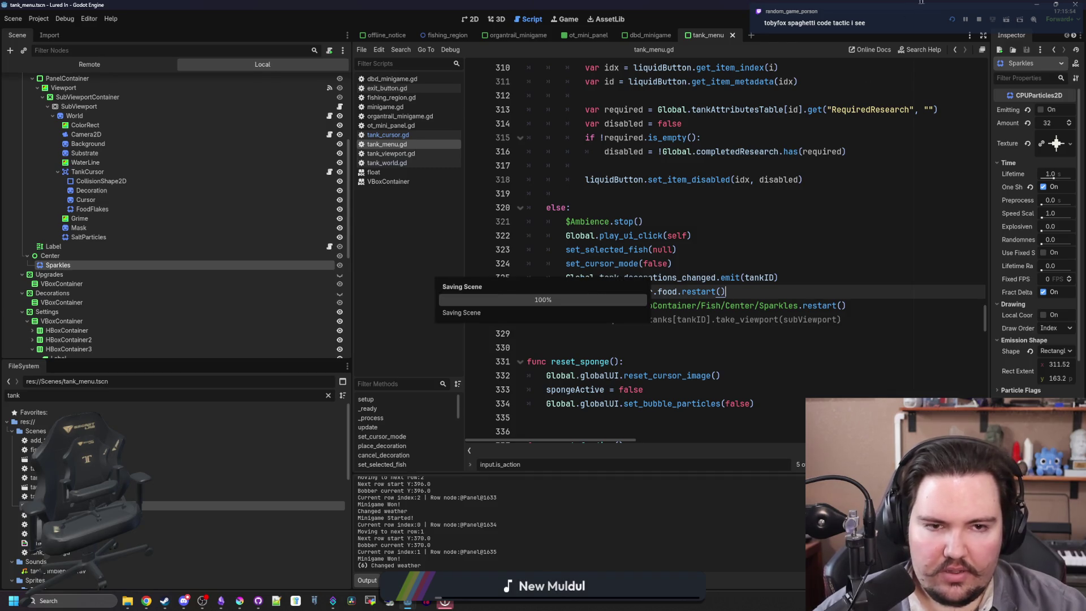
# Step: Leave the tank menu in the running game, check the line 326 error, and save
pyautogui.click(560, 21)
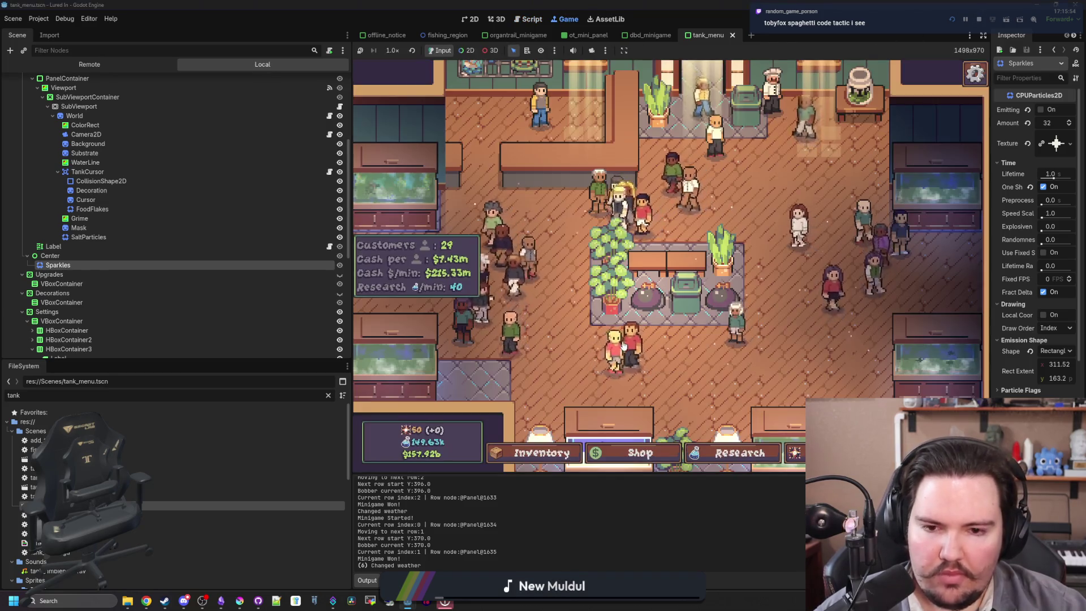
pyautogui.click(659, 345)
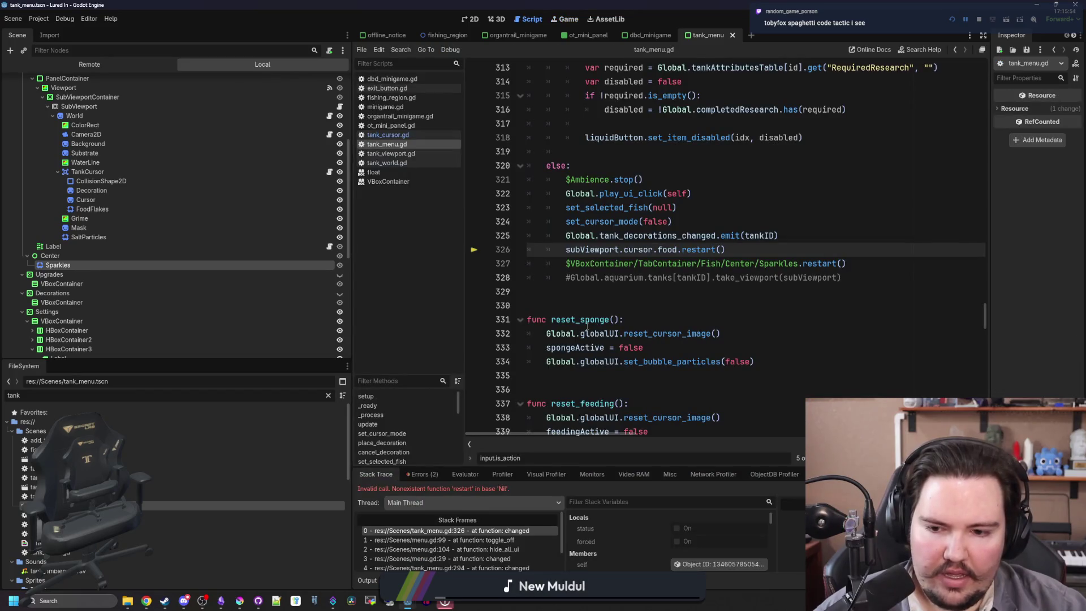
pyautogui.click(586, 306)
pyautogui.hotkey('ctrl', 's')
pyautogui.click(729, 249)
pyautogui.hotkey('ctrl', 's')
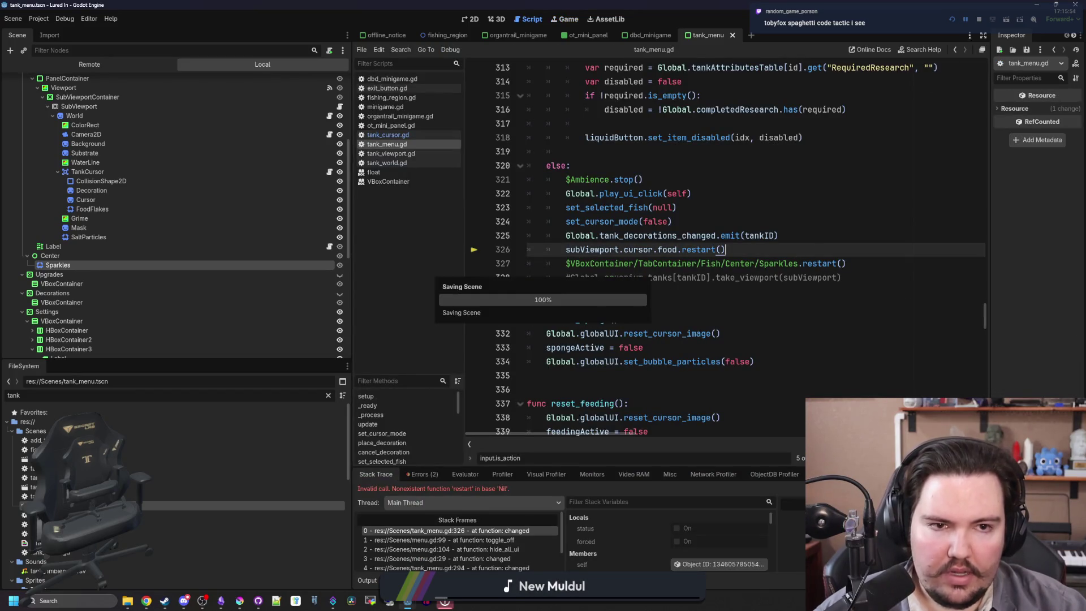
# Step: Stop the crashed debug session and run the project again
pyautogui.hotkey('ctrl', 's')
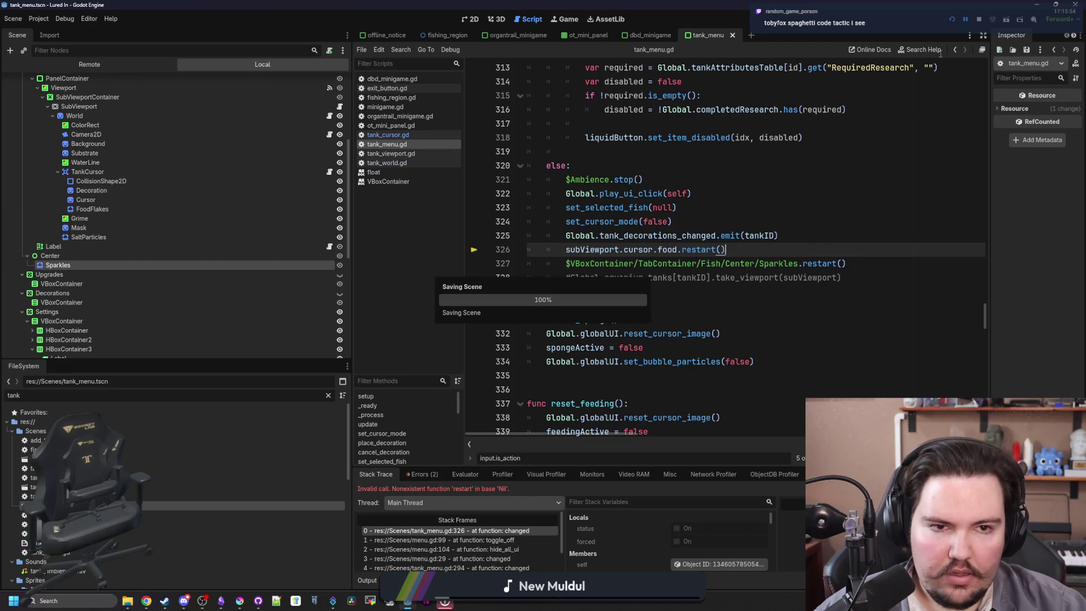
pyautogui.click(979, 19)
pyautogui.click(951, 20)
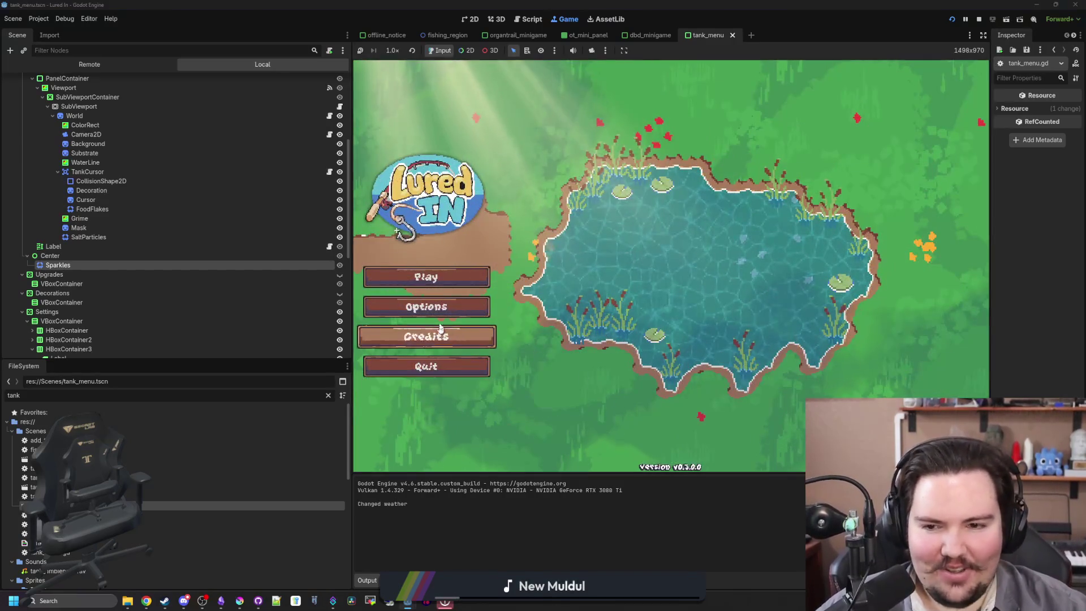
# Step: Run the game, add then remove a fish in Fish Tank 5 to check sparkles, then return to tank_menu.gd
pyautogui.click(450, 277)
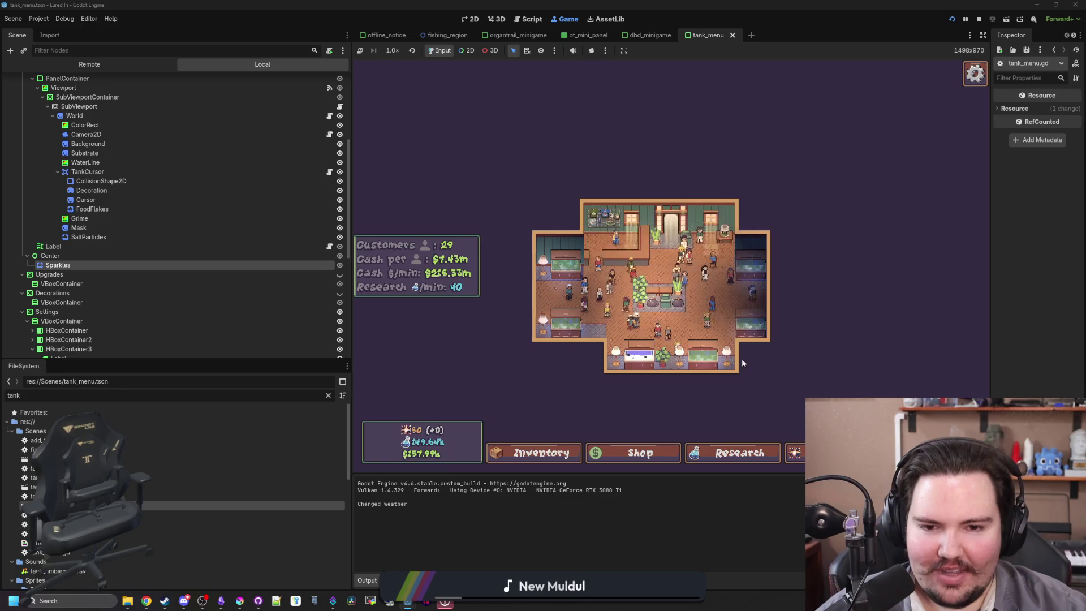
pyautogui.scroll(4, 707, 339)
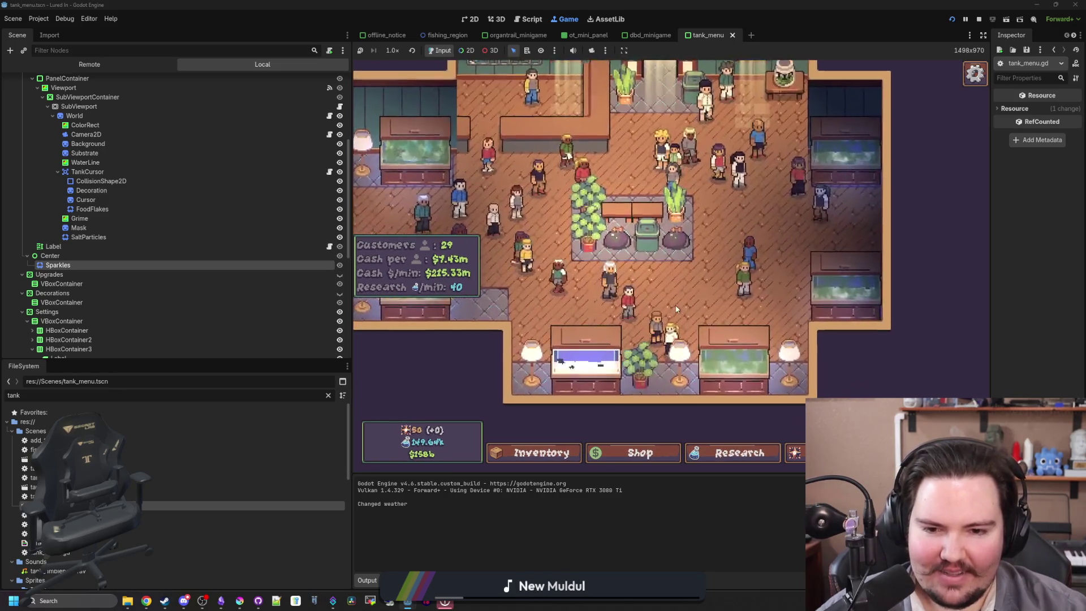
pyautogui.click(542, 334)
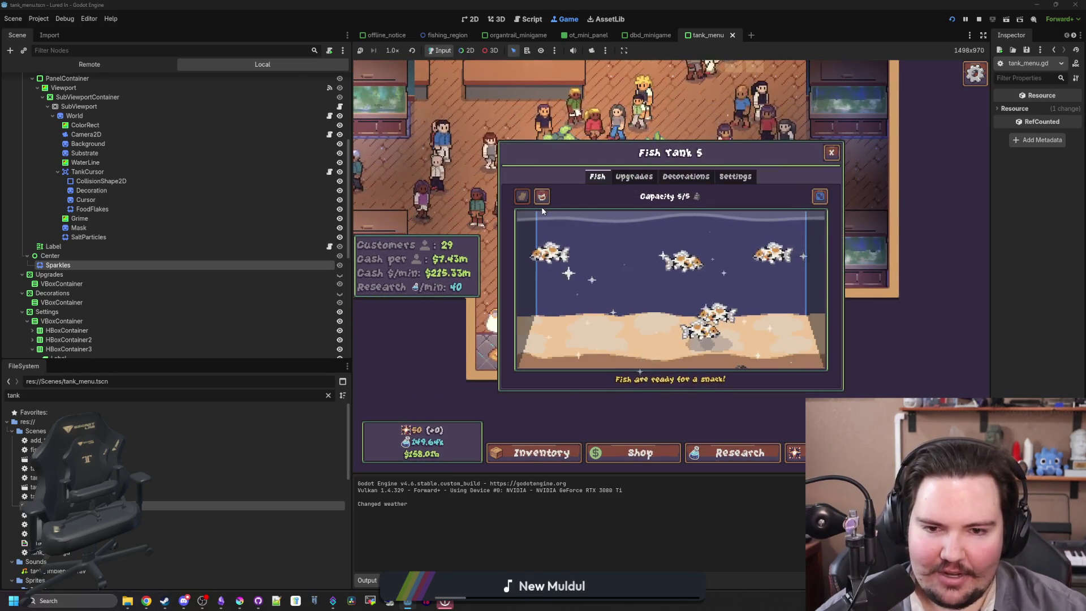
pyautogui.click(543, 196)
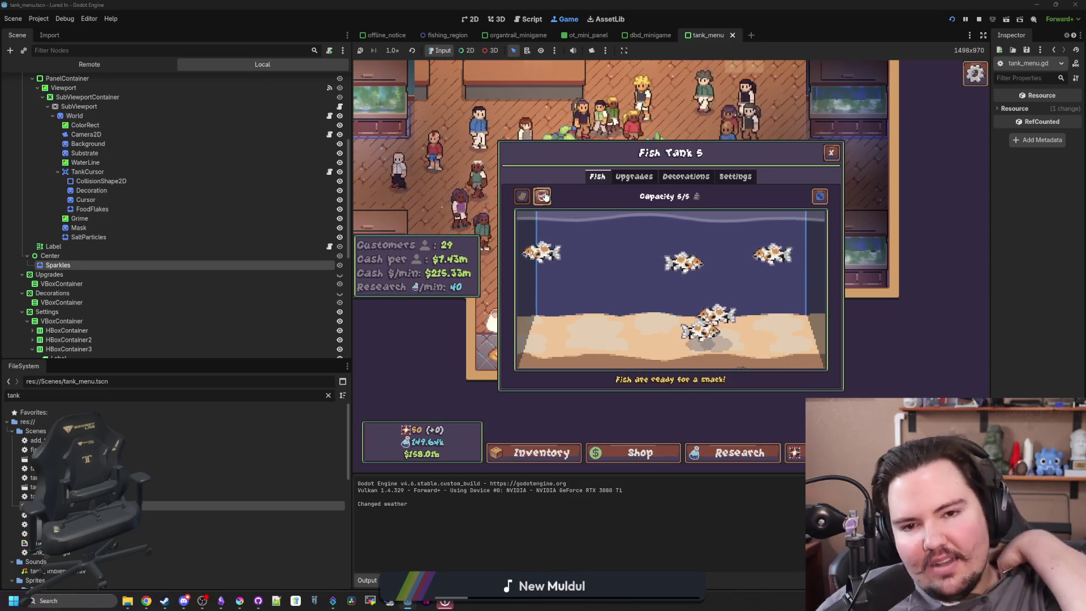
pyautogui.click(543, 196)
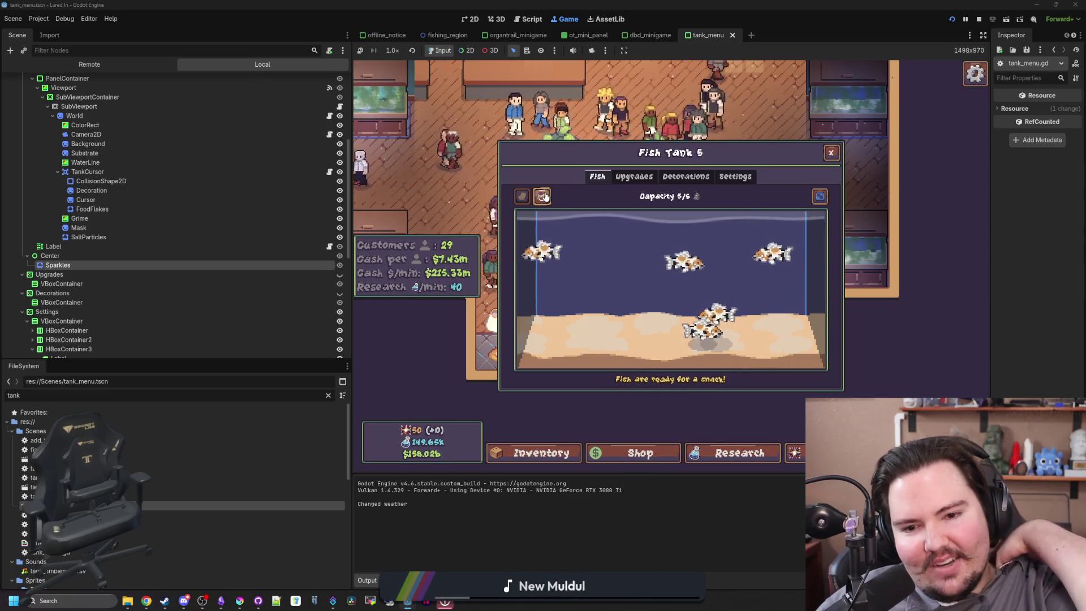
pyautogui.press('Escape')
pyautogui.click(540, 301)
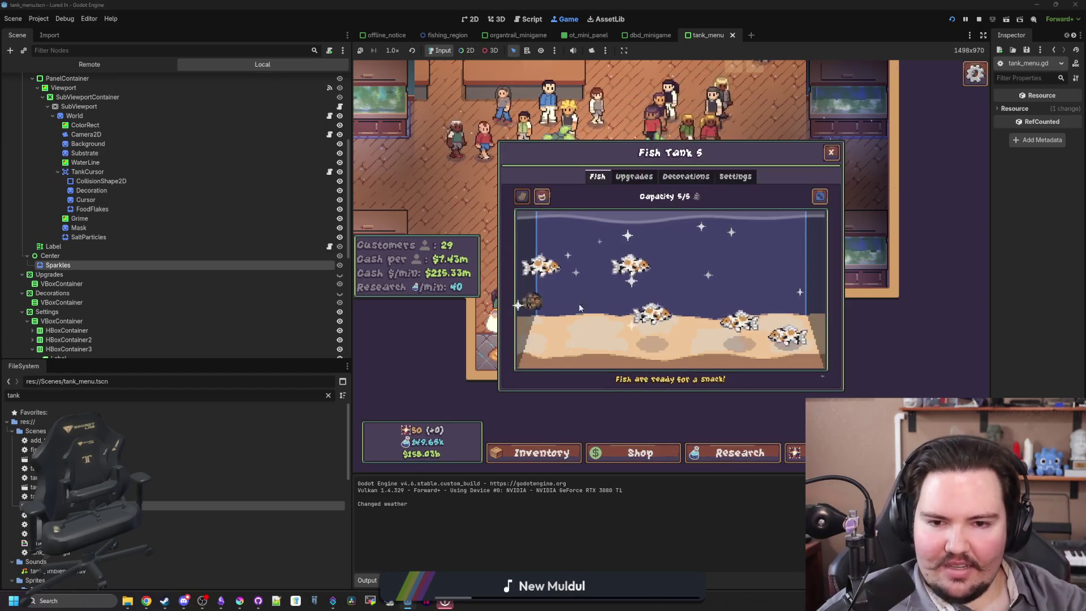
pyautogui.press('Escape')
pyautogui.scroll(3, 321, 141)
pyautogui.click(330, 81)
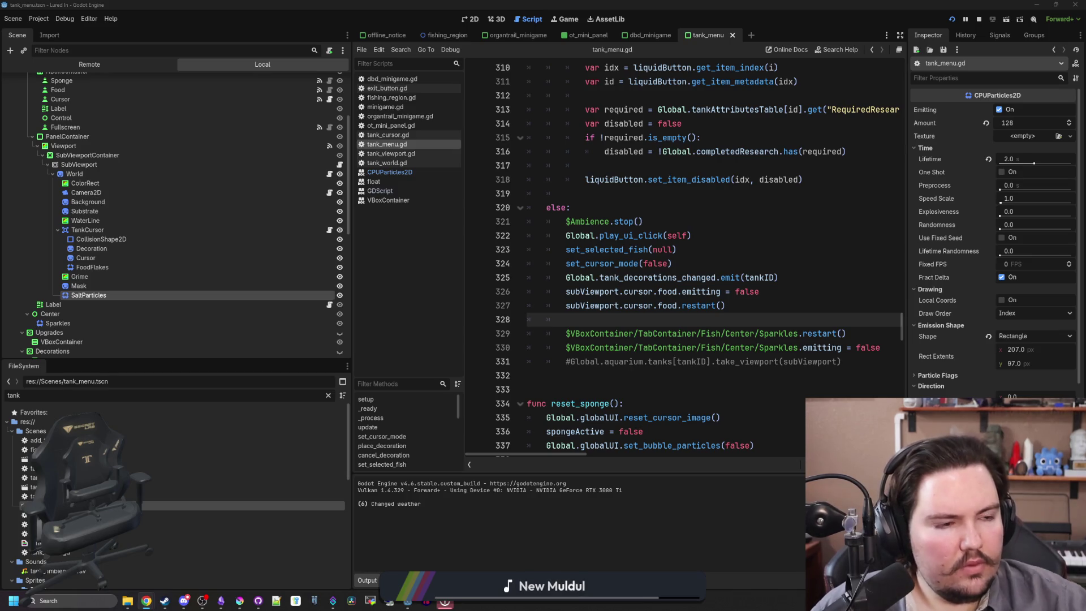
pyautogui.hotkey('alt', 'Tab')
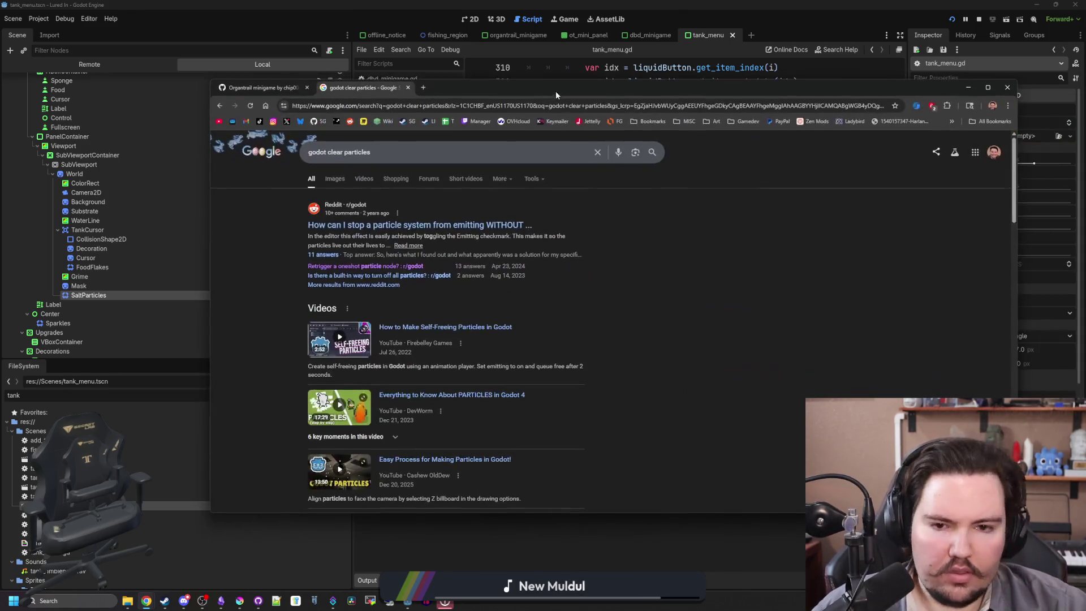
pyautogui.scroll(-8, 403, 208)
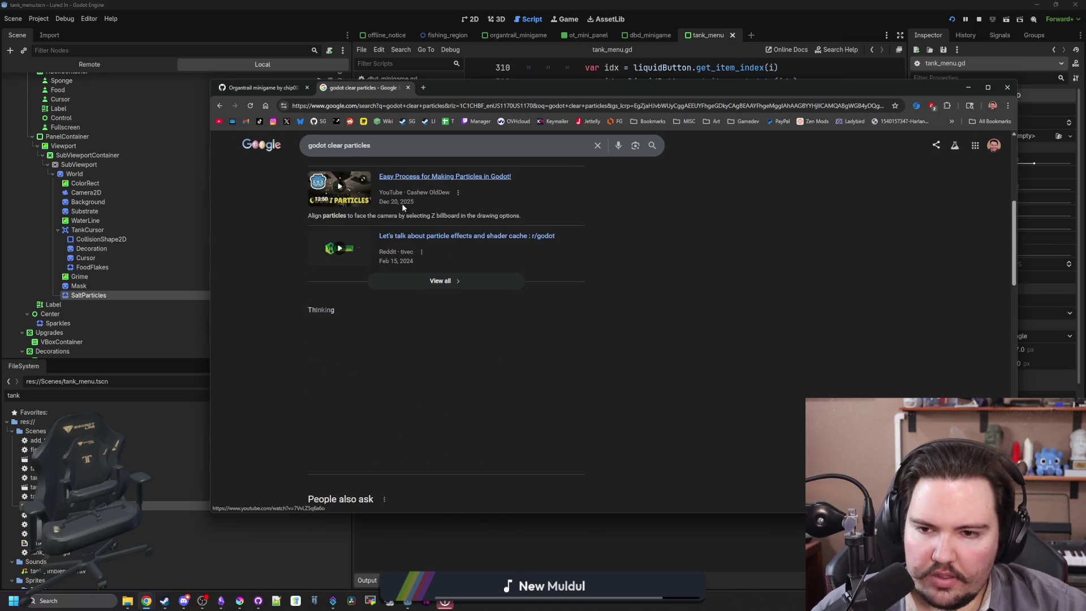
pyautogui.scroll(-2, 403, 207)
pyautogui.scroll(-2, 443, 281)
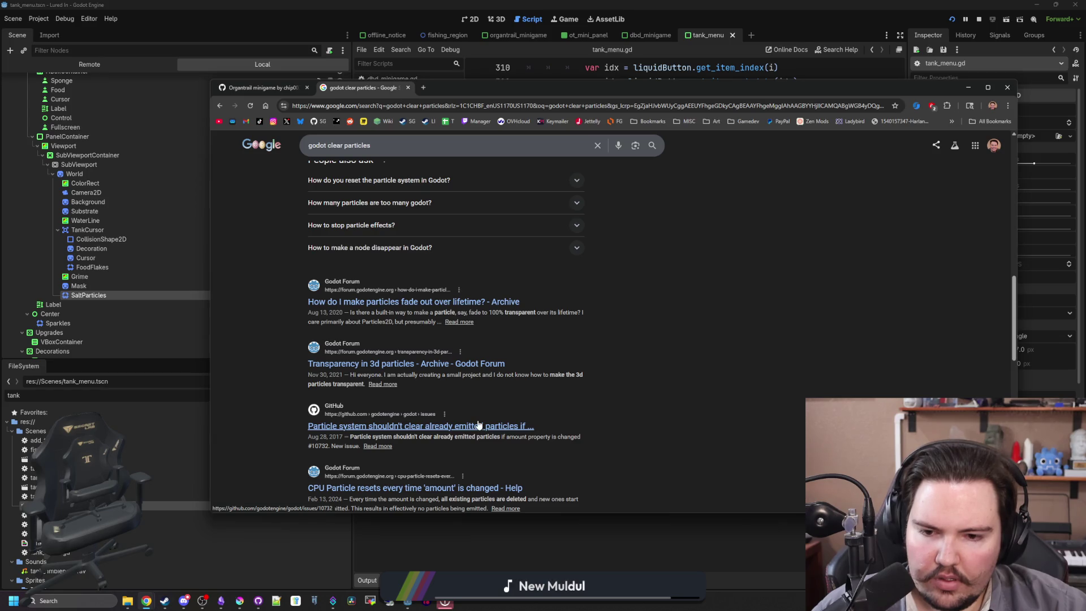
pyautogui.scroll(-1, 475, 429)
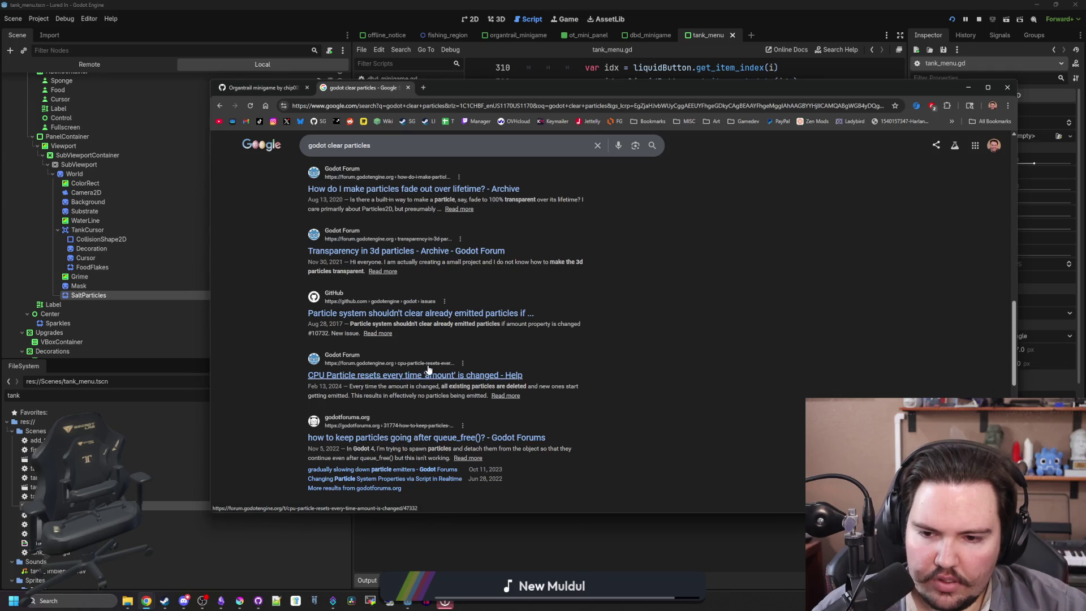
pyautogui.scroll(5, 451, 354)
pyautogui.click(447, 225)
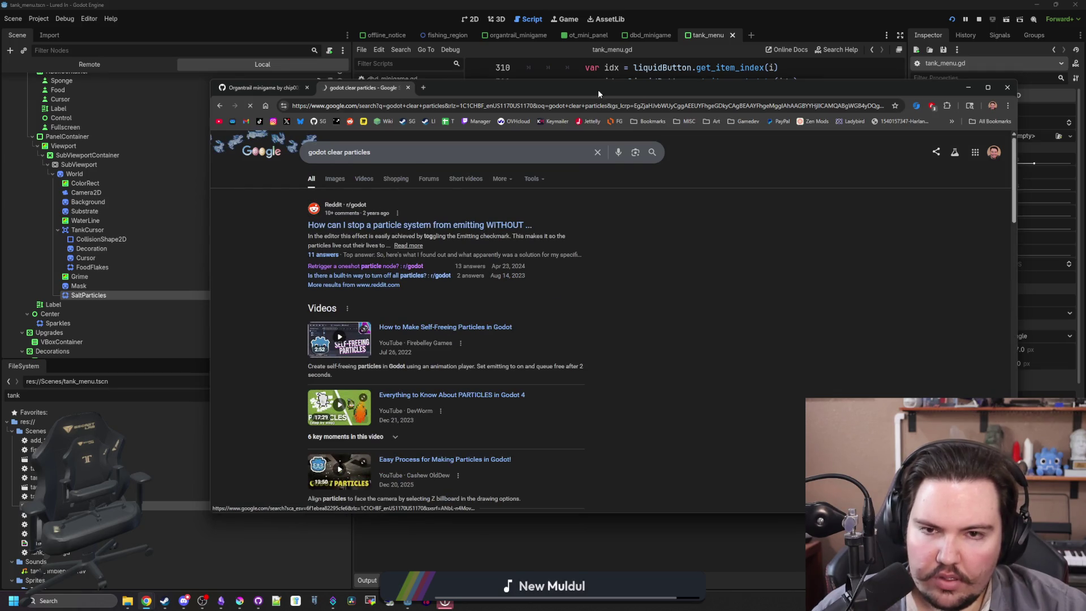
pyautogui.moveTo(599, 90); pyautogui.dragTo(915, 125)
pyautogui.hotkey('alt', 'Tab')
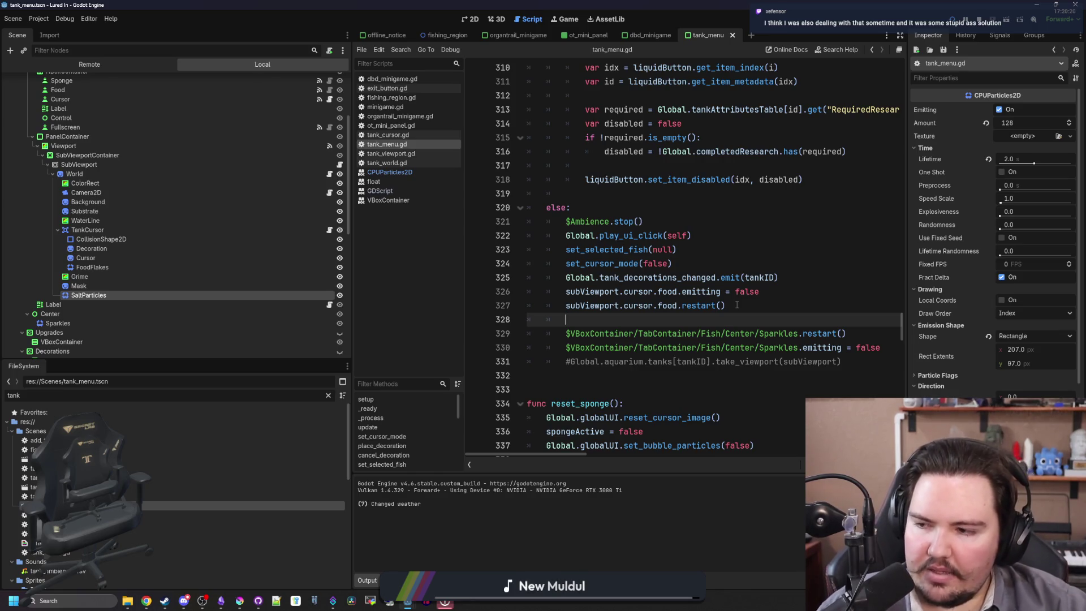
# Step: Delete the two food particle reset lines and widen the code area
pyautogui.click(737, 305)
pyautogui.moveTo(737, 305); pyautogui.dragTo(509, 290)
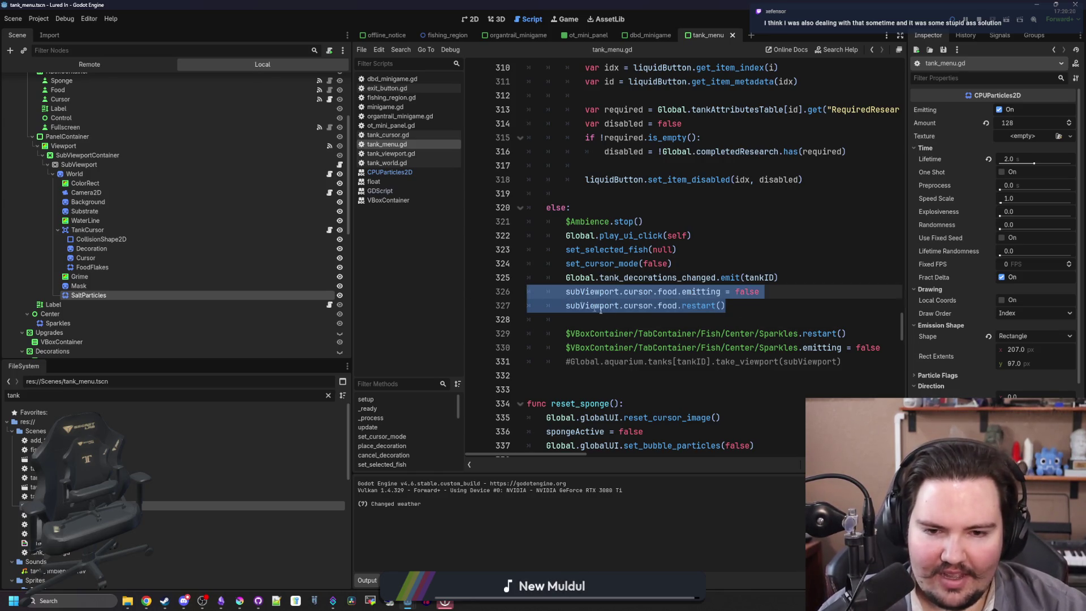
pyautogui.press('BackSpace')
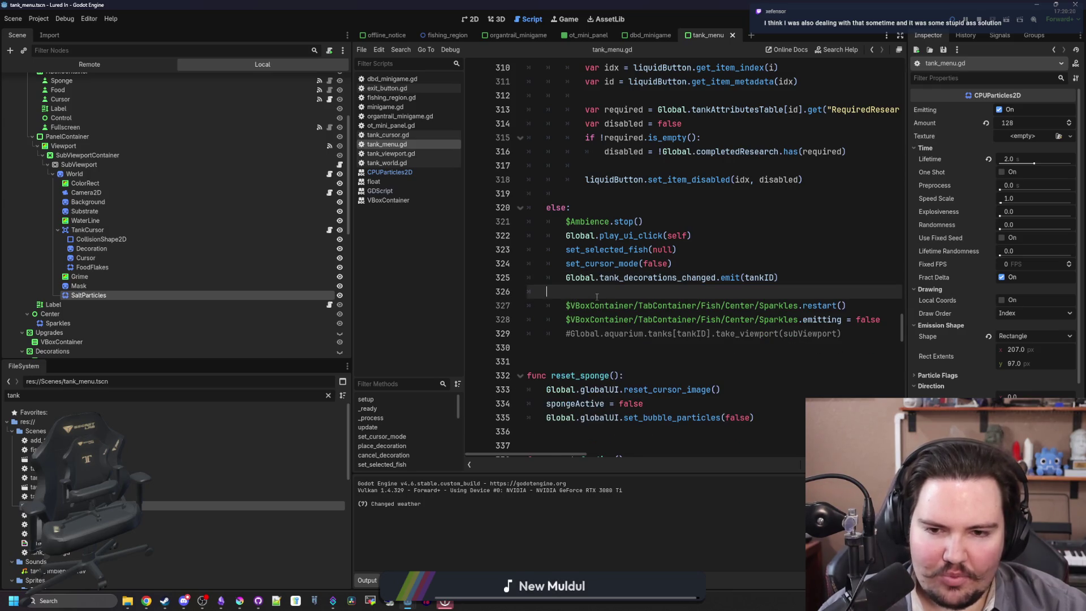
pyautogui.moveTo(906, 335); pyautogui.dragTo(991, 335)
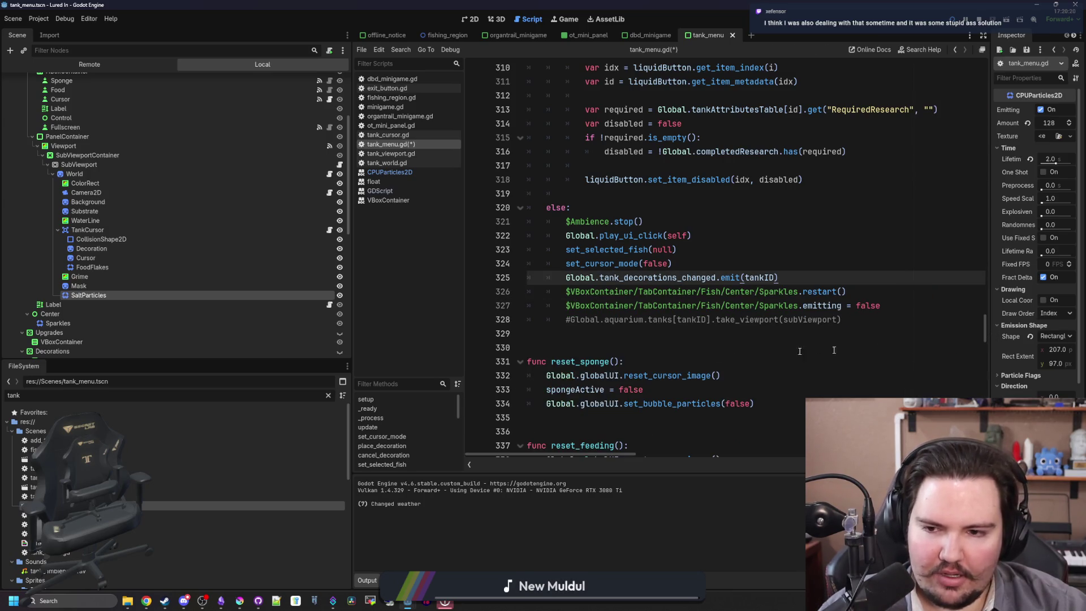
pyautogui.moveTo(356, 327); pyautogui.dragTo(286, 327)
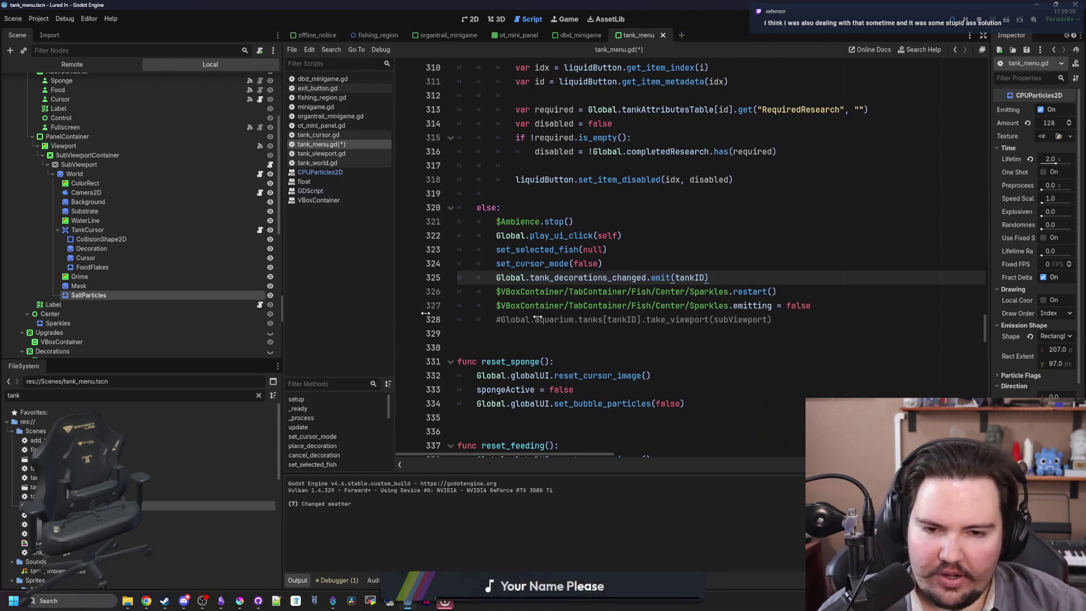
# Step: Delete the two Sparkles reset lines
pyautogui.click(743, 306)
pyautogui.moveTo(858, 307)
pyautogui.mouseDown()
pyautogui.moveTo(453, 291)
pyautogui.moveTo(396, 278)
pyautogui.moveTo(344, 287)
pyautogui.mouseUp()
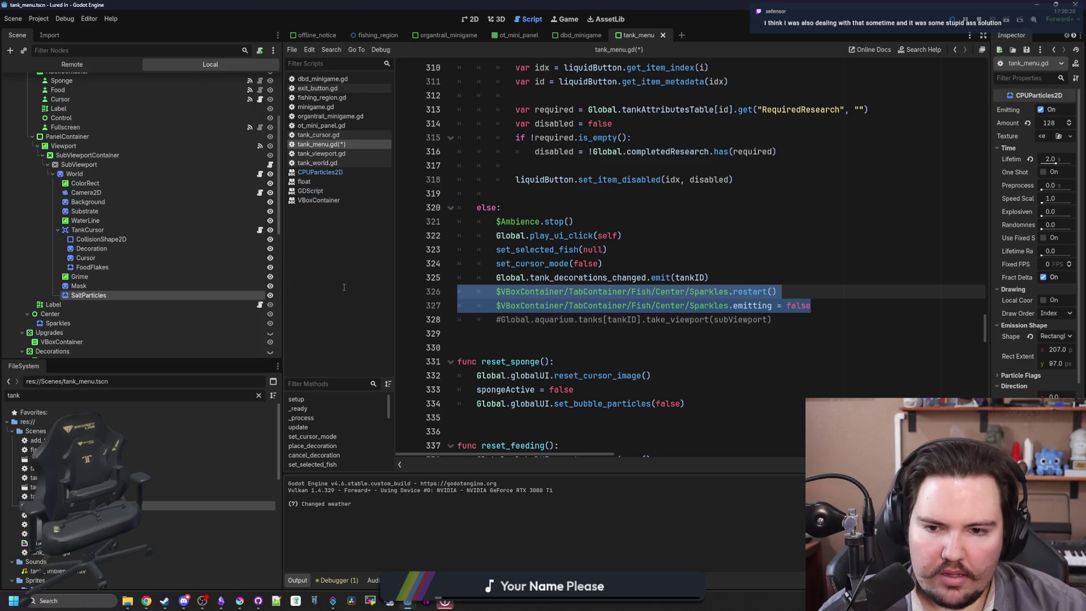
pyautogui.press('BackSpace')
pyautogui.press('BackSpace')
pyautogui.press('Up')
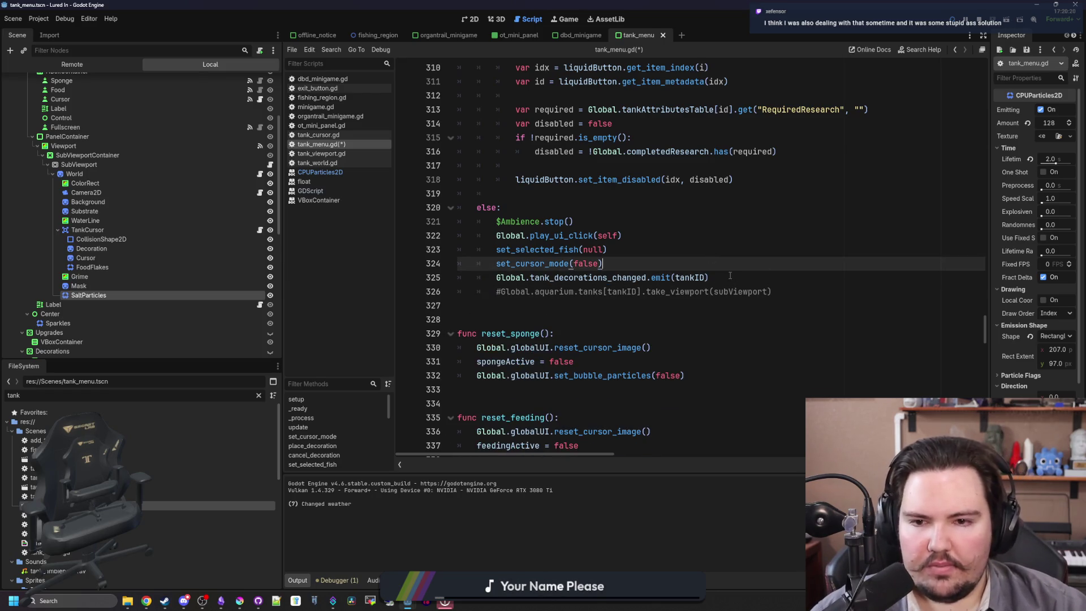
# Step: Delete the commented take_viewport line and save tank_menu.gd
pyautogui.click(682, 309)
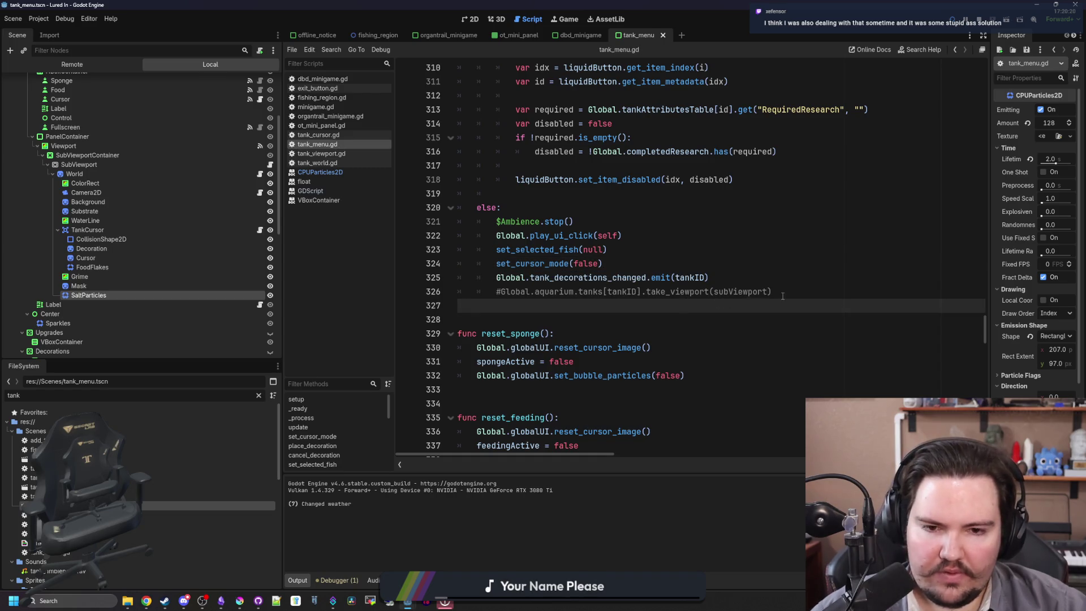
pyautogui.moveTo(782, 296); pyautogui.dragTo(436, 292)
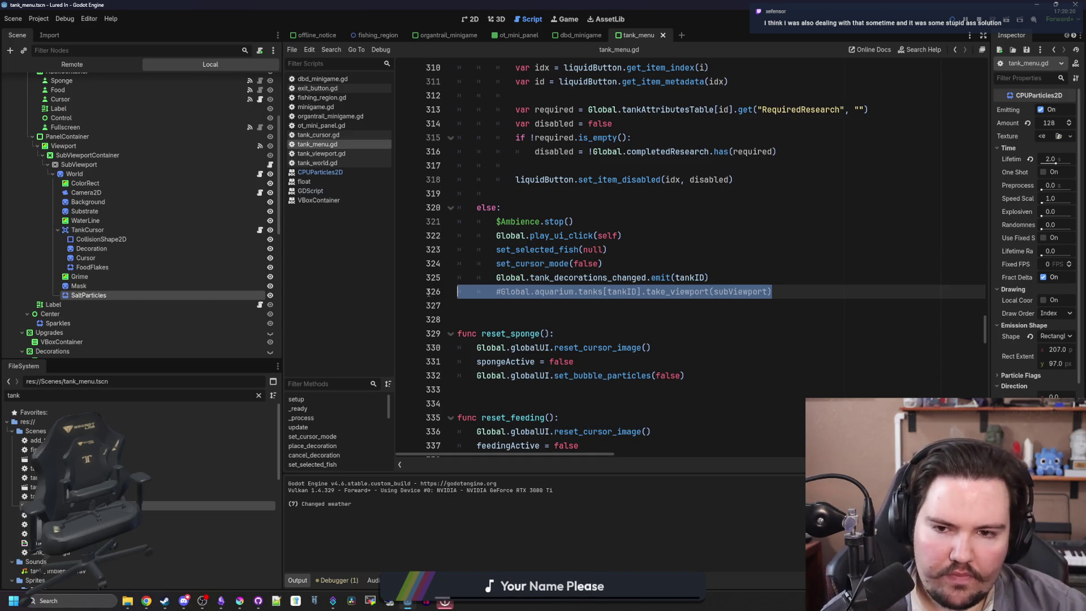
pyautogui.press('BackSpace')
pyautogui.press('BackSpace')
pyautogui.press('Up')
pyautogui.hotkey('ctrl', 's')
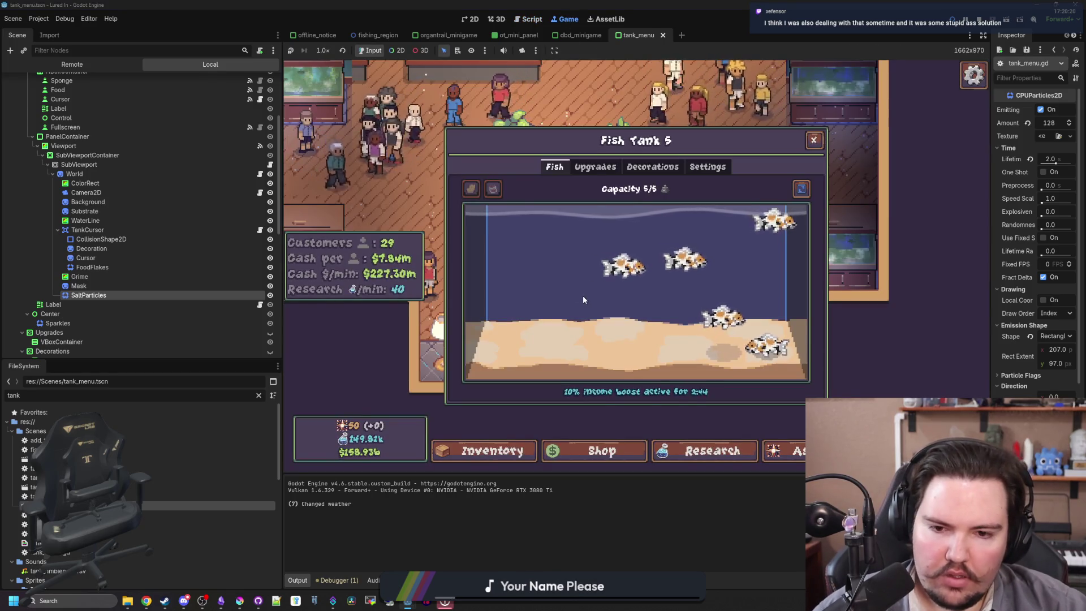
# Step: Open Fish Tank 5, then Fish Tank 6 and use an item on it
pyautogui.click(528, 310)
pyautogui.click(731, 311)
pyautogui.click(731, 311)
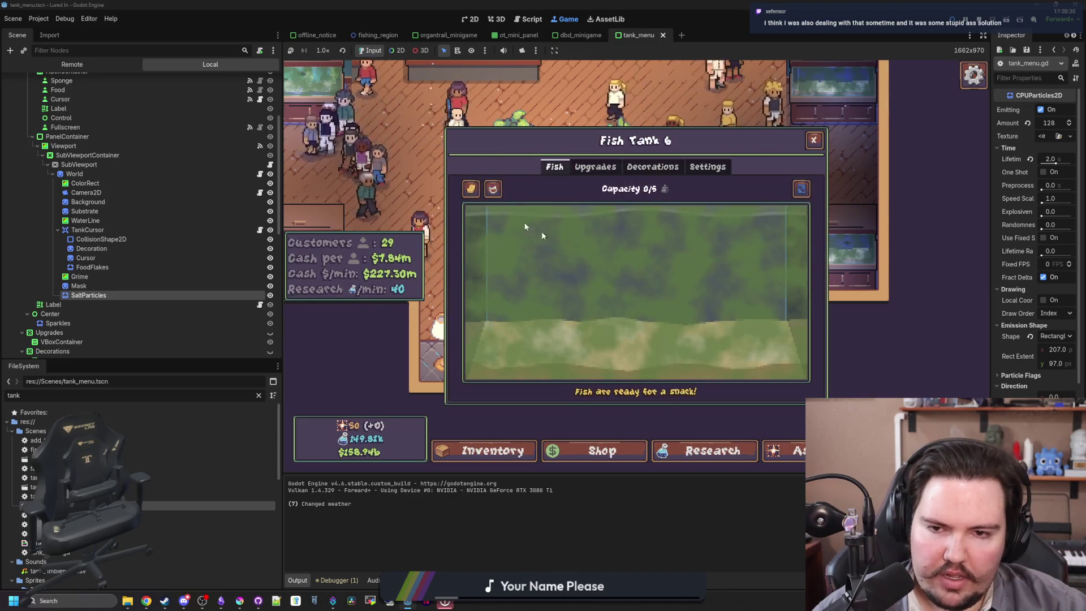
pyautogui.click(492, 189)
pyautogui.click(640, 259)
pyautogui.press('Escape')
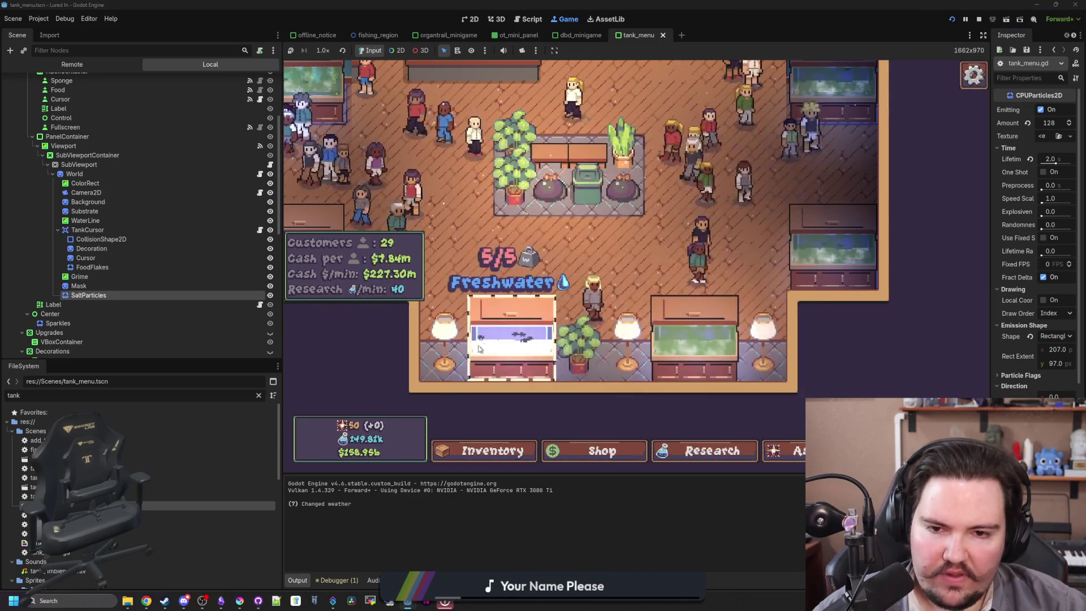
# Step: Alternate between Fish Tank 5 and Fish Tank 6 to confirm particles no longer carry over
pyautogui.click(541, 349)
pyautogui.press('Escape')
pyautogui.click(690, 335)
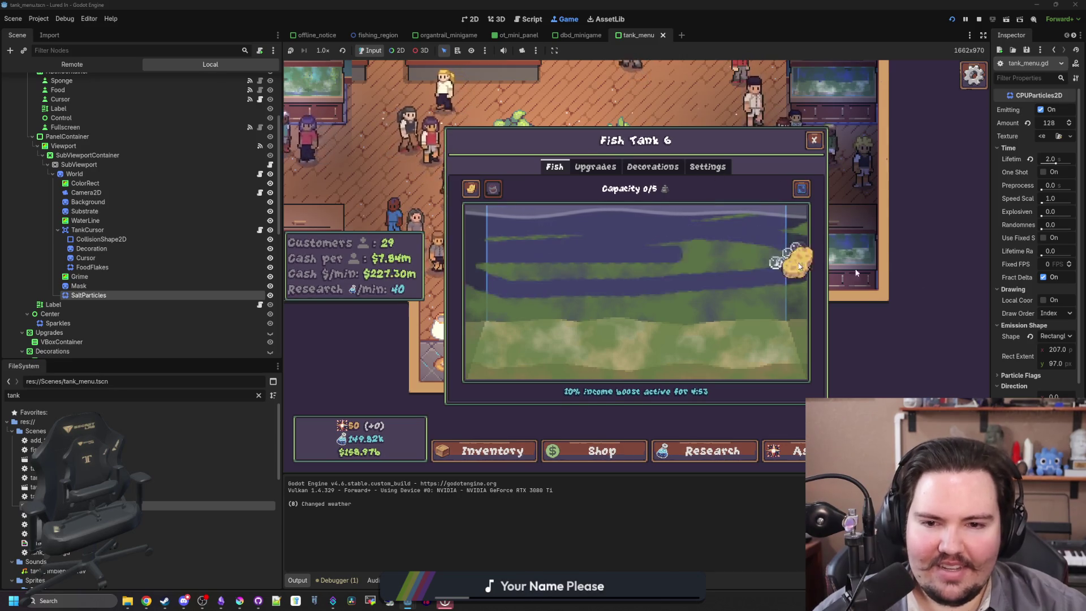
pyautogui.press('Escape')
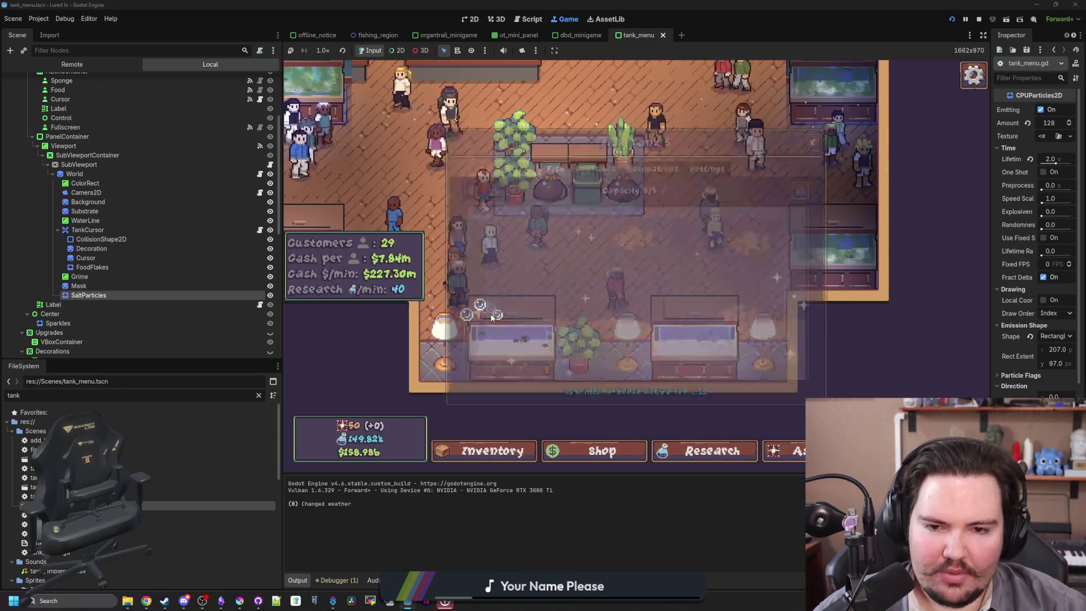
pyautogui.click(495, 315)
pyautogui.press('Escape')
pyautogui.click(687, 272)
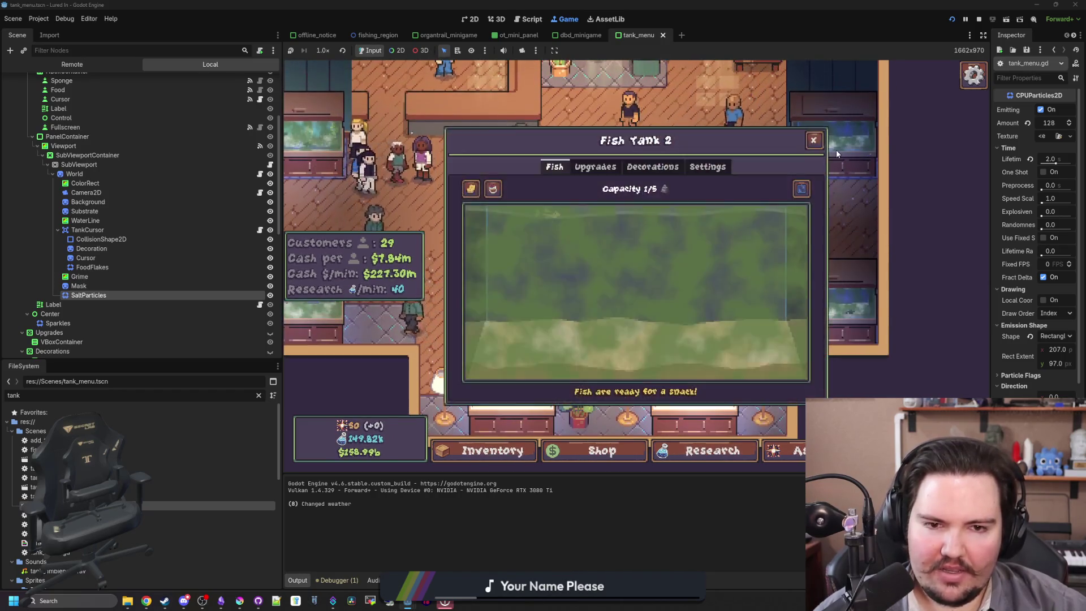
pyautogui.click(814, 140)
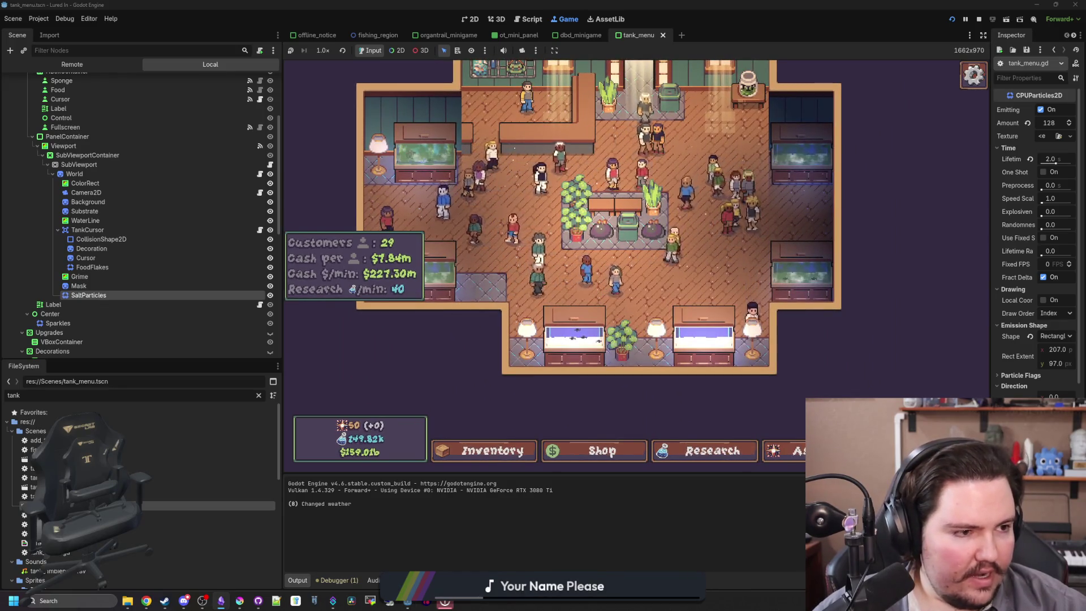
pyautogui.hotkey('alt', 'Tab')
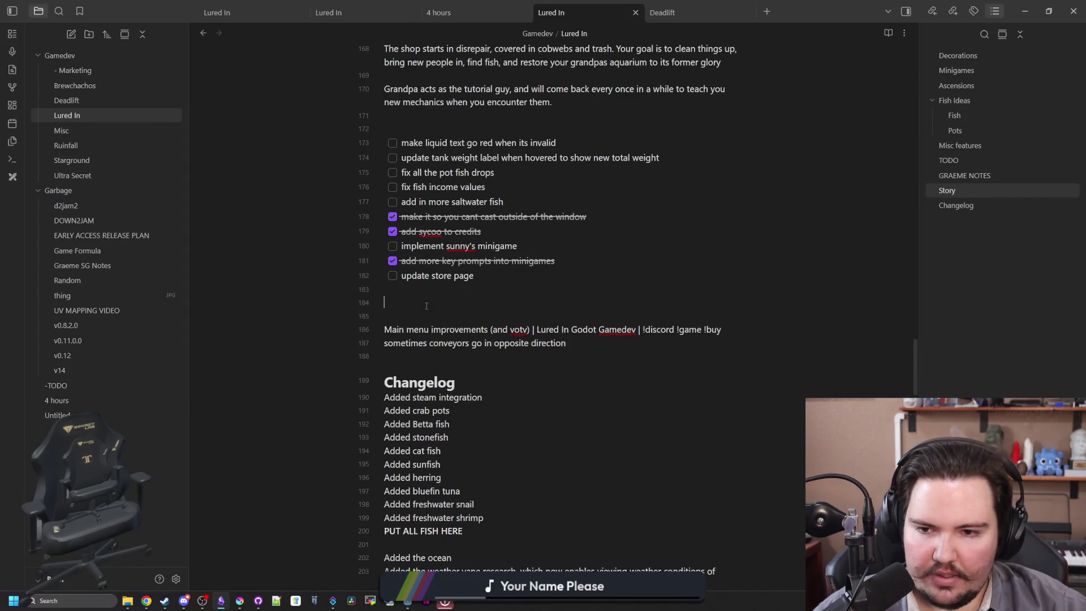
# Step: Add the task 'fix particles persisting between tanks (issue on discord)' and check off 'implement sunny's minigame'
pyautogui.scroll(-20, 439, 317)
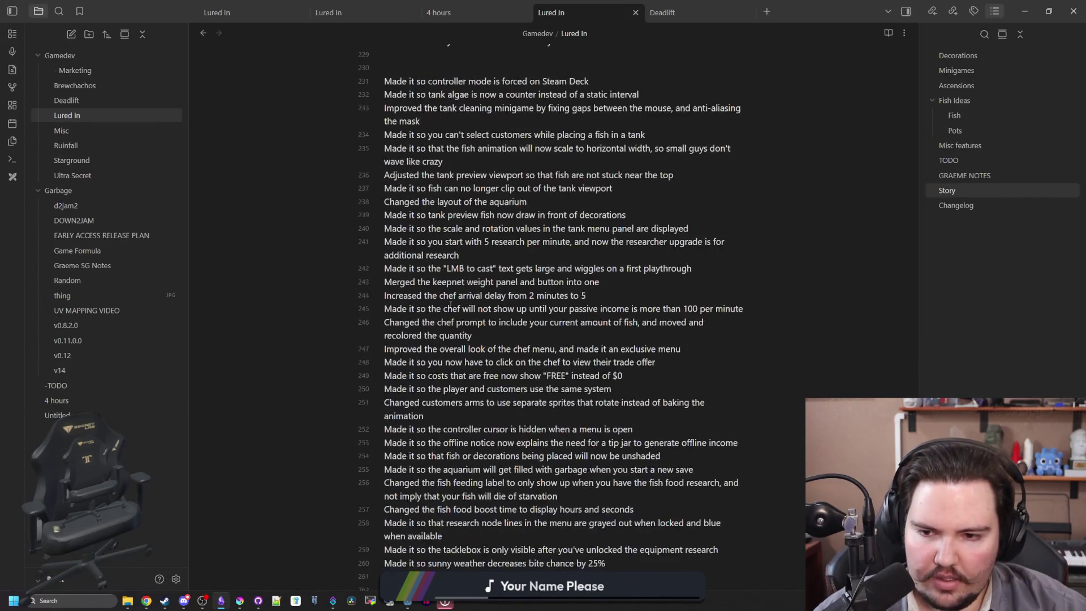
pyautogui.scroll(20, 447, 340)
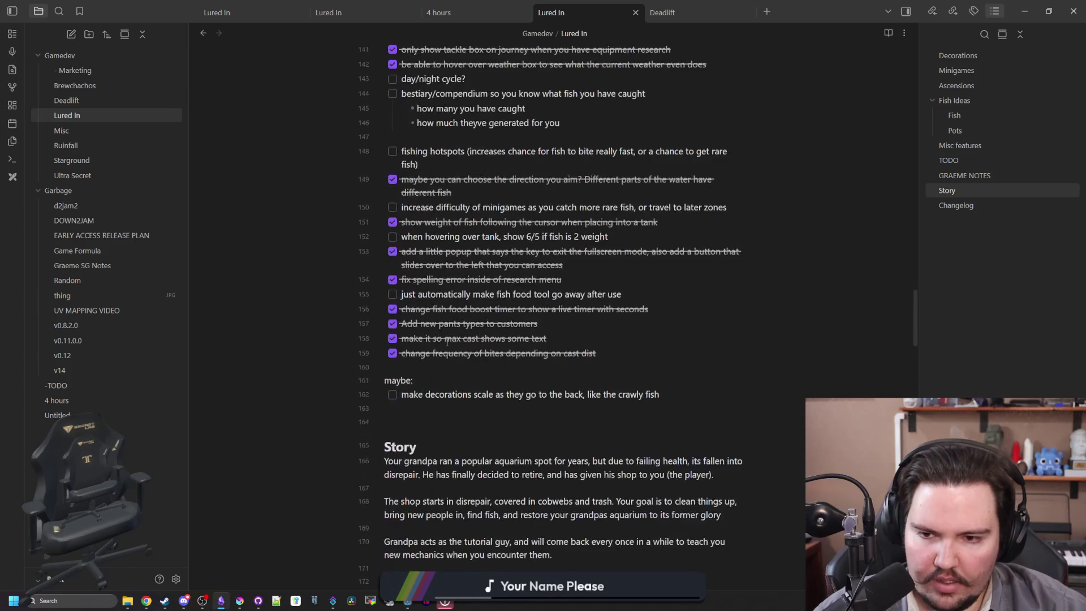
pyautogui.press('Return')
pyautogui.write('f')
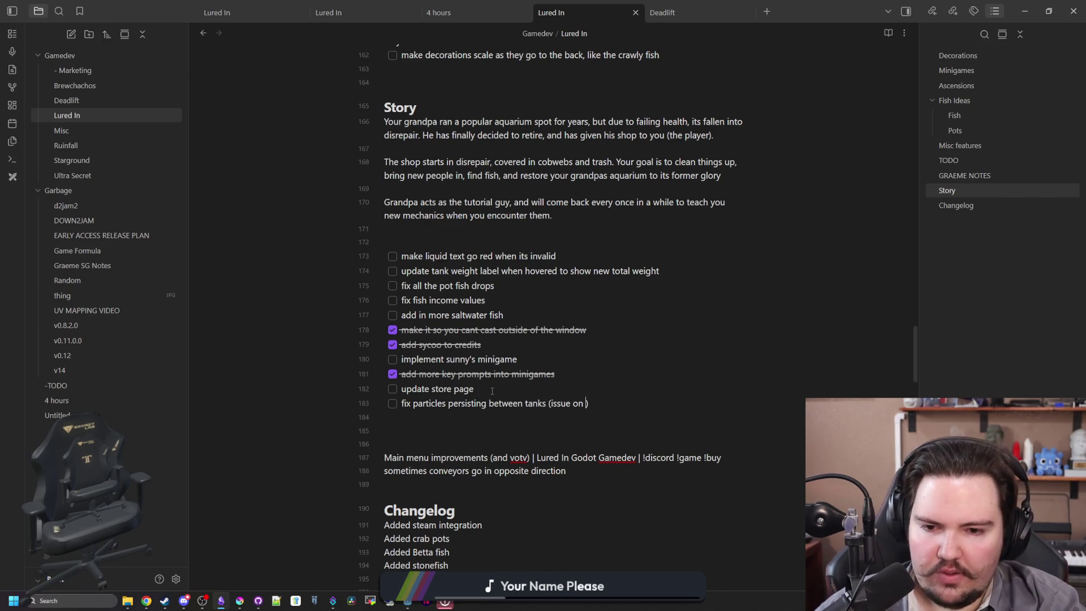
pyautogui.write('discord')
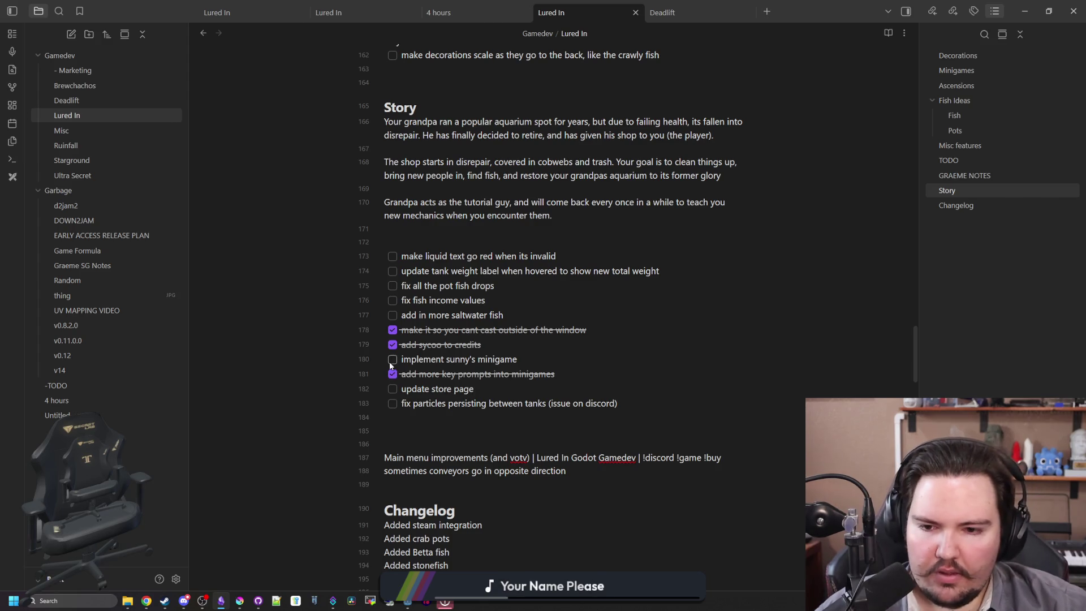
pyautogui.click(392, 360)
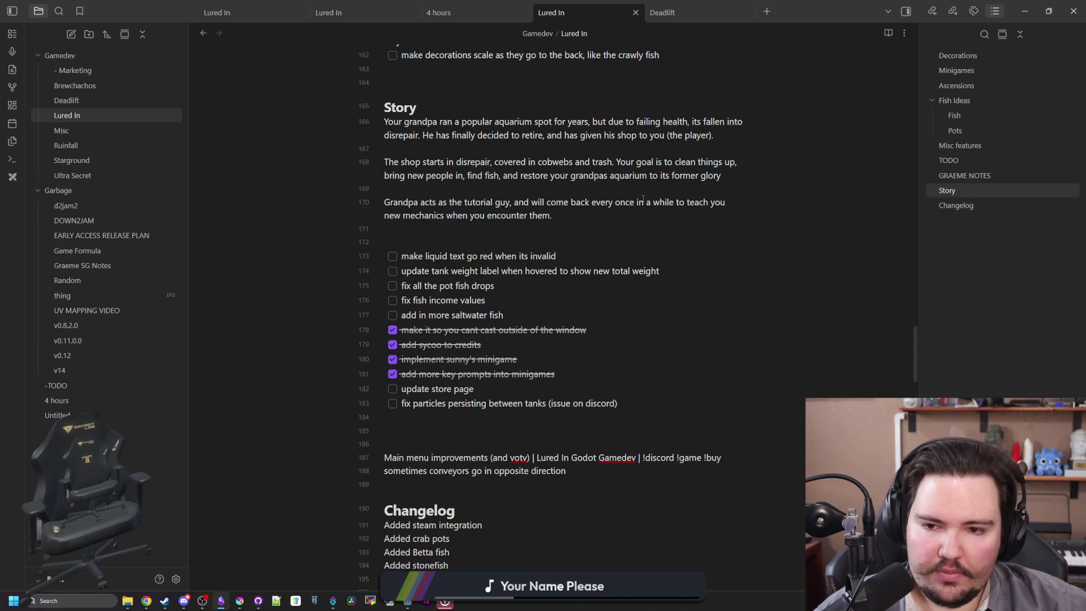
pyautogui.hotkey('alt', 'Tab')
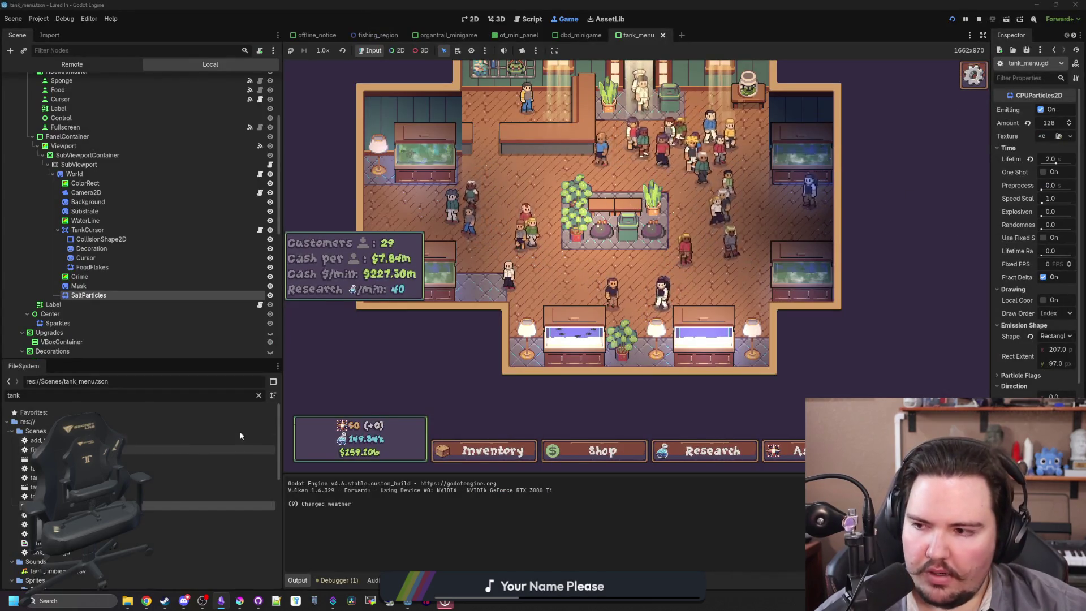
# Step: Pan and zoom across the shop floor, then open and close the Chef's Offer
pyautogui.moveTo(494, 340); pyautogui.dragTo(443, 359)
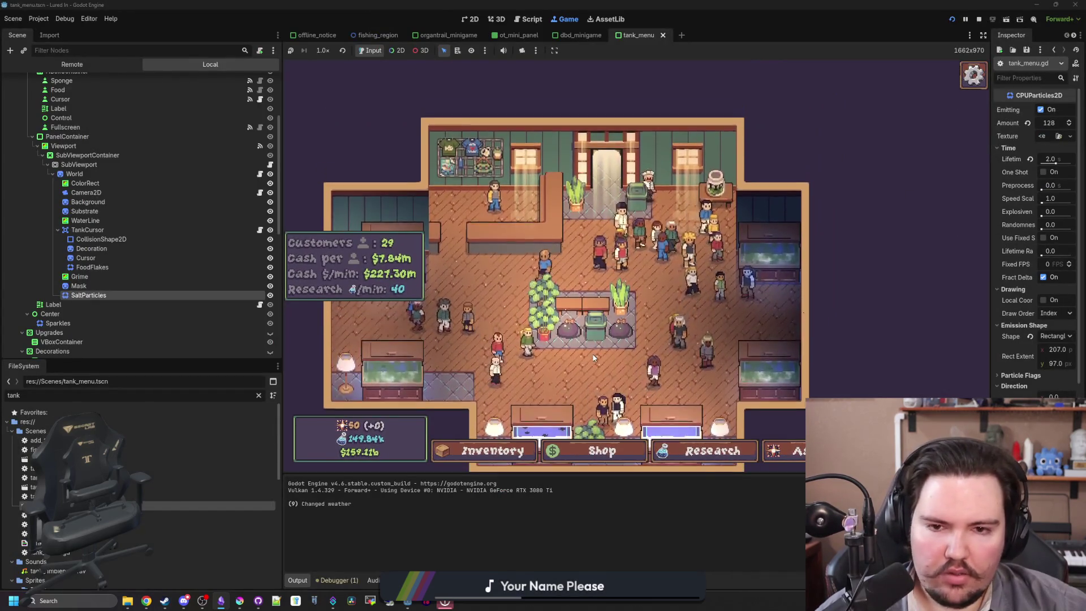
pyautogui.scroll(3, 673, 145)
pyautogui.click(673, 146)
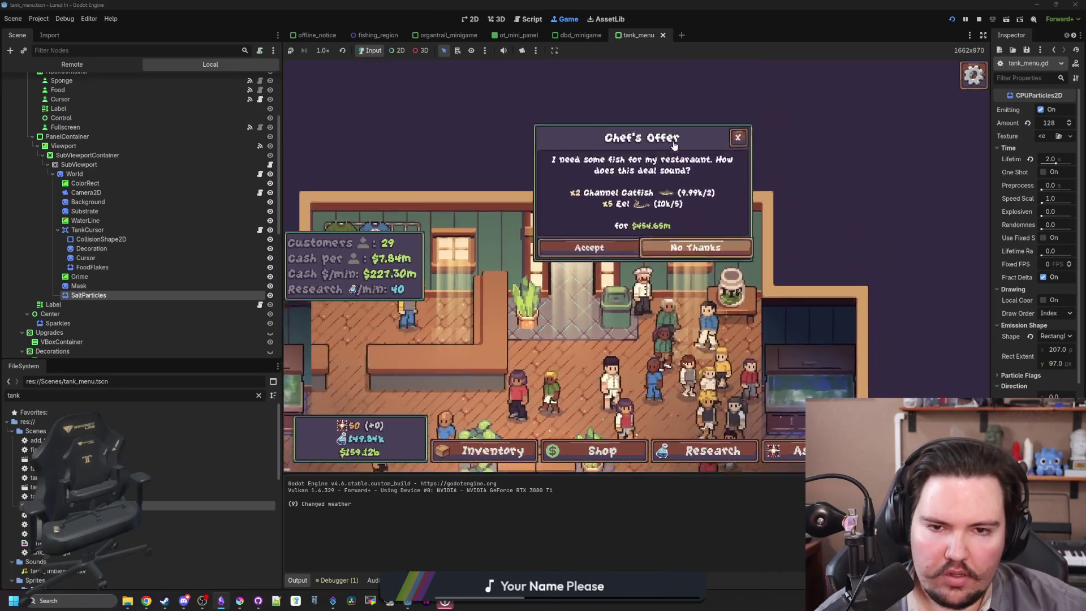
pyautogui.click(602, 296)
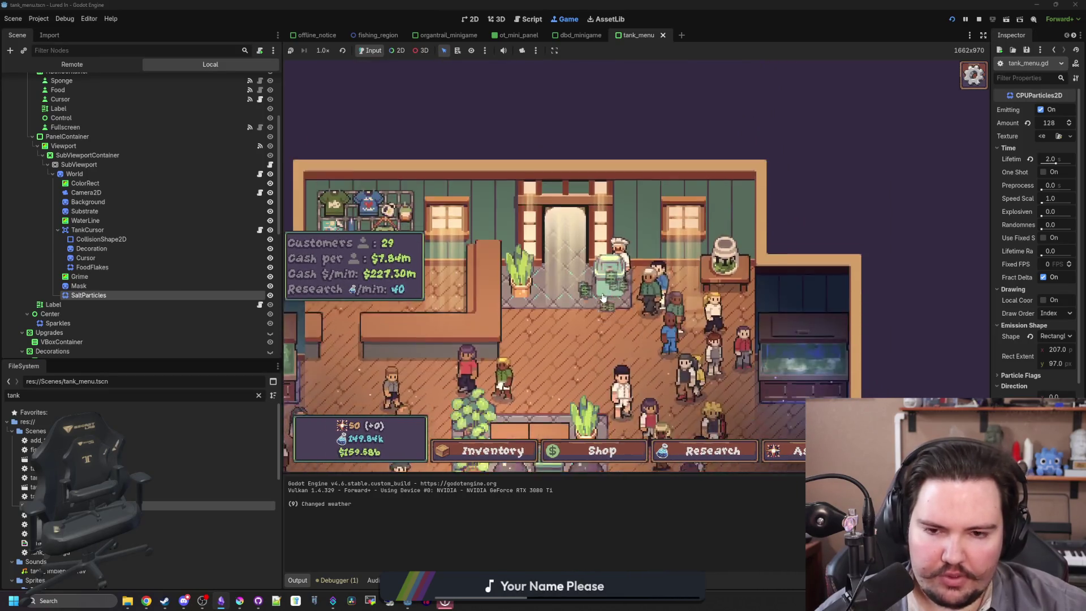
# Step: Check Fish Tank 6's fish and decoration tabs for clean water, then maximize Krita
pyautogui.click(689, 336)
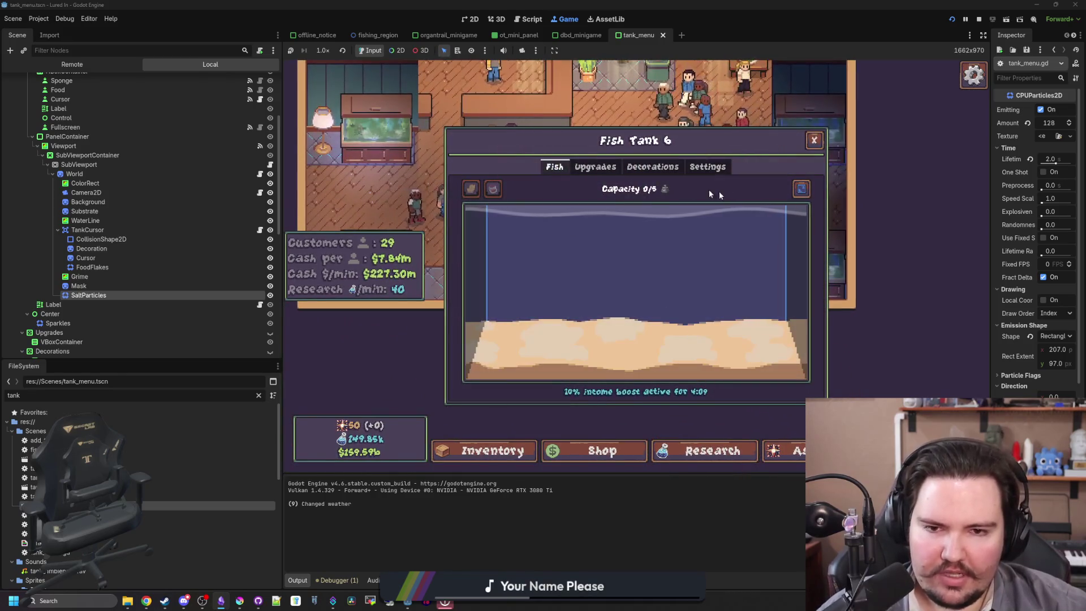
pyautogui.click(653, 167)
pyautogui.click(554, 167)
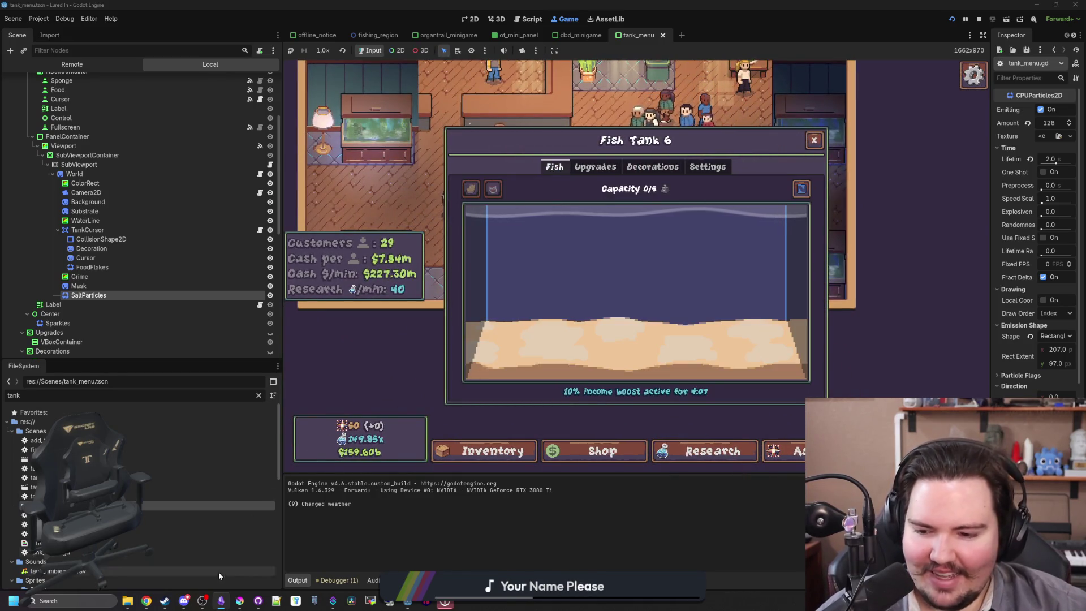
pyautogui.click(240, 601)
pyautogui.press('super+Up')
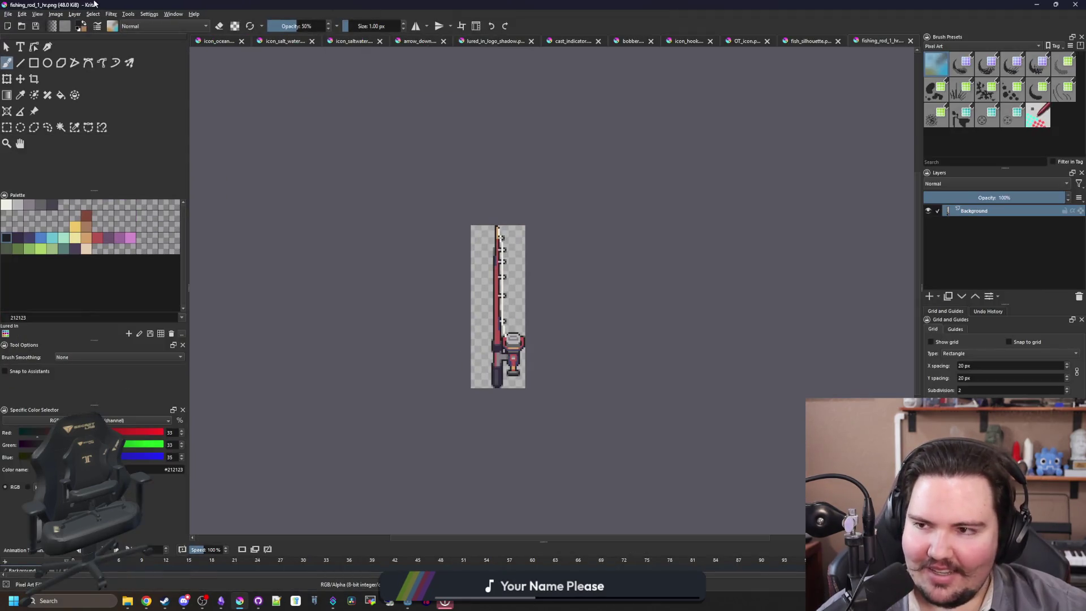
# Step: Open decoration_tank_diver.png from the Sprites folder, confirming the autosave prompt
pyautogui.hotkey('alt', 'f')
pyautogui.press('Escape')
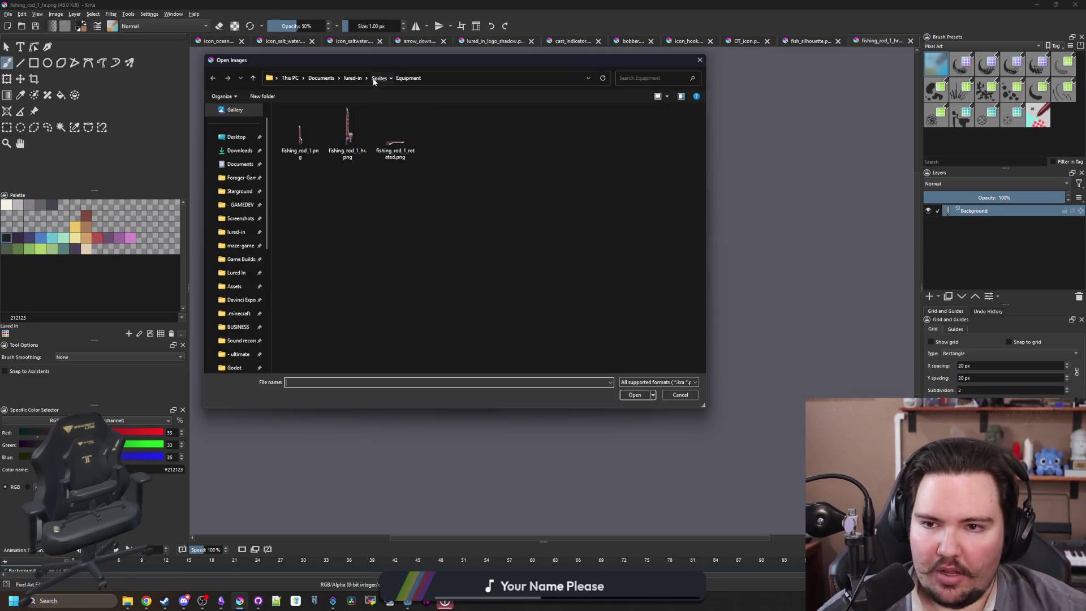
pyautogui.click(378, 78)
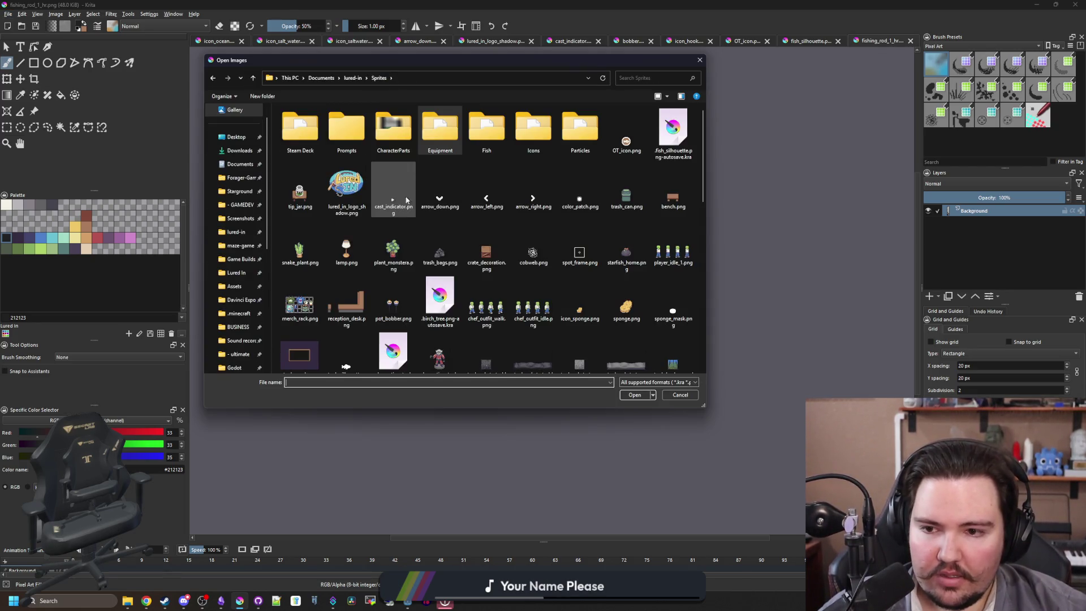
pyautogui.scroll(-5, 543, 249)
pyautogui.scroll(3, 552, 252)
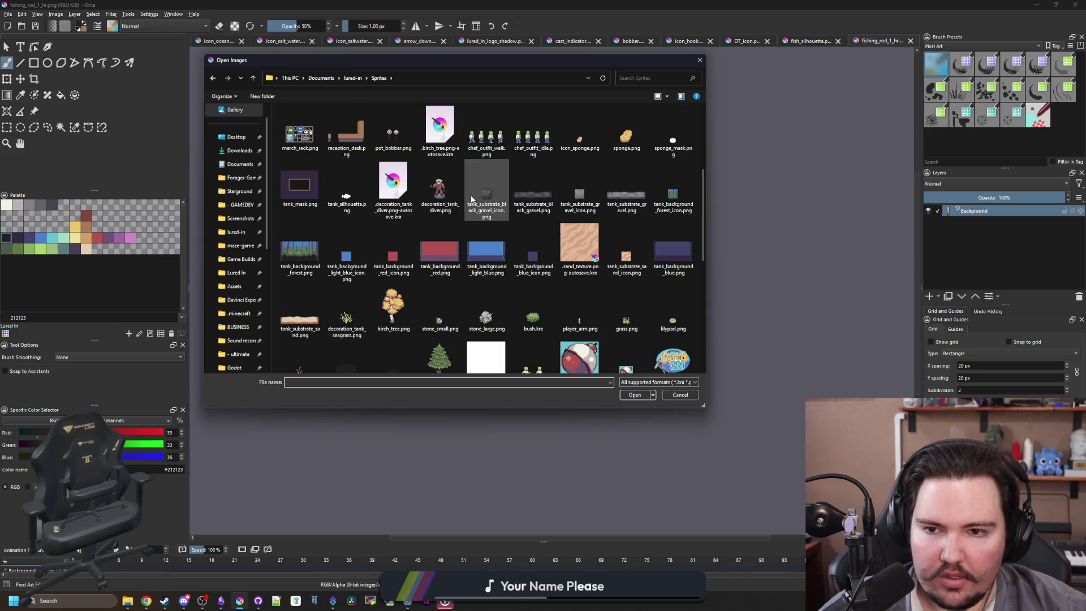
pyautogui.doubleClick(440, 188)
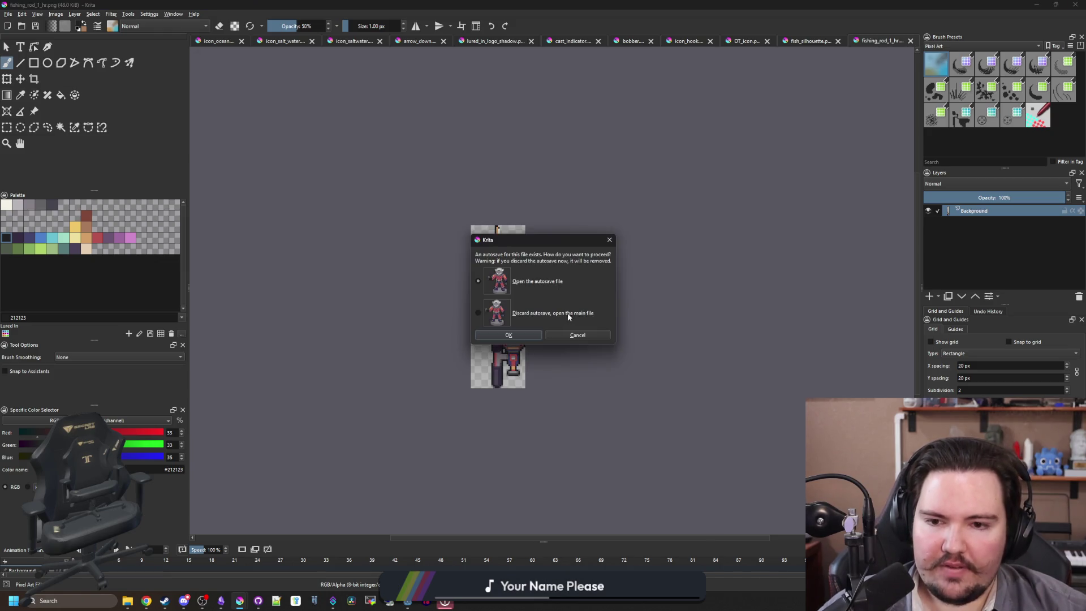
pyautogui.click(515, 334)
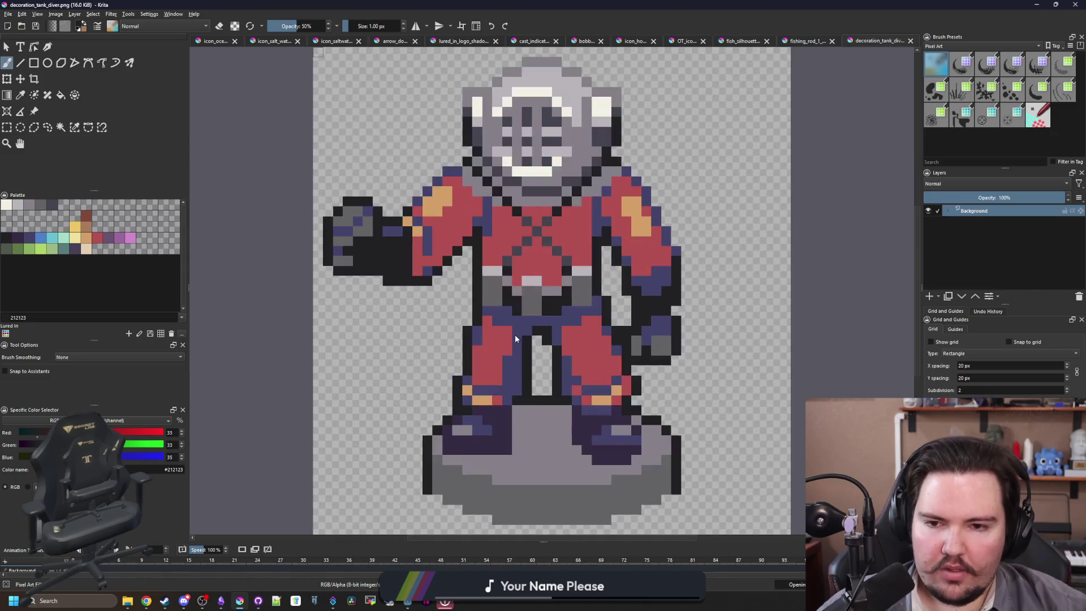
# Step: Add Paint Layer 1 above Background, then draw and undo a filled dark rectangle over the diver
pyautogui.press('-')
pyautogui.click(929, 296)
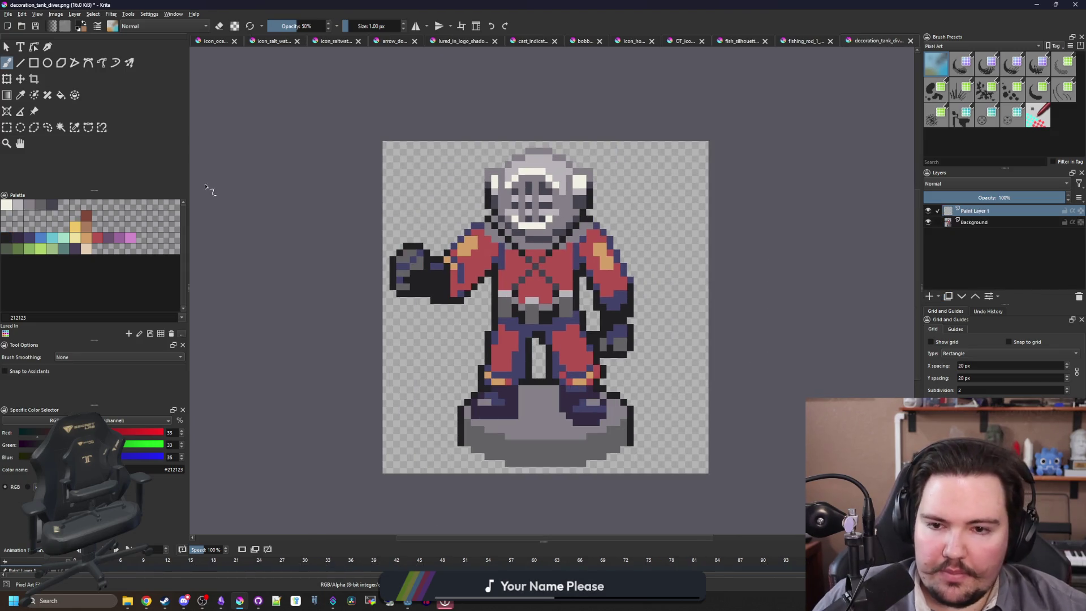
pyautogui.click(34, 63)
pyautogui.moveTo(428, 293)
pyautogui.mouseDown()
pyautogui.moveTo(644, 440)
pyautogui.moveTo(659, 463)
pyautogui.mouseUp()
pyautogui.scroll(1, 656, 469)
pyautogui.hotkey('ctrl', 'z')
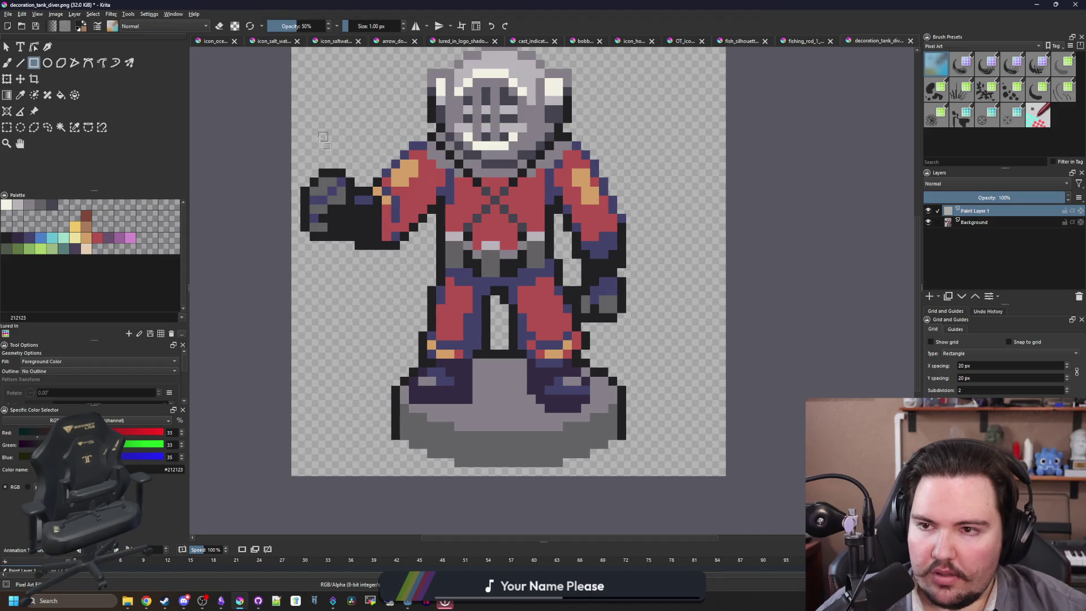
# Step: Draw and undo a 34x32 px dark rectangle, then choose File > New
pyautogui.scroll(-1, 322, 138)
pyautogui.scroll(1, 337, 145)
pyautogui.scroll(-1, 431, 308)
pyautogui.moveTo(368, 209); pyautogui.dragTo(601, 425)
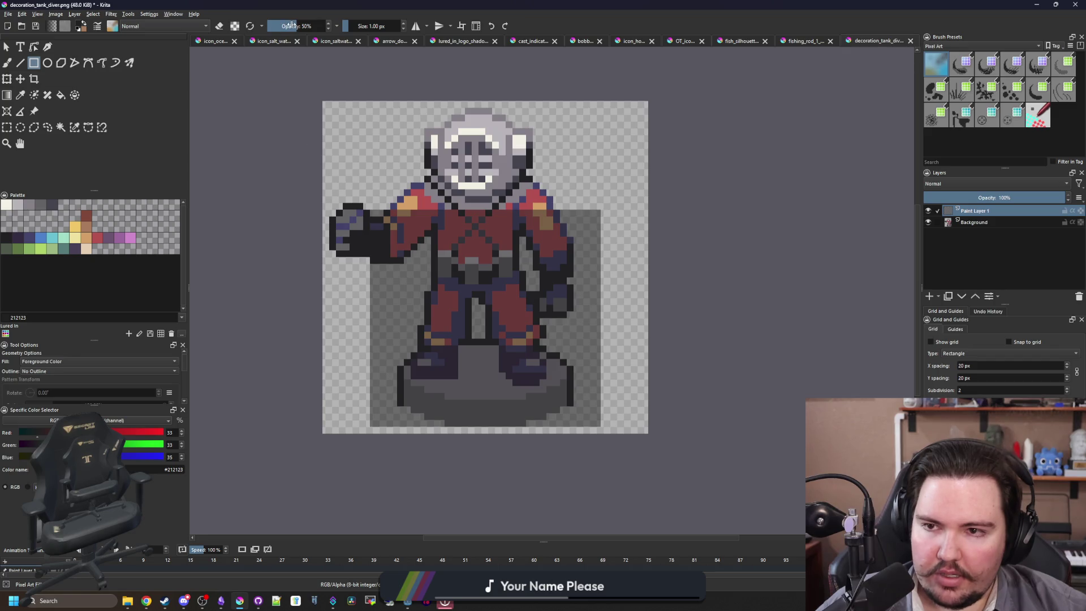
pyautogui.hotkey('ctrl', 'z')
pyautogui.click(9, 13)
pyautogui.click(17, 23)
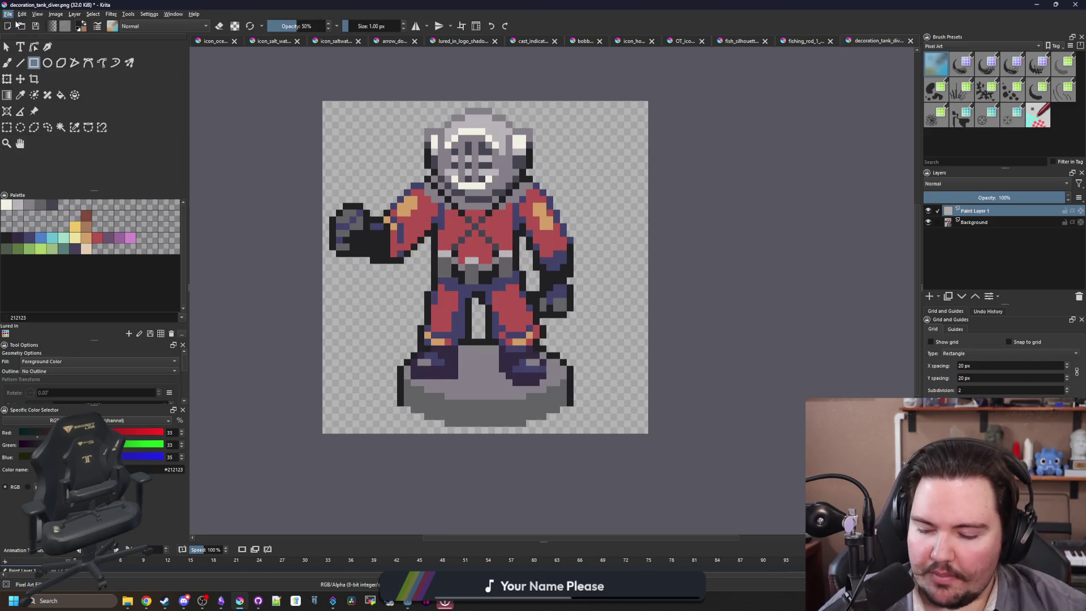